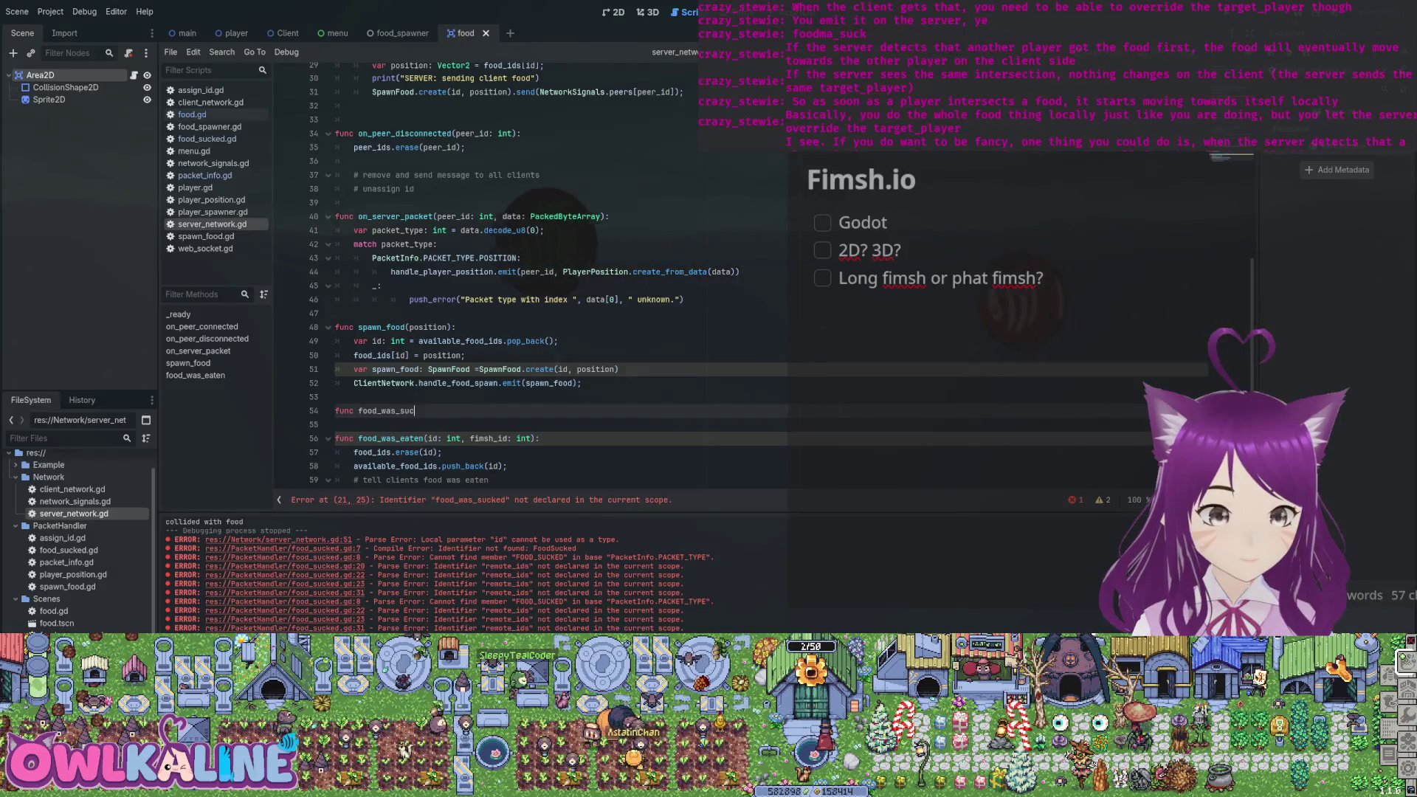
Write the food_was_sucked(id: int, ...) function header with a placeholder pass body and save.
type(": intm)")
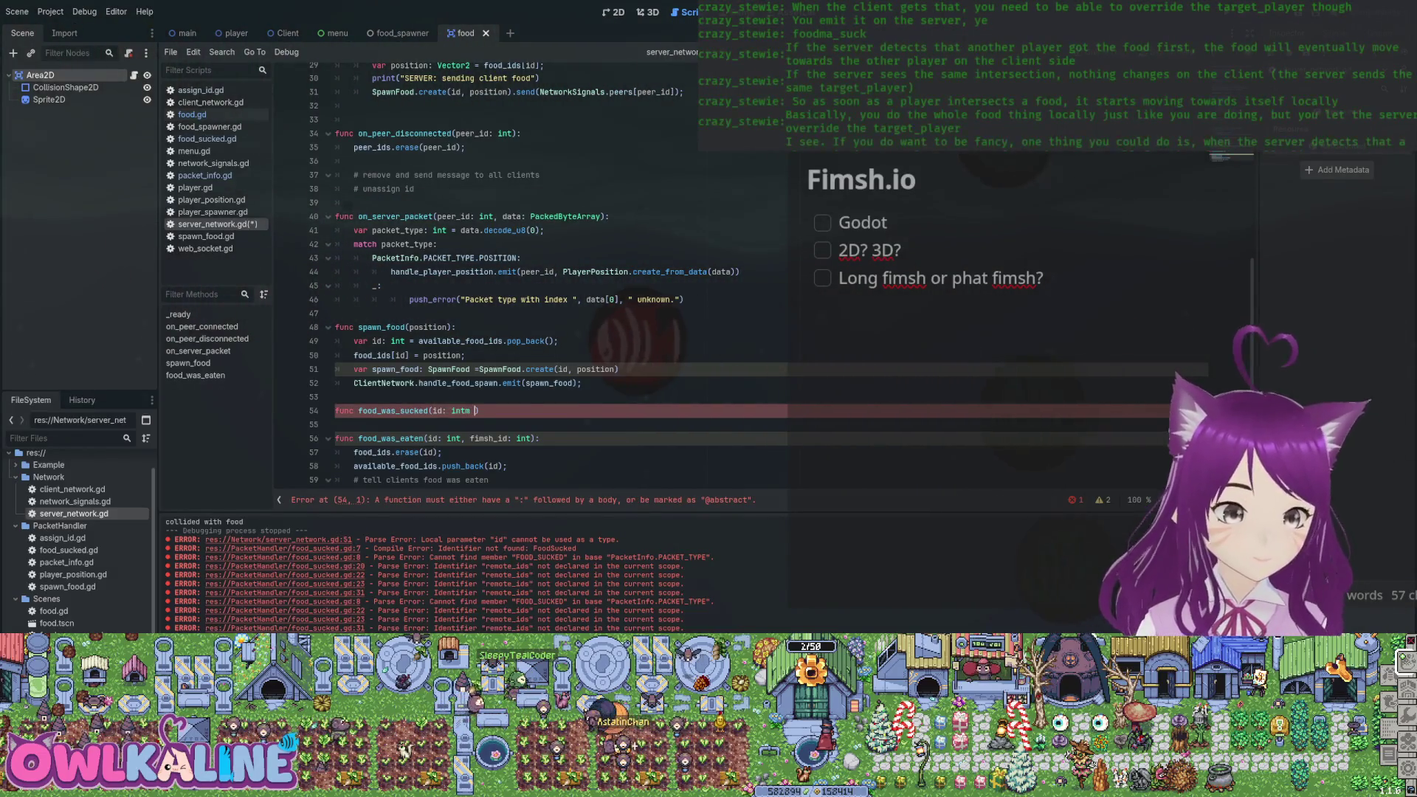
key("BackSpace")
type(", fimsh_id")
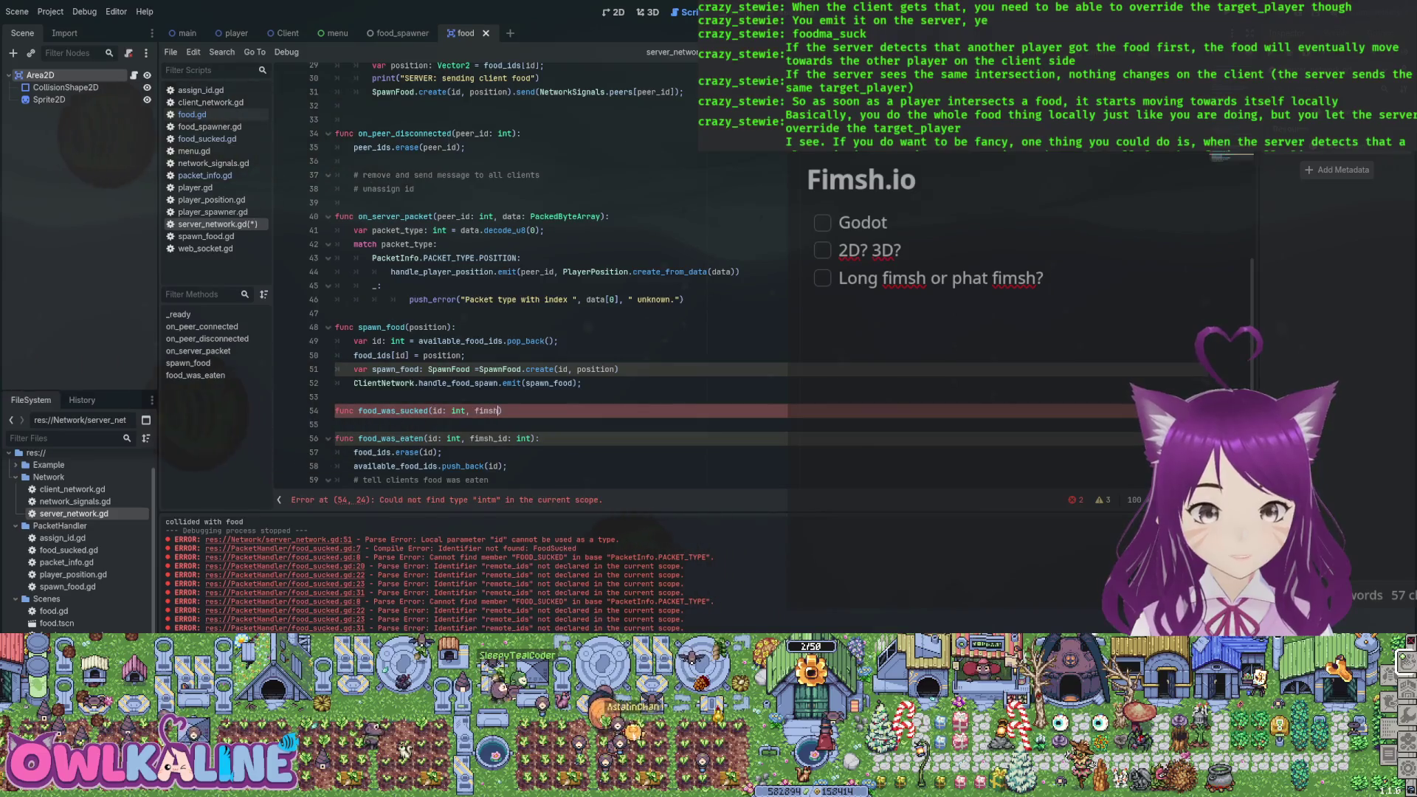
type(": int")
key("Return")
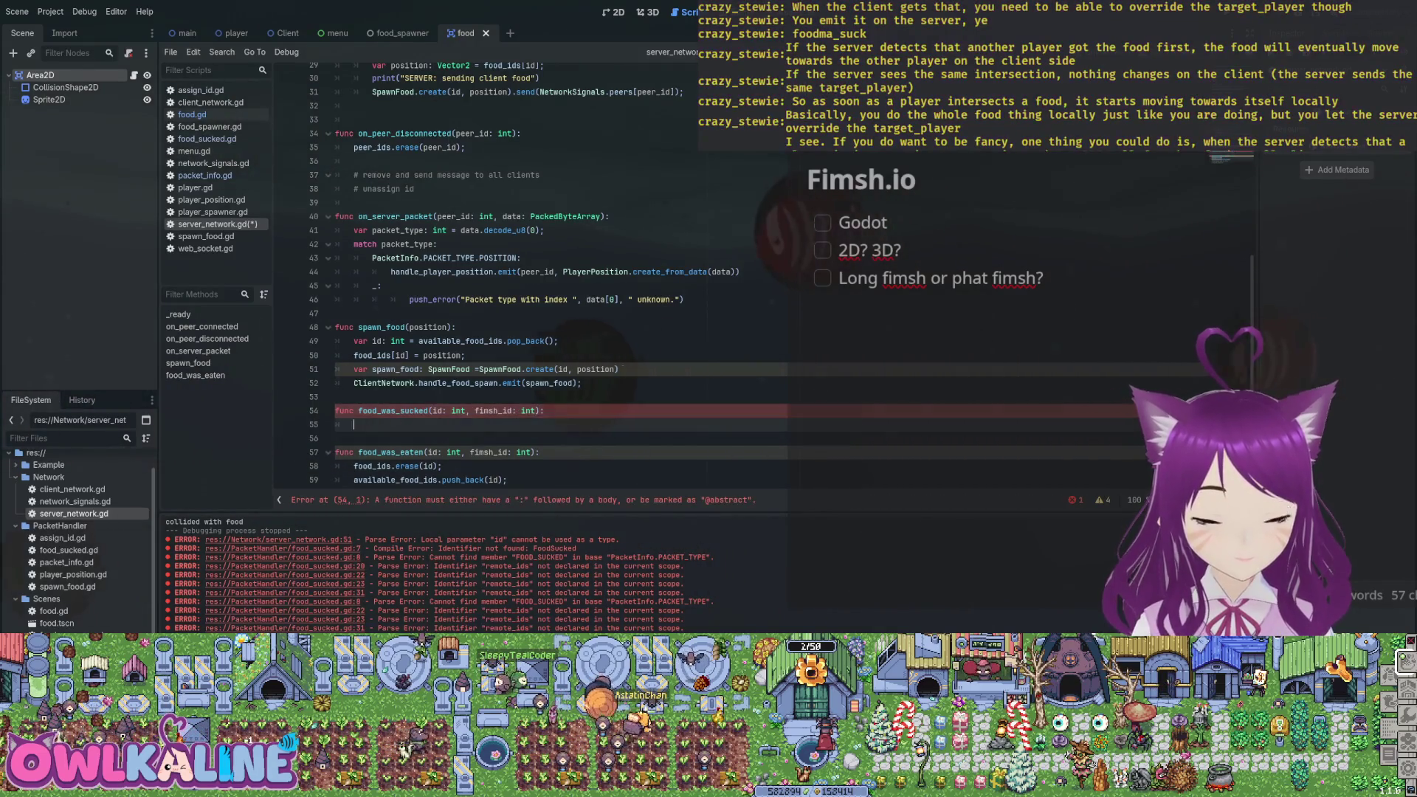
scroll(561, 295, "down", 1)
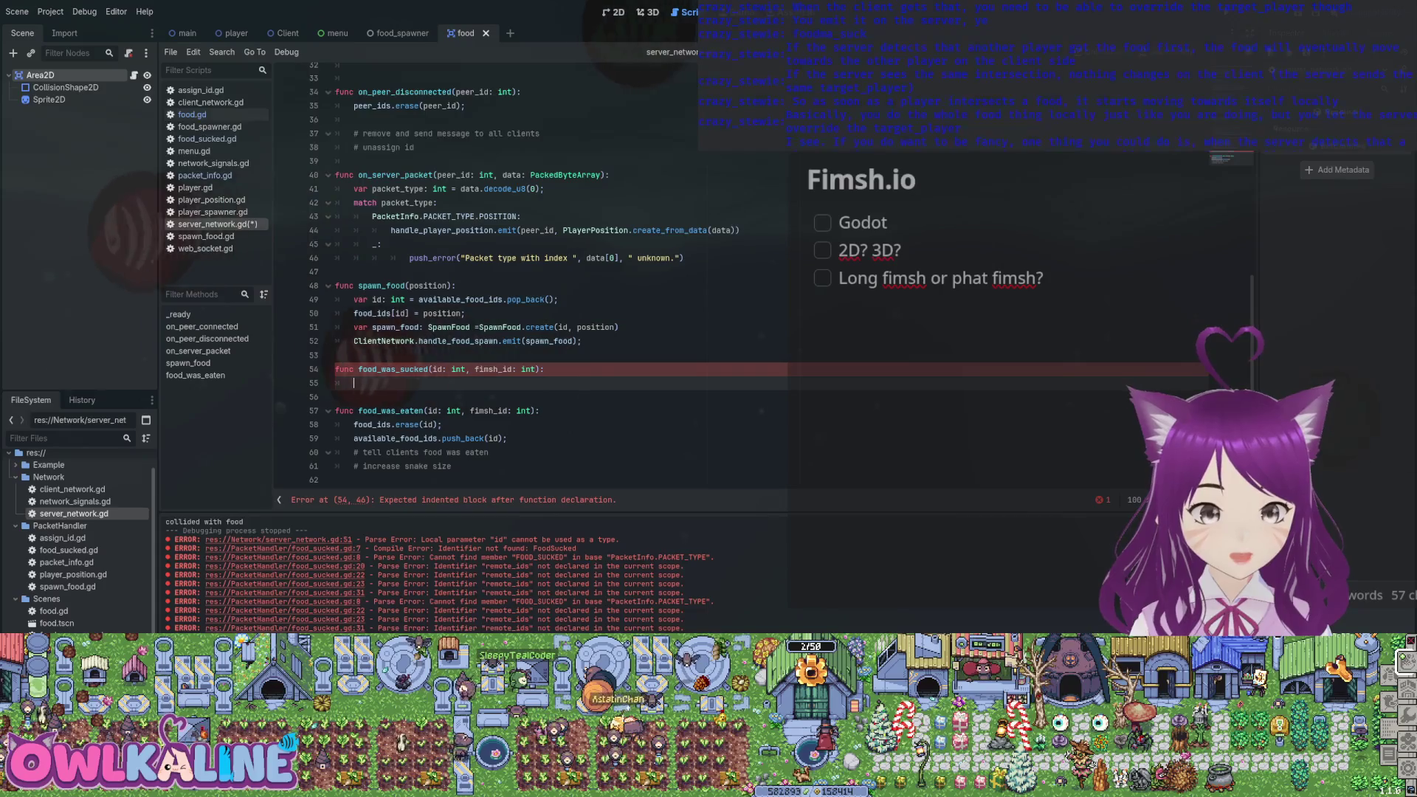
type("pass;")
key("ctrl+s")
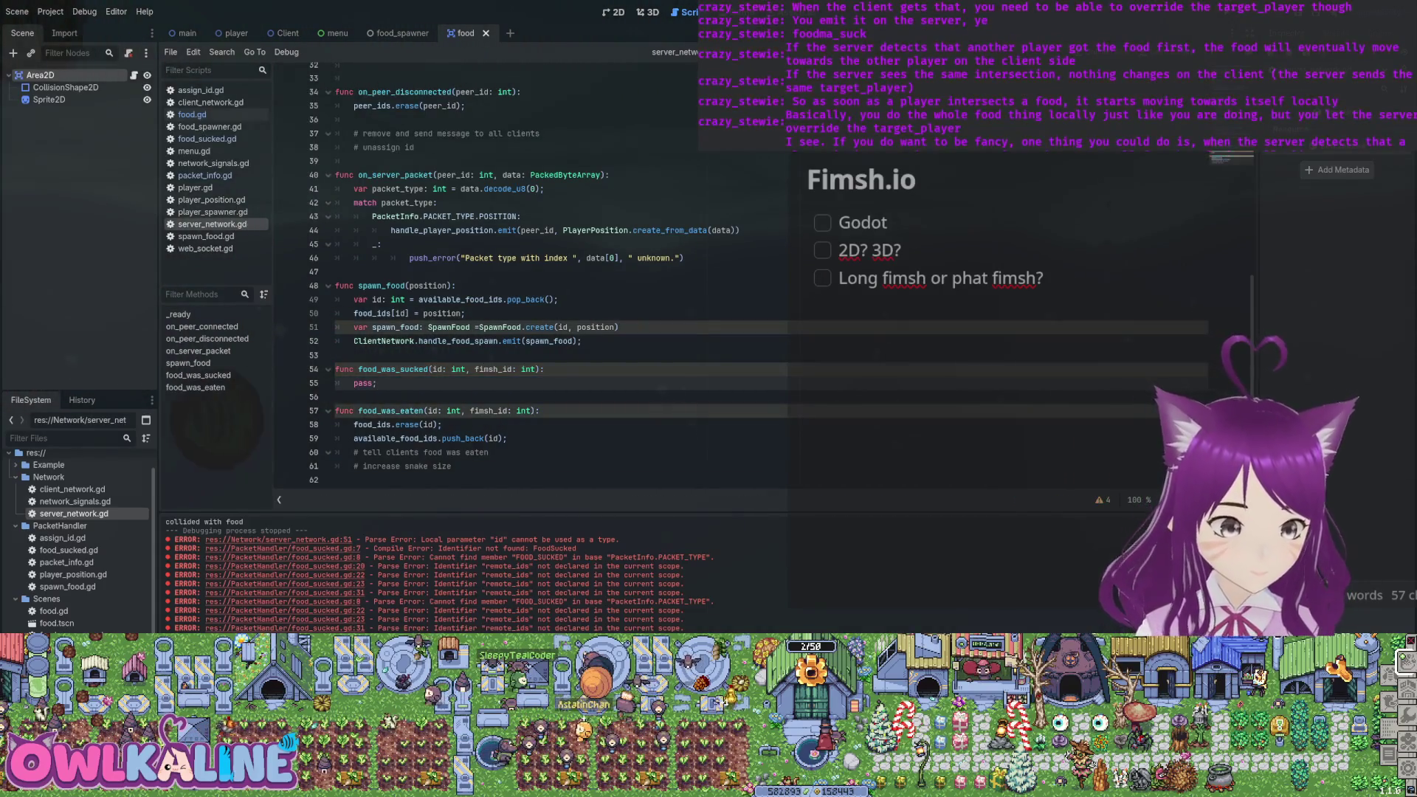
Add a FoodSucked.create(id, player_id) call and correct the second parameter's name to player_id.
key("Return")
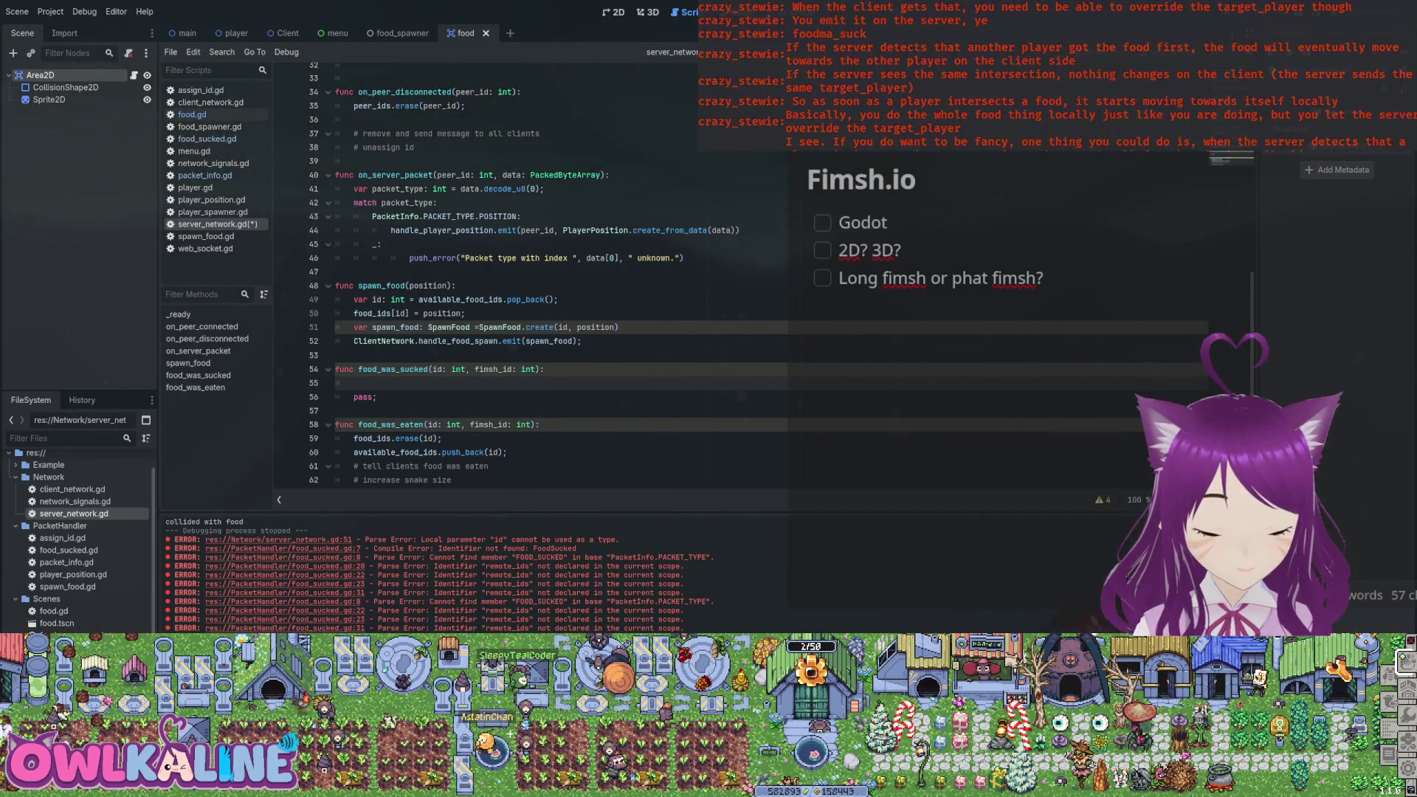
type("oodSucked")
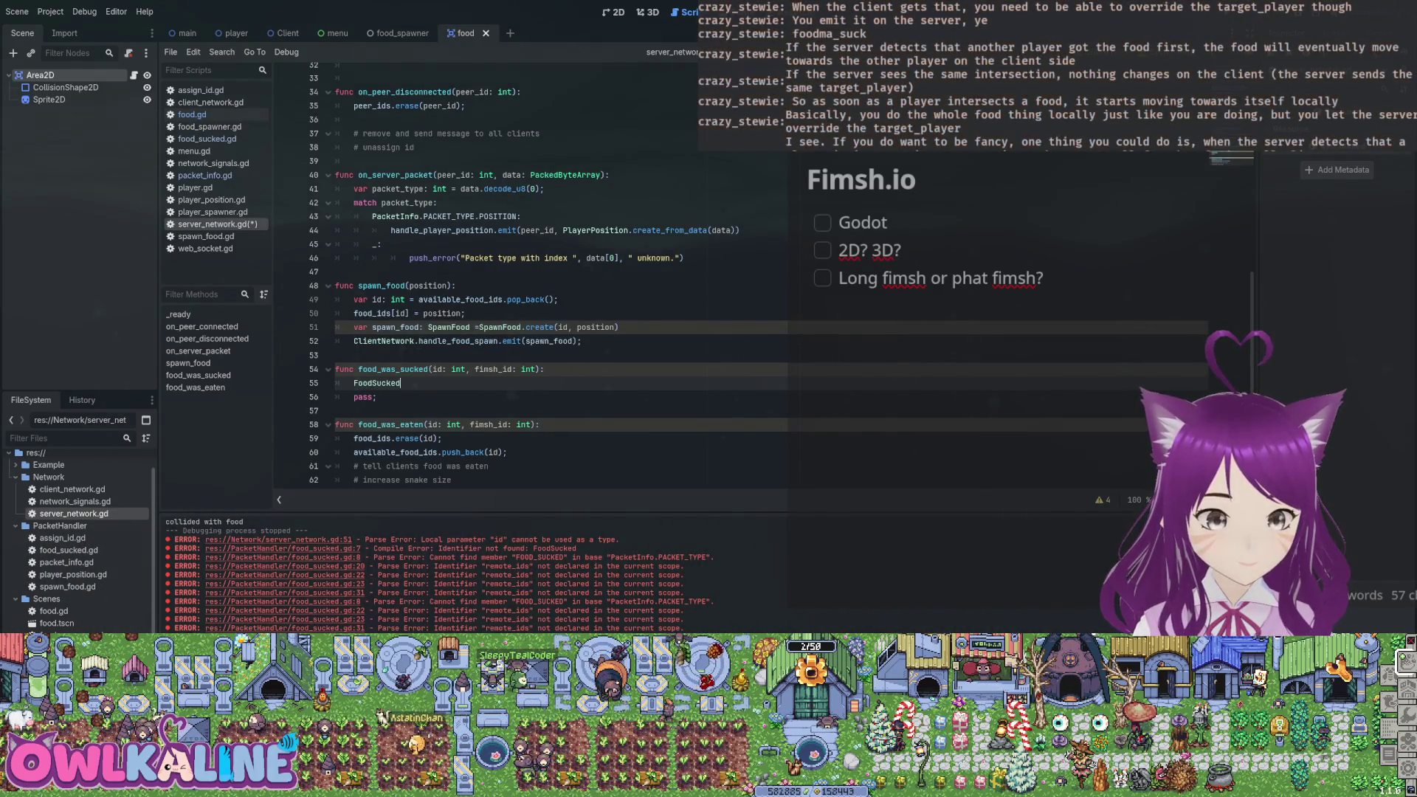
type(".cr")
key("Return")
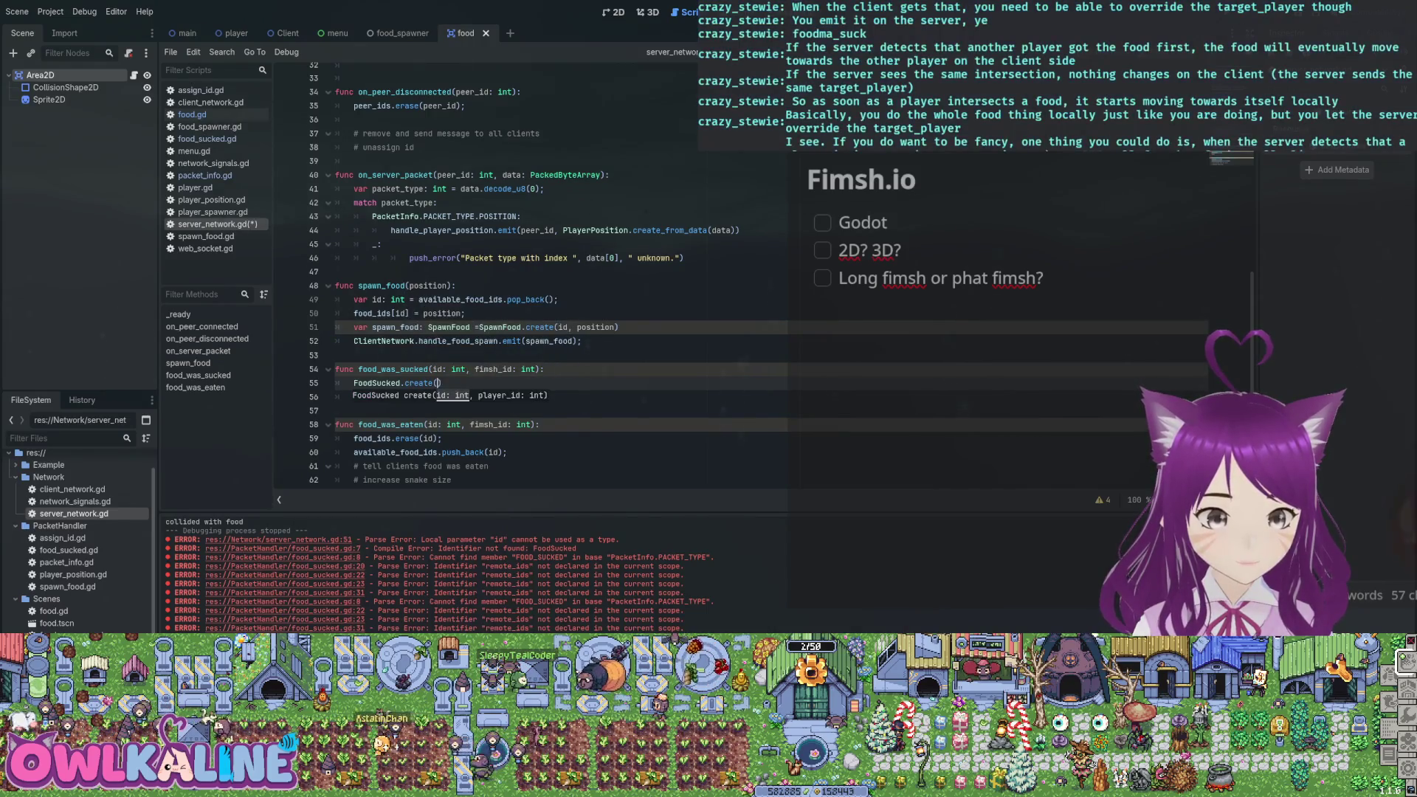
type("id")
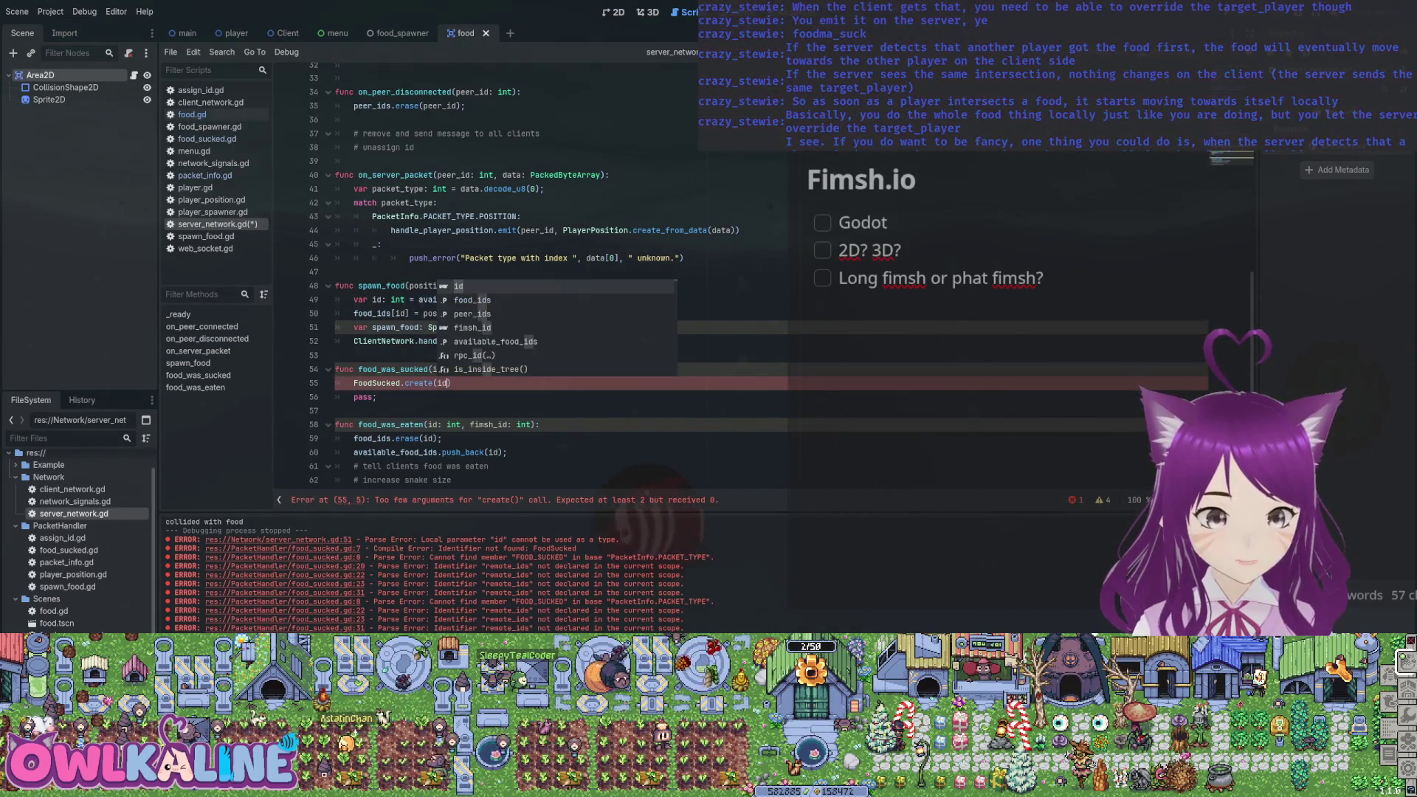
type("m")
key("BackSpace")
key("BackSpace")
key("BackSpace")
type("palyer_")
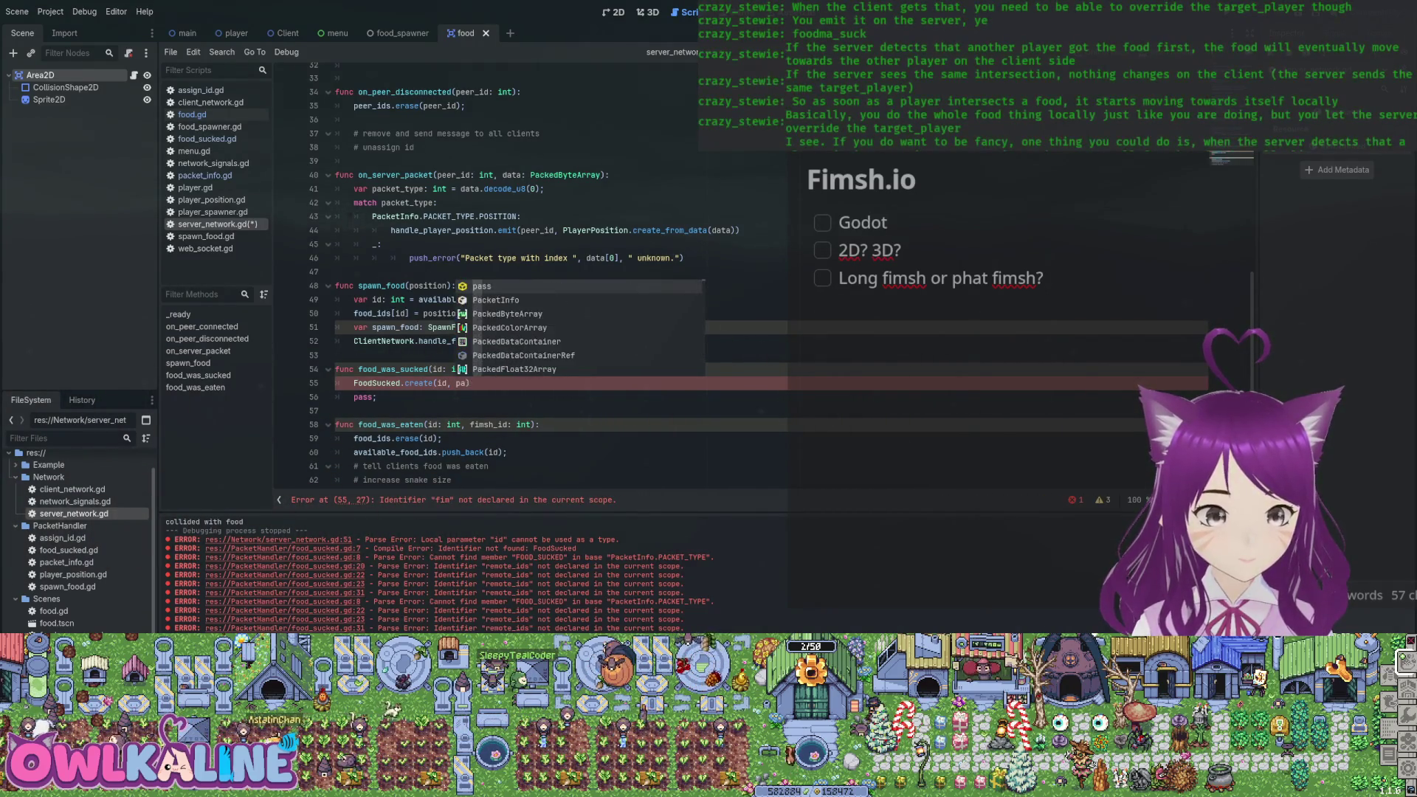
left_click(495, 369)
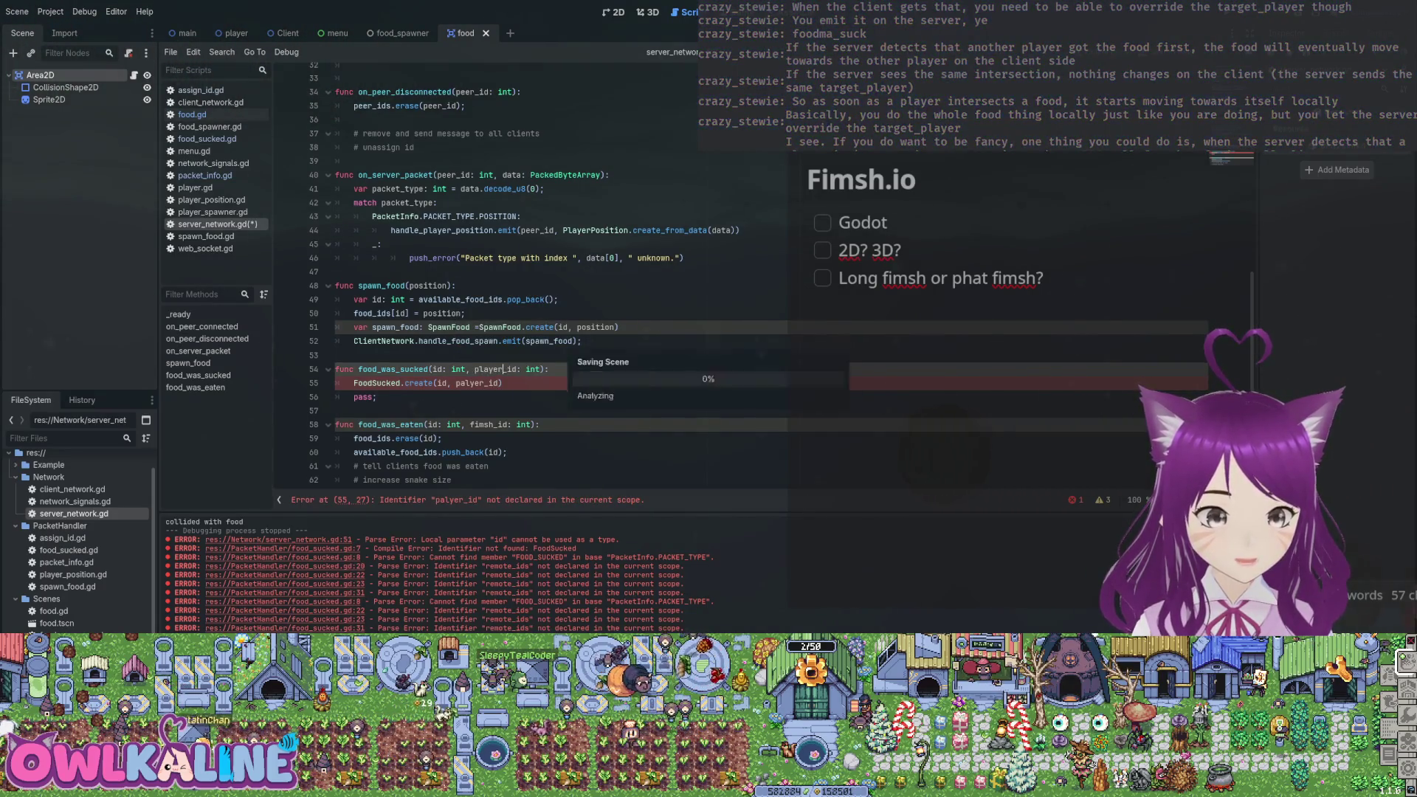
key("ctrl+s")
Broadcast the FoodSucked packet to NetworkSignals.peers, delete the leftover pass line, and save.
left_click(493, 383)
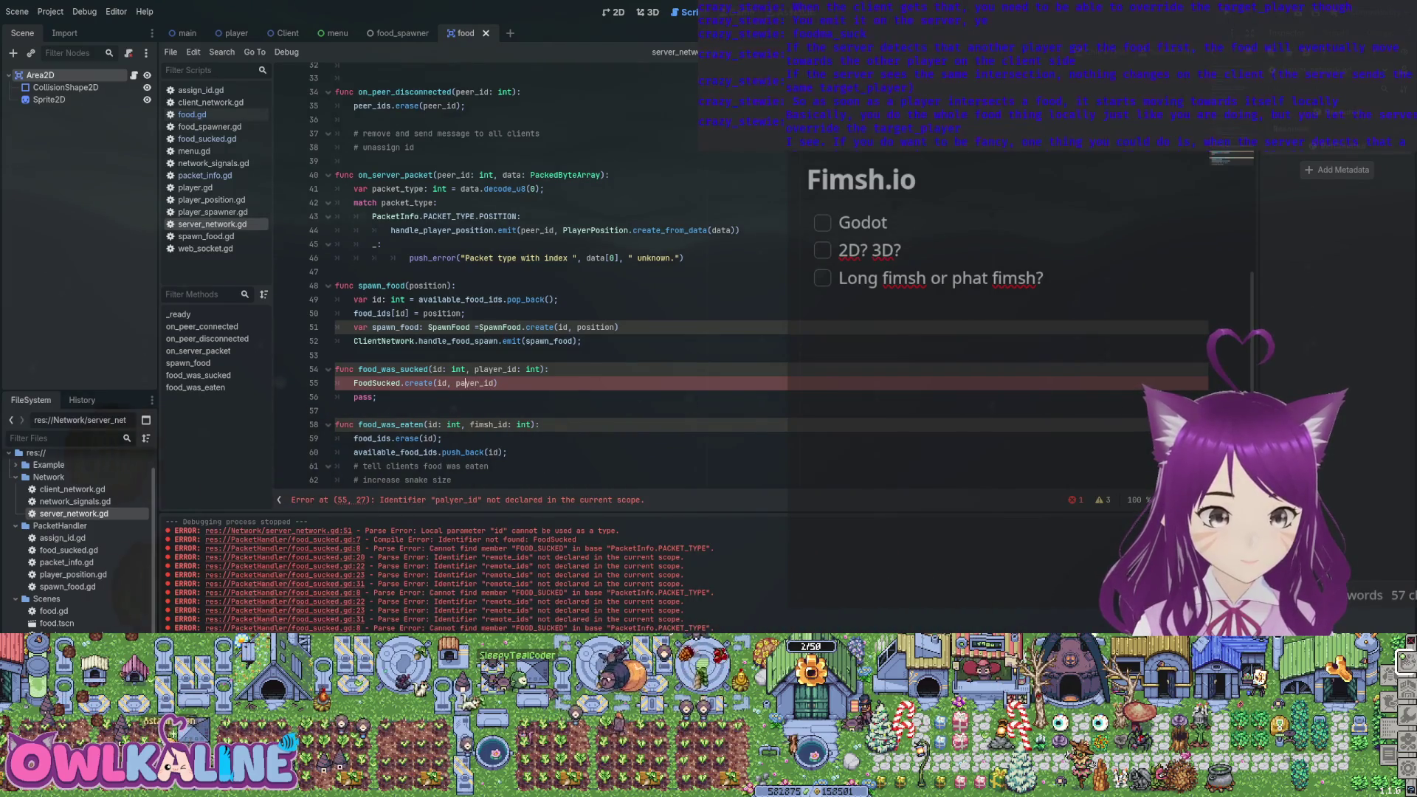
key("End")
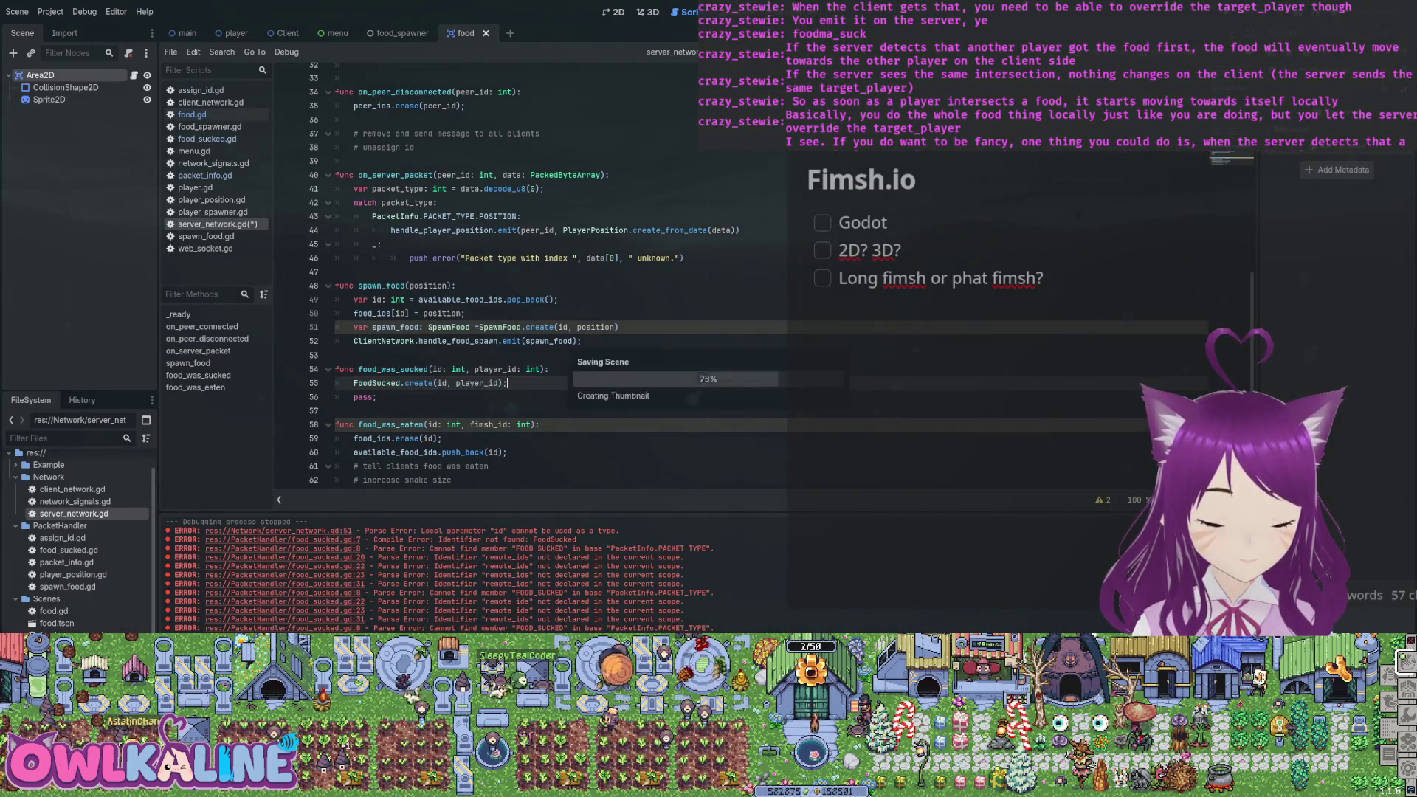
type(".b")
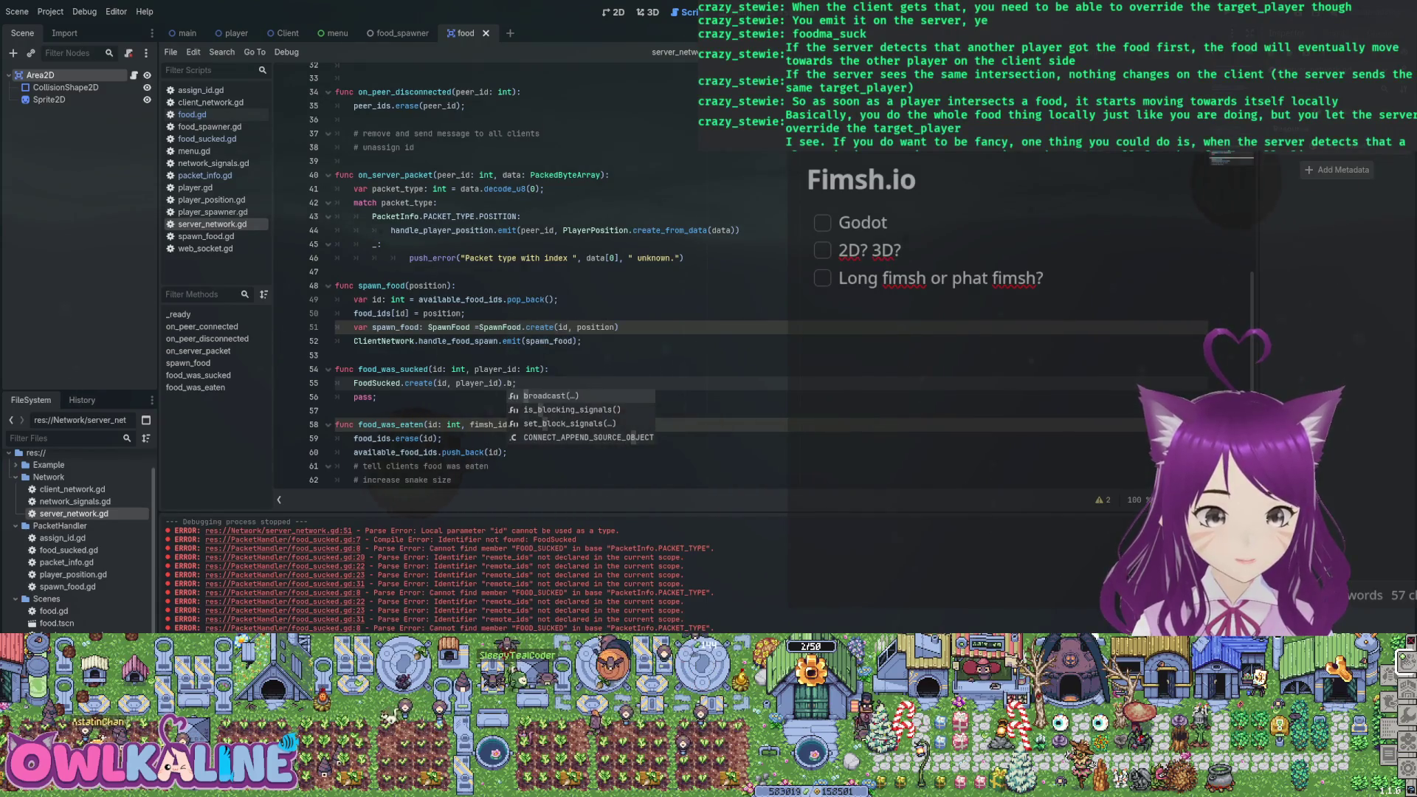
key("Return")
type(");")
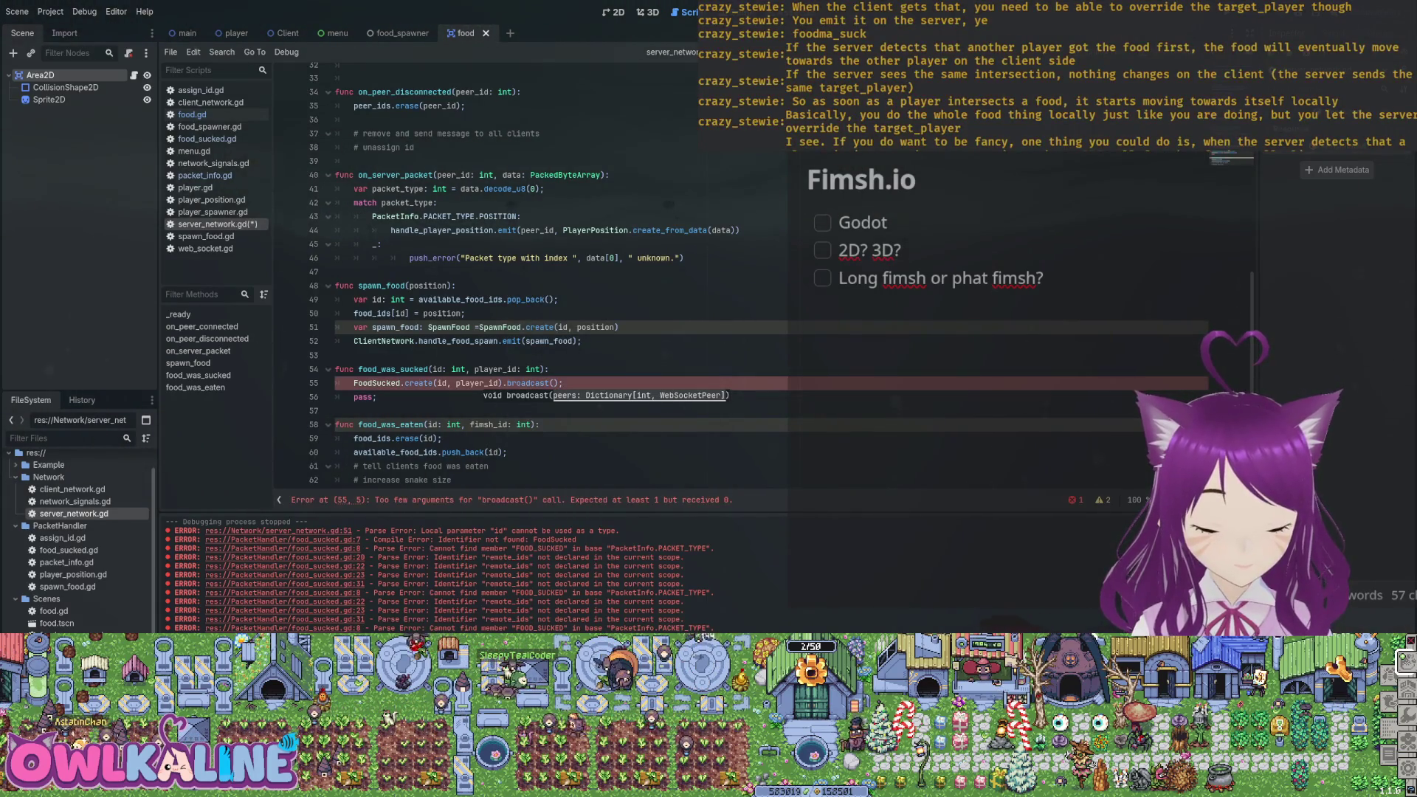
type("Netw")
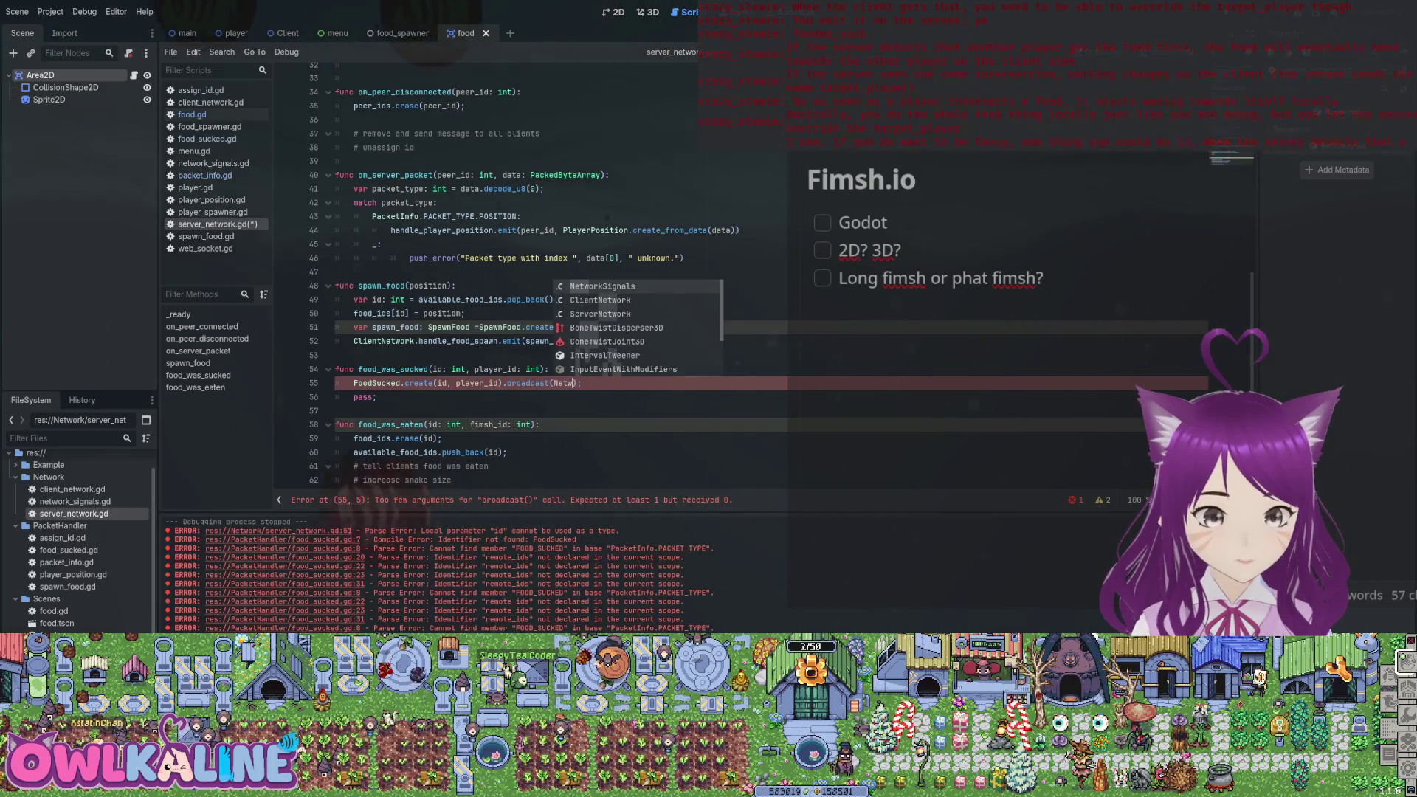
key("Return")
type(".peers")
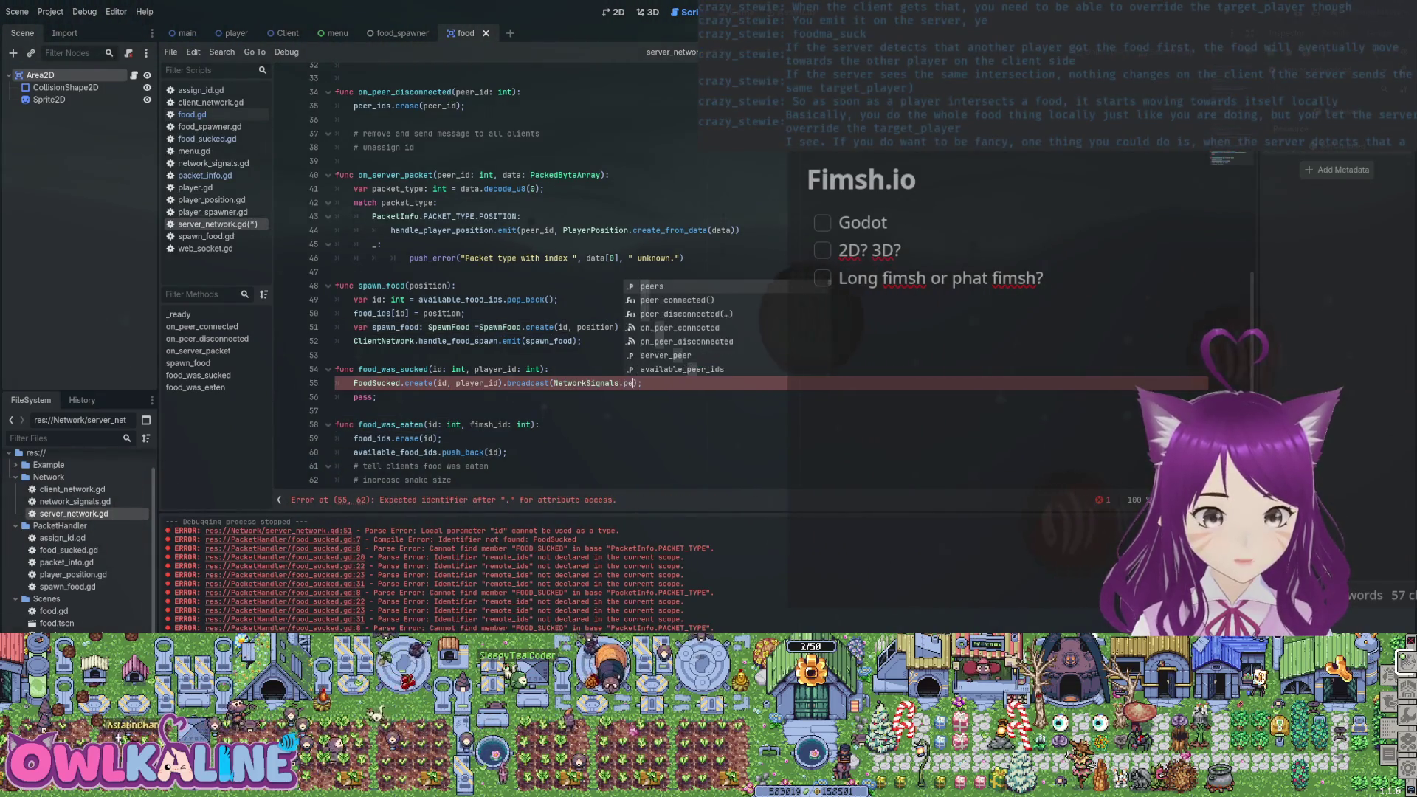
key("ctrl+s")
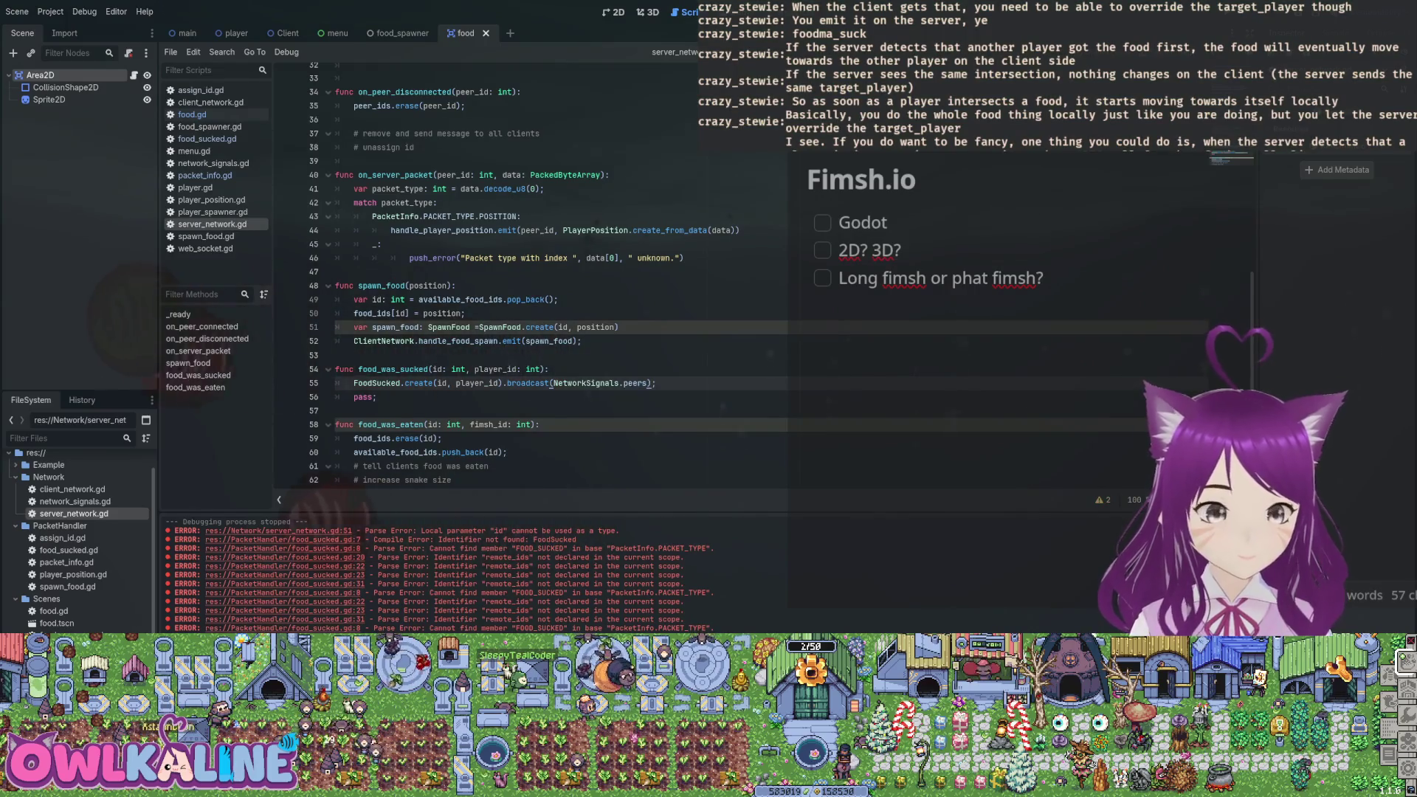
key("Down")
key("ctrl+shift+k")
key("ctrl+s")
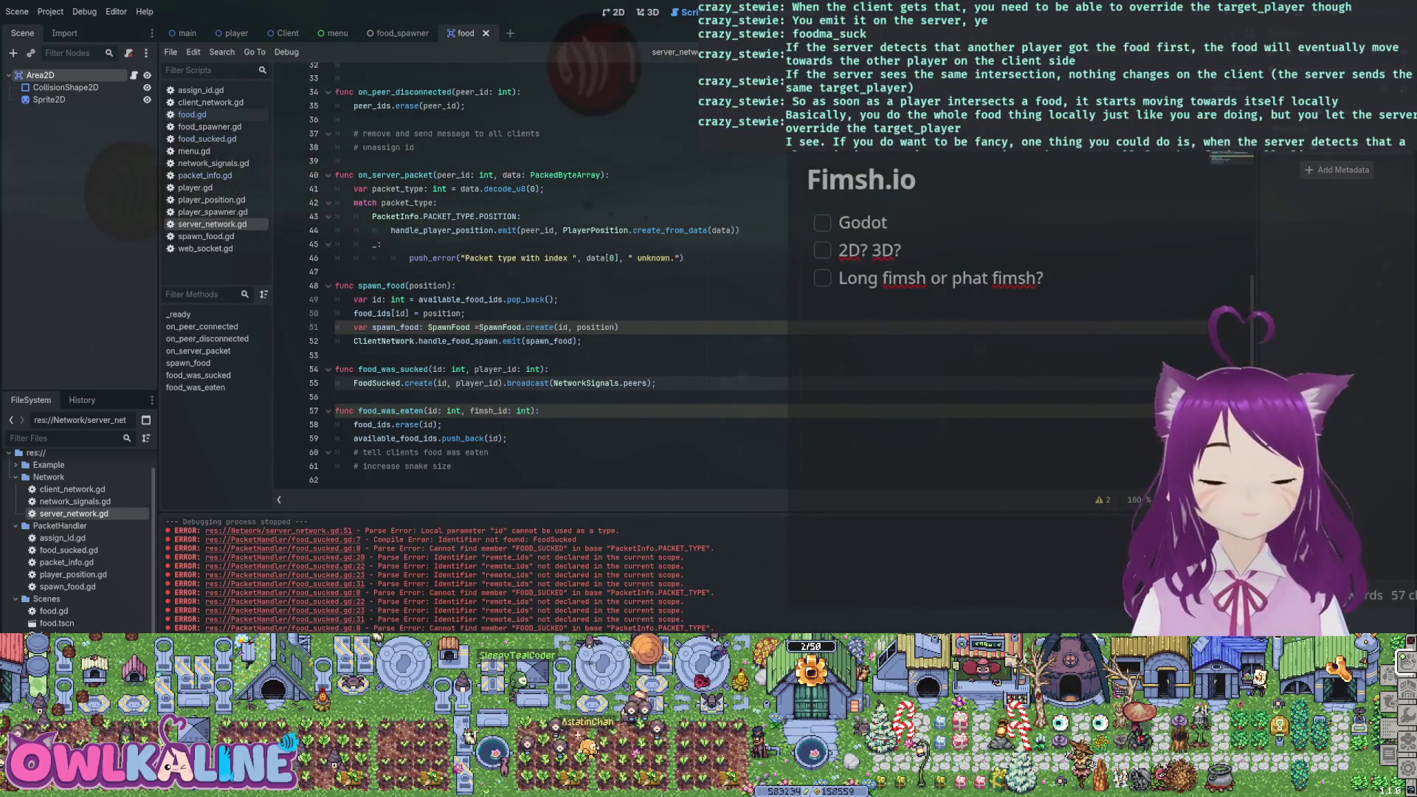
In player.gd, wrap handle_sucking_food's target assignment in 'if area.target_player == null:', then open food_spawner.
left_click(236, 33)
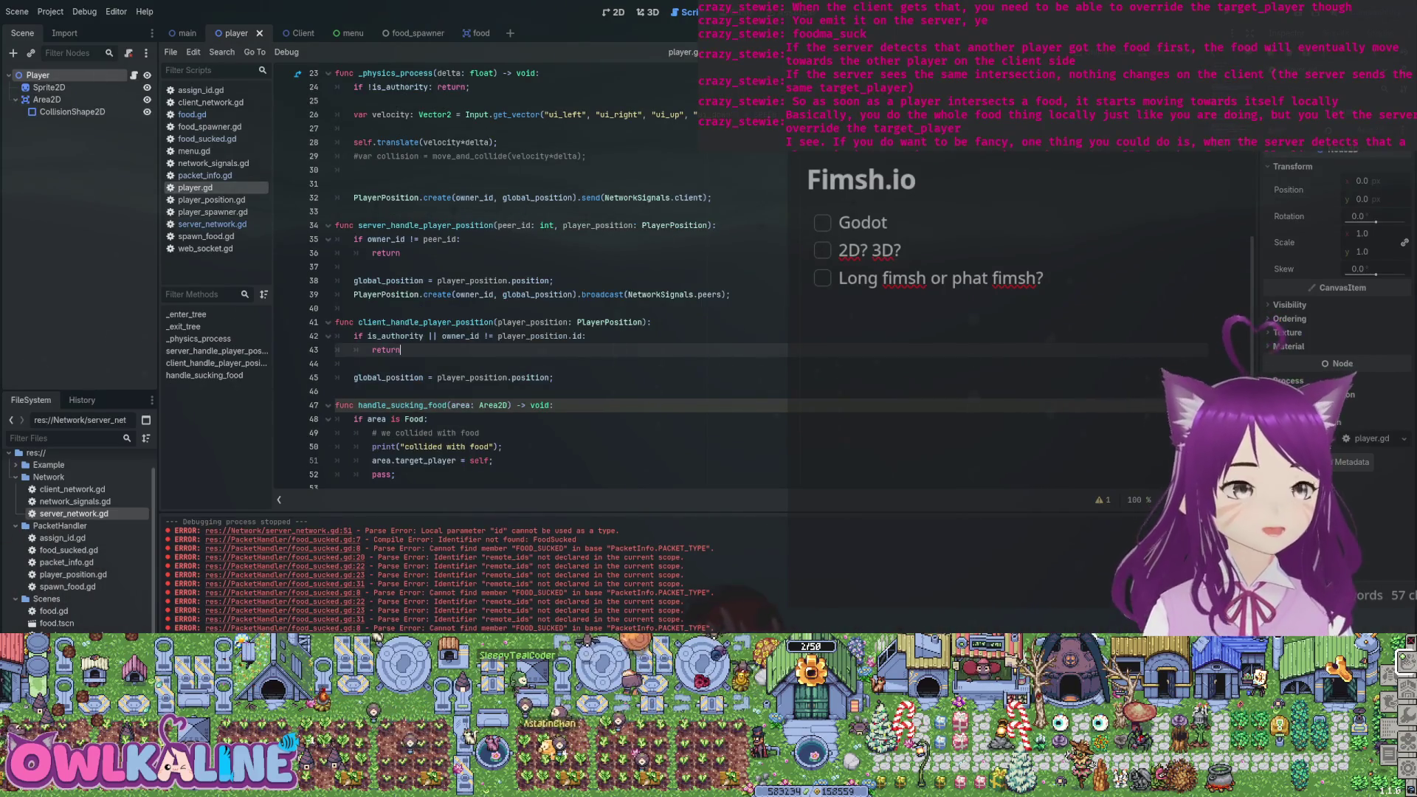
scroll(502, 273, "down", 1)
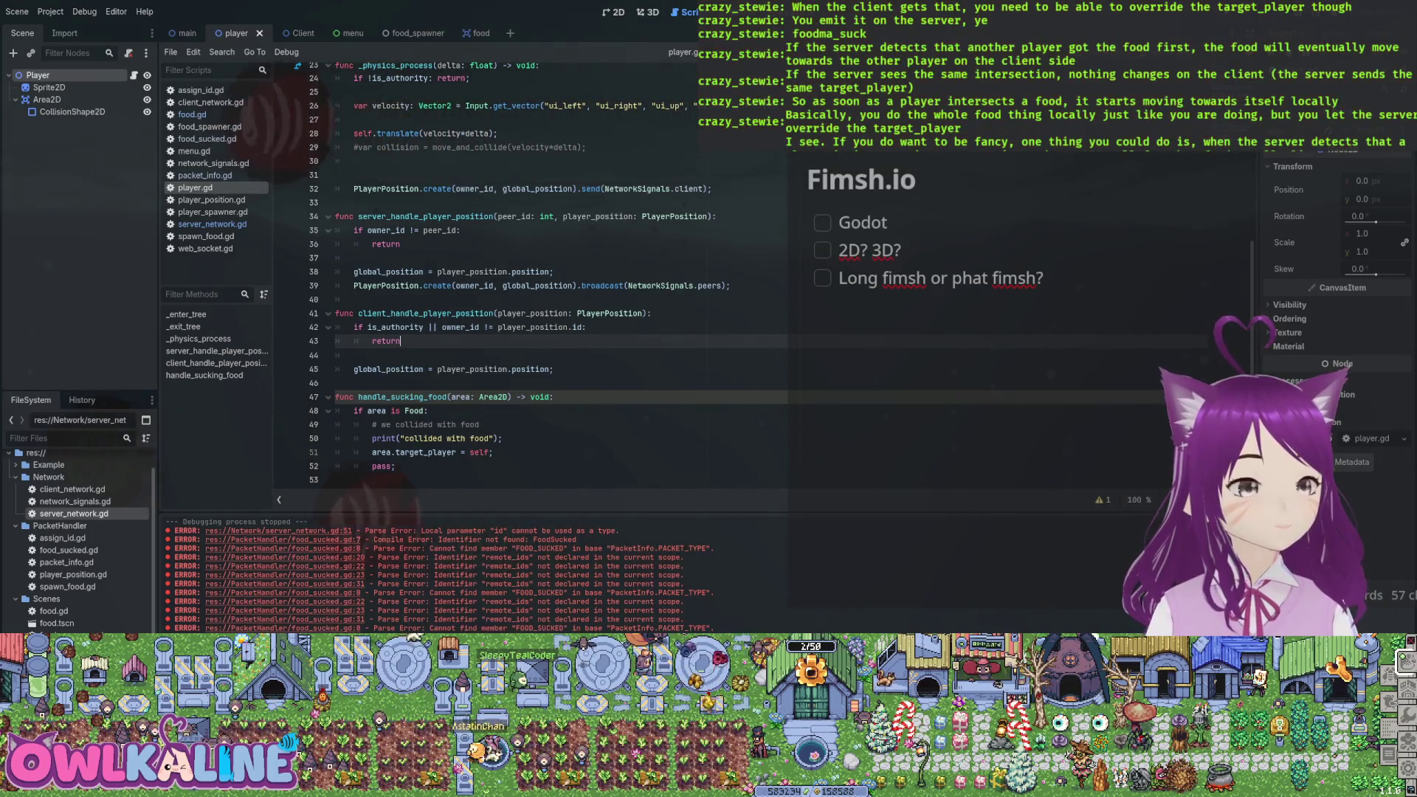
left_click(428, 410)
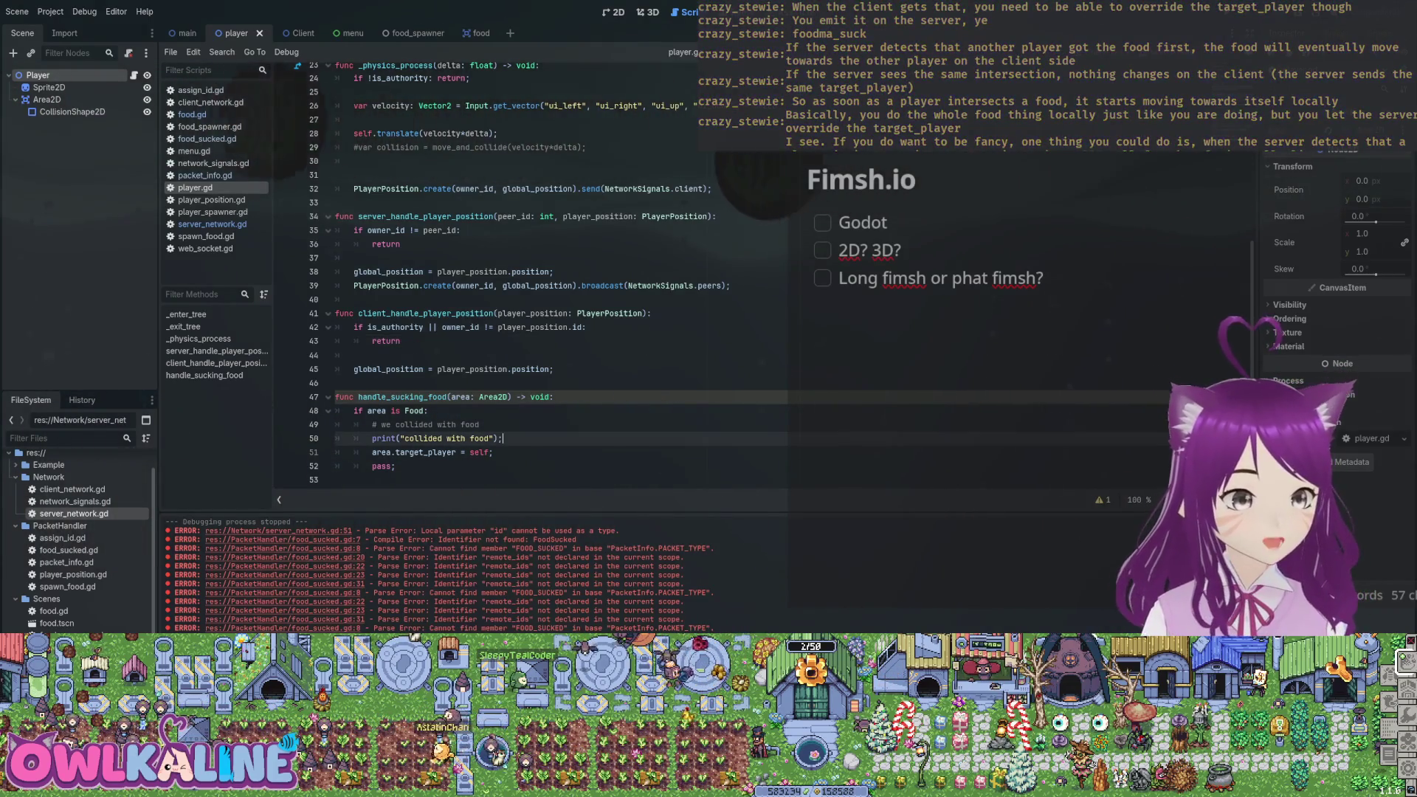
key("Return")
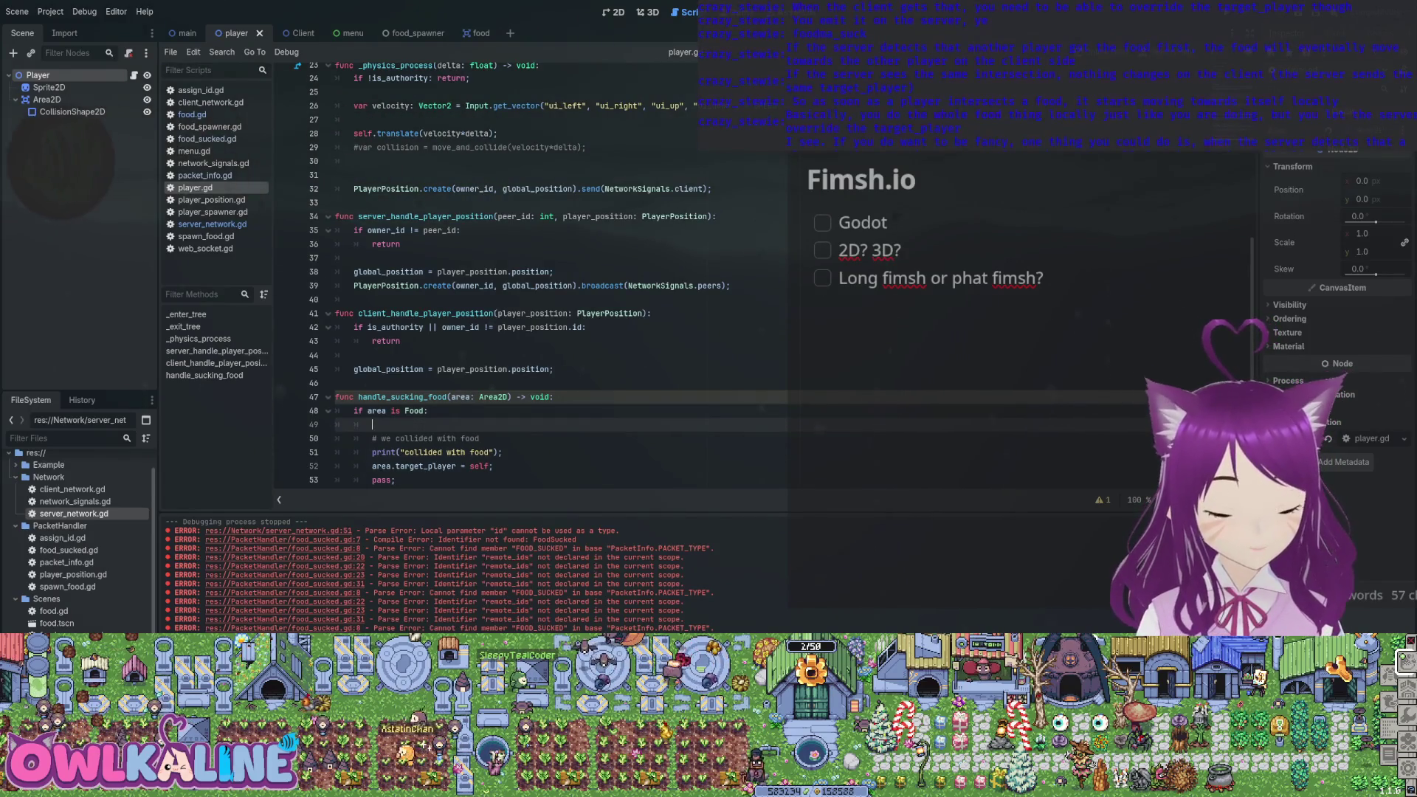
type(".tar")
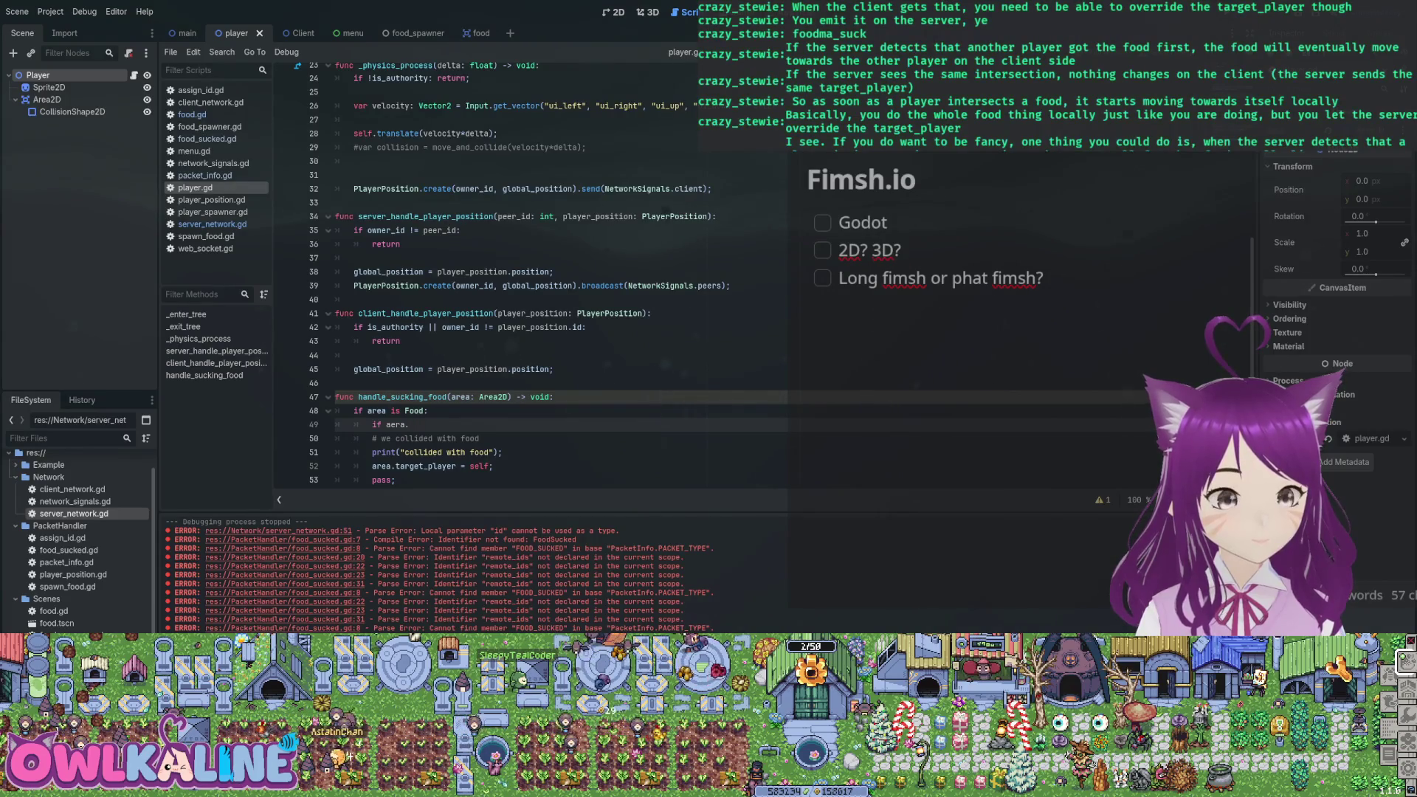
type("a.target_player")
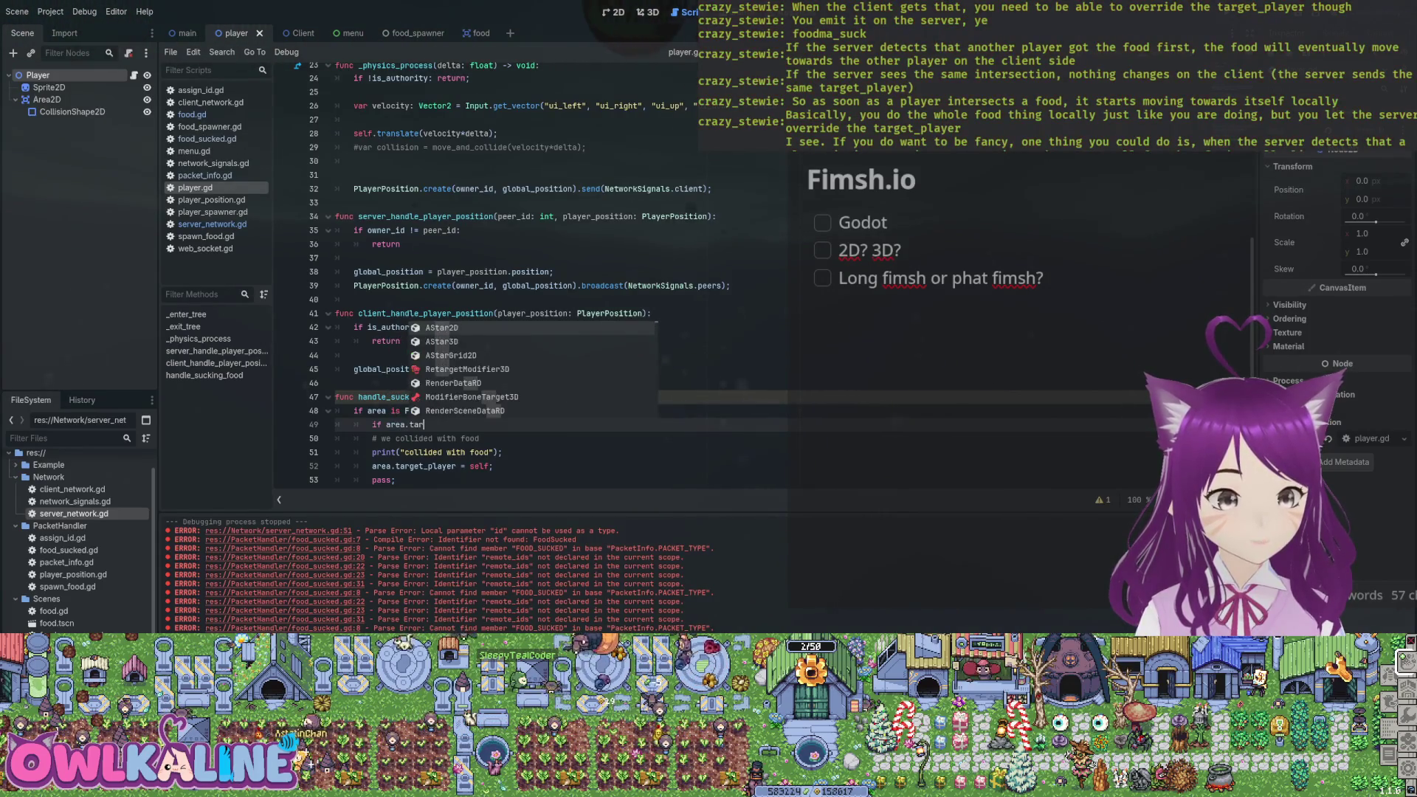
type(" nu")
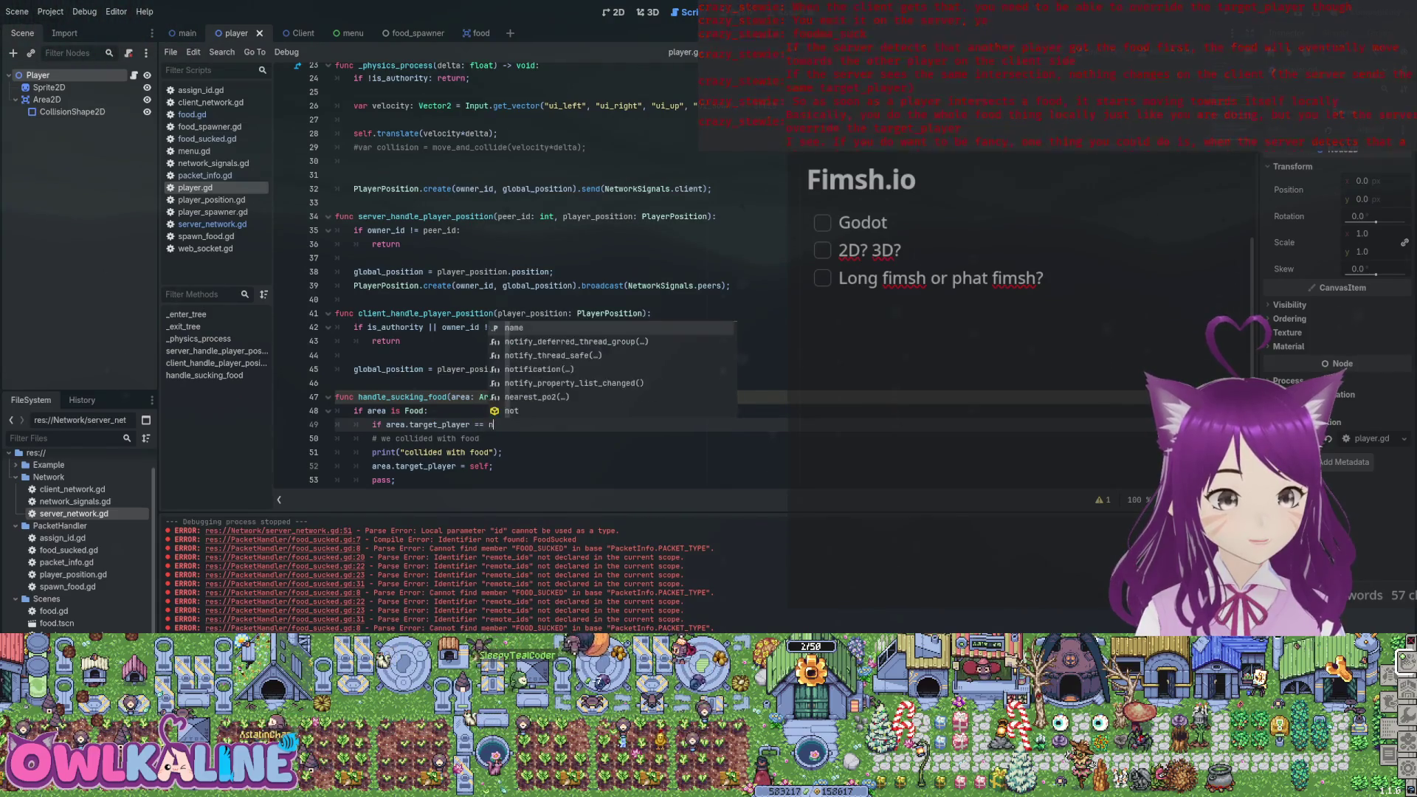
type("ll:")
key("Down")
key("Tab")
key("Down")
key("Tab")
key("Down")
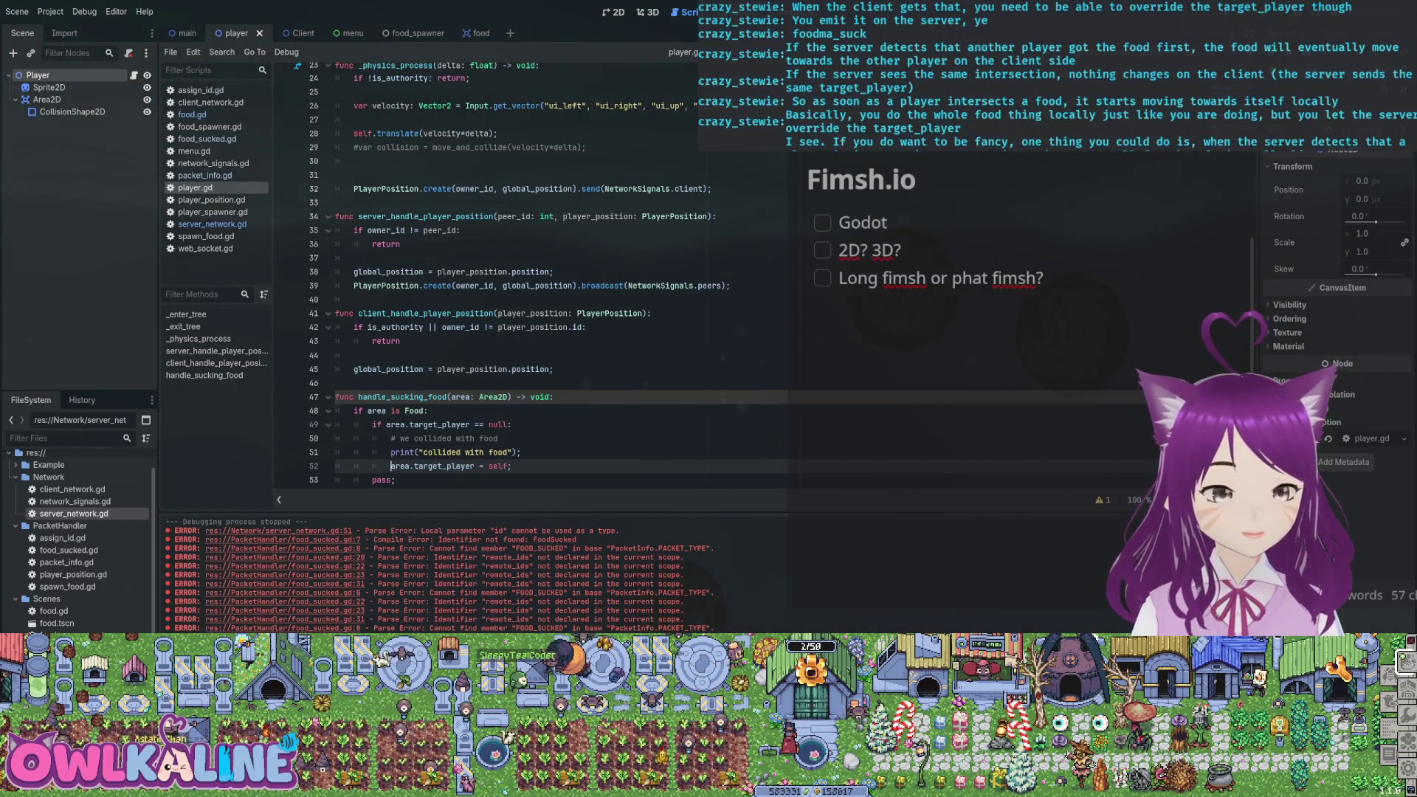
left_click(475, 438)
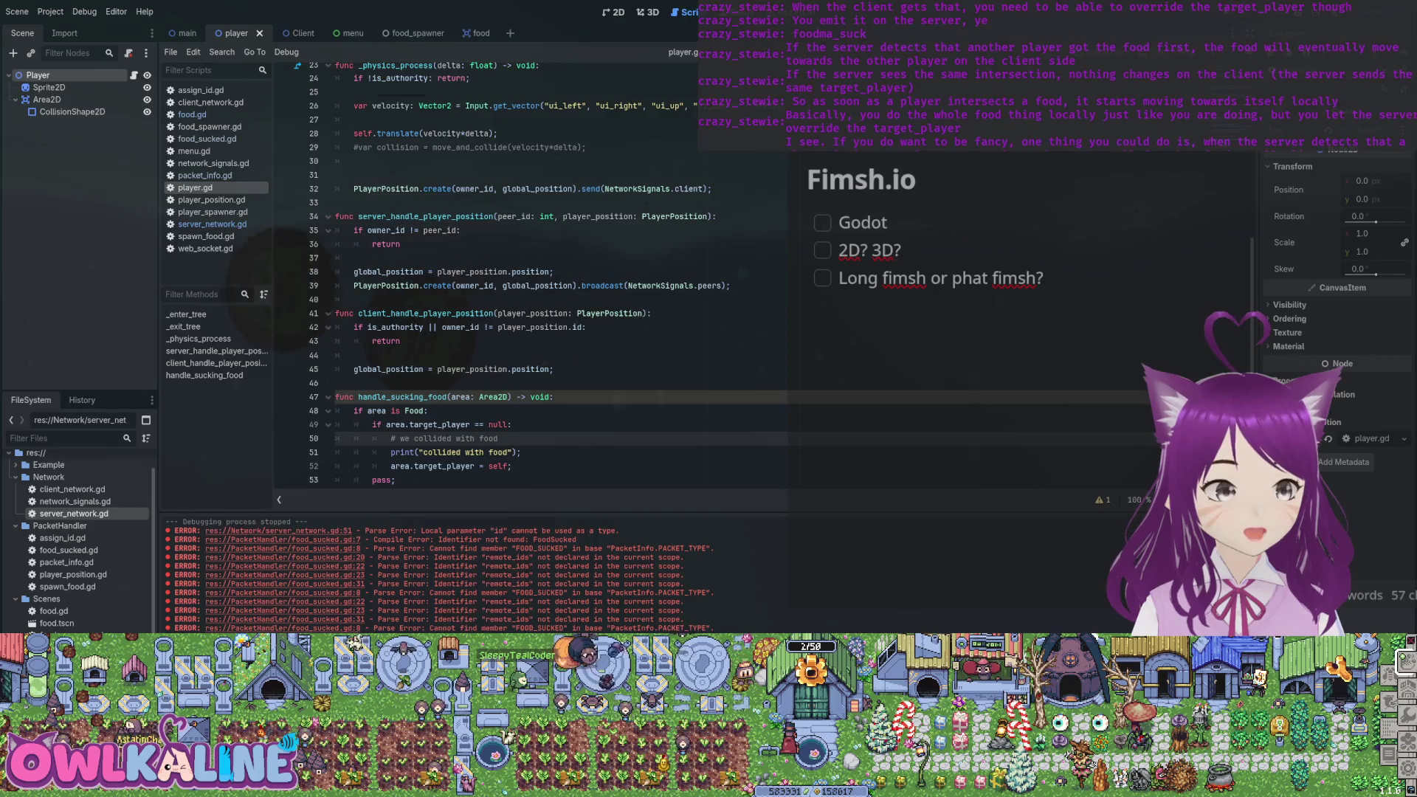
left_click(406, 33)
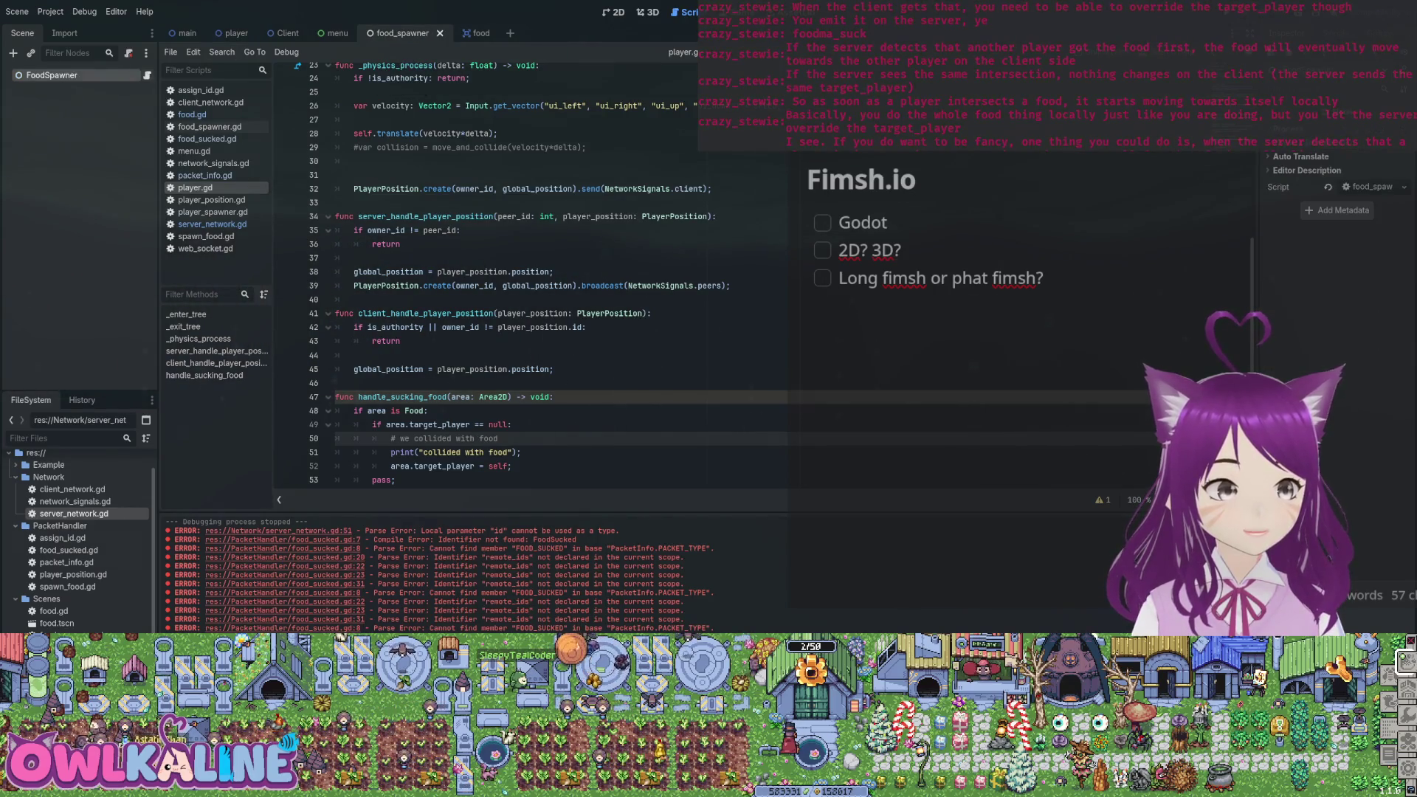
In food.gd, delete the early-return null check from the target_player setter and save.
left_click(466, 33)
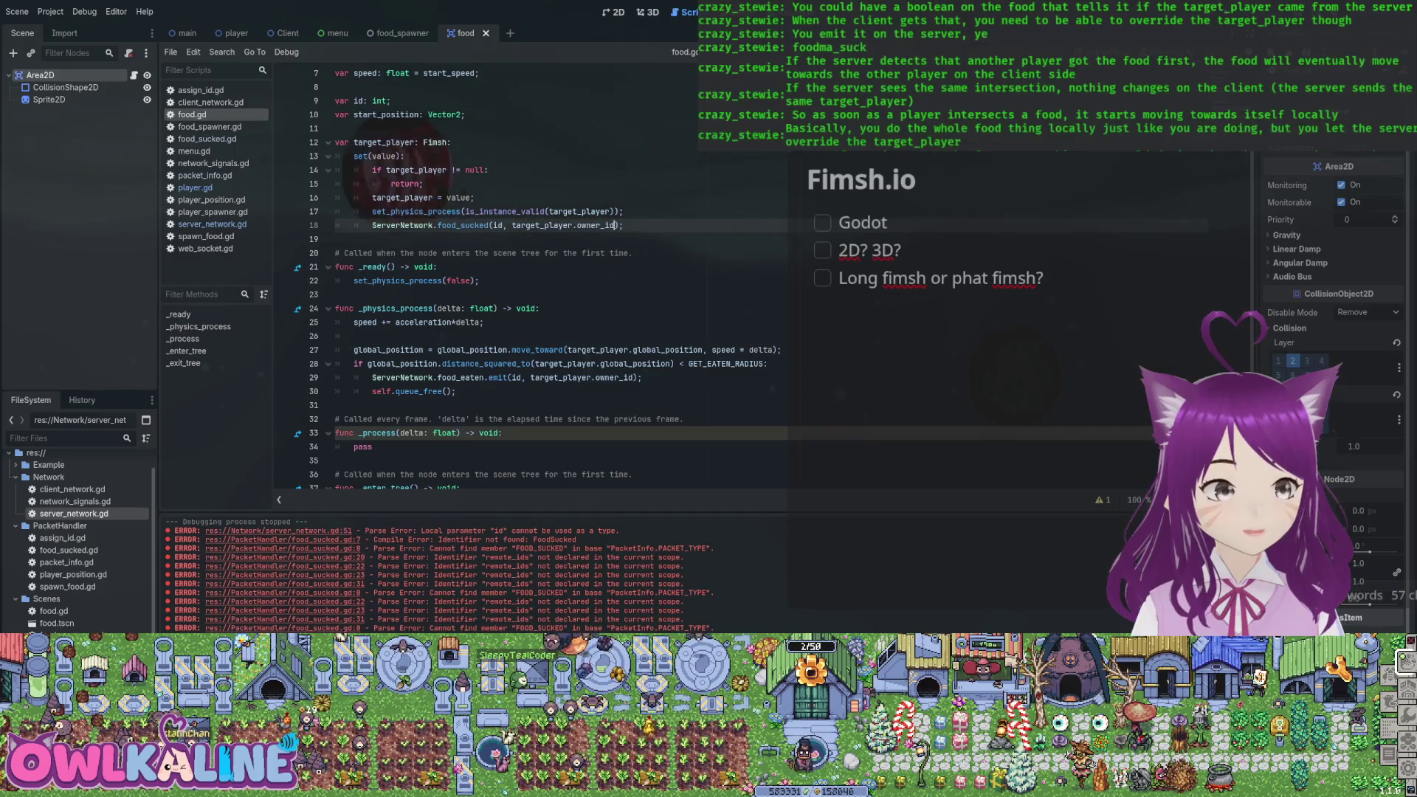
left_click_drag(423, 183, 336, 170)
key("BackSpace")
key("BackSpace")
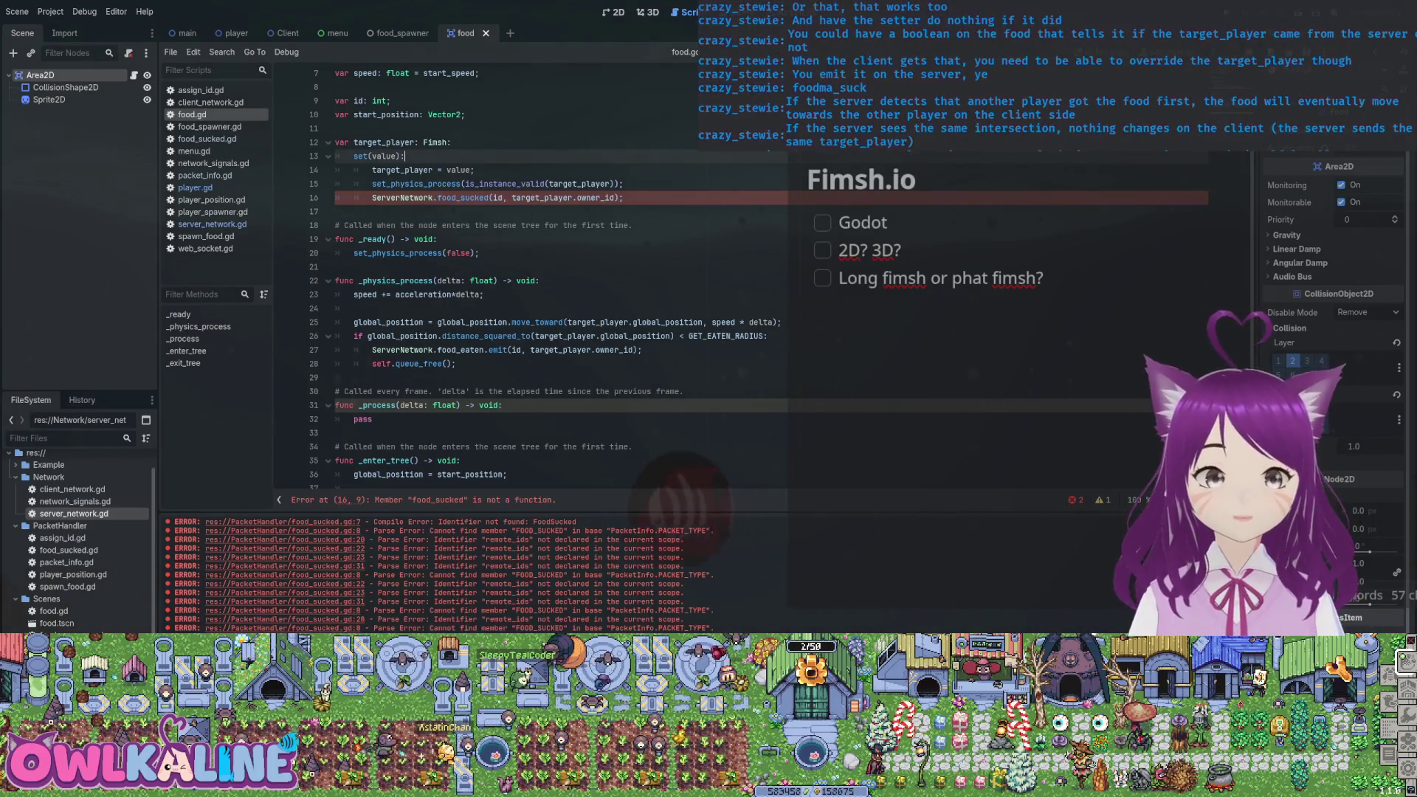
key("Return")
key("Return")
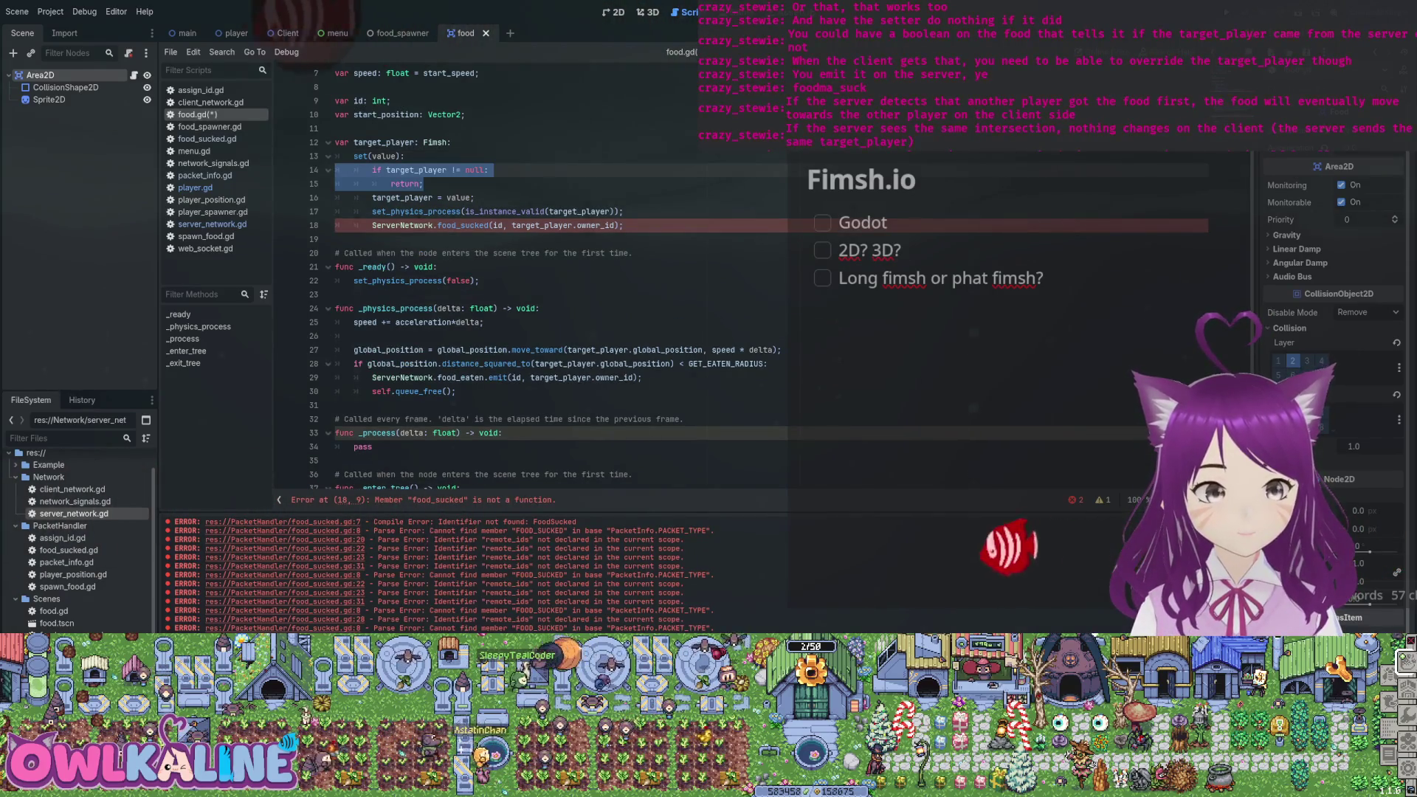
key("ctrl+z")
key("ctrl+s")
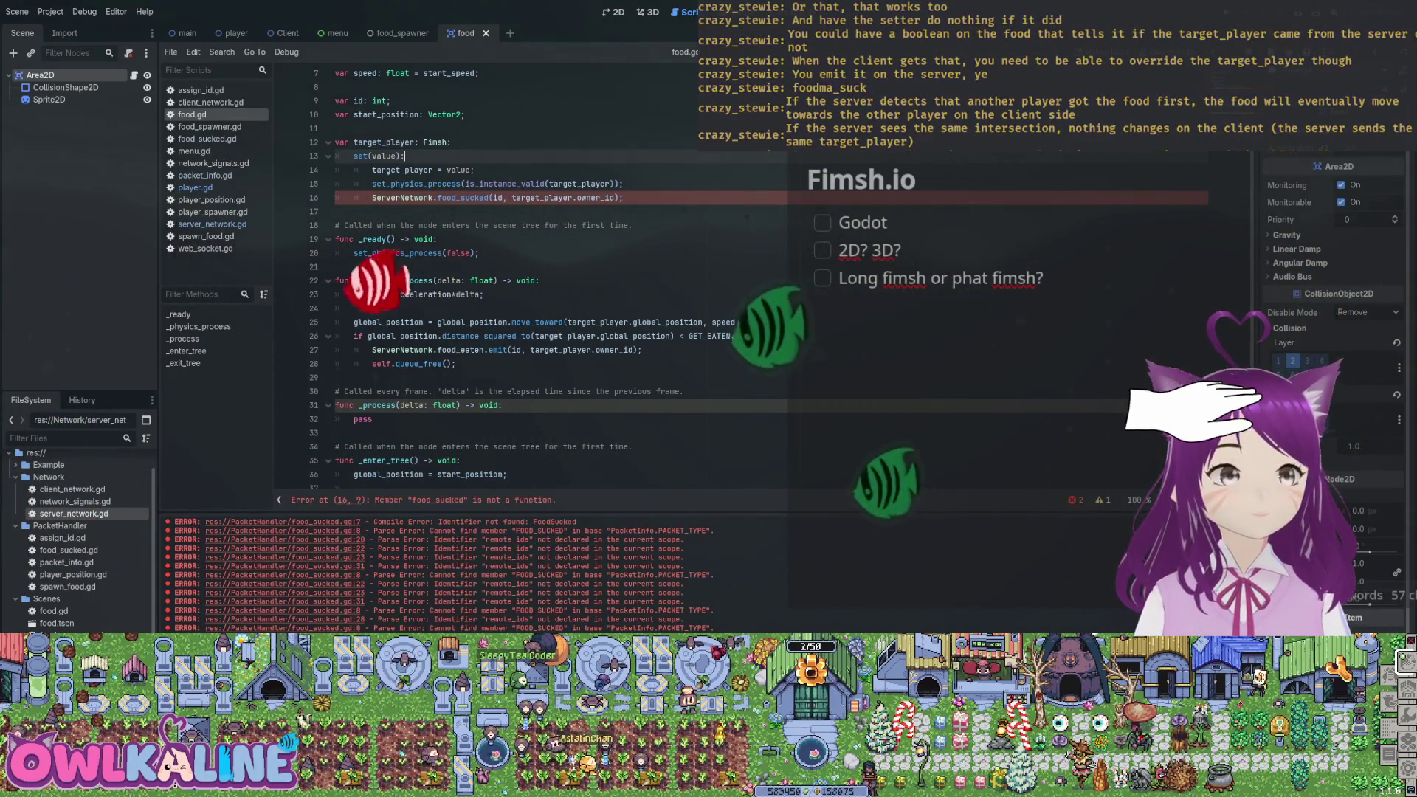
Change the call to ServerNetwork.food_sucked.emit(id, target_player.owner_id) and save.
type(".em")
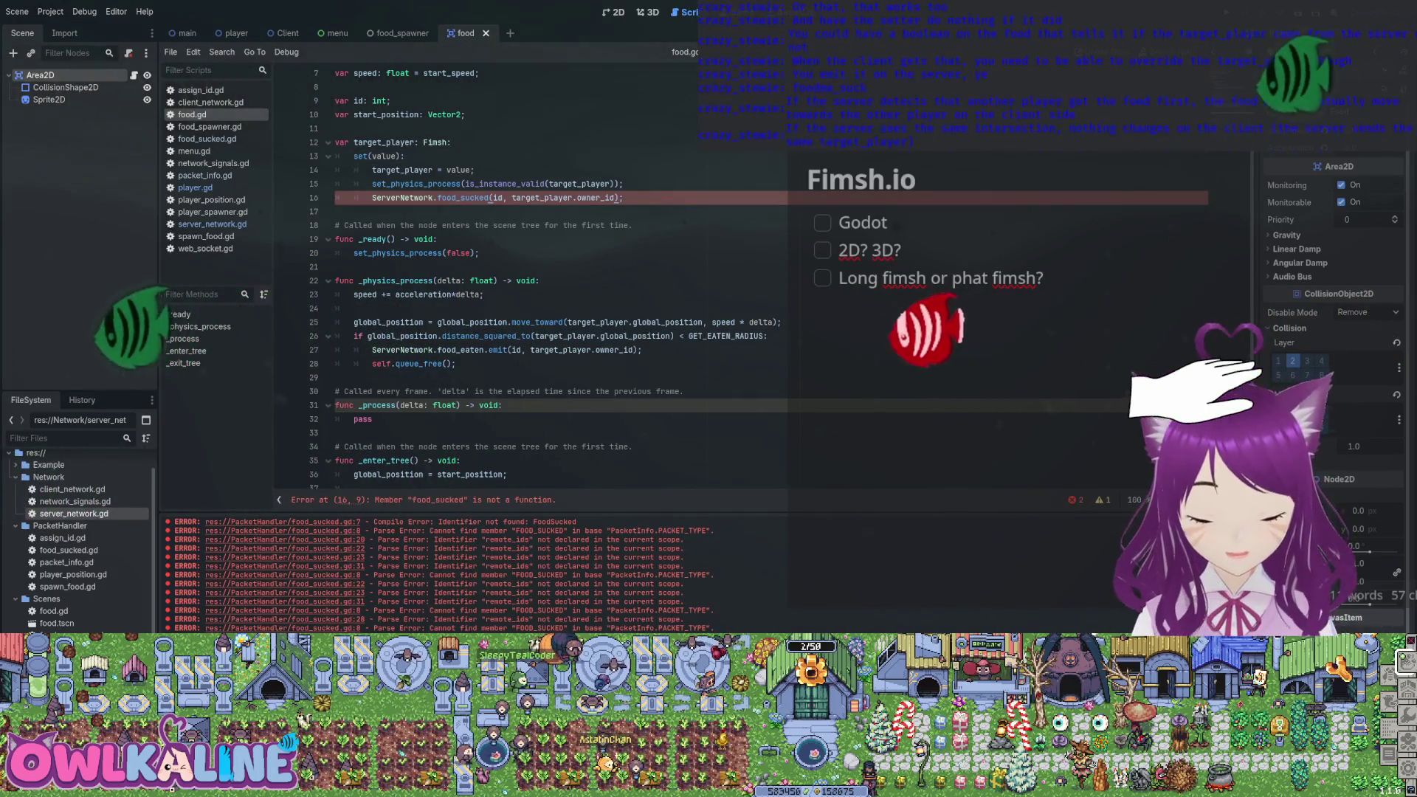
type("it")
left_click(475, 170)
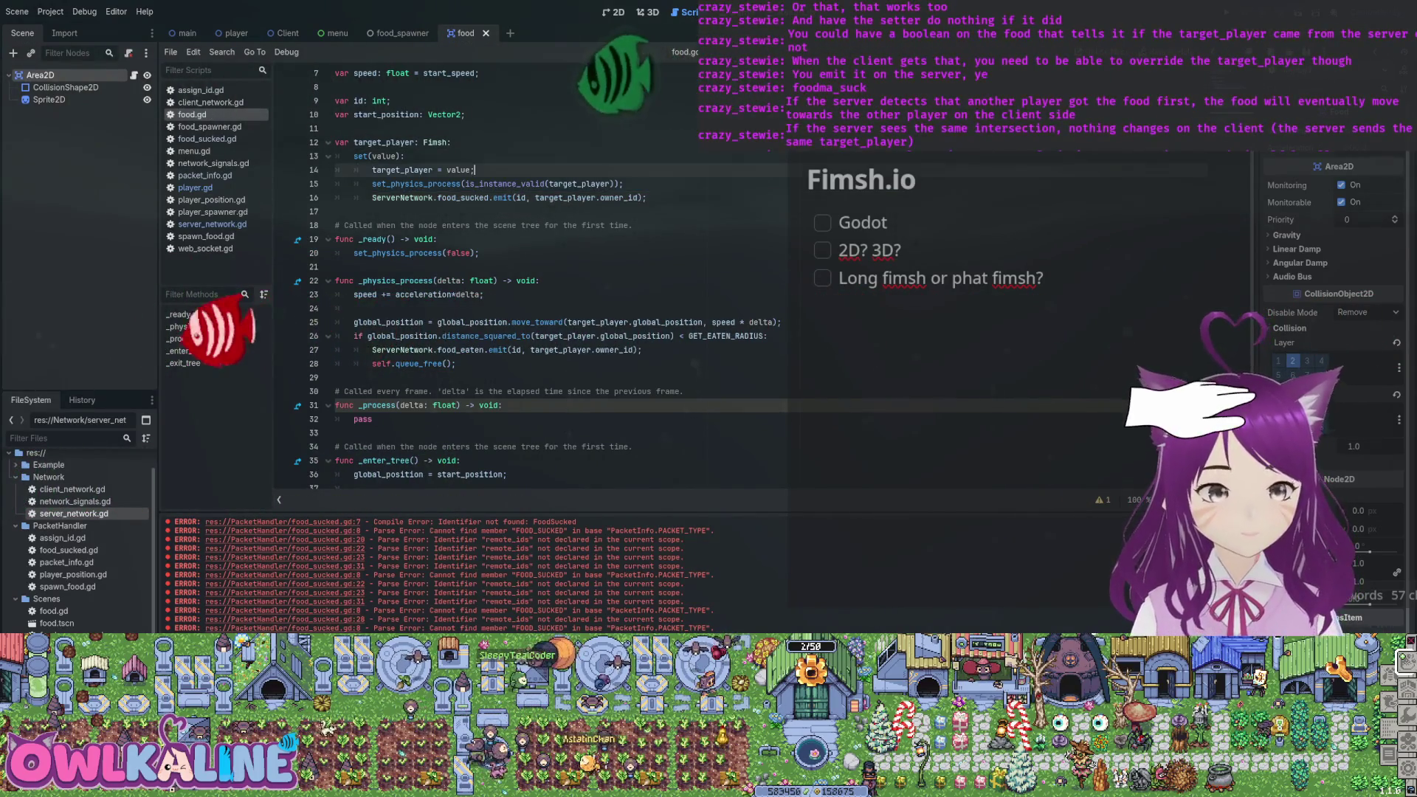
key("ctrl+s")
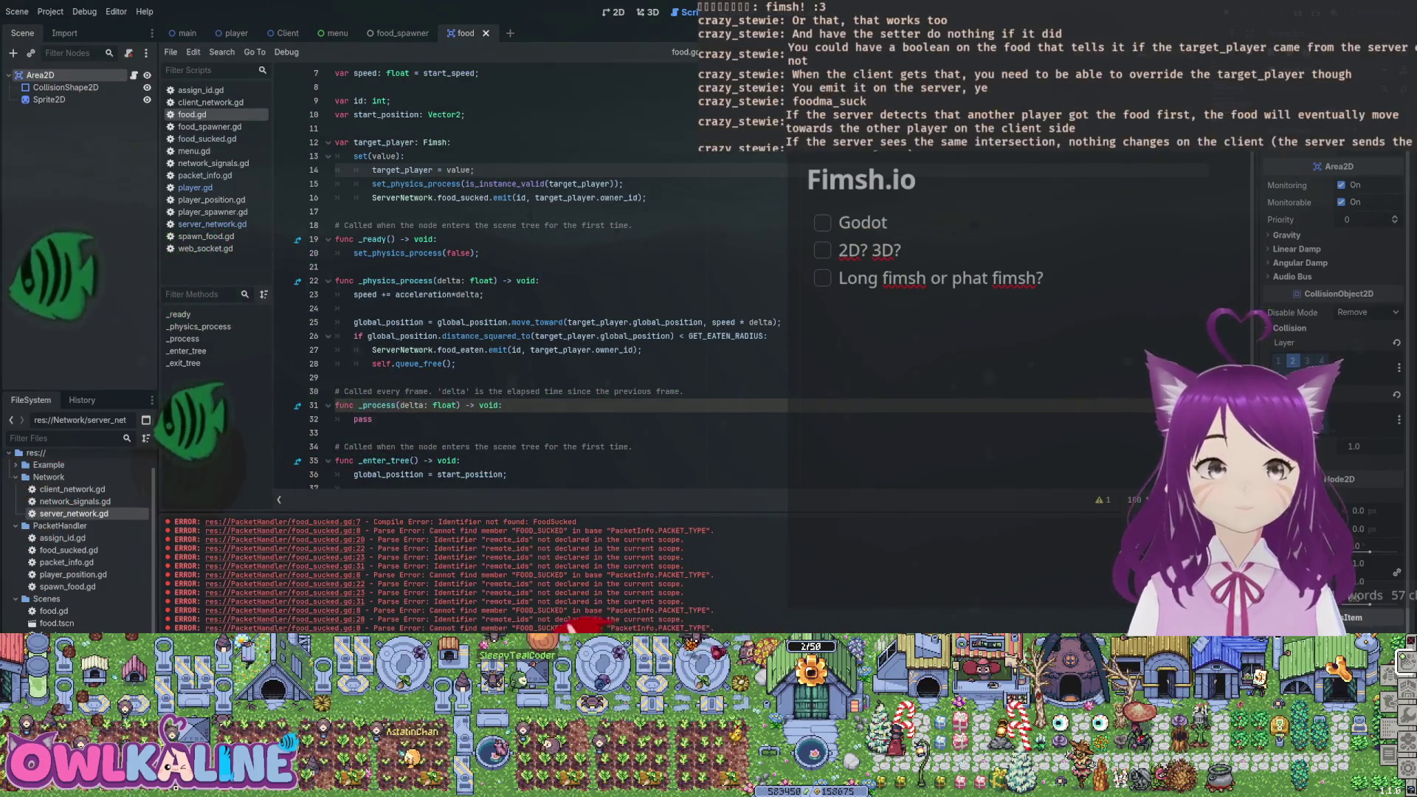
Review player.gd and the FoodSucked broadcast in server_network.gd.
left_click(336, 212)
left_click(474, 170)
left_click(235, 34)
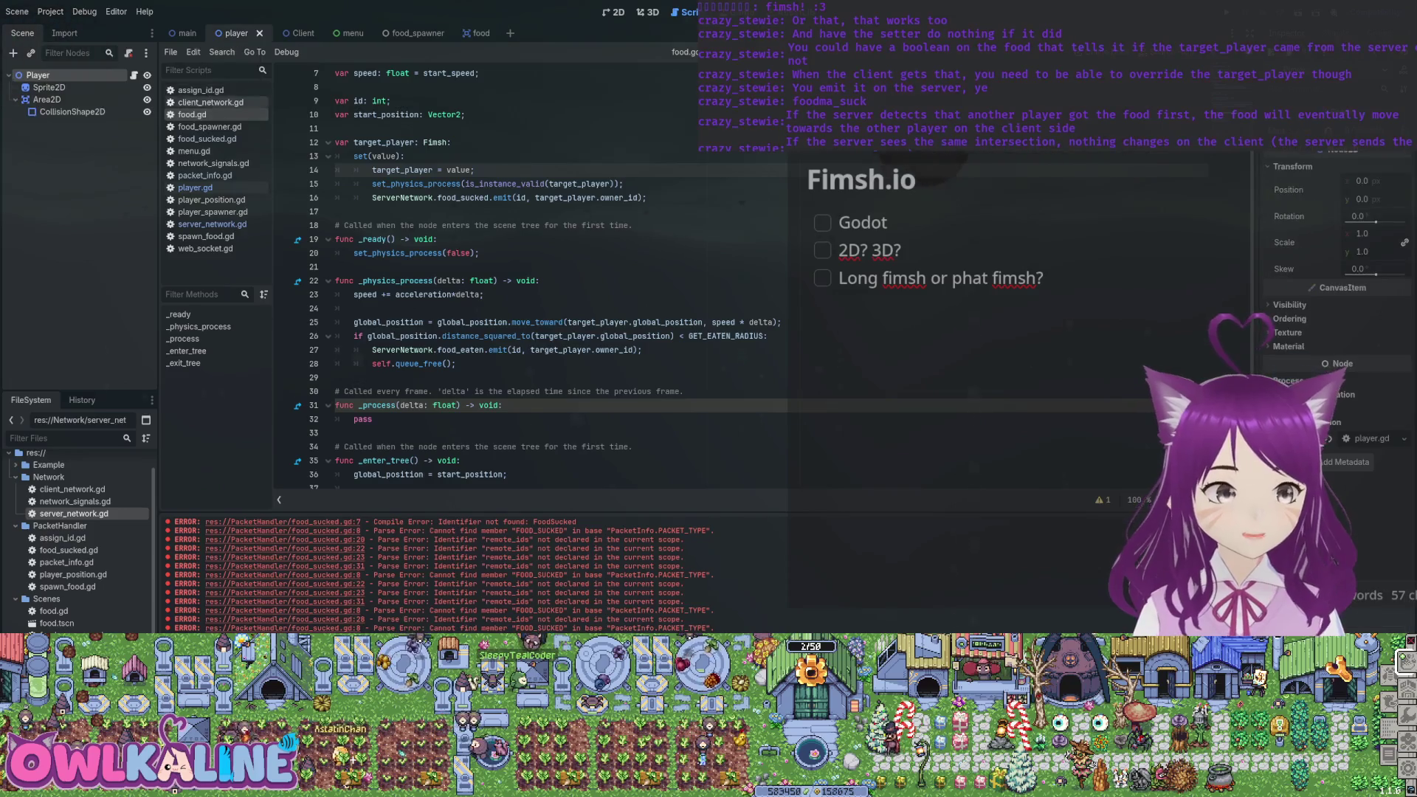
left_click(195, 187)
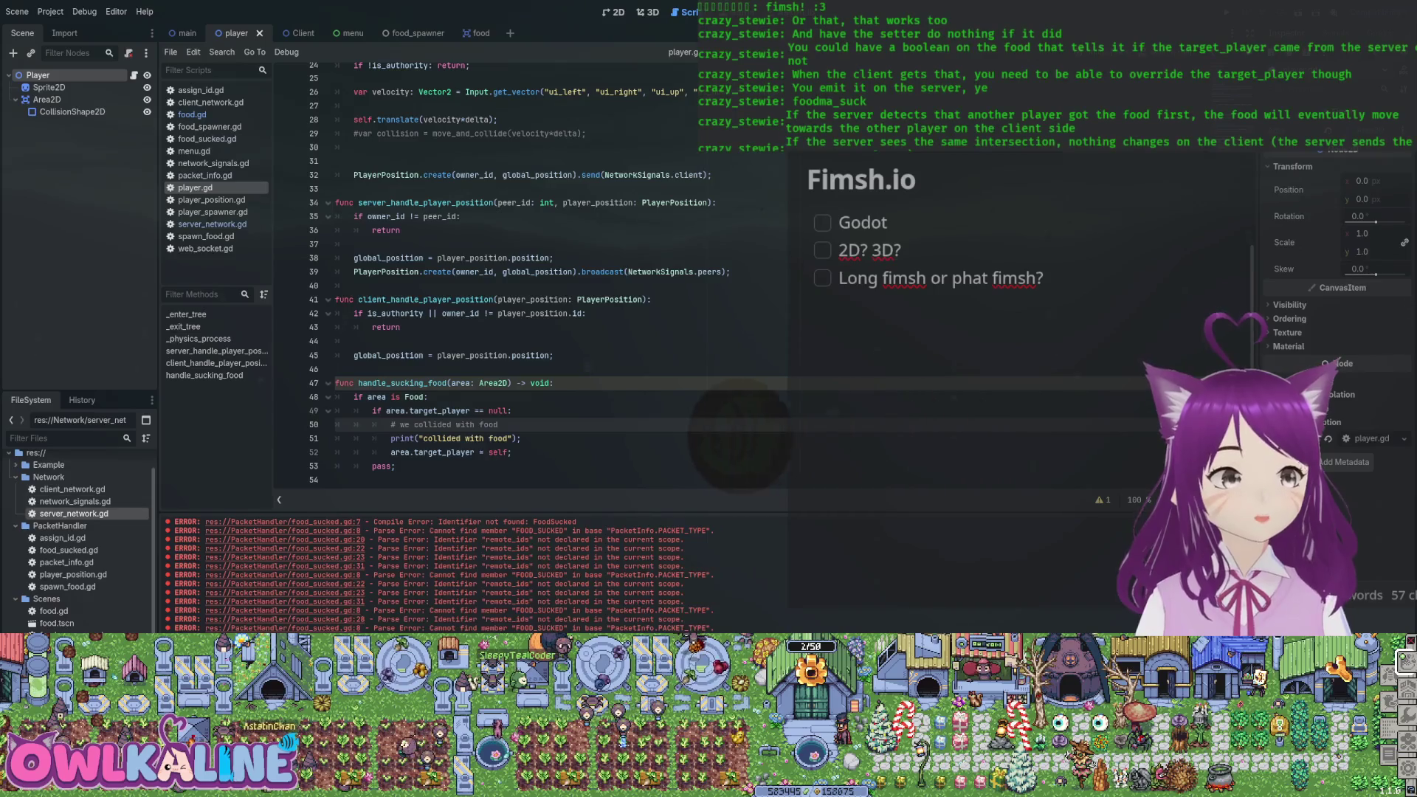
double_click(73, 514)
left_click(399, 383)
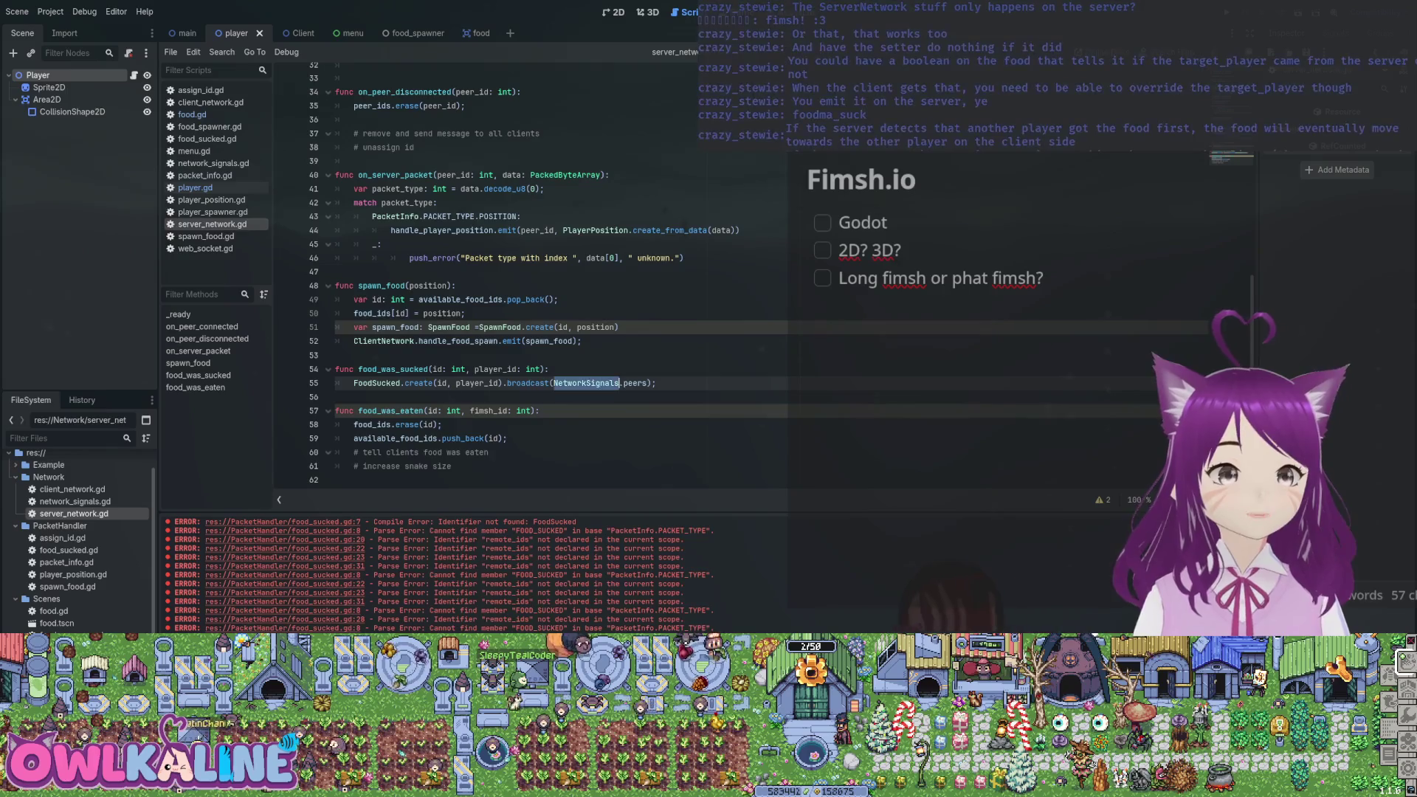
In client_network.gd, start a new PacketInfo.PACKET_TYPE case after the SPAWN_FOOD branch.
double_click(72, 489)
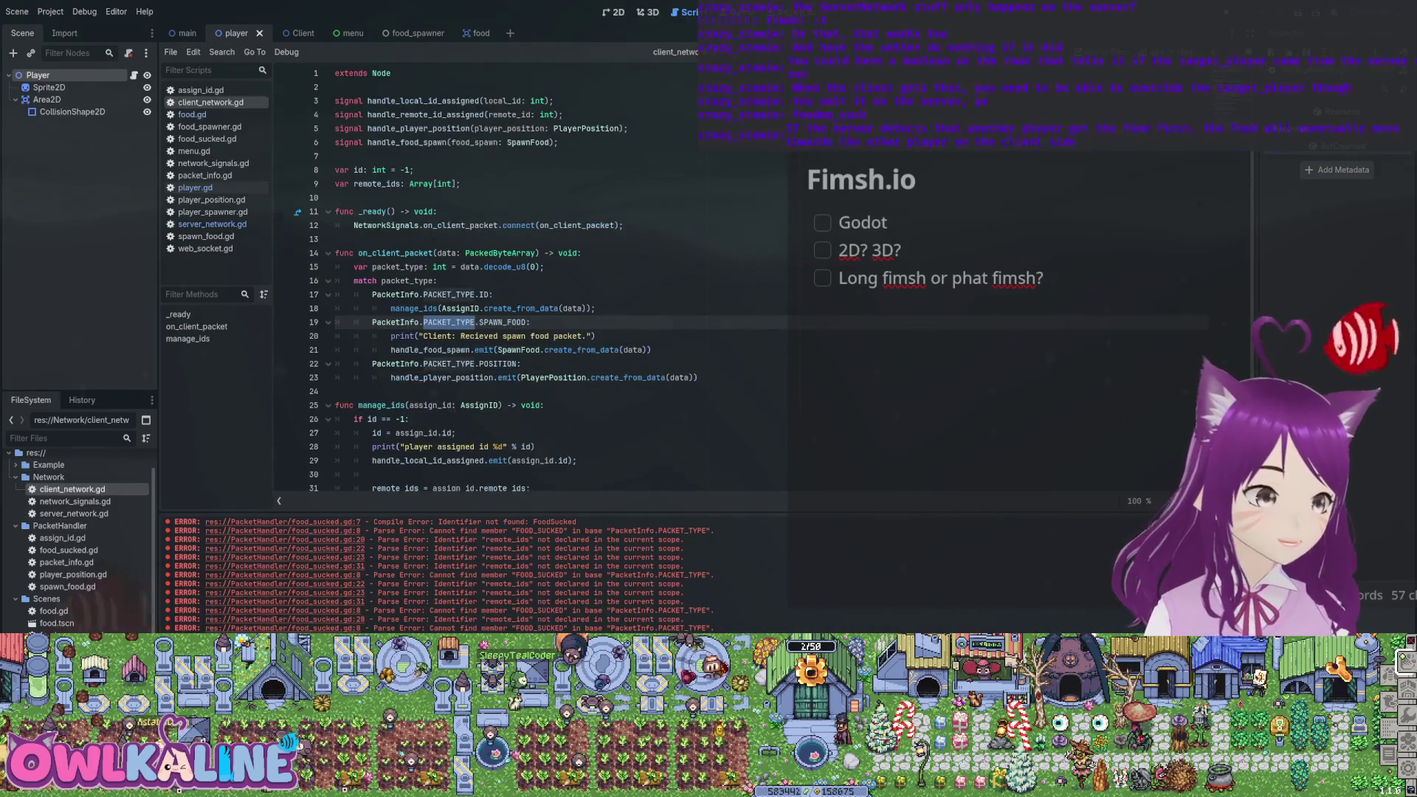
scroll(488, 280, "down", 1)
left_click(651, 308)
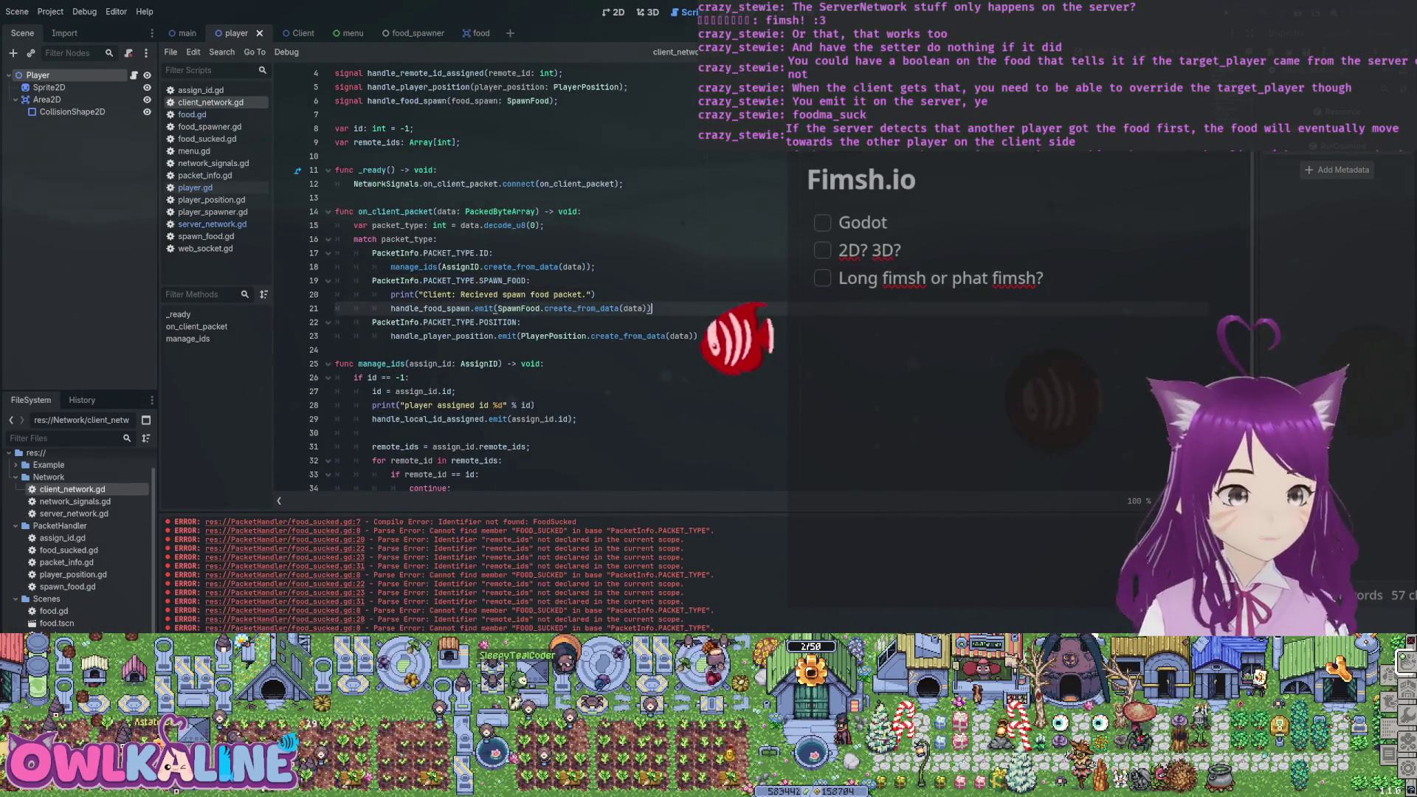
key("Return")
key("BackSpace")
type("PacketInfo.")
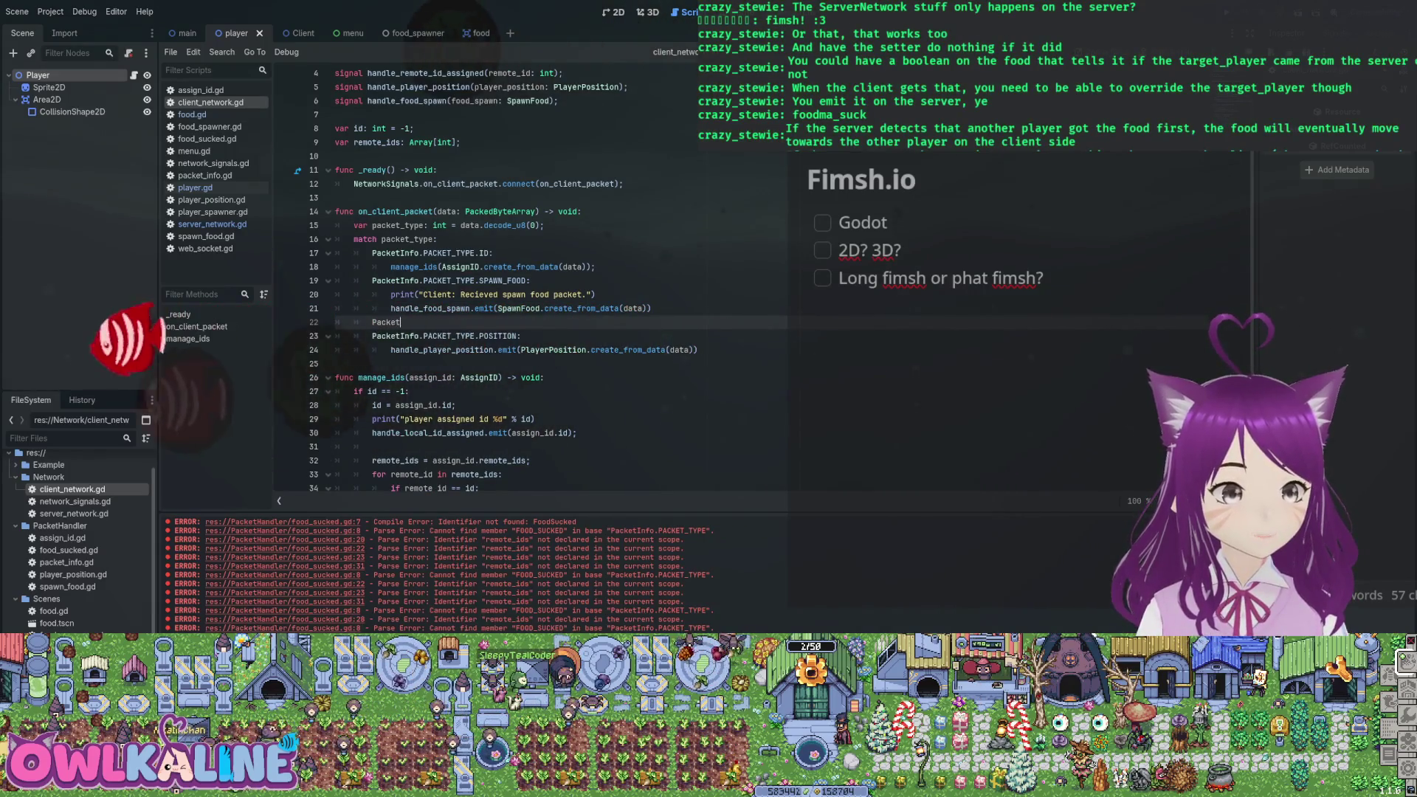
type("PACKET_TYPE.")
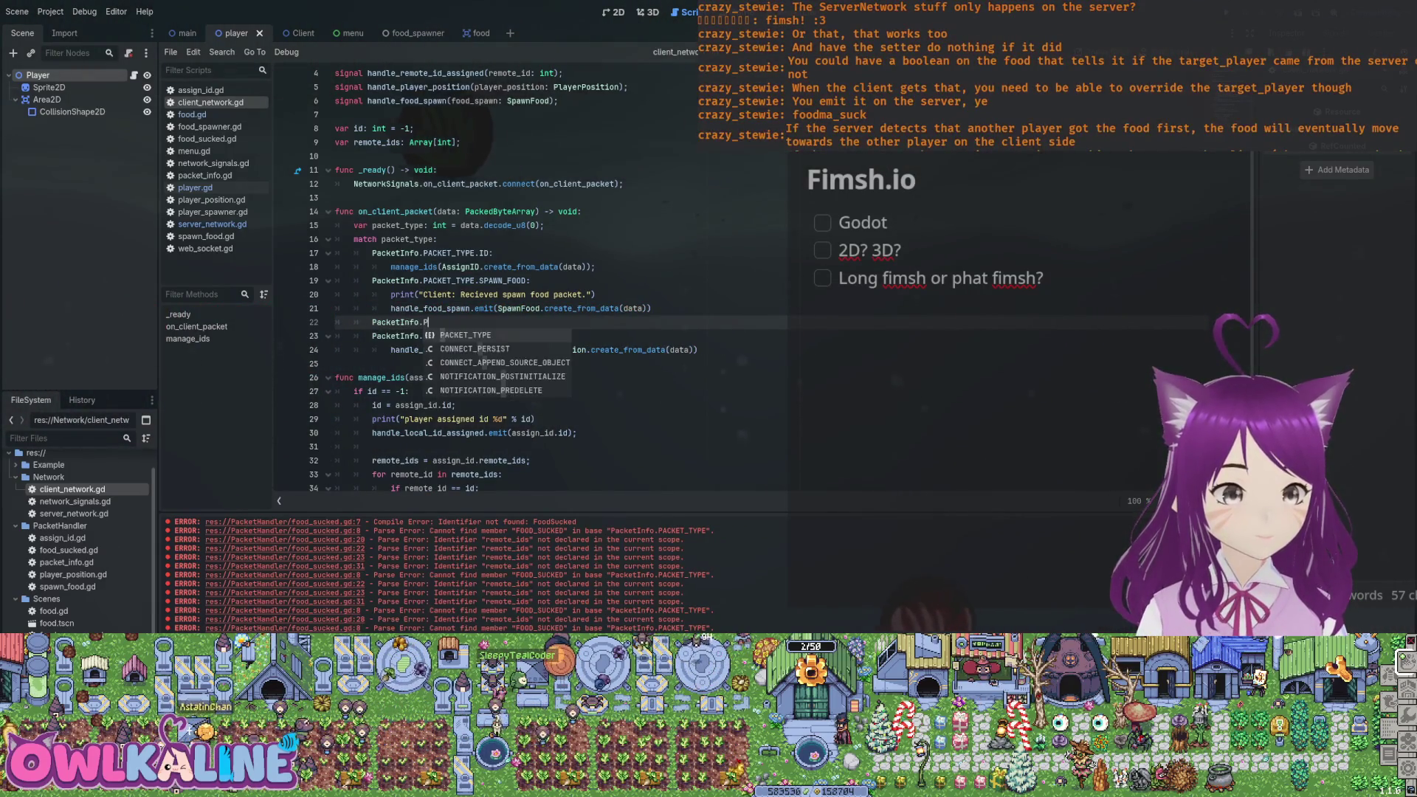
type("FOOD_SUCKED:")
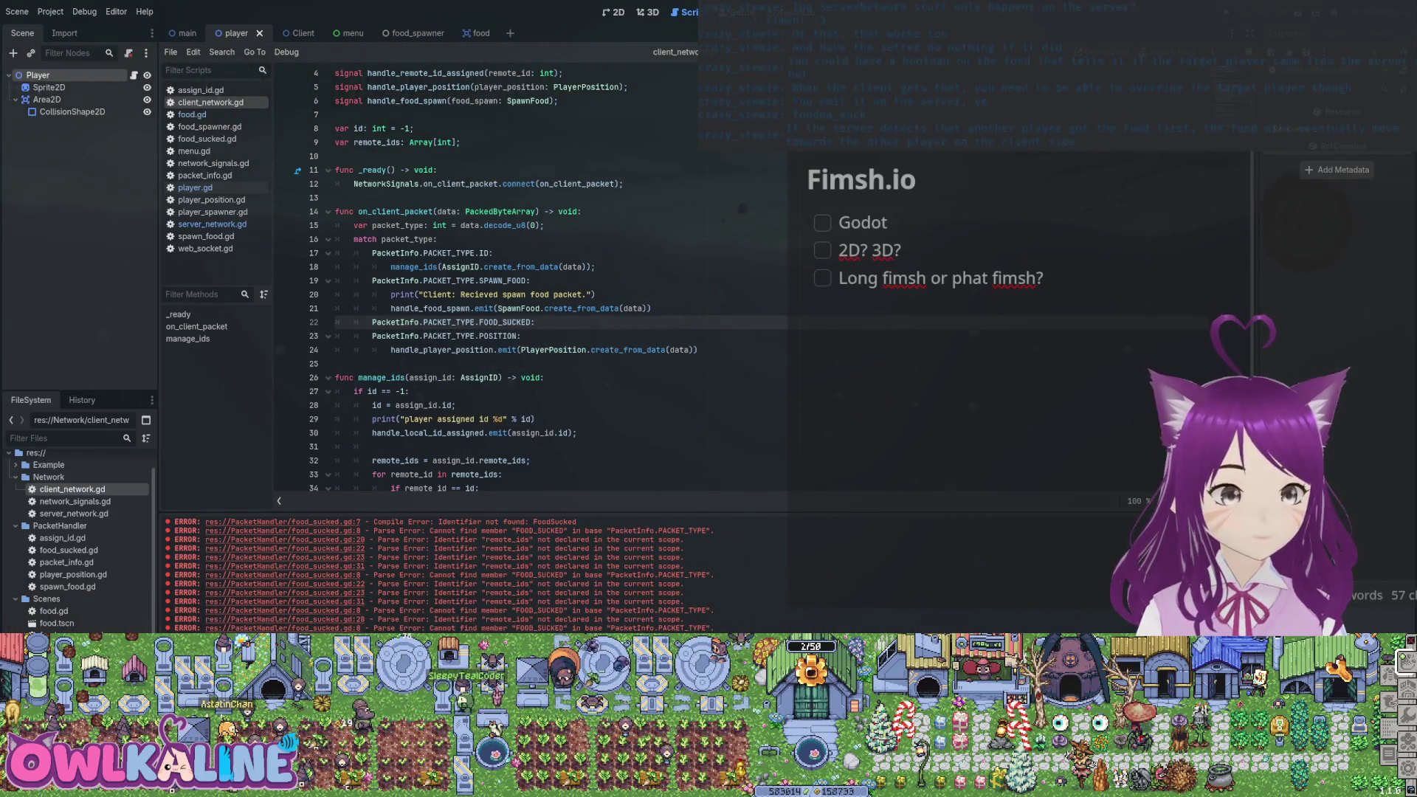
Make the FOOD_SUCKED case emit handle_food_sucked with FoodSucked.create_from_data(data).
key("Return")
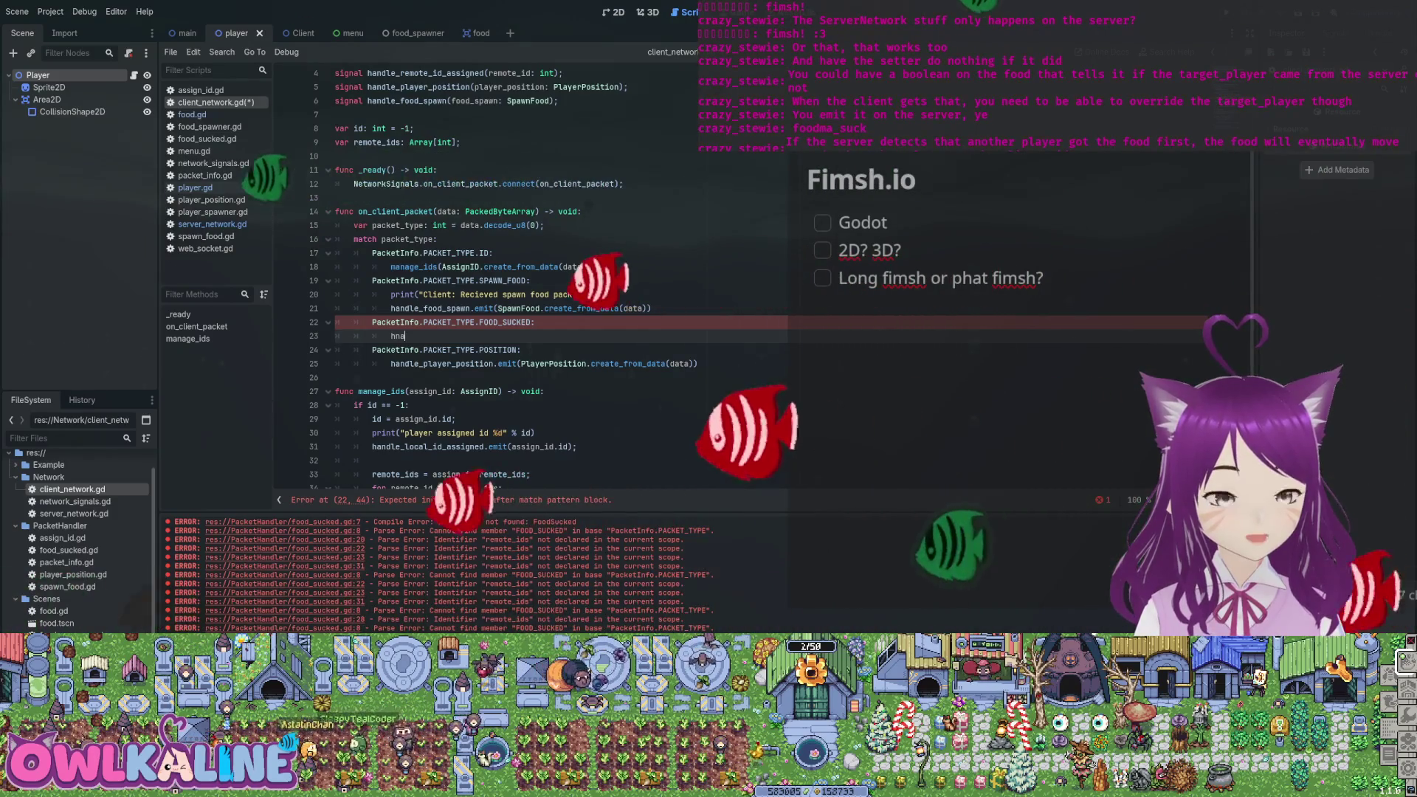
type("hna")
key("BackSpace")
key("BackSpace")
type("andle_")
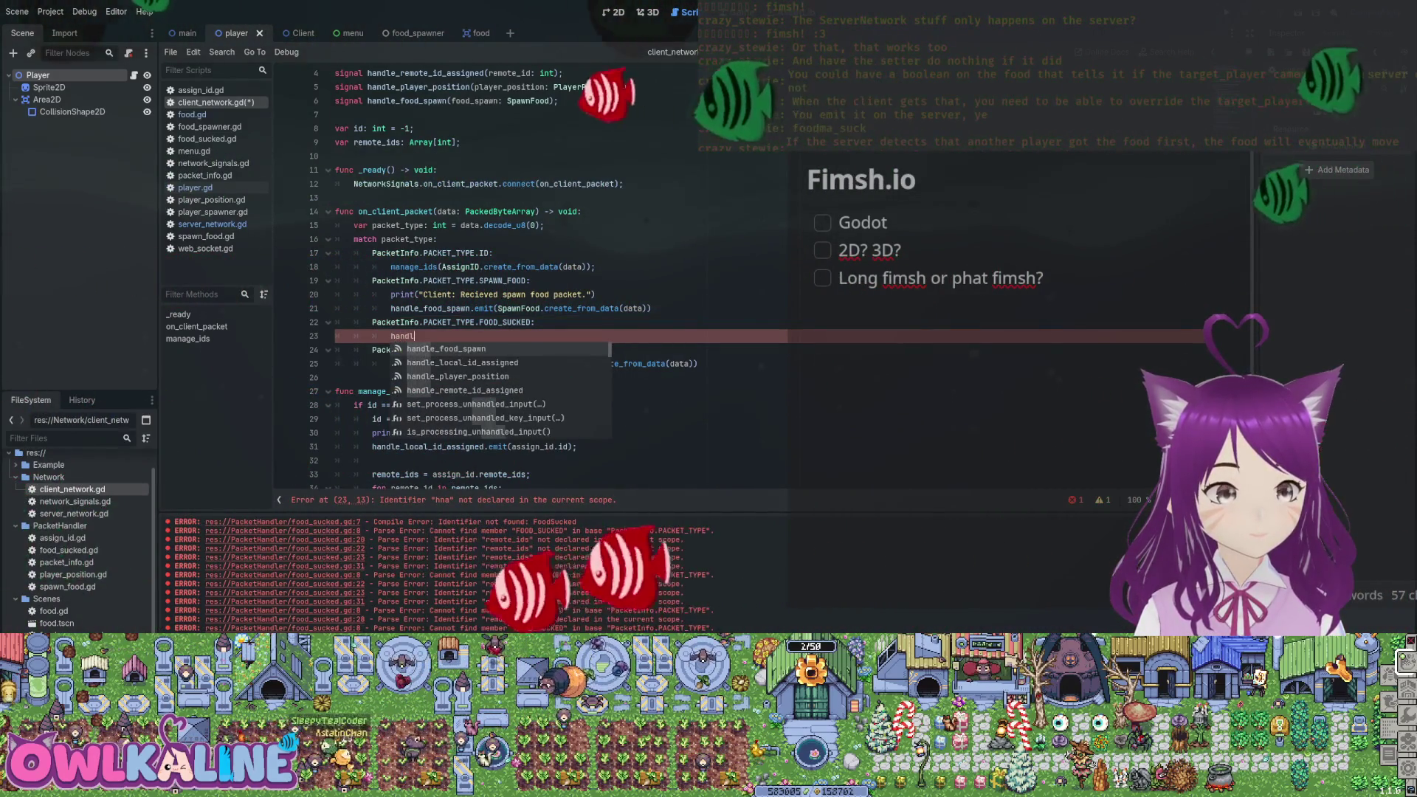
type("food_sucked")
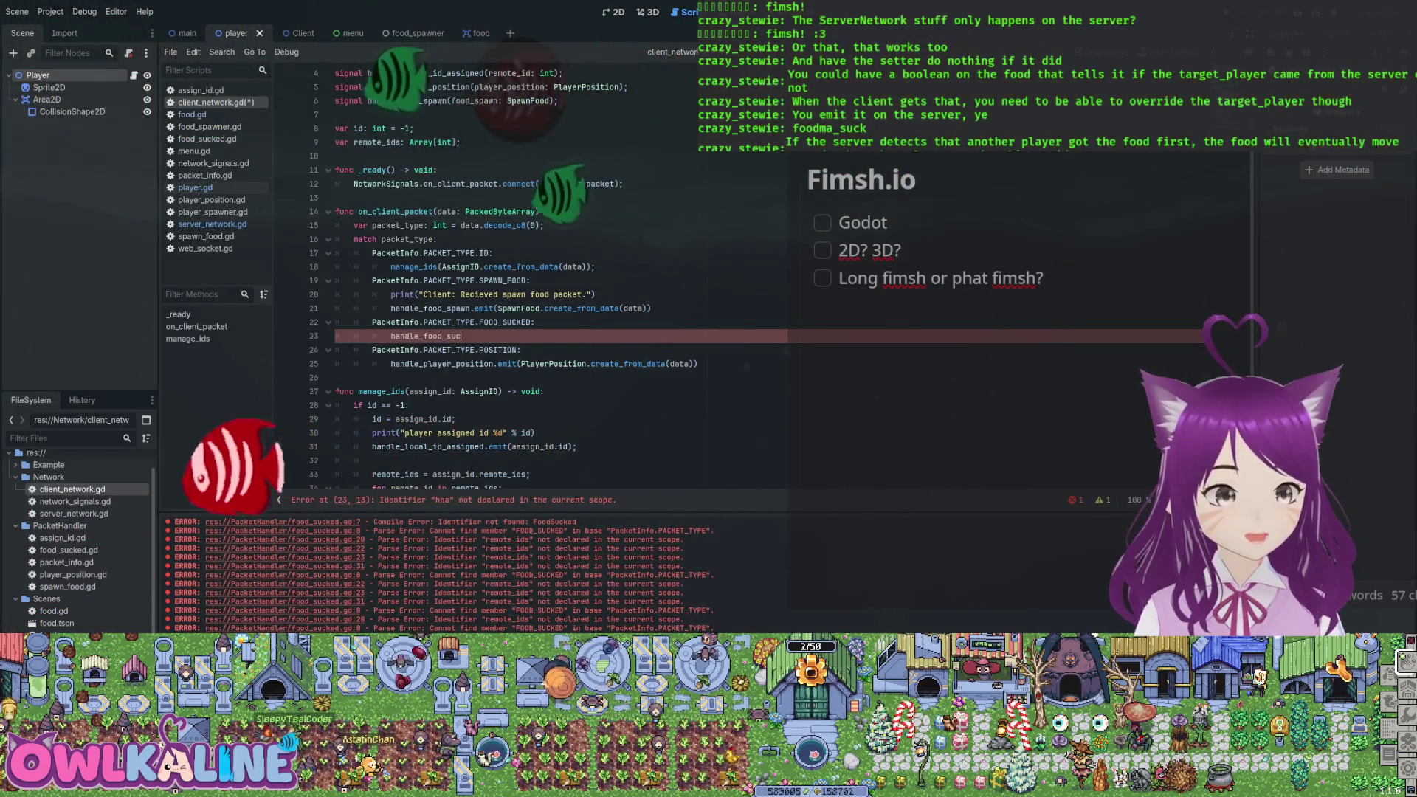
type(".emit(")
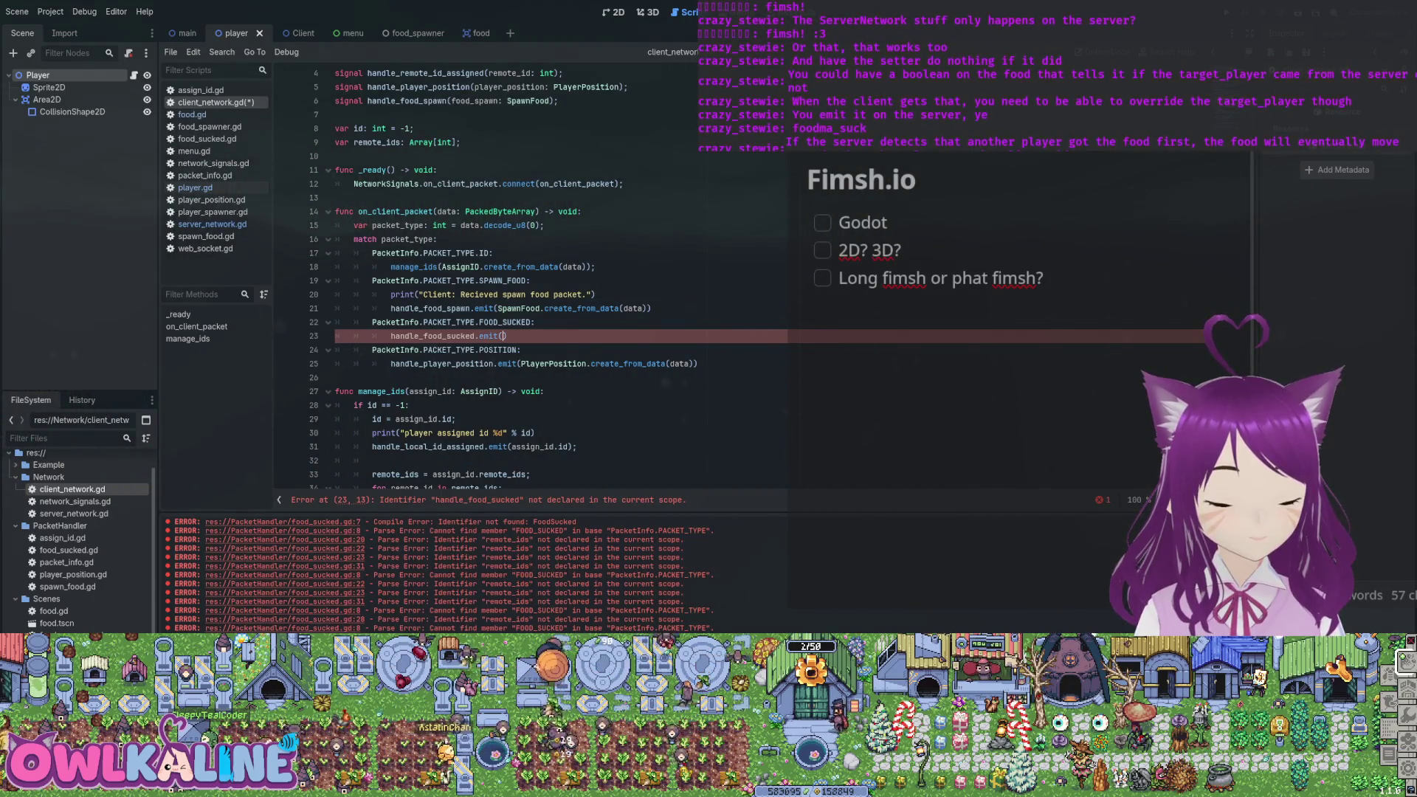
type("Sucked.crea")
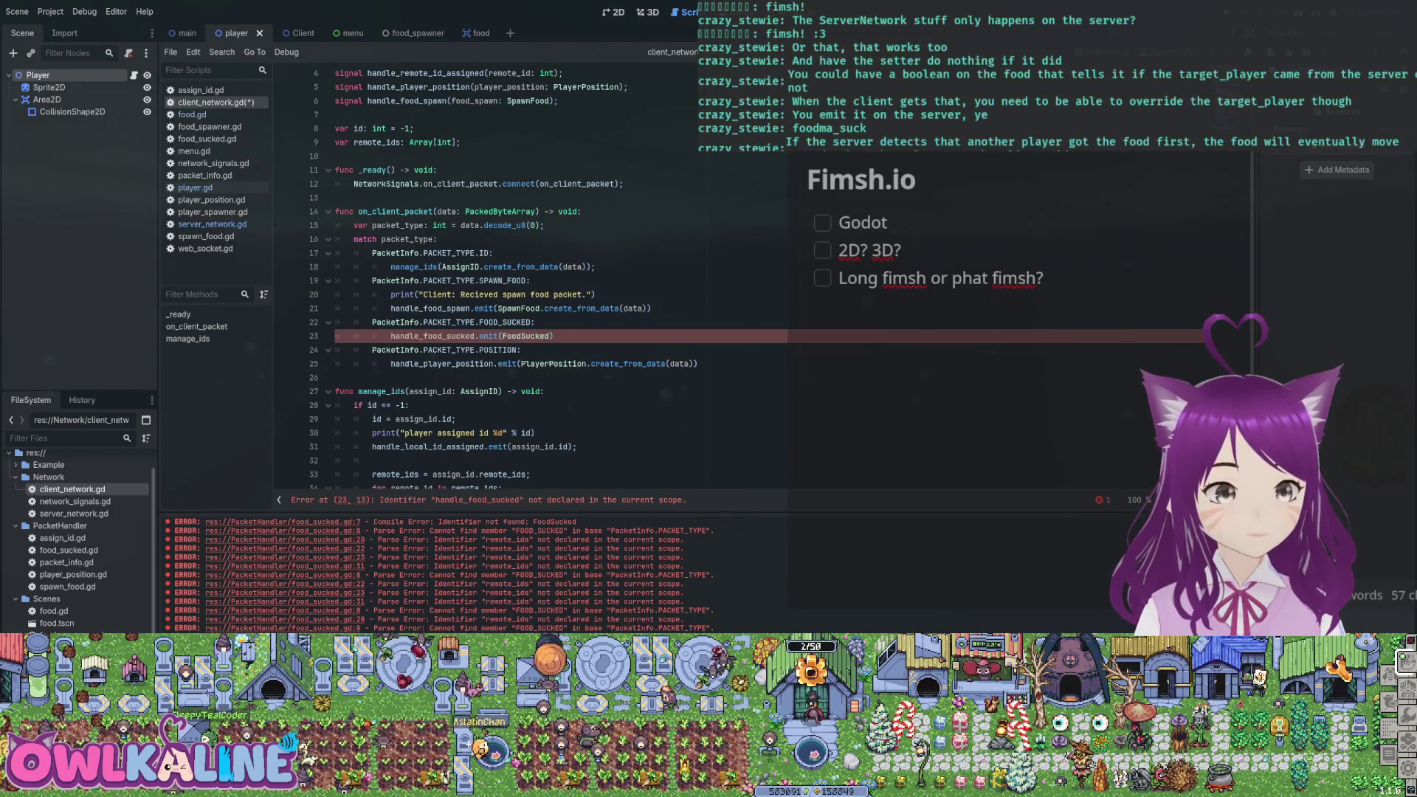
type("te_fr")
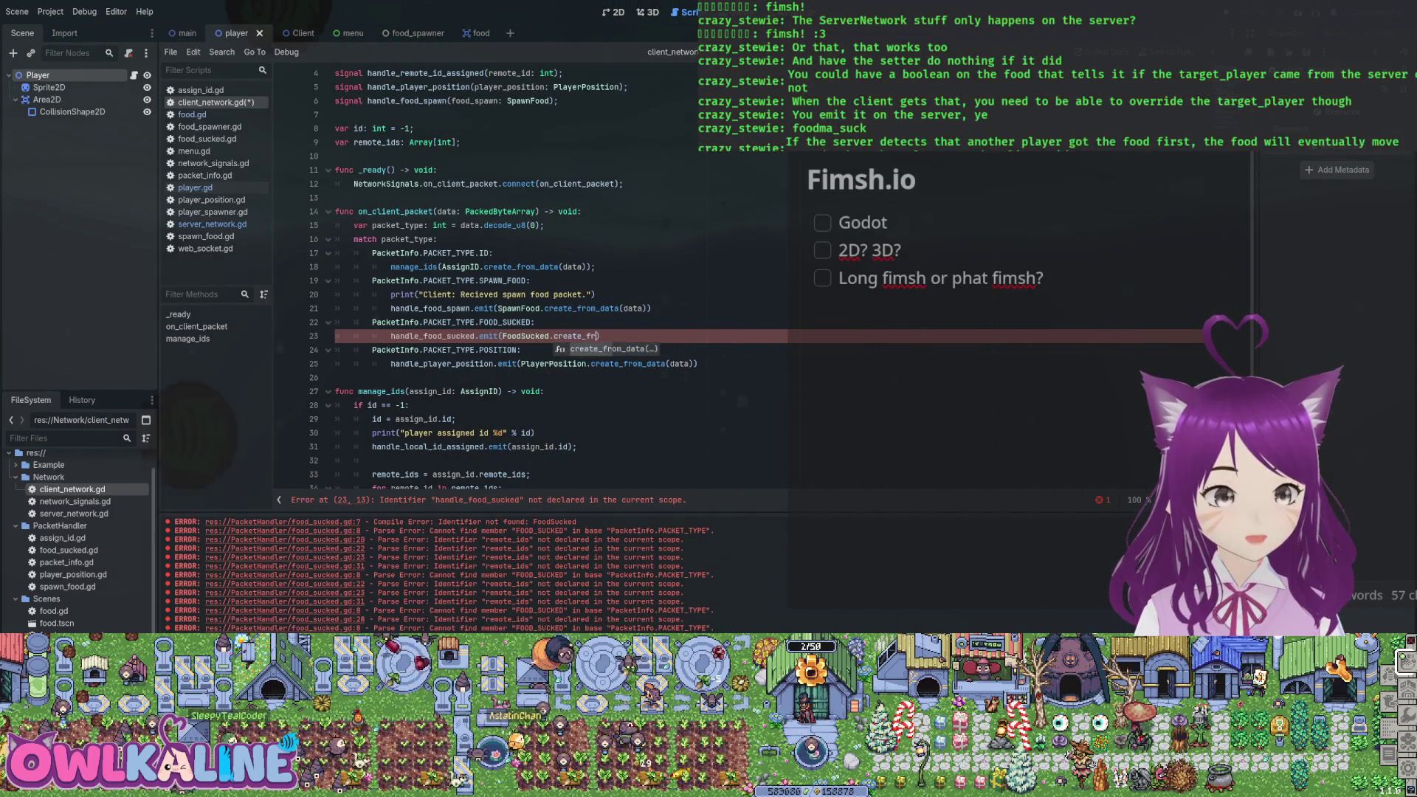
key("Return")
type("data(data")
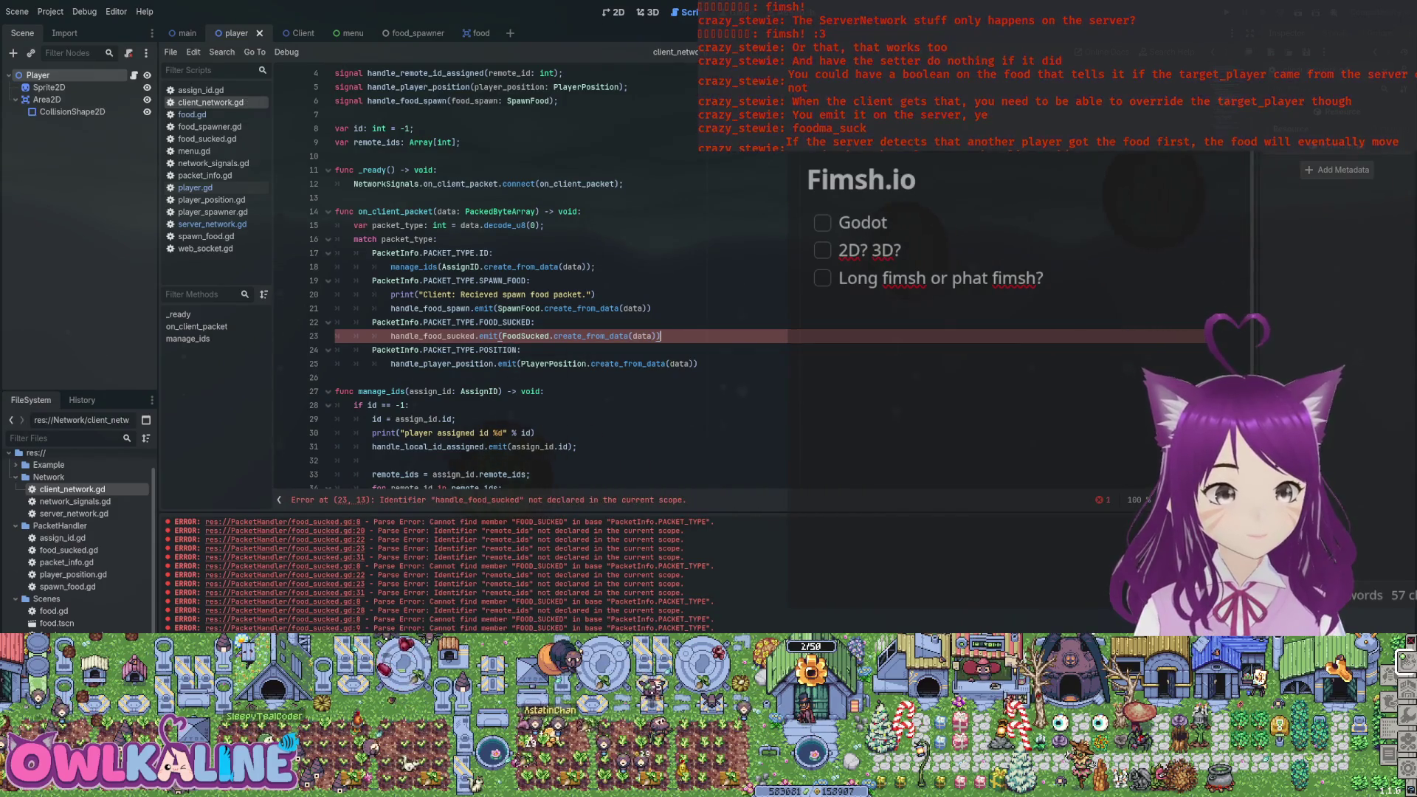
Begin a new signal declaration below the existing signals.
scroll(517, 281, "up", 1)
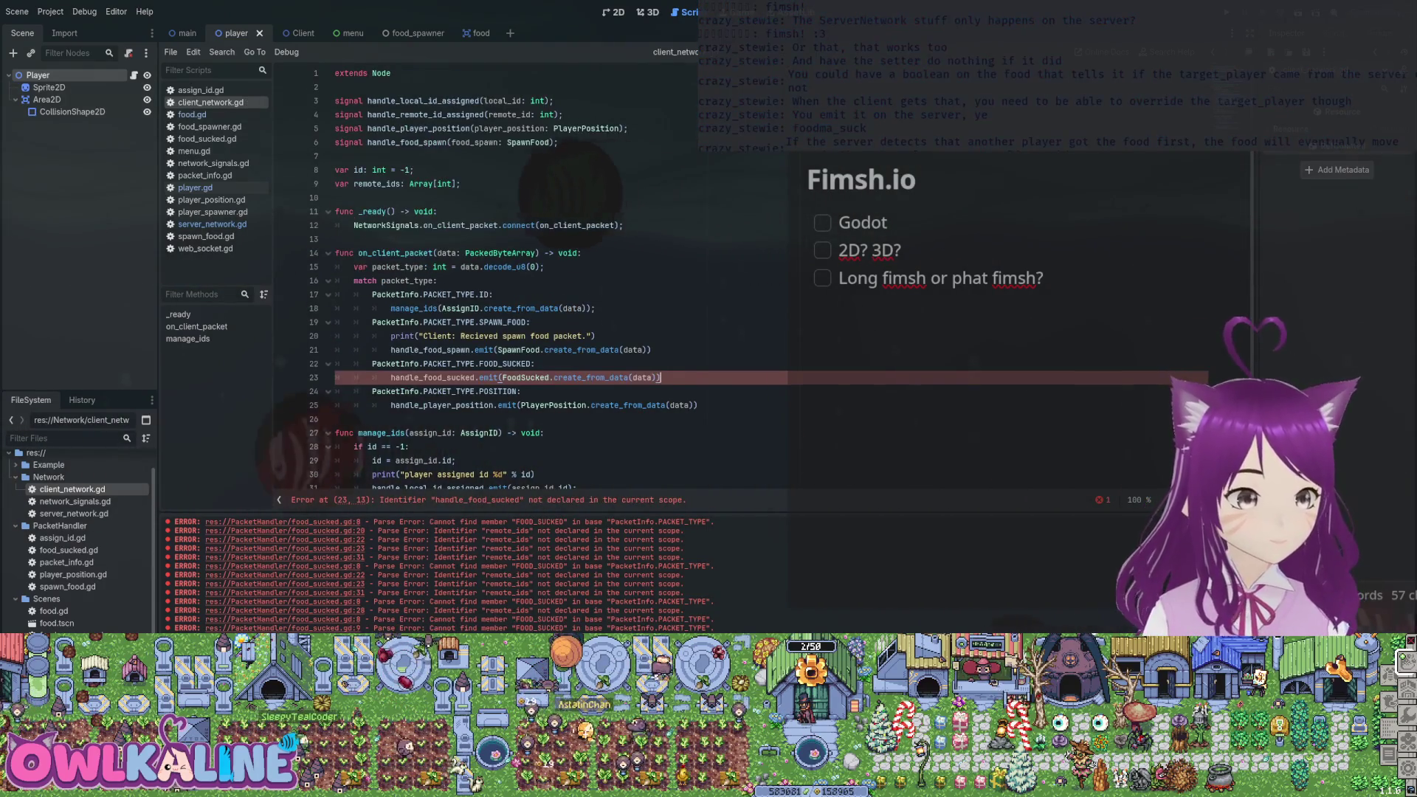
left_click(559, 143)
key("Return")
type("signal handle_f")
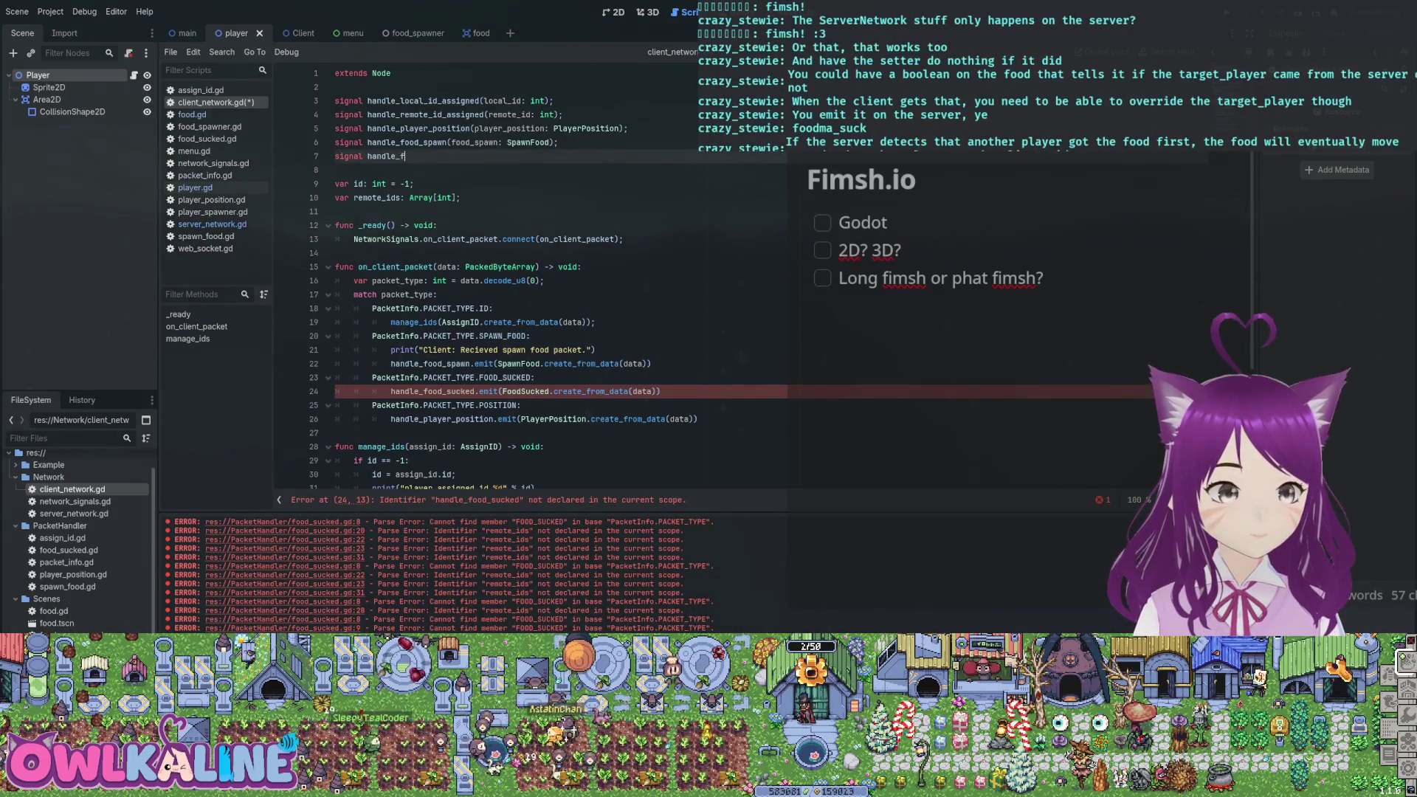
Declare signal handle_food_sucked(food_sucked: FoodSucked), check its usage, then return to the food scene.
type("sucked(")
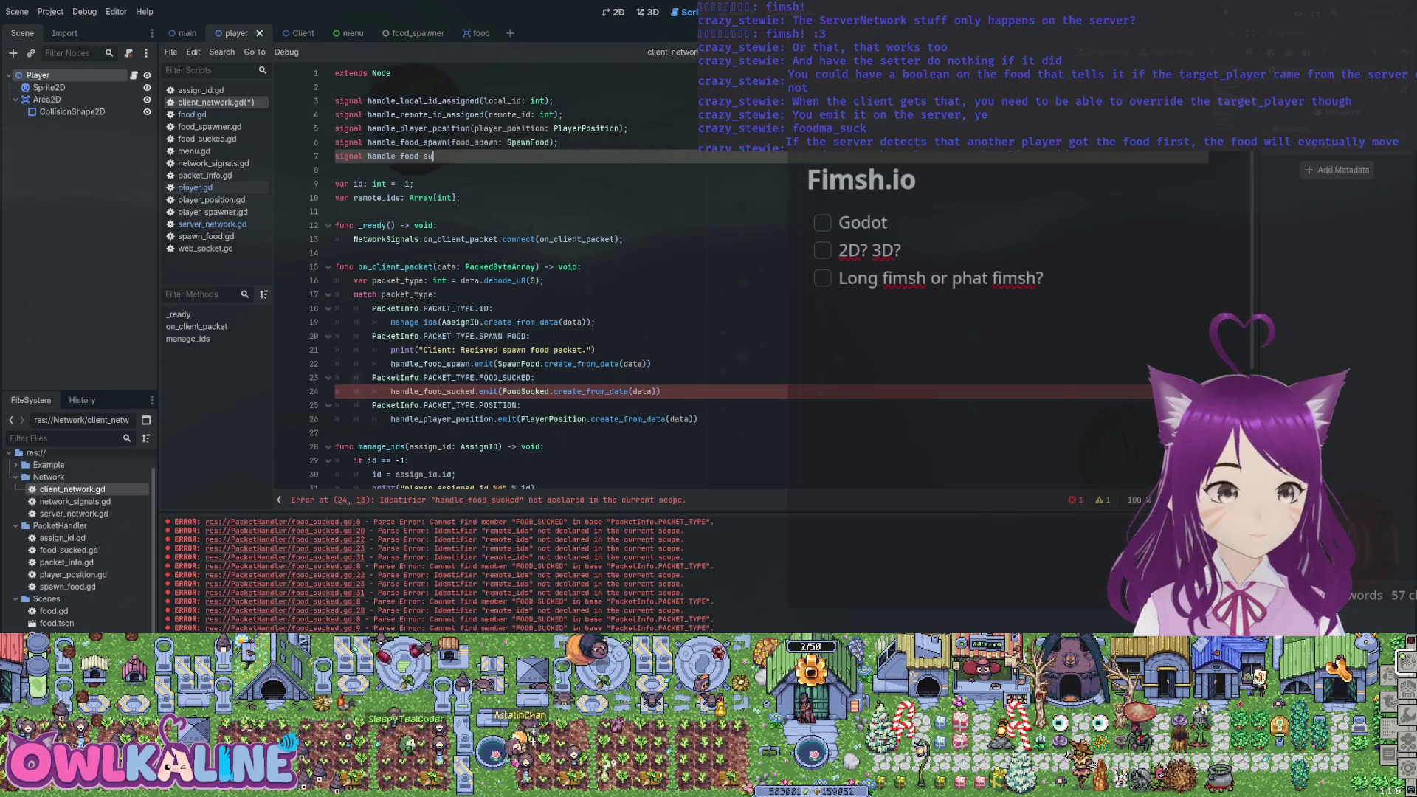
type("food_s")
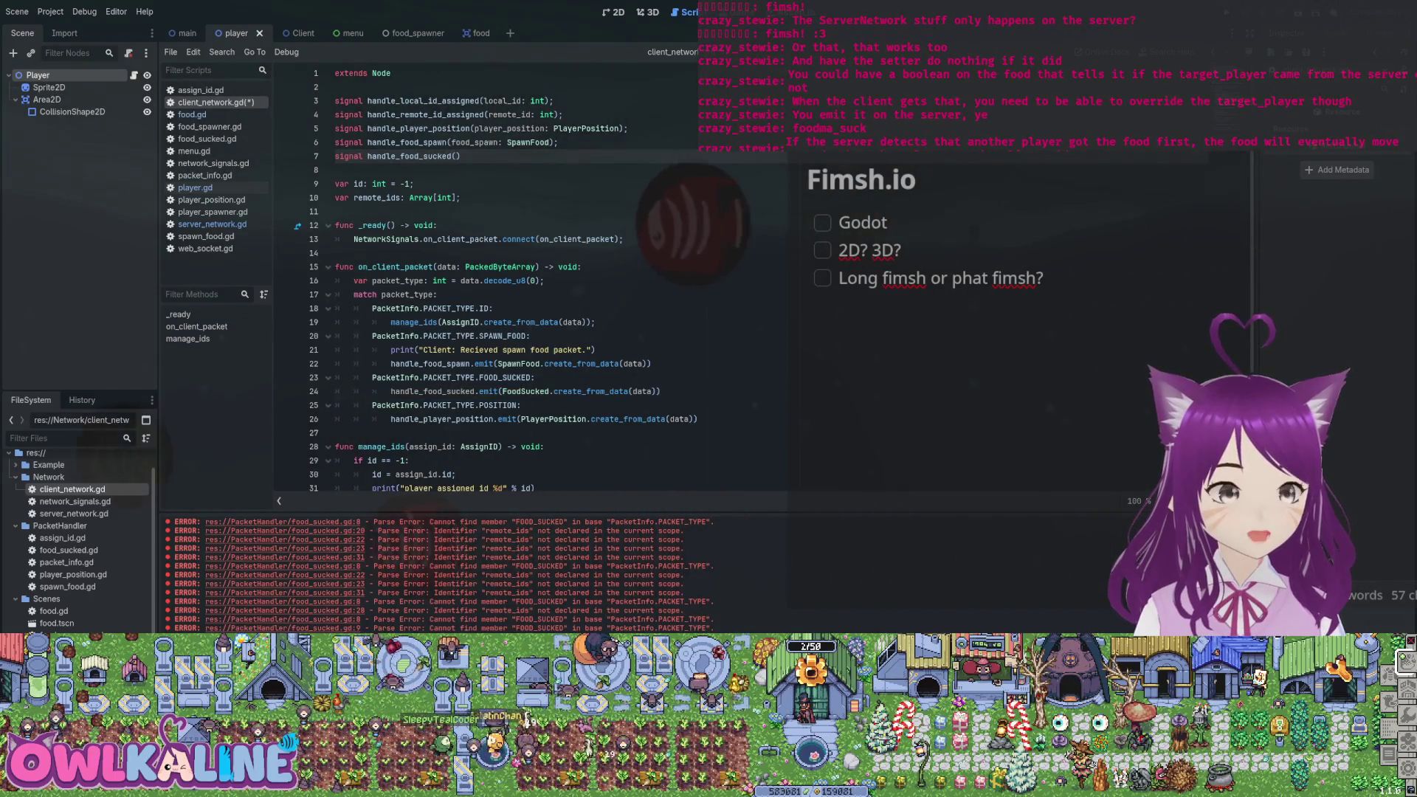
type("ucked:")
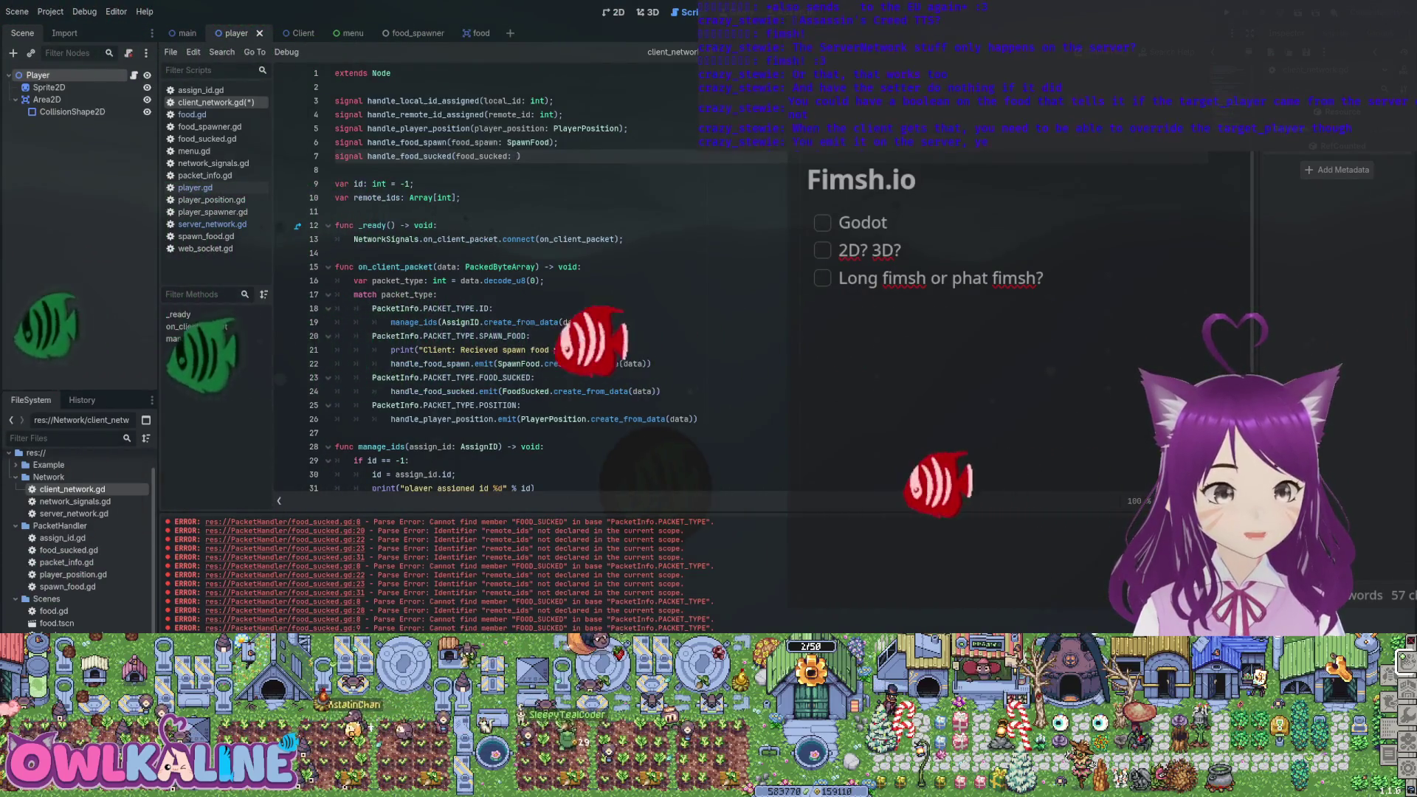
type("Foo")
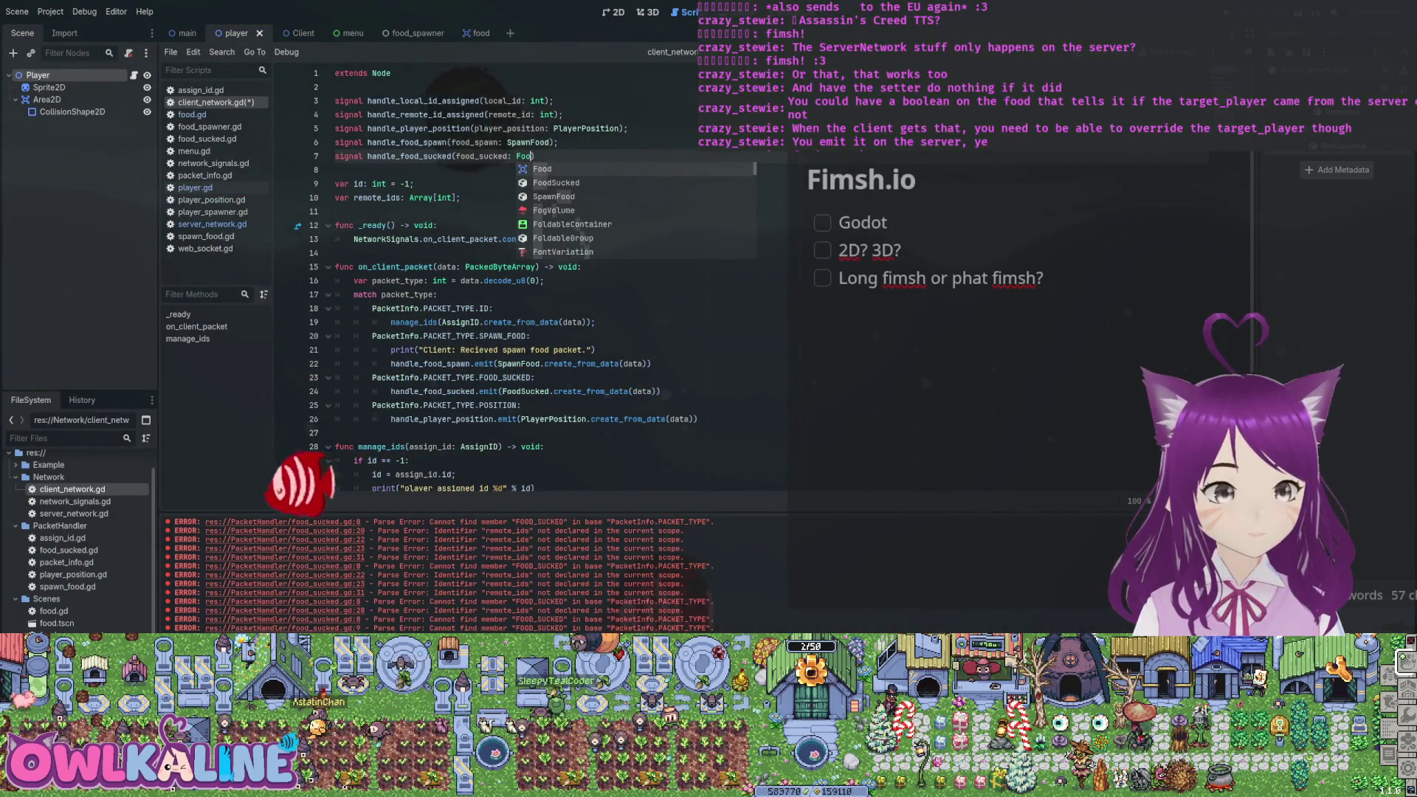
type("dS")
key("Return")
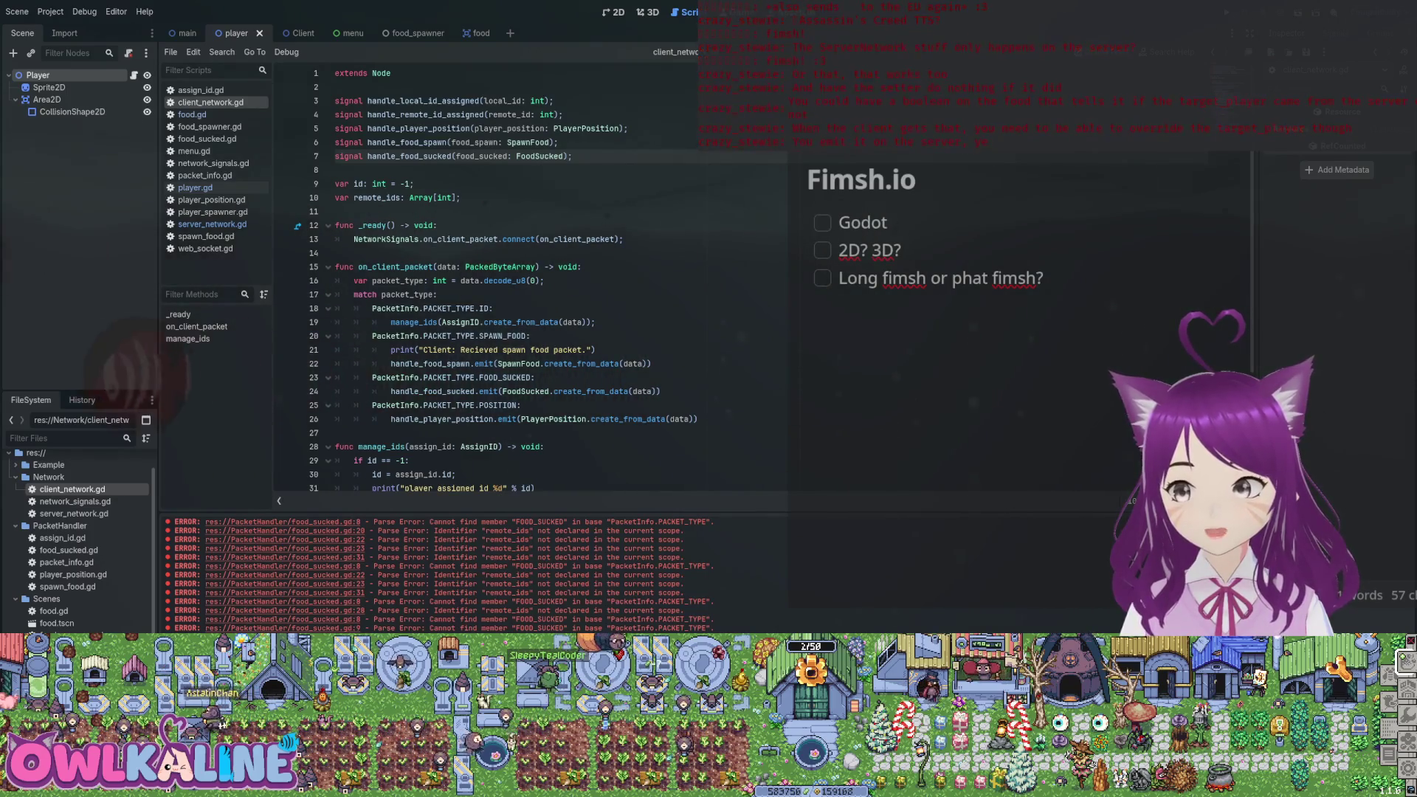
left_click(583, 266)
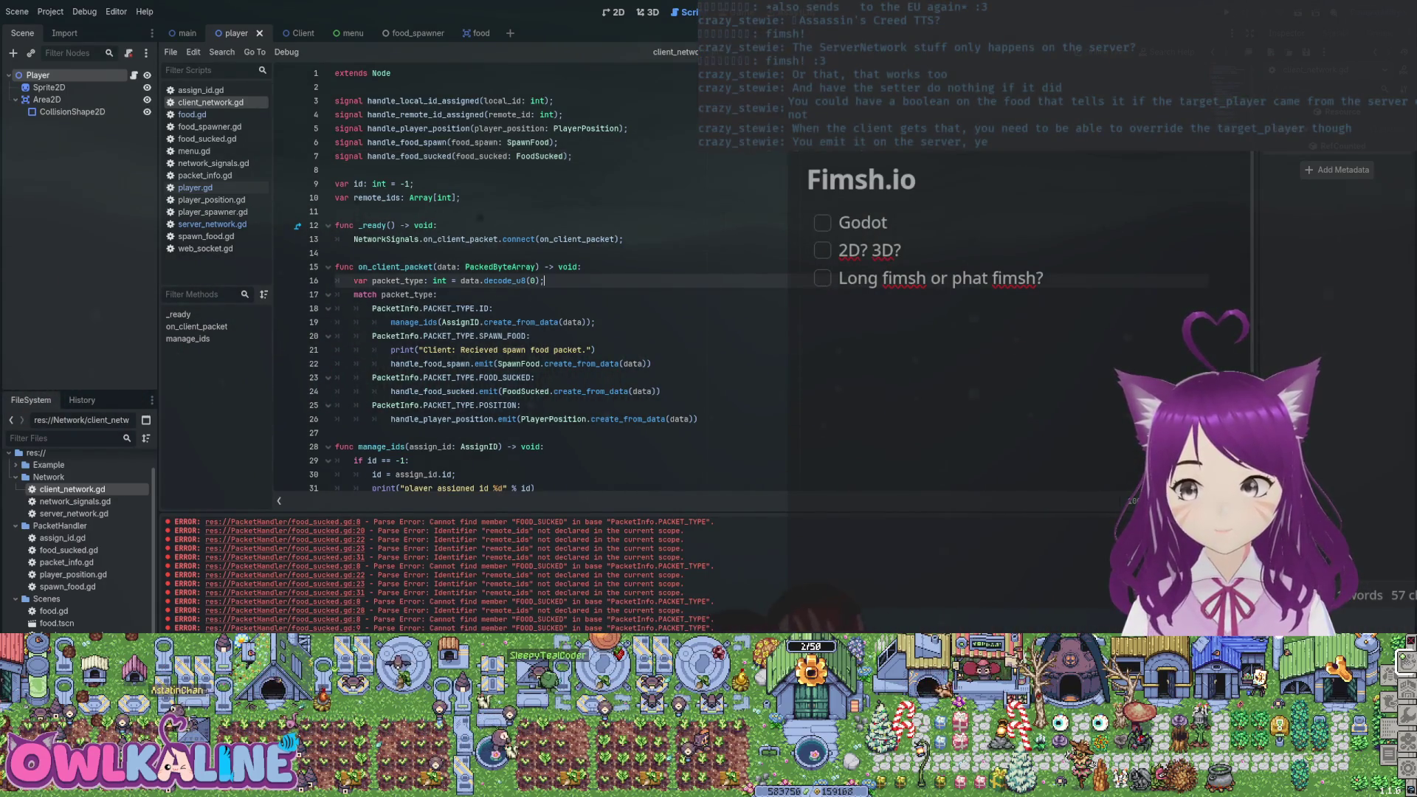
scroll(487, 280, "down", 4)
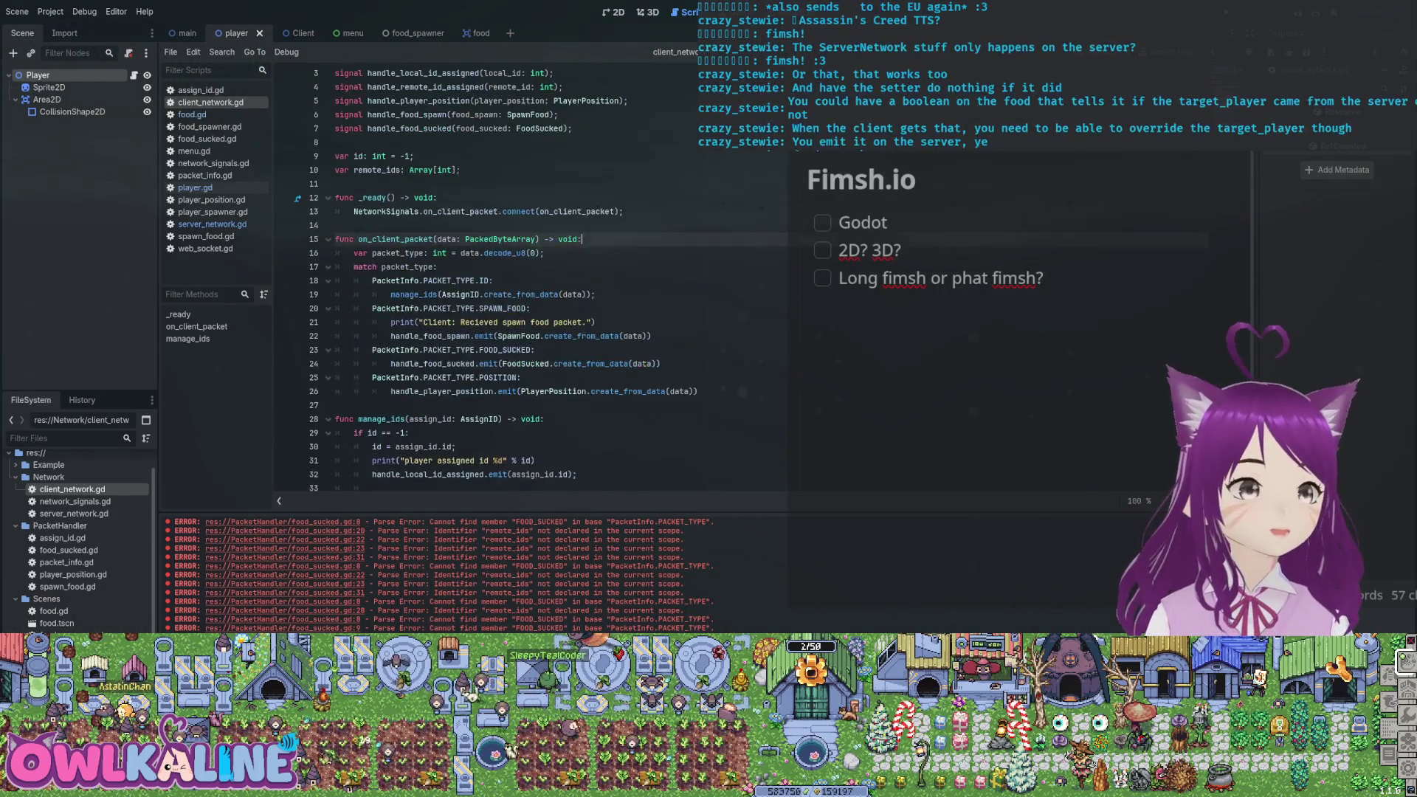
left_click(432, 239, "ctrl")
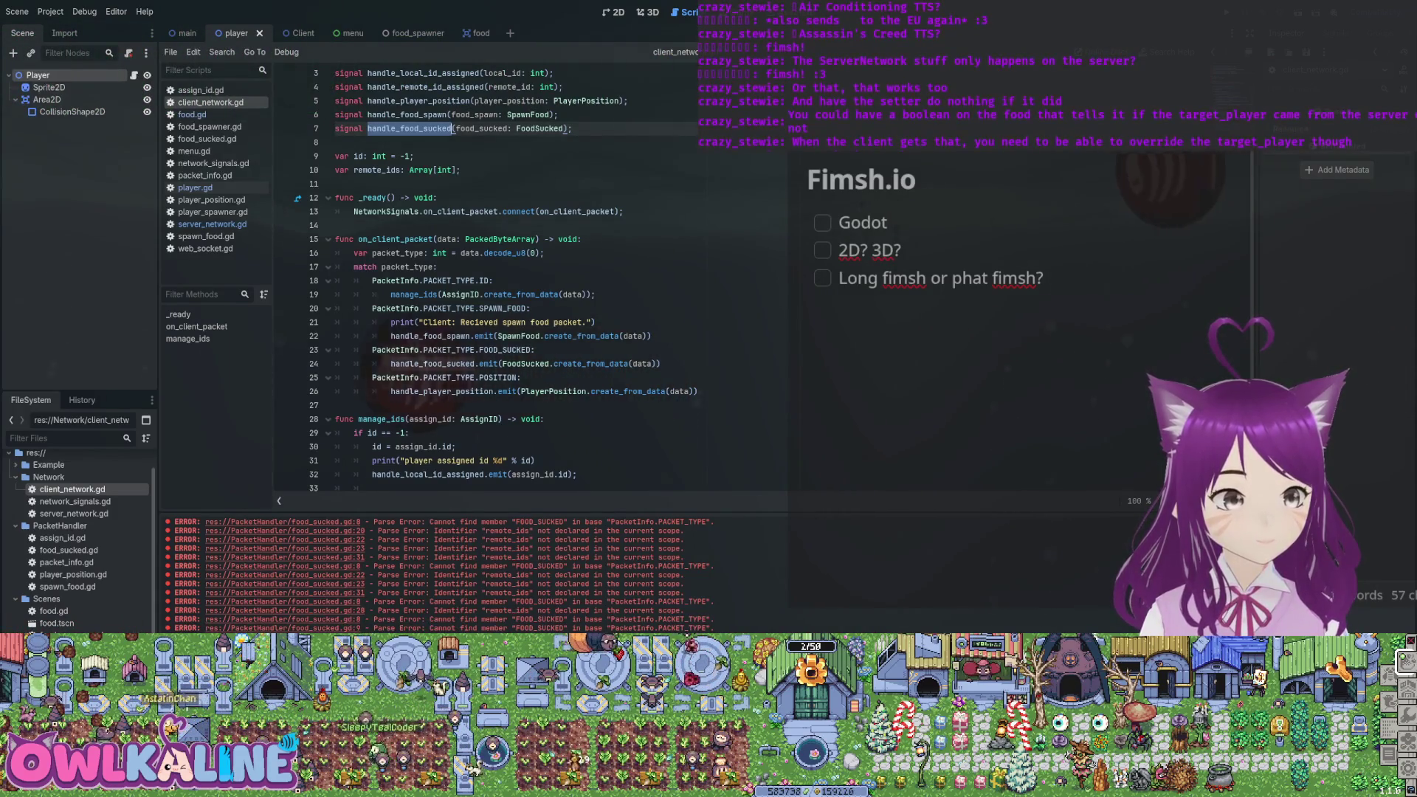
left_click(476, 33)
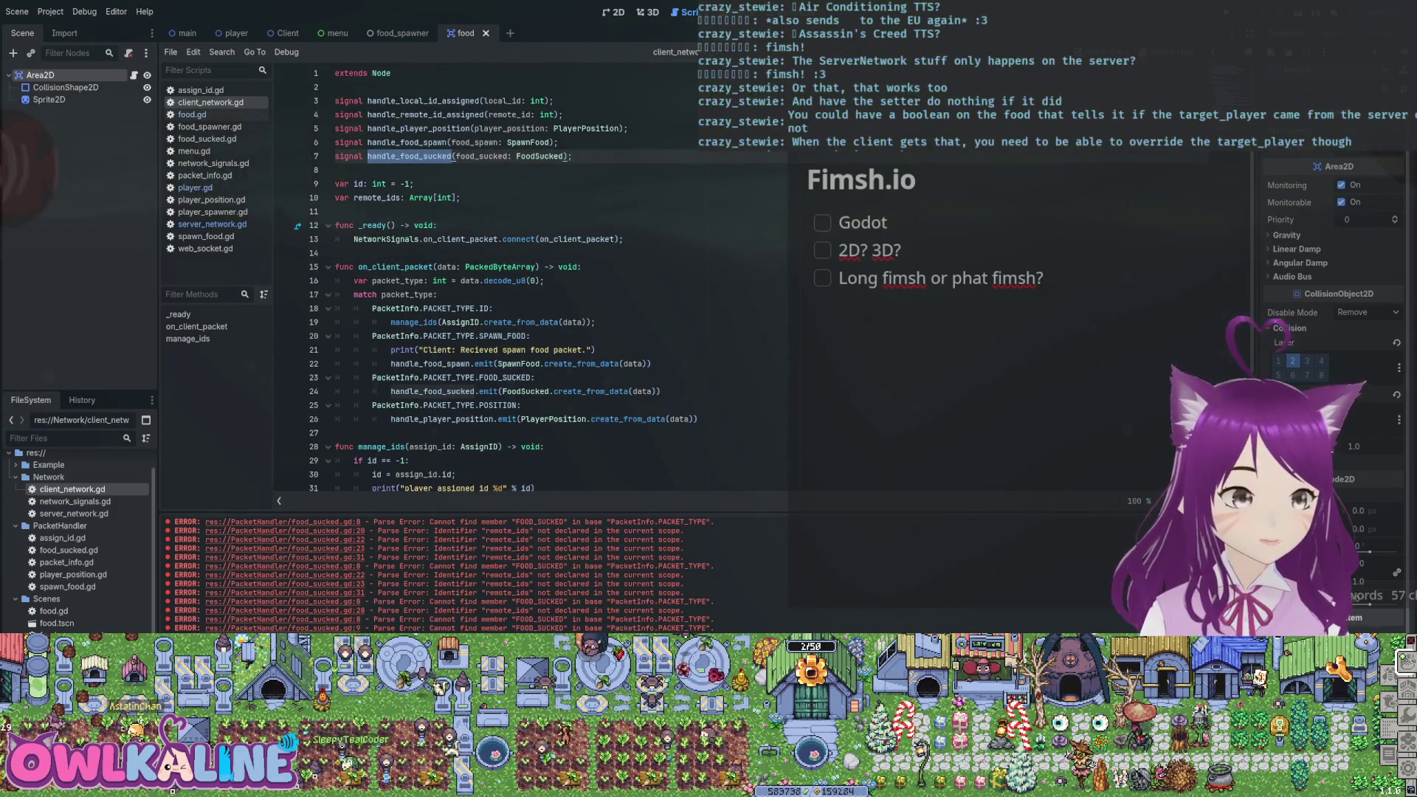
Add ClientNetwork.handle_food_sucked.connect(on_sucked) to _ready in client_network.gd.
left_click(623, 239)
key("Return")
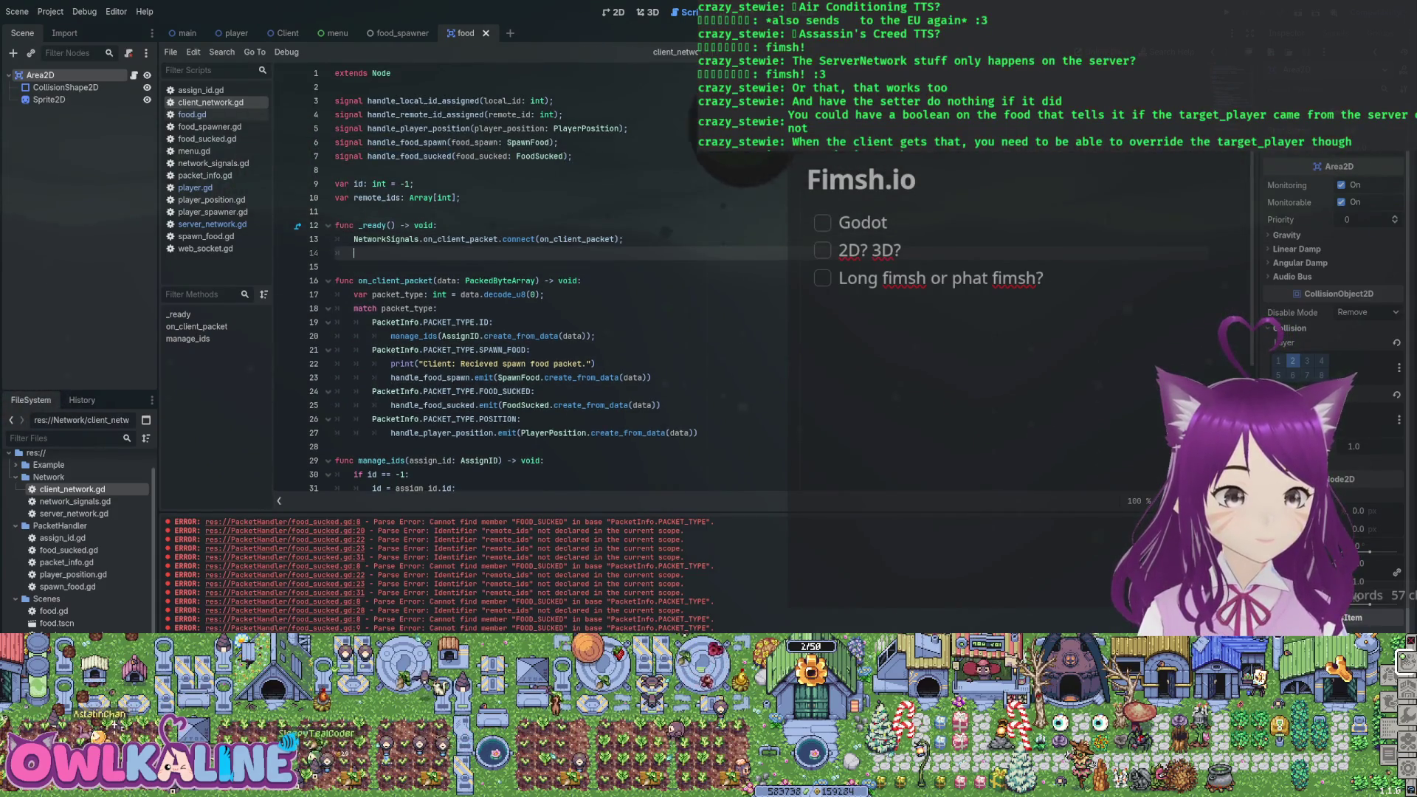
type("Clie")
key("Return")
type("suck")
key("Return")
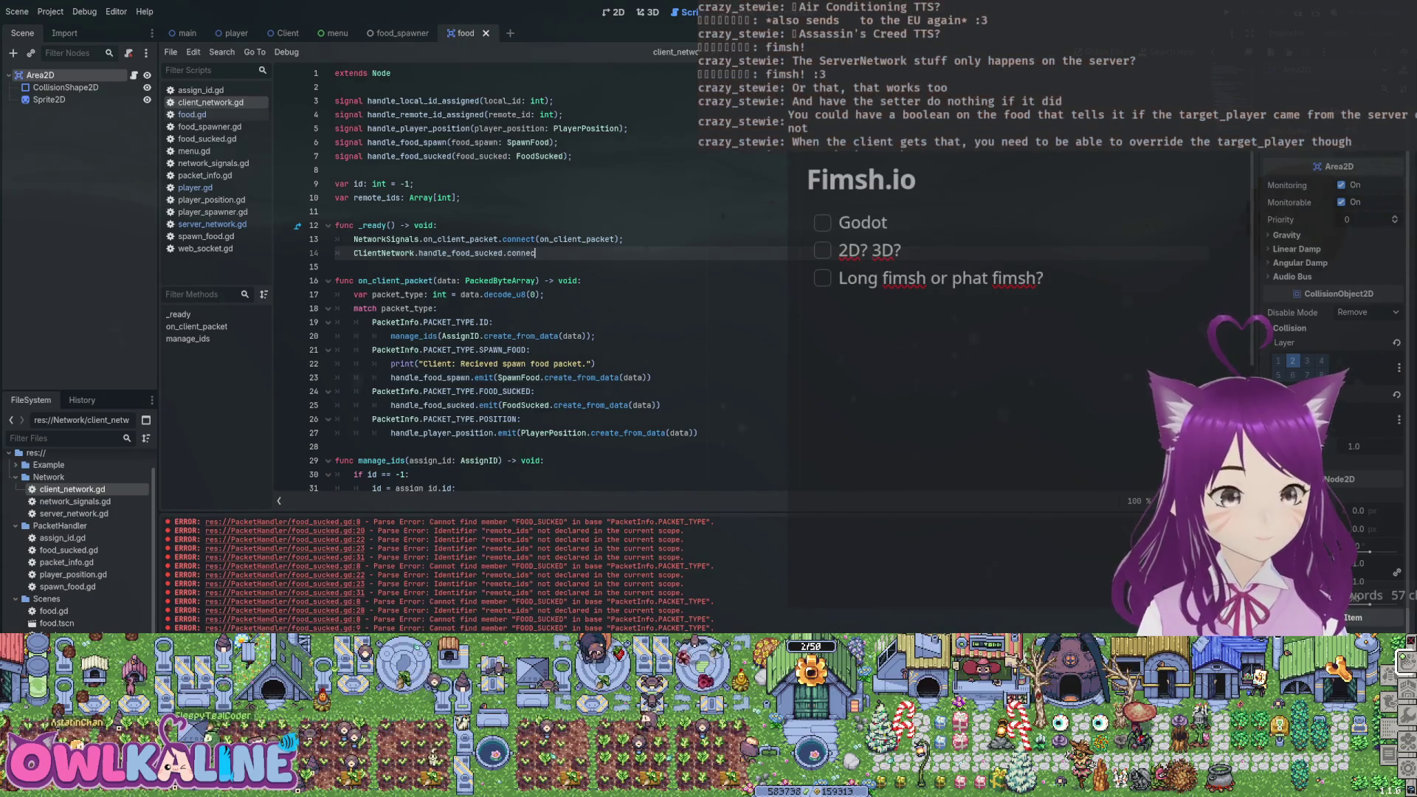
type("n_")
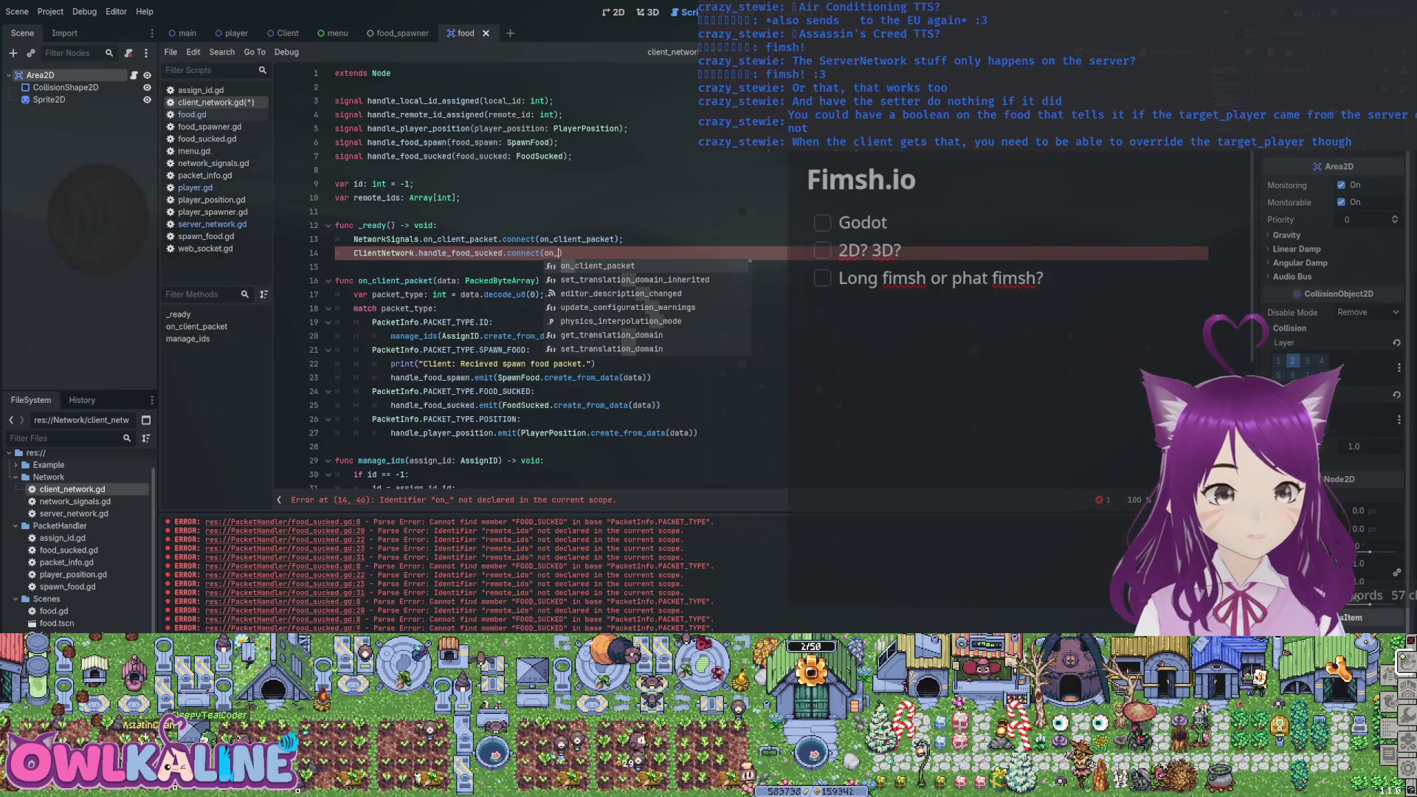
type("suc")
type("ked);")
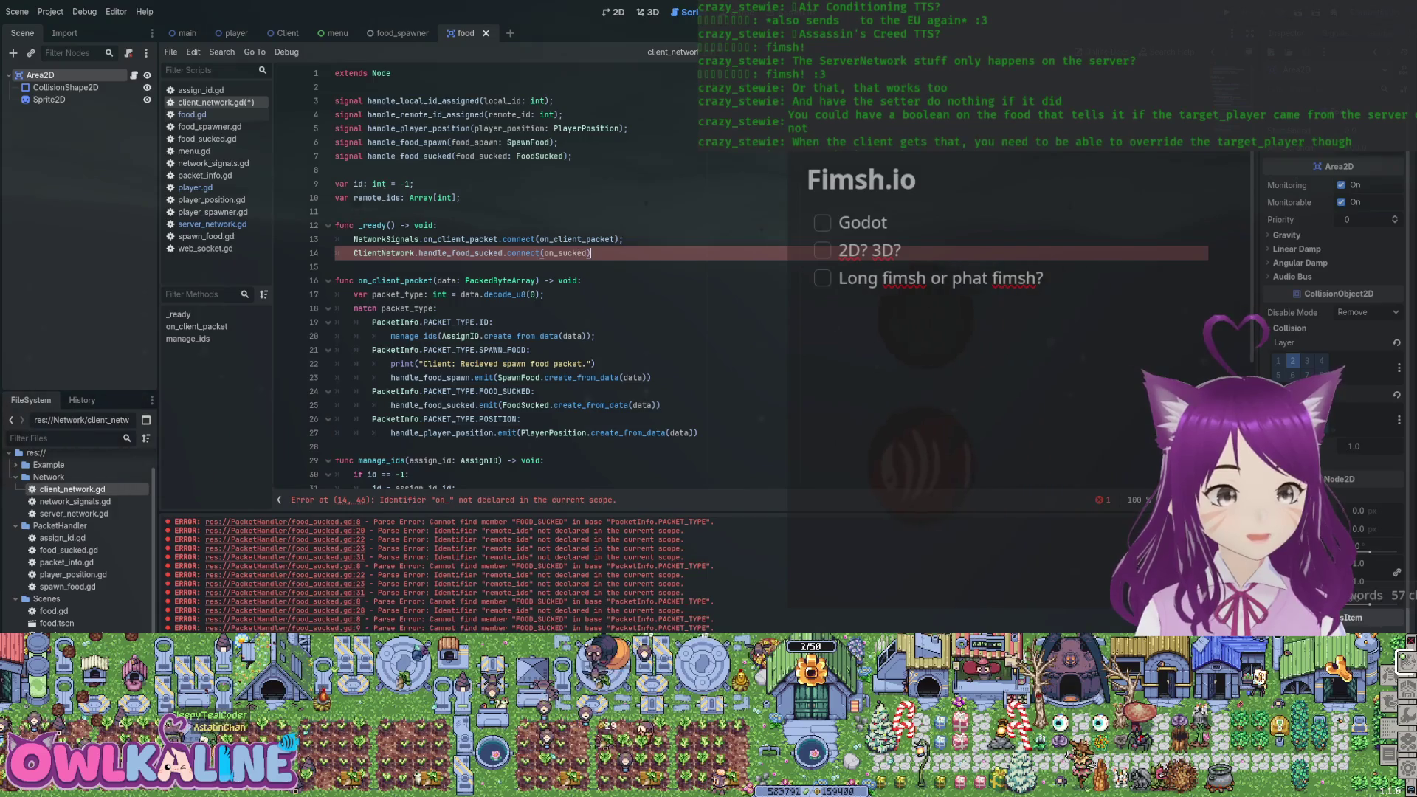
Add an on_sucked function stub below _ready.
scroll(487, 280, "down", 3)
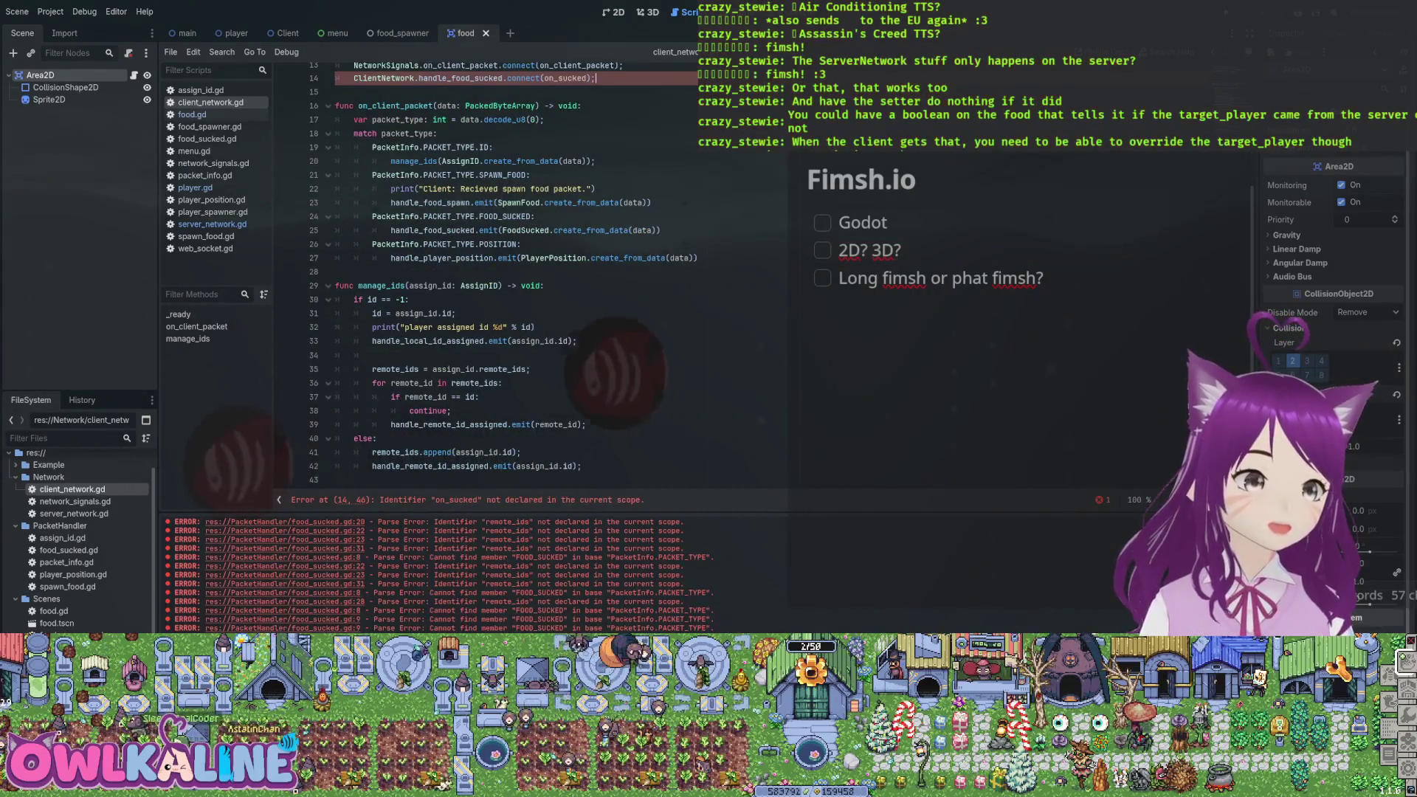
scroll(487, 273, "up", 4)
left_click(336, 258)
key("Return")
key("Return")
key("Up")
type("f")
type("_su")
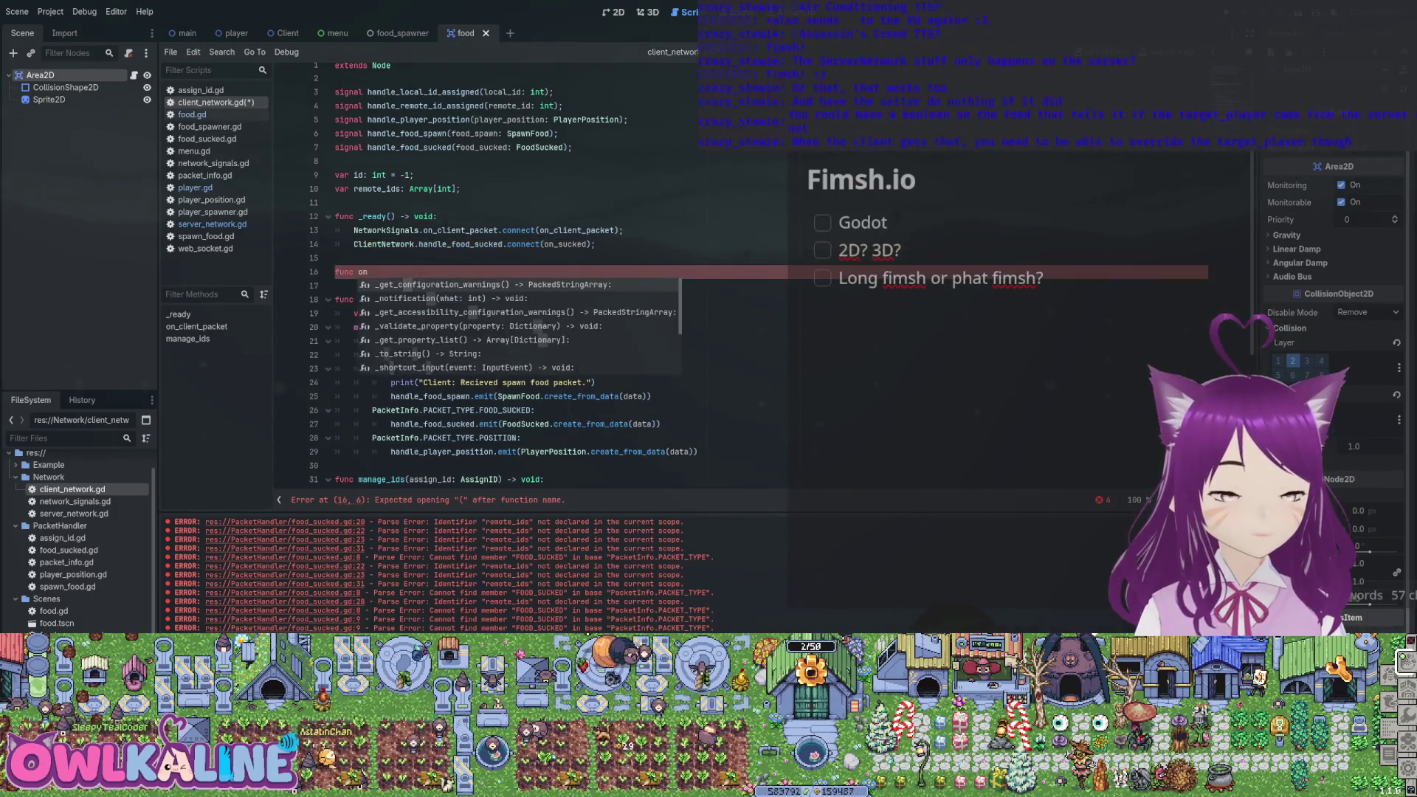
type(":")
key("Return")
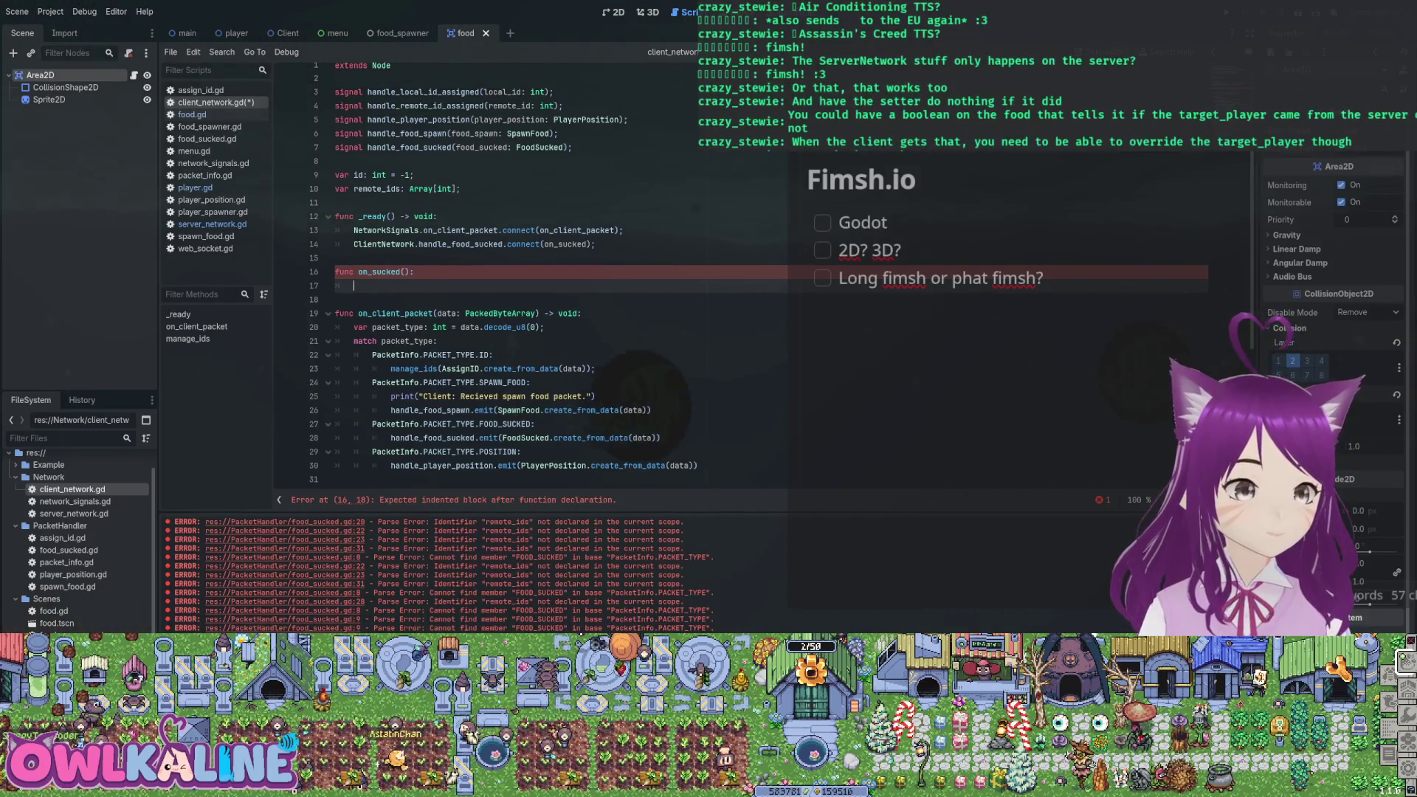
Remove the on_sucked stub and the handle_food_sucked connection line again, then save.
scroll(516, 295, "up", 1)
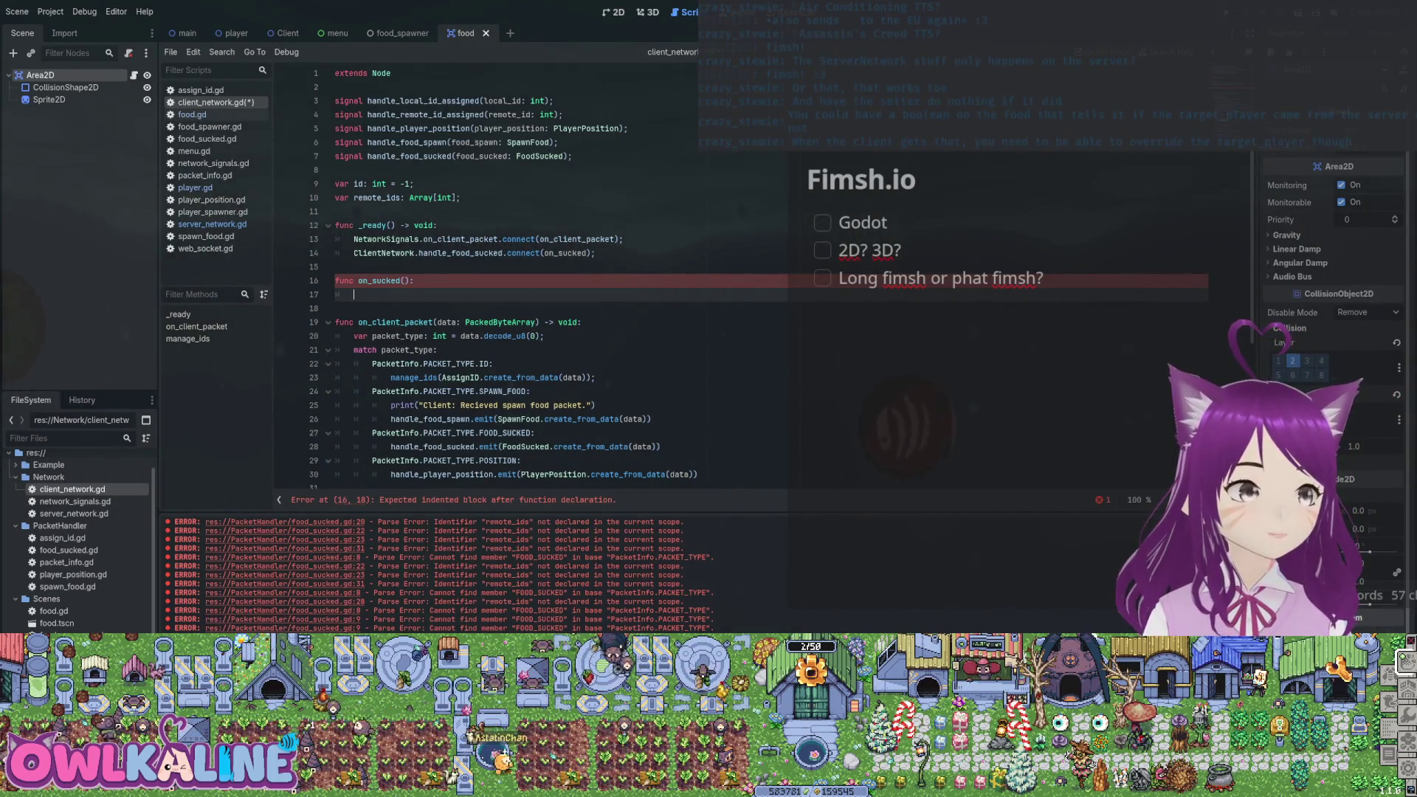
left_click(573, 156)
left_click(347, 294)
key("BackSpace")
key("BackSpace")
key("BackSpace")
key("BackSpace")
key("Left")
key("shift+Home")
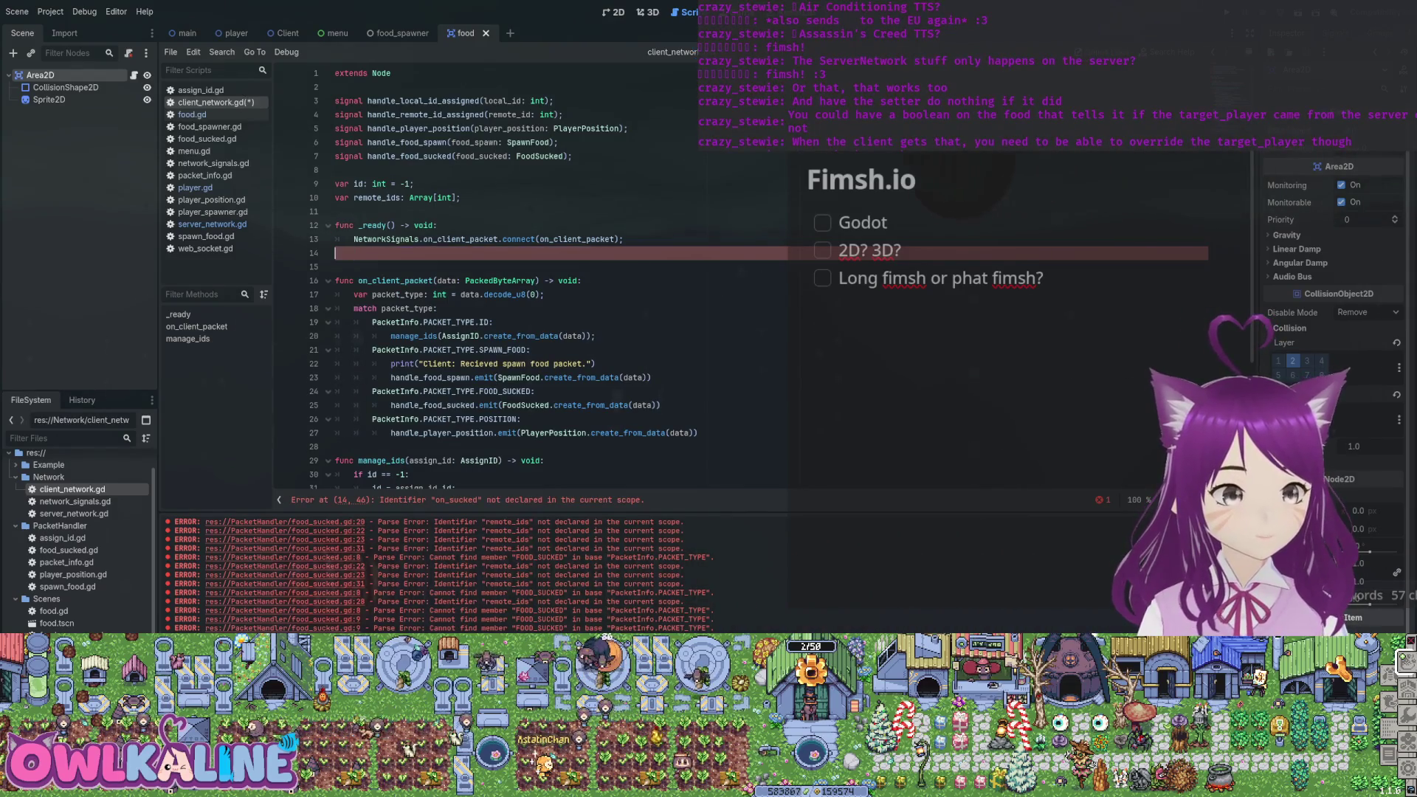
key("BackSpace")
key("BackSpace")
key("BackSpace")
key("ctrl+s")
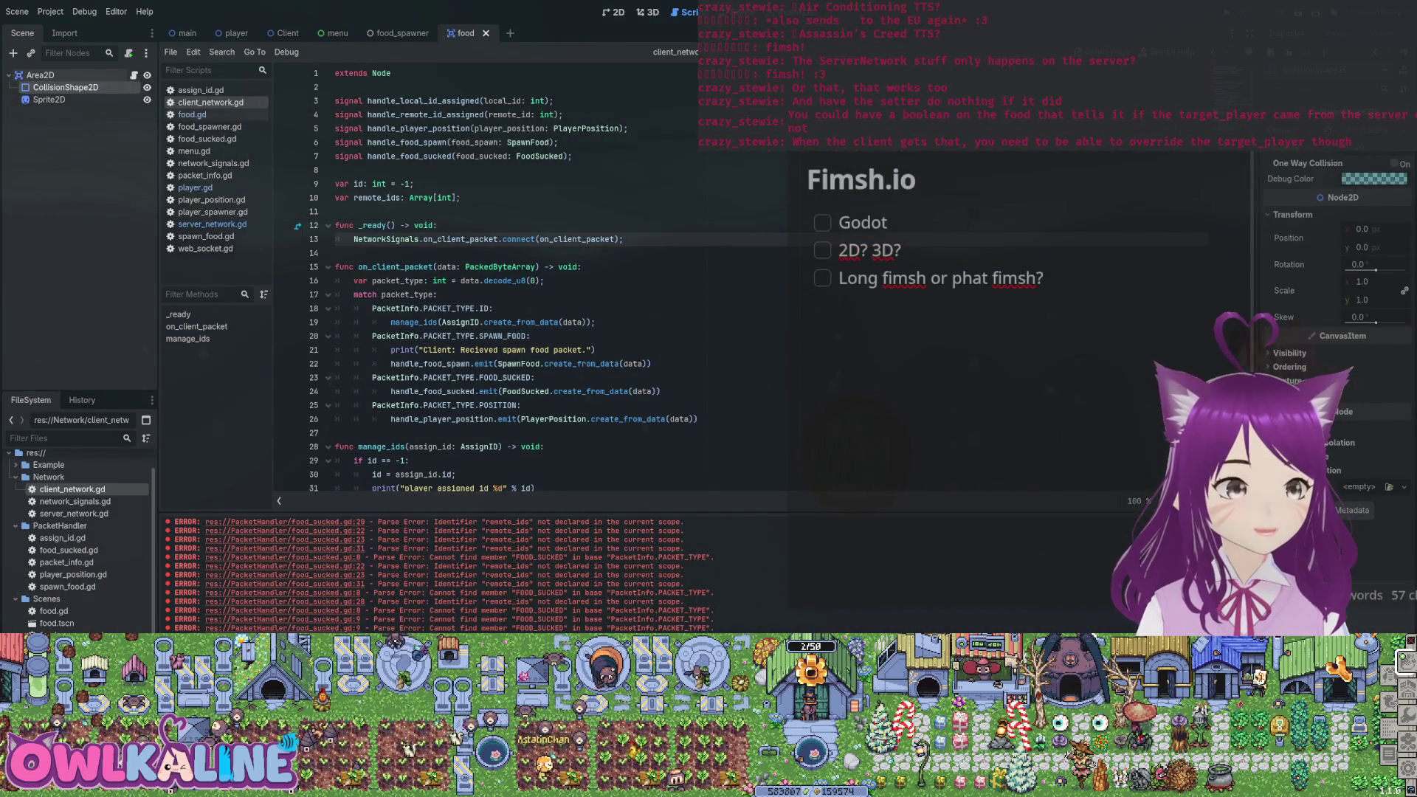
In food.gd, connect handle_food_sucked to on_sucked in _ready and add an on_sucked stub.
left_click(191, 114)
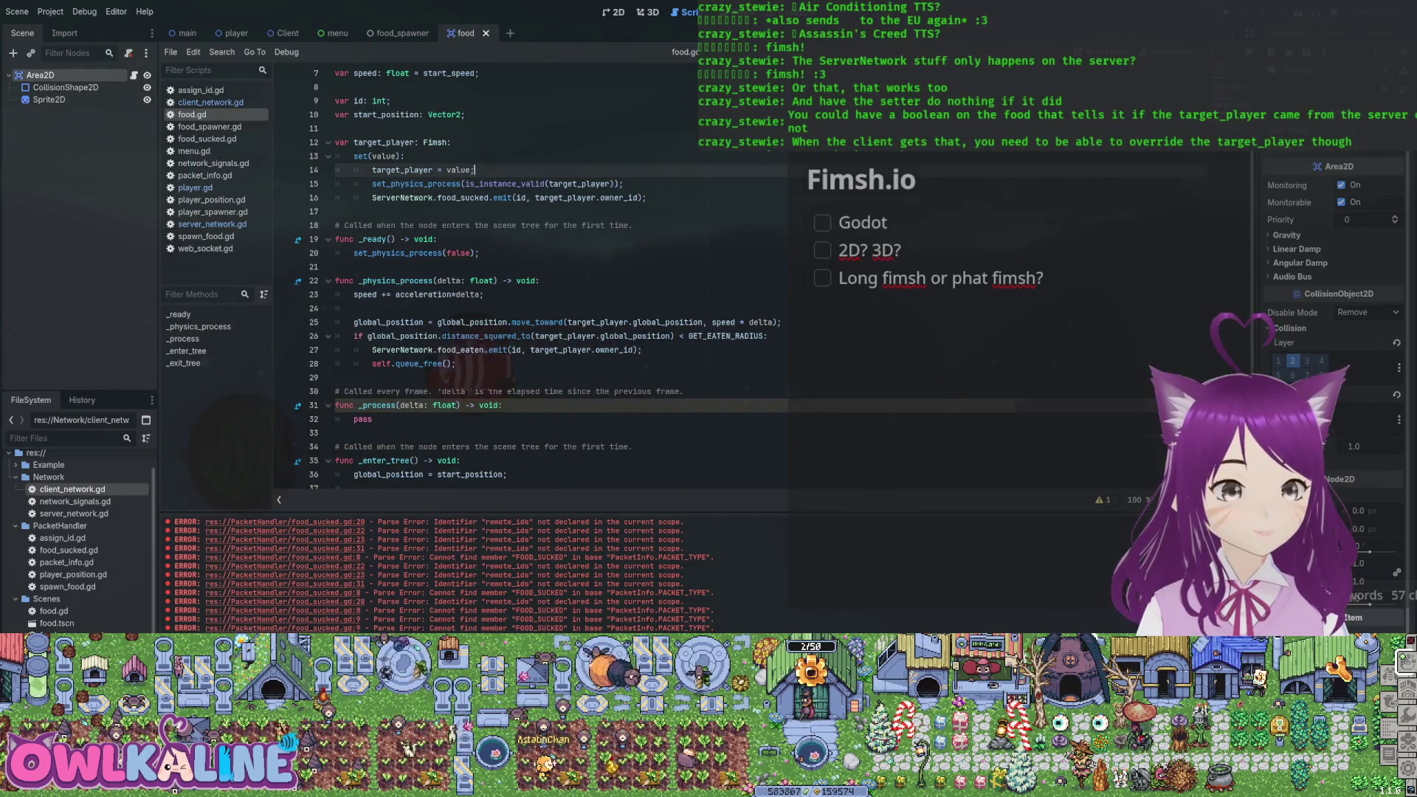
scroll(517, 281, "up", 2)
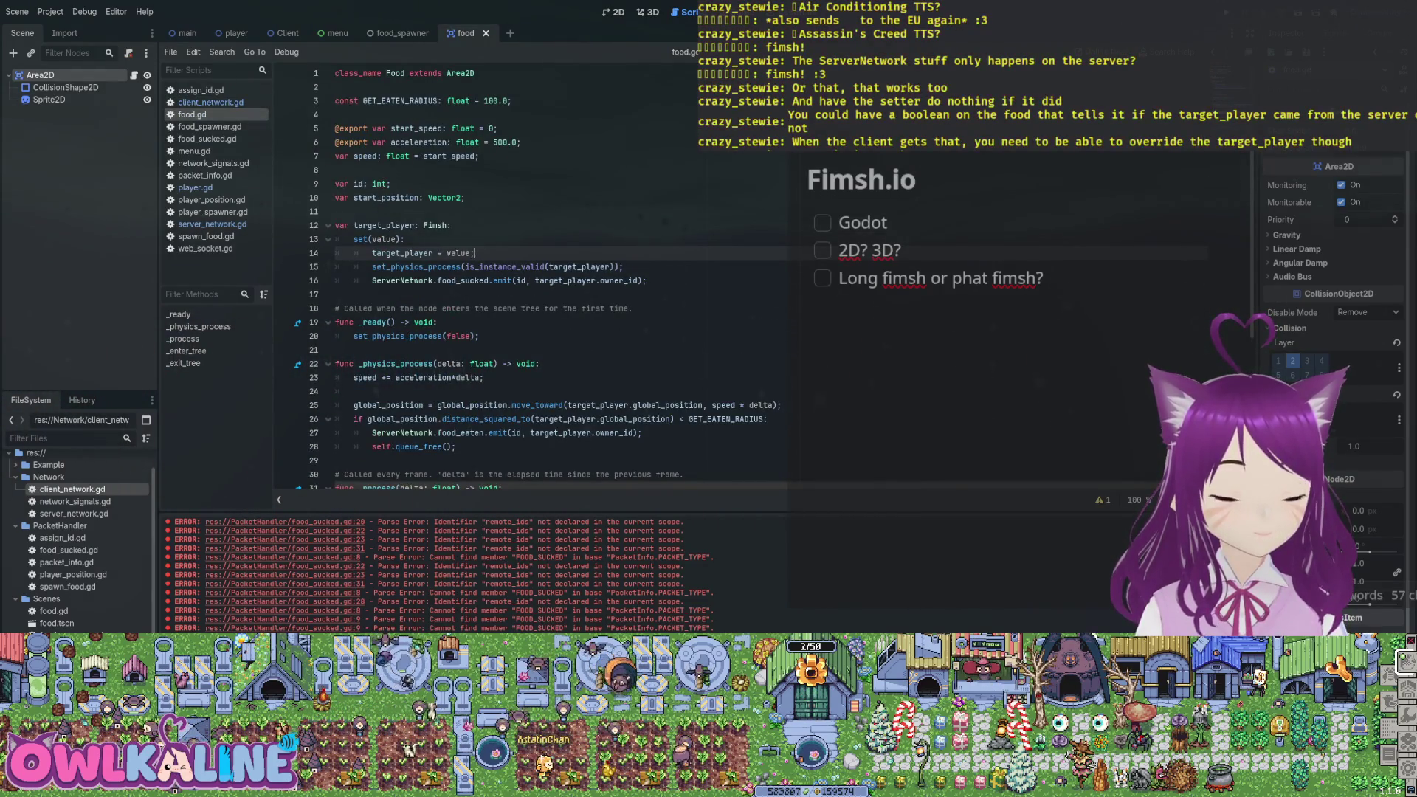
scroll(517, 280, "down", 1)
left_click(479, 295)
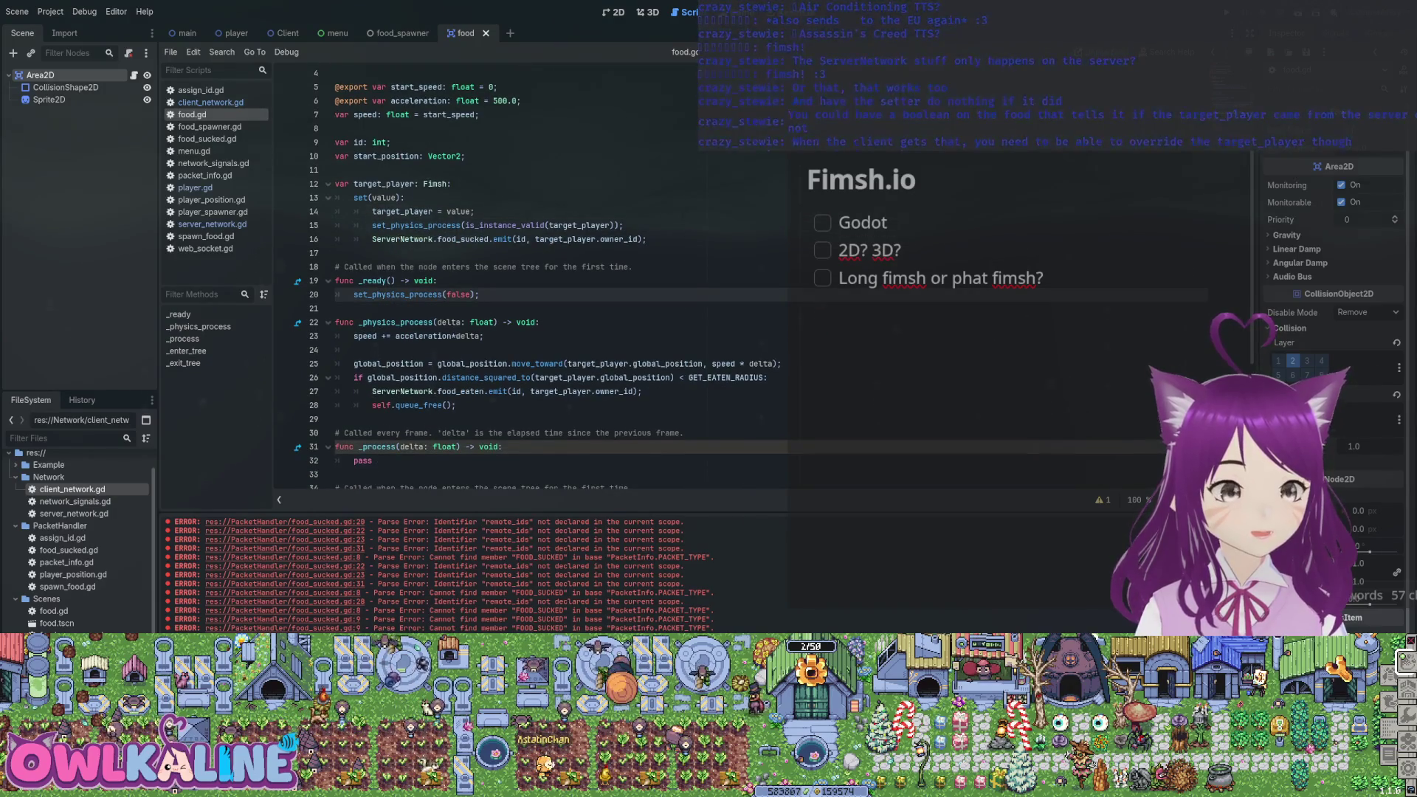
key("Return")
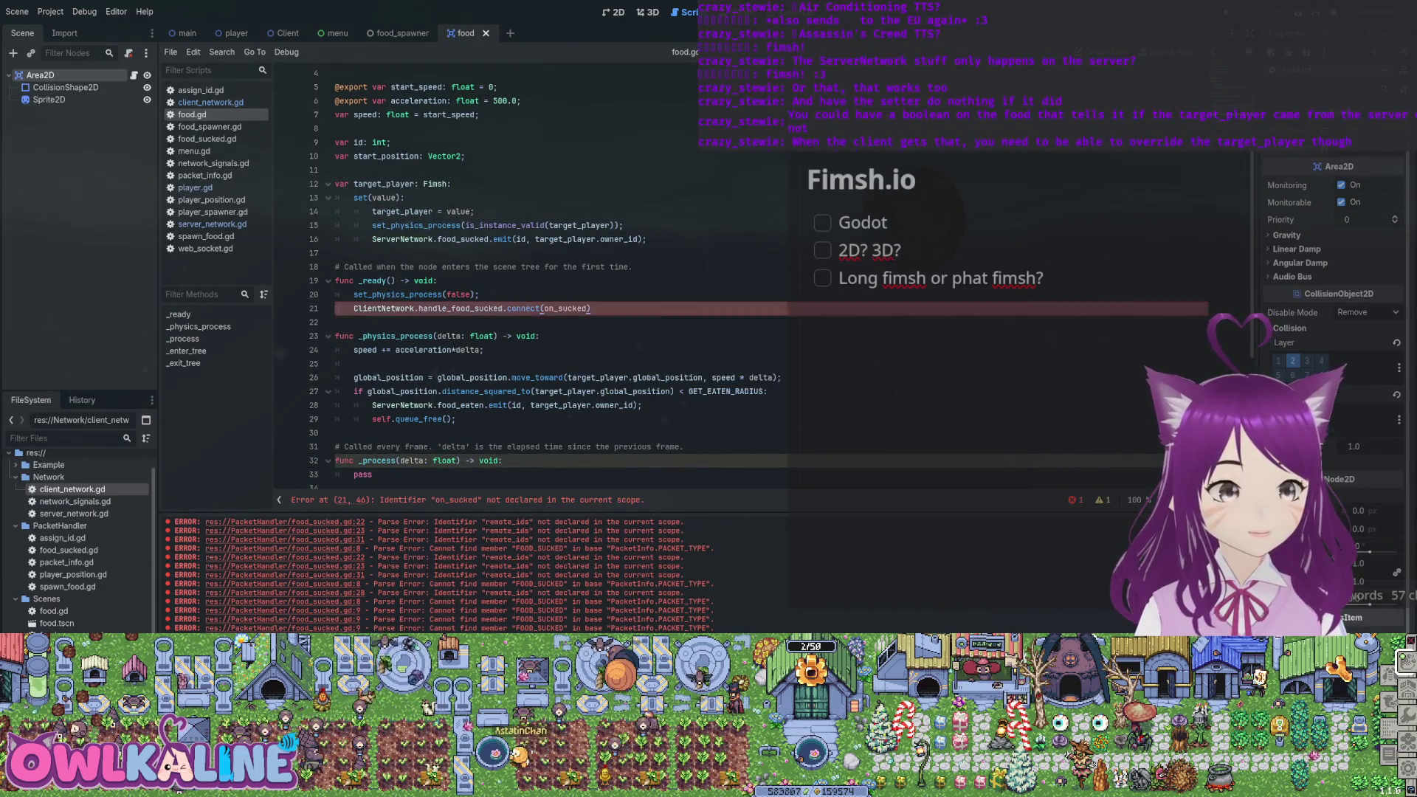
scroll(517, 280, "down", 2)
key("Return")
key("Return")
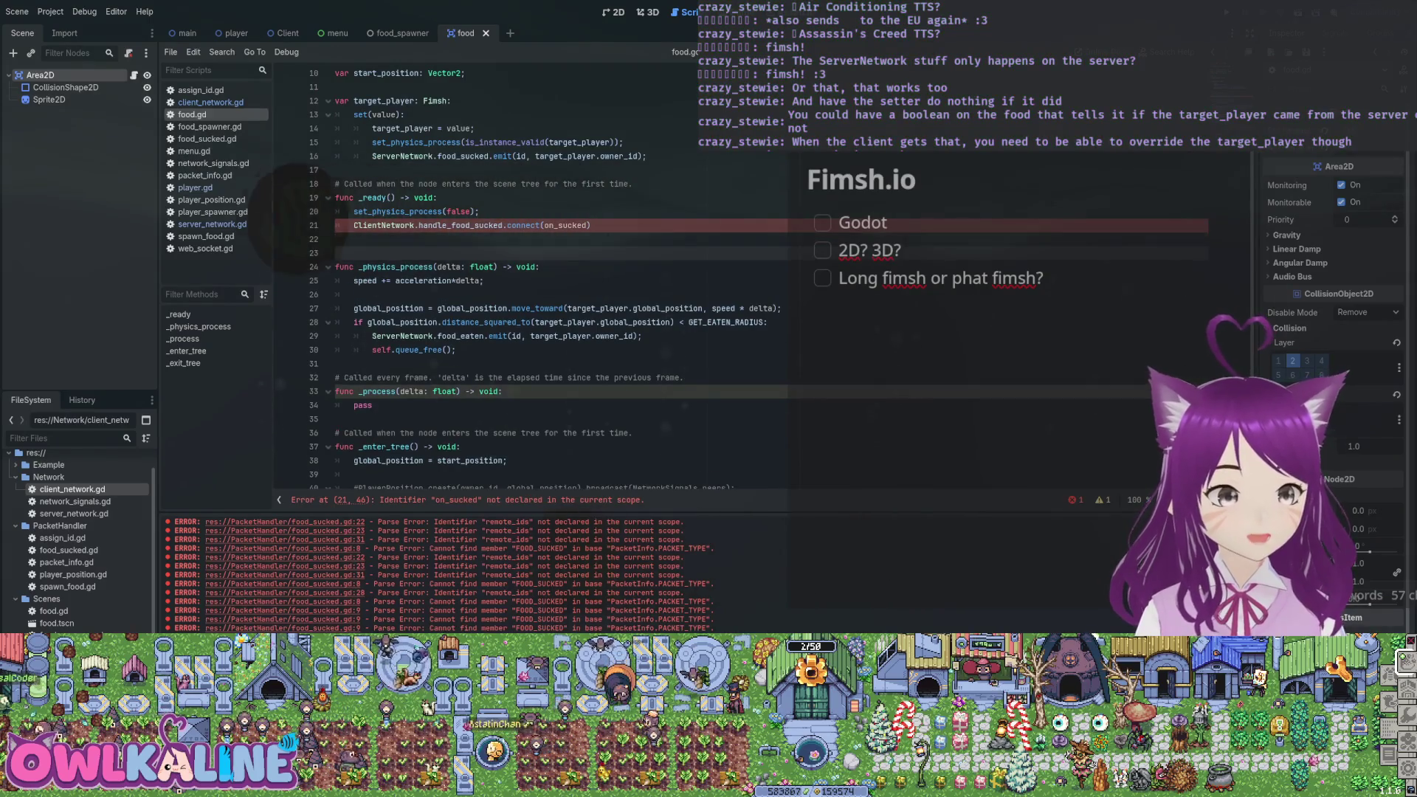
type("func")
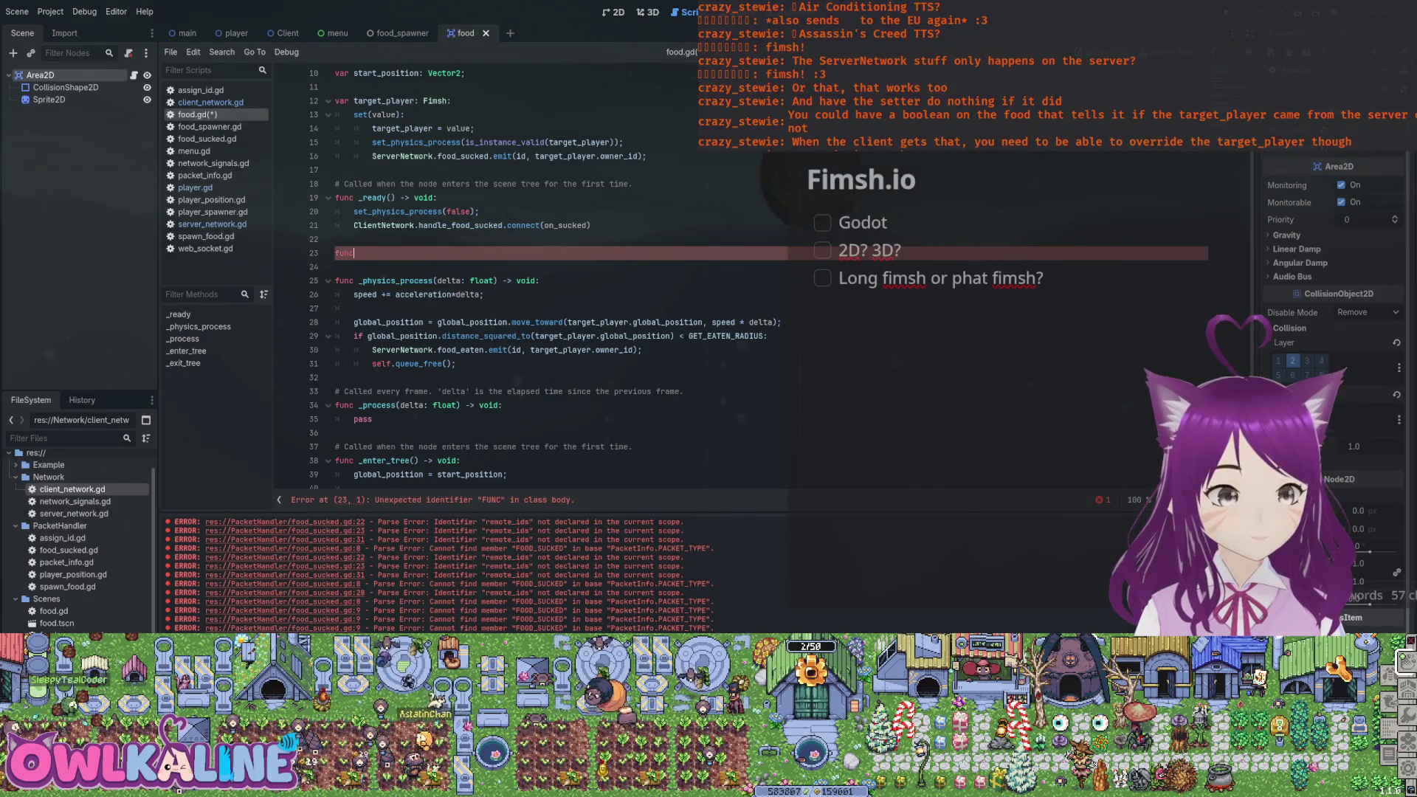
type(" on_sucked(food_sucked: FoodSucked")
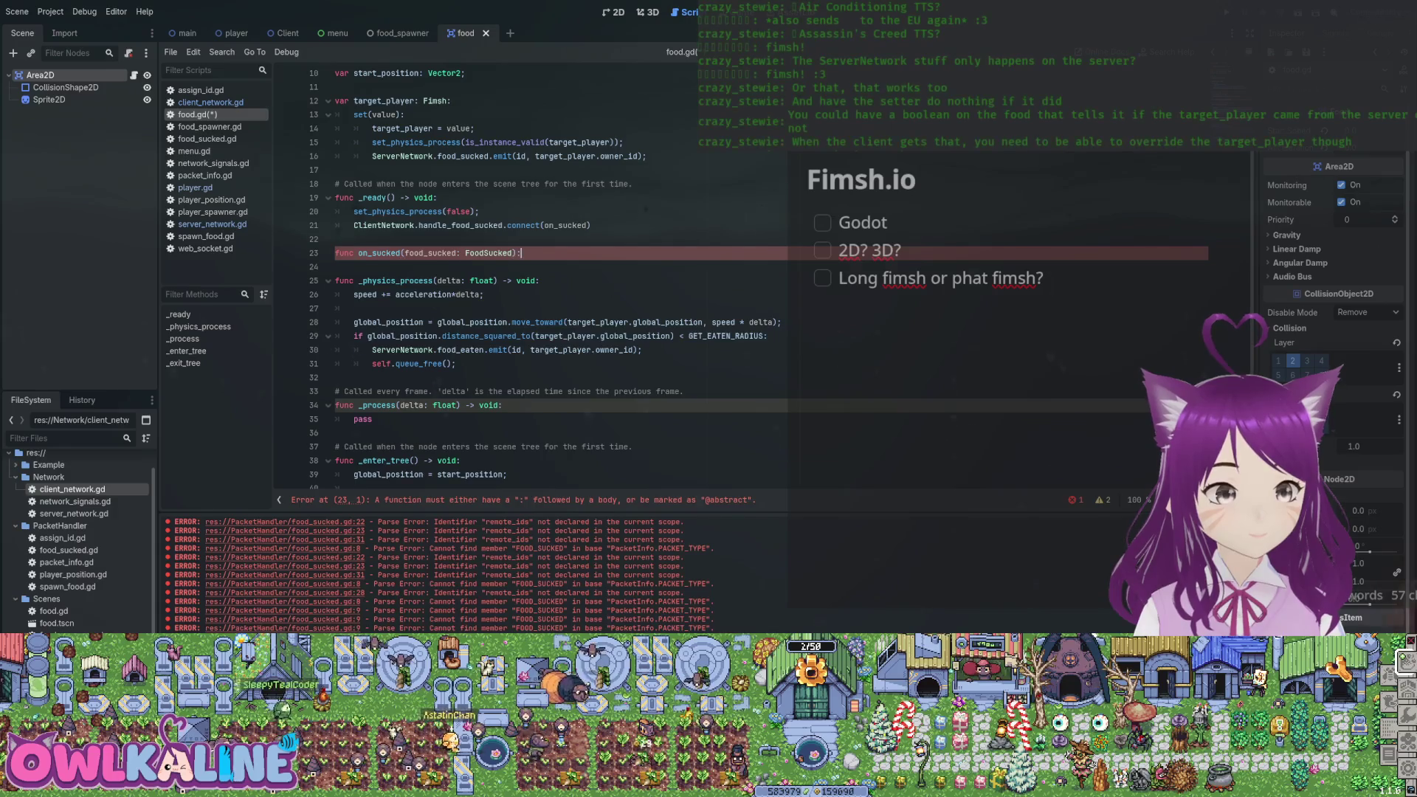
type(":")
key("Return")
type("pass;")
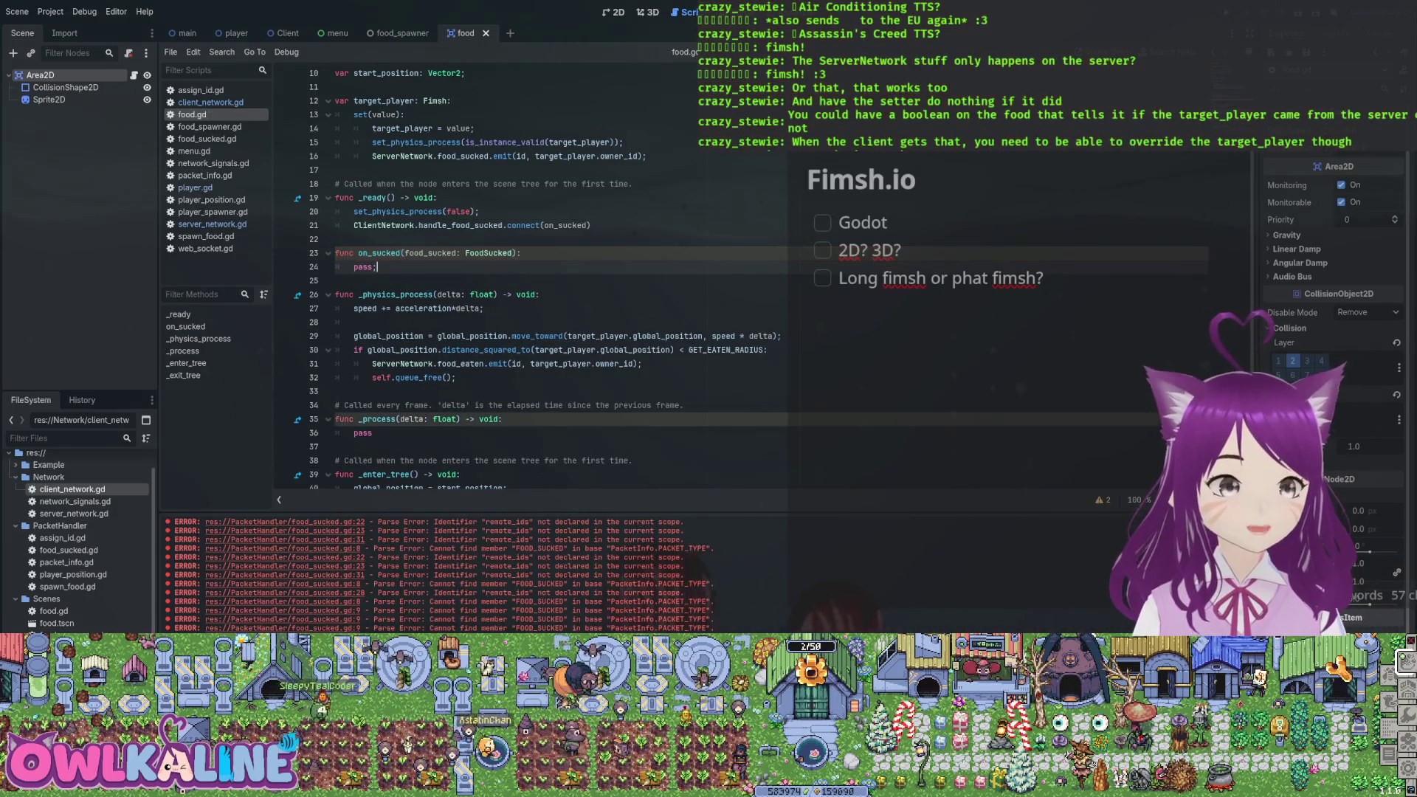
Make on_sucked return early when food_sucked.id != id, then save food.gd.
scroll(389, 156, "up", 3)
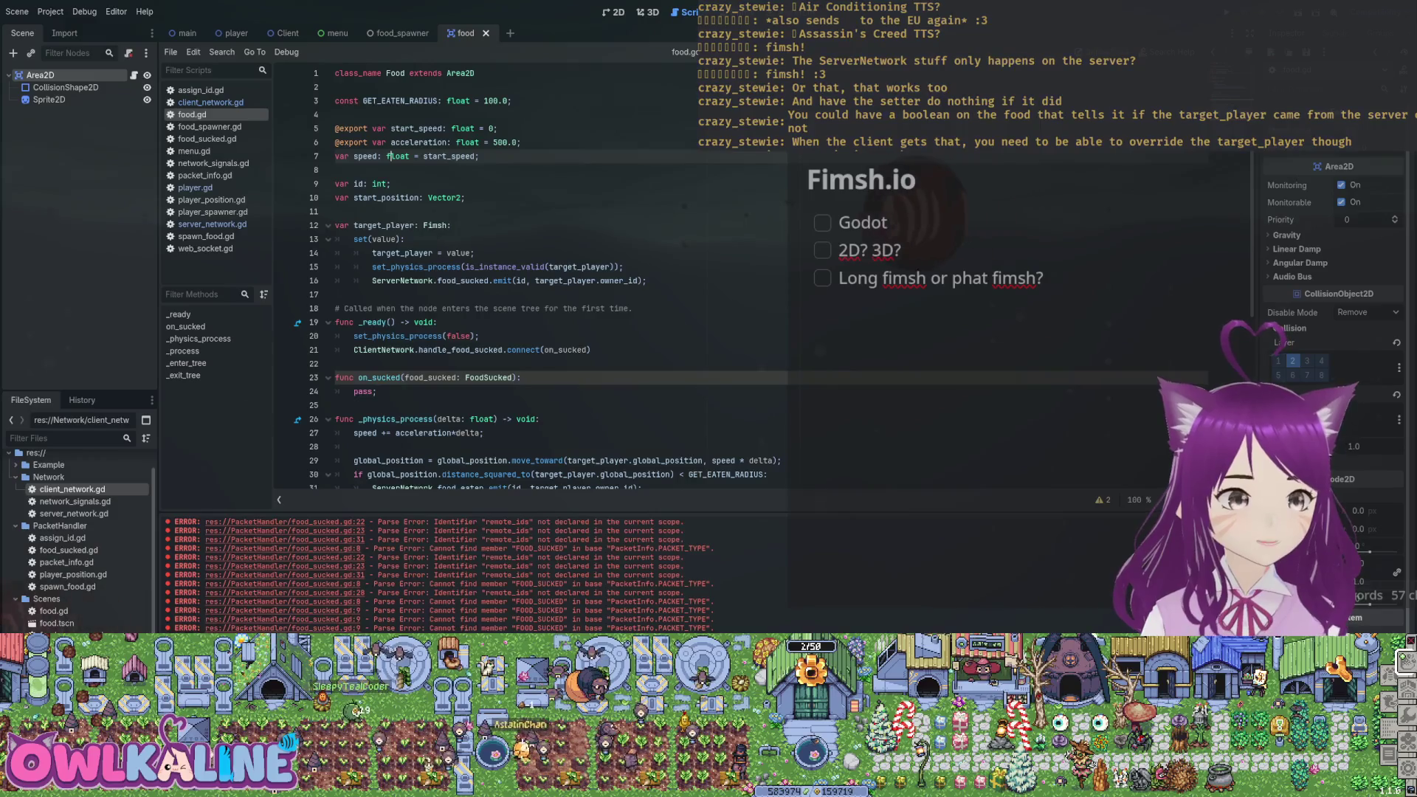
left_click_drag(569, 280, 336, 211)
scroll(336, 211, "down", 2)
left_click(376, 308)
key("BackSpace")
key("BackSpace")
key("BackSpace")
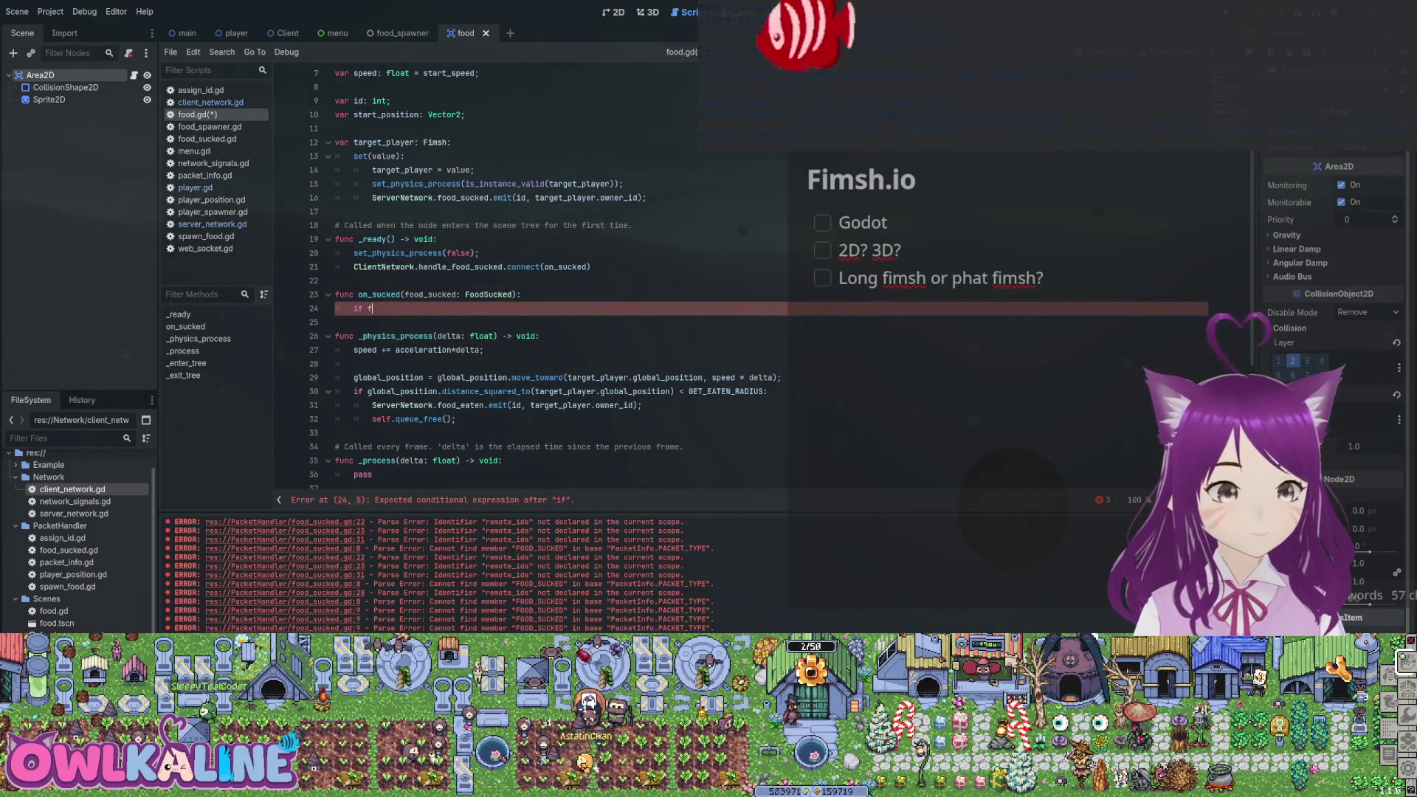
type("food_sucked.id ")
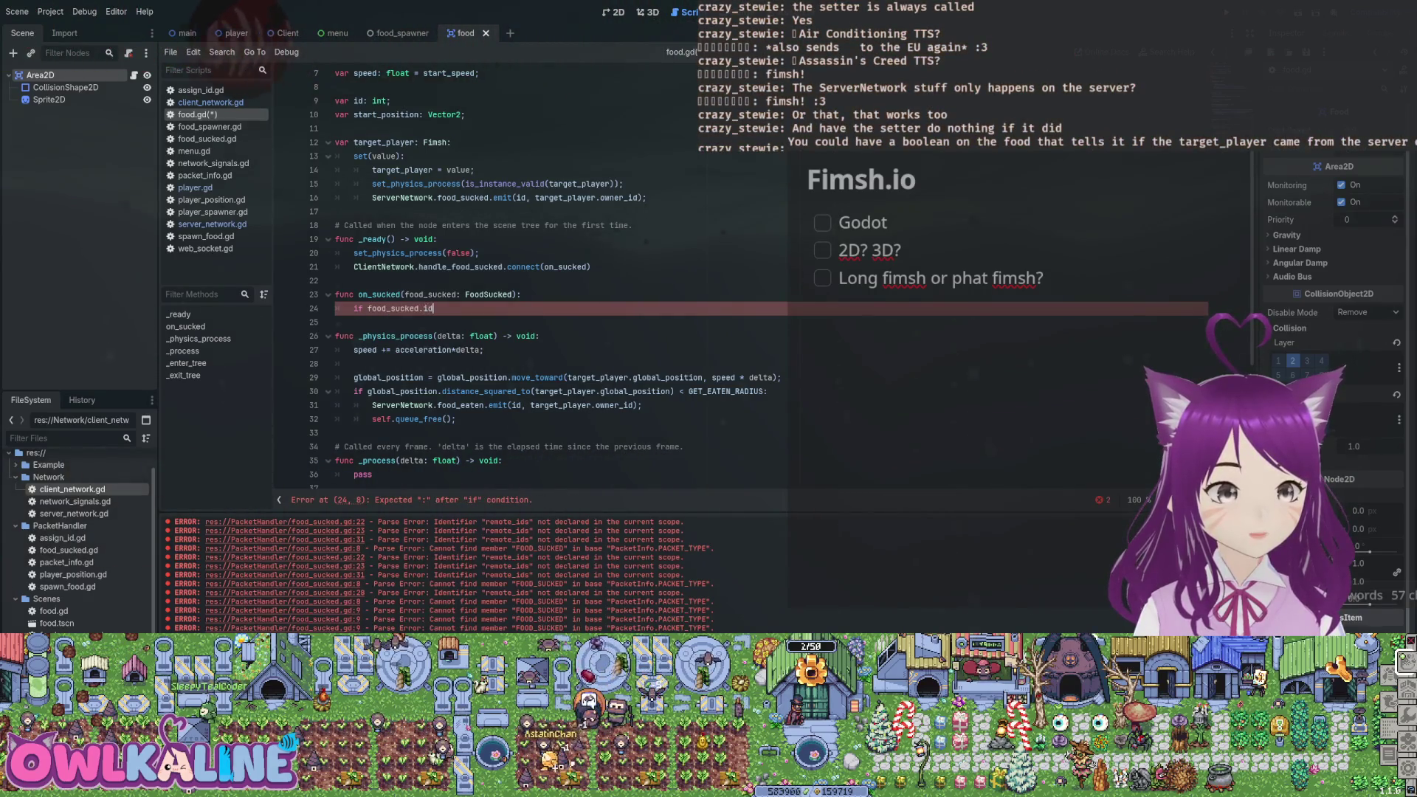
type("!= id")
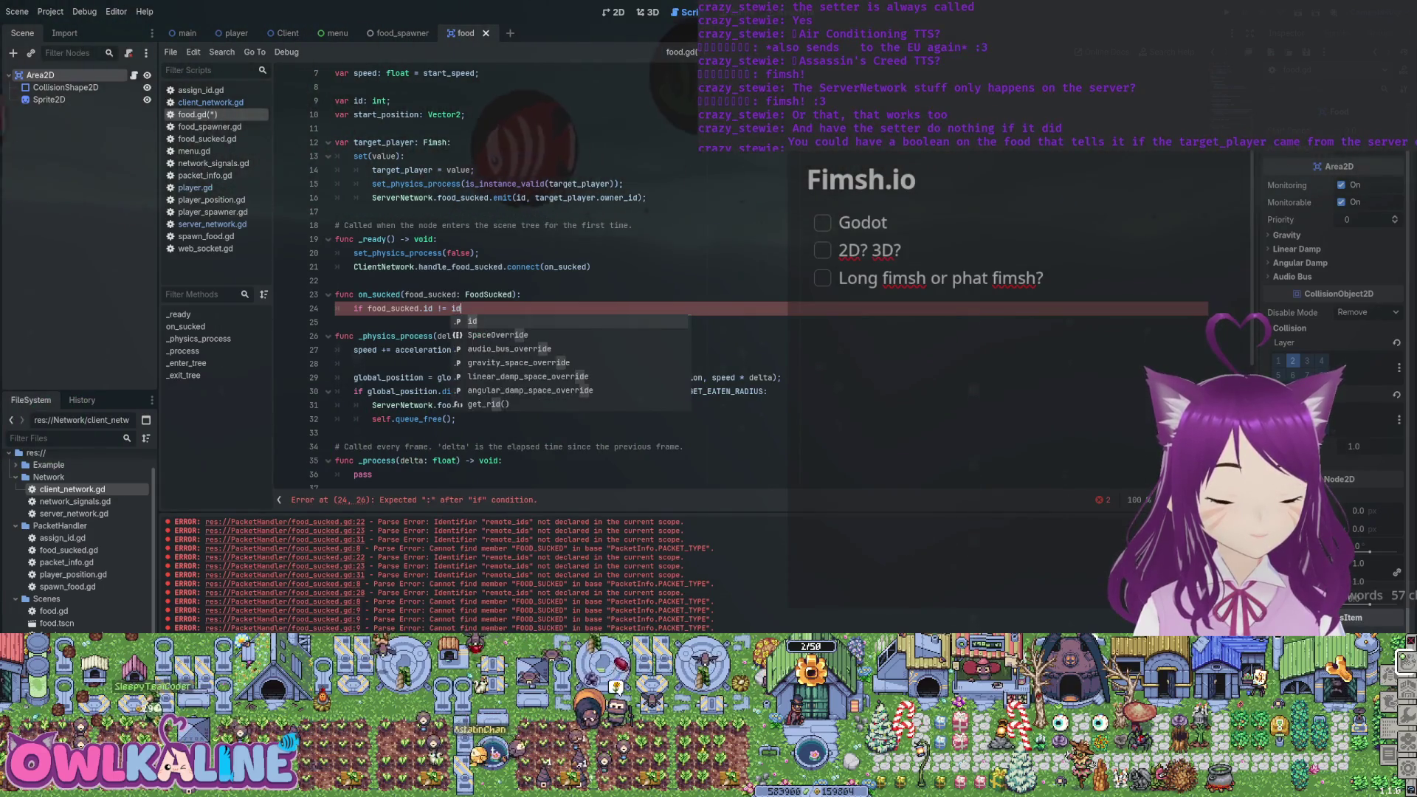
type(":")
key("Return")
type("return;")
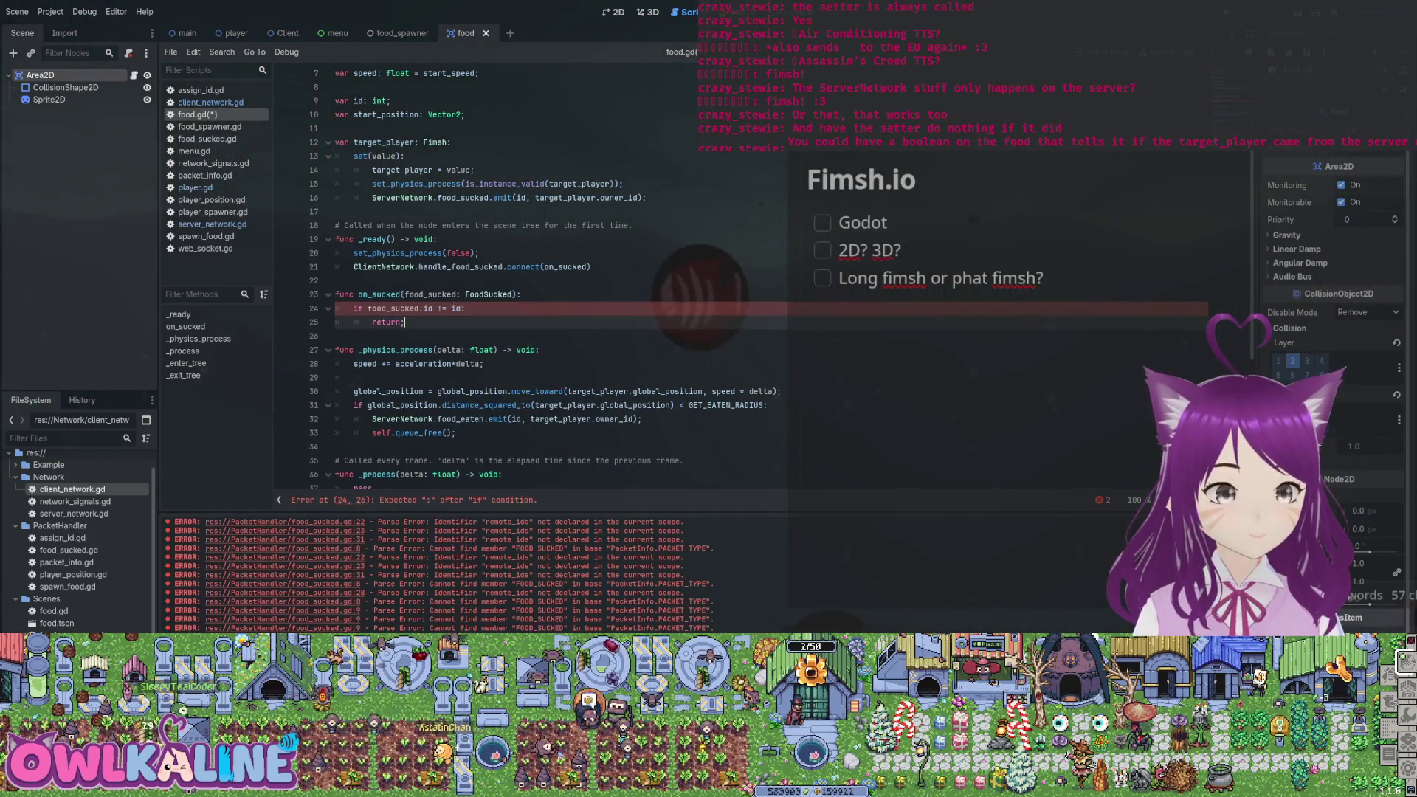
key("Return")
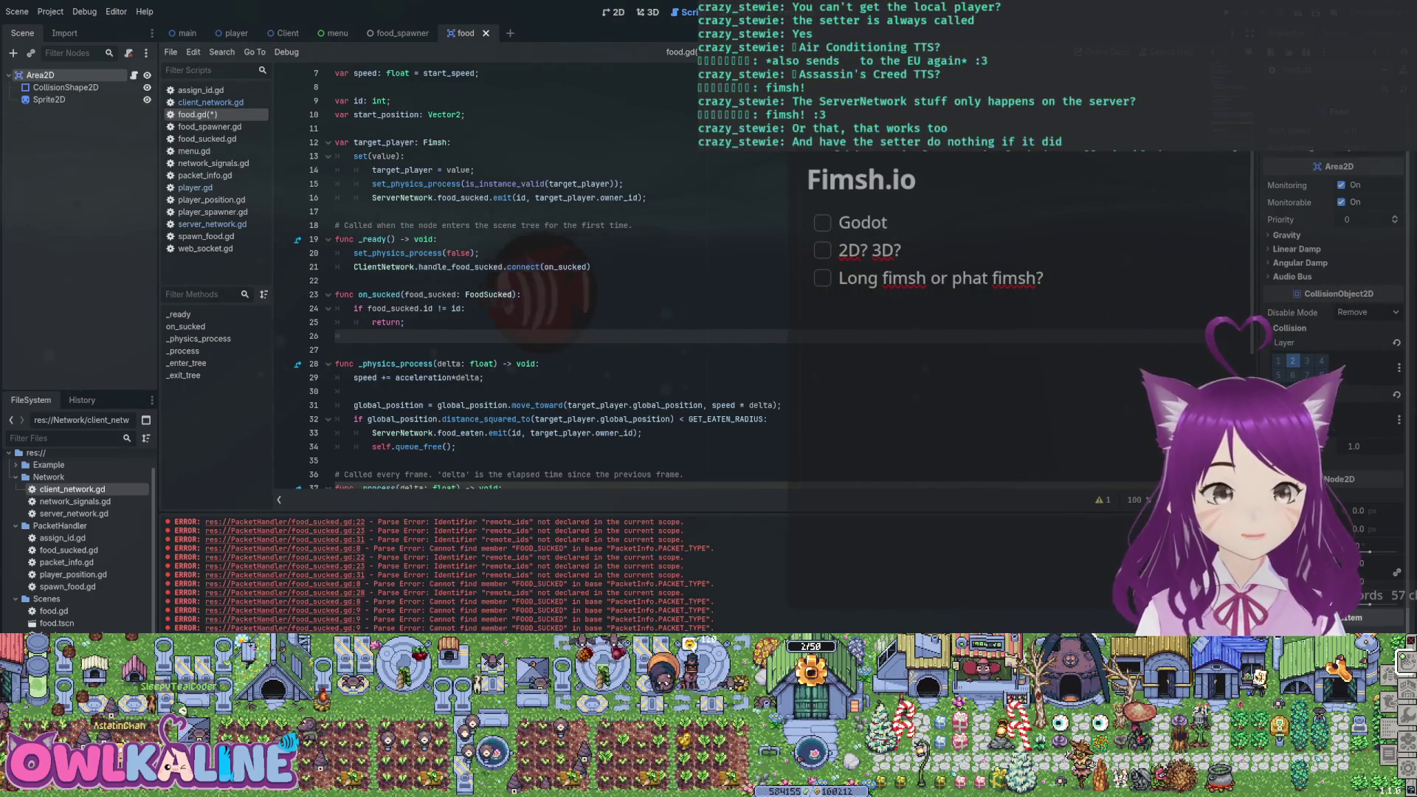
key("ctrl+s")
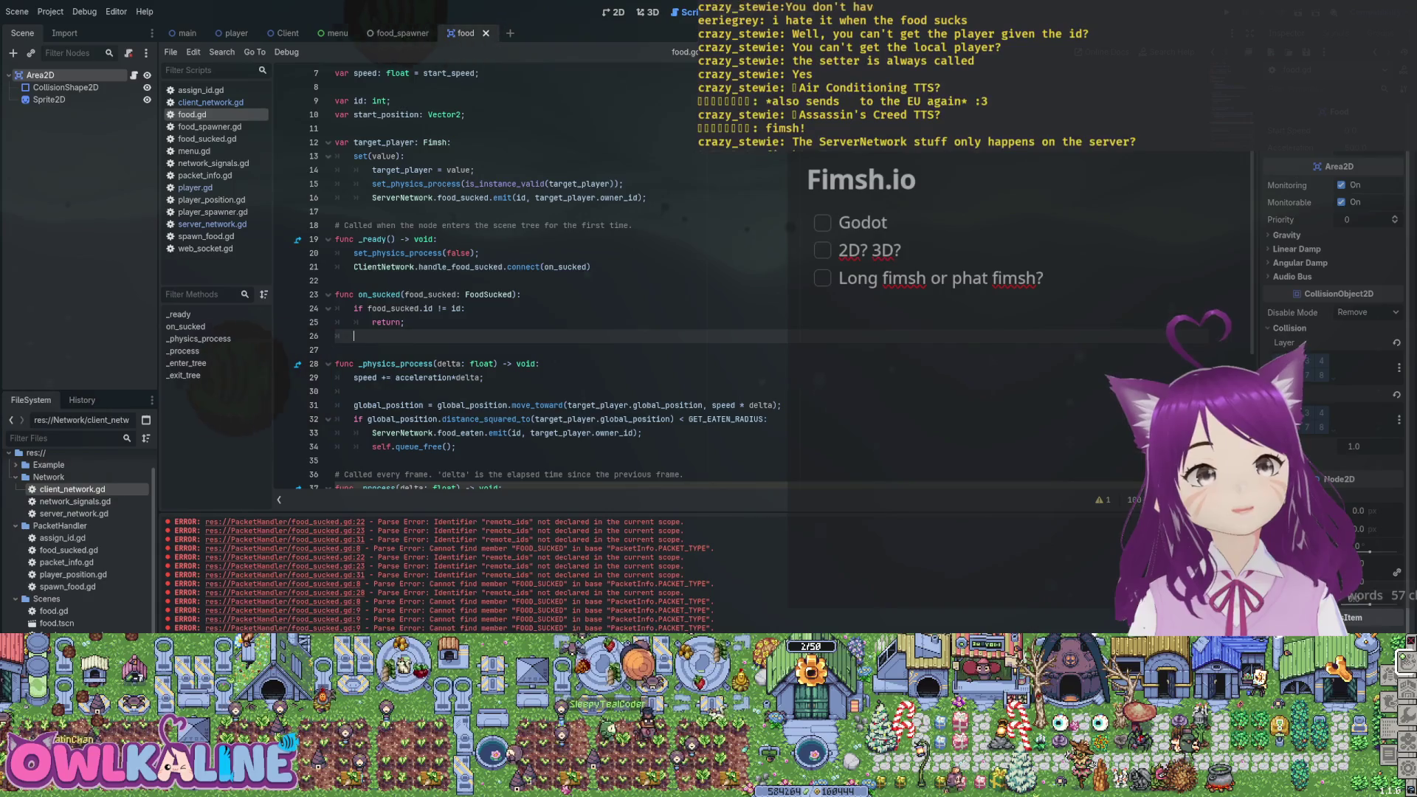
Review the food check and target_player assignment in player.gd's handle_sucking_food, then open network_signals.gd.
left_click(235, 33)
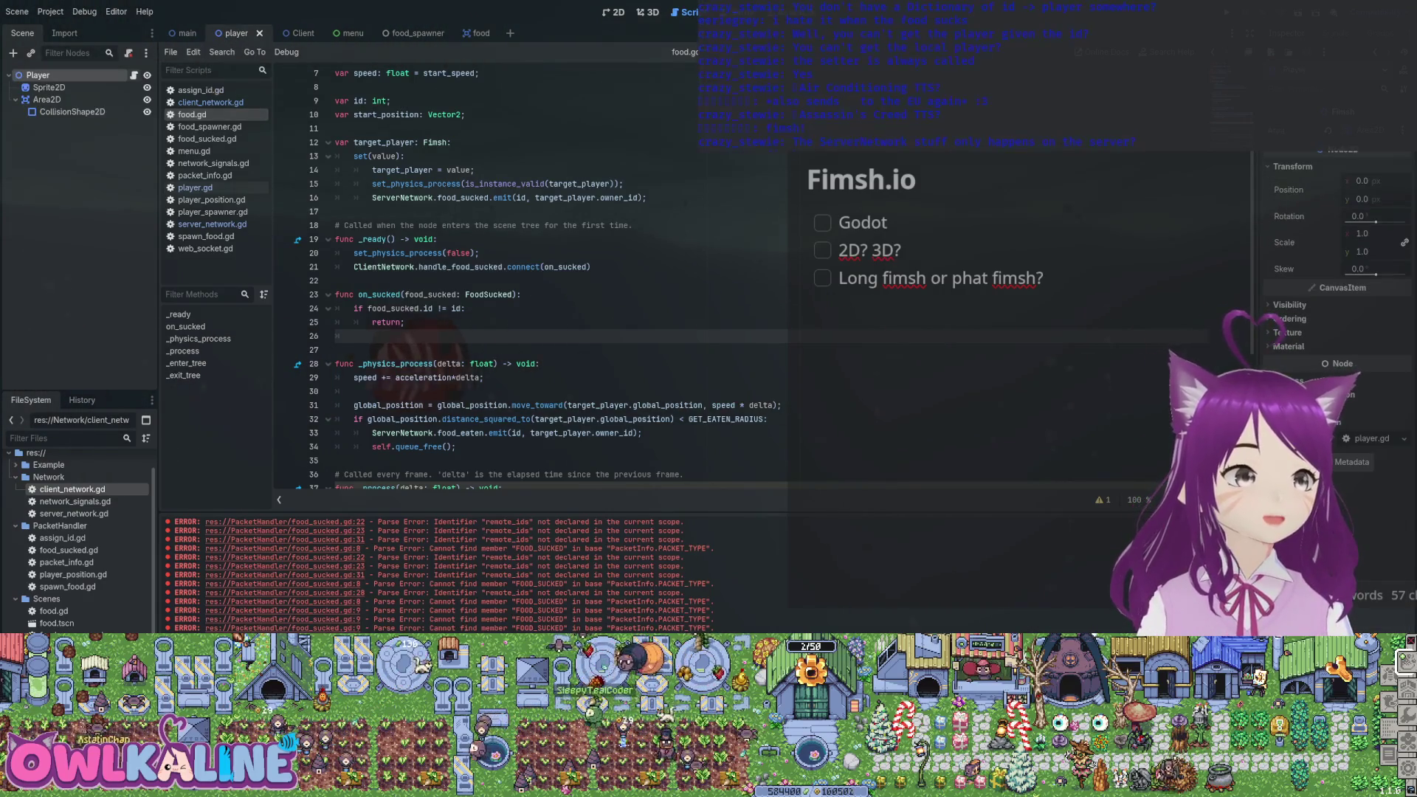
scroll(517, 281, "down", 1)
left_click_drag(395, 467, 368, 397)
left_click(368, 397)
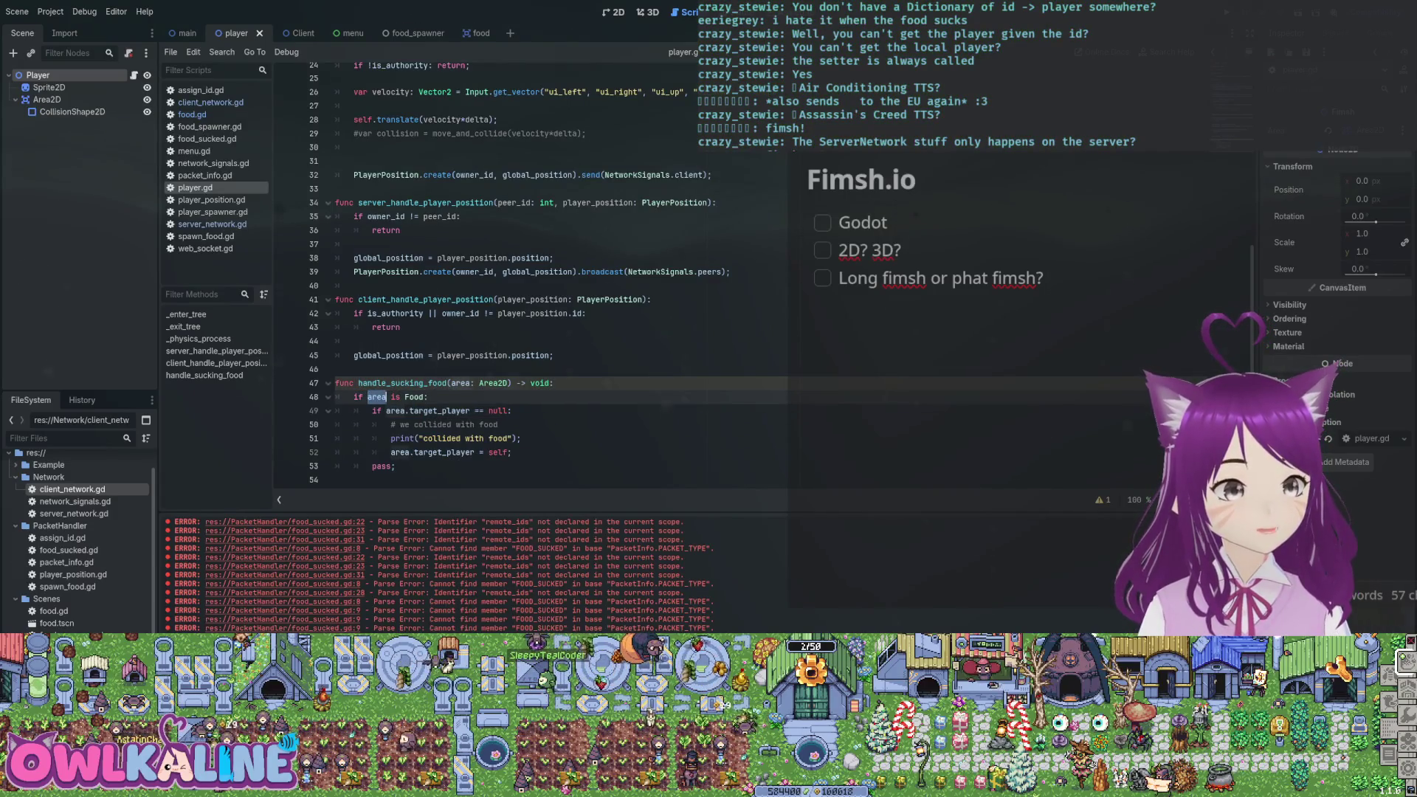
left_click_drag(368, 397, 398, 467)
scroll(399, 467, "up", 4)
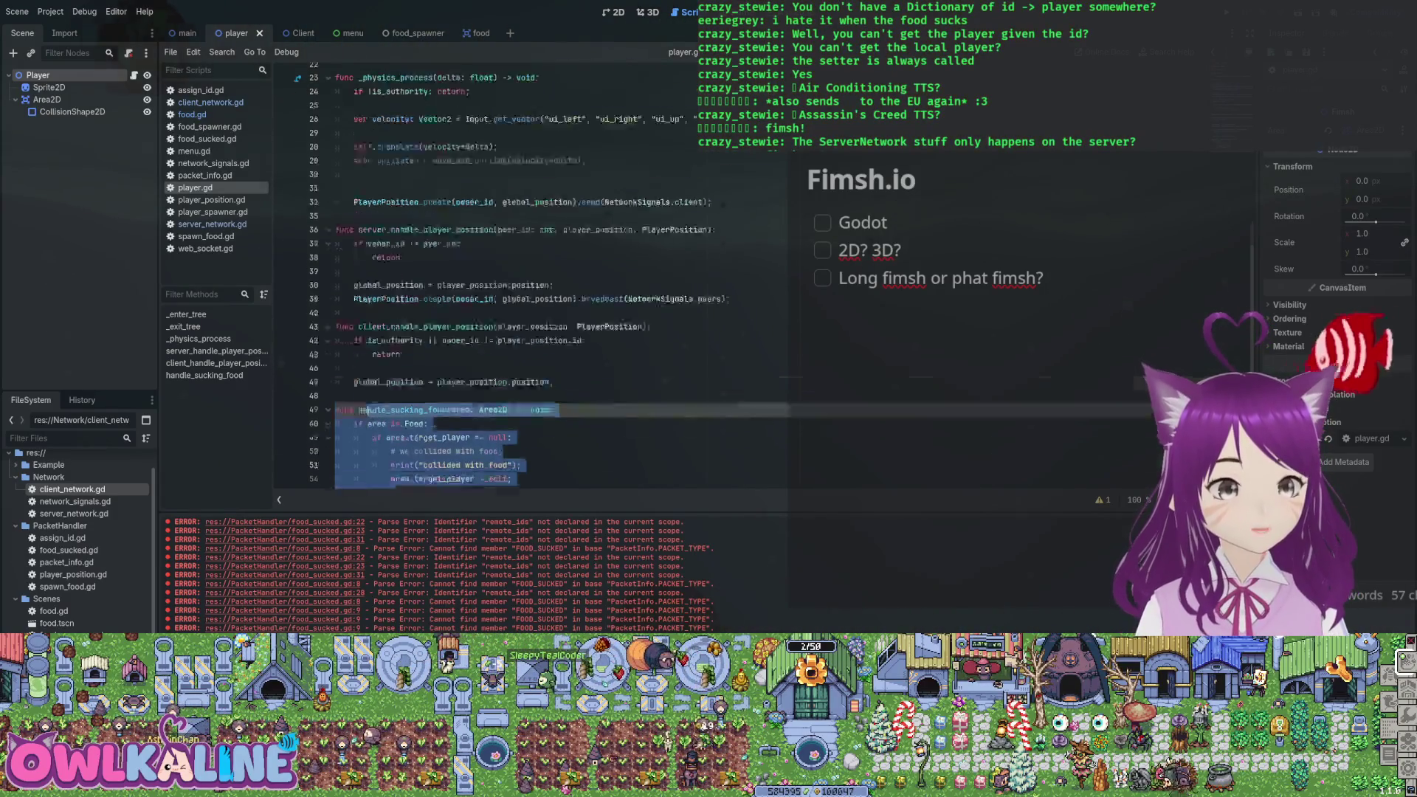
scroll(398, 467, "down", 4)
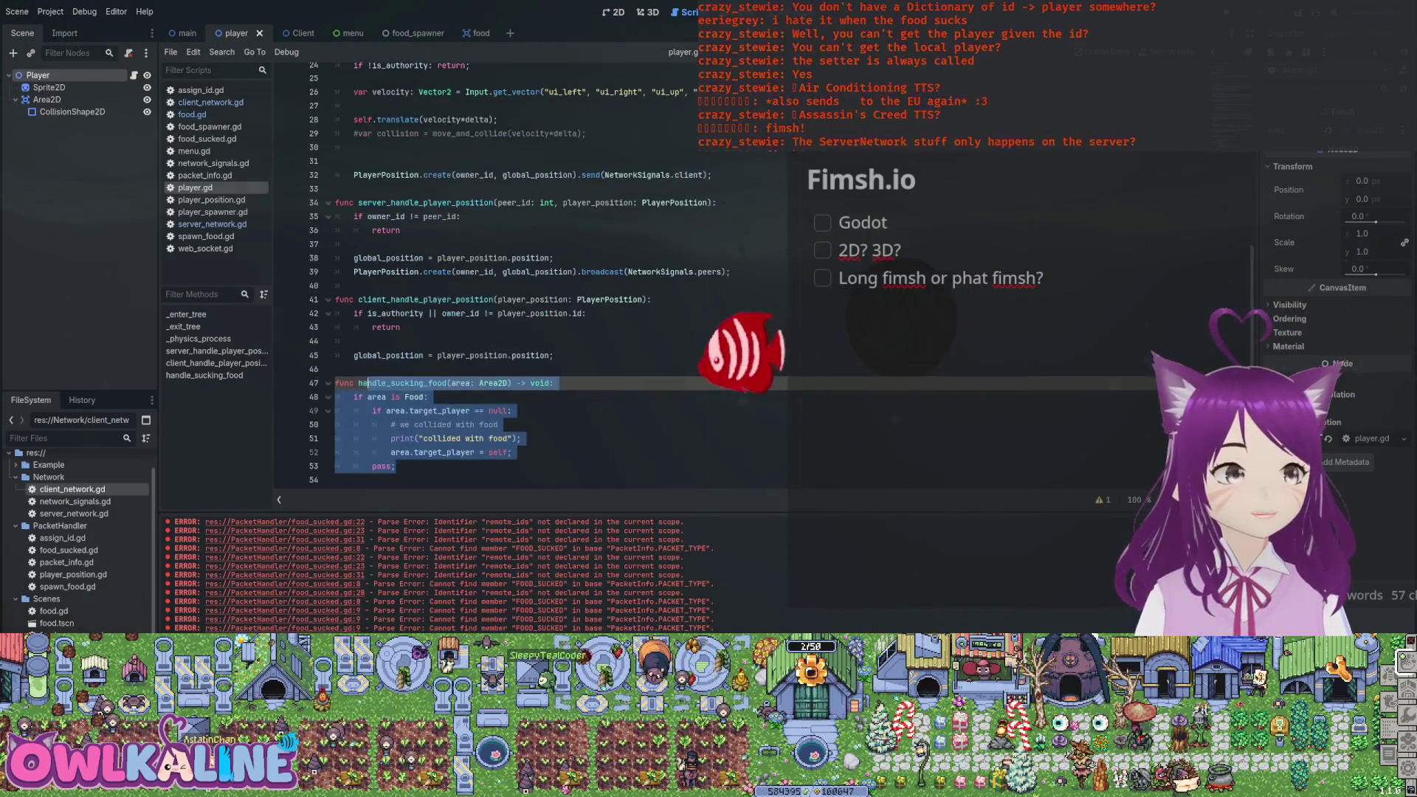
left_click(424, 313)
scroll(424, 313, "up", 8)
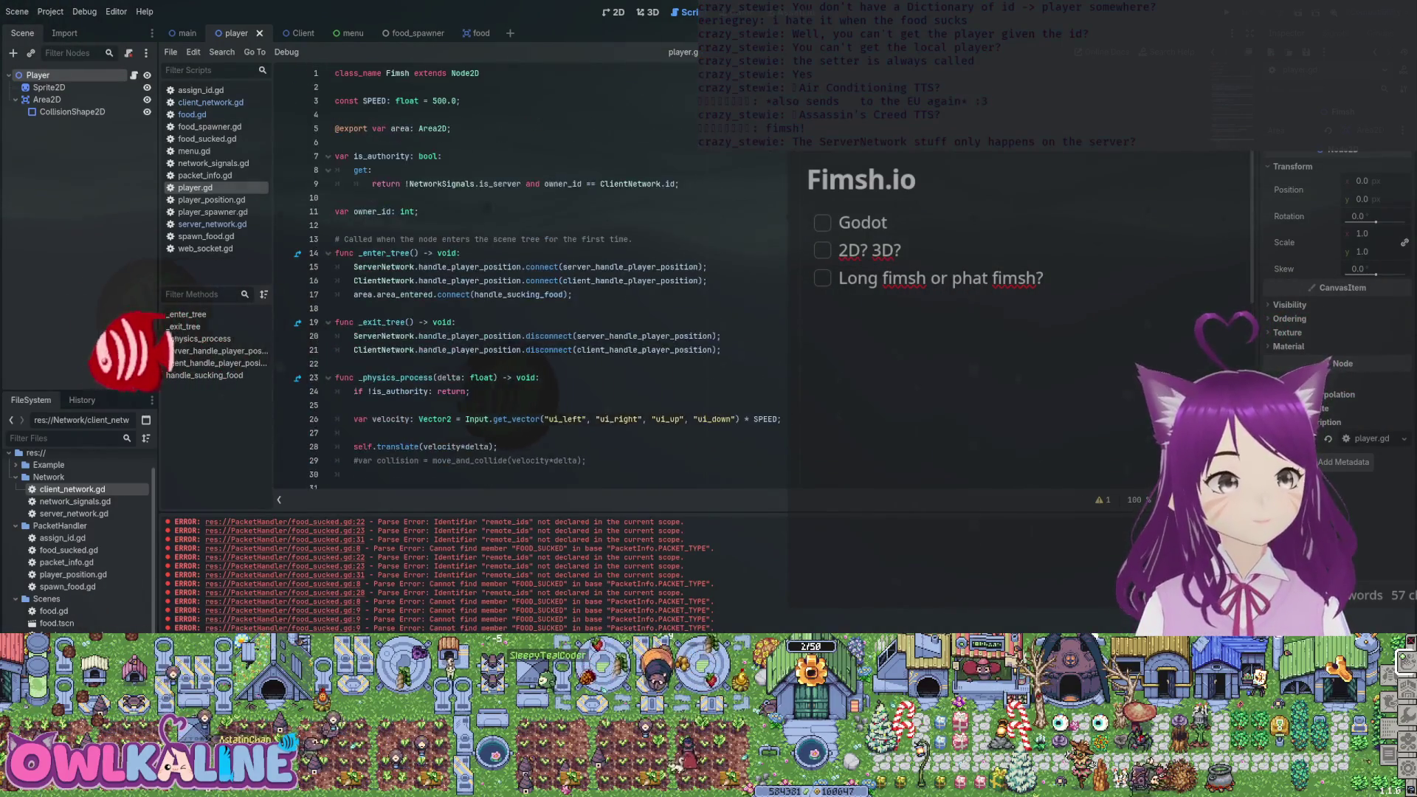
scroll(423, 312, "down", 8)
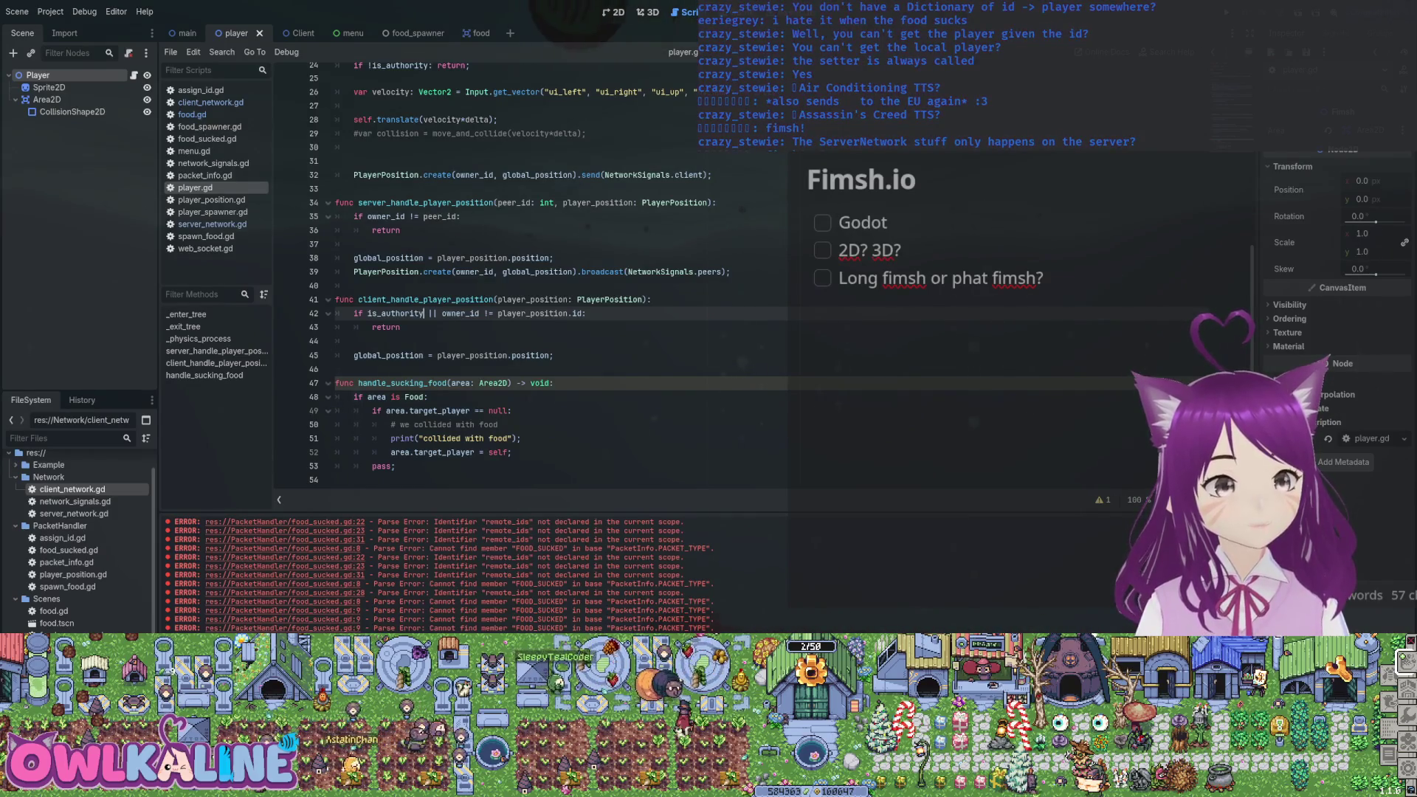
left_click_drag(336, 383, 522, 438)
left_click(480, 424)
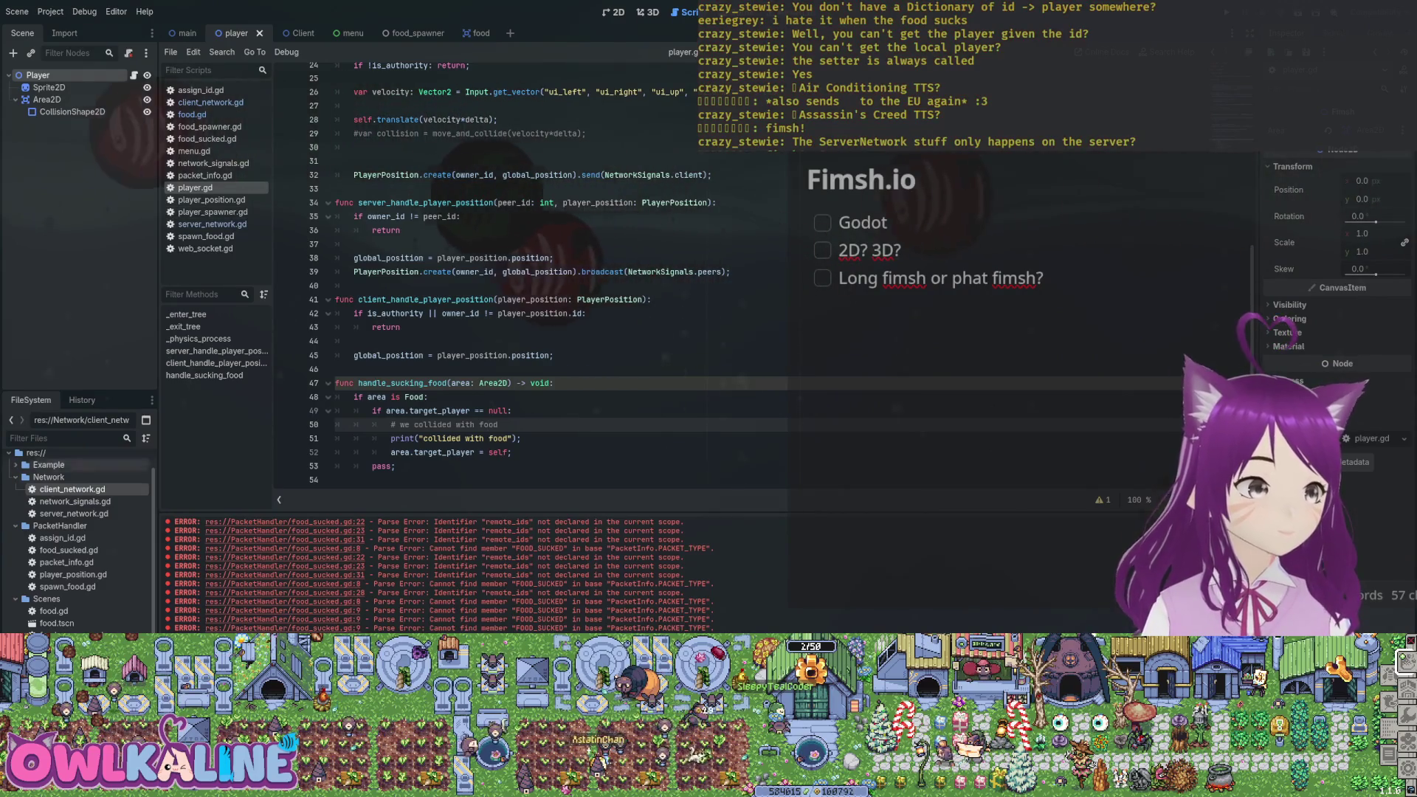
left_click(213, 163)
Open client_network.gd and inspect its remote_ids variable and the food-sucked handler line.
scroll(561, 95, "up", 20)
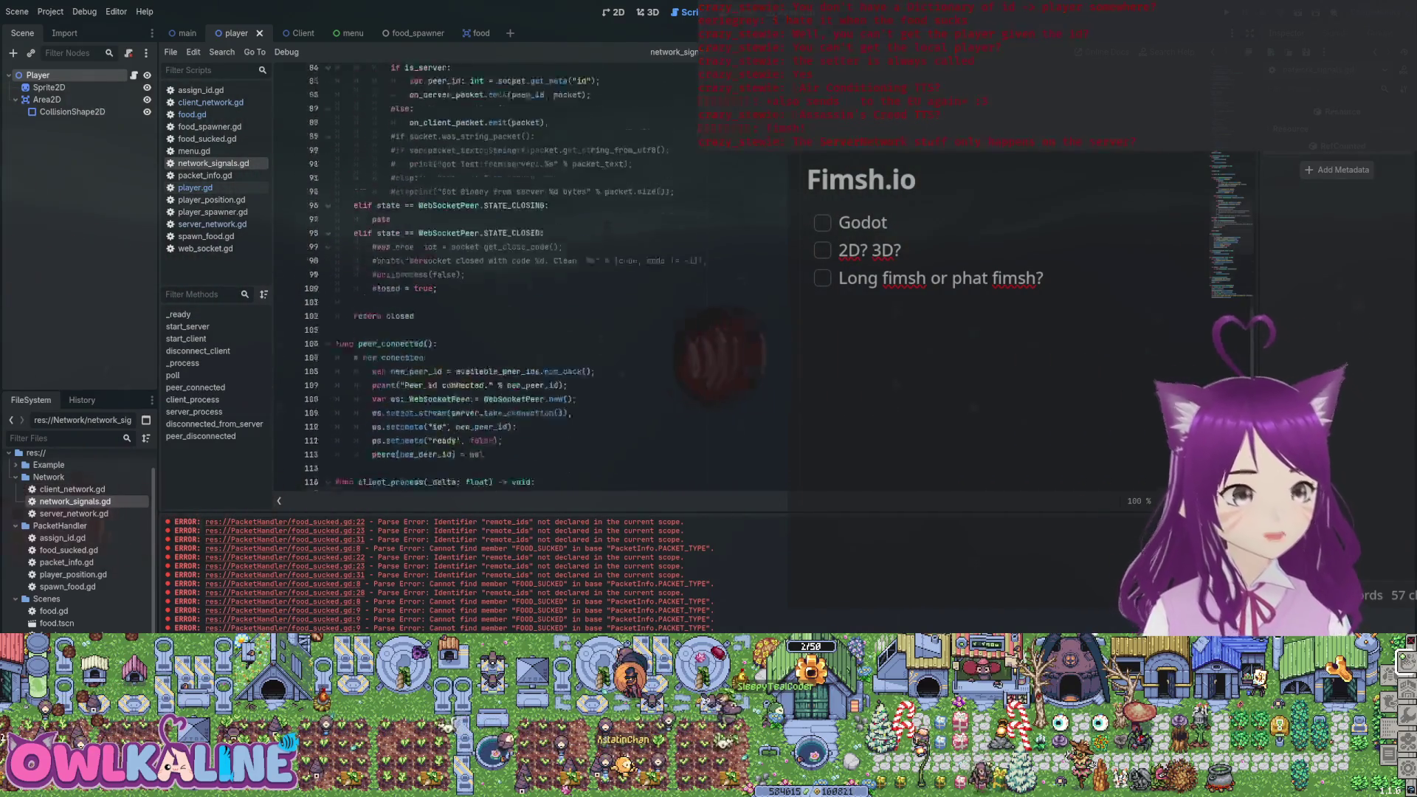
scroll(561, 95, "up", 2)
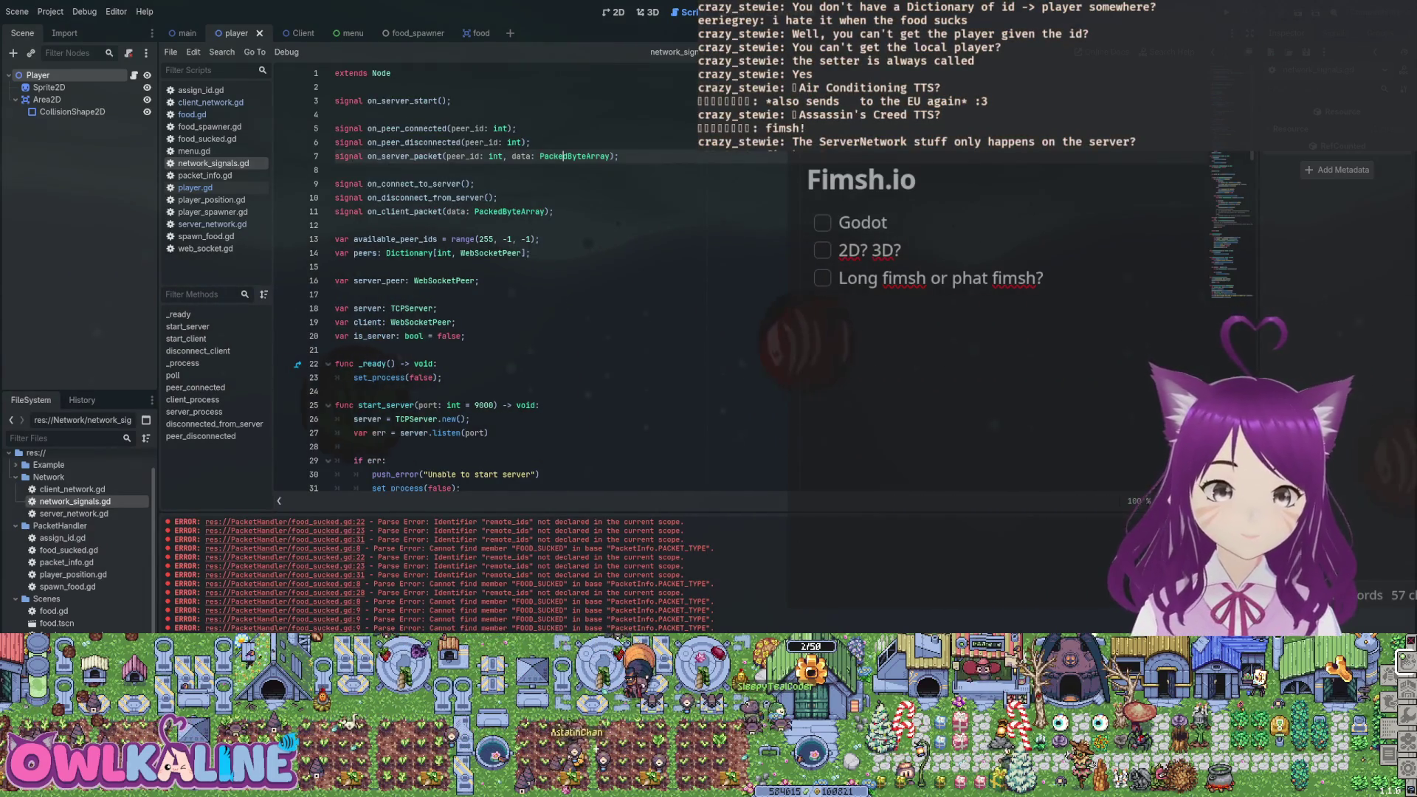
scroll(479, 280, "down", 4)
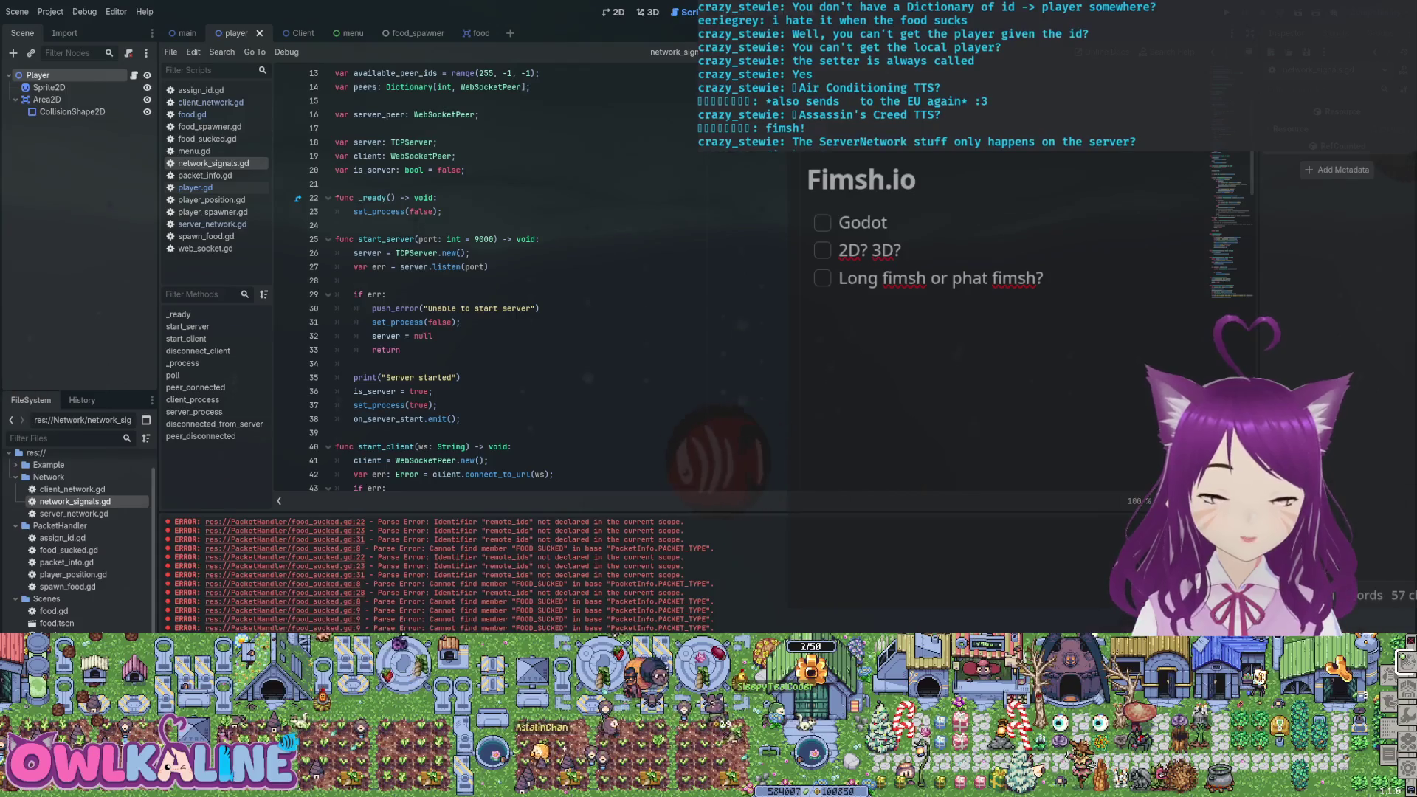
double_click(72, 489)
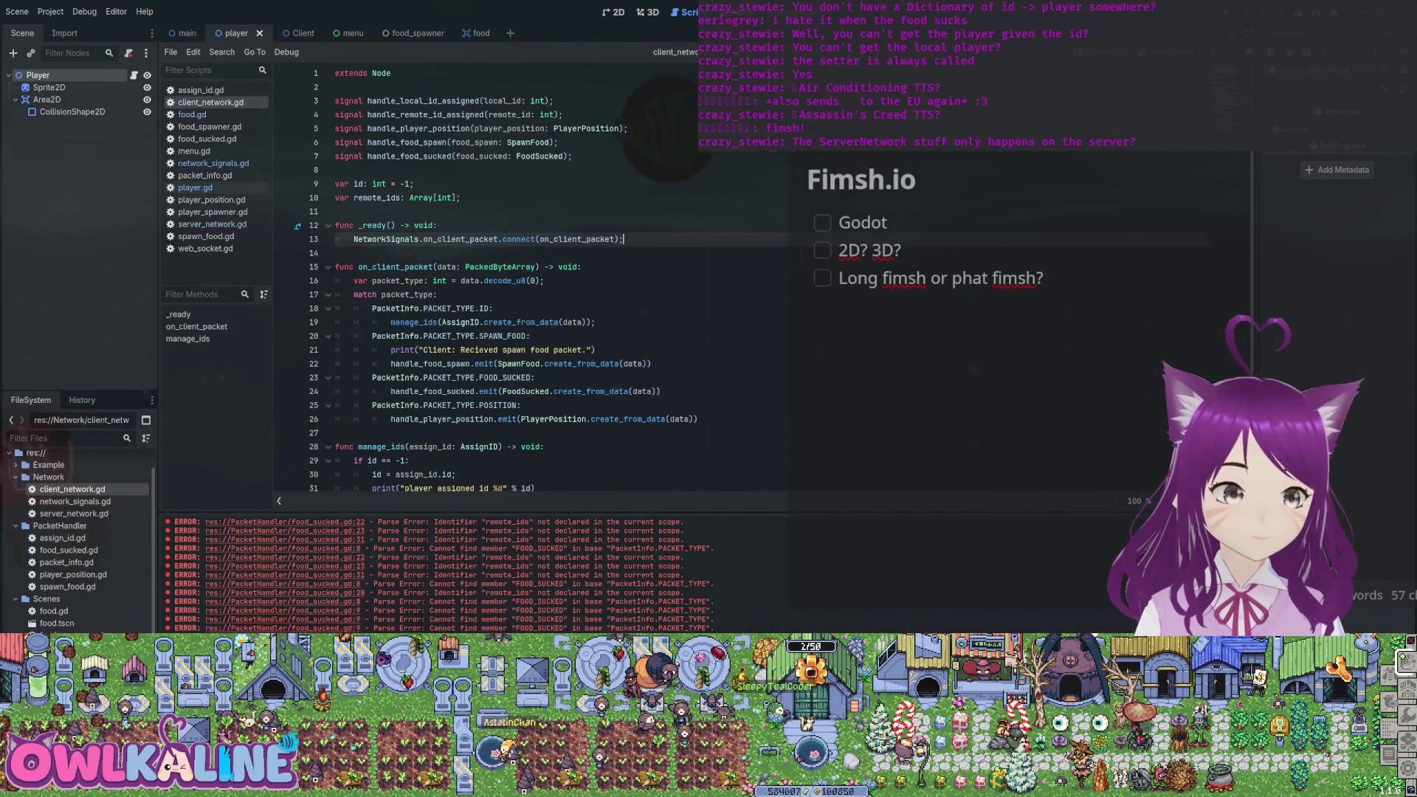
double_click(377, 197)
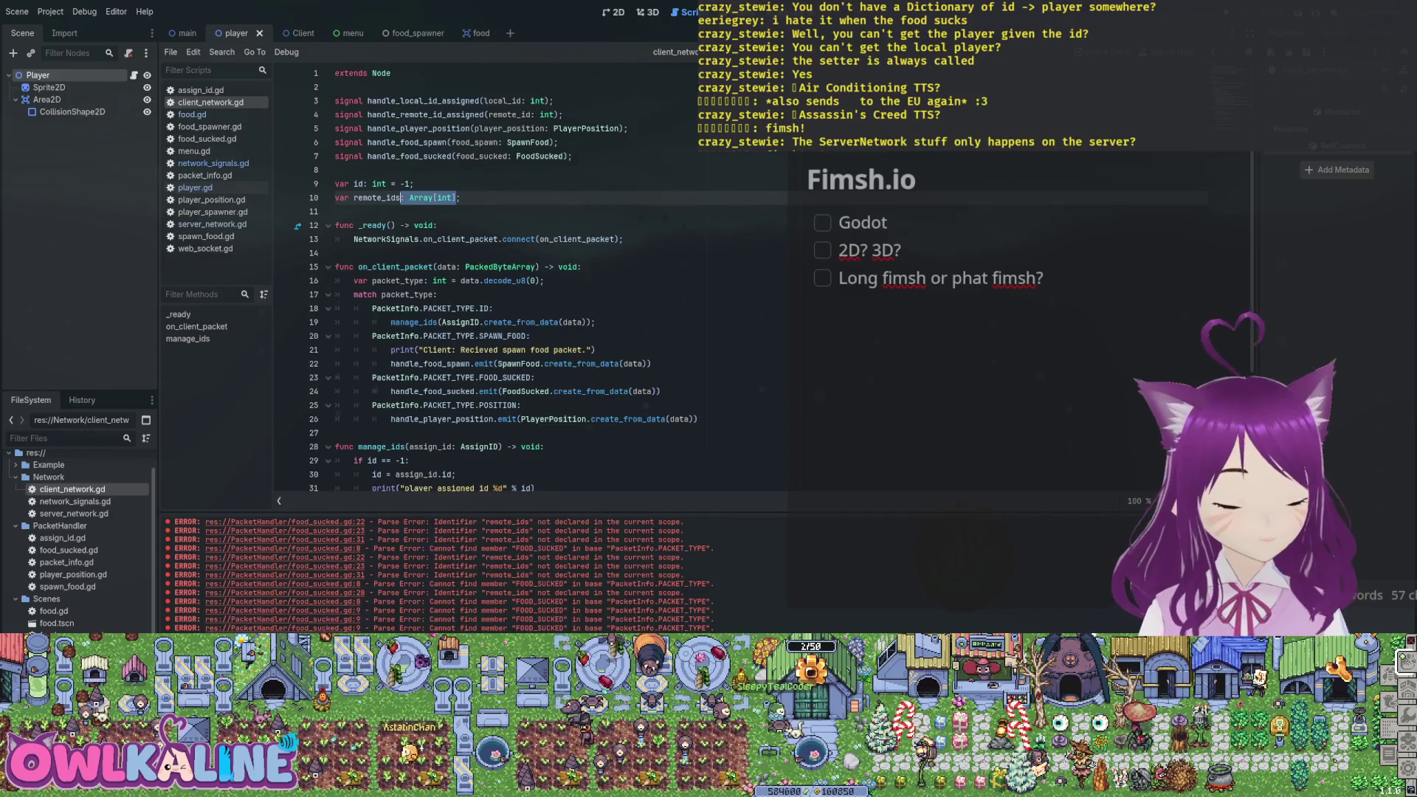
scroll(487, 280, "down", 3)
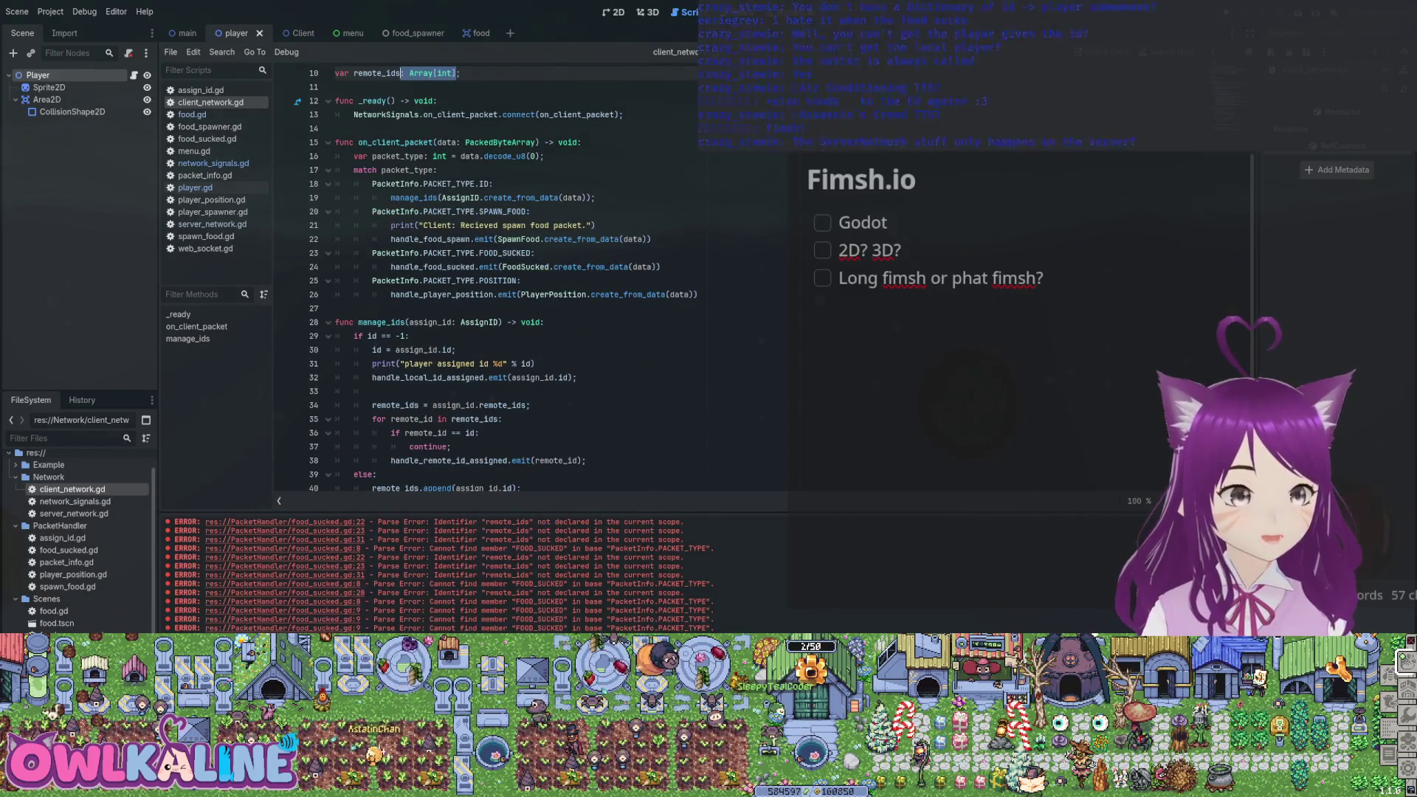
left_click(517, 267)
scroll(487, 280, "up", 2)
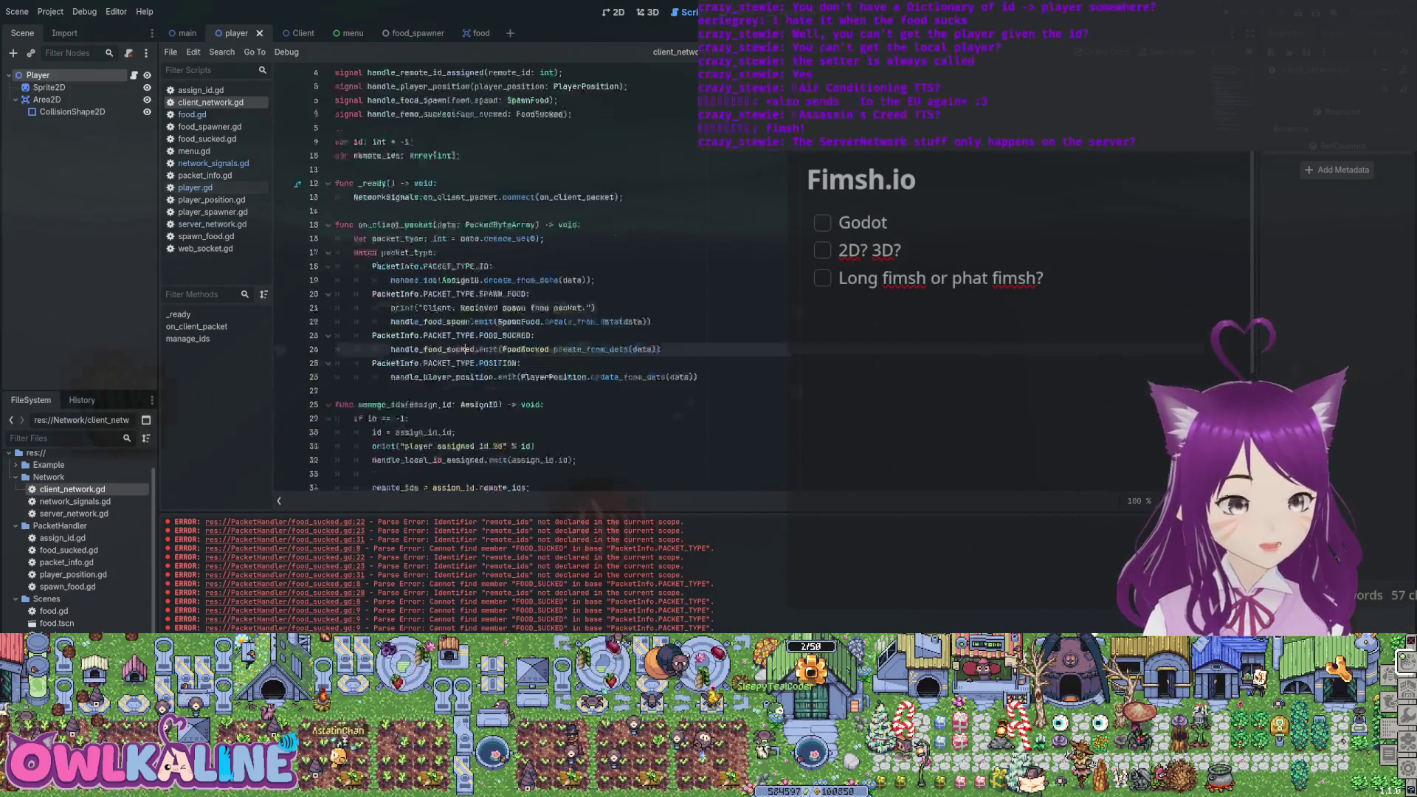
scroll(487, 281, "down", 2)
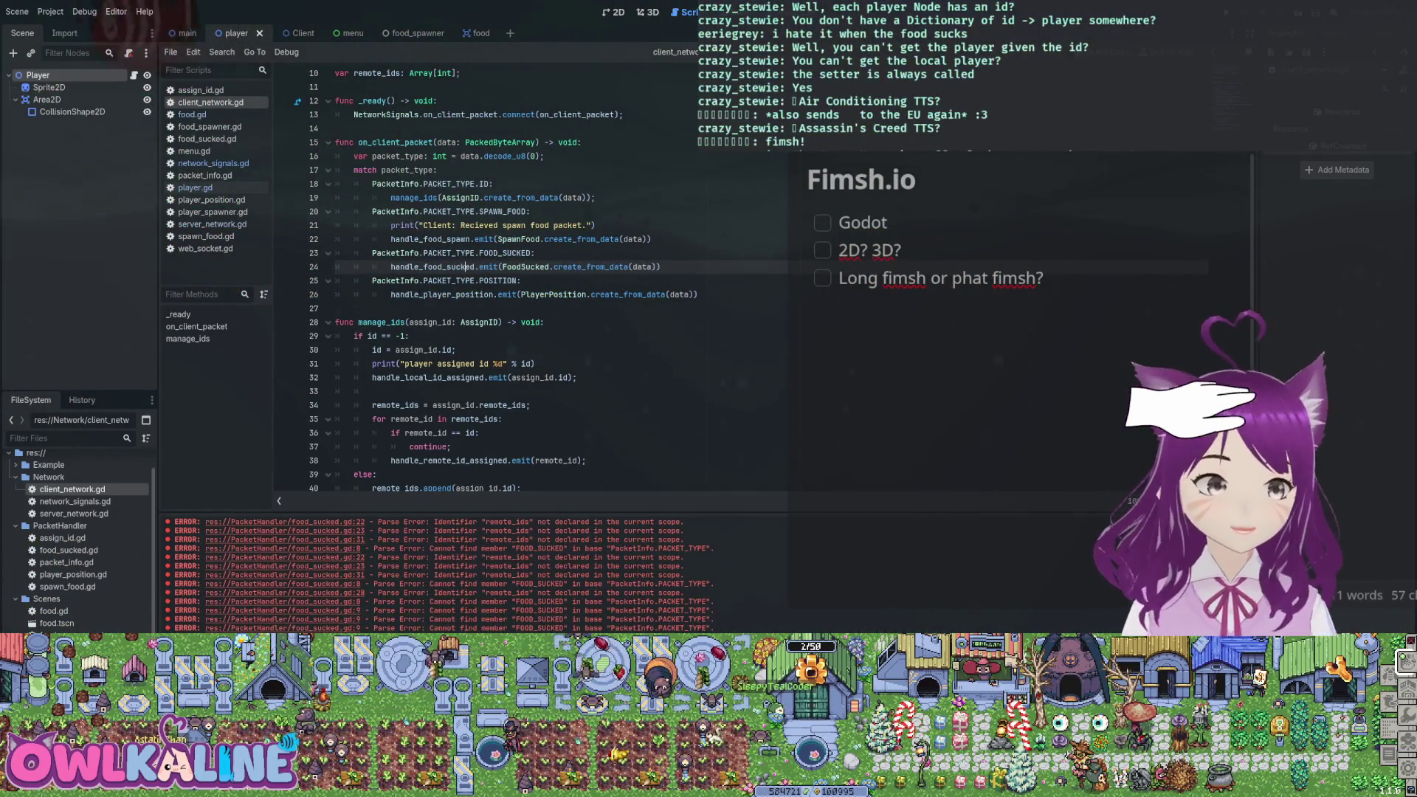
Switch to player.gd and select its 'var owner_id: int;' declaration on line 11.
left_click(194, 188)
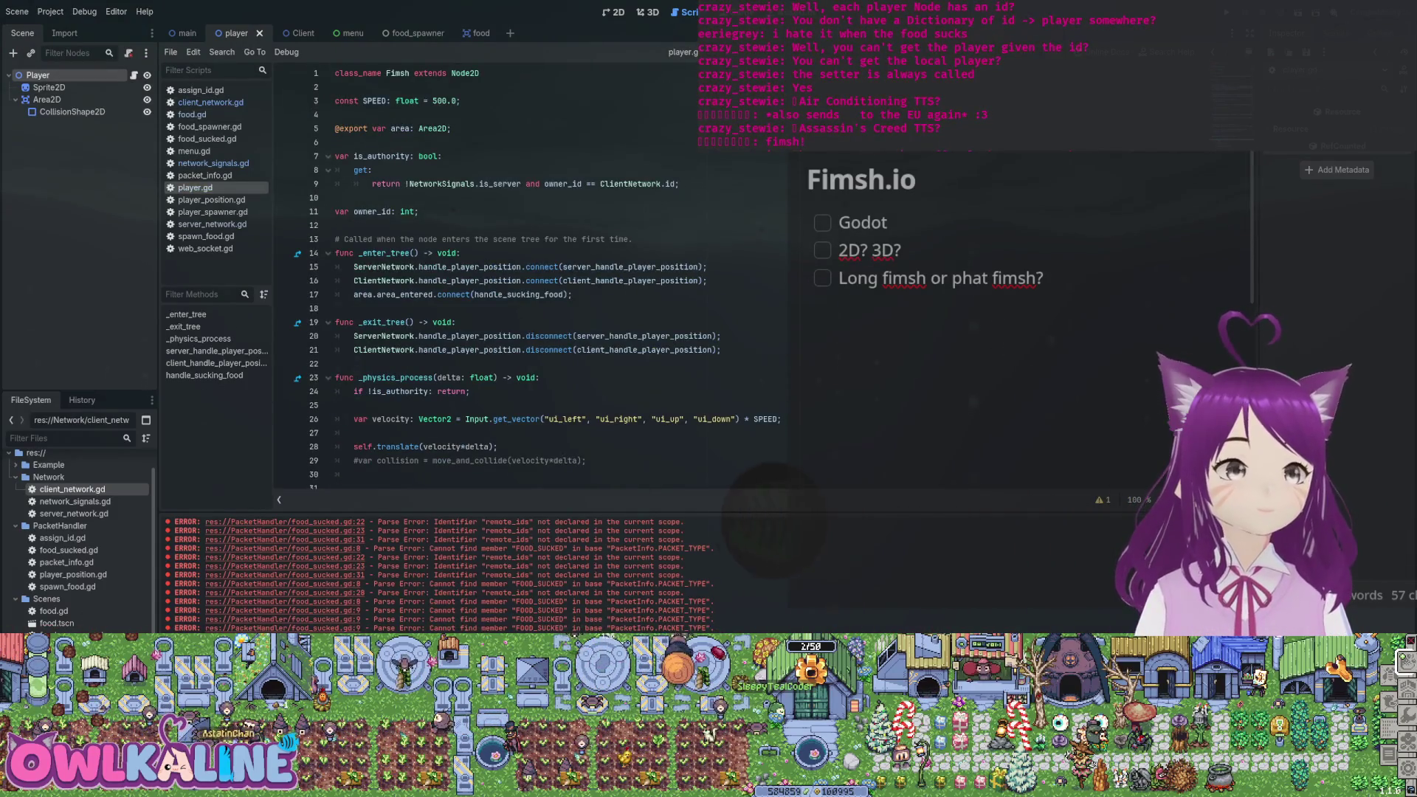
triple_click(377, 212)
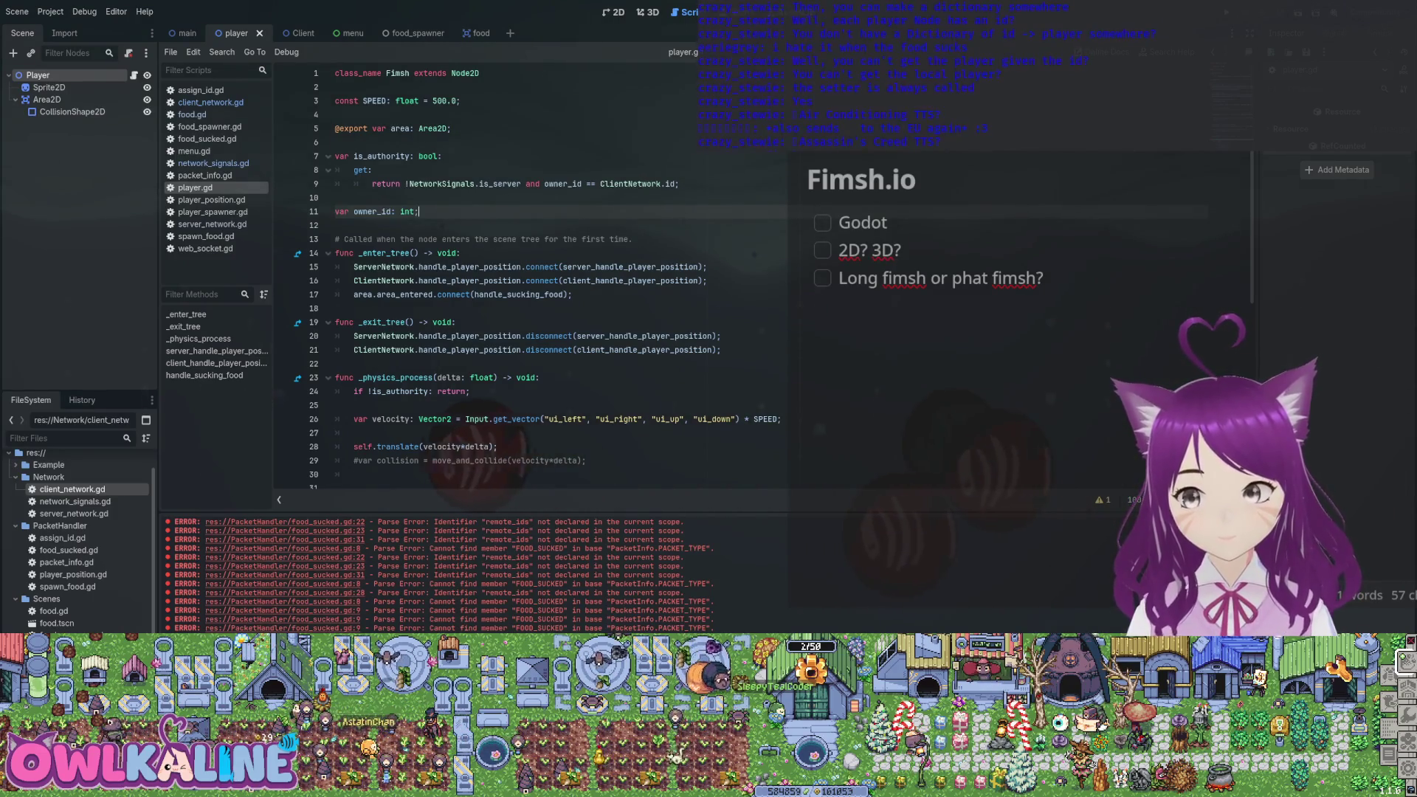
left_click(363, 225)
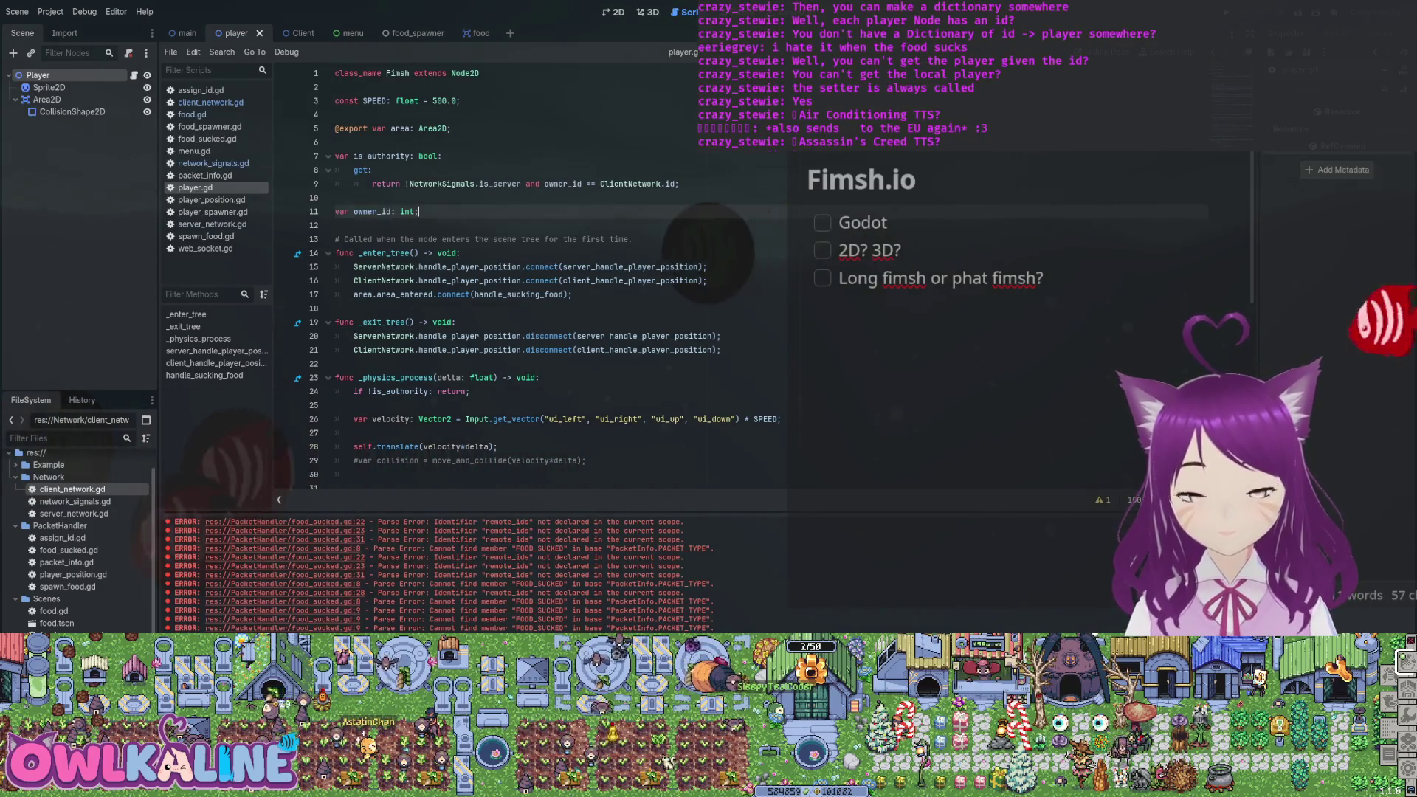
left_click(419, 211)
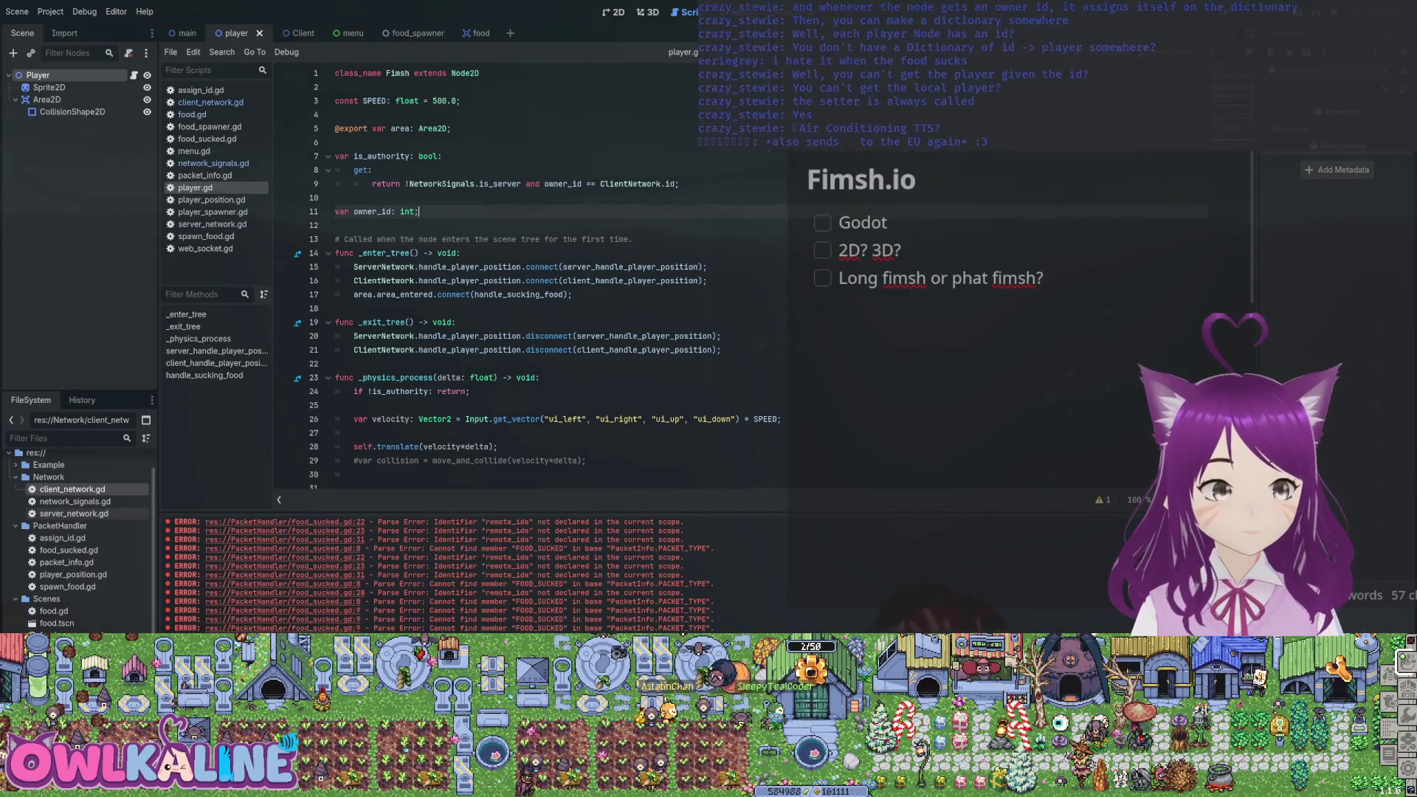
double_click(76, 501)
scroll(480, 280, "down", 1)
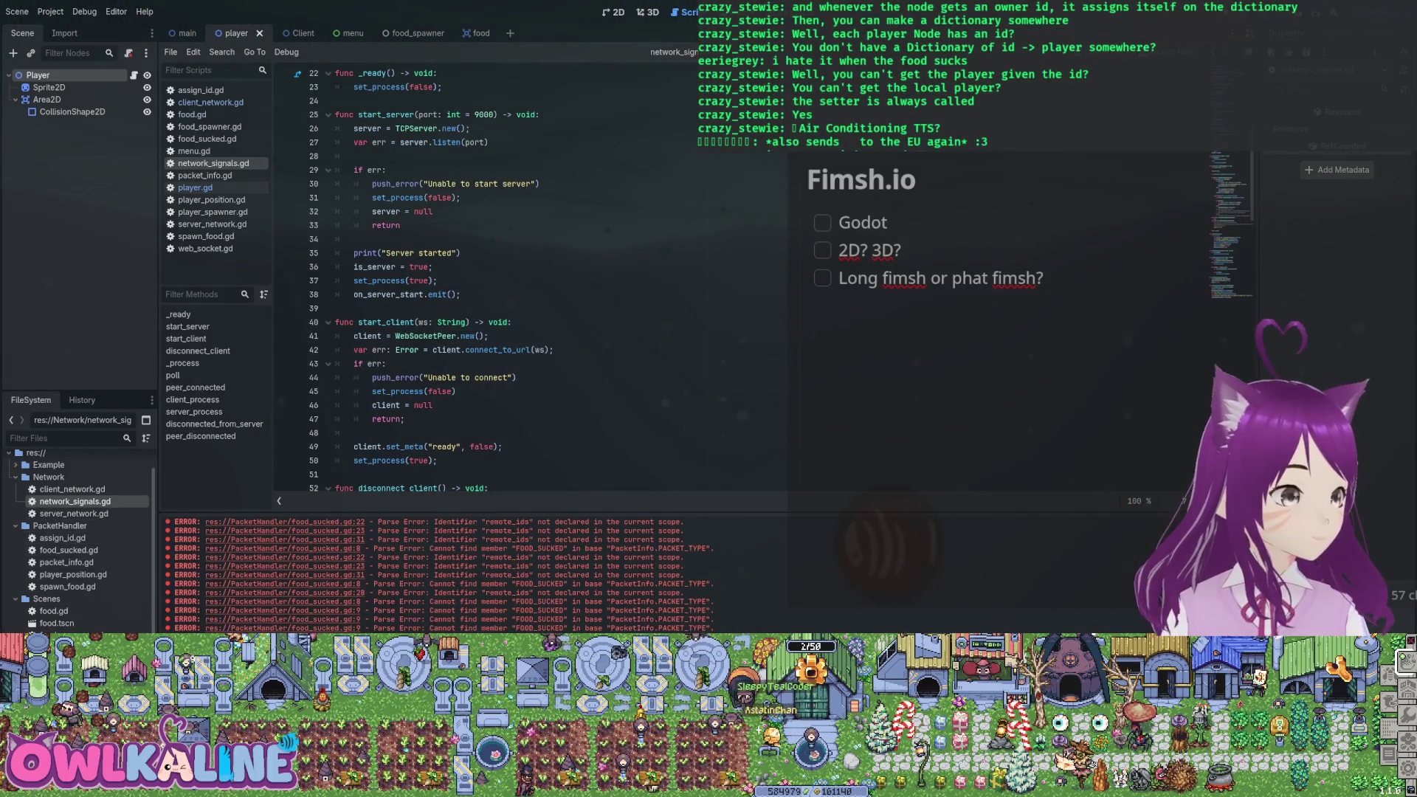
scroll(479, 280, "down", 11)
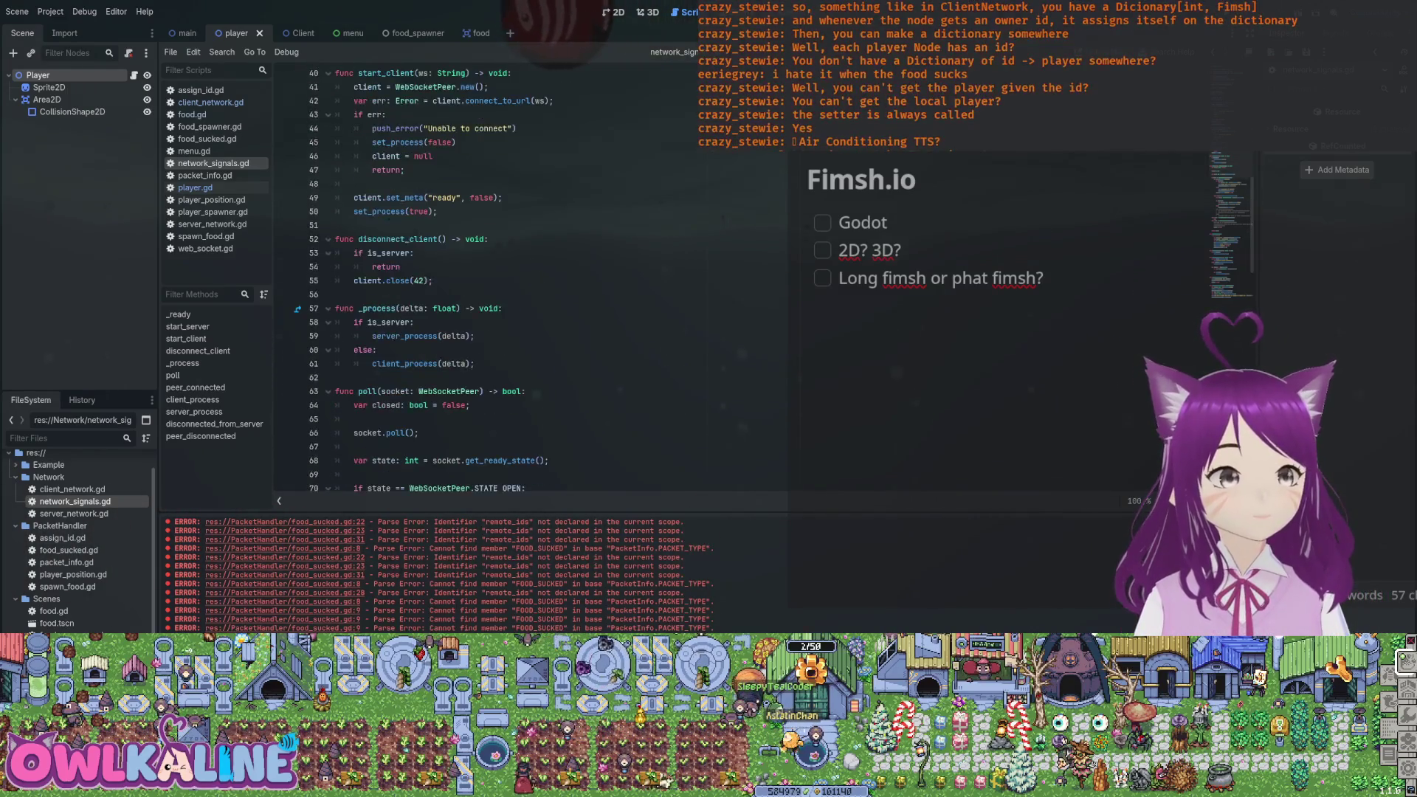
scroll(480, 280, "down", 2)
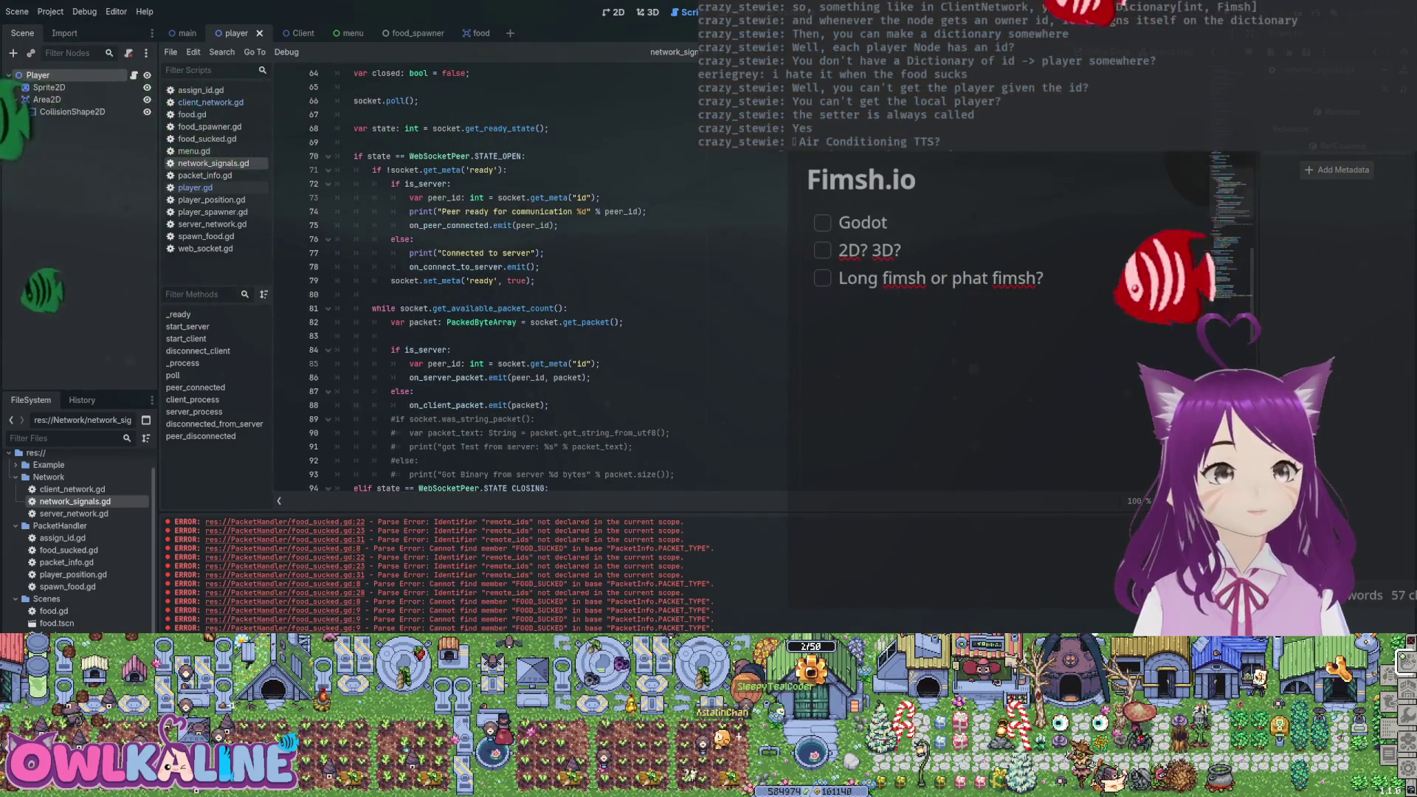
double_click(444, 239)
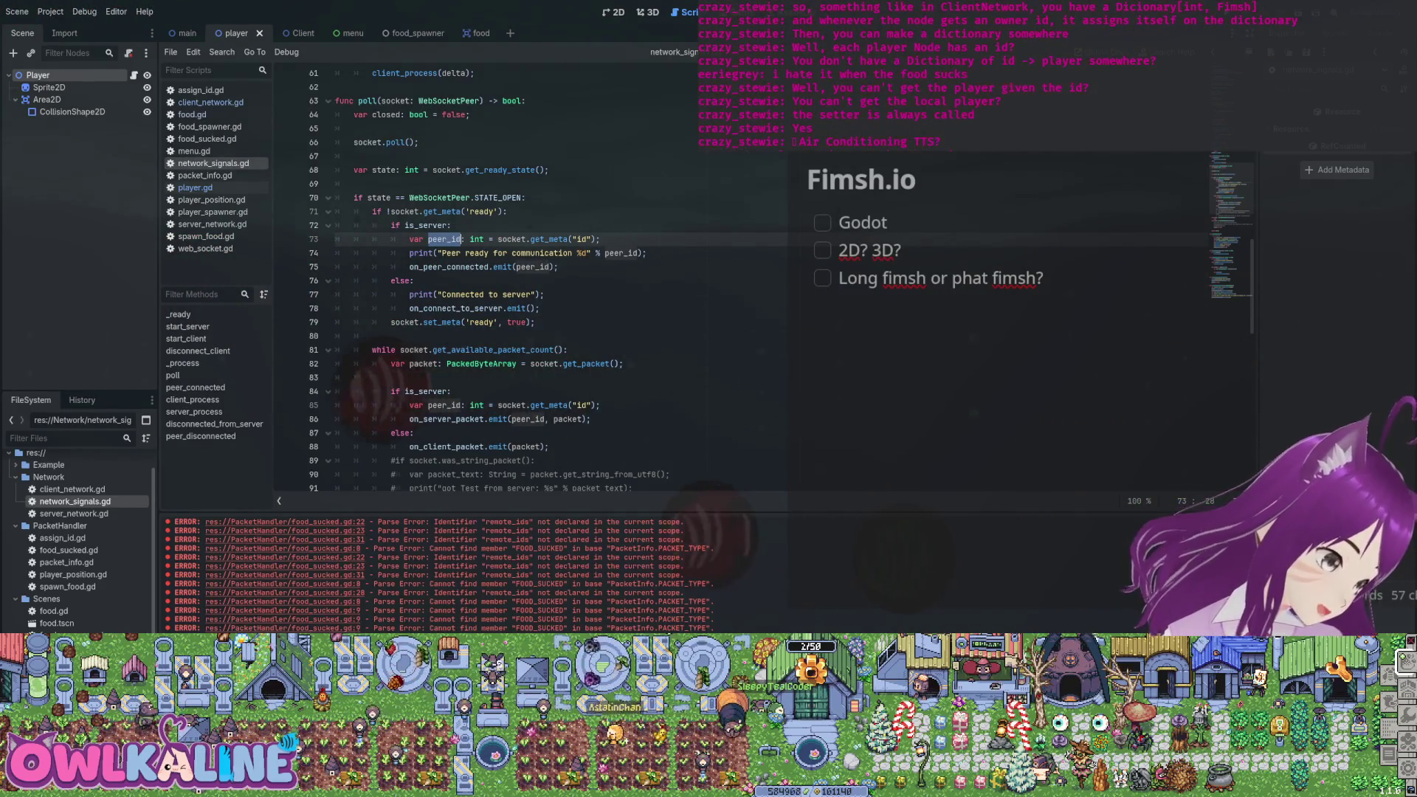
left_click_drag(433, 267, 532, 267)
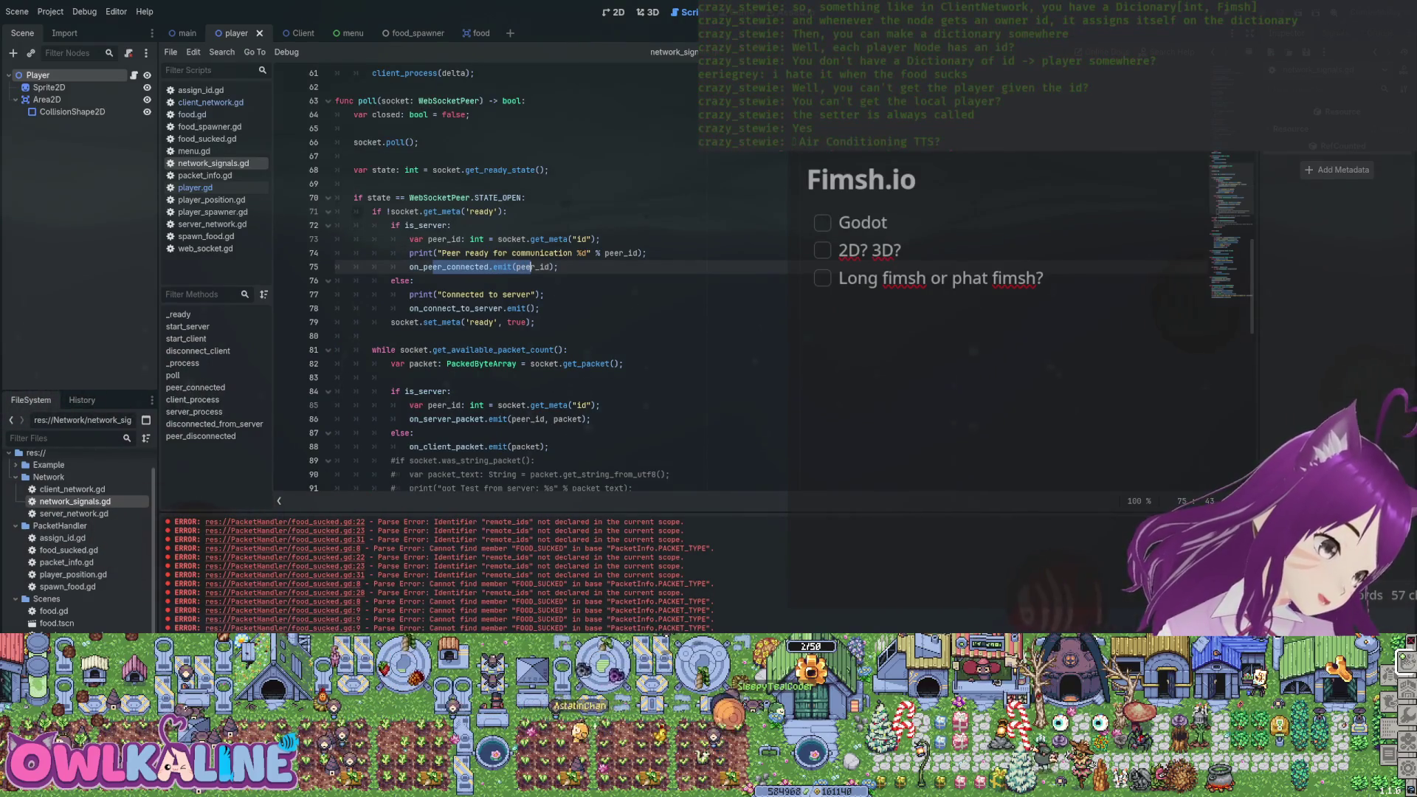
left_click_drag(428, 309, 501, 308)
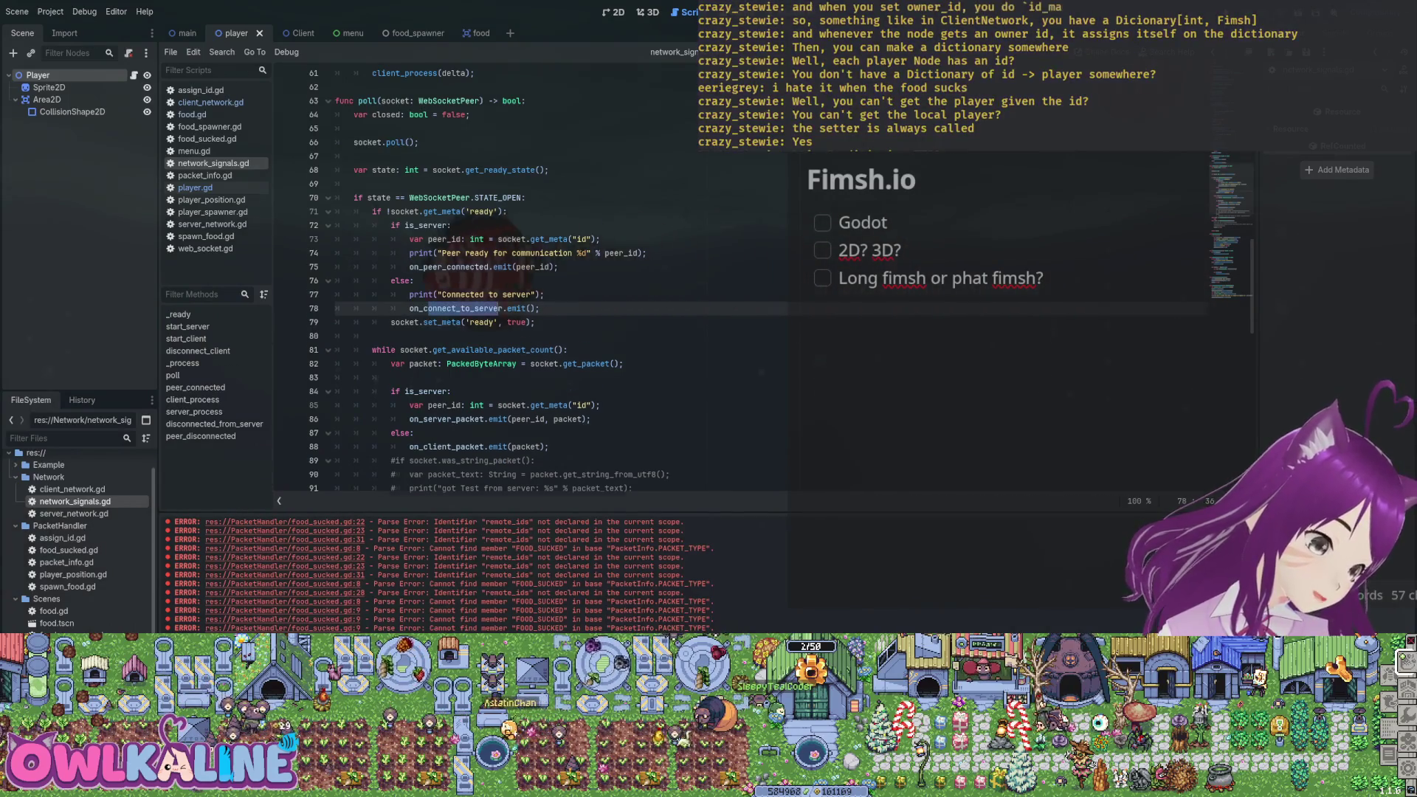
scroll(500, 308, "down", 1)
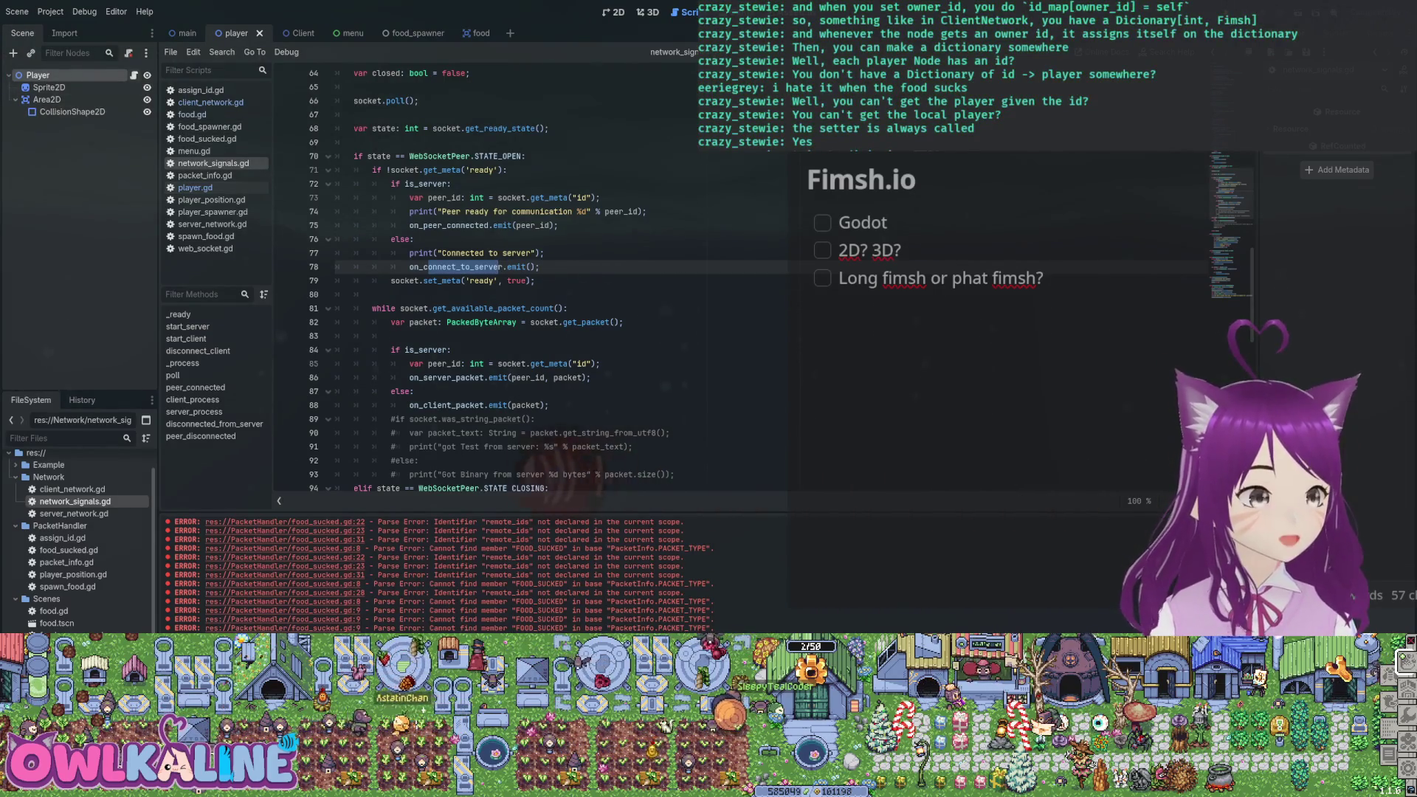
key("alt+Left")
key("alt+Left")
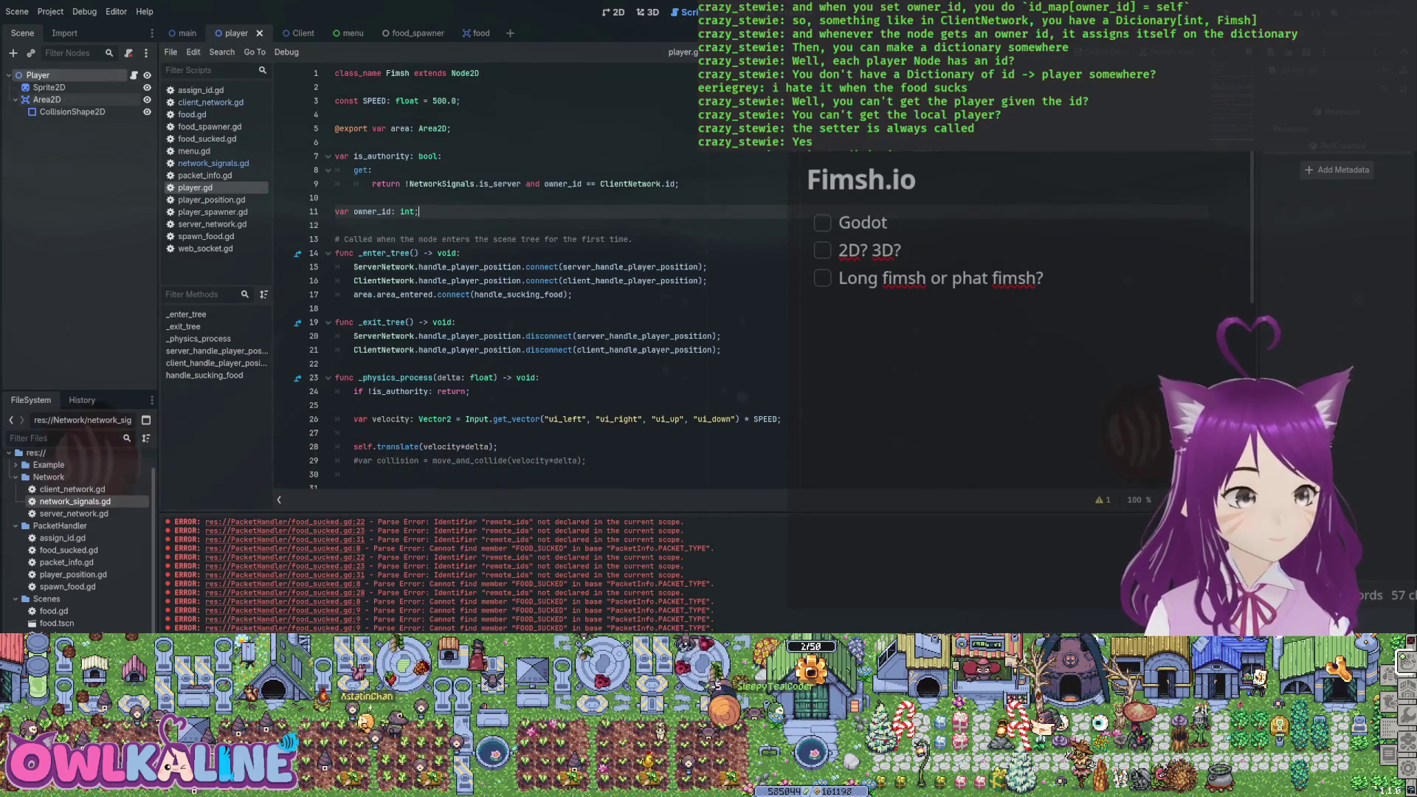
left_click(213, 212)
Review spawn_player and its signal connections in player_spawner.gd.
left_click(396, 142)
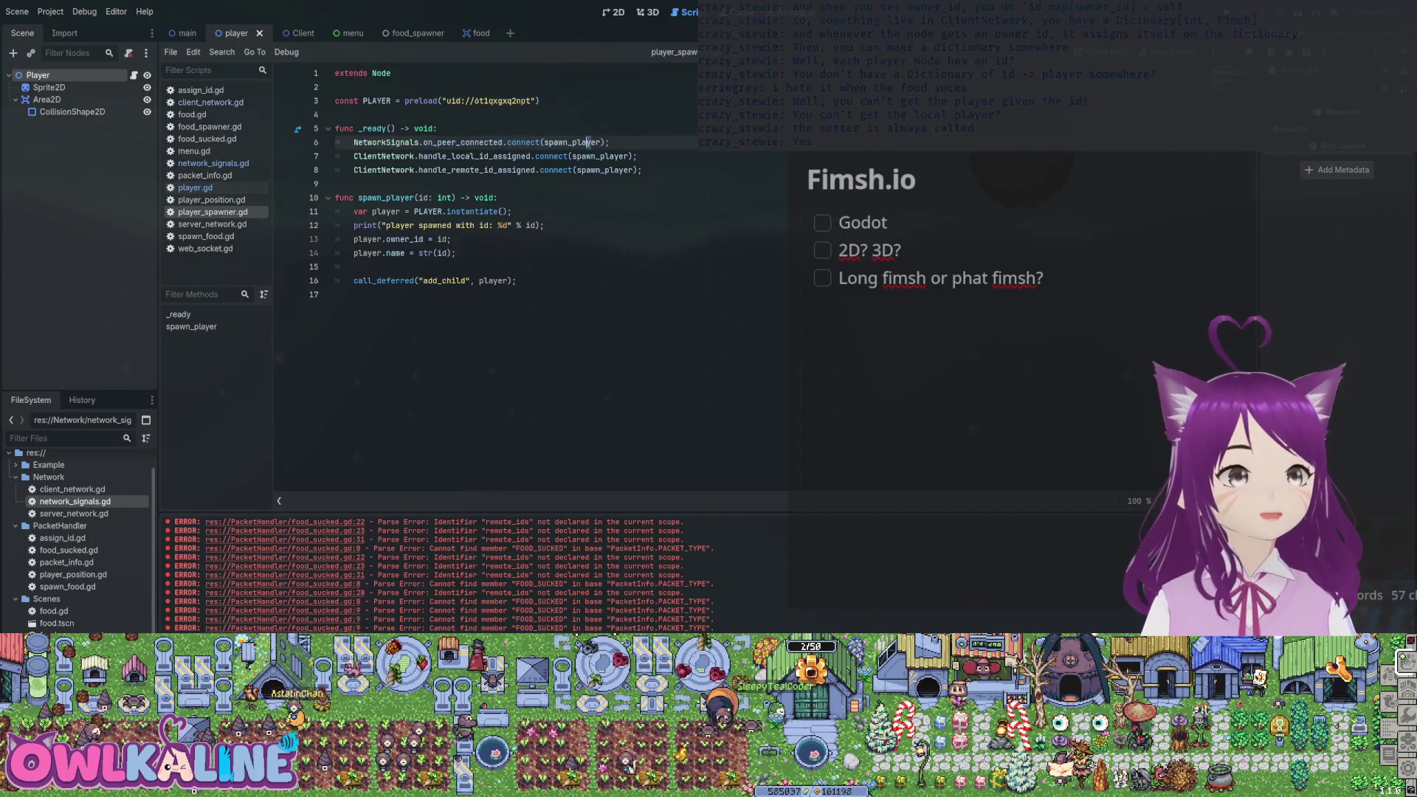
mouse_move(335, 267)
left_mouse_down()
mouse_move(335, 197)
mouse_move(335, 267)
mouse_move(335, 225)
left_mouse_up()
double_click(463, 143)
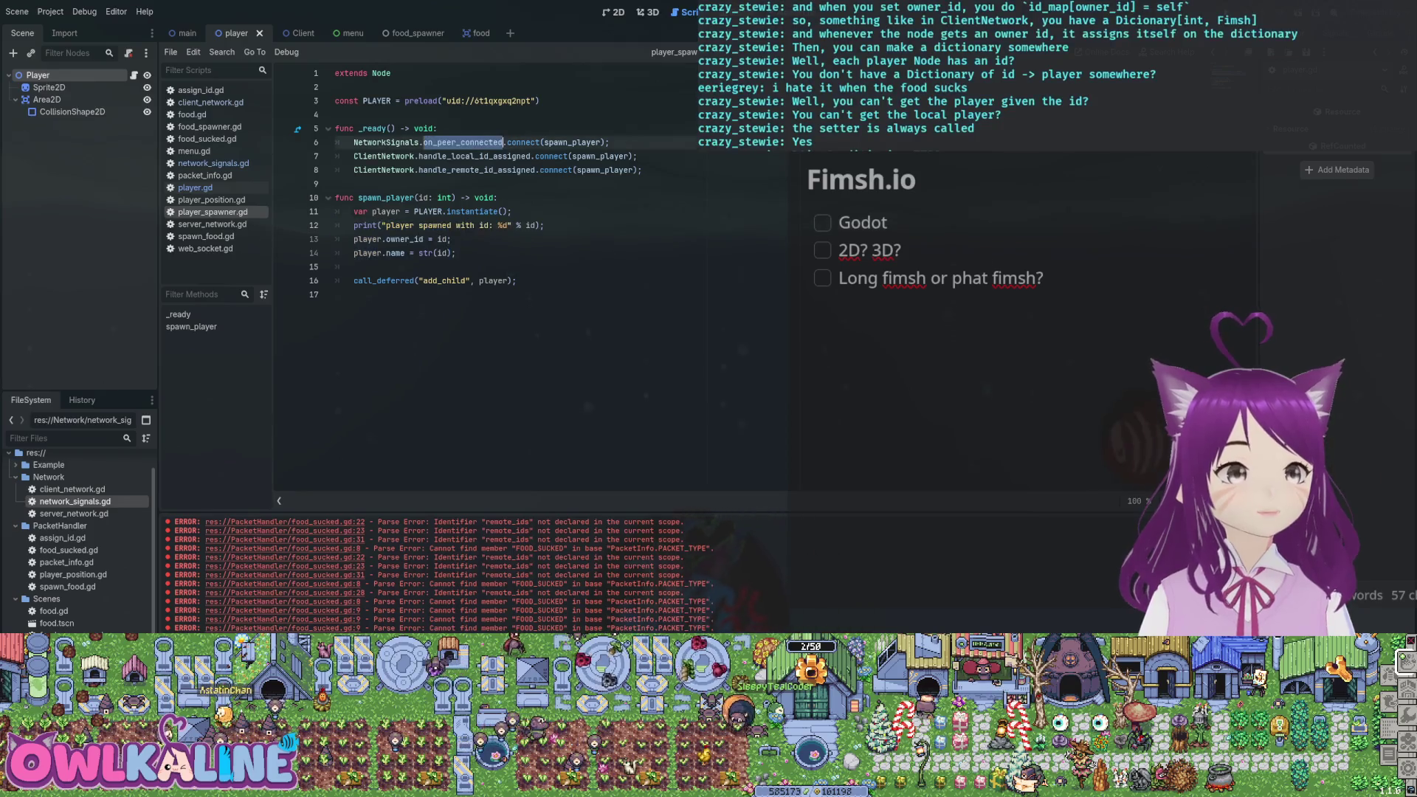
left_click_drag(335, 295, 335, 197)
double_click(475, 156)
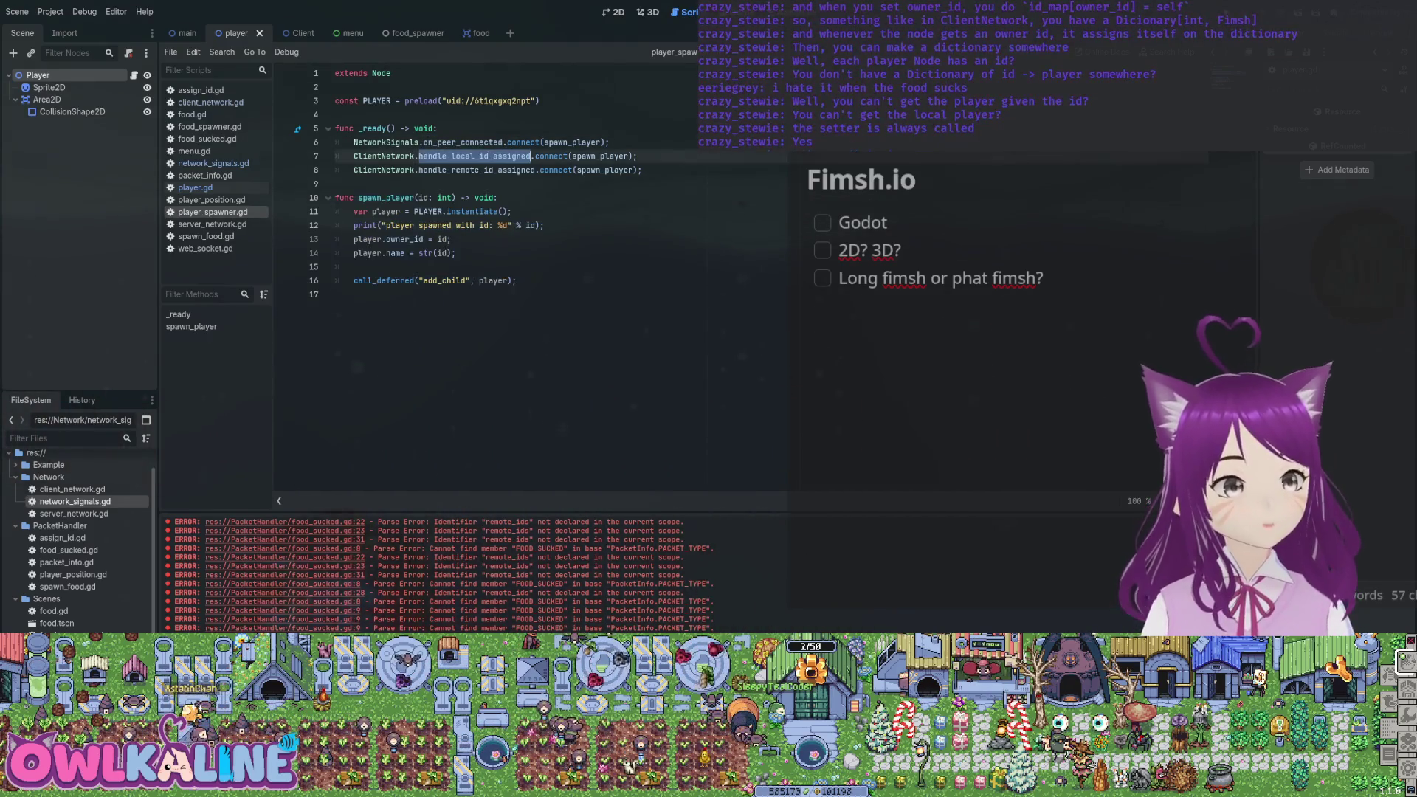
left_click_drag(516, 280, 335, 197)
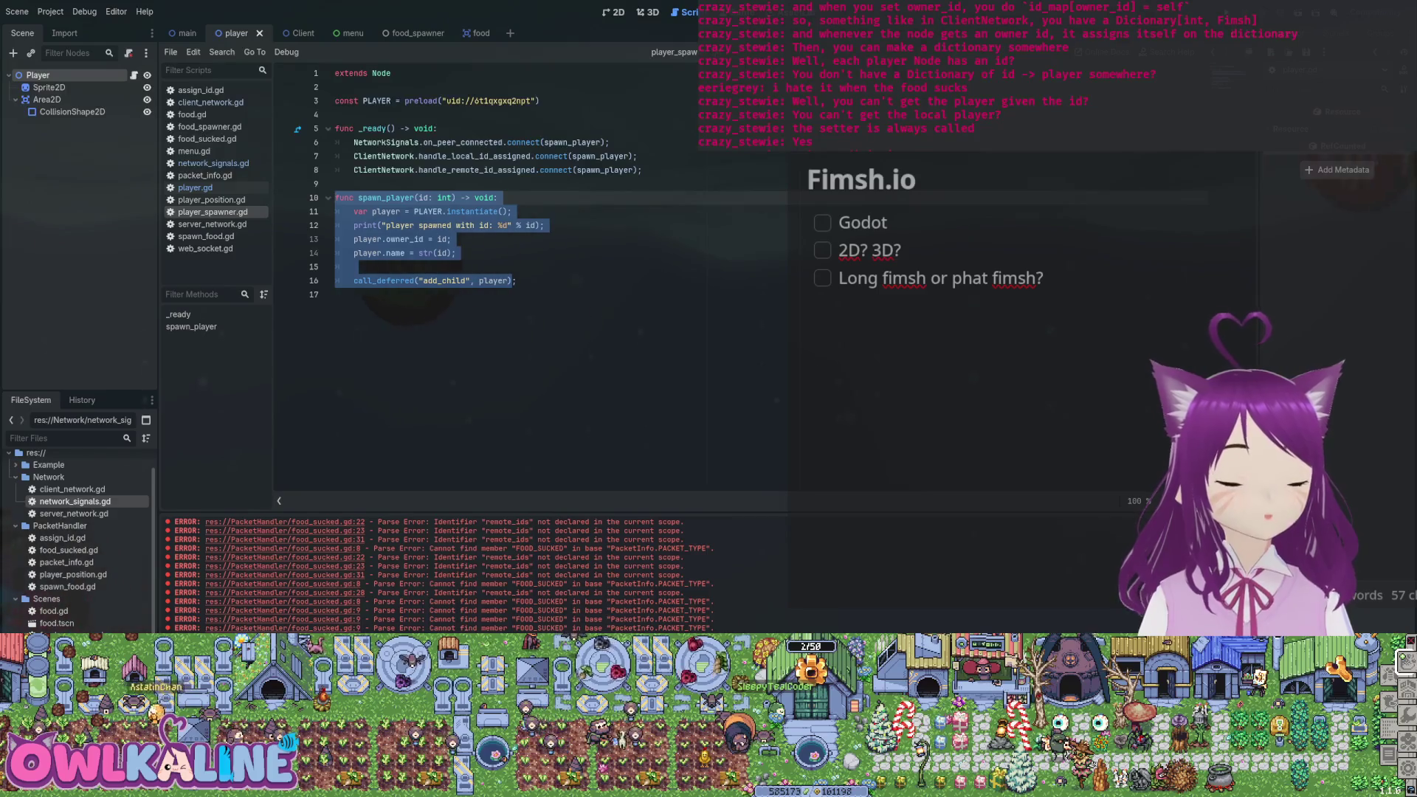
left_click(451, 240)
left_click_drag(335, 294, 357, 211)
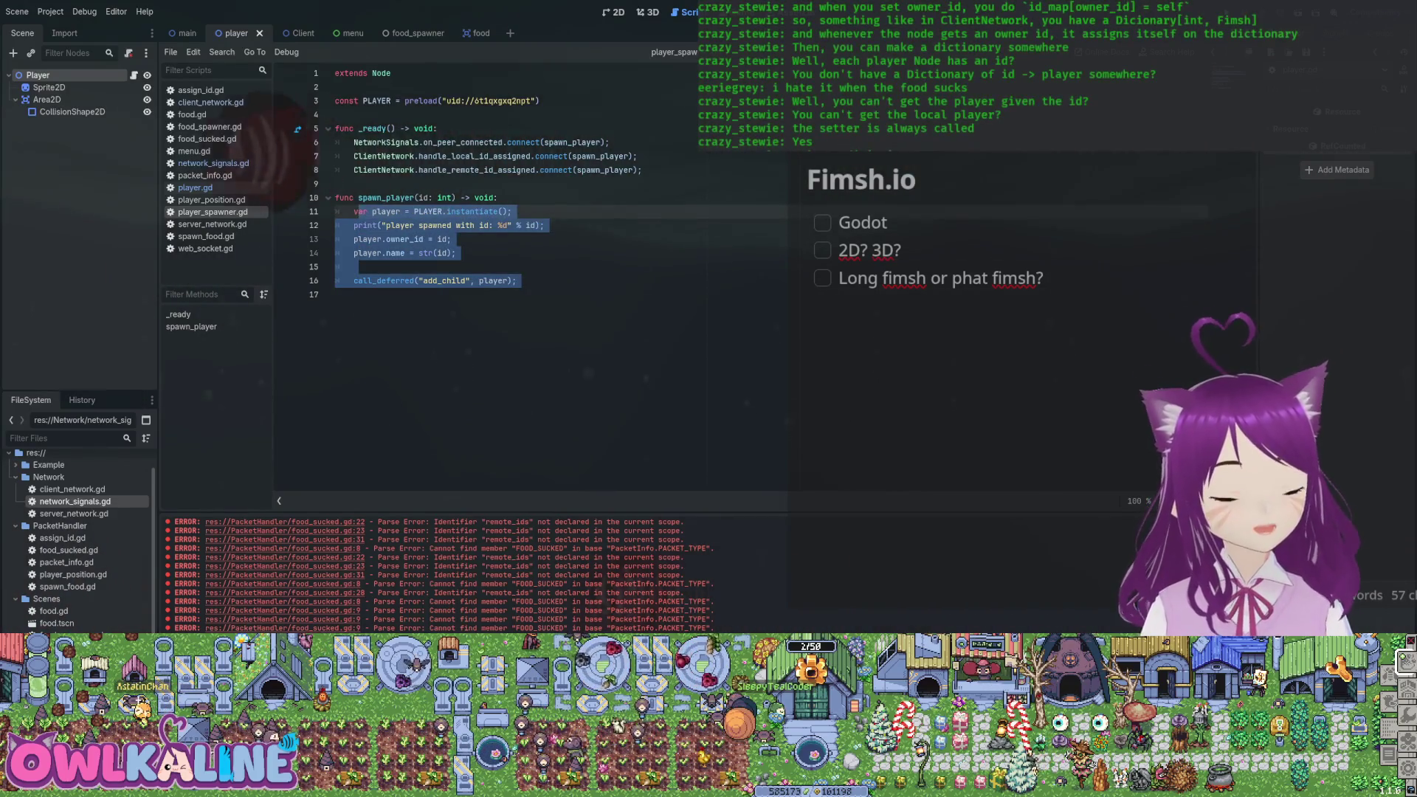
left_click(335, 294)
double_click(493, 280)
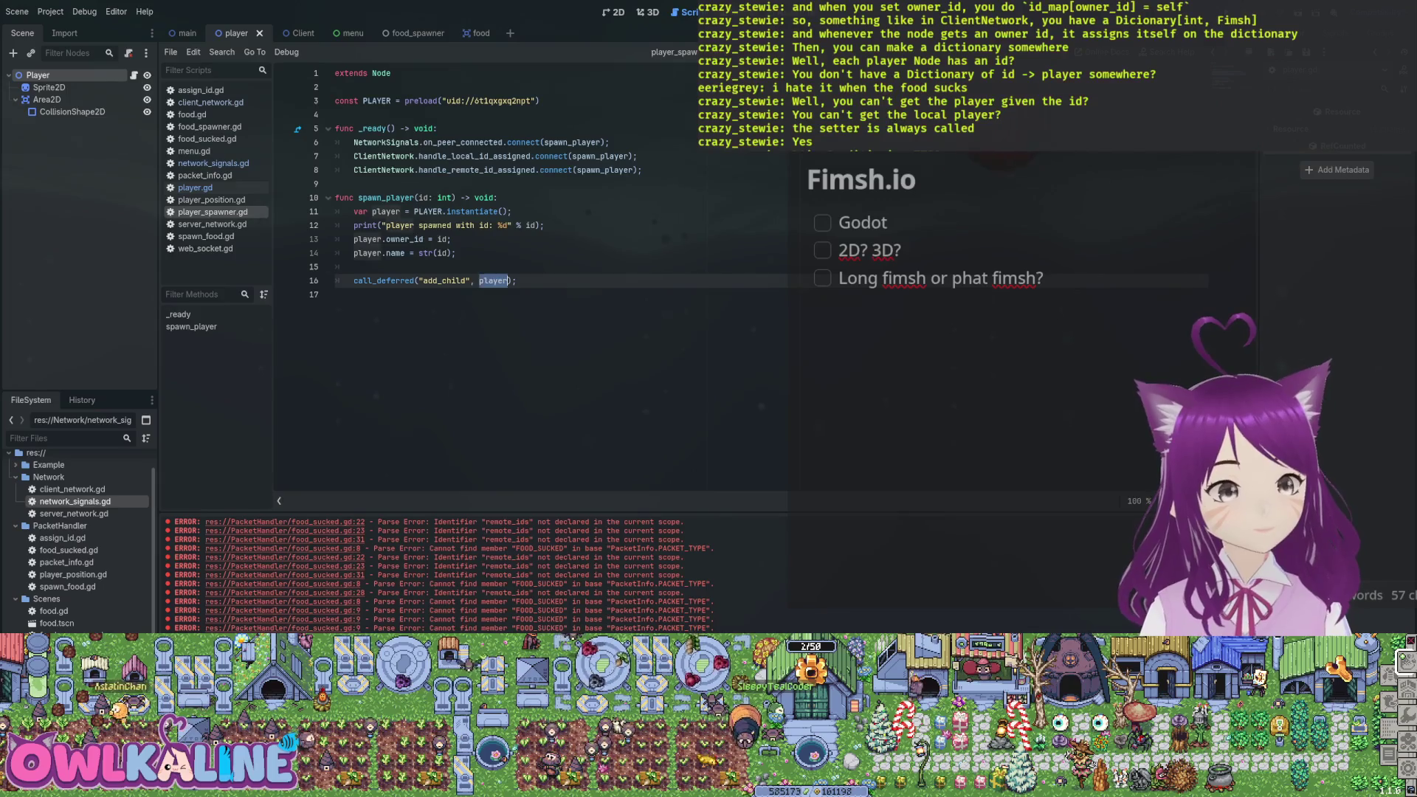
left_click(487, 280)
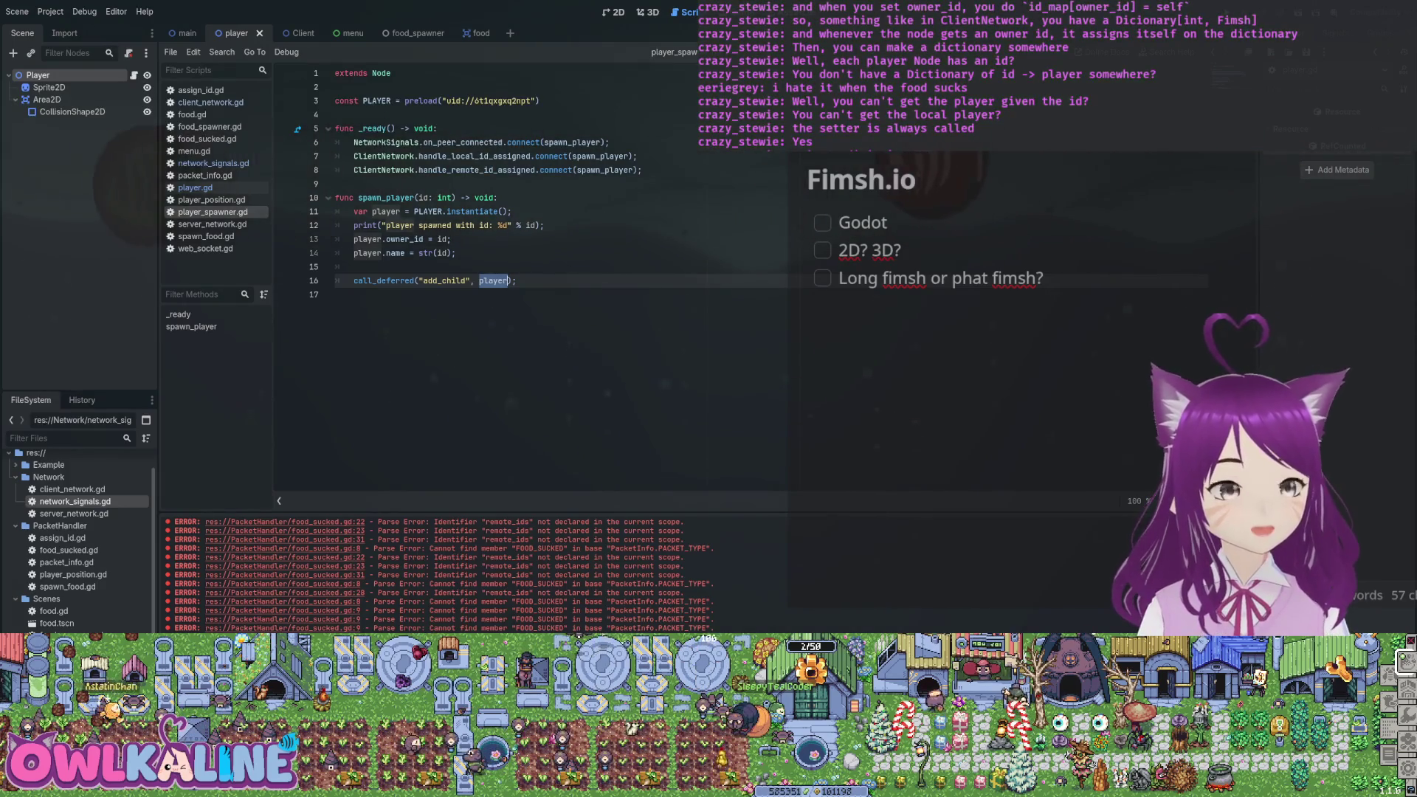
Below the PLAYER constant, start declaring 'var players: Dictionary[int, Player]'.
left_click(335, 114)
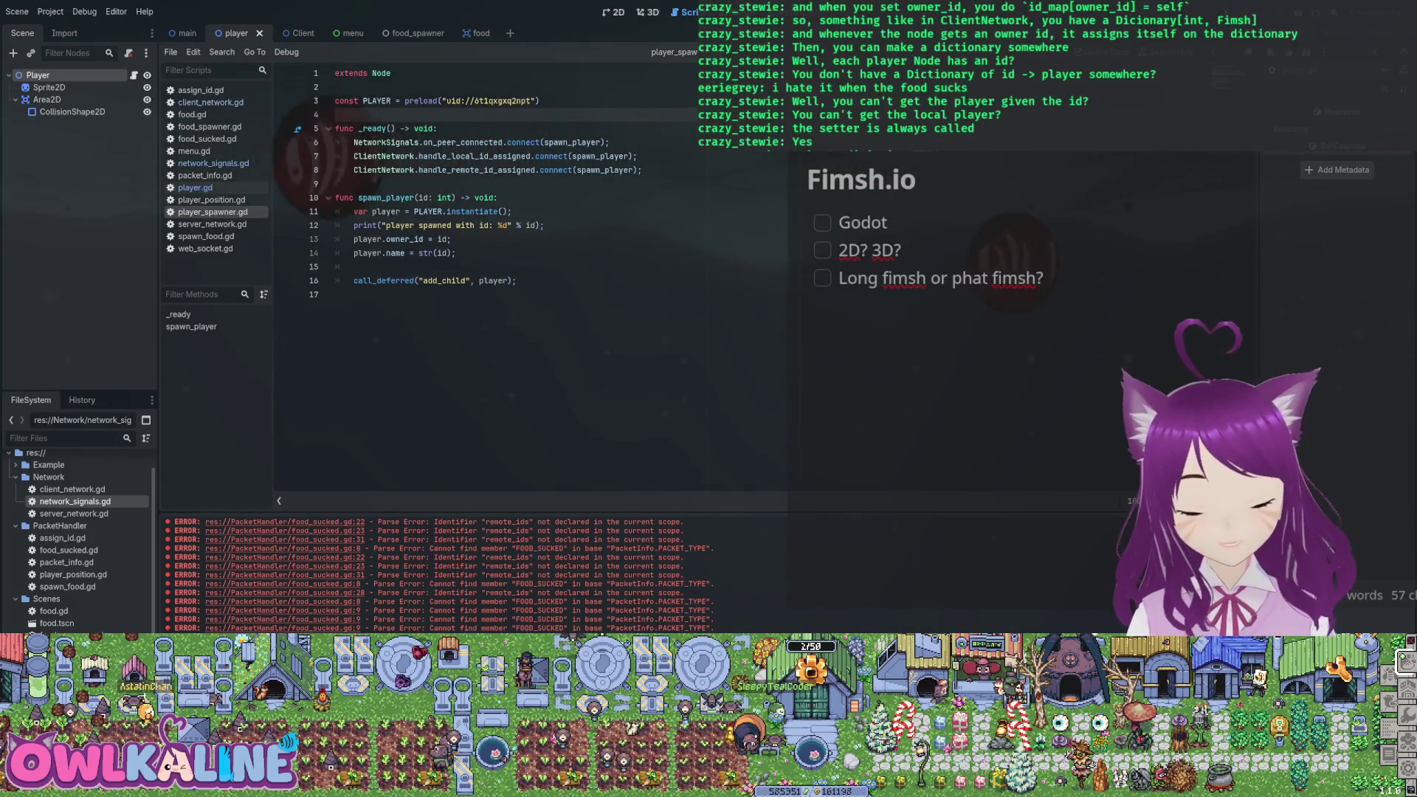
key("Return")
key("Return")
key("Up")
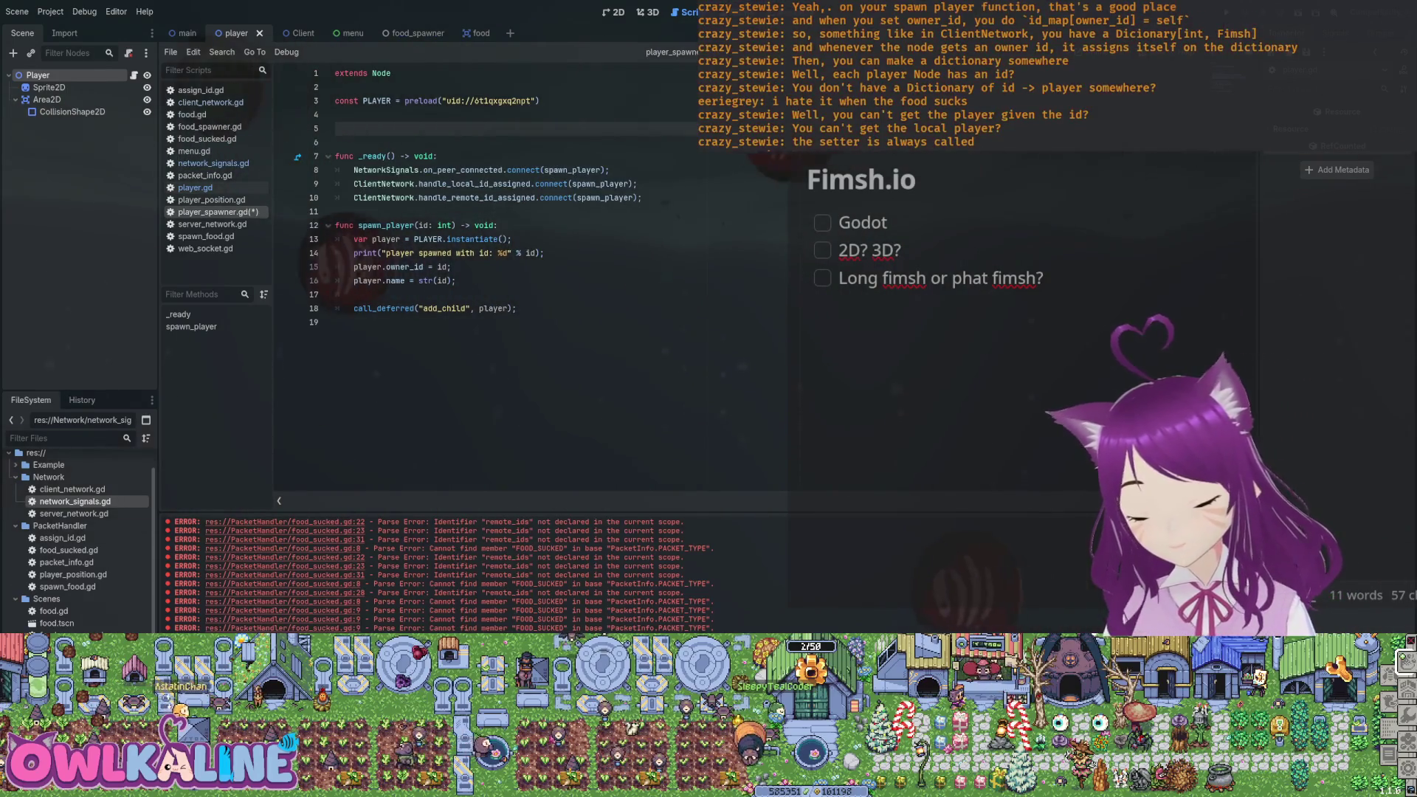
type("var pl")
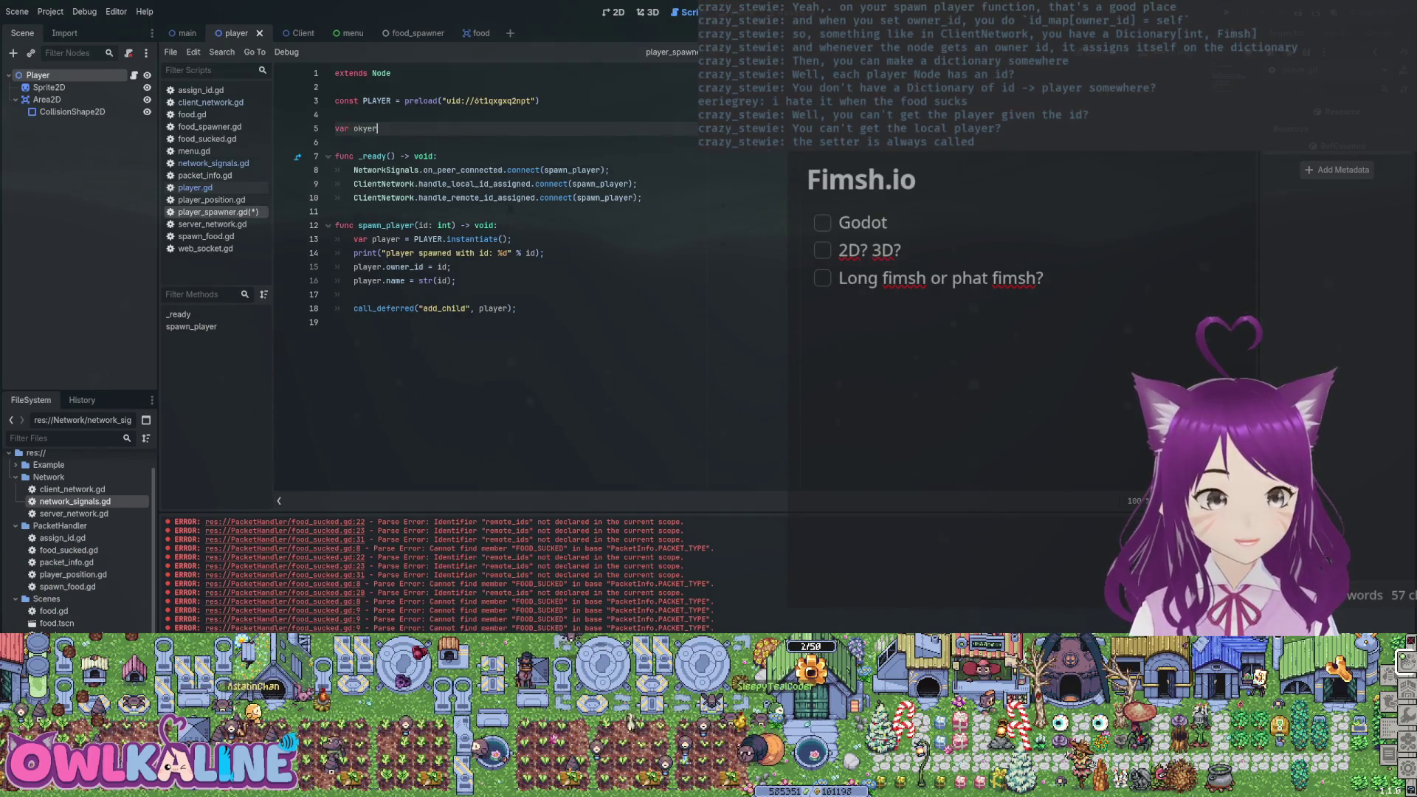
type("ayers: D")
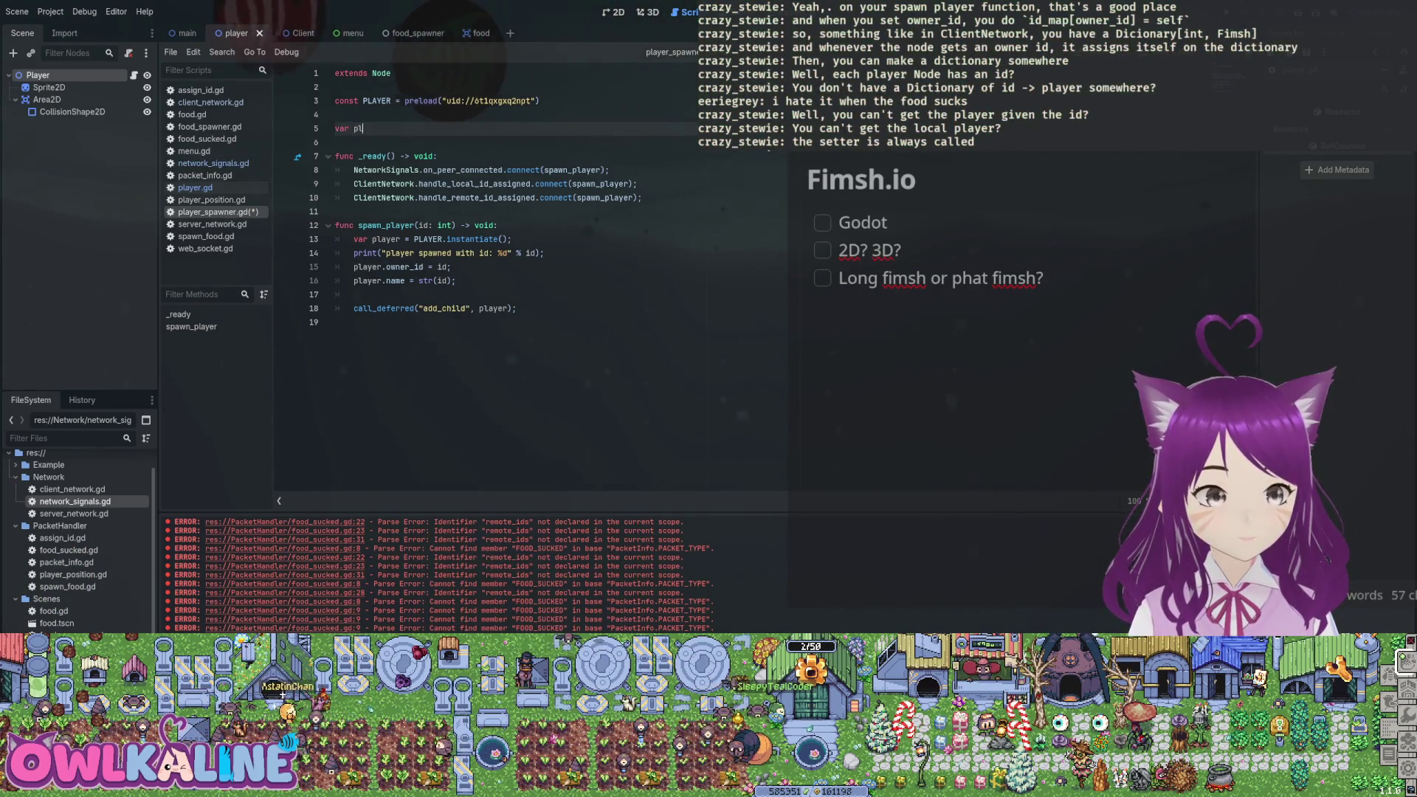
type("i")
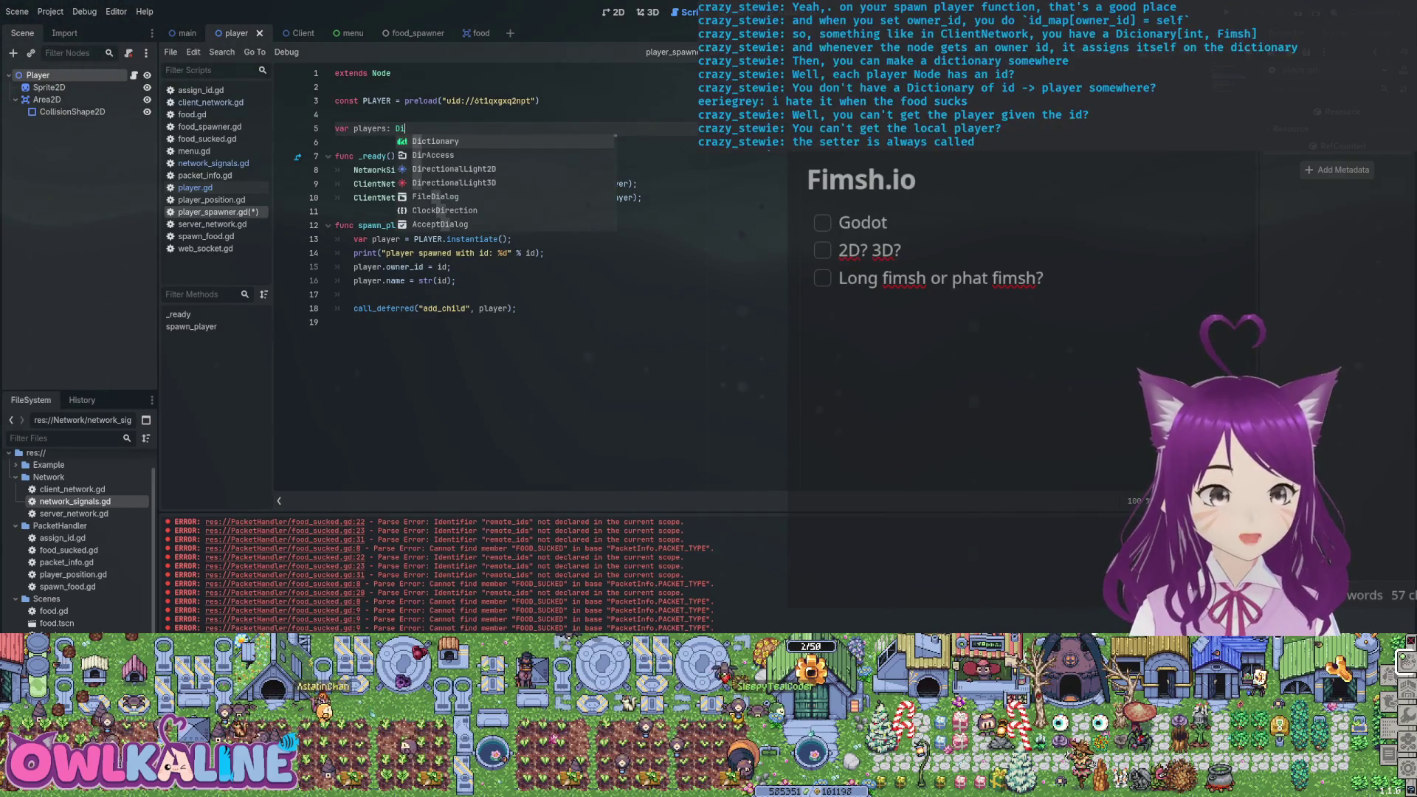
key("Return")
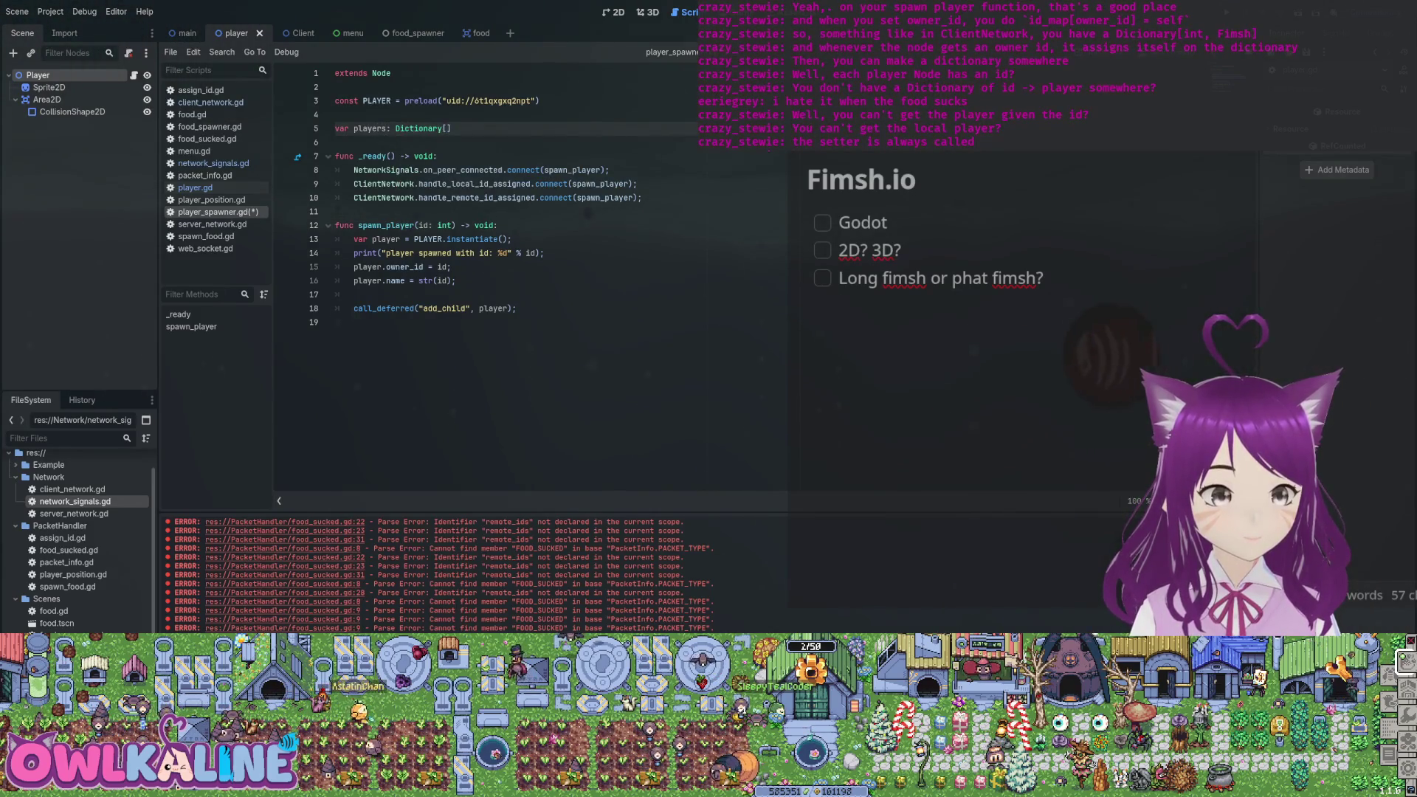
type("int")
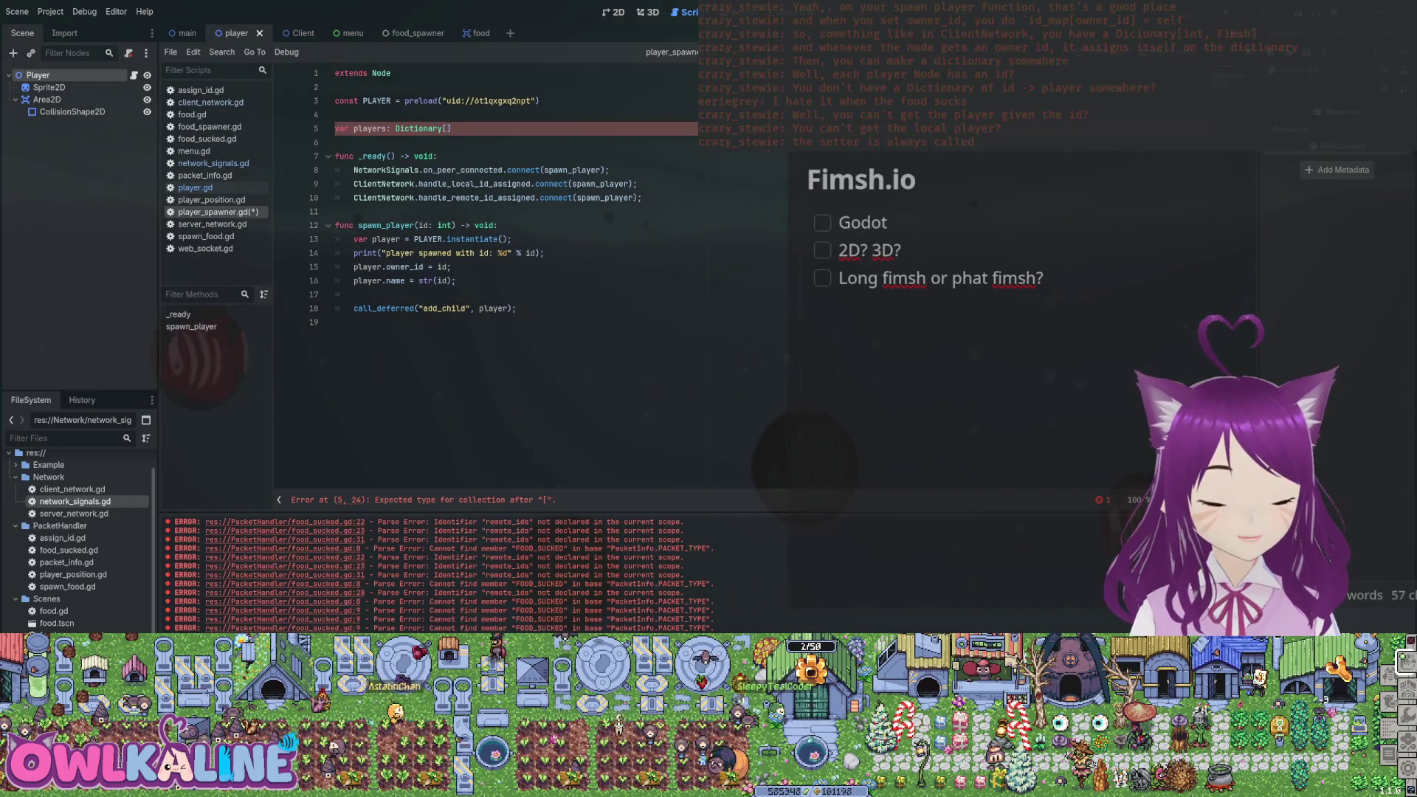
type(", ")
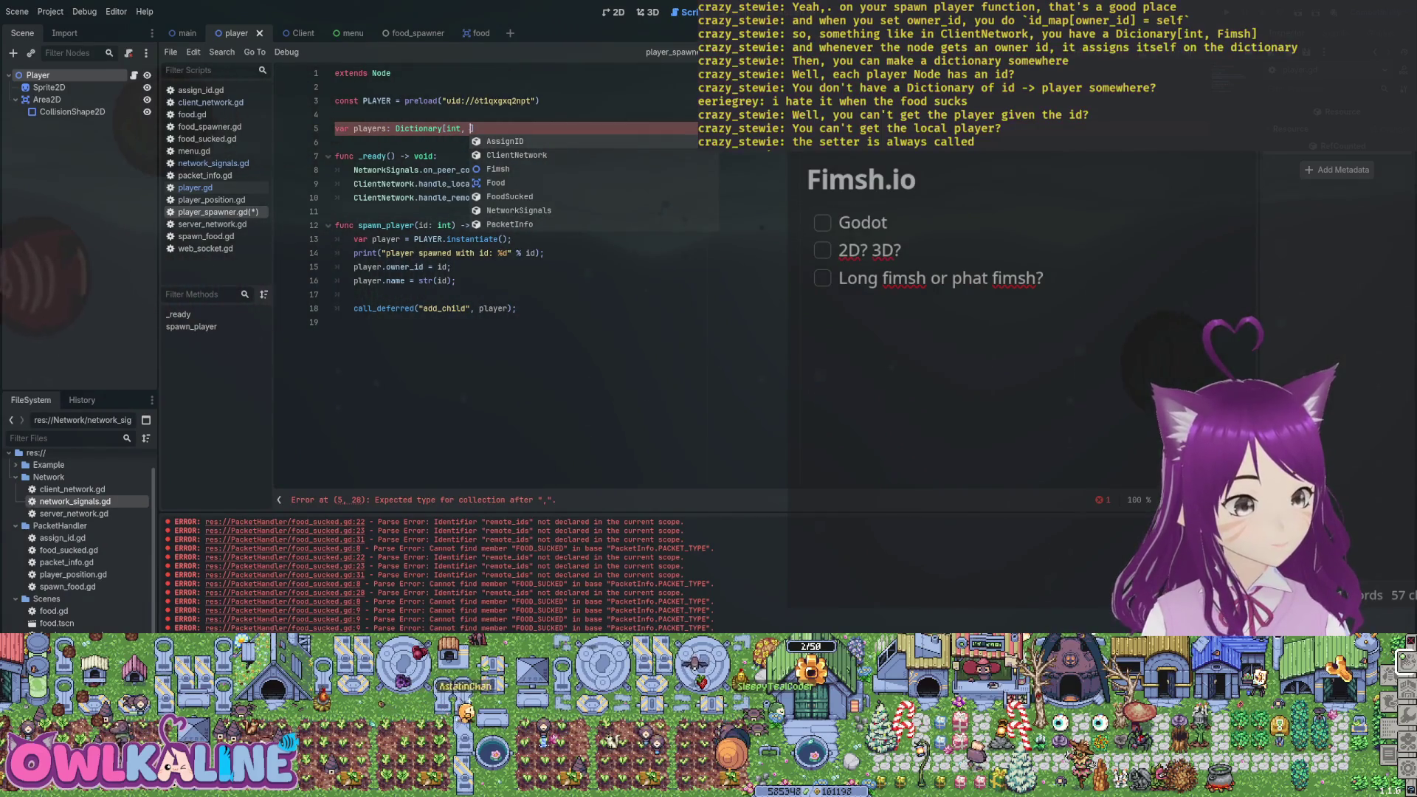
type("Player")
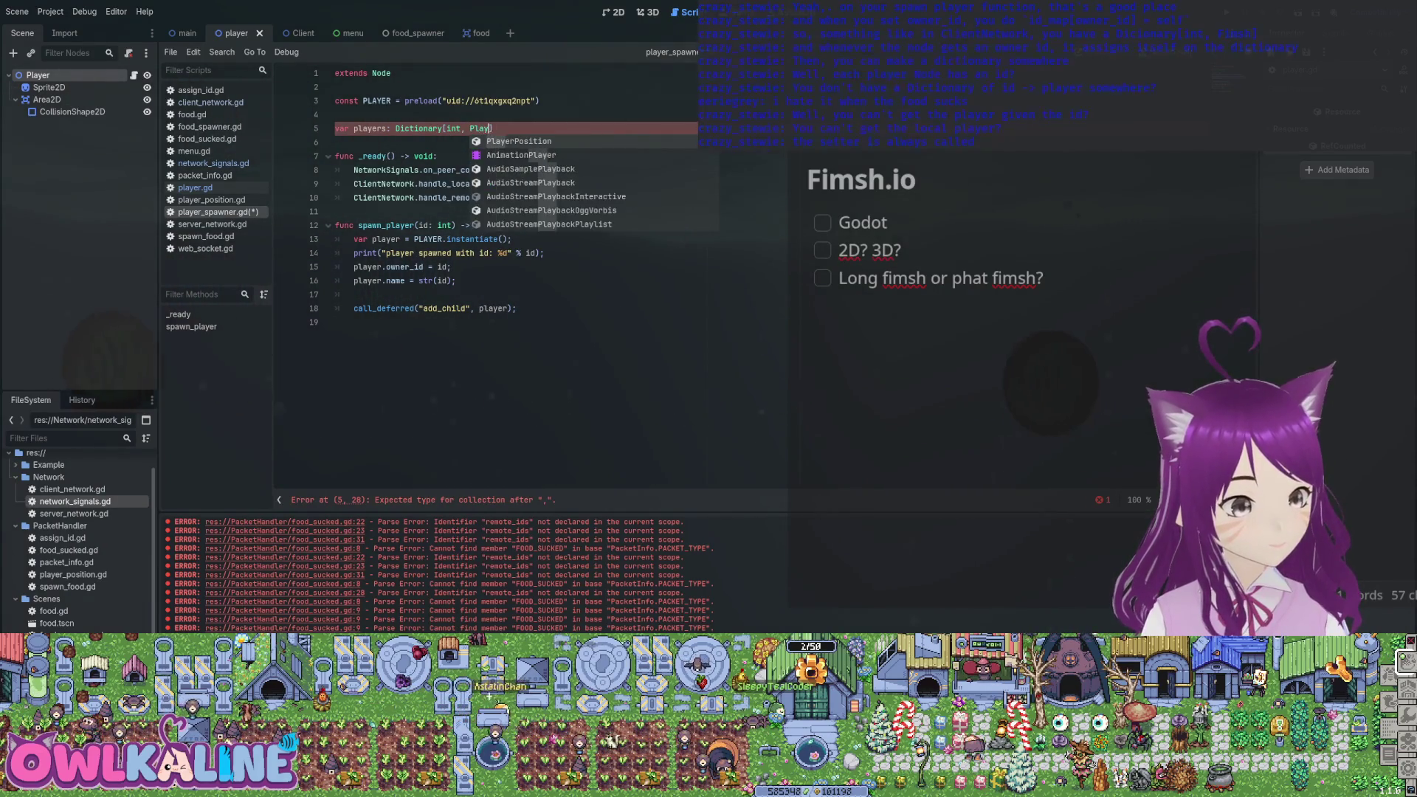
key("BackSpace")
key("BackSpace")
key("BackSpace")
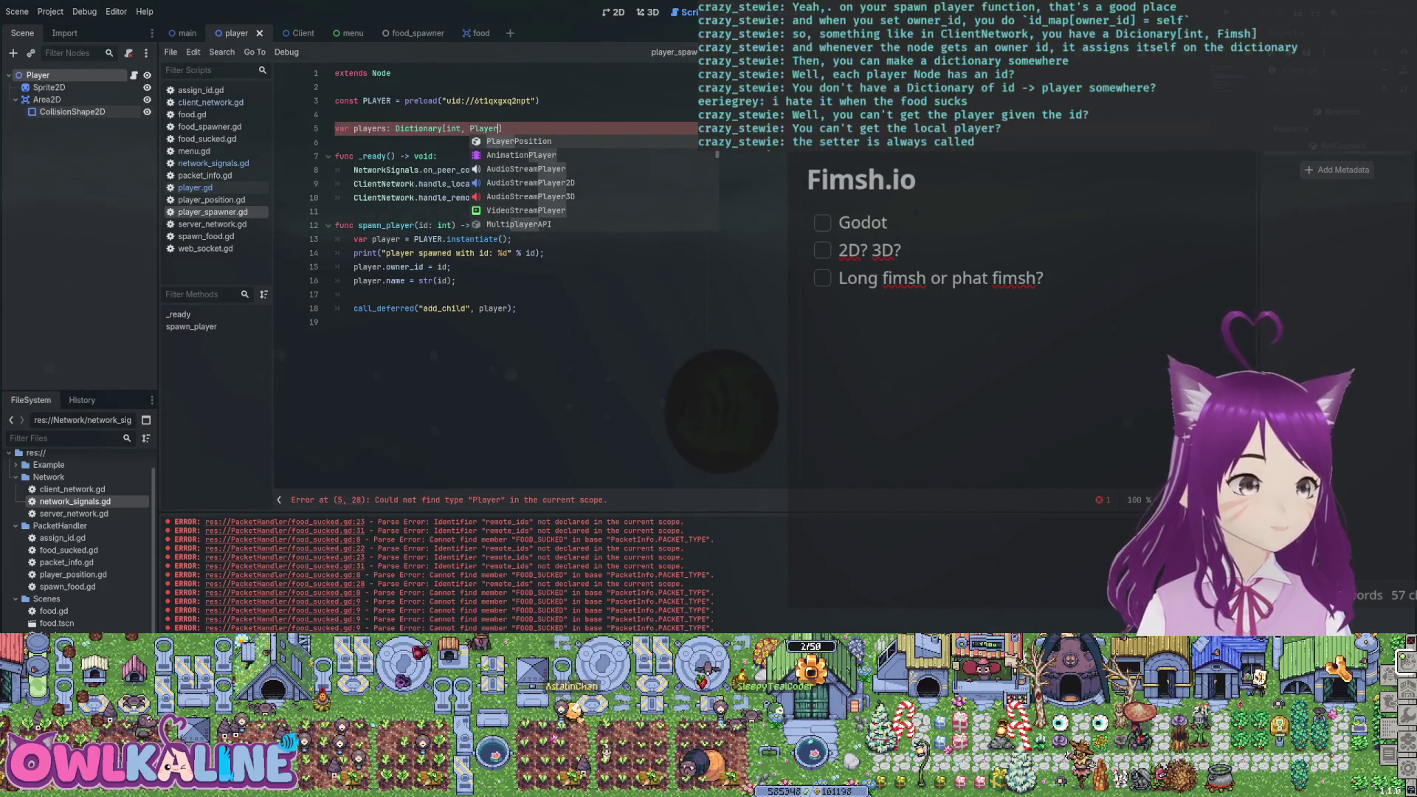
In player.gd, rename class_name Fimsh to Player.
key("ctrl+s")
left_click(195, 187)
left_click(409, 73)
key("BackSpace")
key("BackSpace")
key("BackSpace")
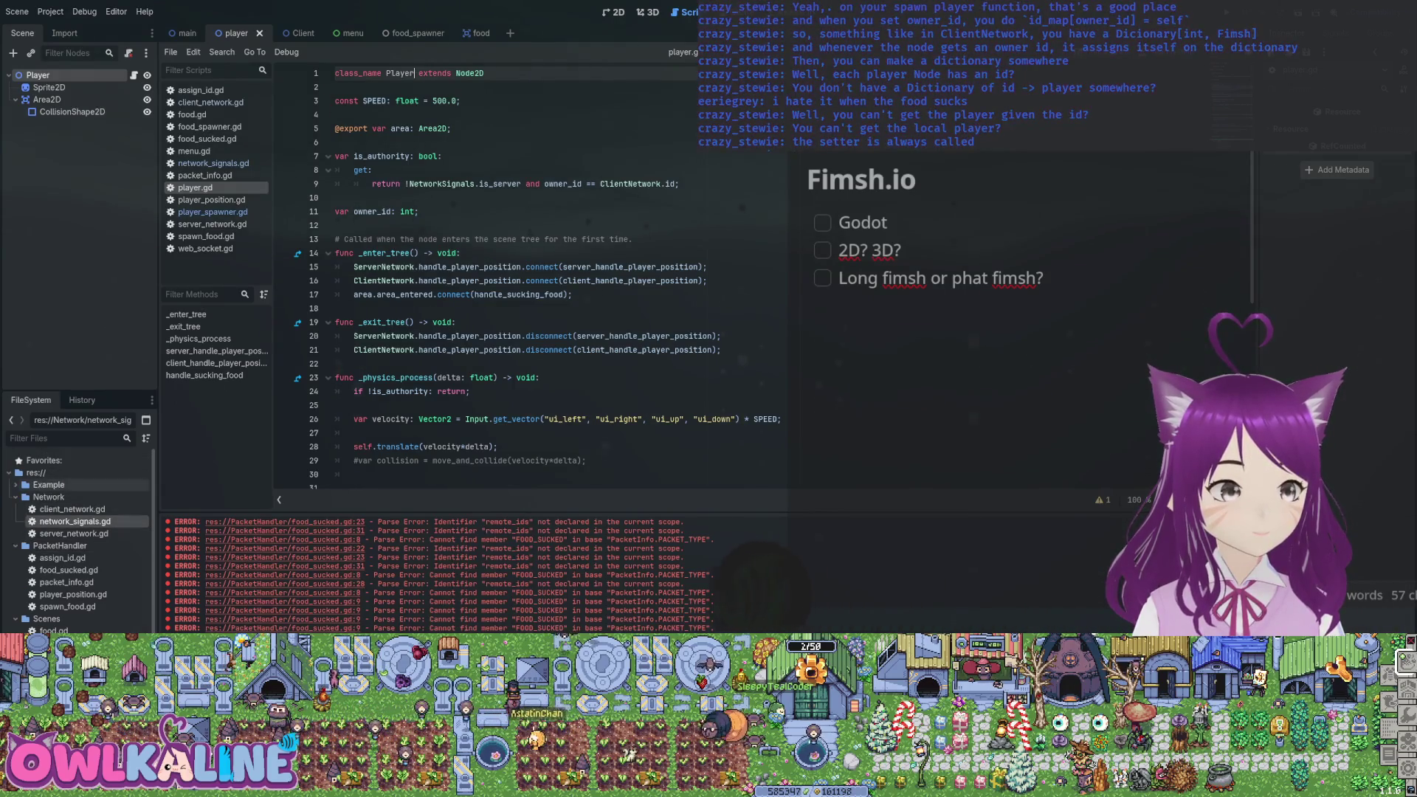
left_click(68, 606)
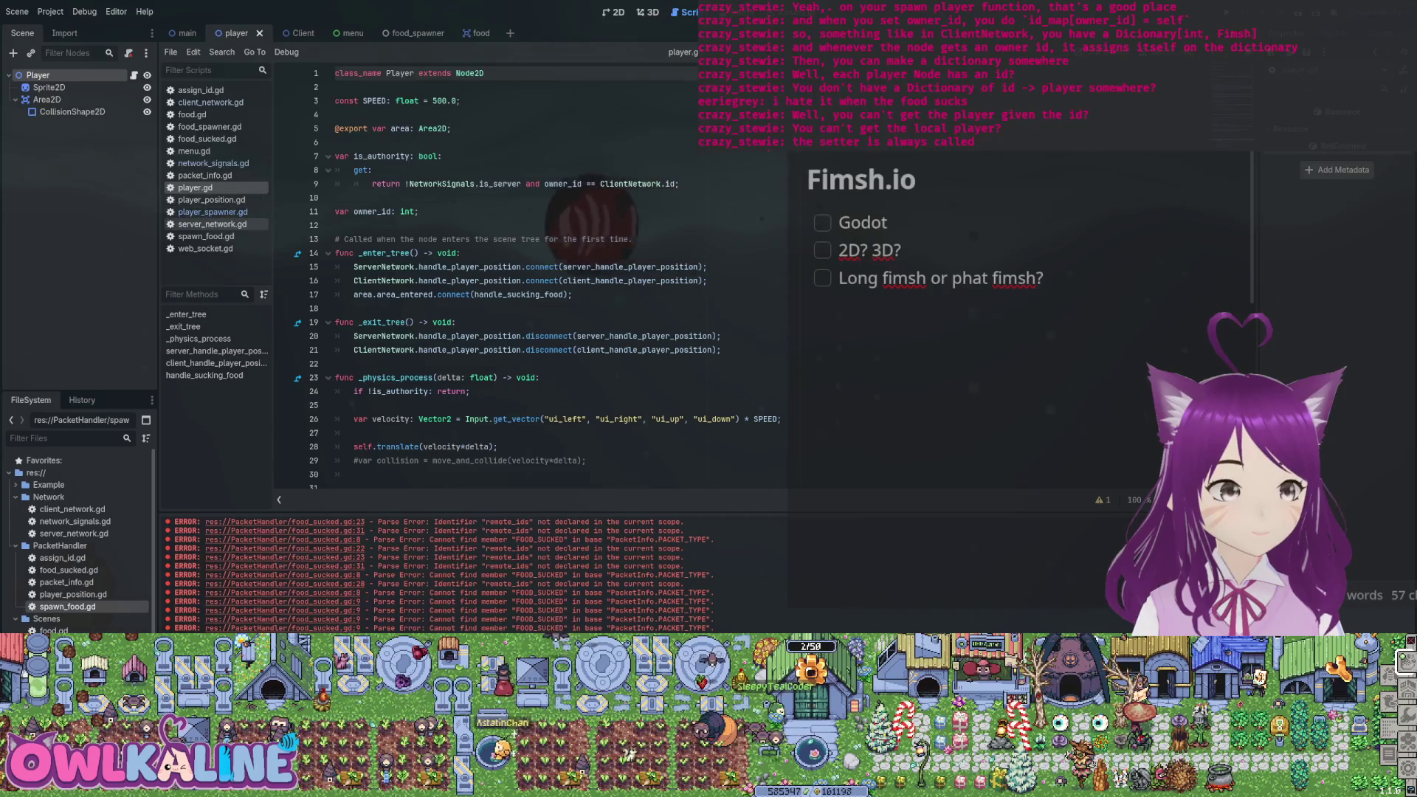
Back in player_spawner.gd, close the players Dictionary[int, Player] declaration.
left_click(212, 211)
type("]")
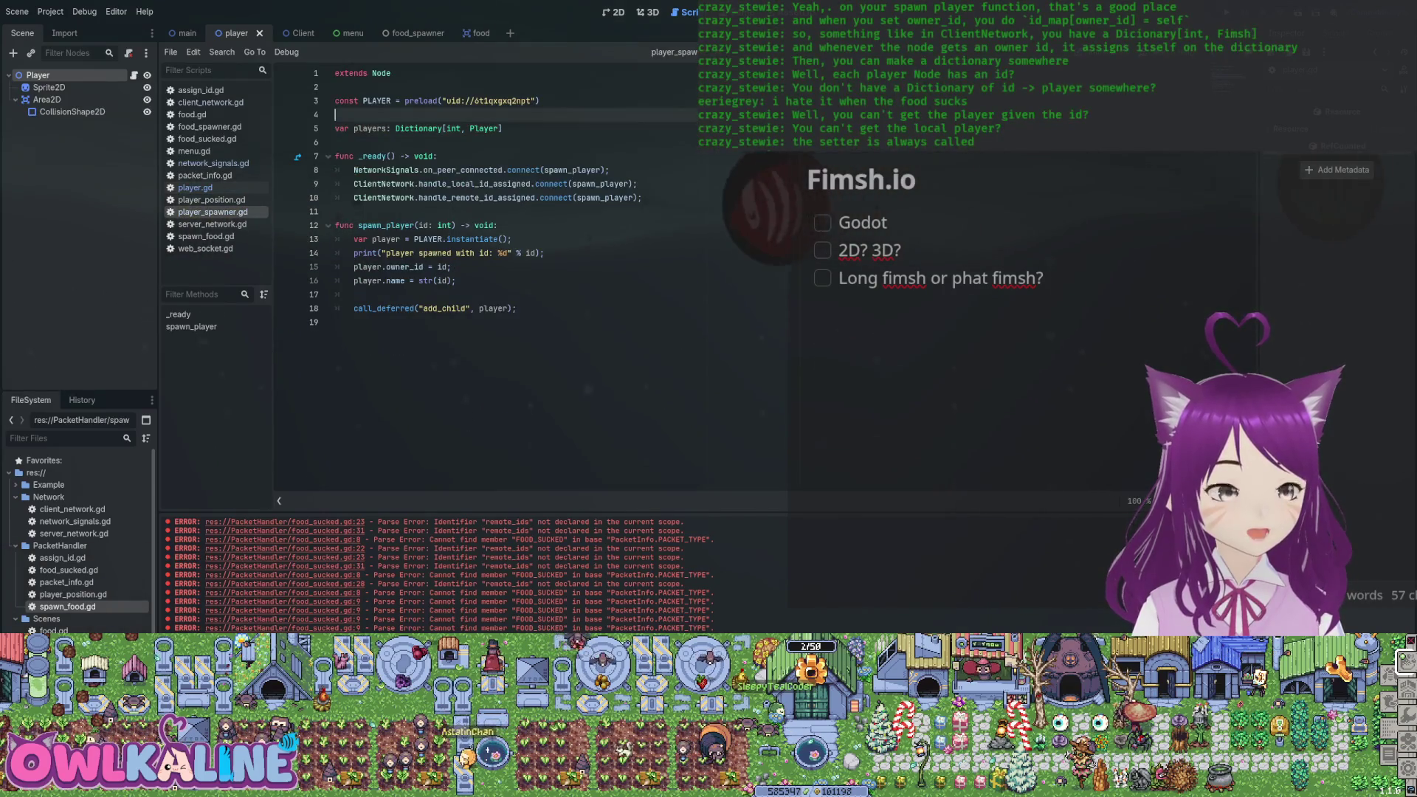
type(";")
key("ctrl+a")
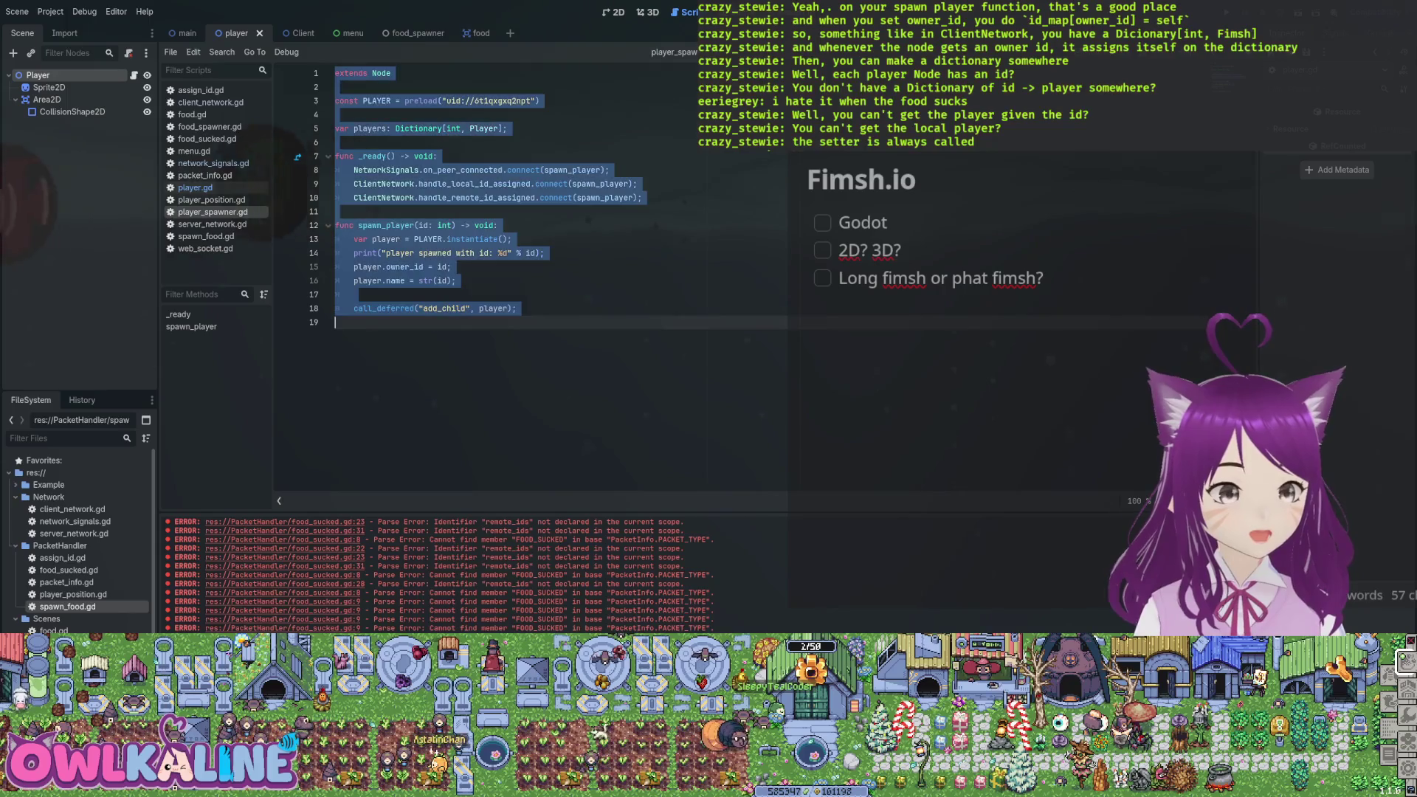
key("ctrl+z")
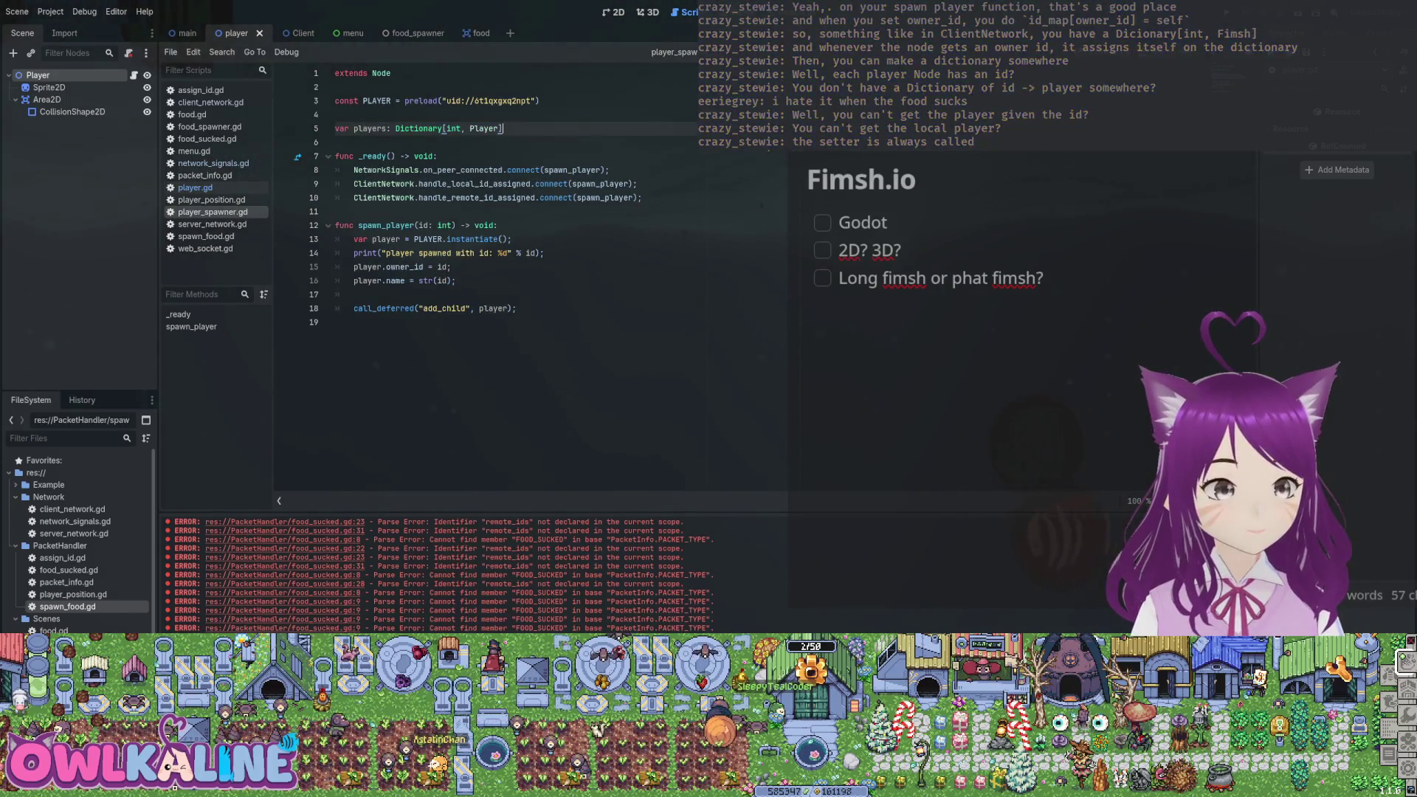
left_click(457, 280)
Add 'players[id] = player;' after the call_deferred line in spawn_player and save.
key("Return")
key("Return")
key("ctrl+z")
key("ctrl+z")
left_click(518, 309)
key("Return")
type("player")
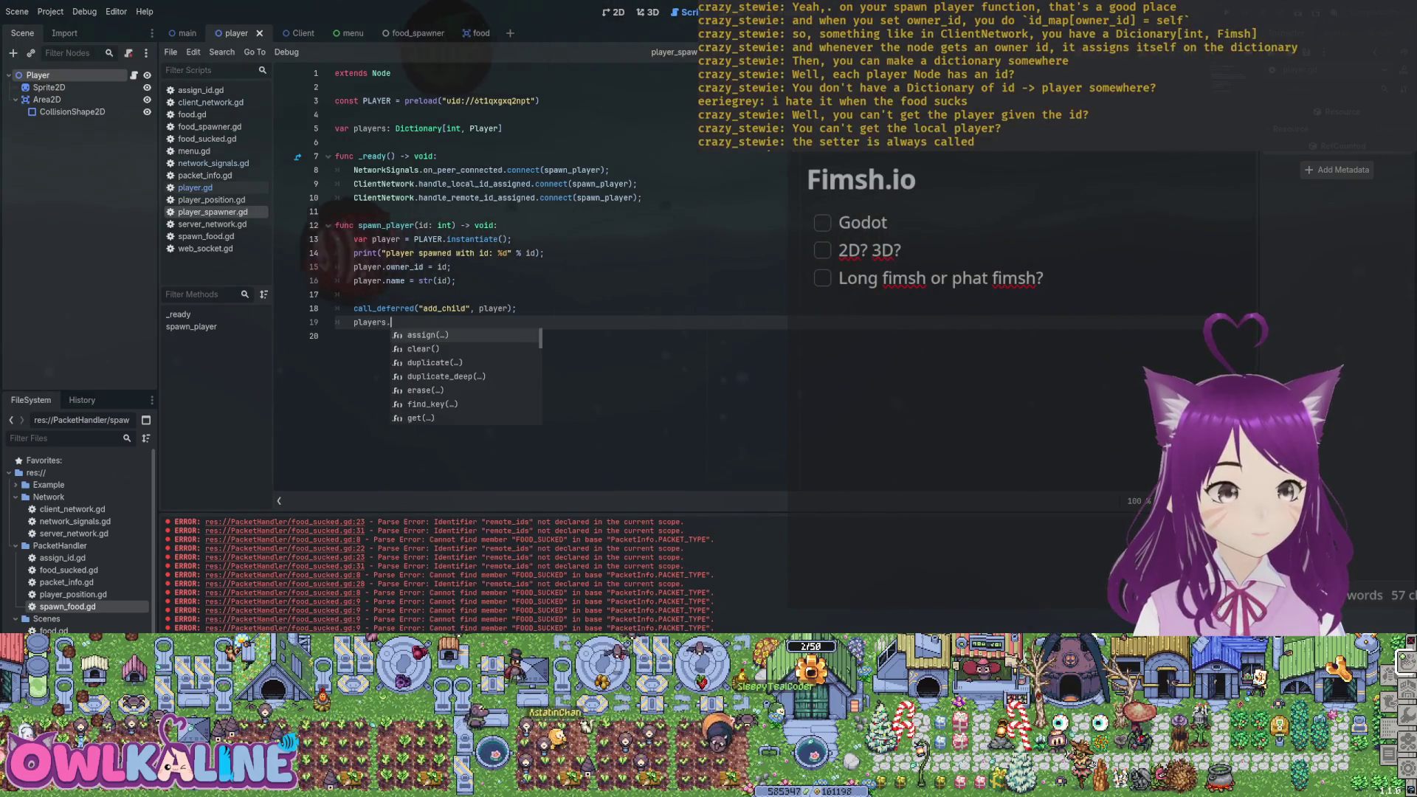
type("s")
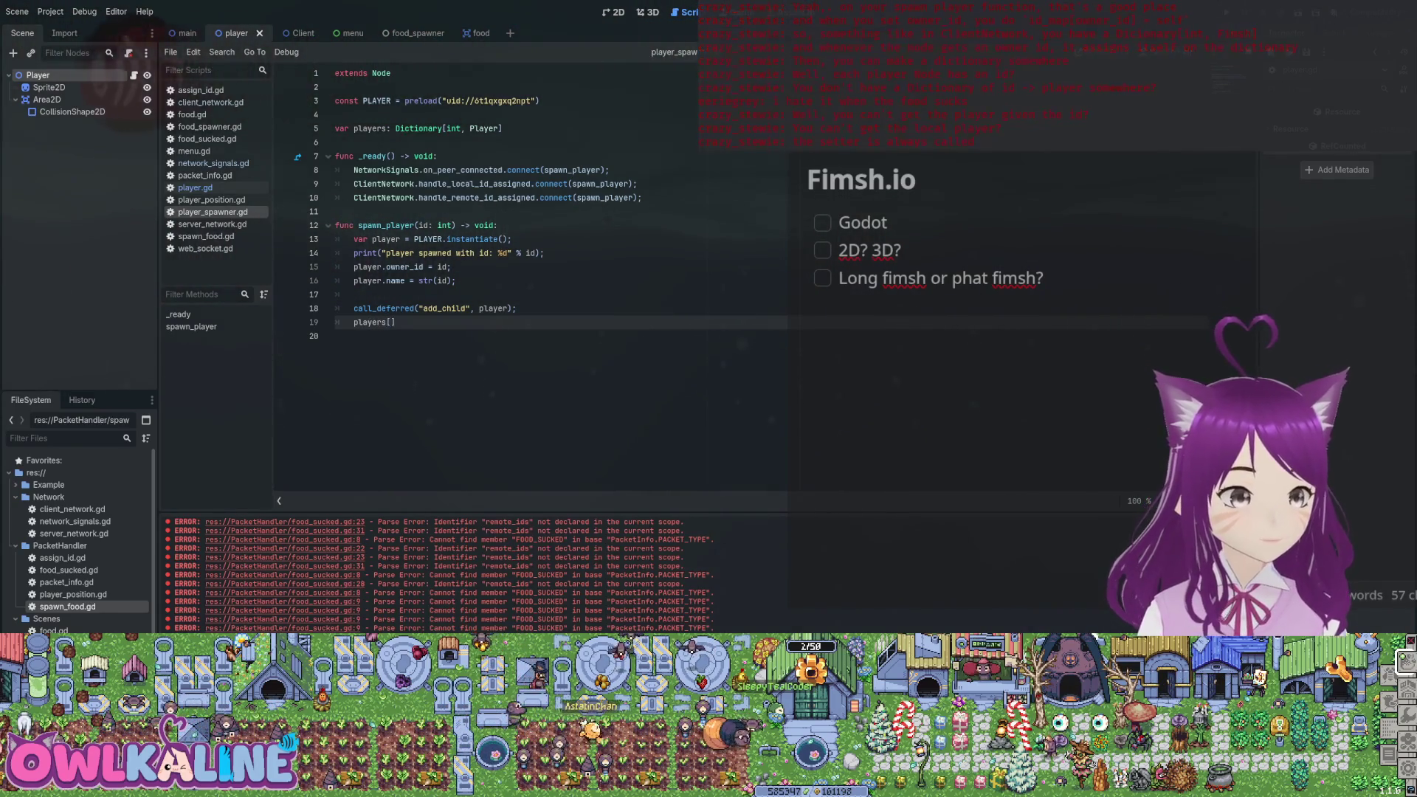
type("[id] = player")
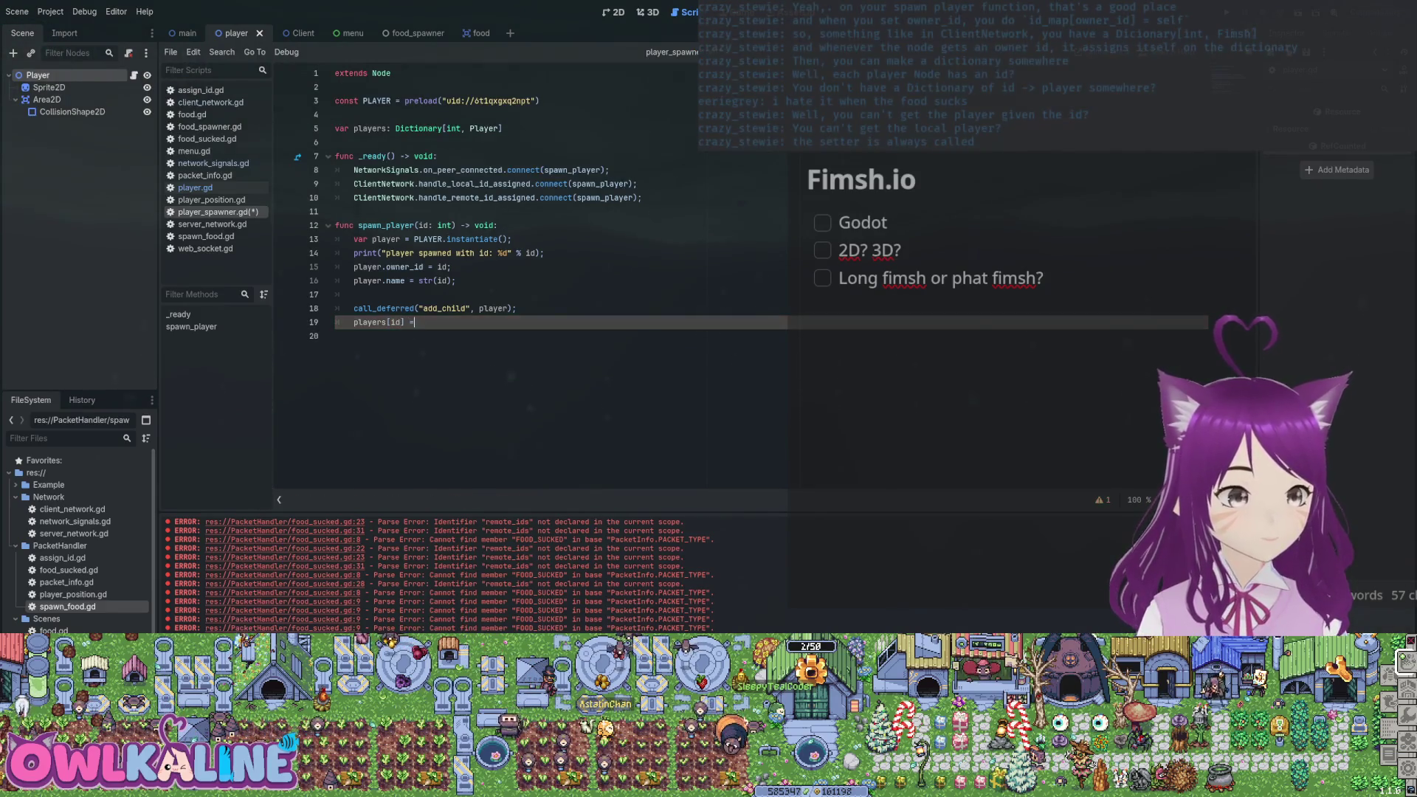
type(";")
key("ctrl+s")
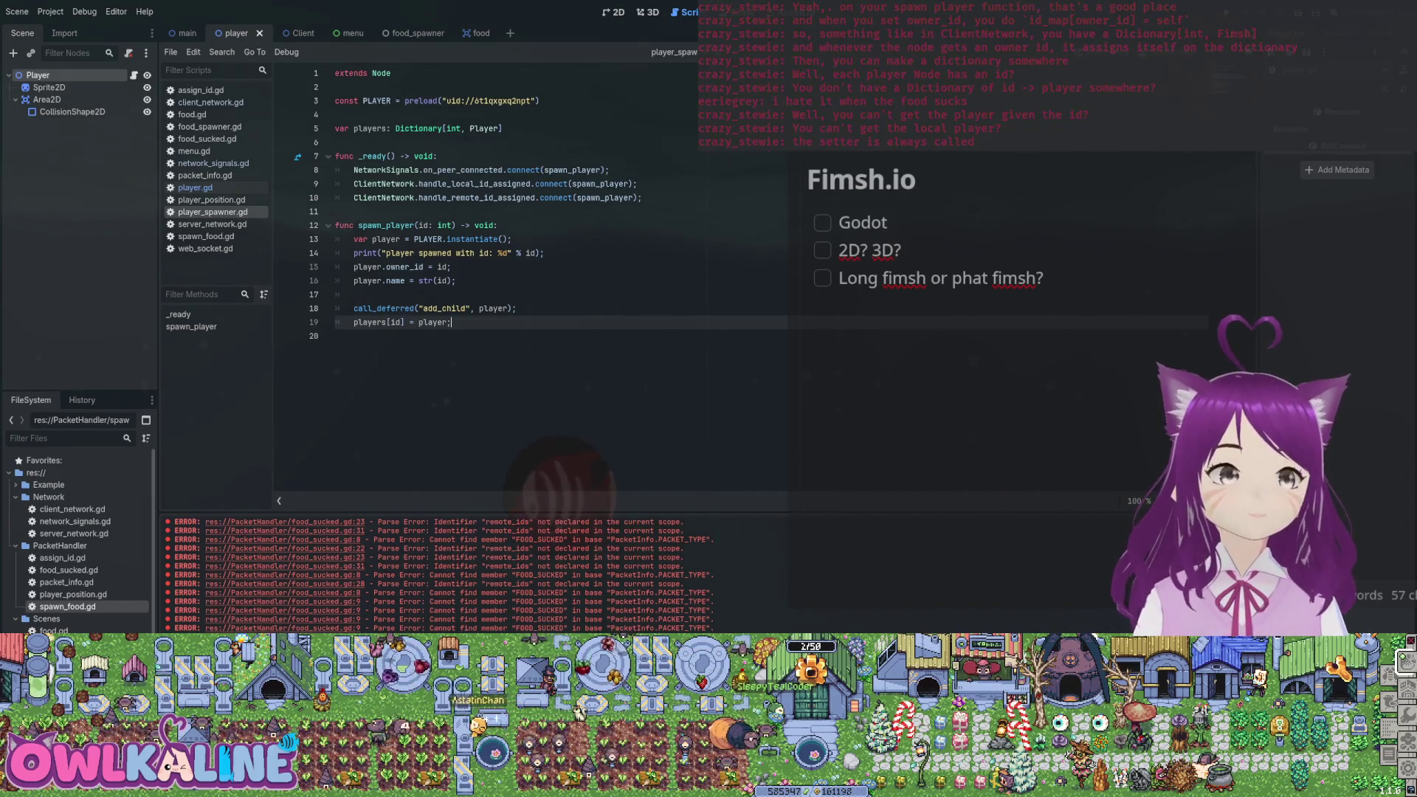
left_click(335, 141)
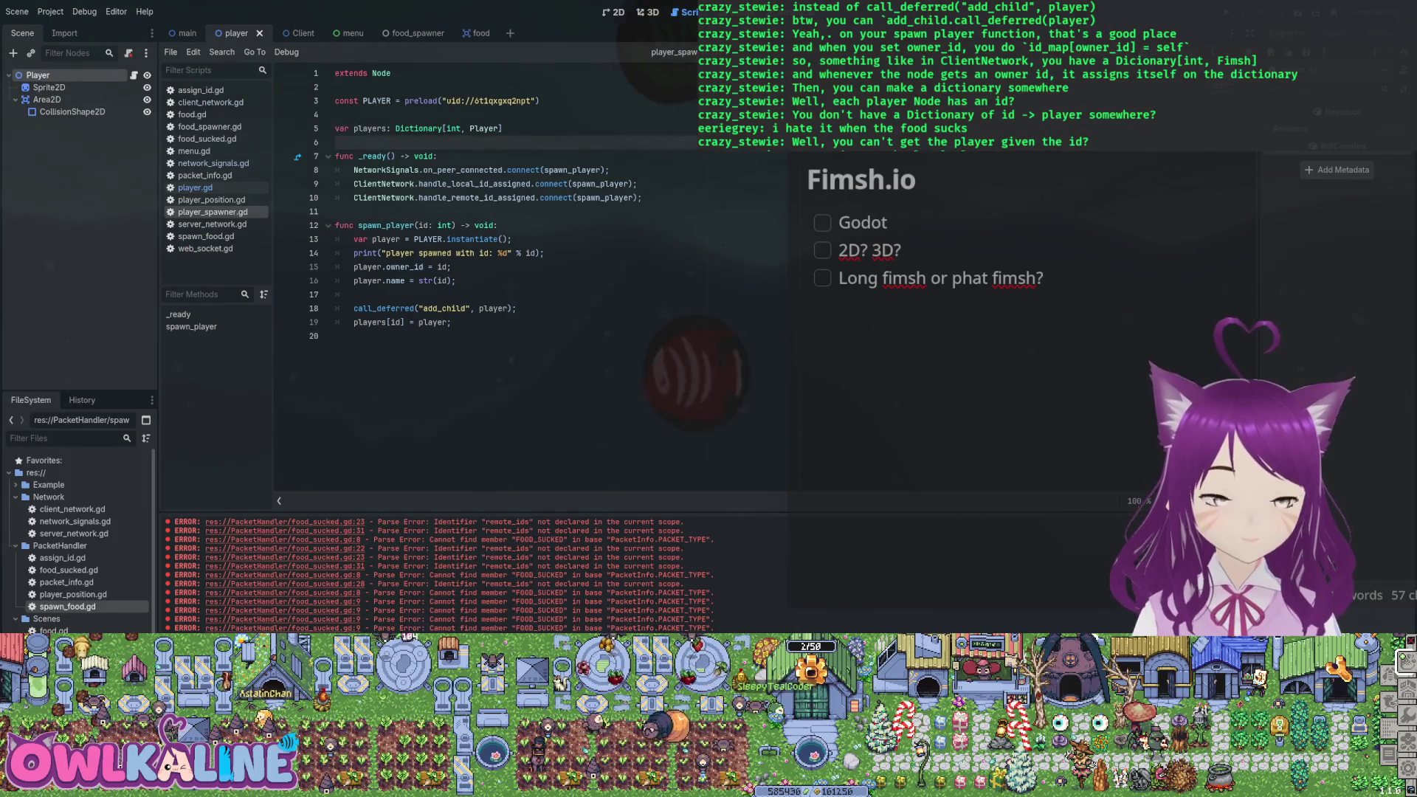
left_click(517, 308)
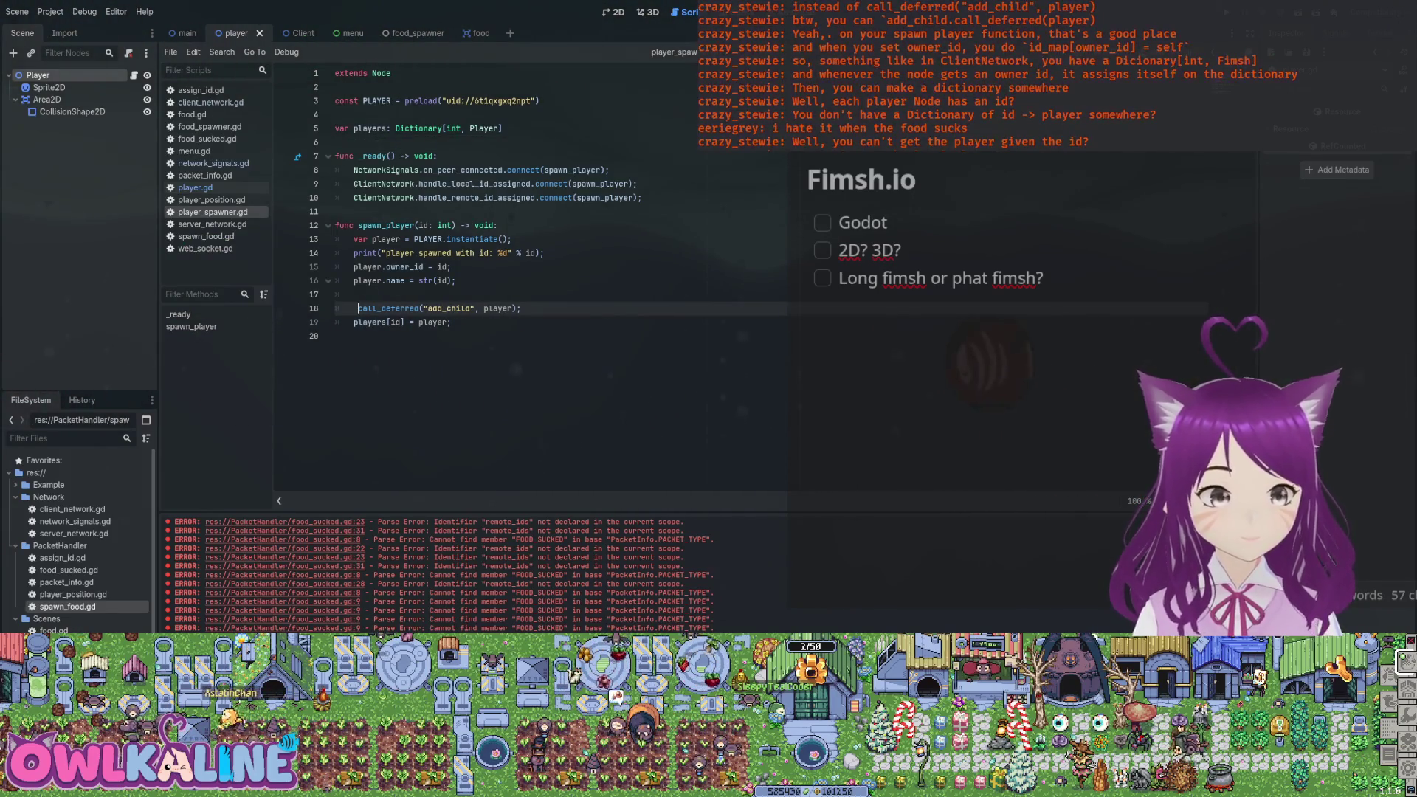
Rewrite line 18 as add_child.call_deferred(player) using the add_child suggestion.
type("add_")
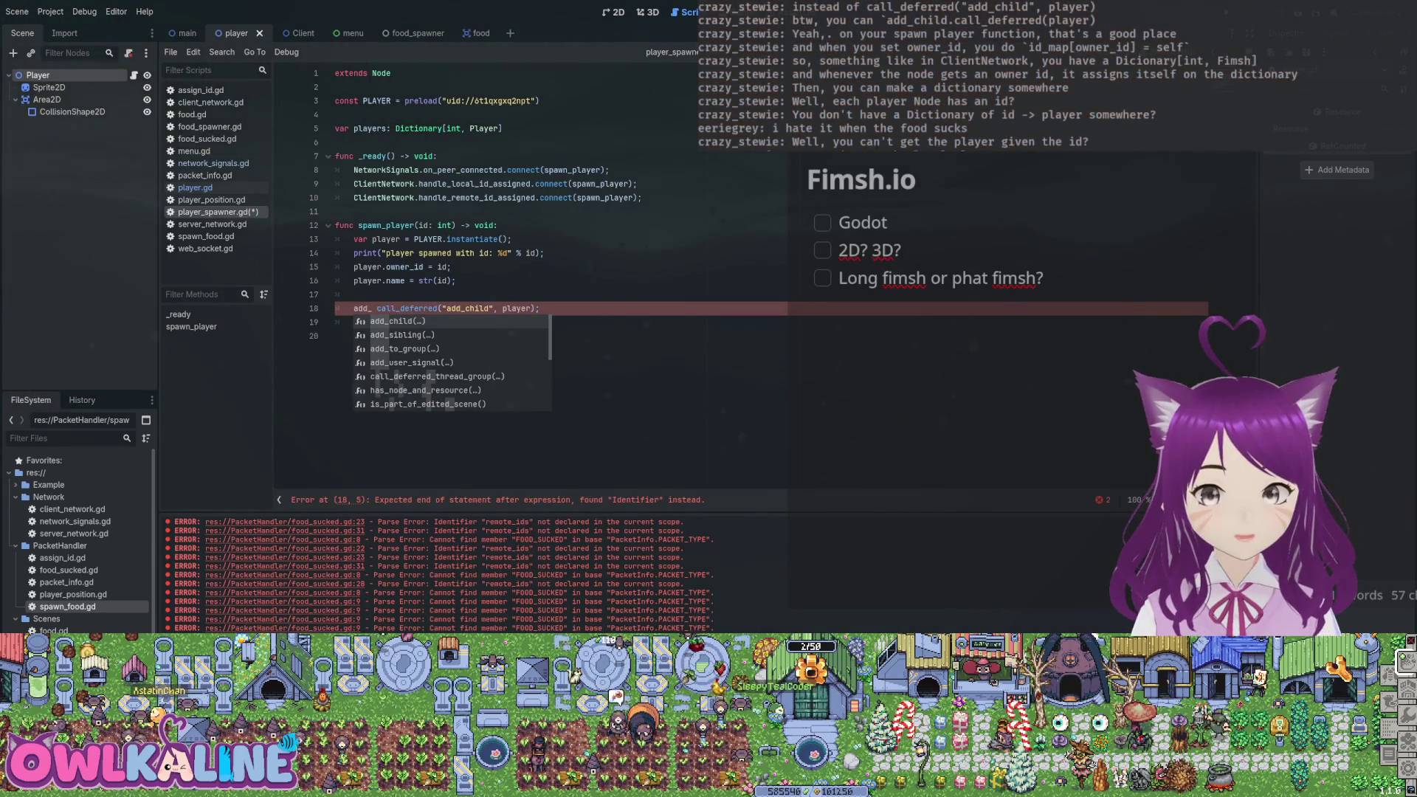
key("Return")
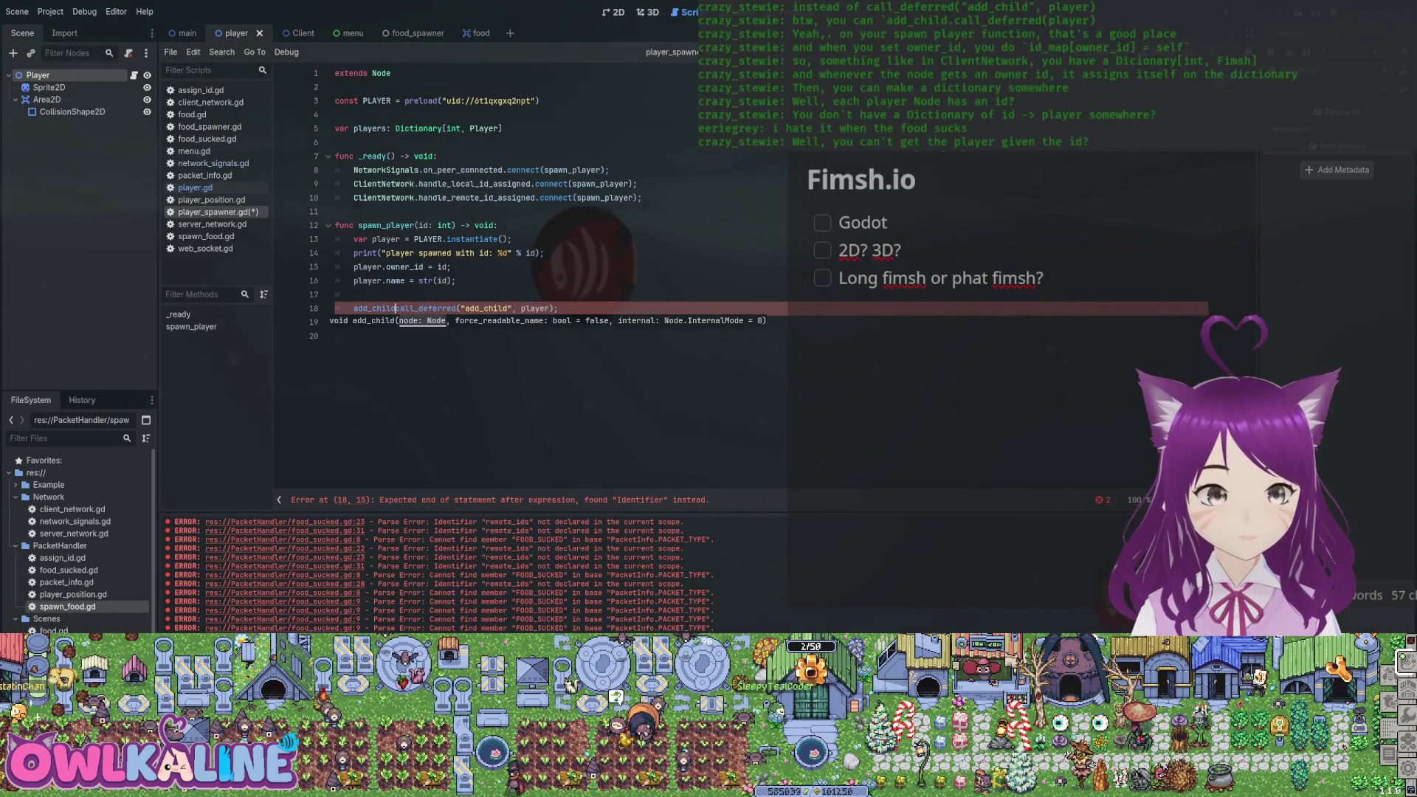
key("Delete")
key("Delete")
key("BackSpace")
type(".")
key("End")
key("Left")
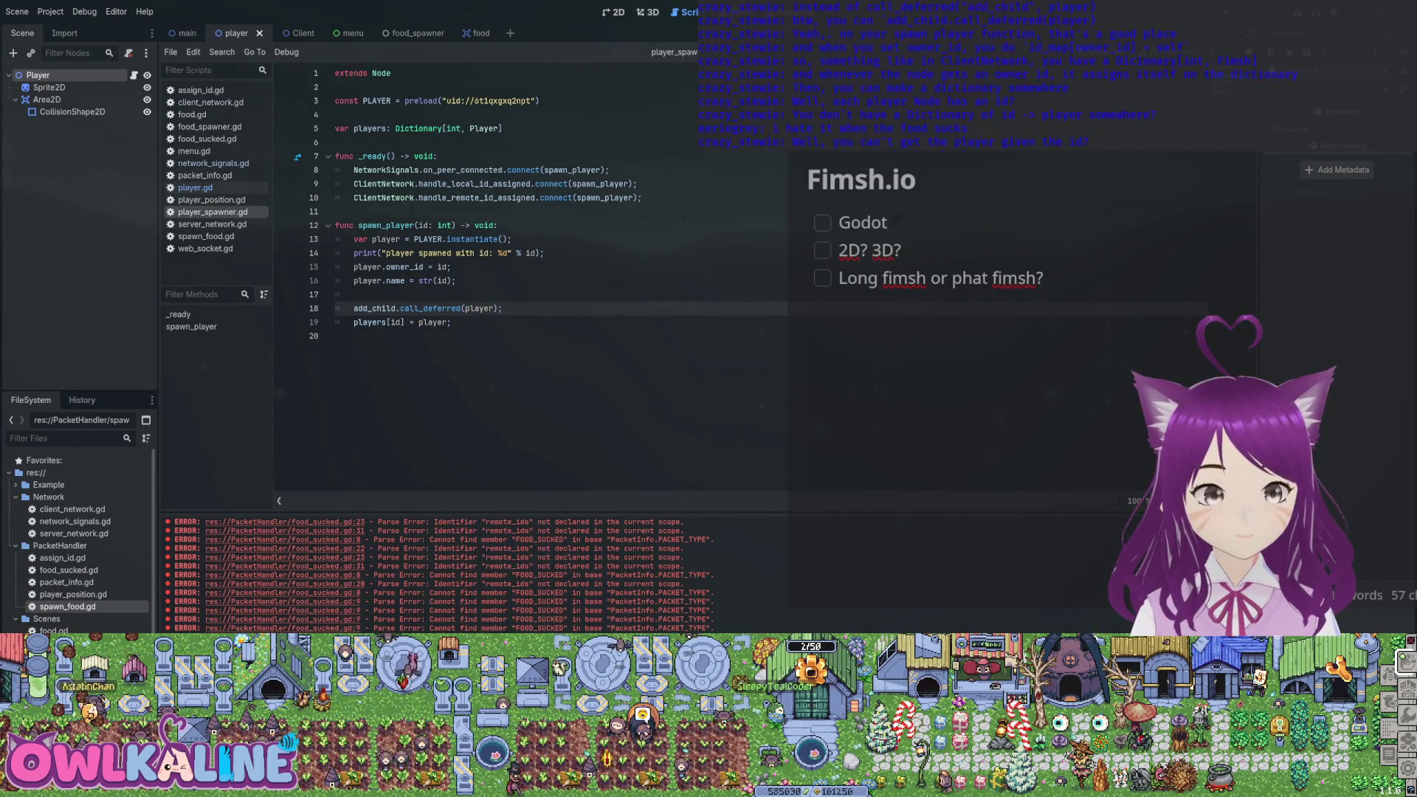
left_click(455, 280)
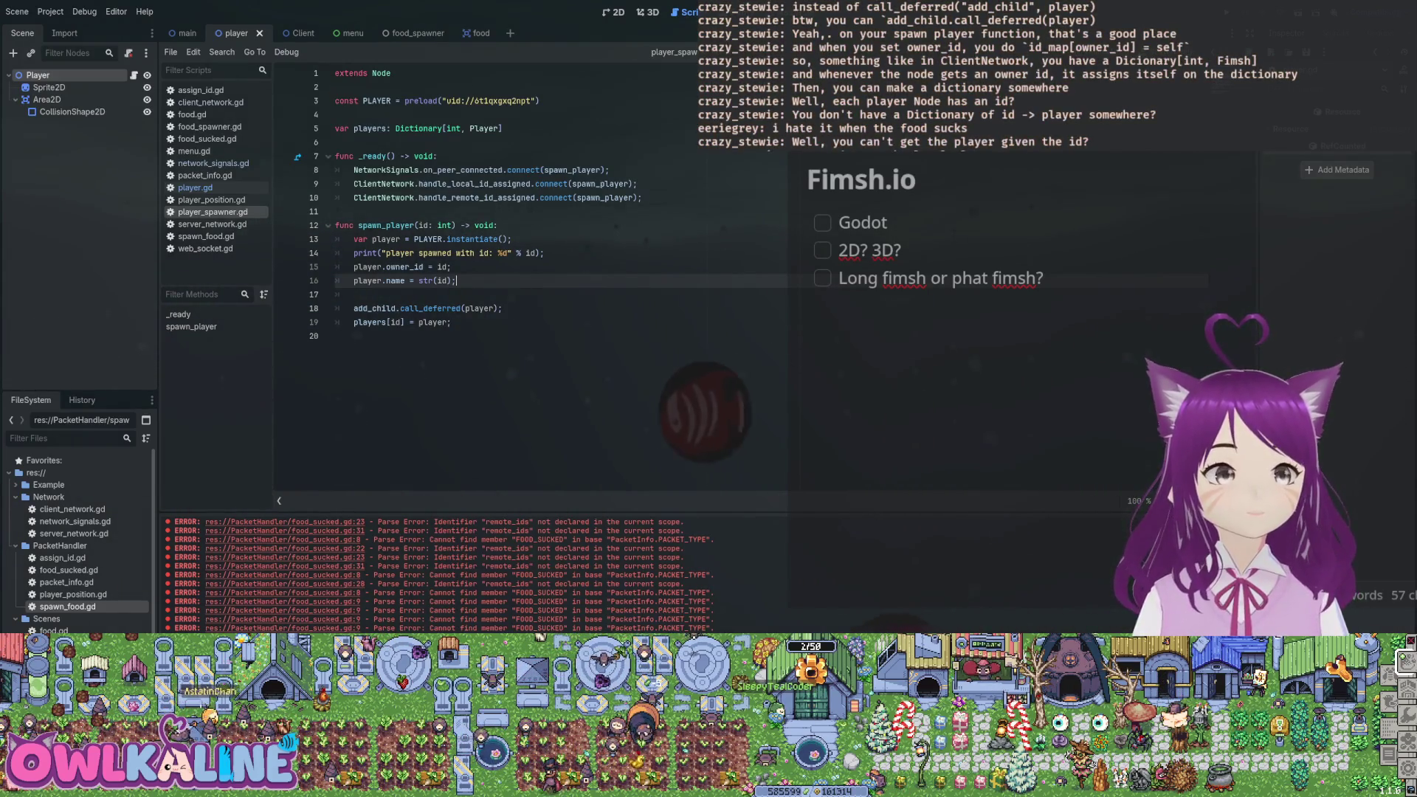
left_click(339, 336)
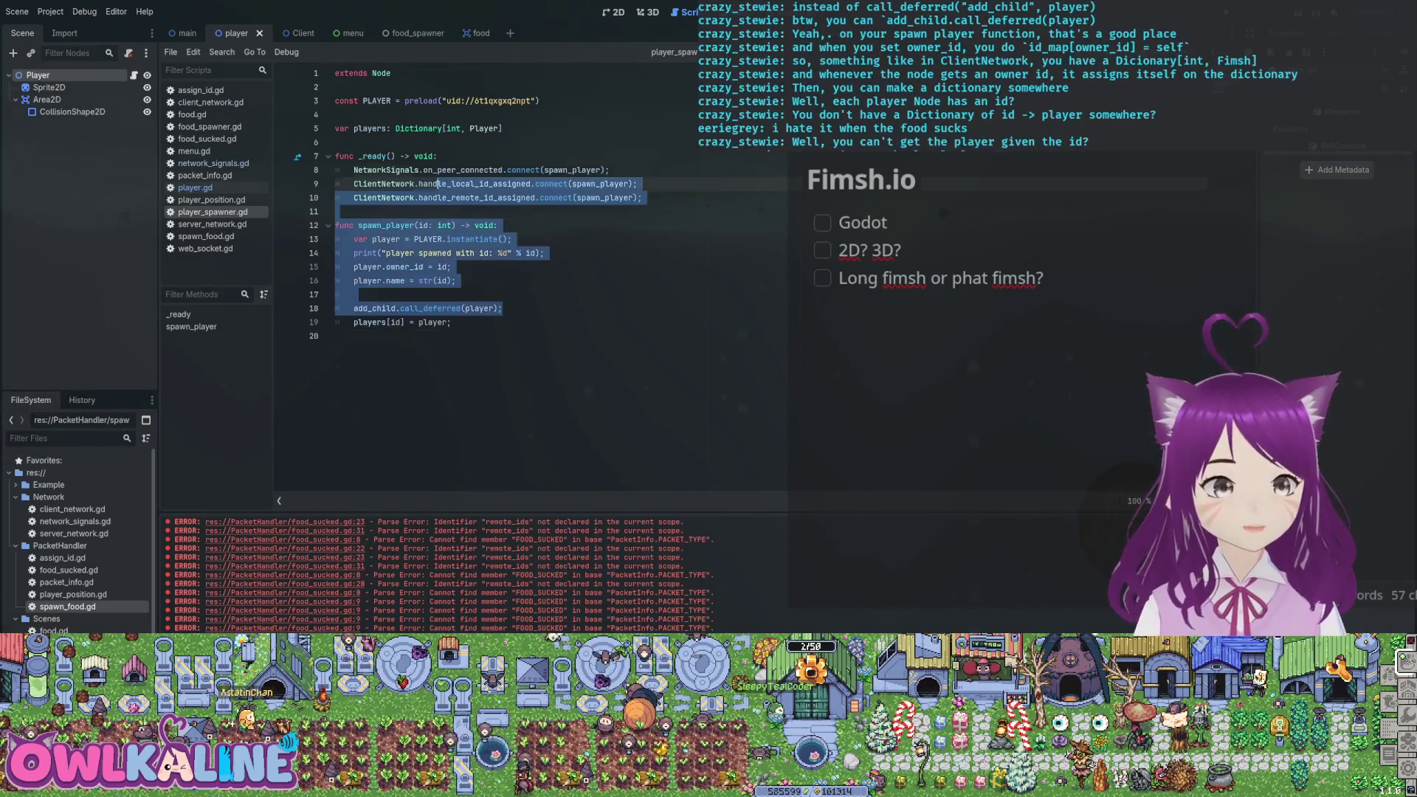
left_click(517, 183)
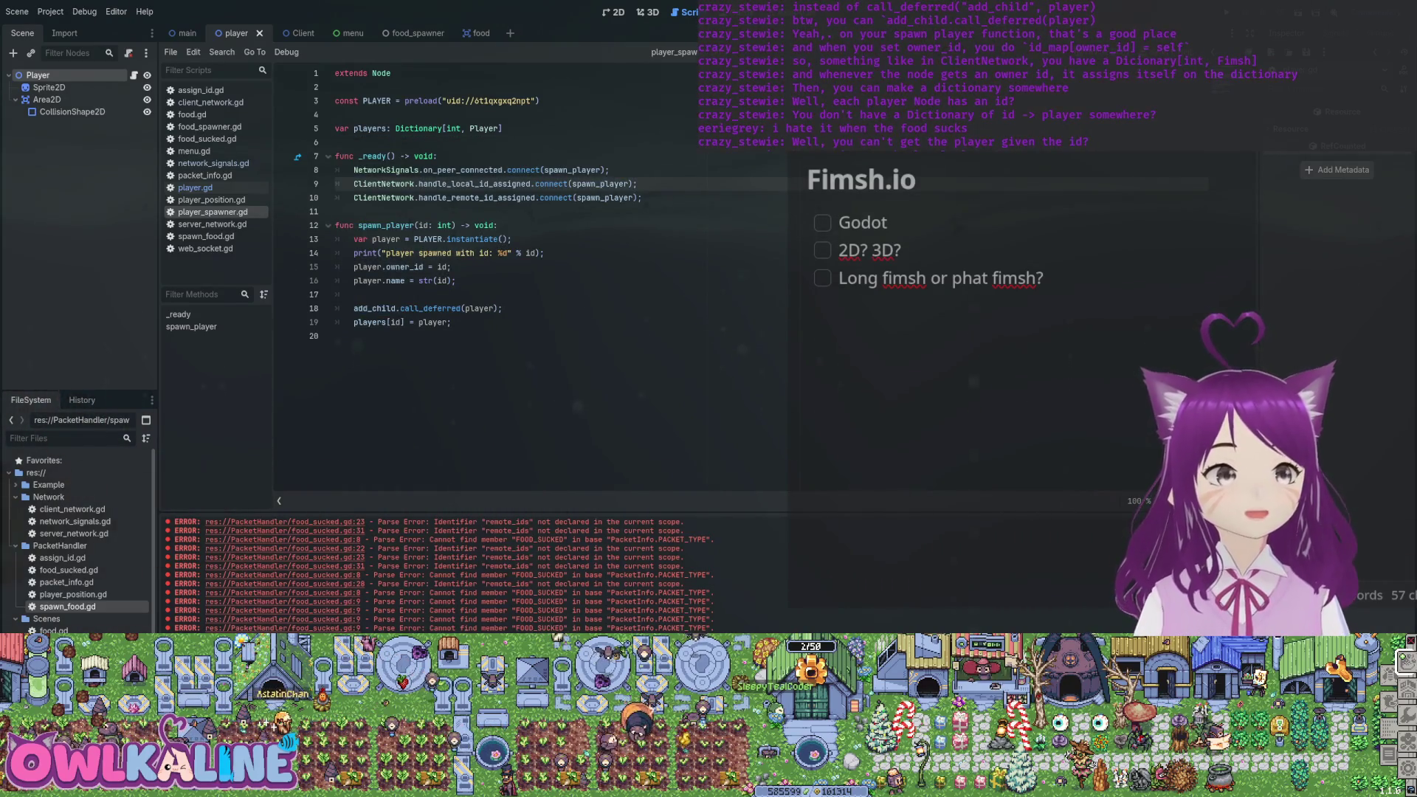
left_click(476, 33)
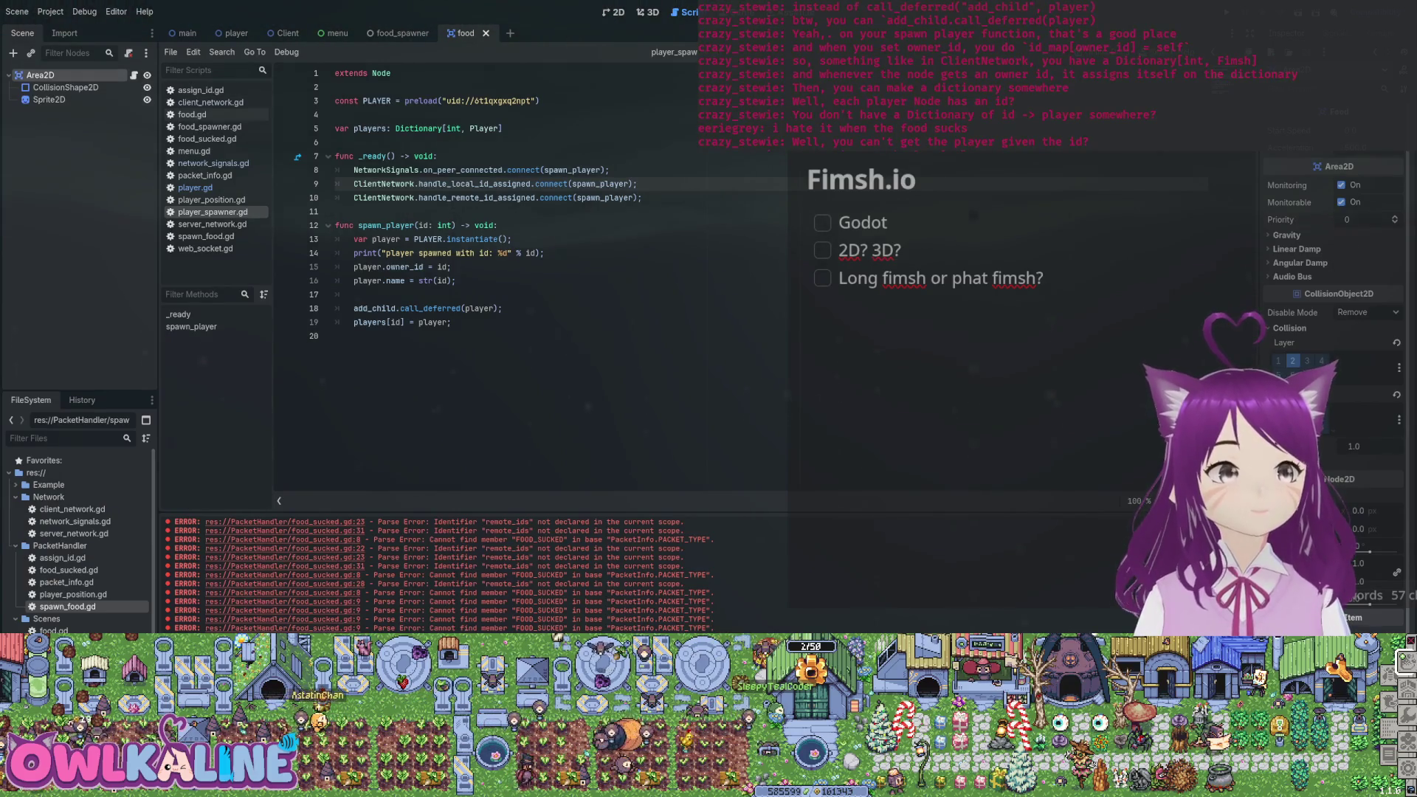
left_click(192, 115)
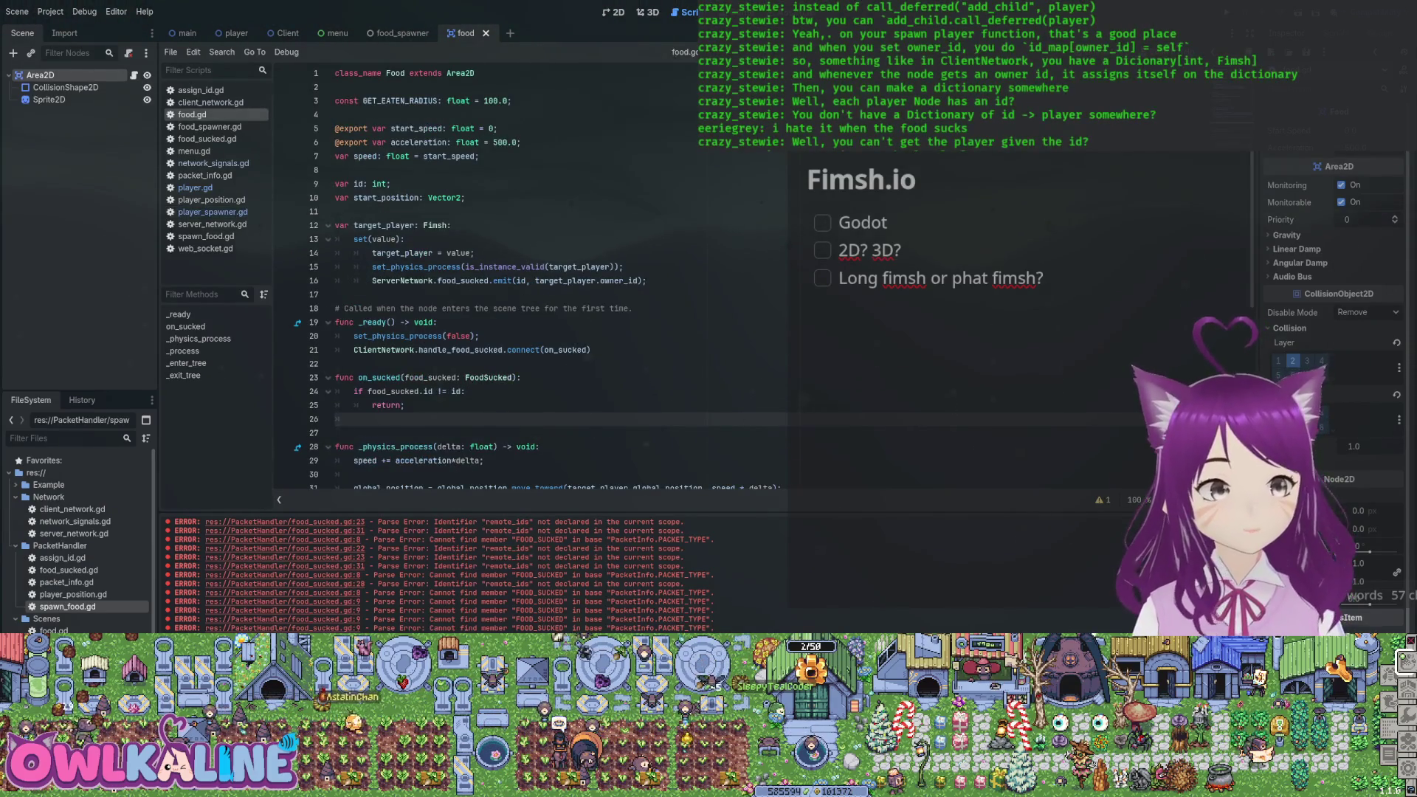
left_click_drag(647, 281, 336, 266)
left_click(646, 280)
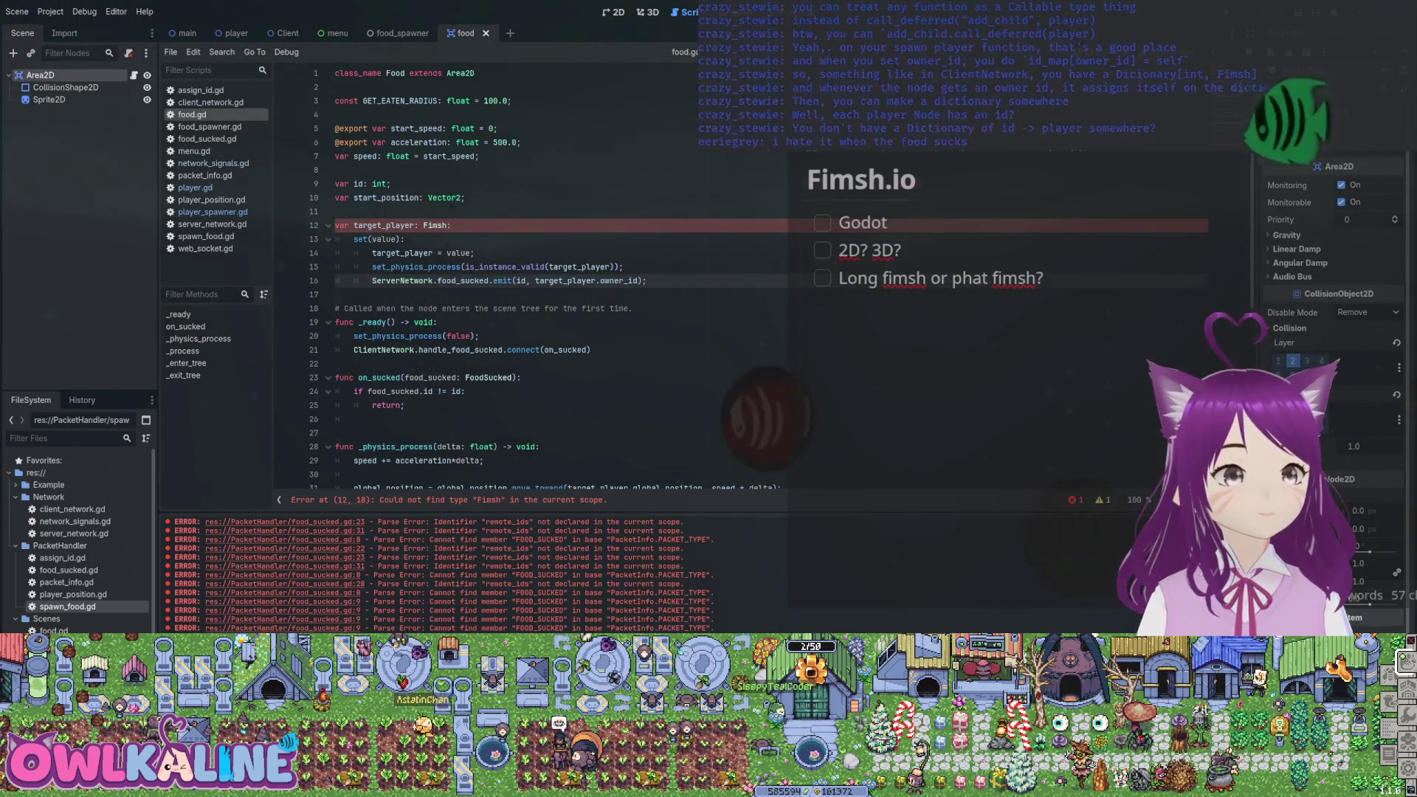
scroll(646, 280, "down", 2)
left_click_drag(590, 267, 354, 266)
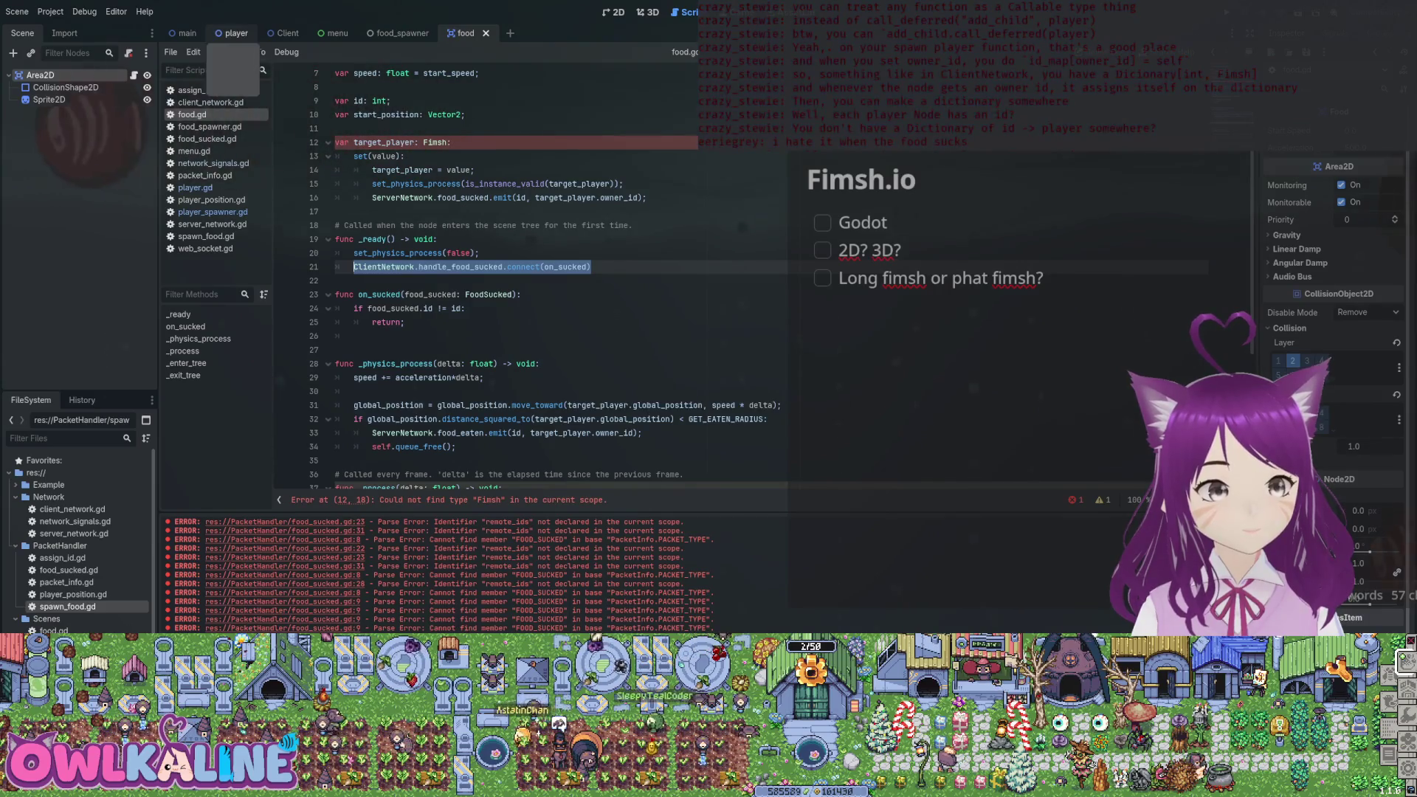
left_click(237, 33)
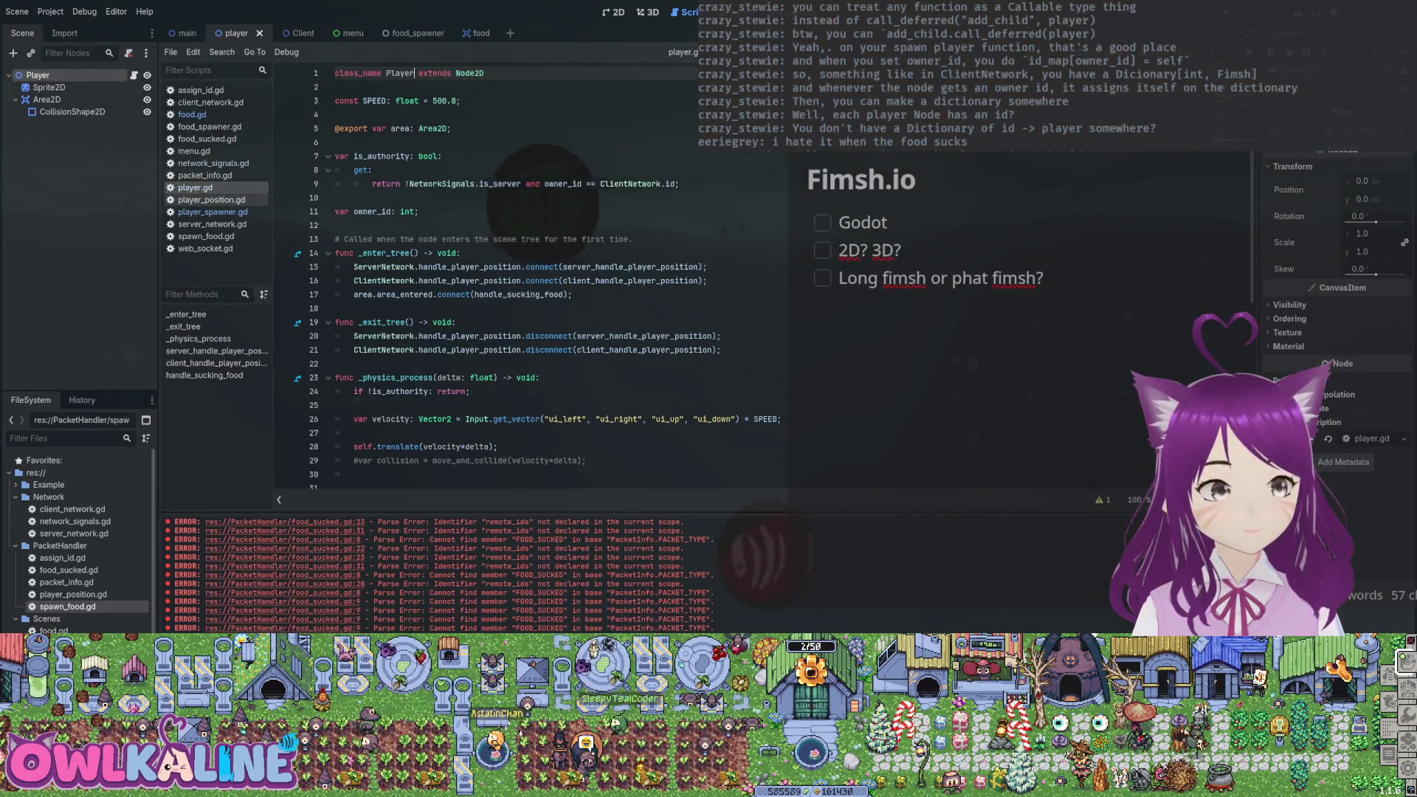
left_click(212, 212)
left_click(437, 156)
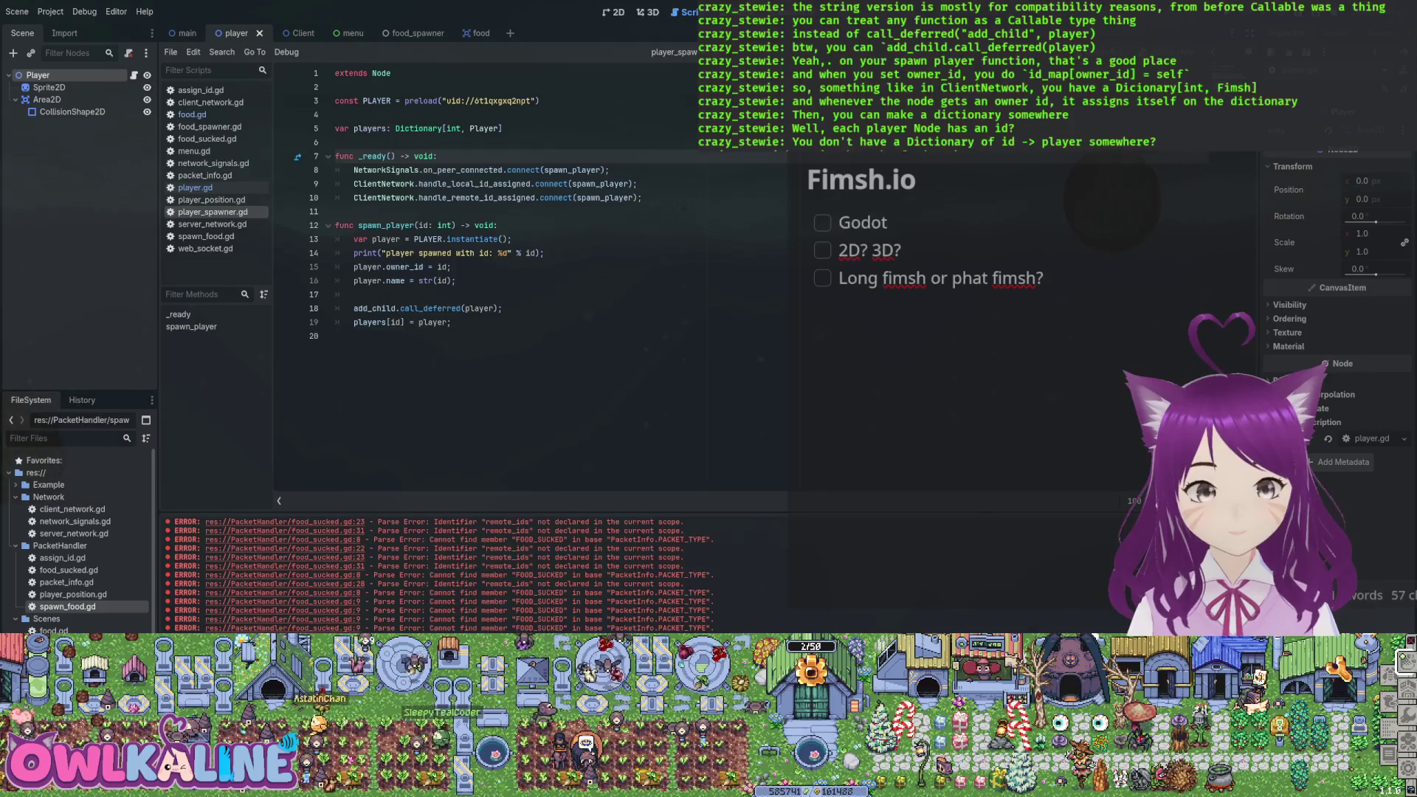
Add 'ClientNetwork.handle_food_sucked.connect(on_sucked)' as a new line in _ready.
left_click(641, 198)
key("Return")
type("ClientNetwork.handle_food_sucked.connect(on_sucked)")
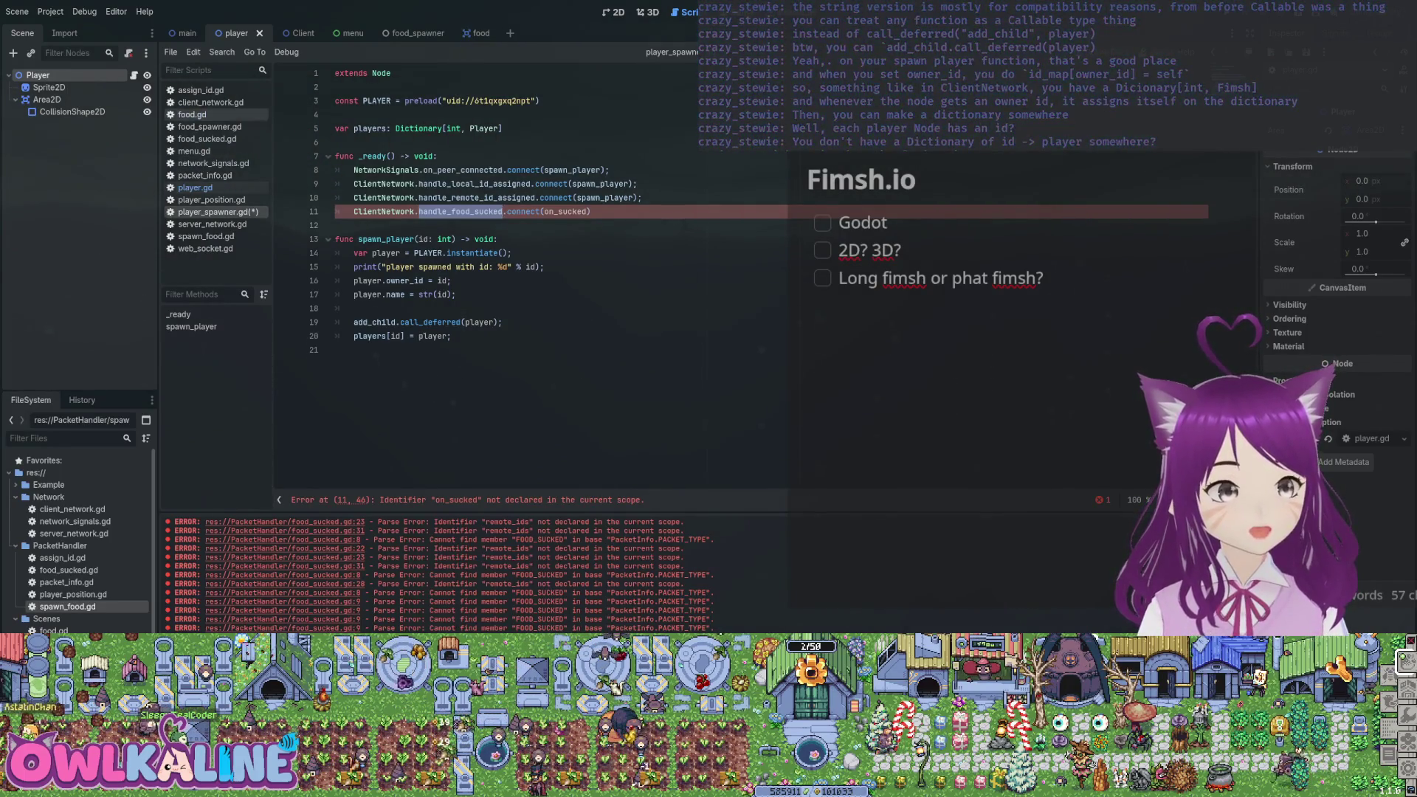
double_click(72, 510)
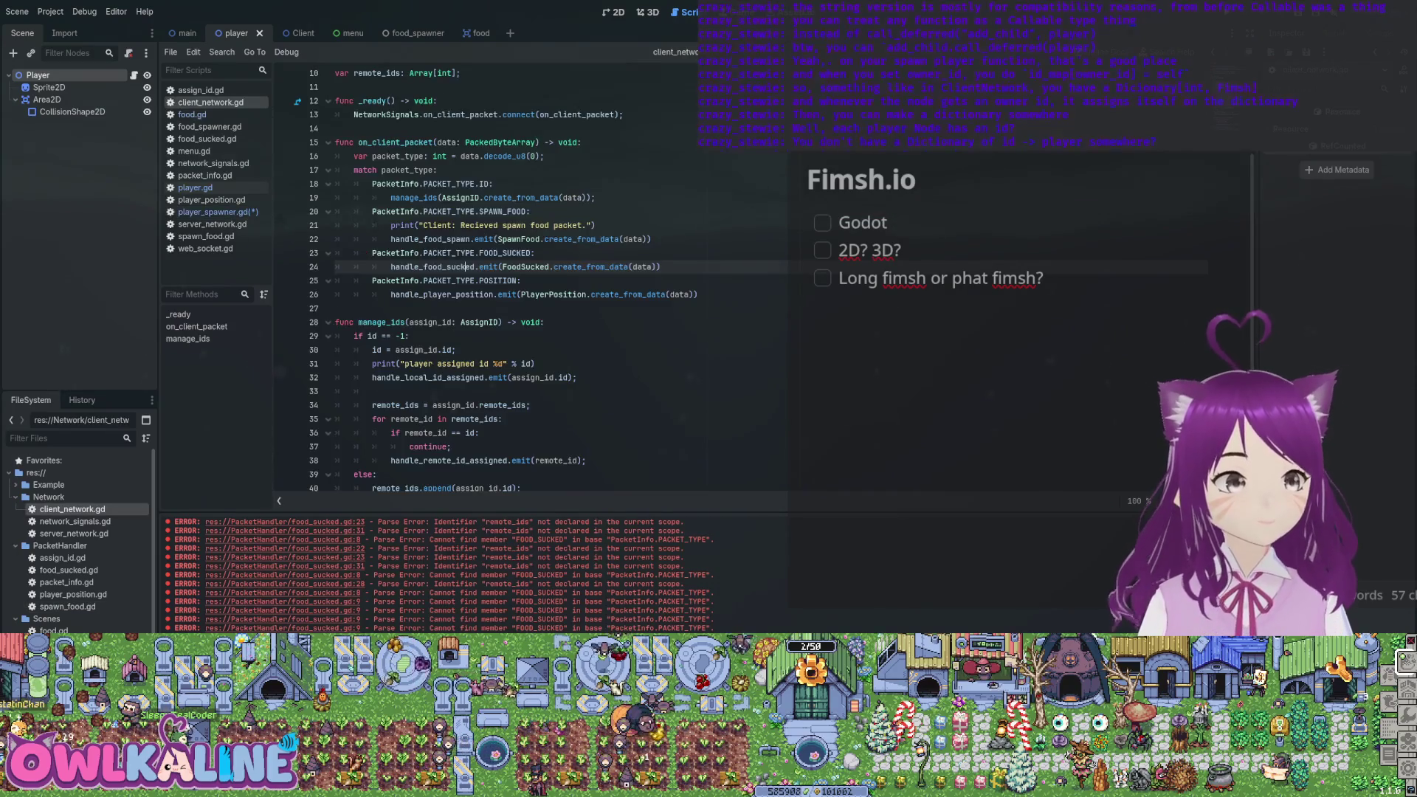
Change the handle_food_sucked signal parameters to (id: int, player: Player).
scroll(487, 281, "up", 3)
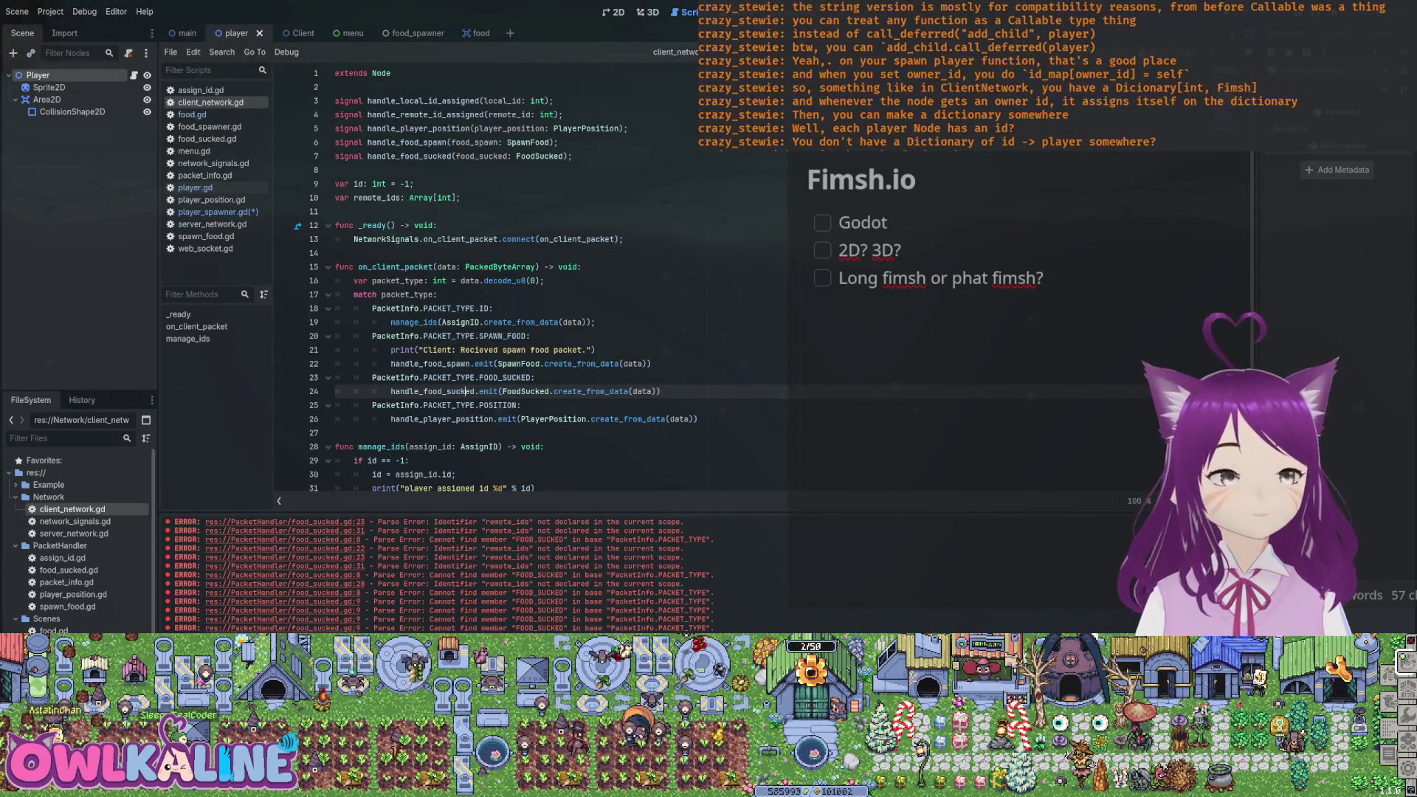
double_click(540, 156)
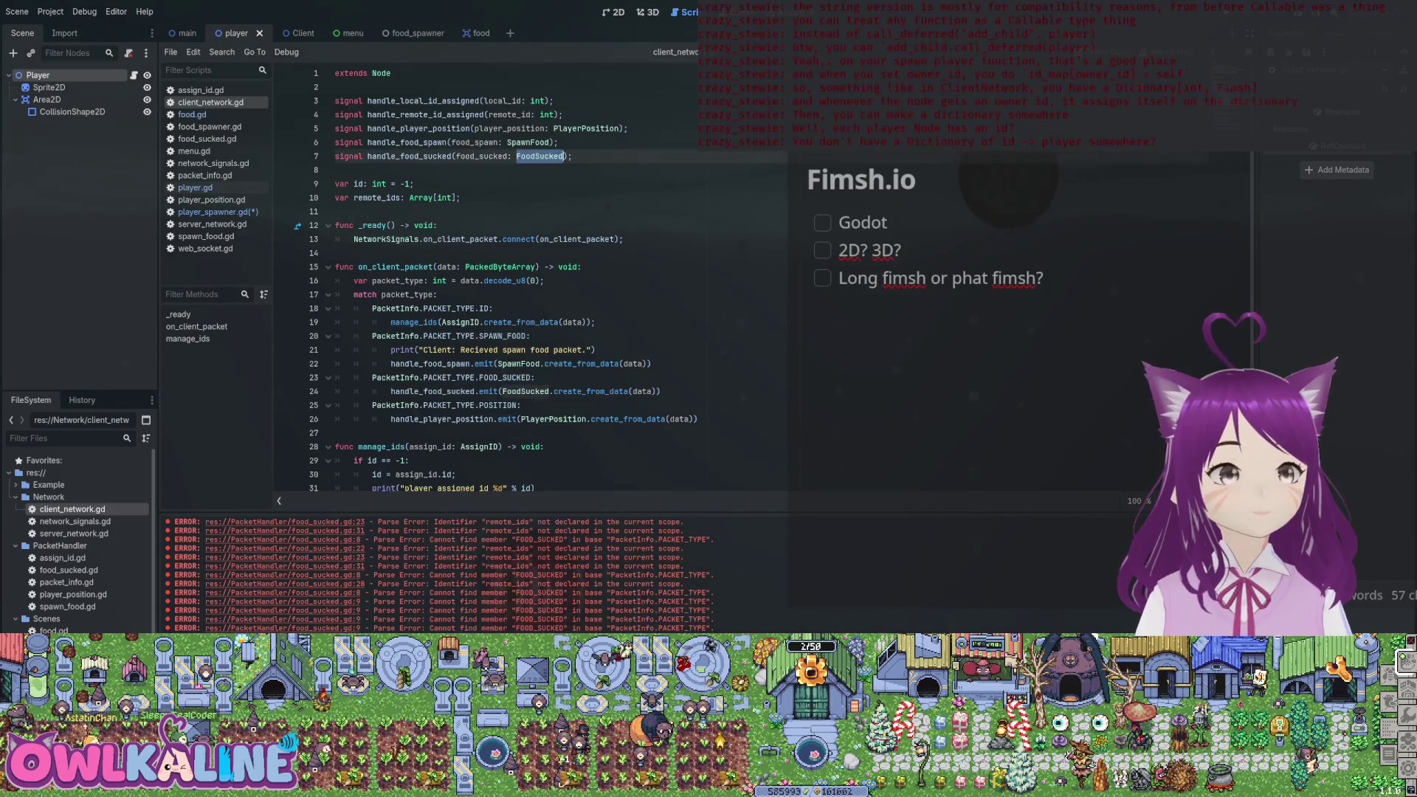
key("BackSpace")
key("BackSpace")
key("BackSpace")
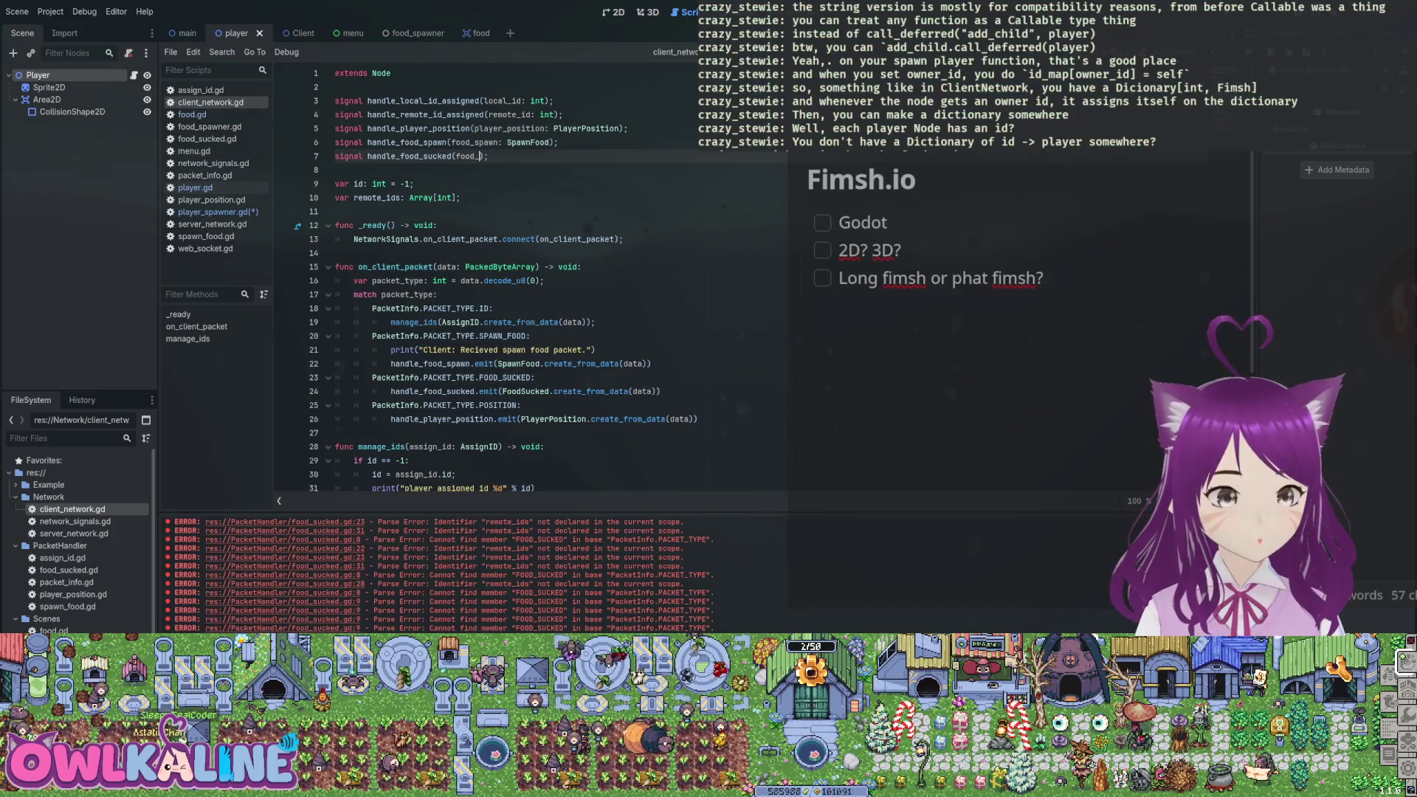
type("id")
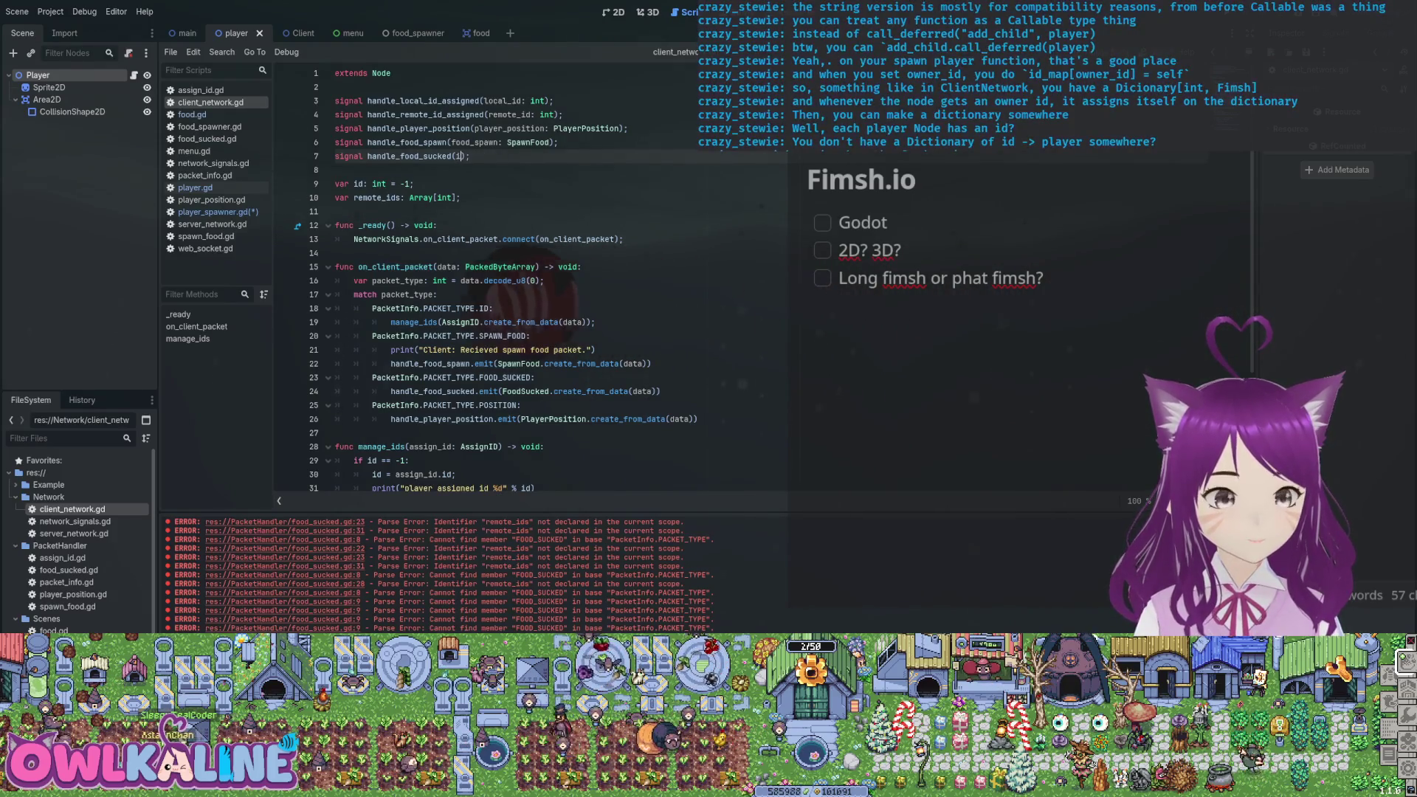
type(": ")
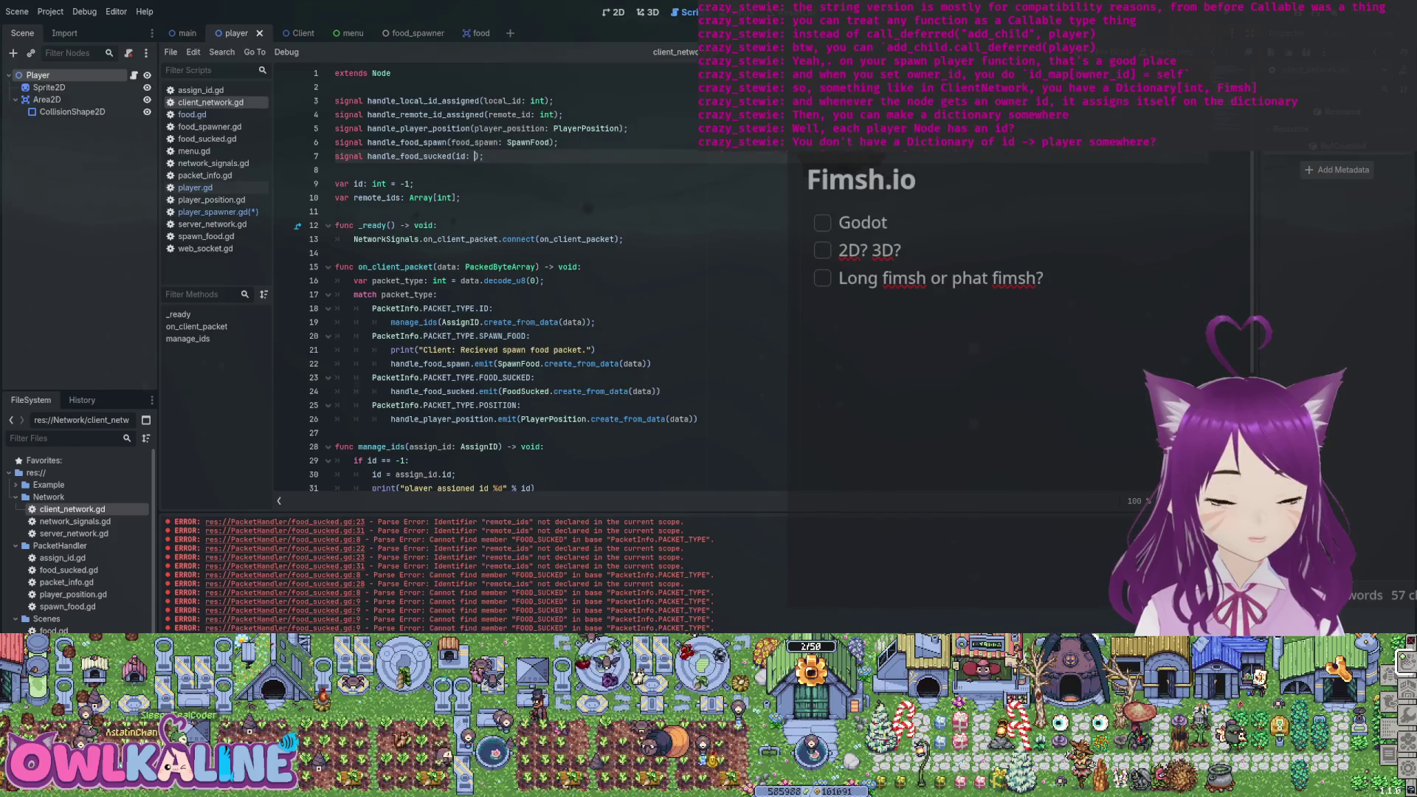
type("int, player: Pla")
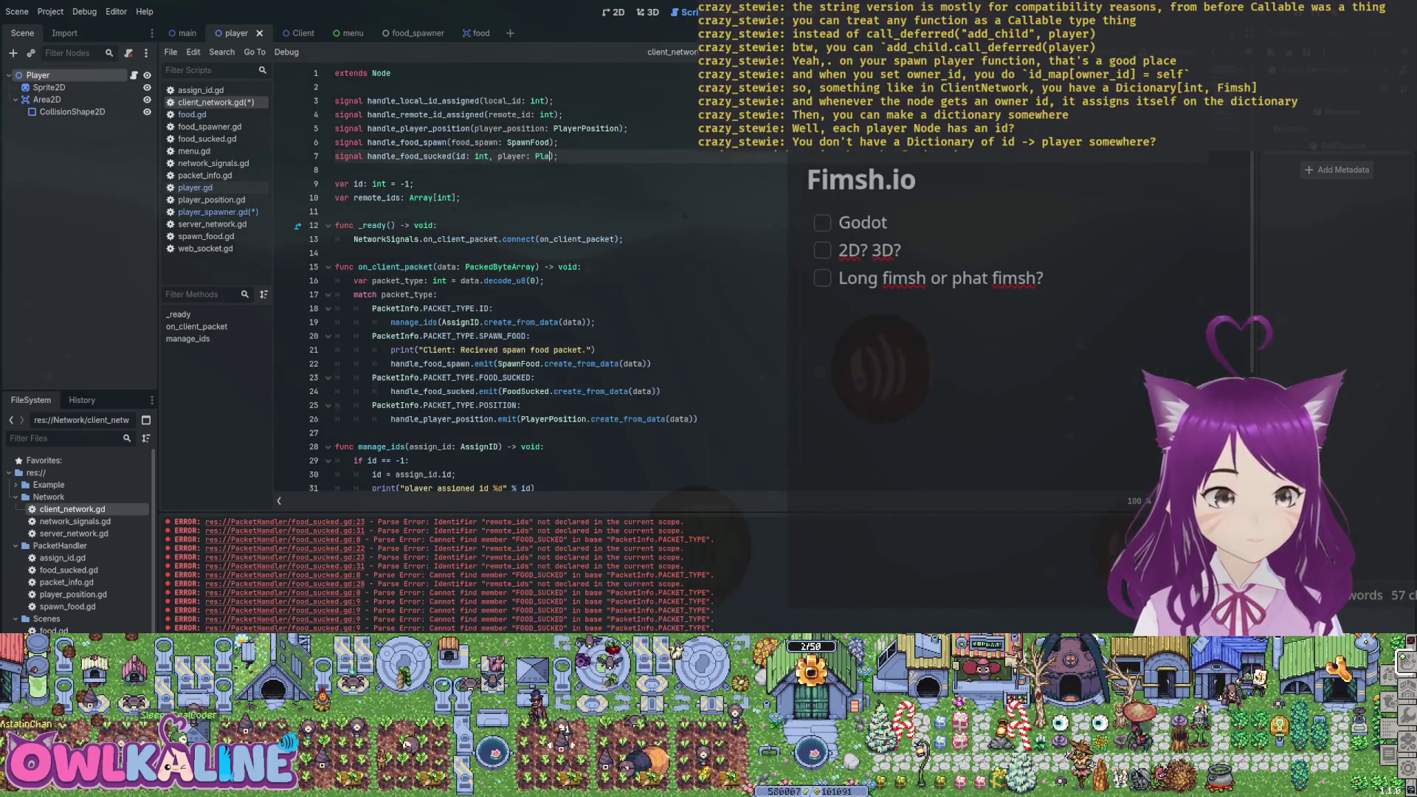
type("yer")
key("ctrl+s")
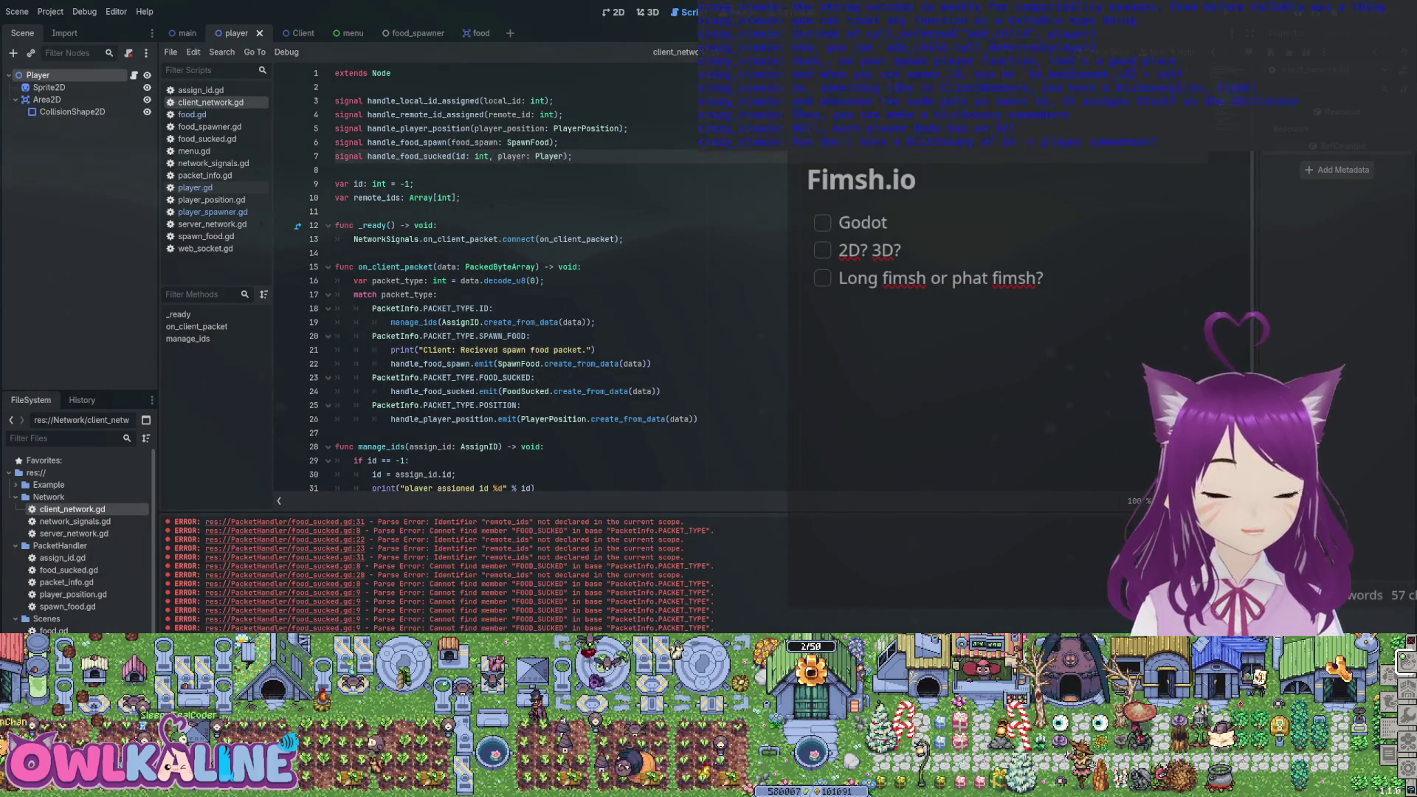
Declare signal handle_food_sucked_get_player_reference(food_sucked: FoodSucked) and save client_network.gd.
key("Return")
type("signal ")
type("na")
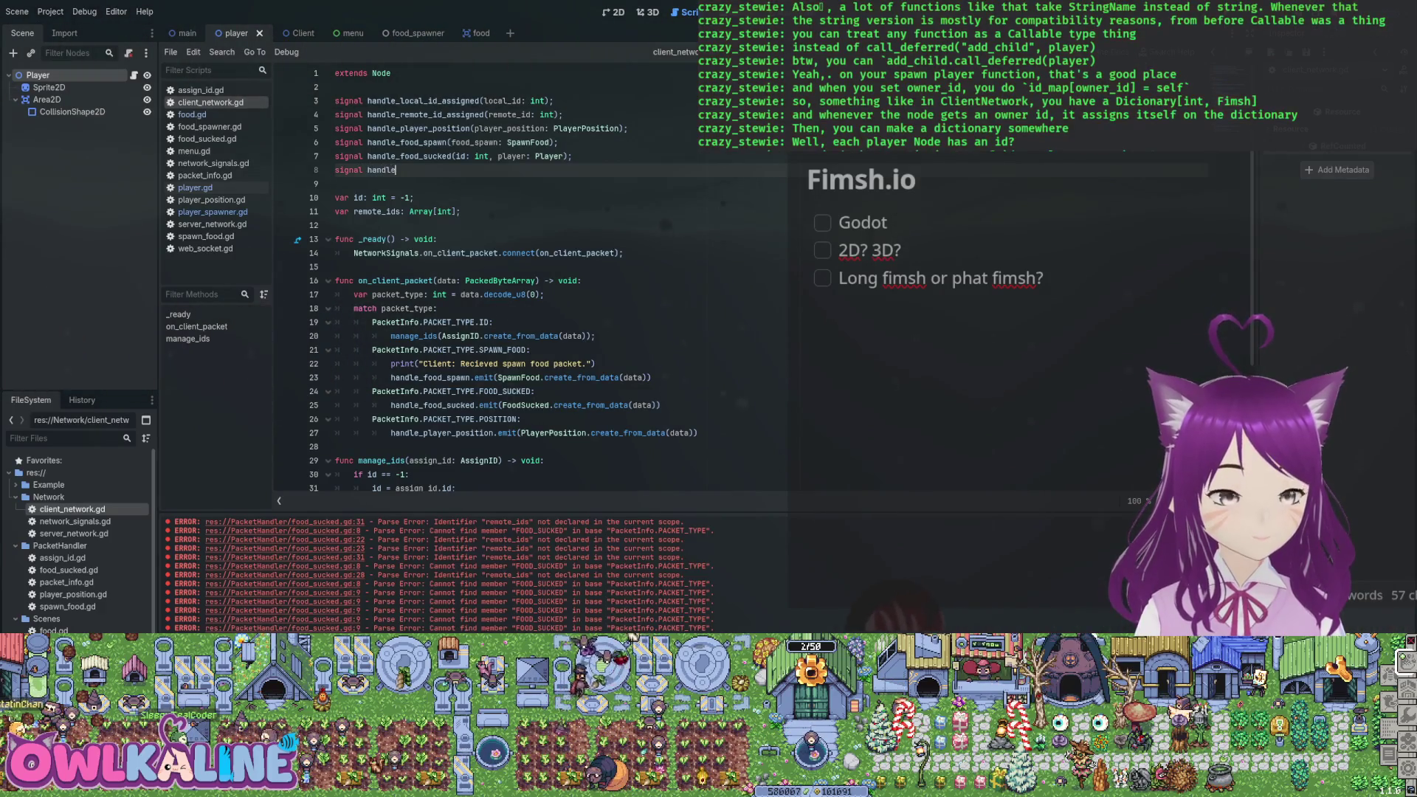
type("_override")
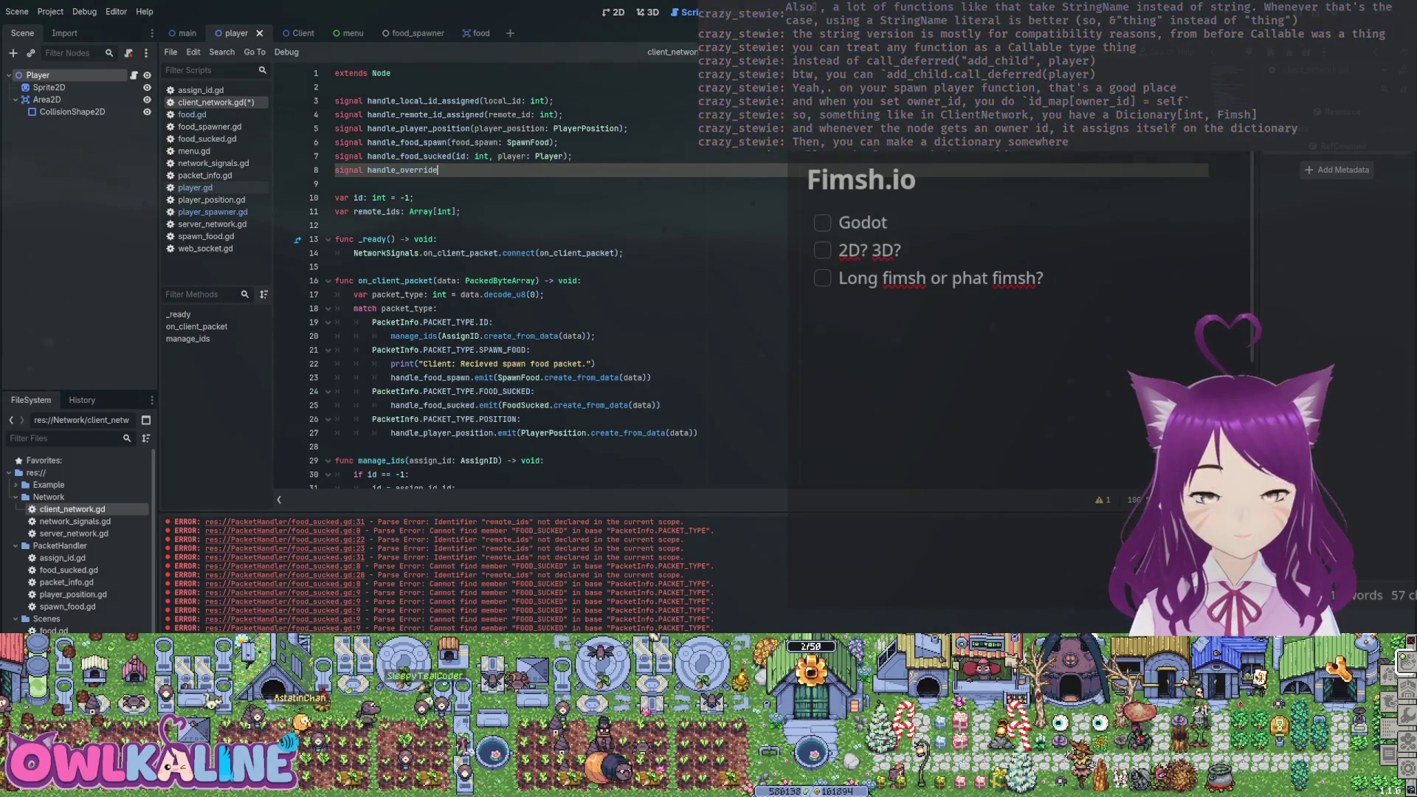
type("food_sucked_get_")
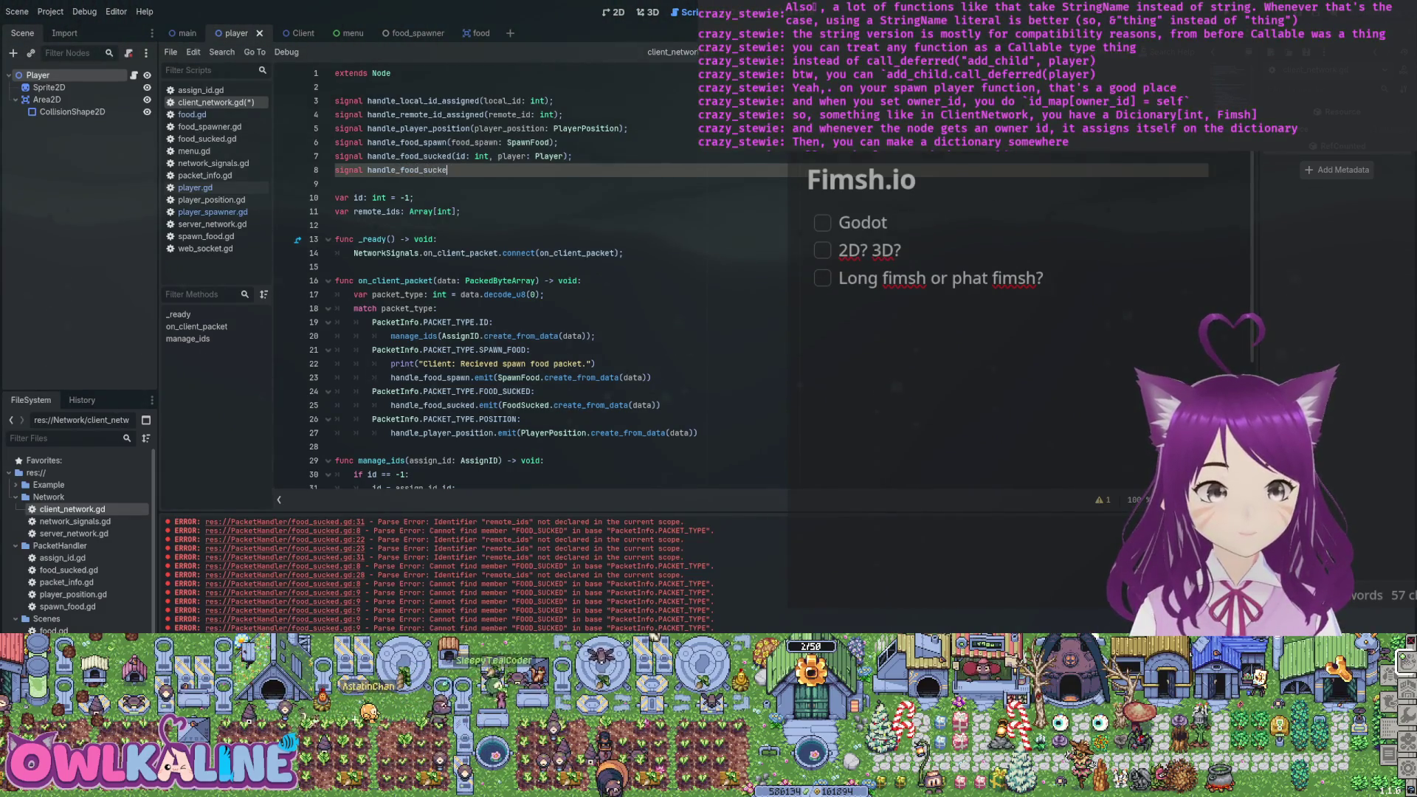
type("player_reference(")
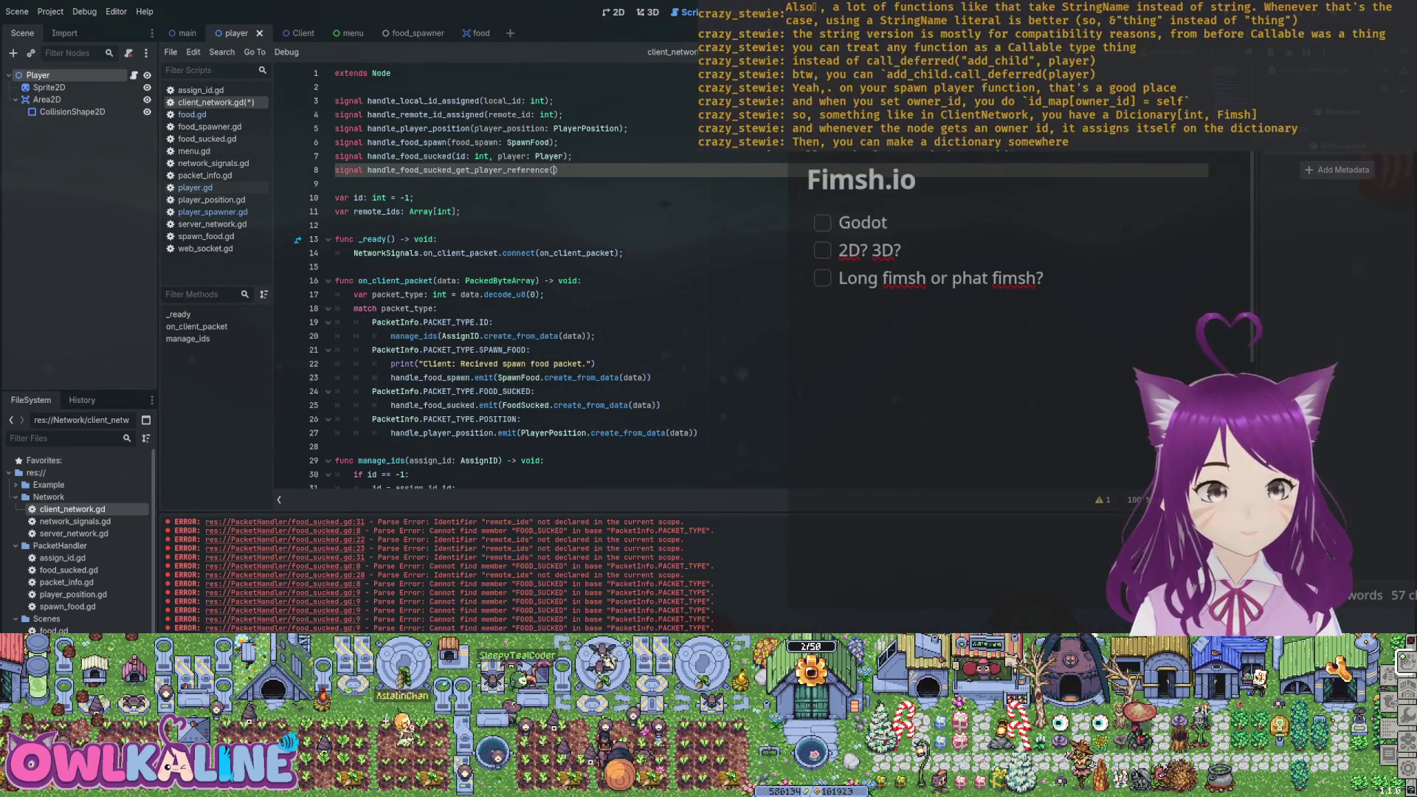
type("FoodSuc")
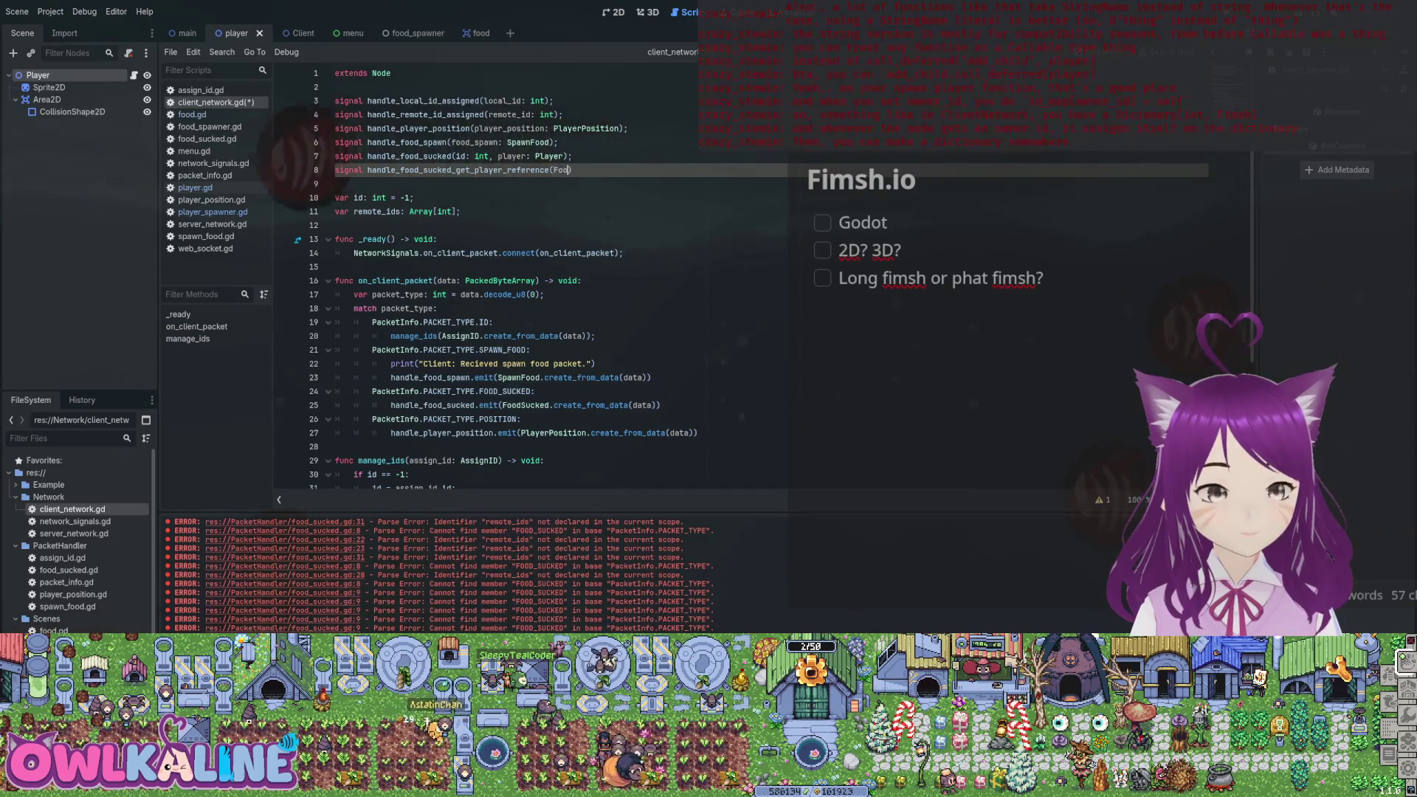
type("ked")
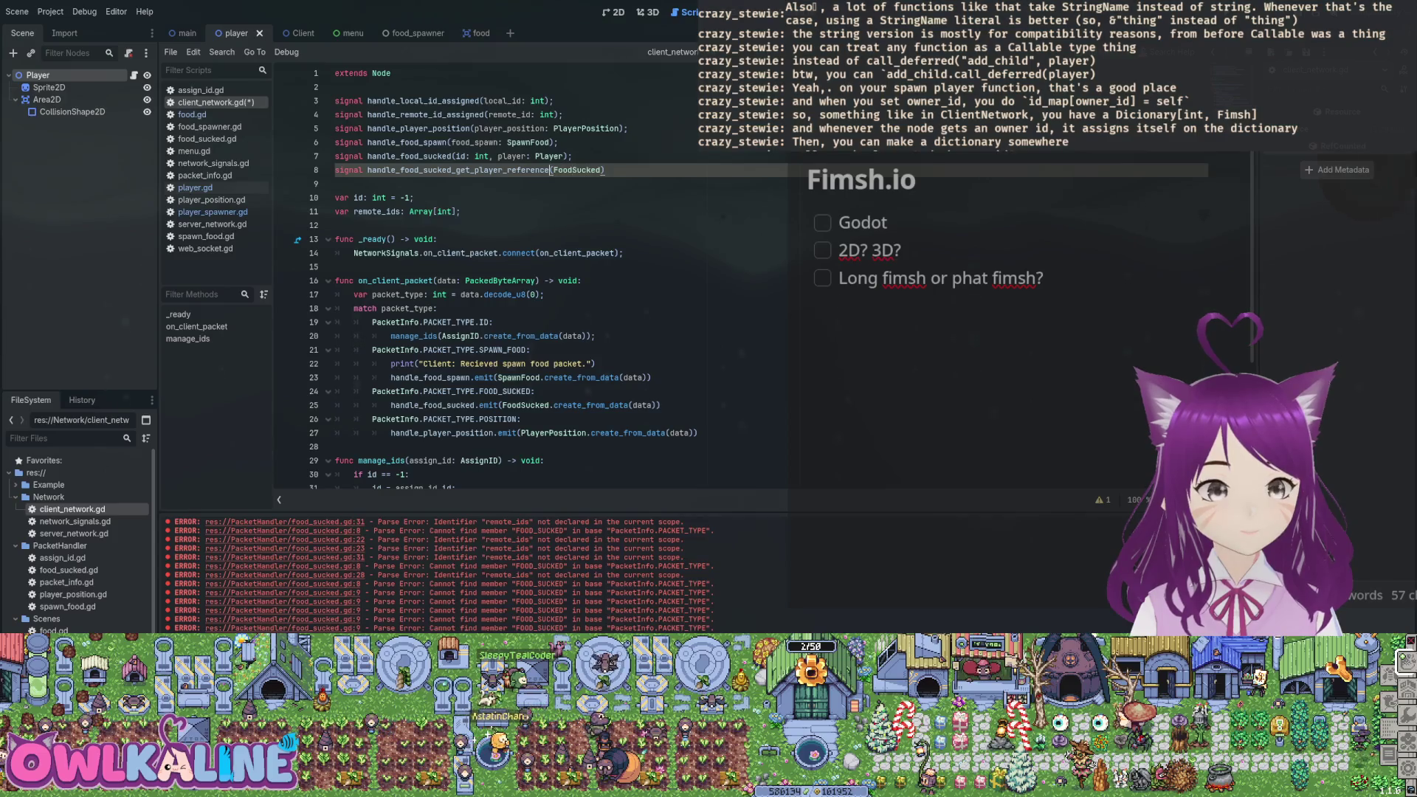
type("_sucked:")
key("End")
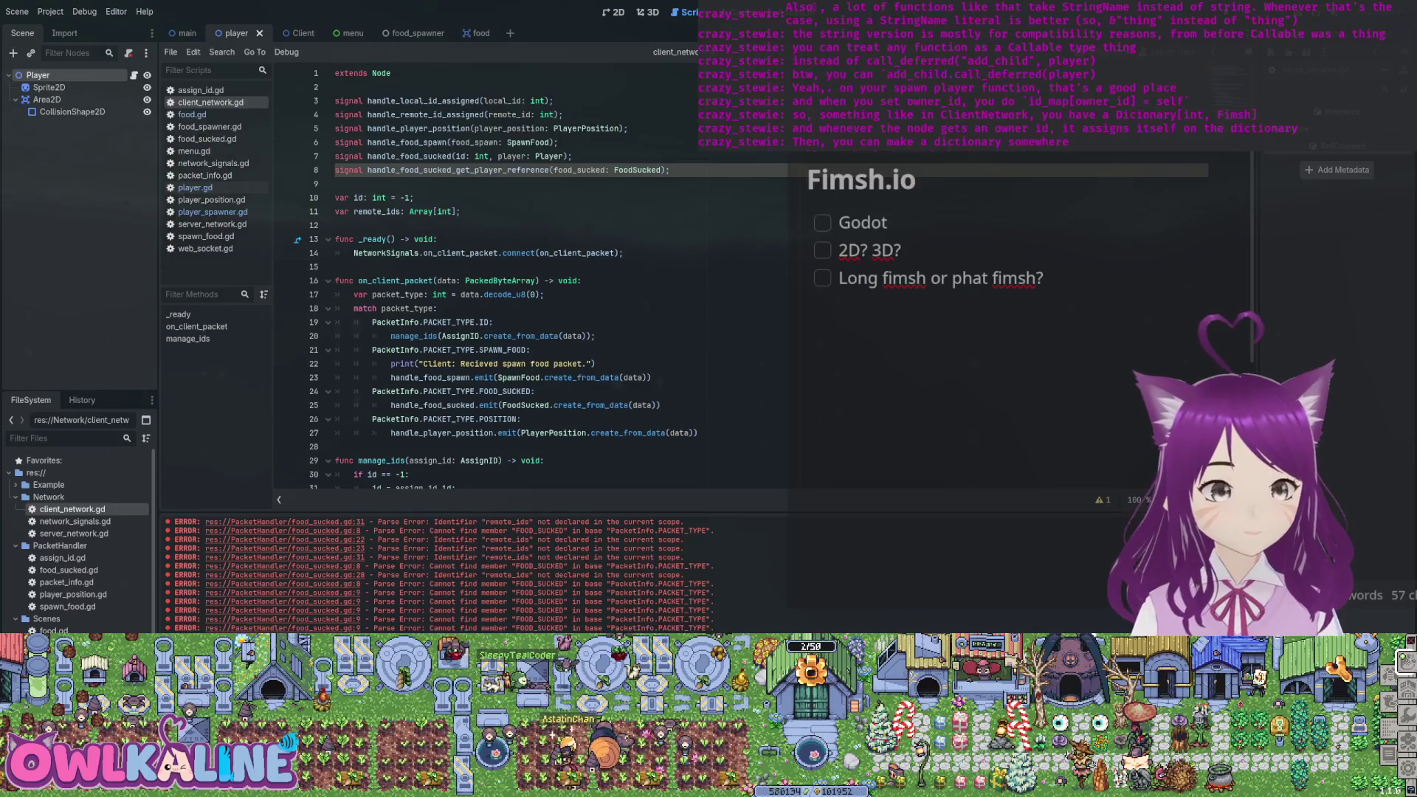
type(";")
key("ctrl+s")
Make the FOOD_SUCKED branch on line 25 emit handle_food_sucked_get_player_reference instead.
scroll(487, 280, "down", 2)
double_click(434, 322)
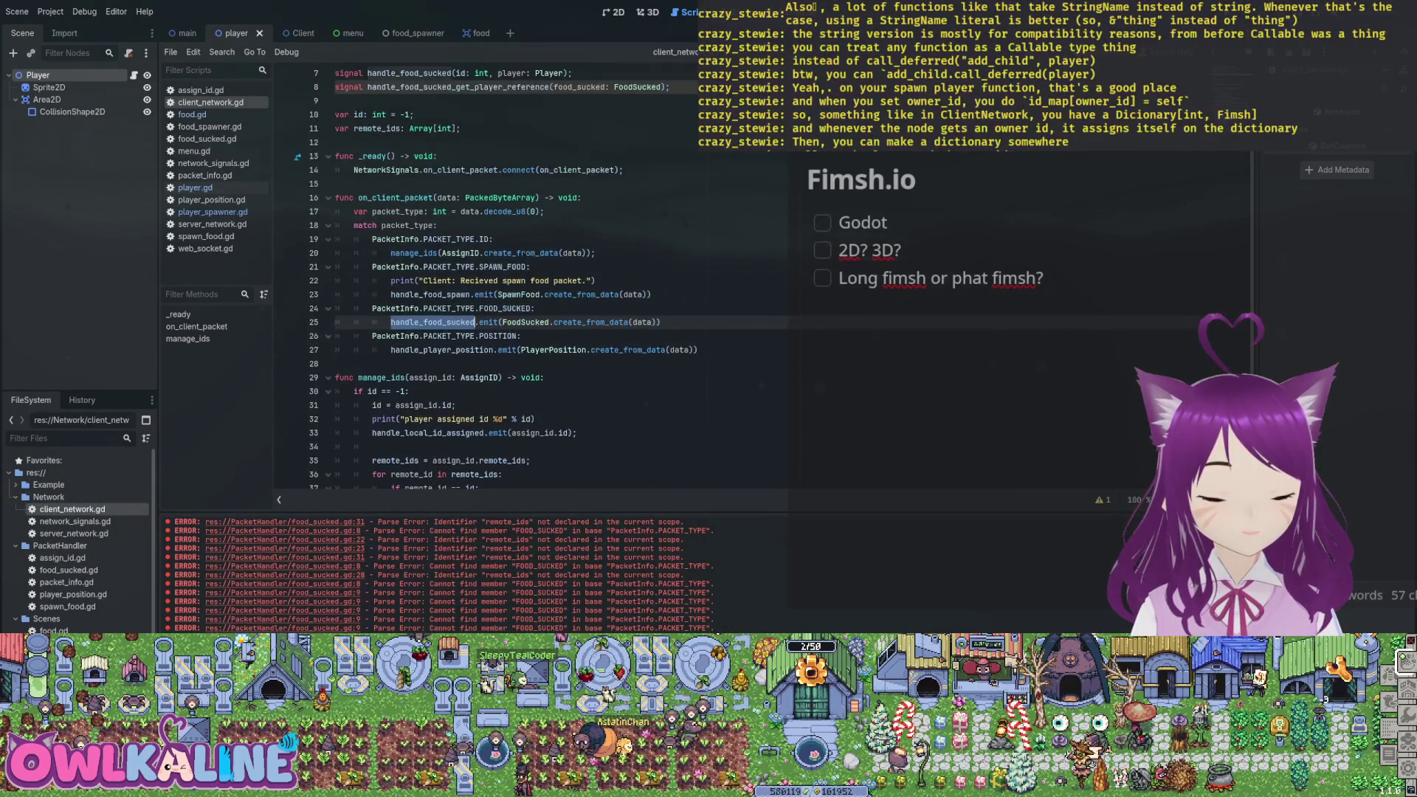
scroll(487, 280, "up", 1)
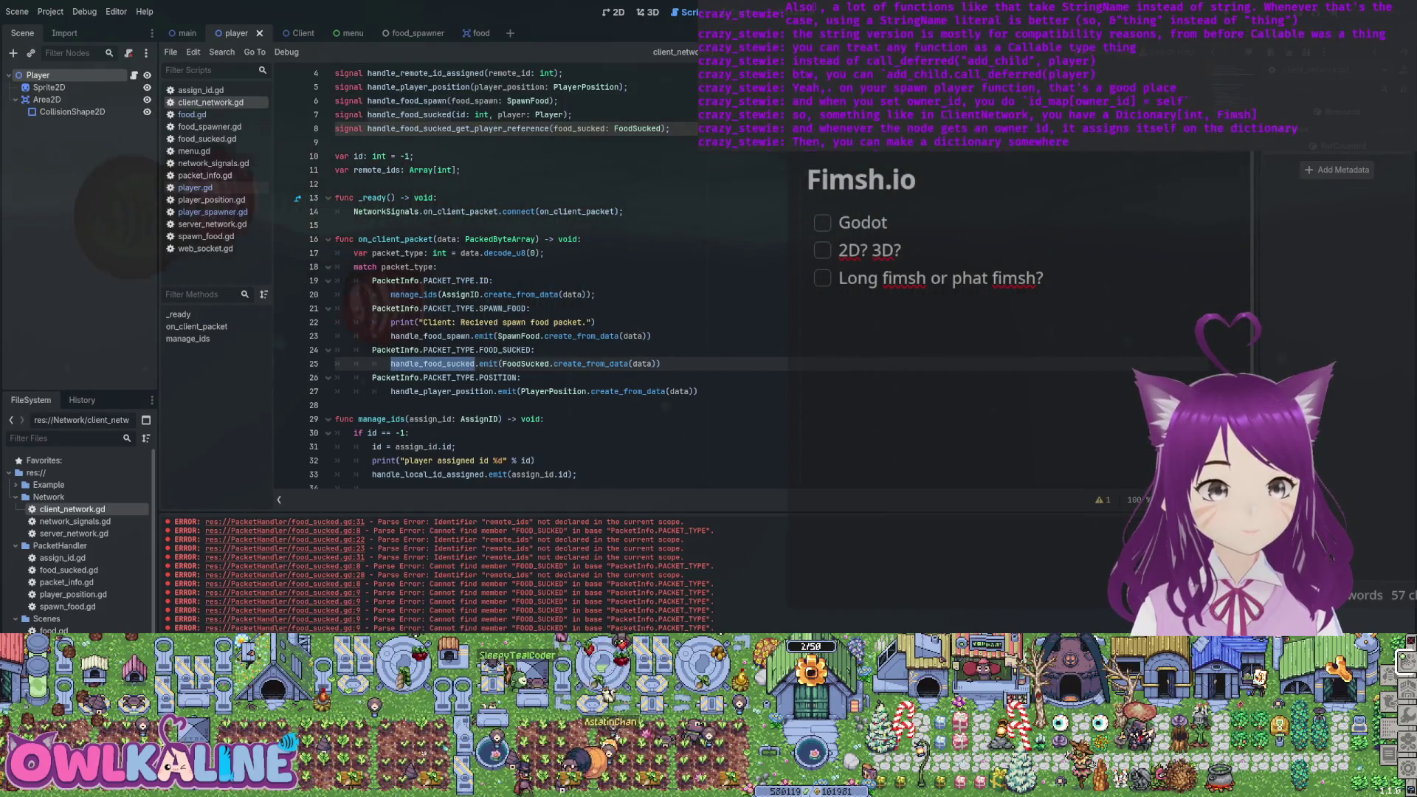
type("handle")
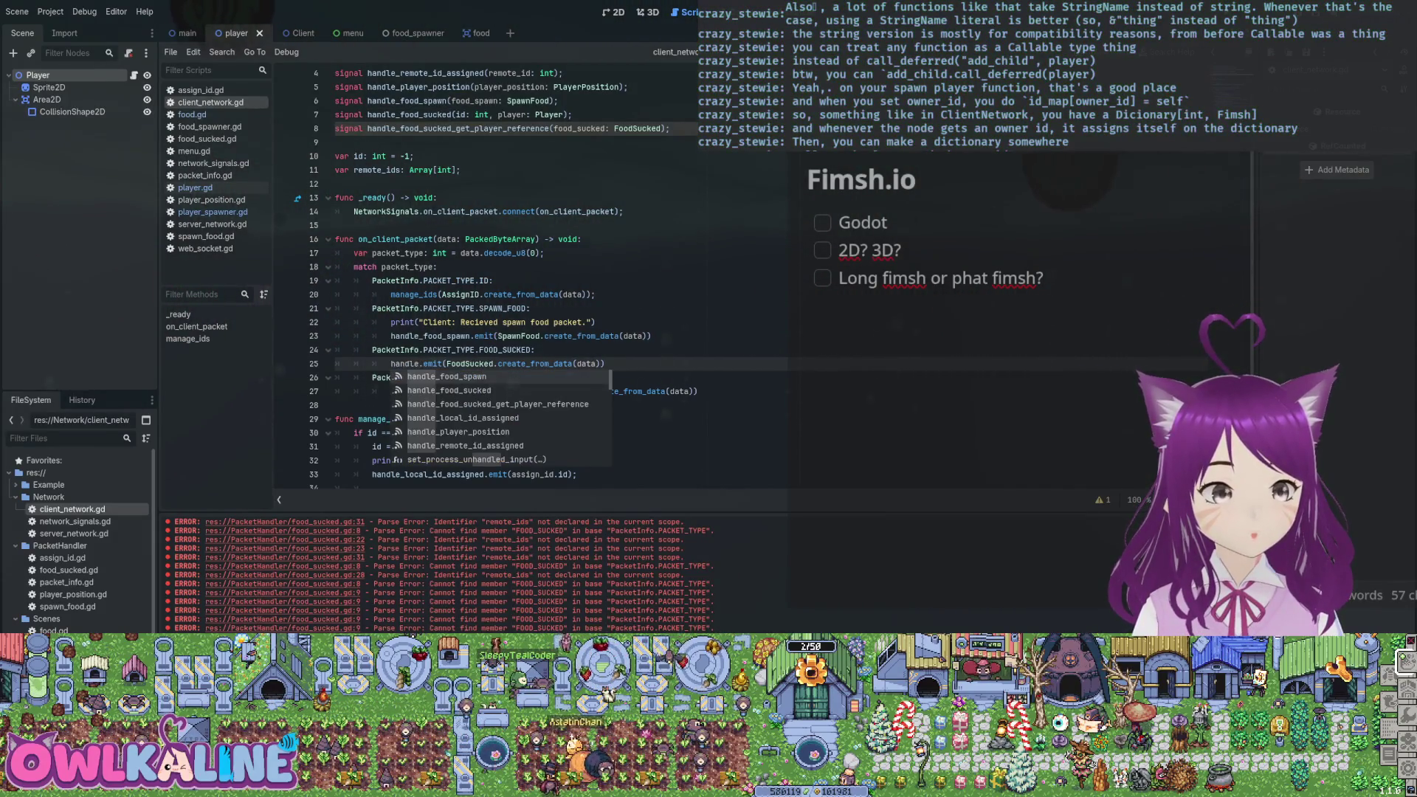
key("Down")
key("Down")
key("Return")
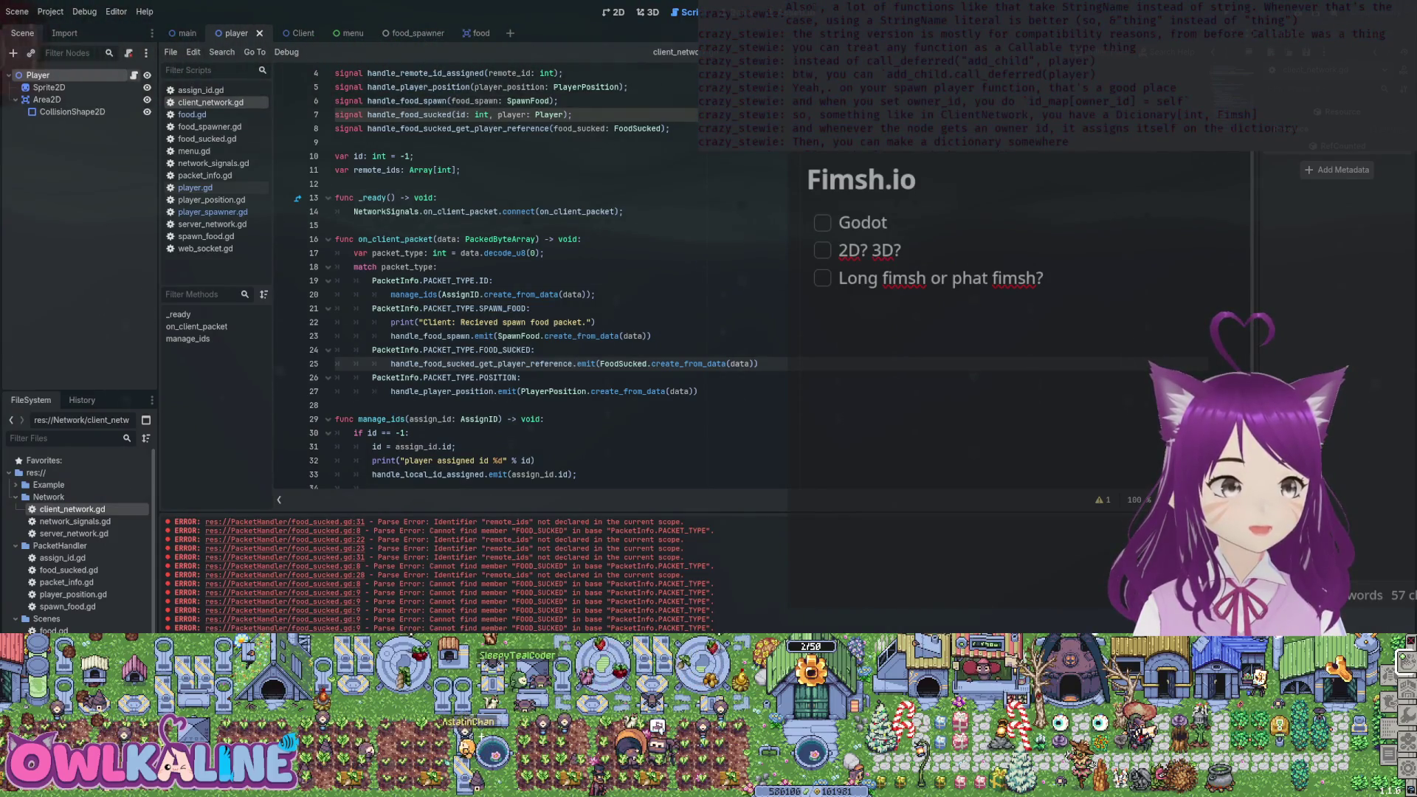
left_click(195, 188)
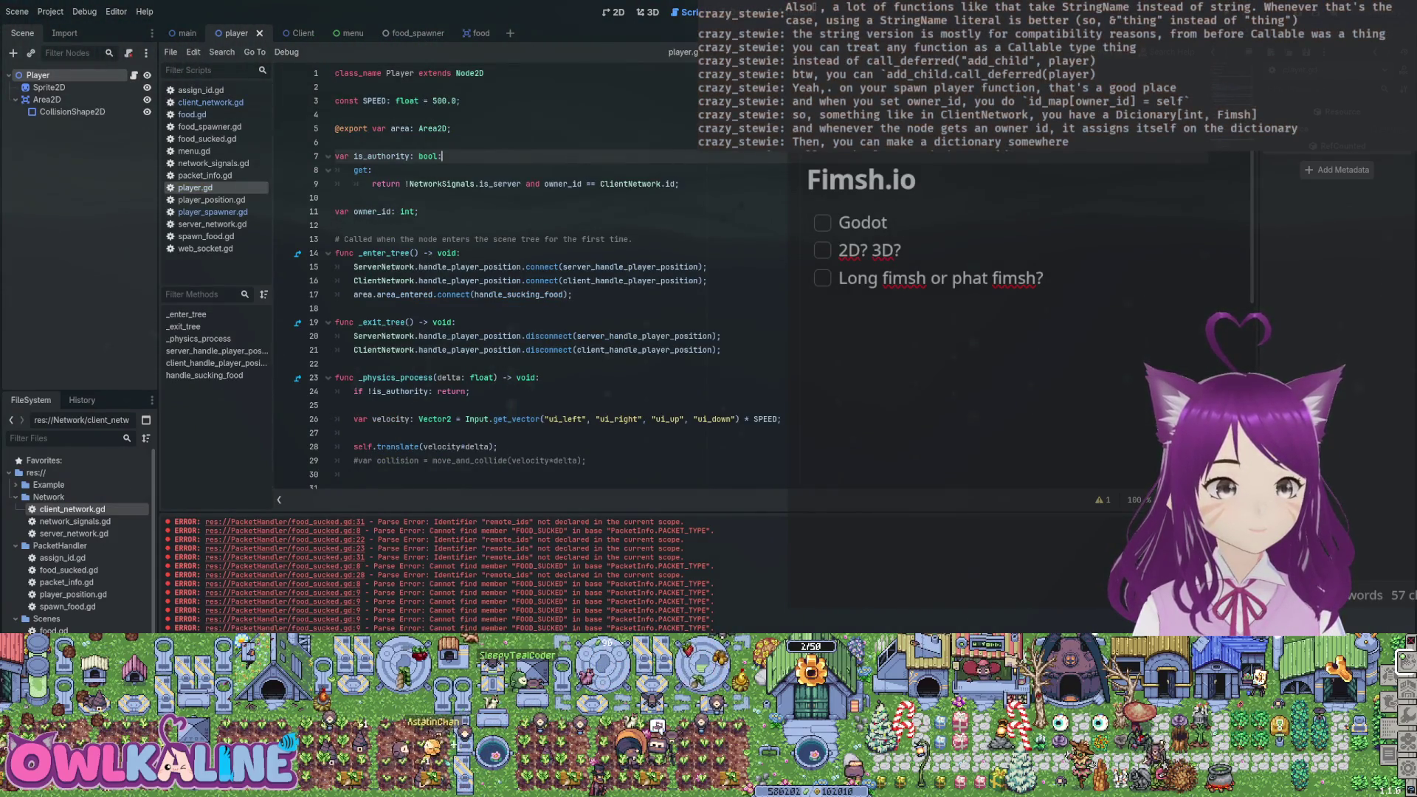
Connect handle_food_sucked_get_player_reference in _enter_tree and begin a get_player_reference function.
scroll(528, 280, "down", 1)
left_click(572, 252)
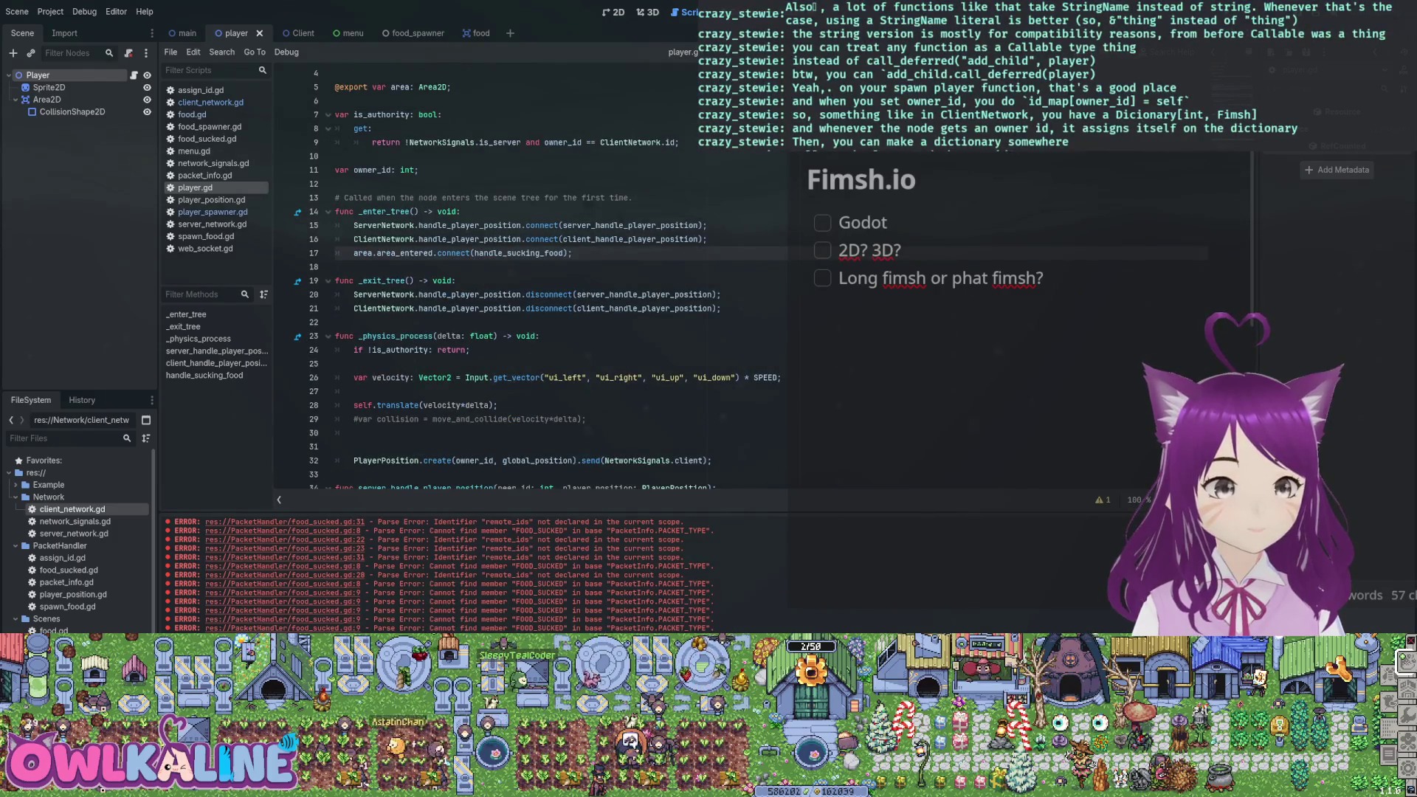
key("Return")
key("alt+Up")
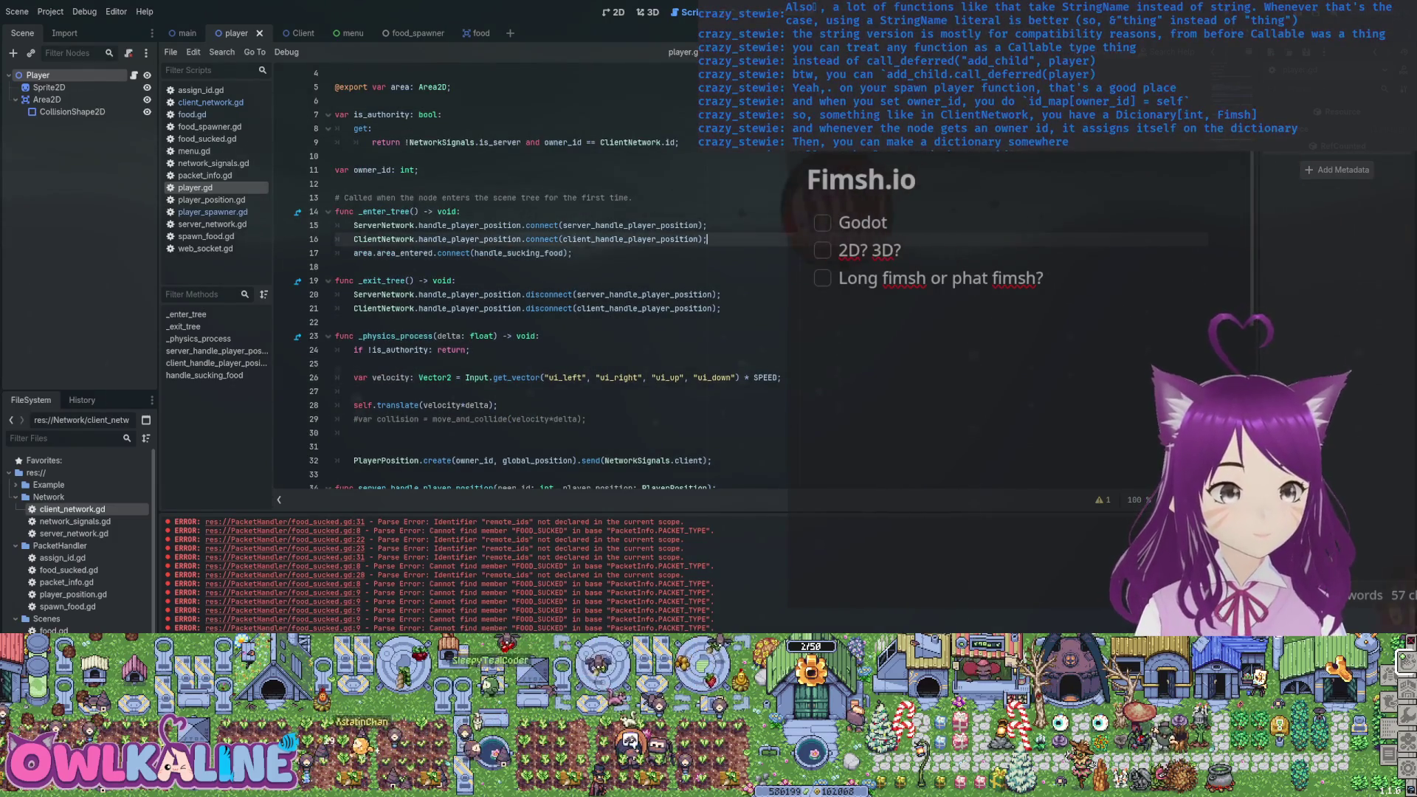
type("ClientNetwork.handle")
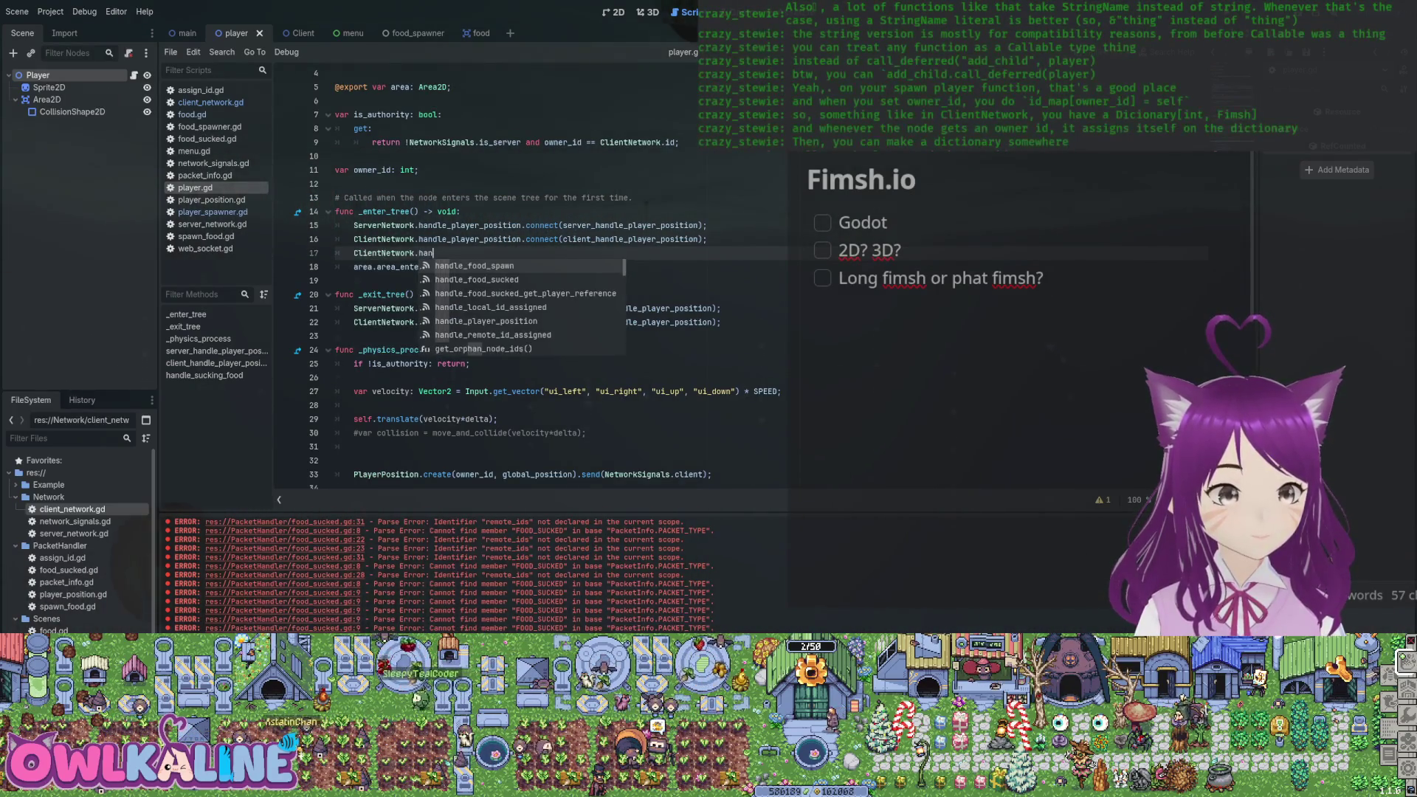
key("Down")
key("Down")
key("Return")
type(".connect(get_player_reference);")
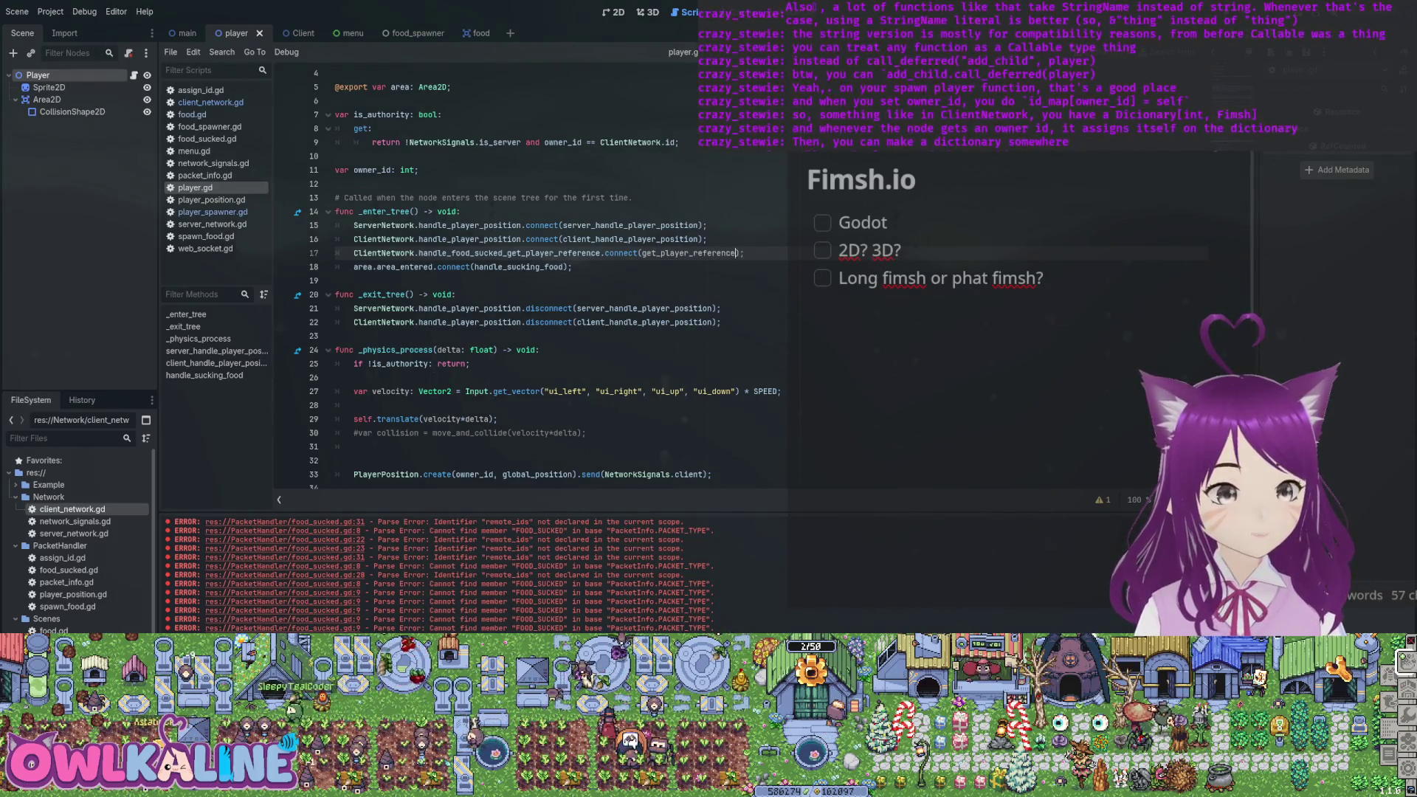
left_click(335, 383)
type("func get_player_reference(")
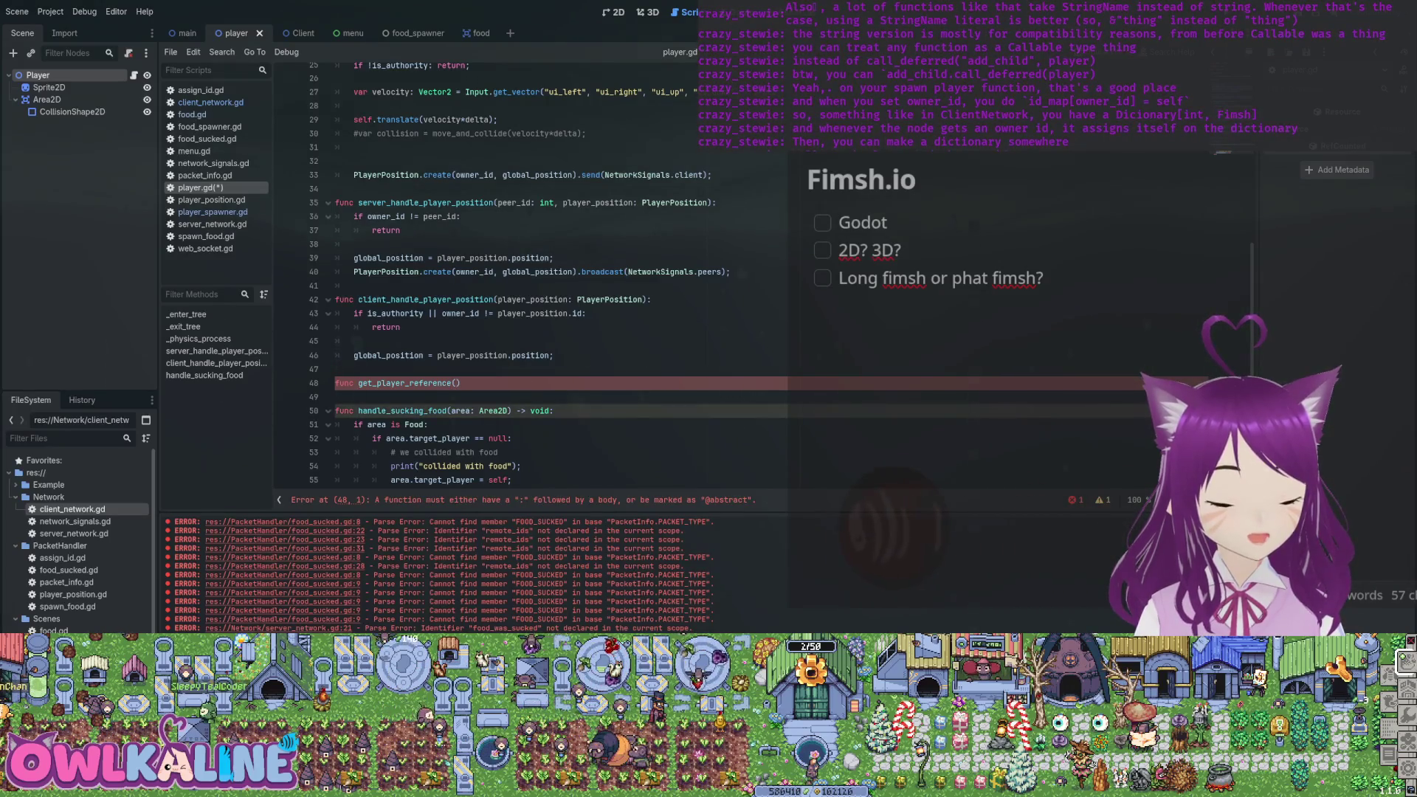
Complete the header get_player_reference(food_sucked: FoodSucked) -> void: and save player.gd.
type("food_su")
type("cked: FoodS")
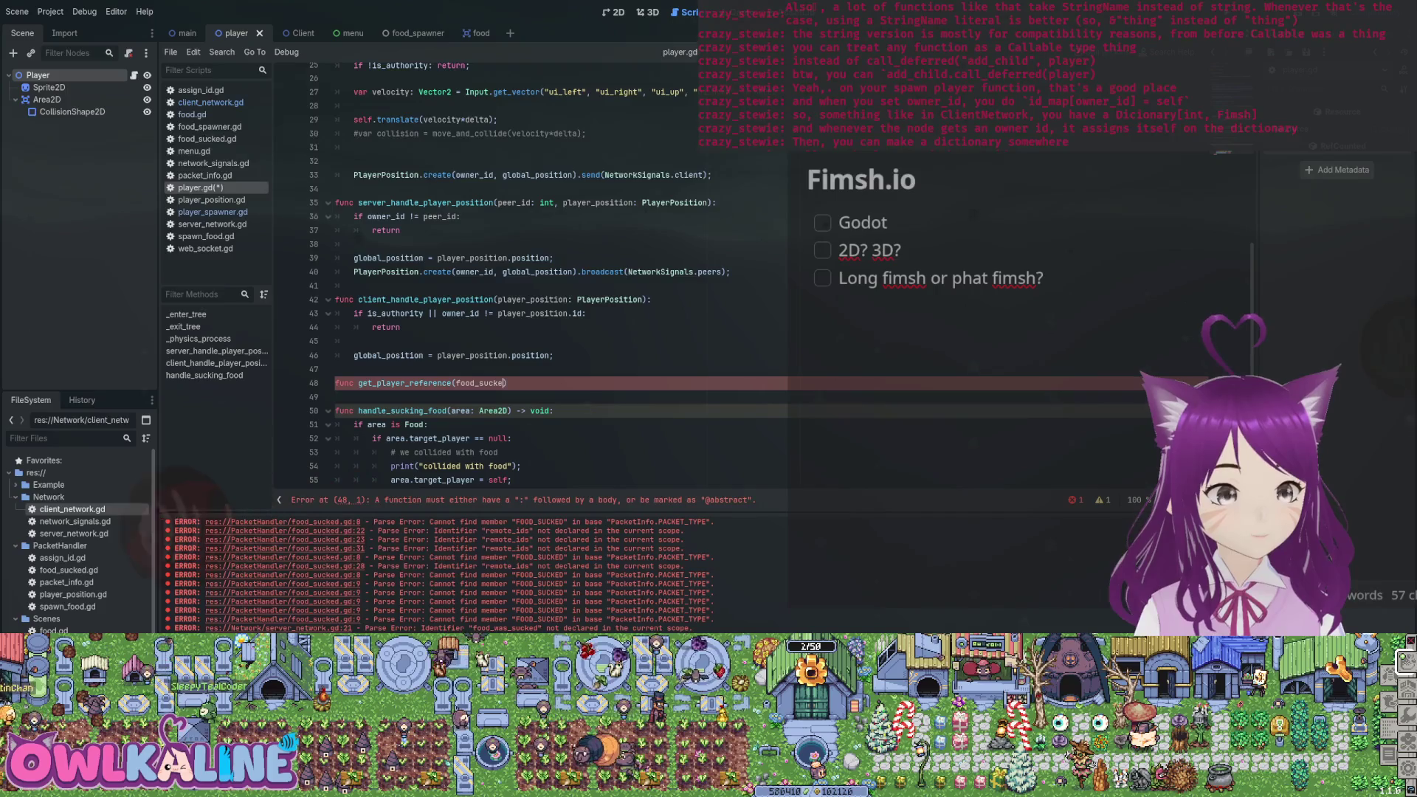
type("ucked):")
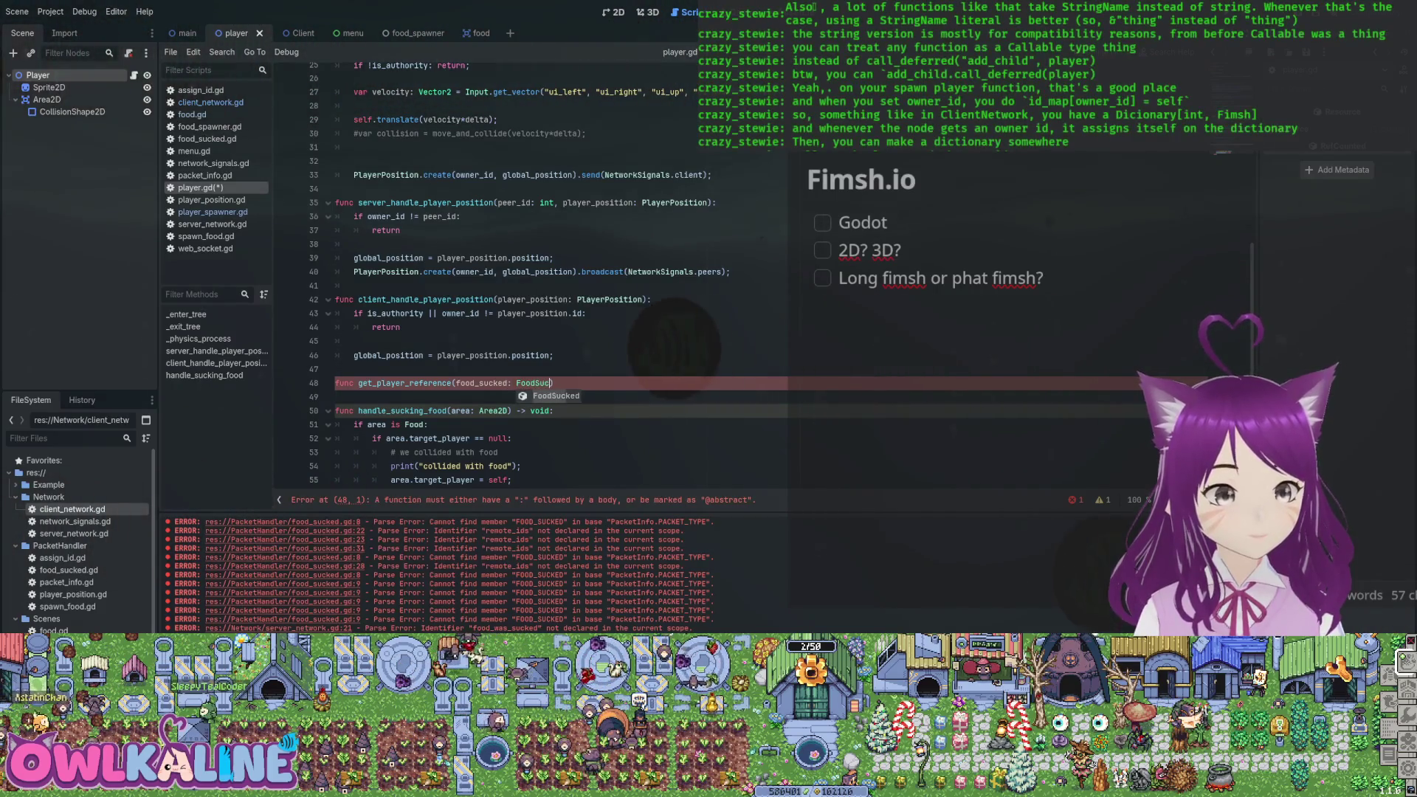
key("BackSpace")
type("-> void:")
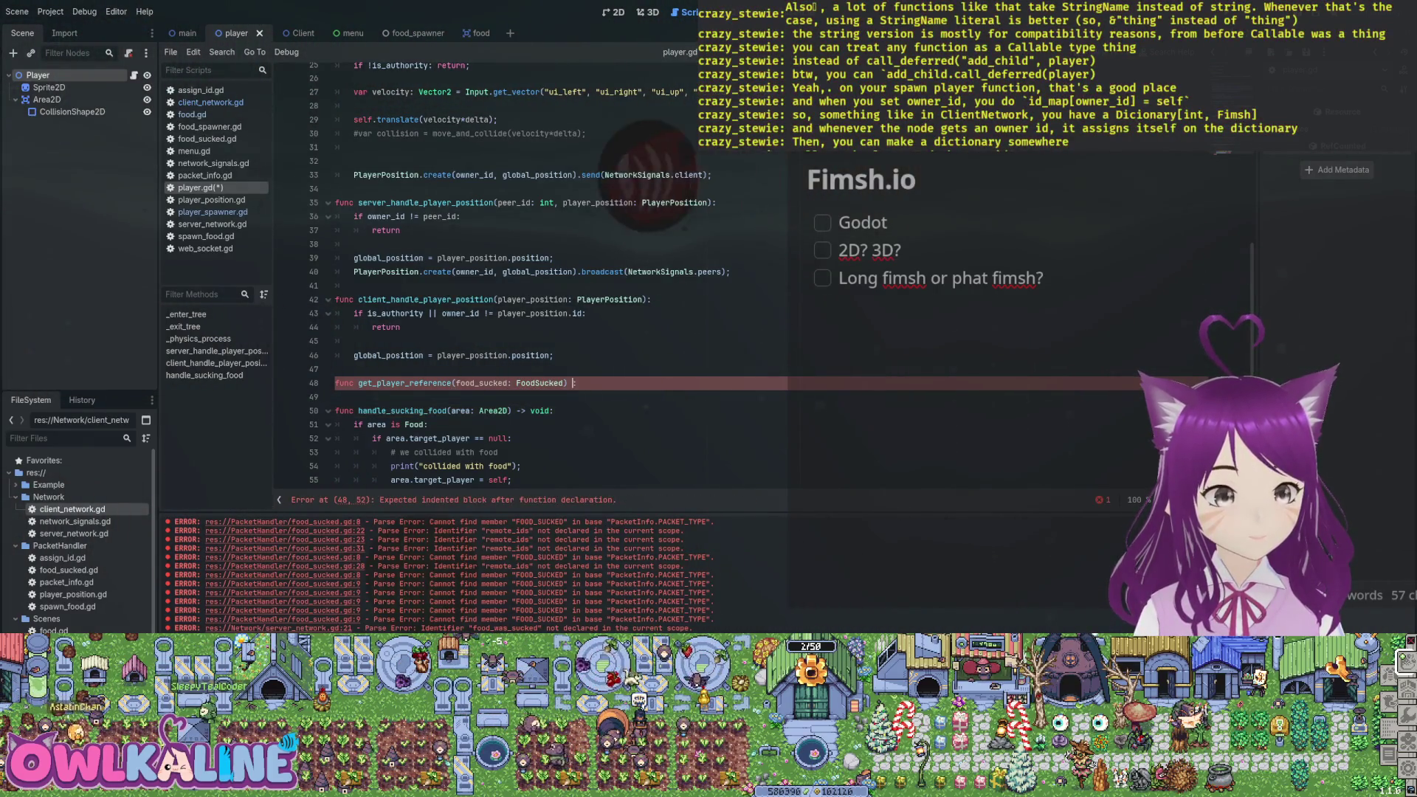
key("Return")
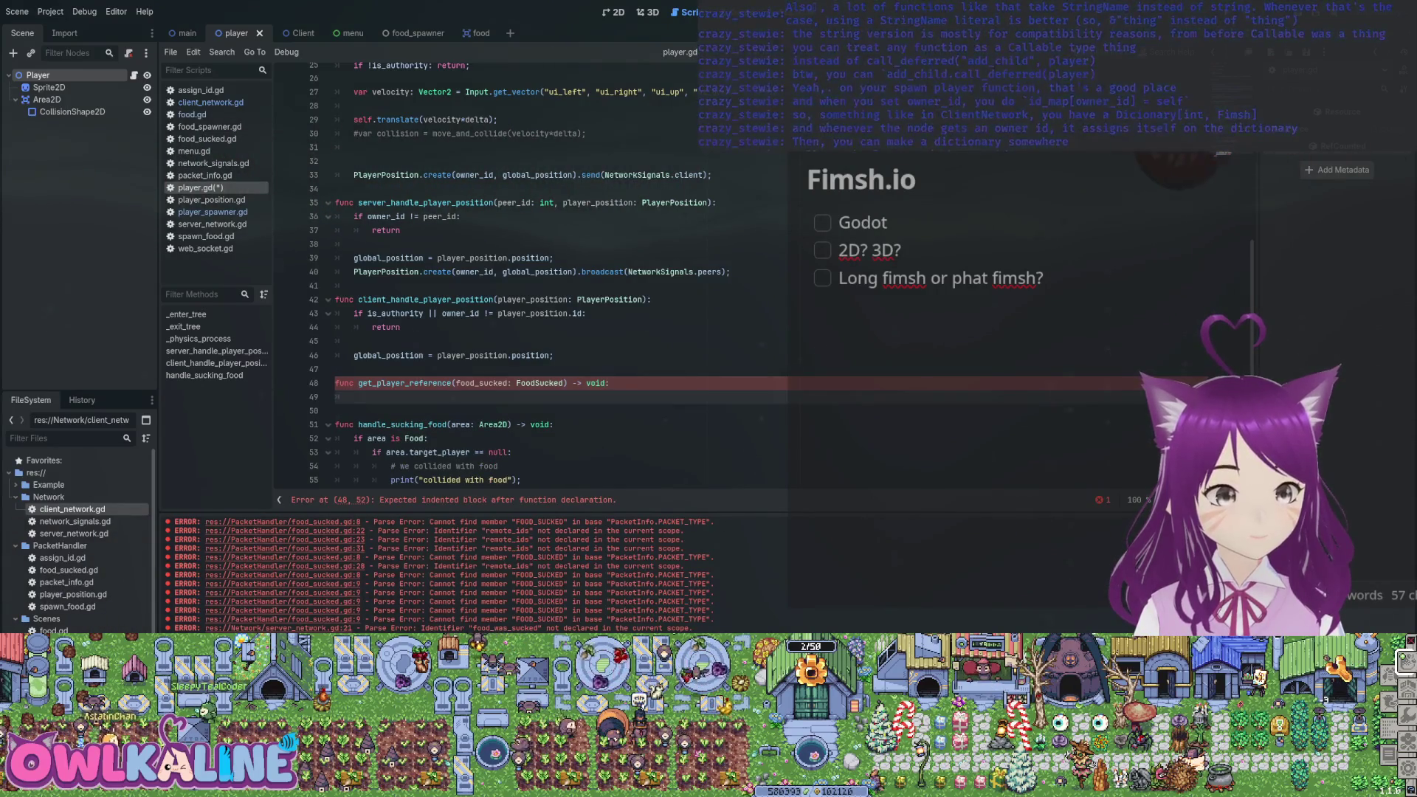
type("s;")
key("ctrl+s")
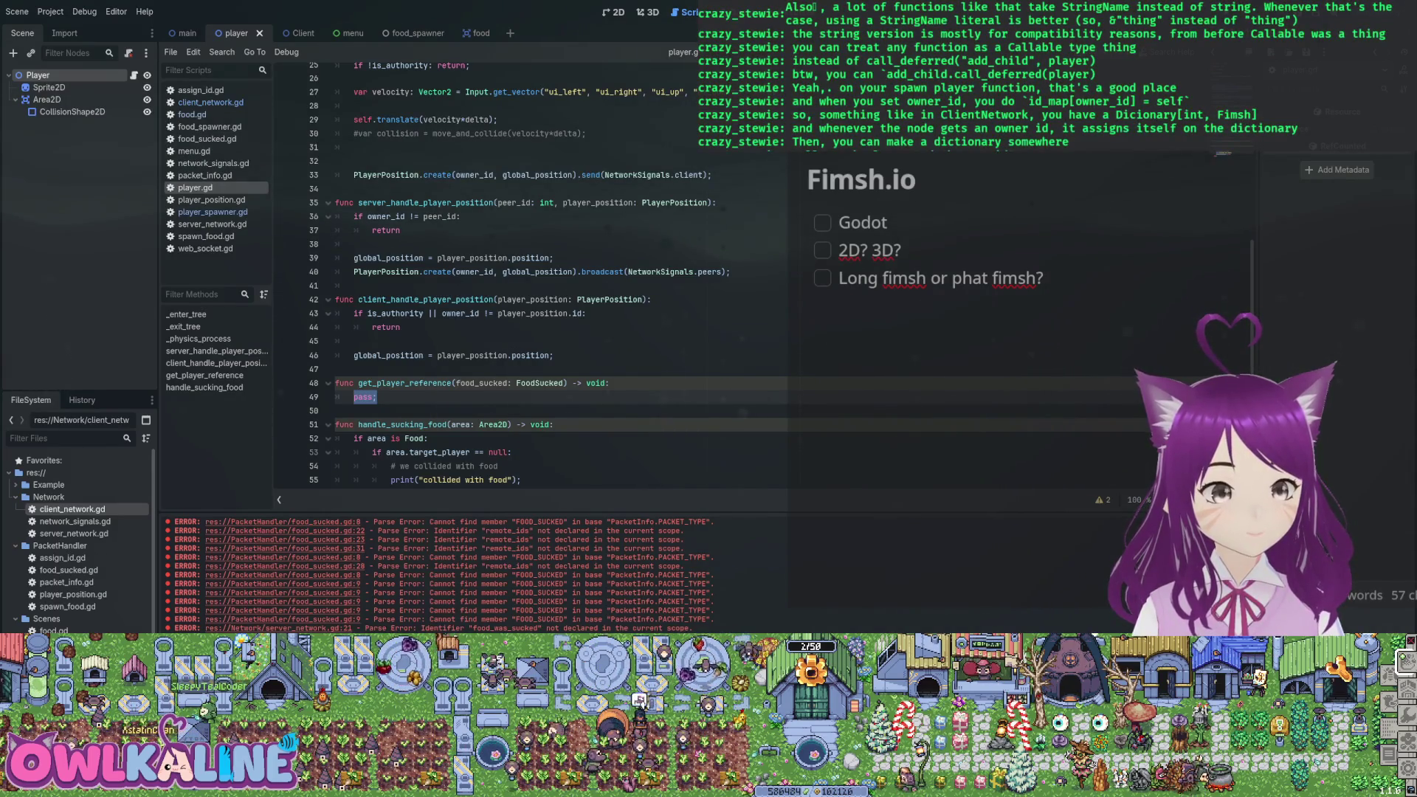
Make the body call ClientNetwork.handle_food_sucked.emit(food_sucked.id, self) and save.
type("lie")
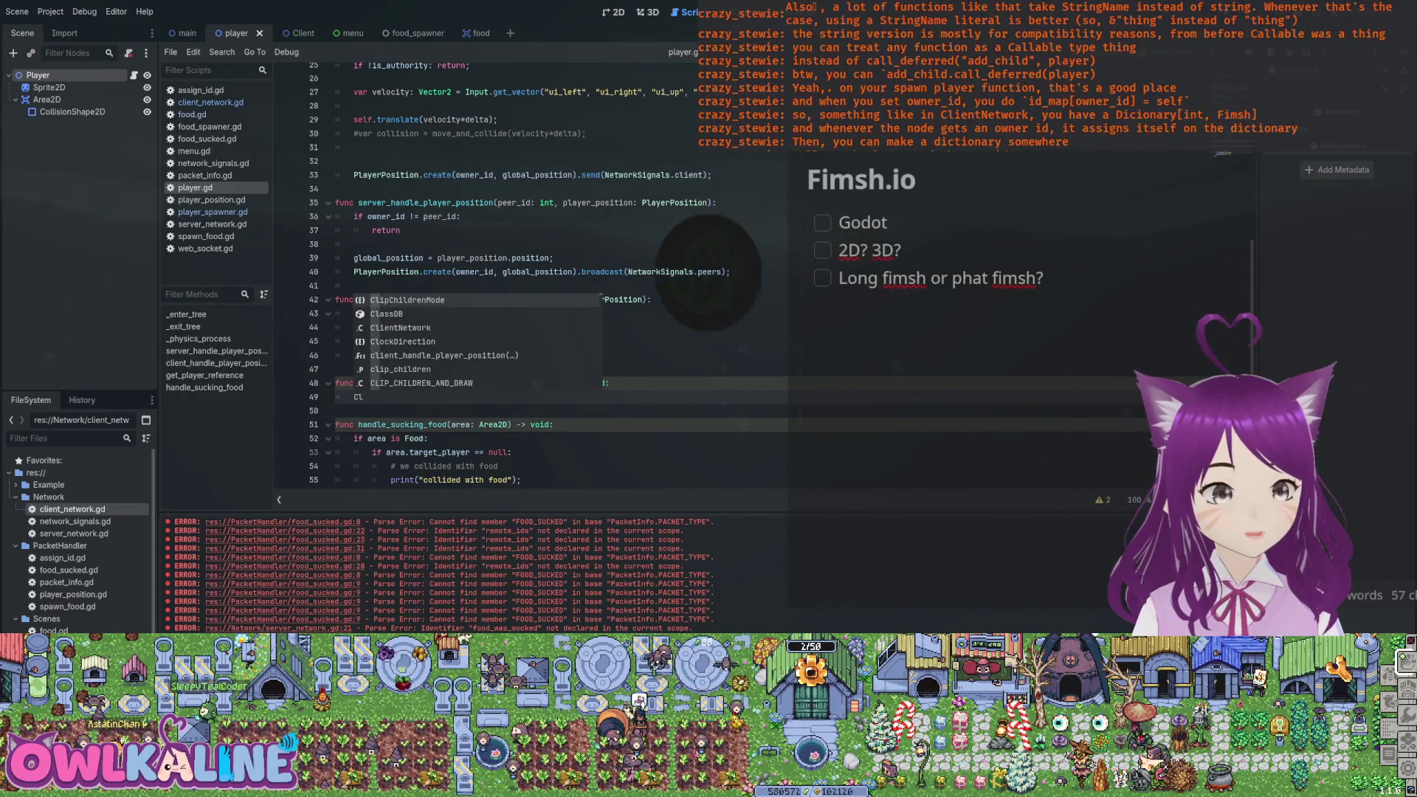
key("Return")
type(".")
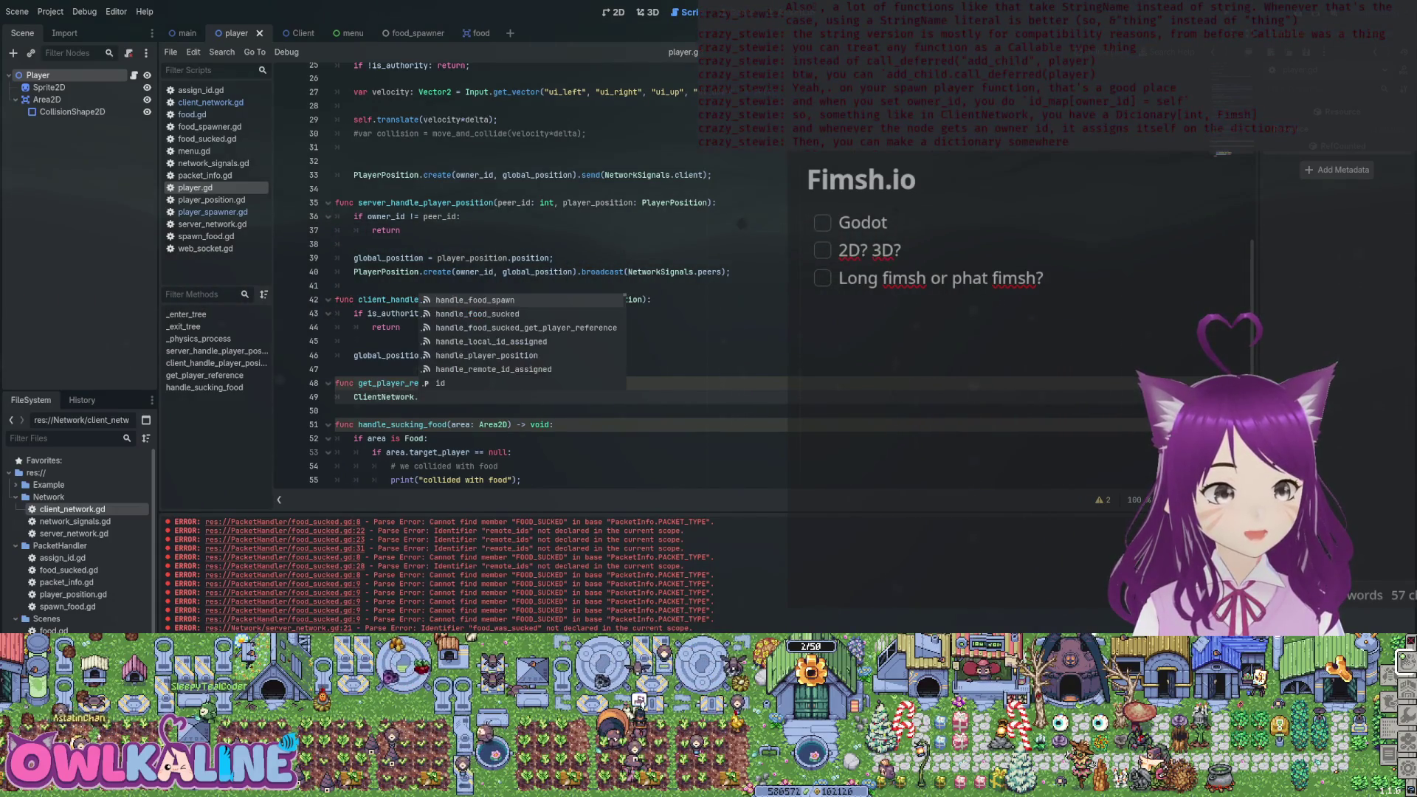
key("Down")
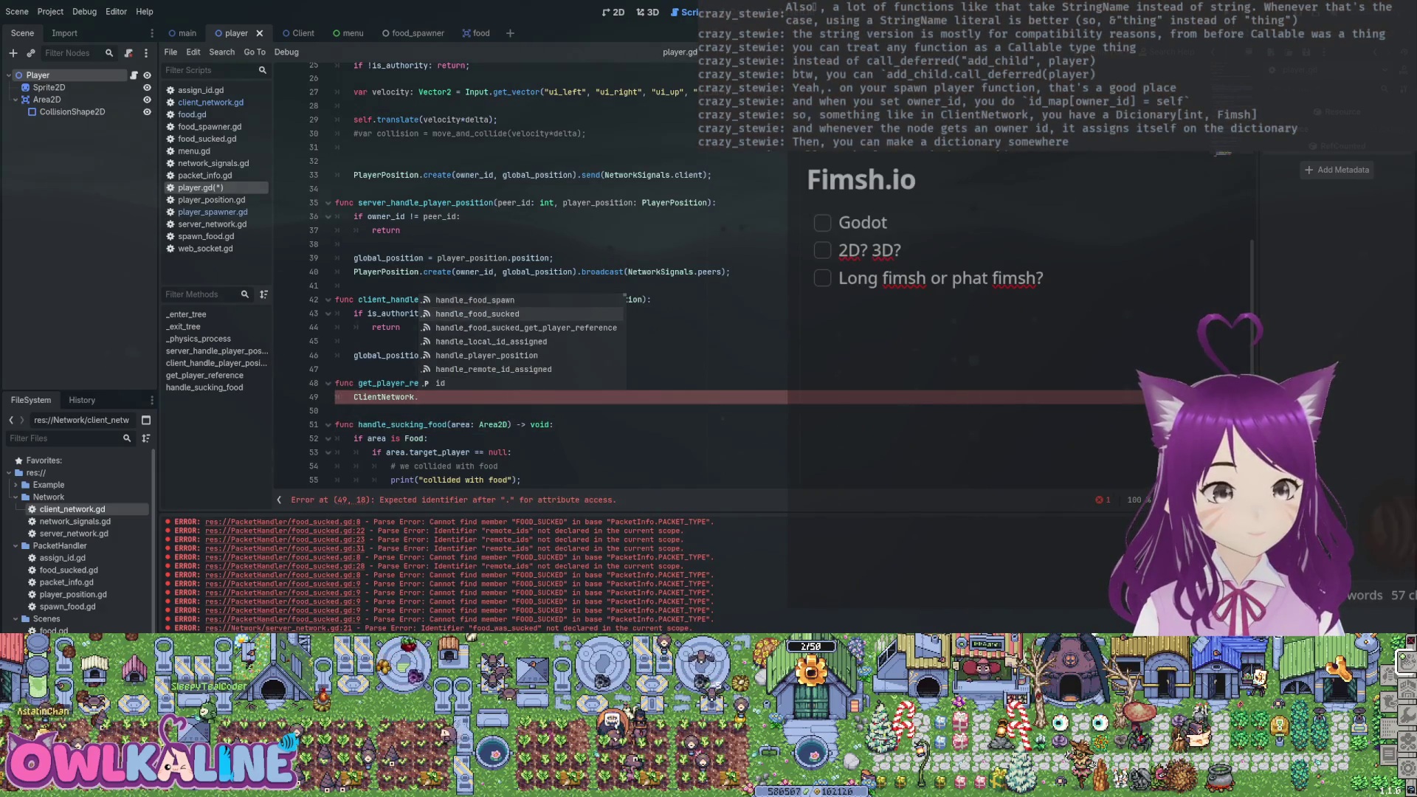
key("Return")
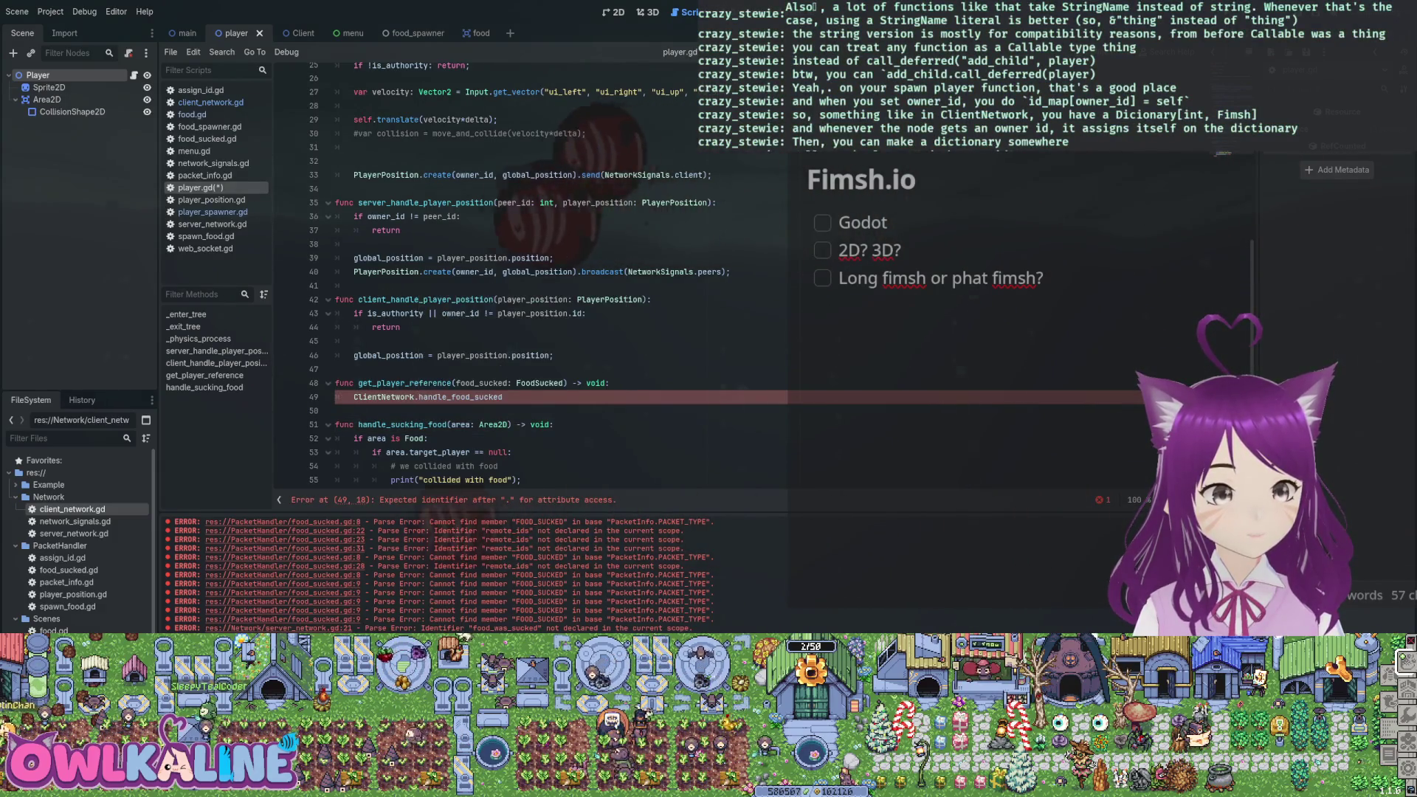
type(".emit()")
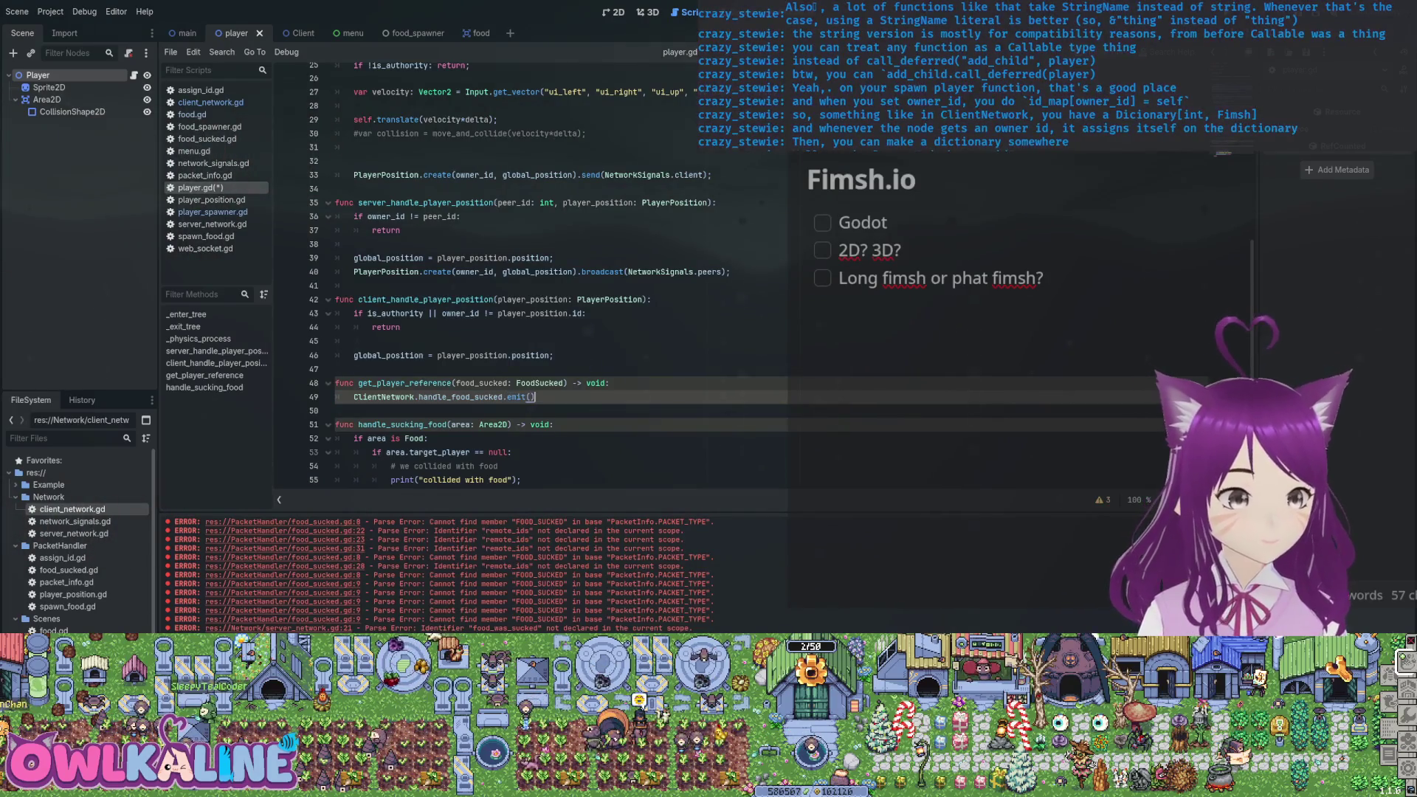
type("sucked.")
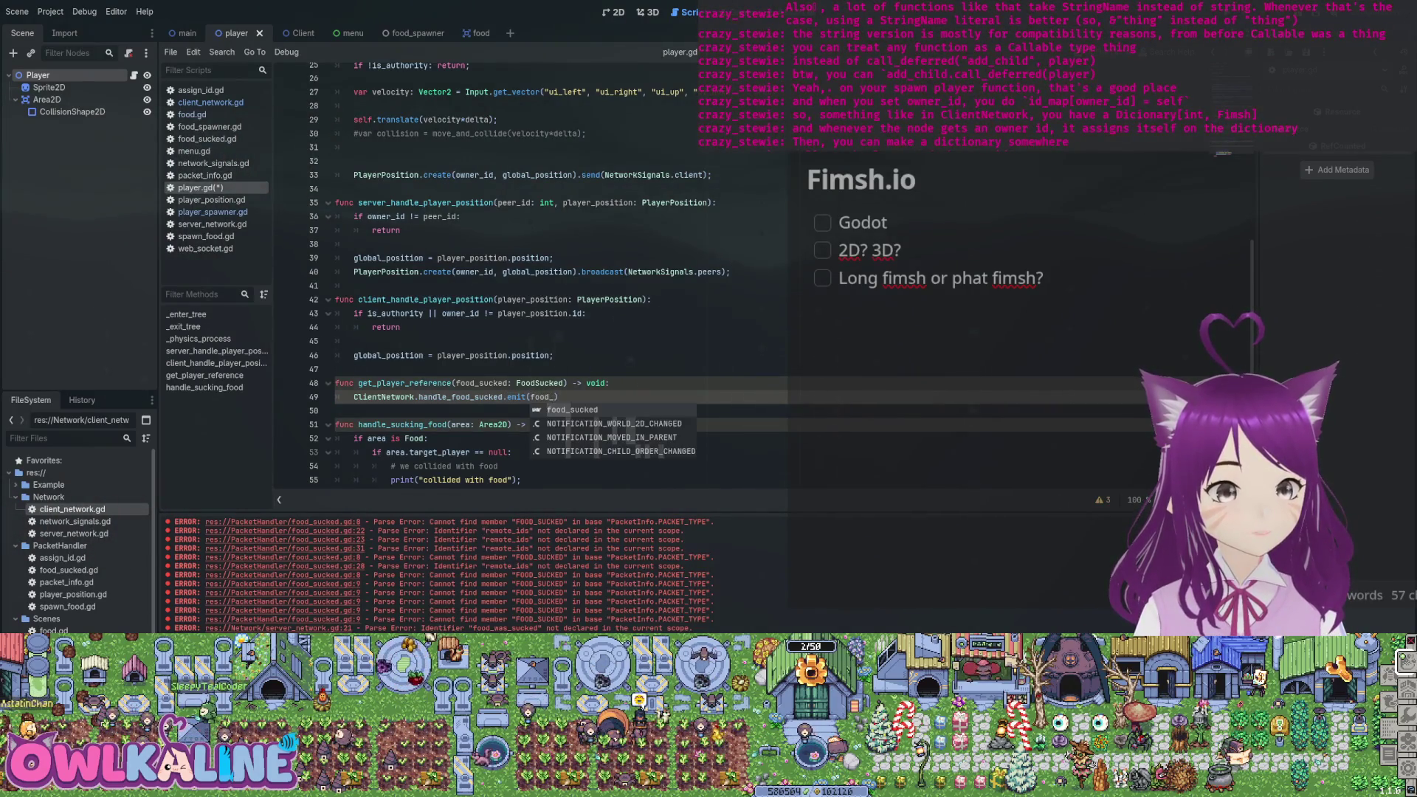
type("id,")
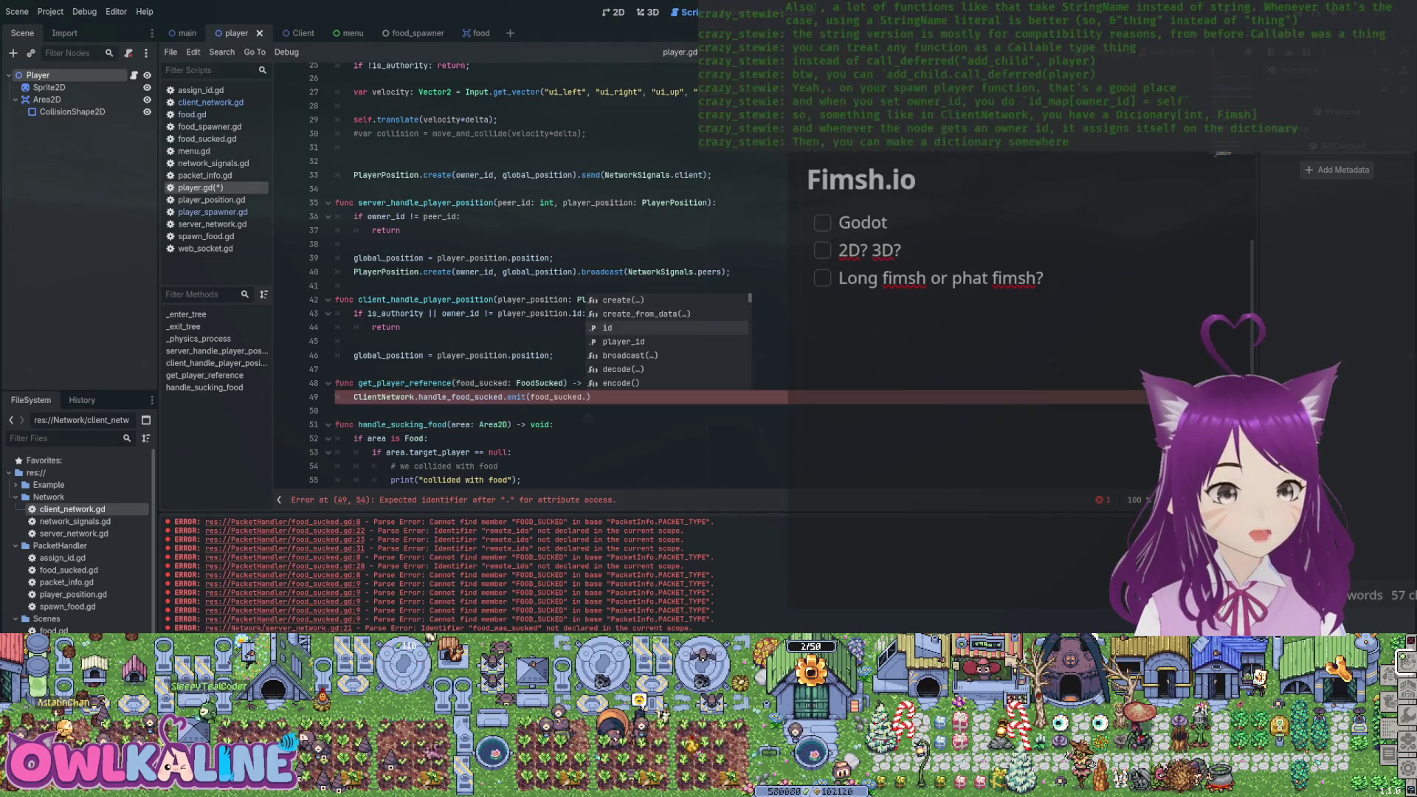
type("elf);")
key("ctrl+s")
key("Down")
key("Down")
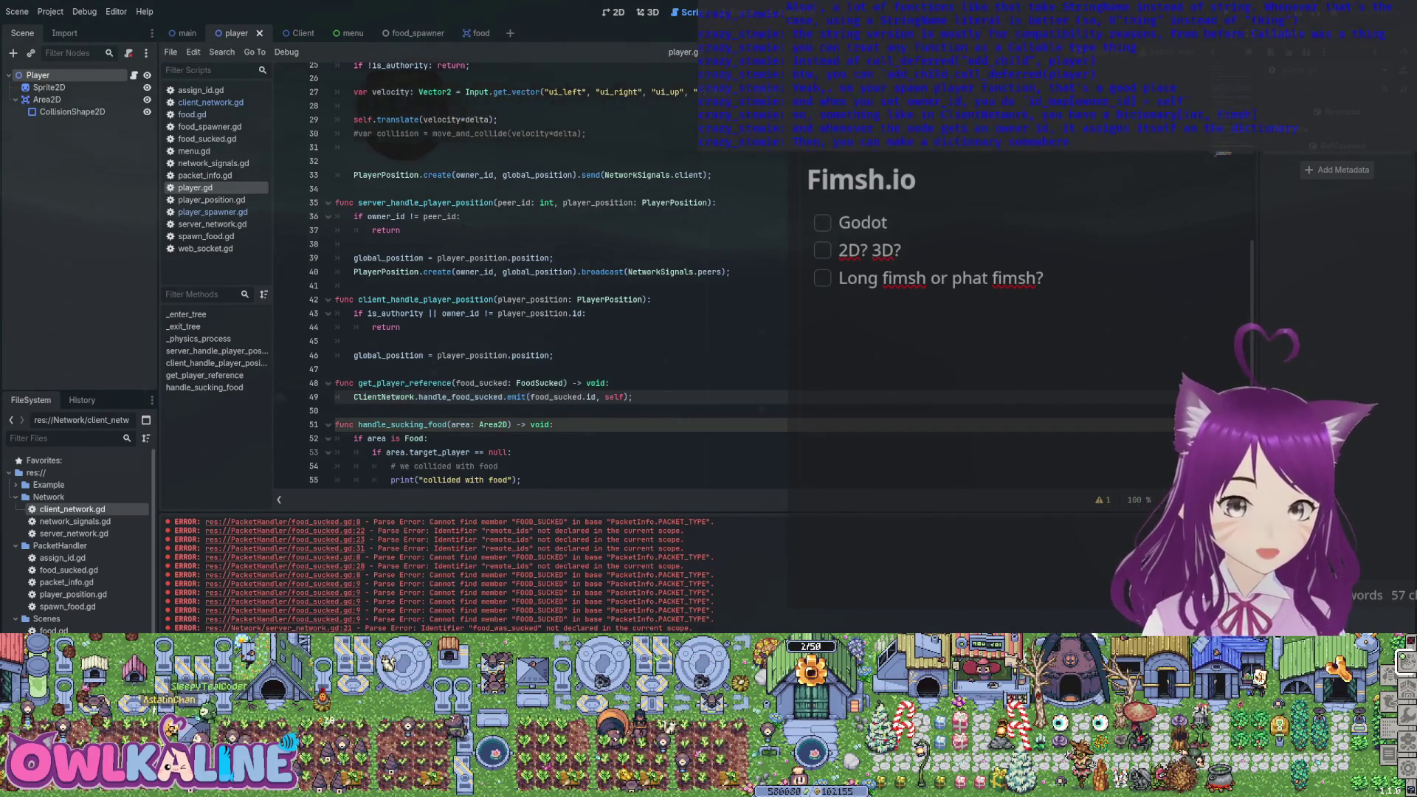
scroll(502, 273, "down", 1)
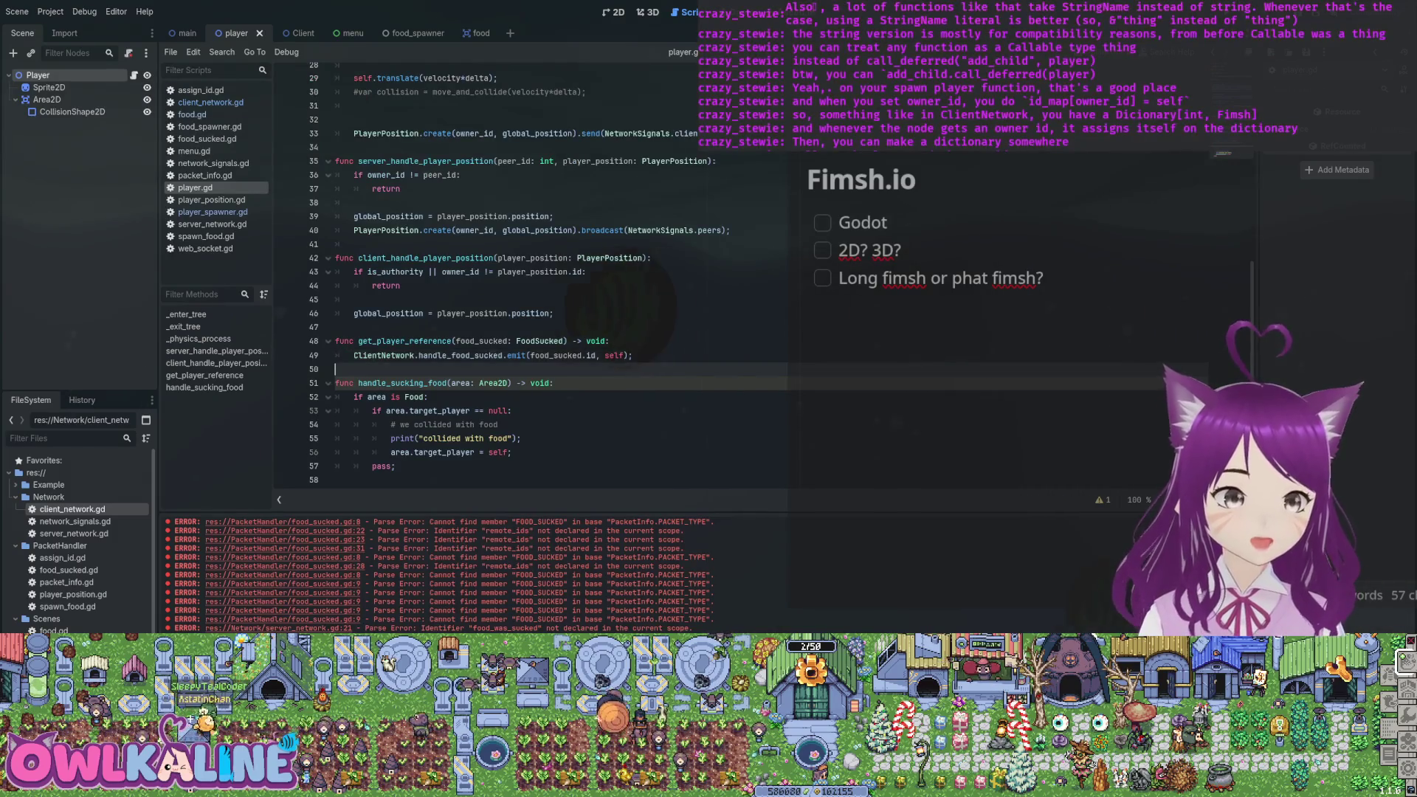
scroll(516, 273, "up", 5)
left_click(465, 33)
Open food.gd and locate where on_sucked is connected and defined.
scroll(517, 273, "down", 5)
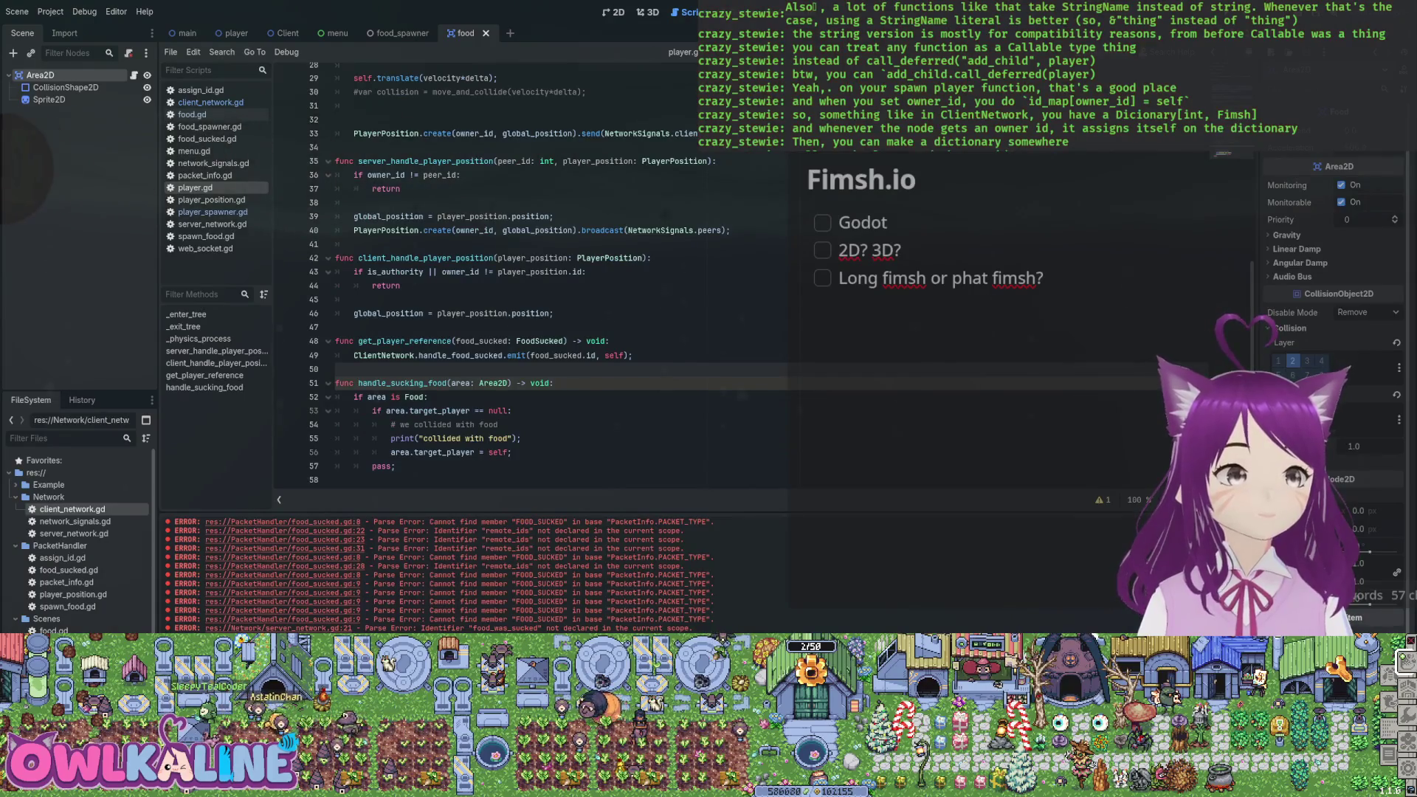
scroll(516, 273, "up", 9)
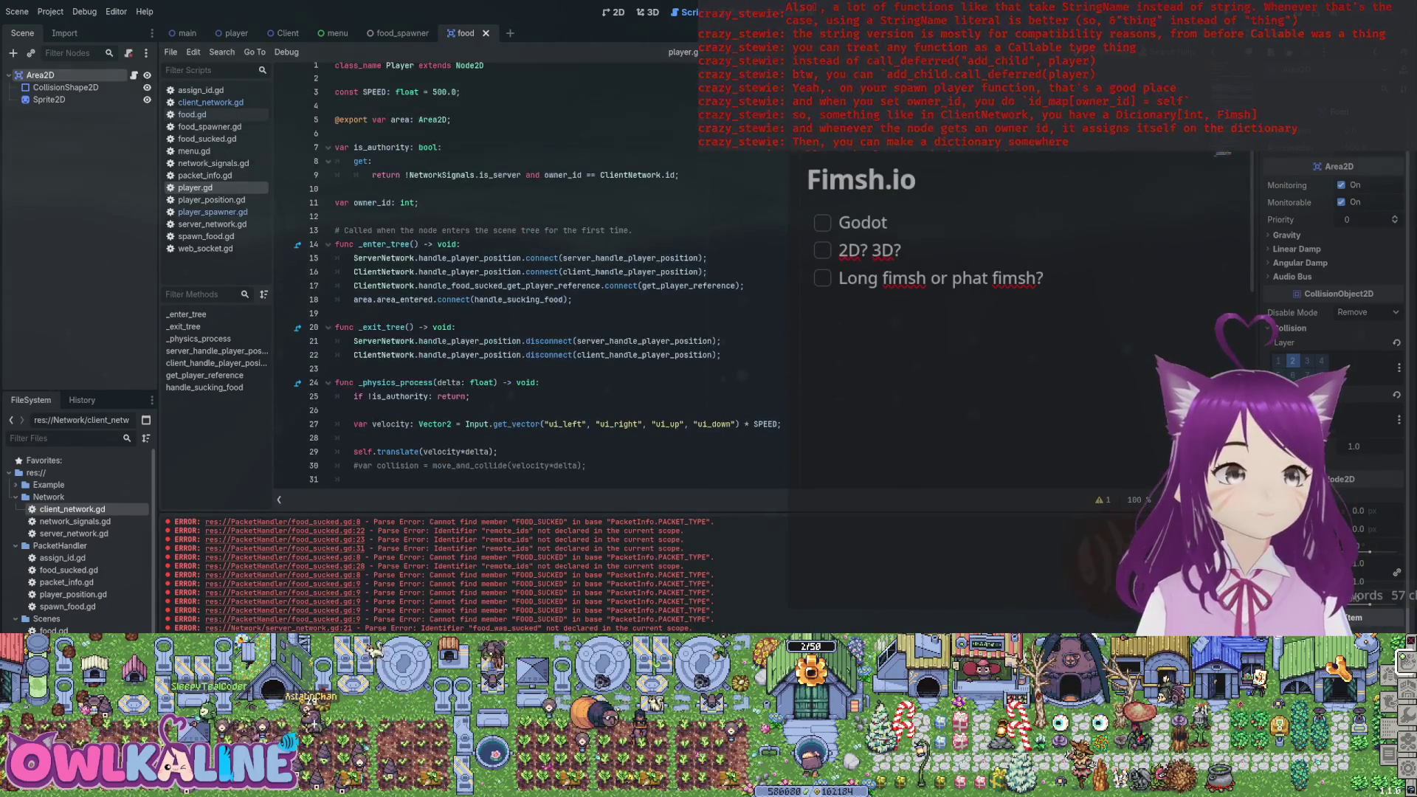
left_click(502, 285)
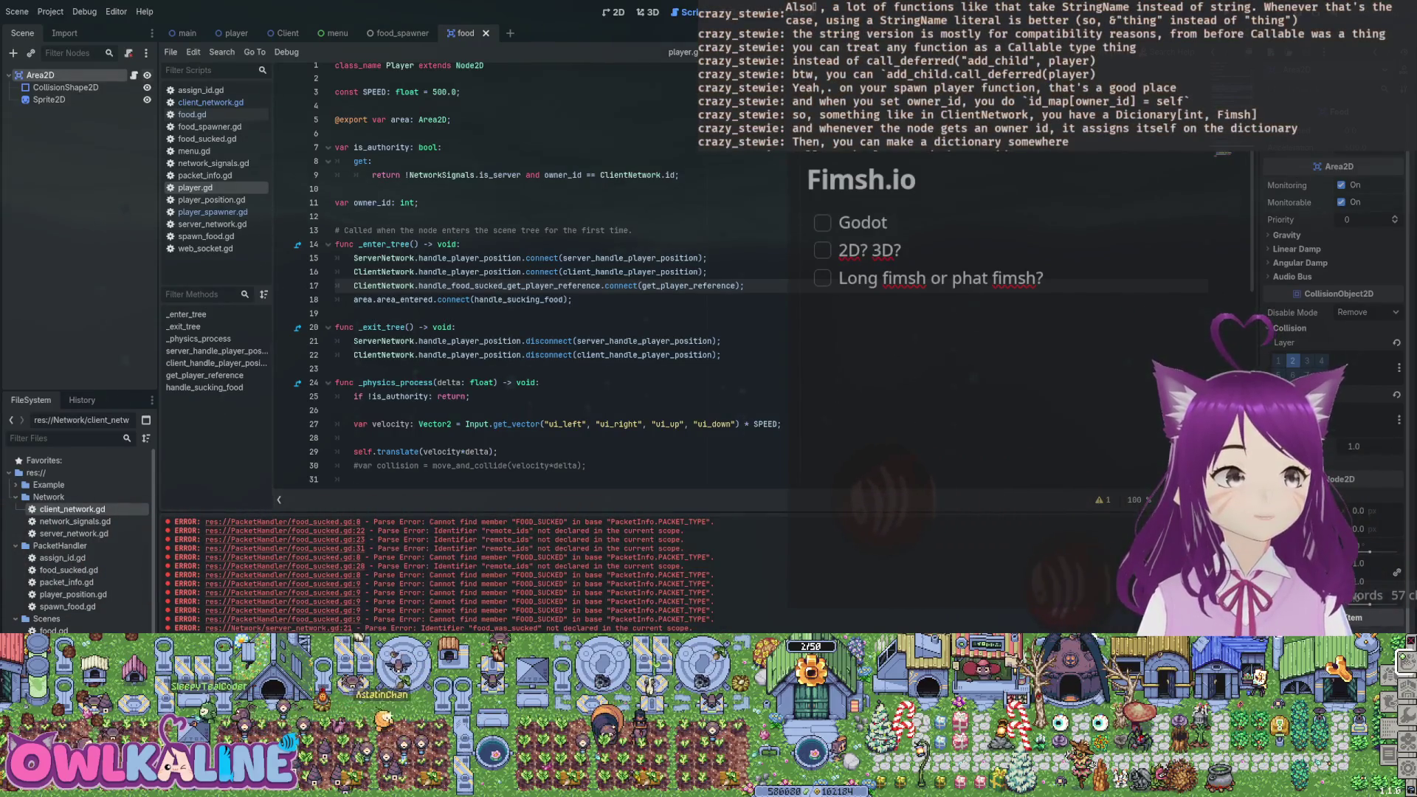
left_click(192, 115)
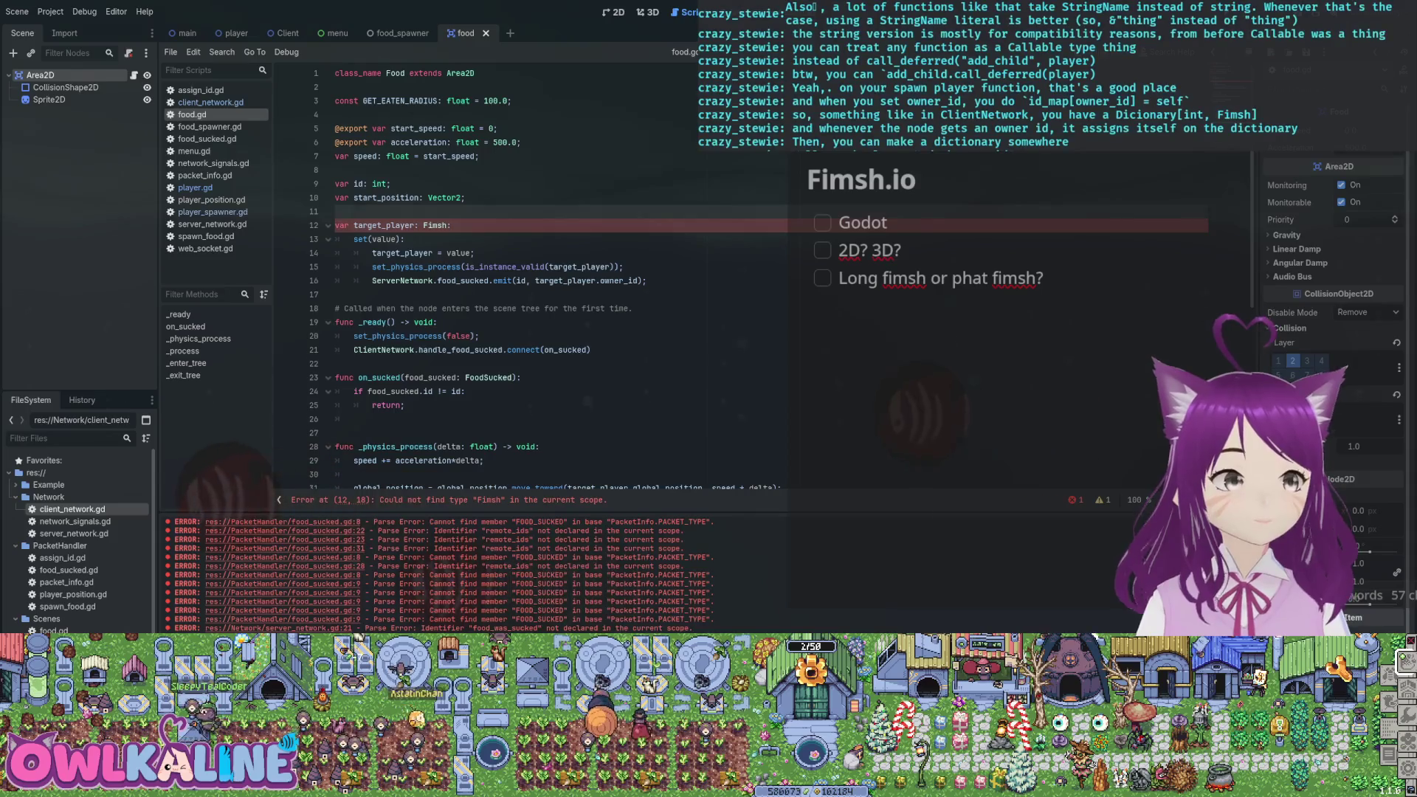
left_click(480, 350)
scroll(517, 295, "down", 5)
left_click(502, 363)
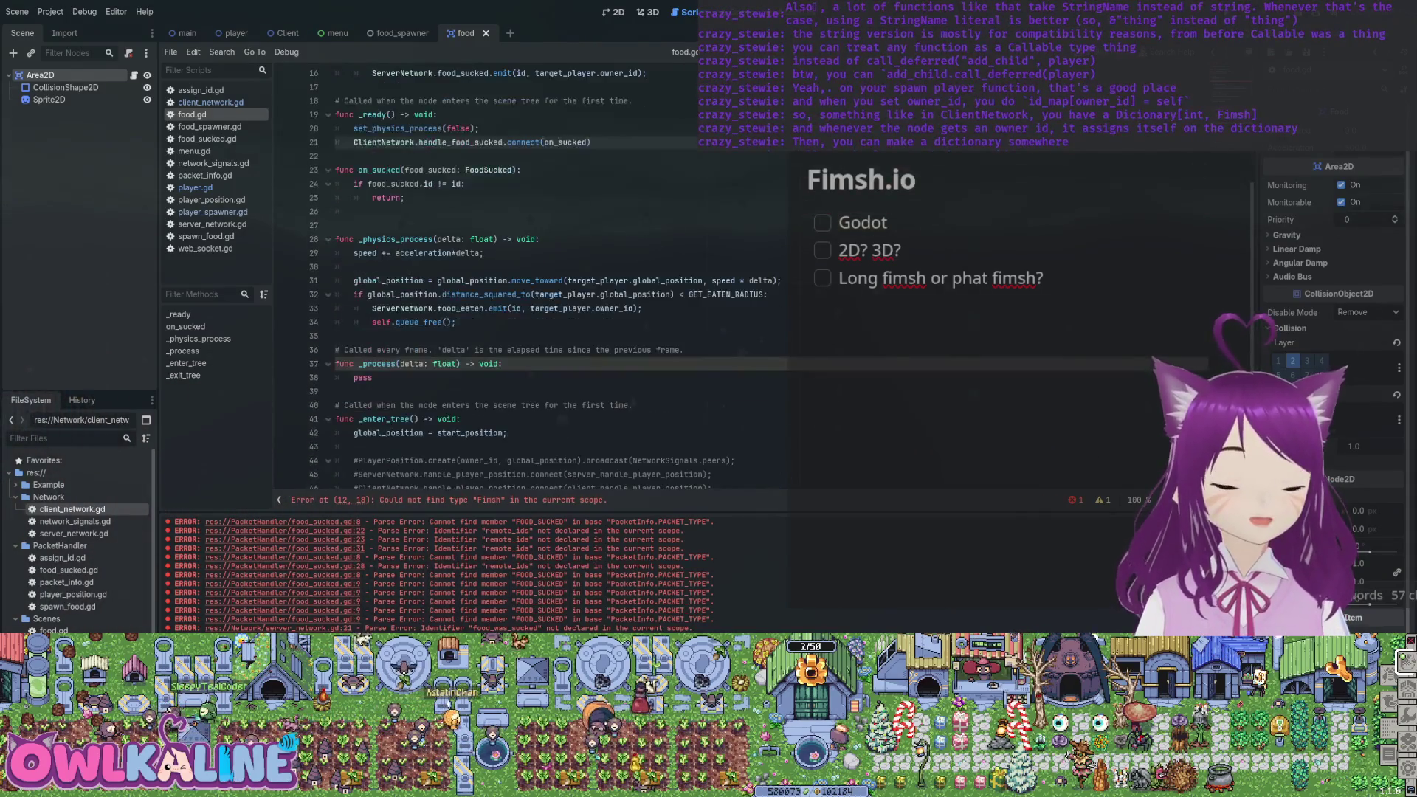
scroll(517, 281, "down", 2)
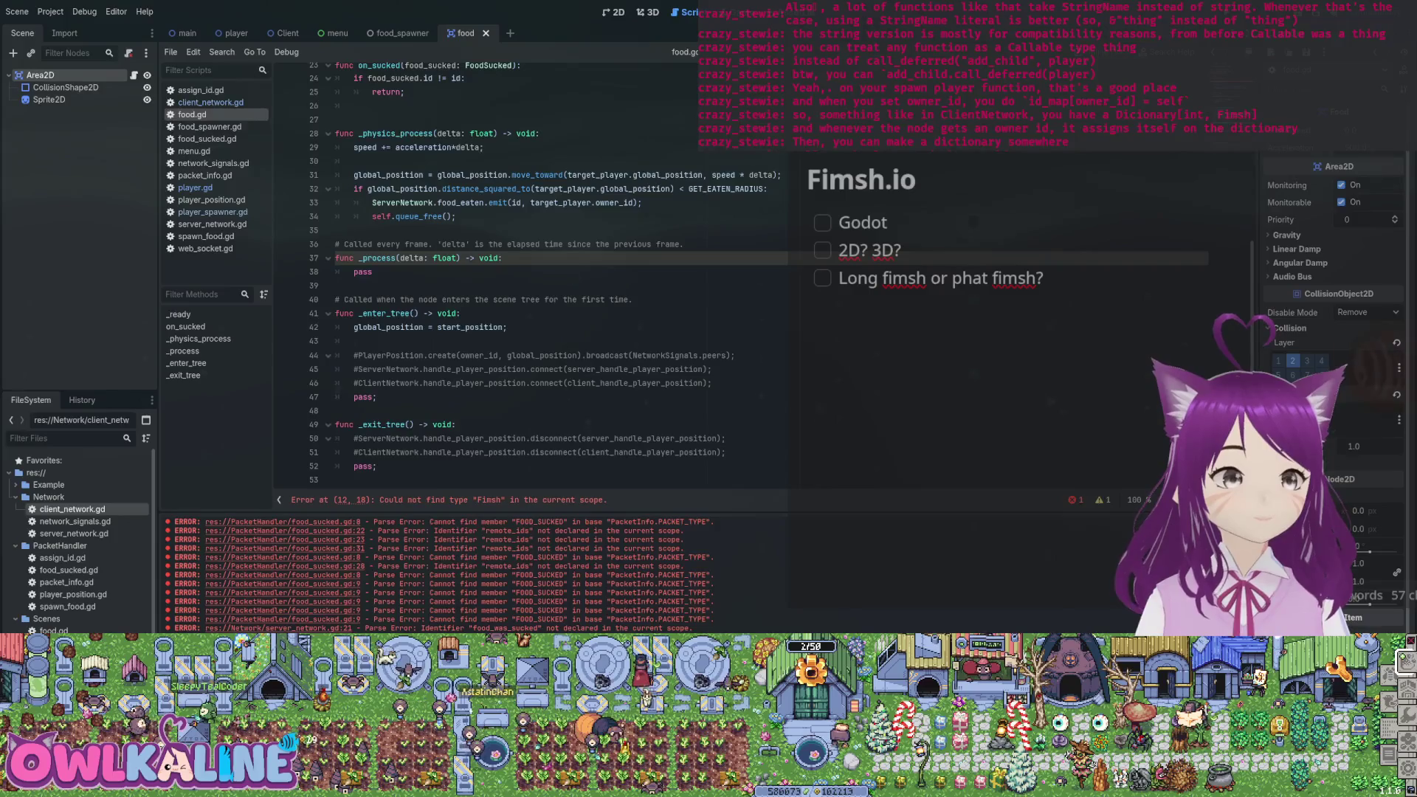
scroll(517, 273, "up", 6)
left_click(590, 286)
Replace on_sucked's FoodSucked parameter with an int id and rework the id check line.
left_click_drag(409, 313, 514, 313)
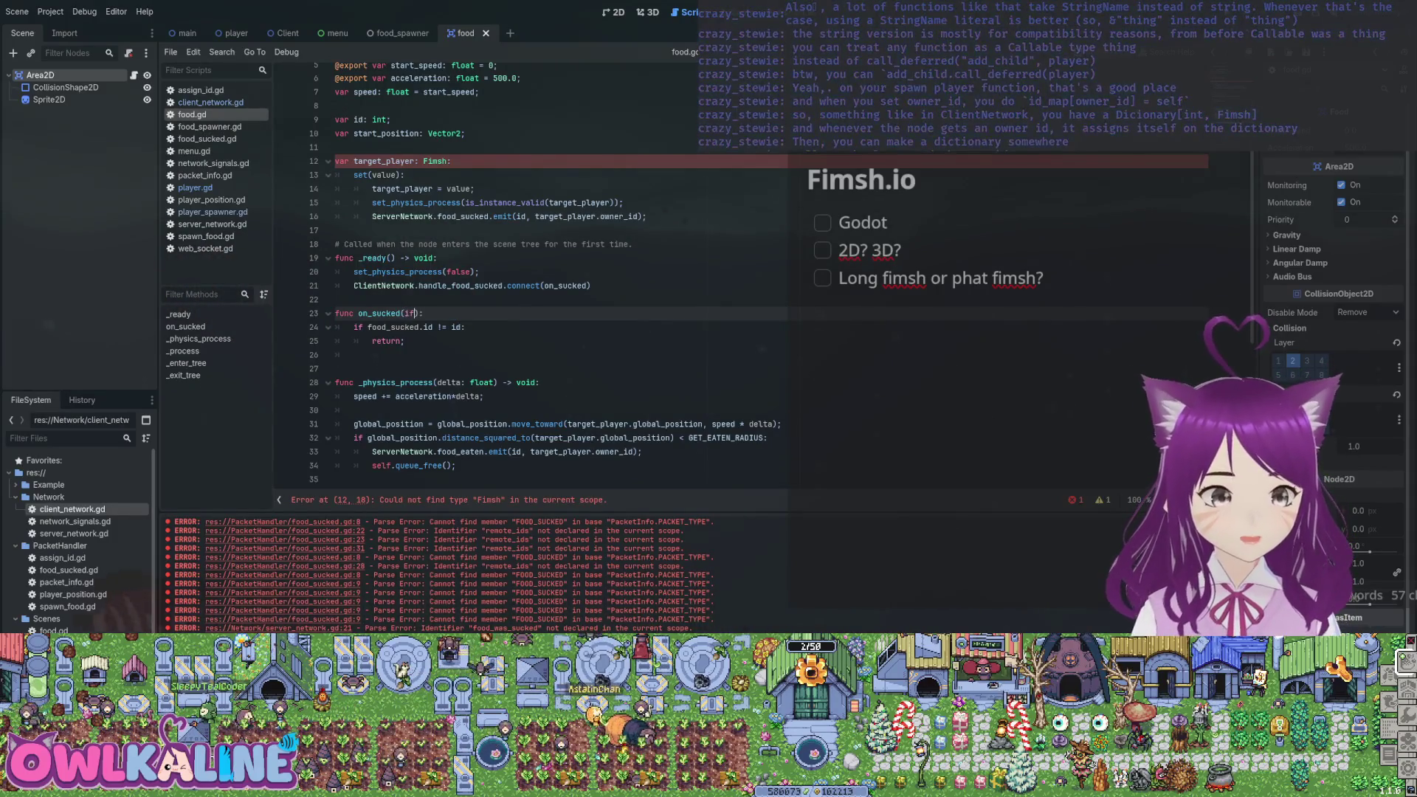
type("int, t")
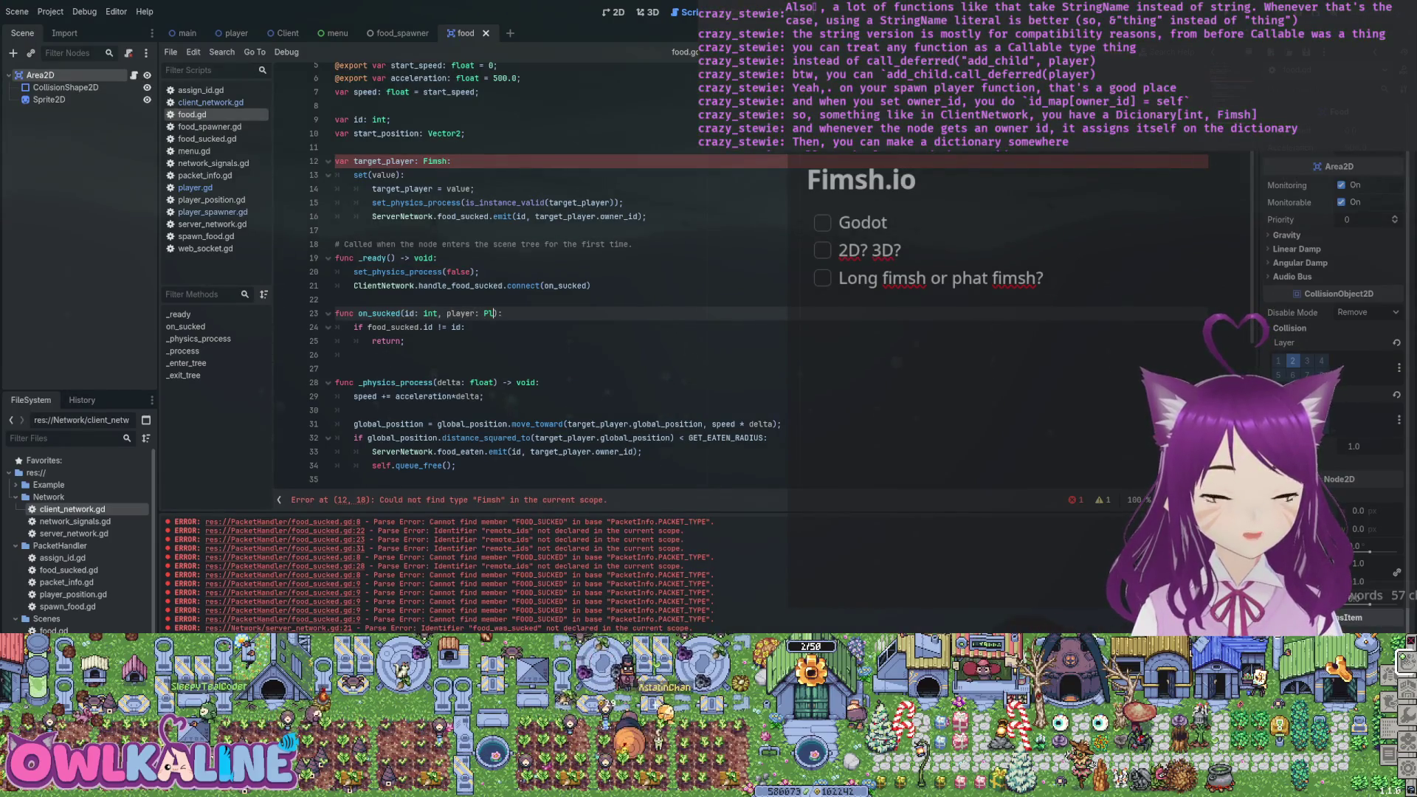
key("Down")
key("Down")
key("Down")
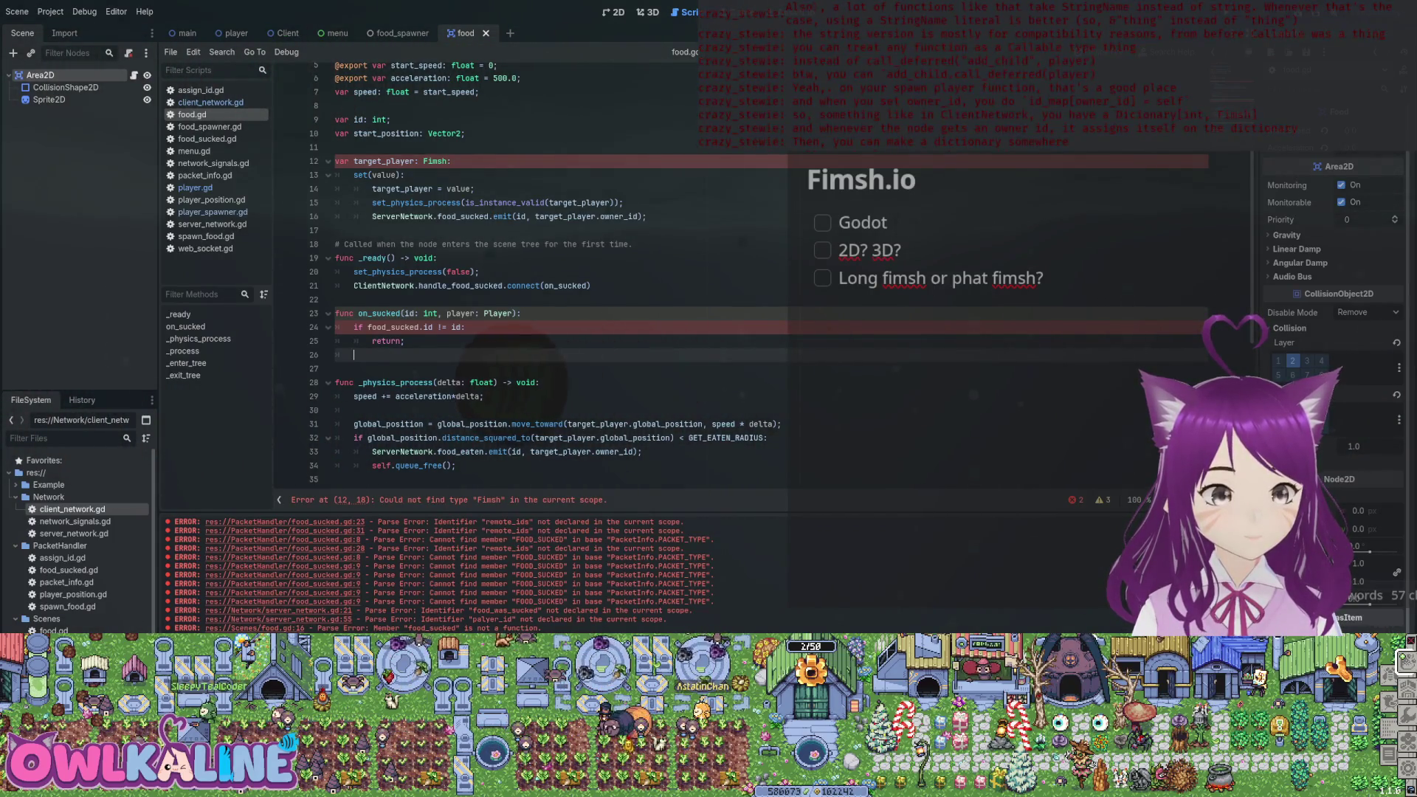
key("Up")
key("Up")
key("End")
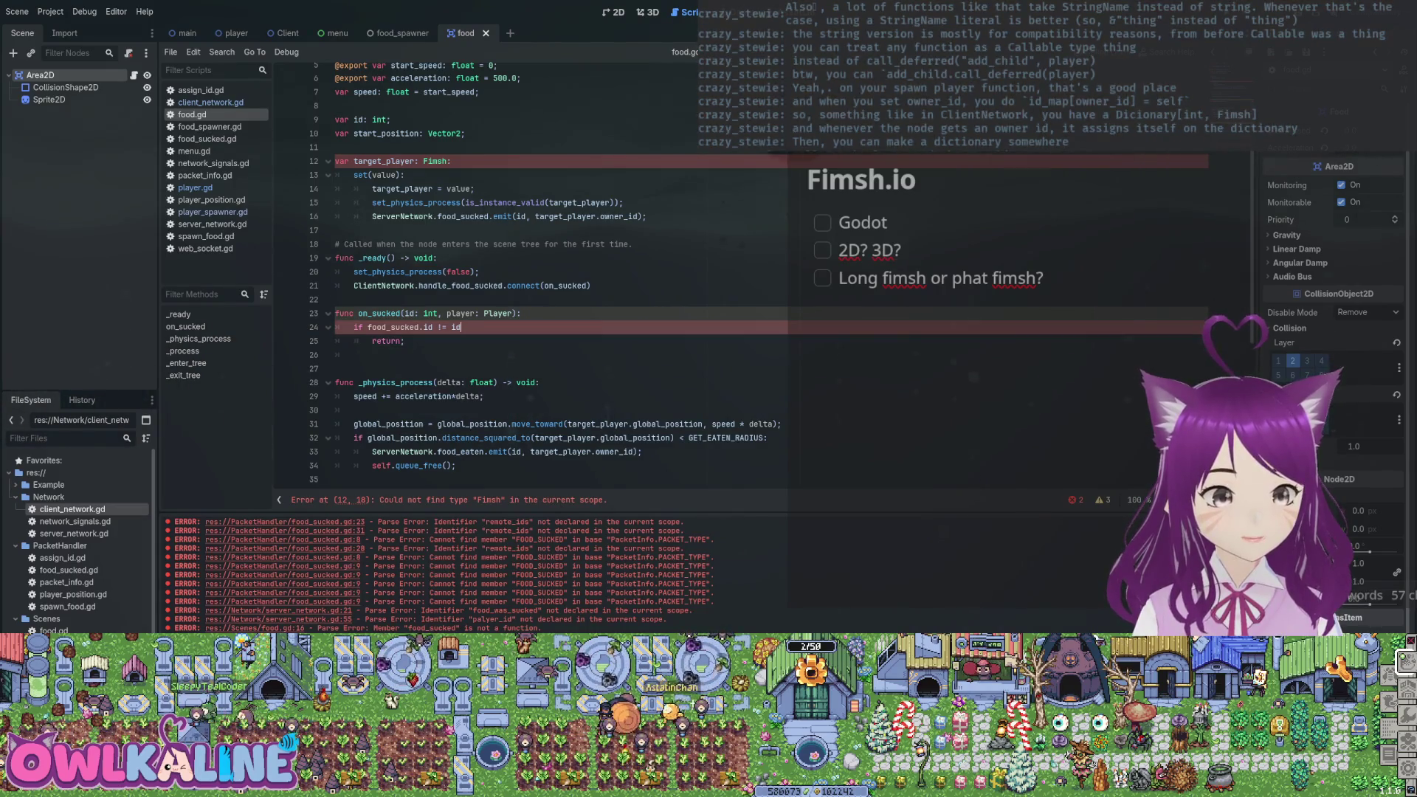
key("BackSpace")
type(";")
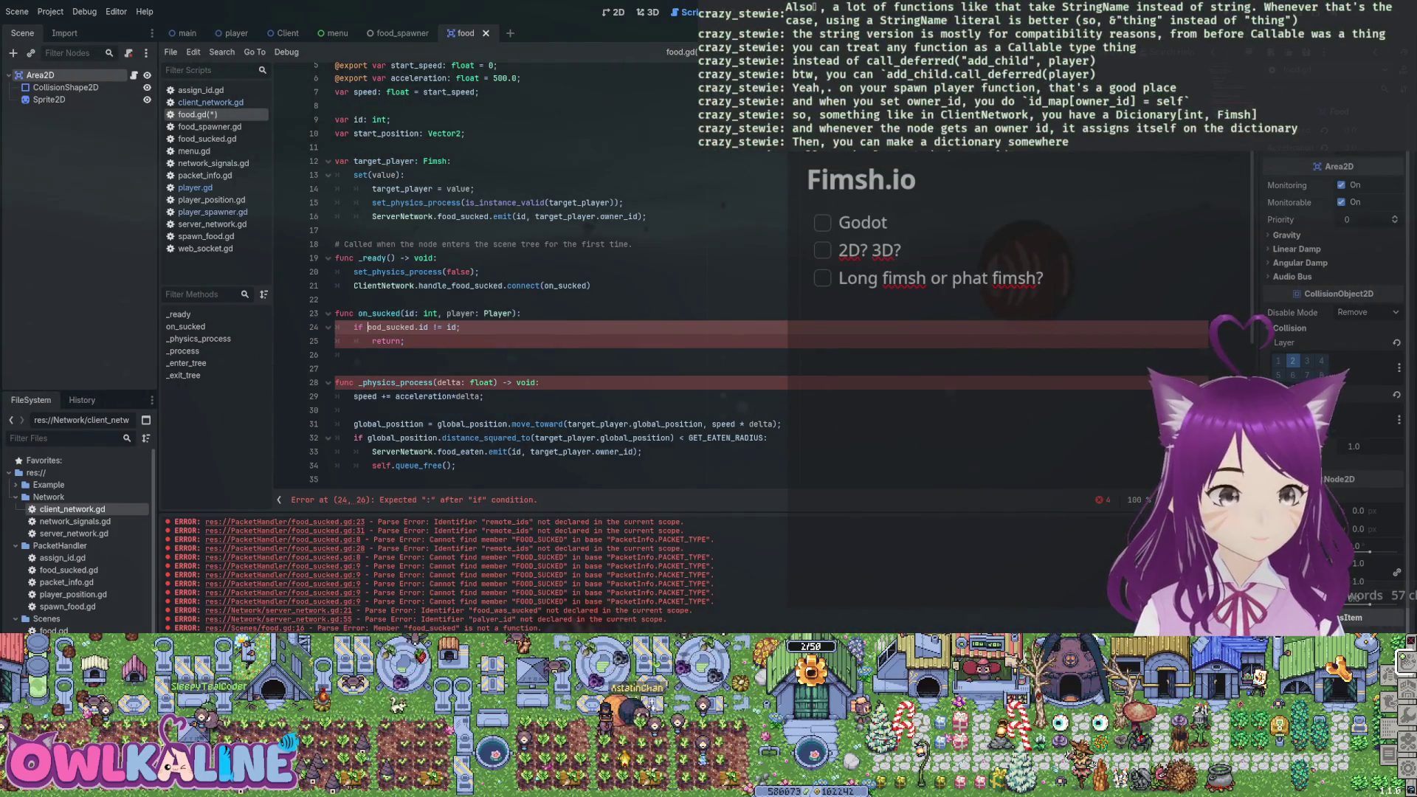
key("Delete")
key("Delete")
key("Delete")
key("Up")
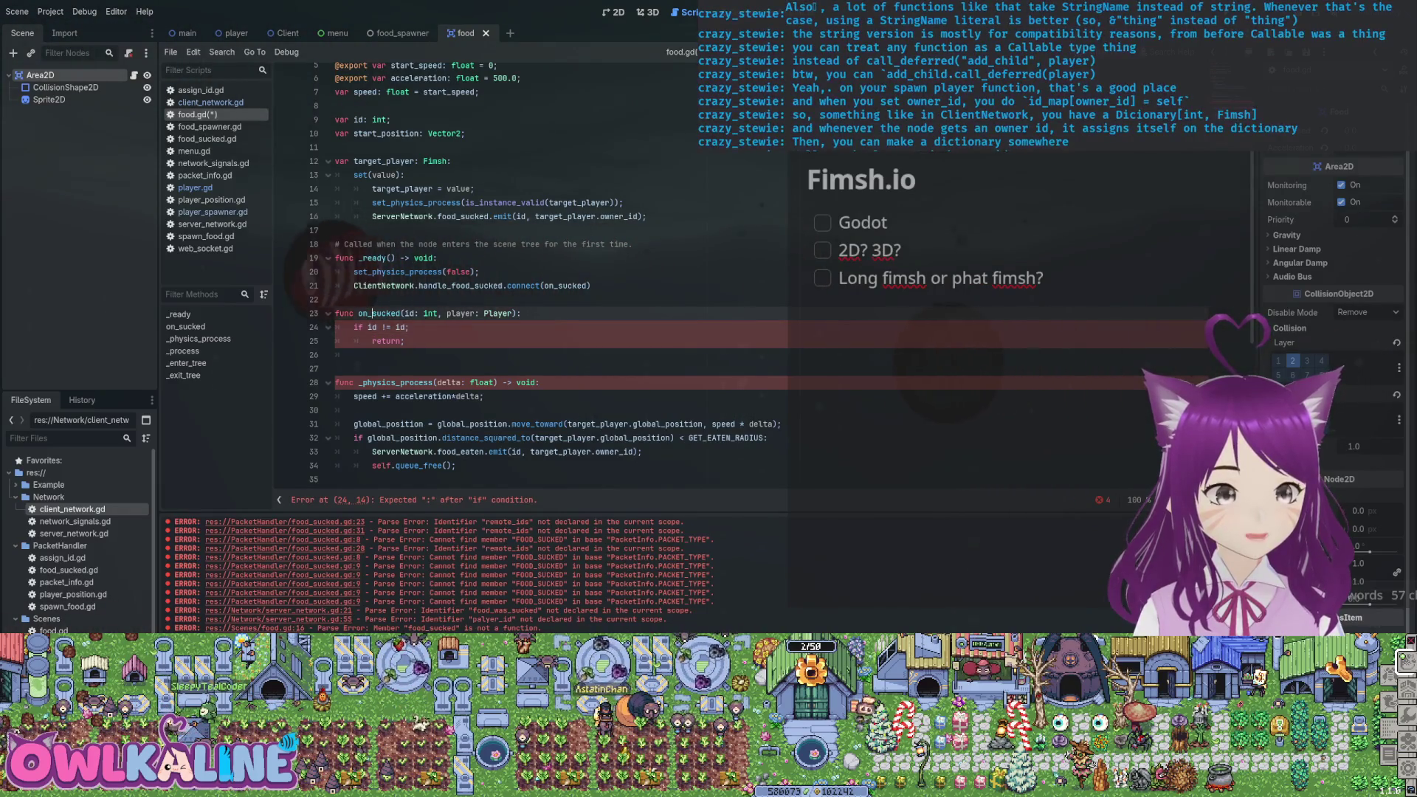
Rename the parameter to food_id, compare it in the id check, set target_player = player, and save.
left_click(407, 313)
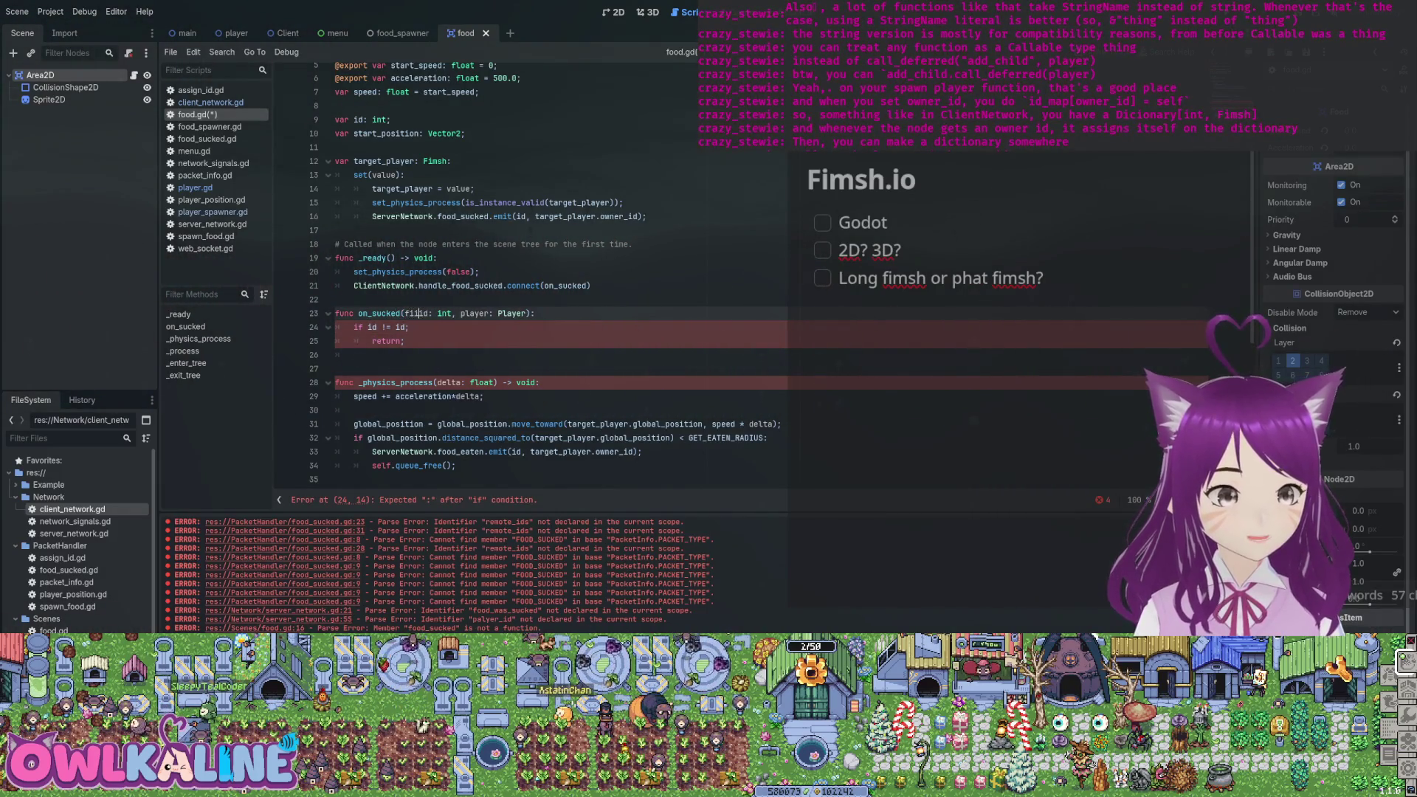
type("_")
key("Down")
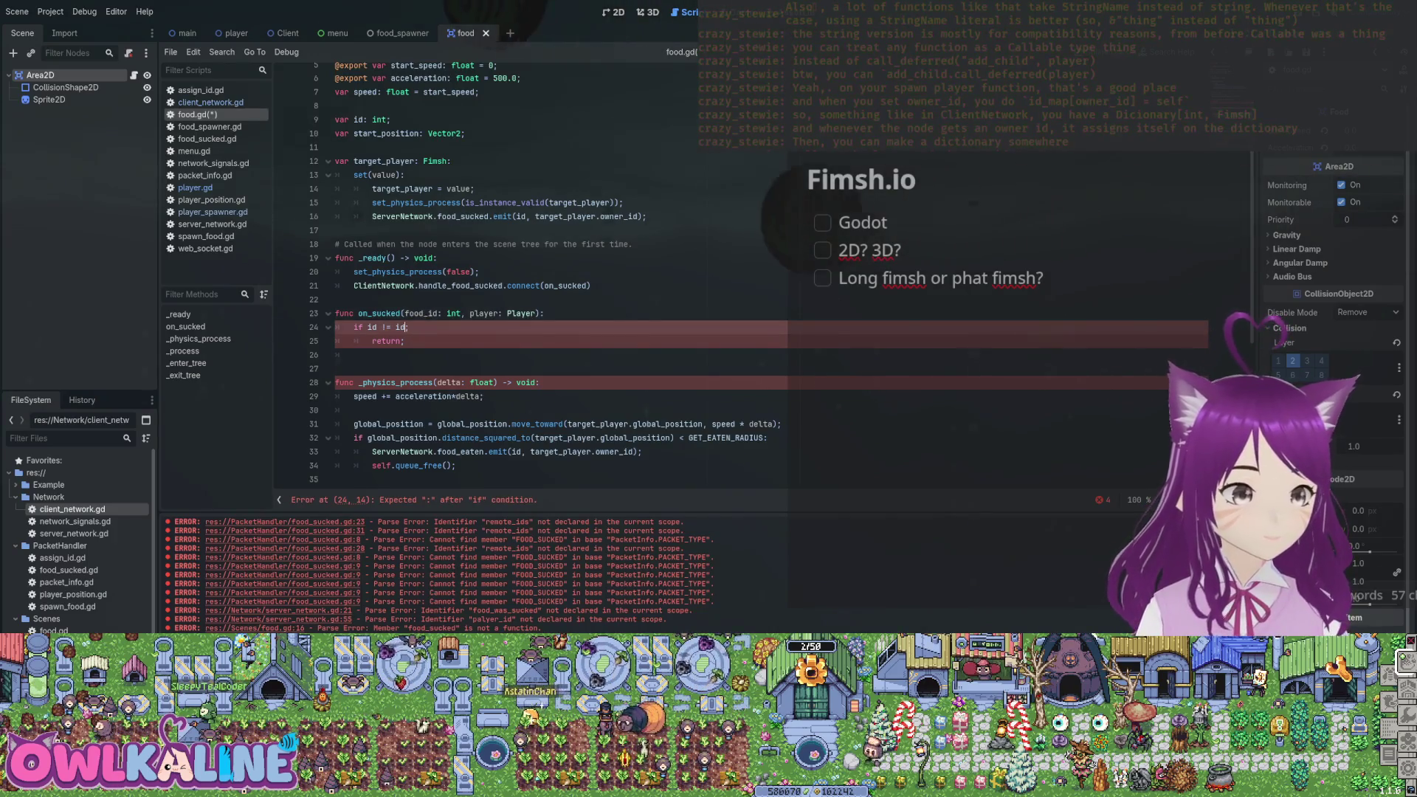
left_click(406, 327)
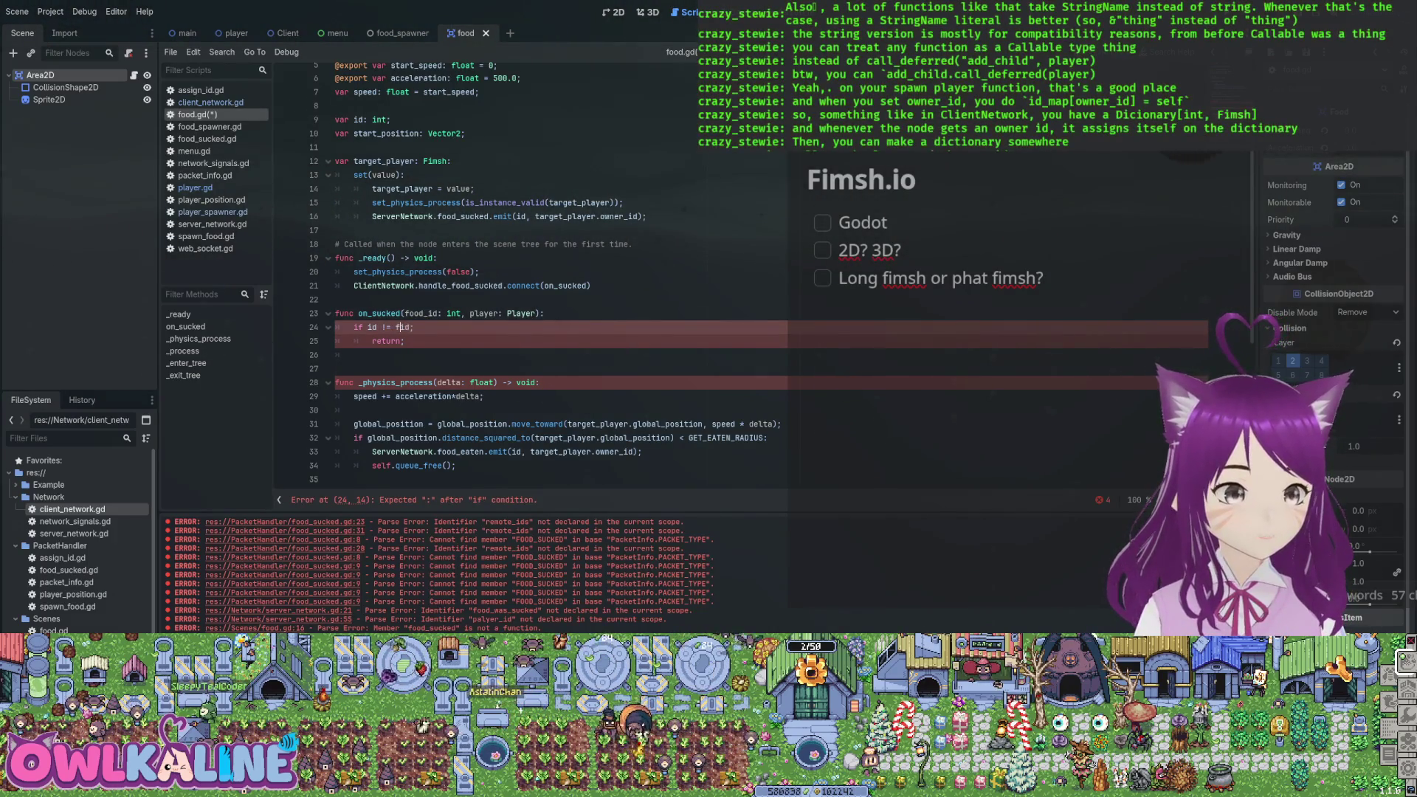
type("_")
key("Down")
key("Down")
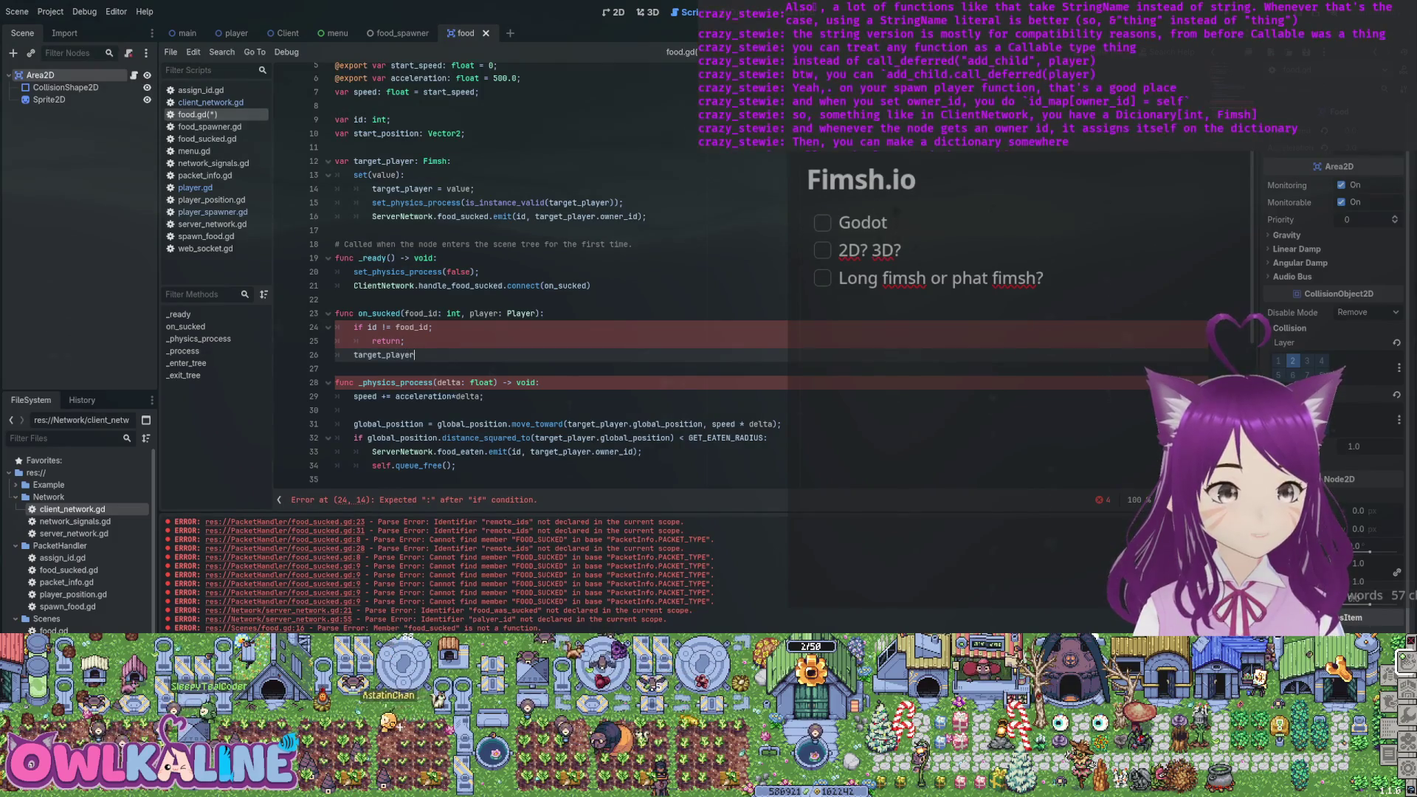
type("player;")
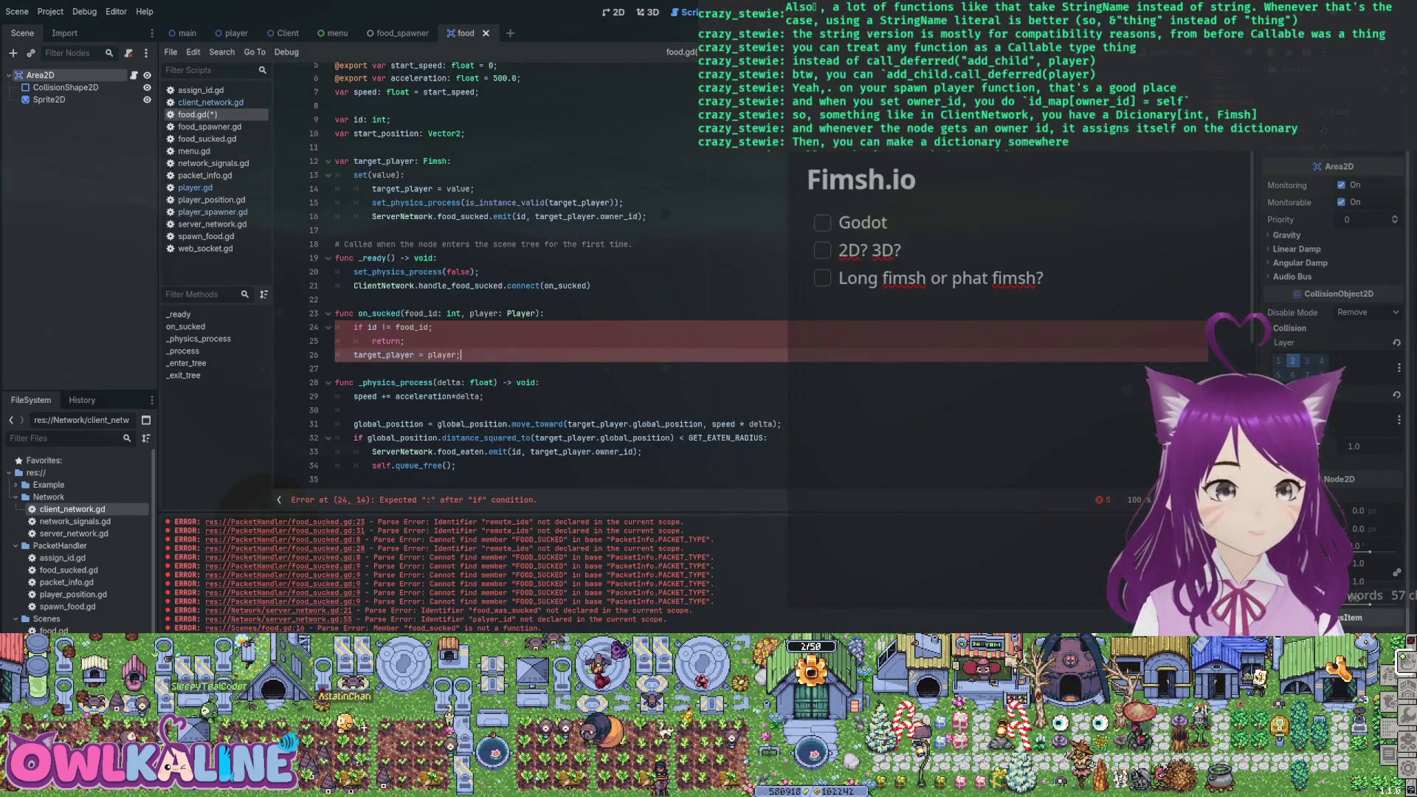
key("ctrl+s")
Retype target_player from Fimsh to Player, restore the id check's colon, and save food.gd.
double_click(437, 161)
type("Player")
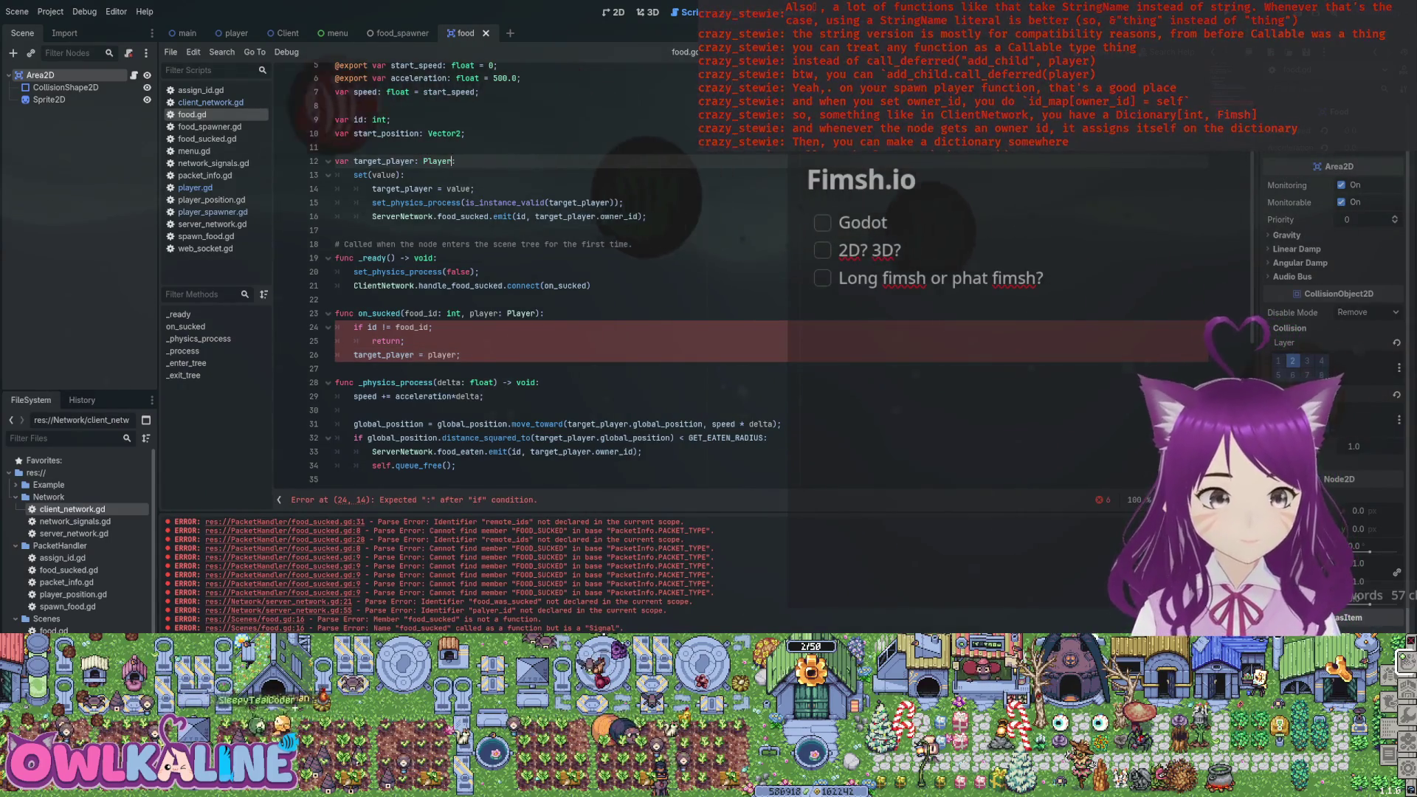
left_click(392, 119)
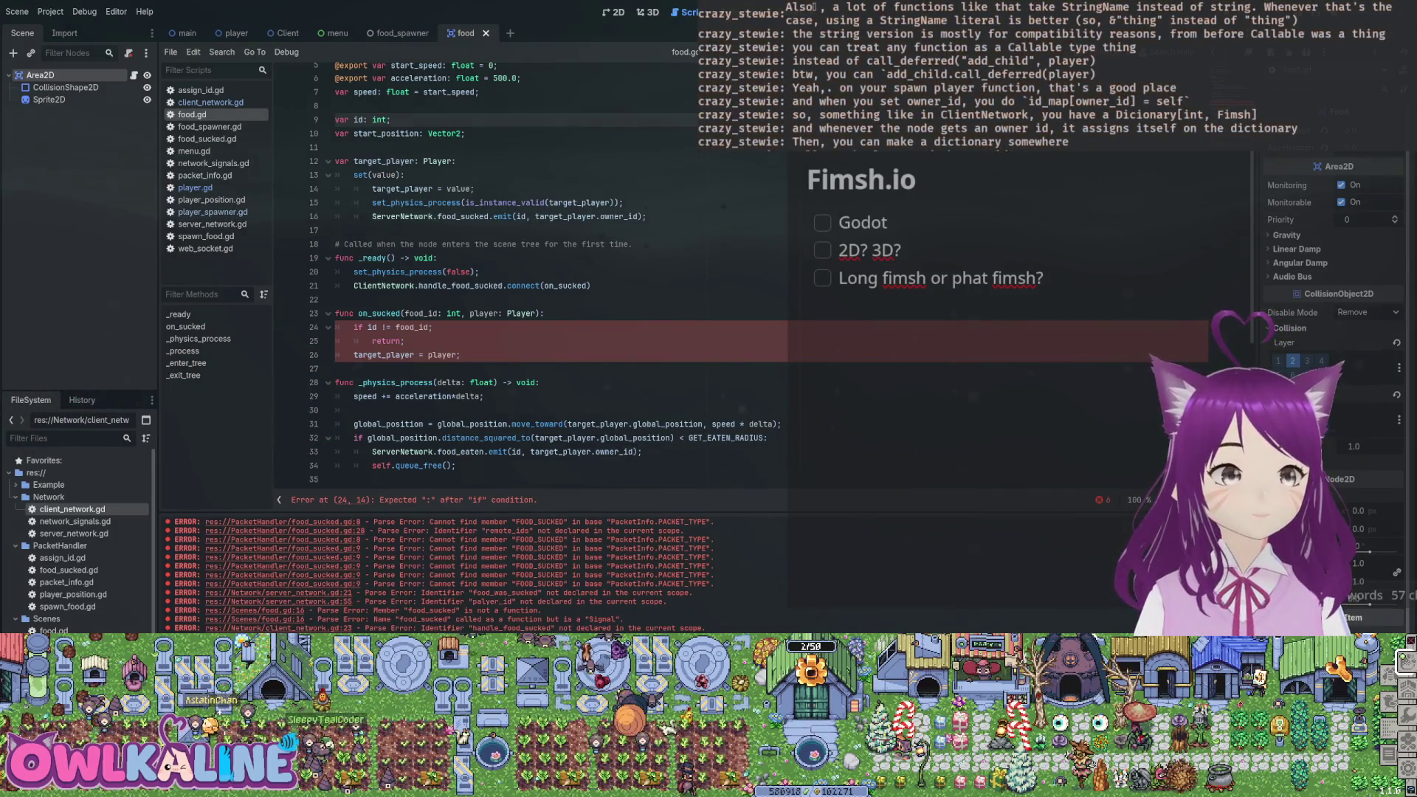
scroll(517, 273, "down", 1)
left_click(339, 327)
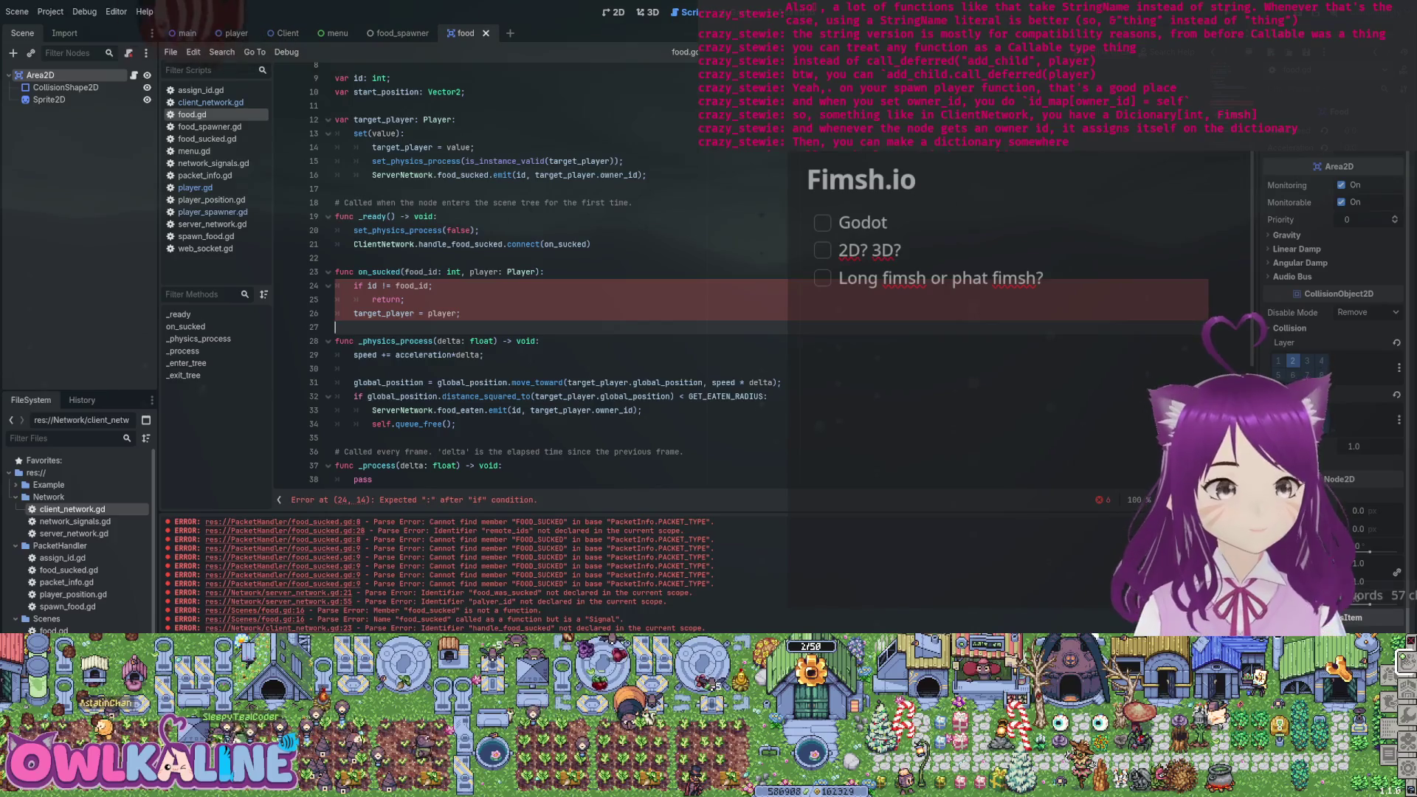
left_click(434, 286)
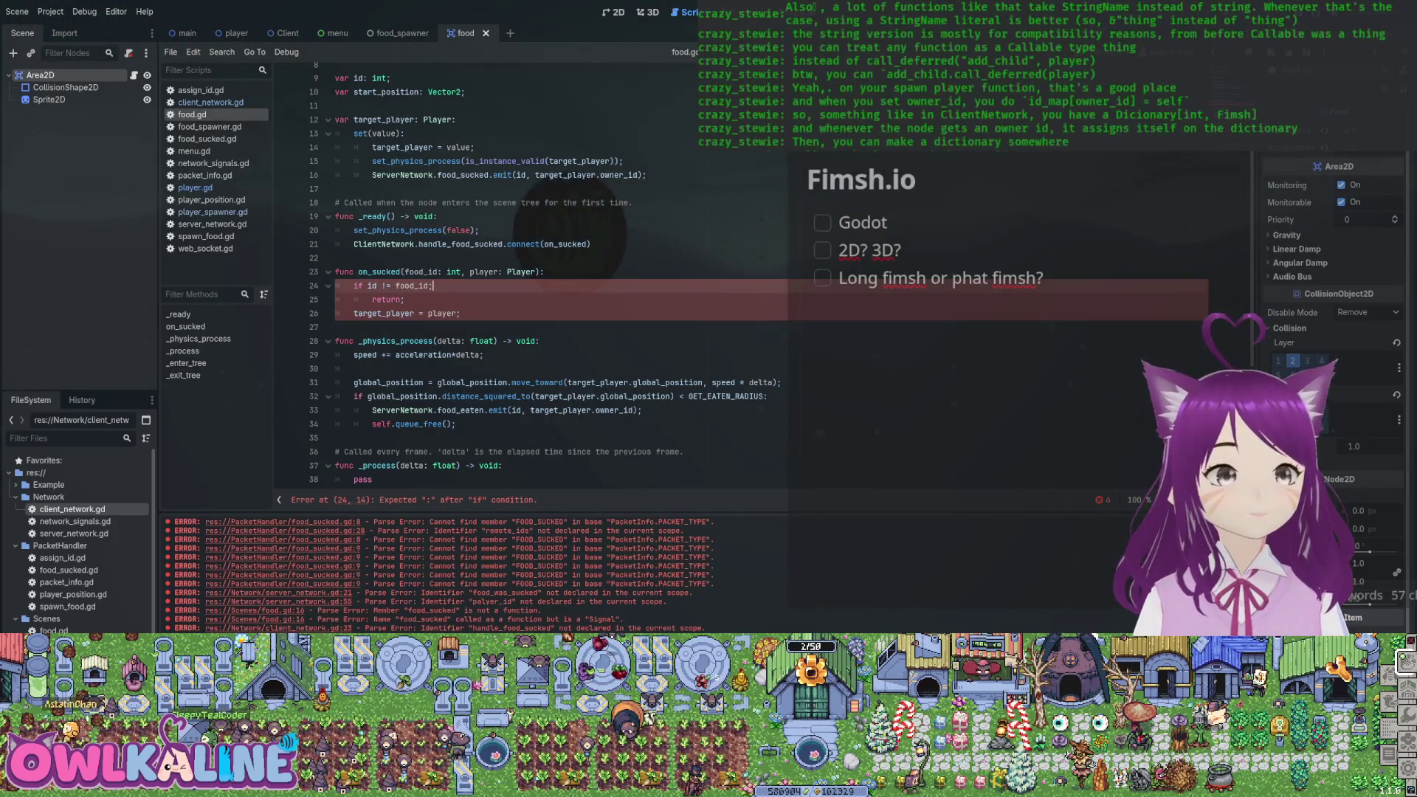
key("BackSpace")
type(":")
key("ctrl+s")
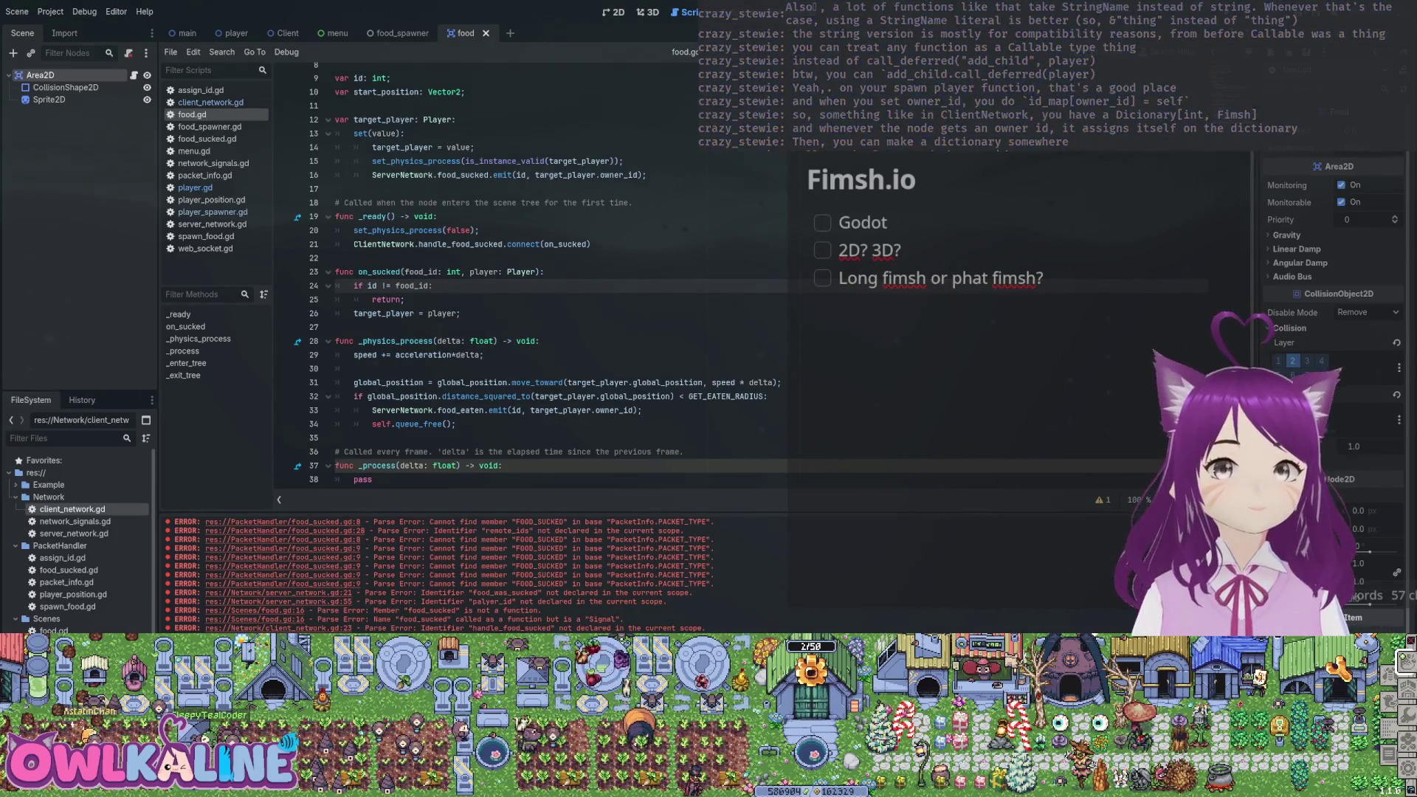
Scroll through food.gd and briefly look at the player scene before returning.
scroll(527, 277, "down", 3)
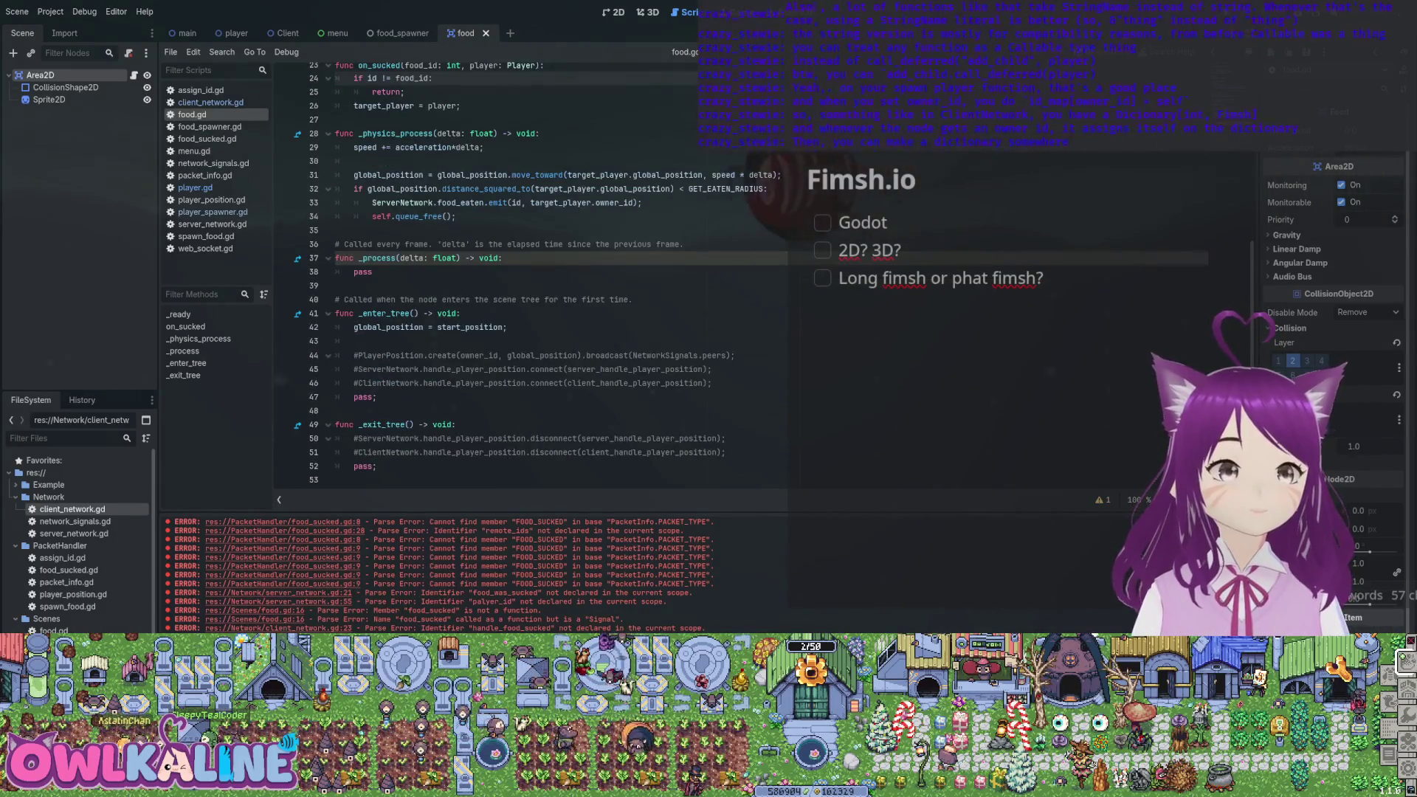
scroll(528, 276, "down", 1)
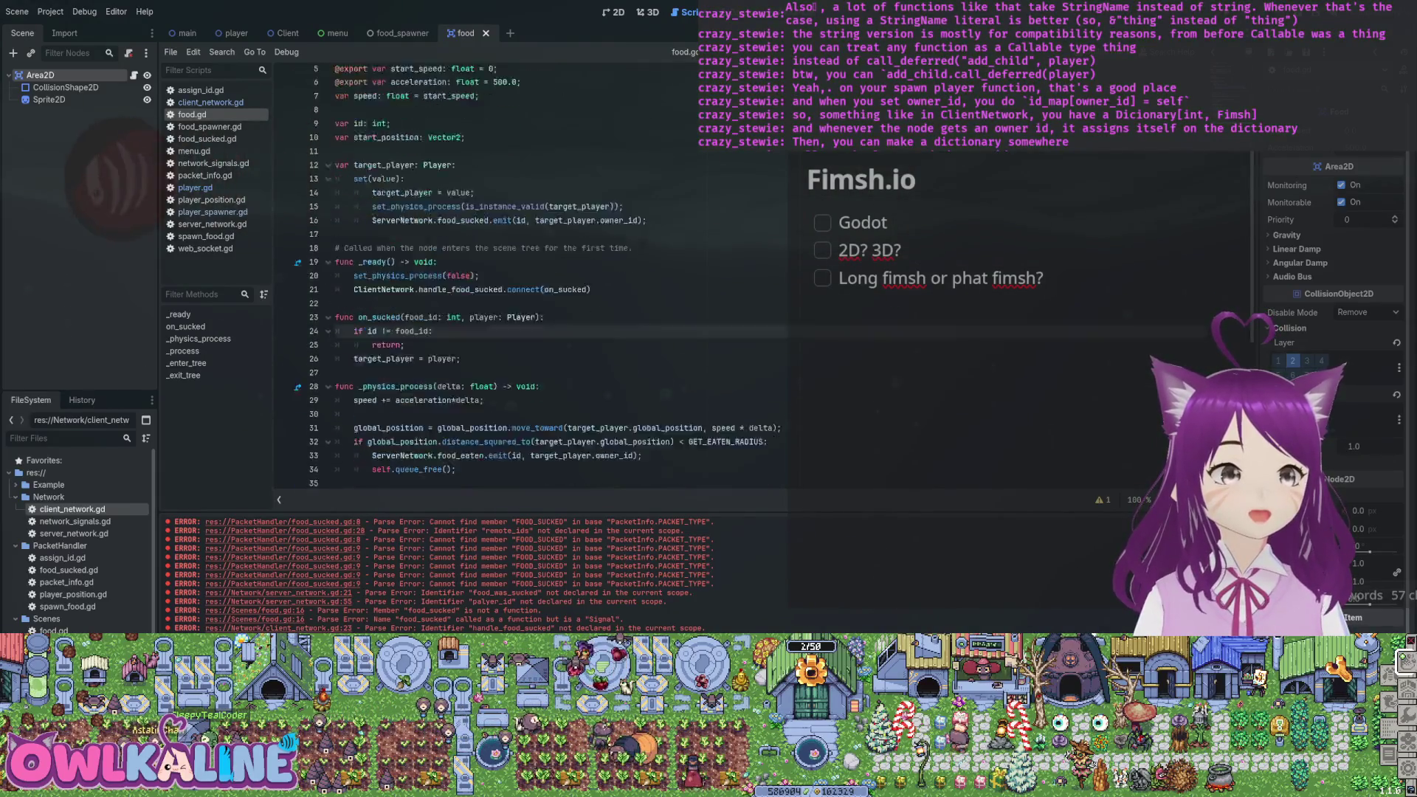
scroll(528, 276, "down", 2)
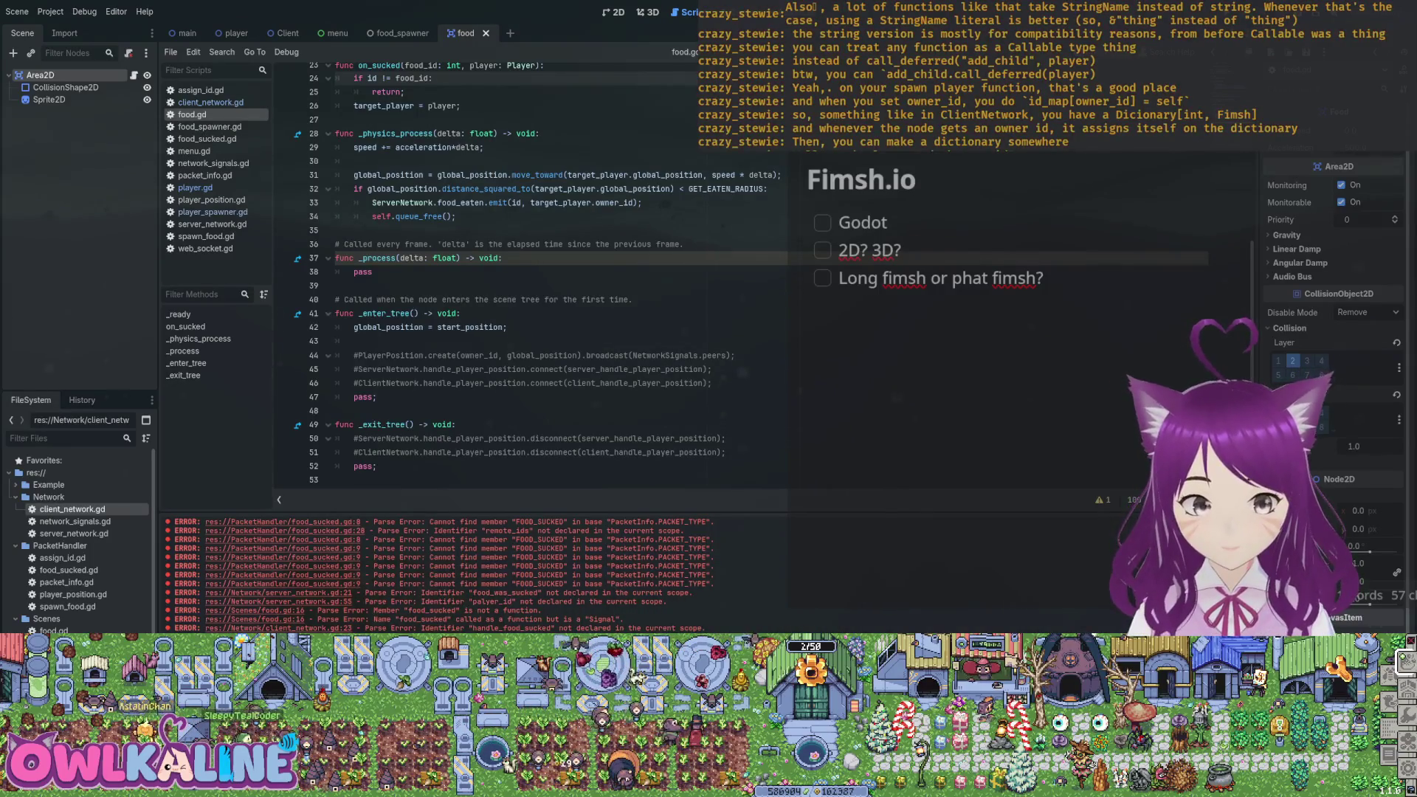
left_click(237, 33)
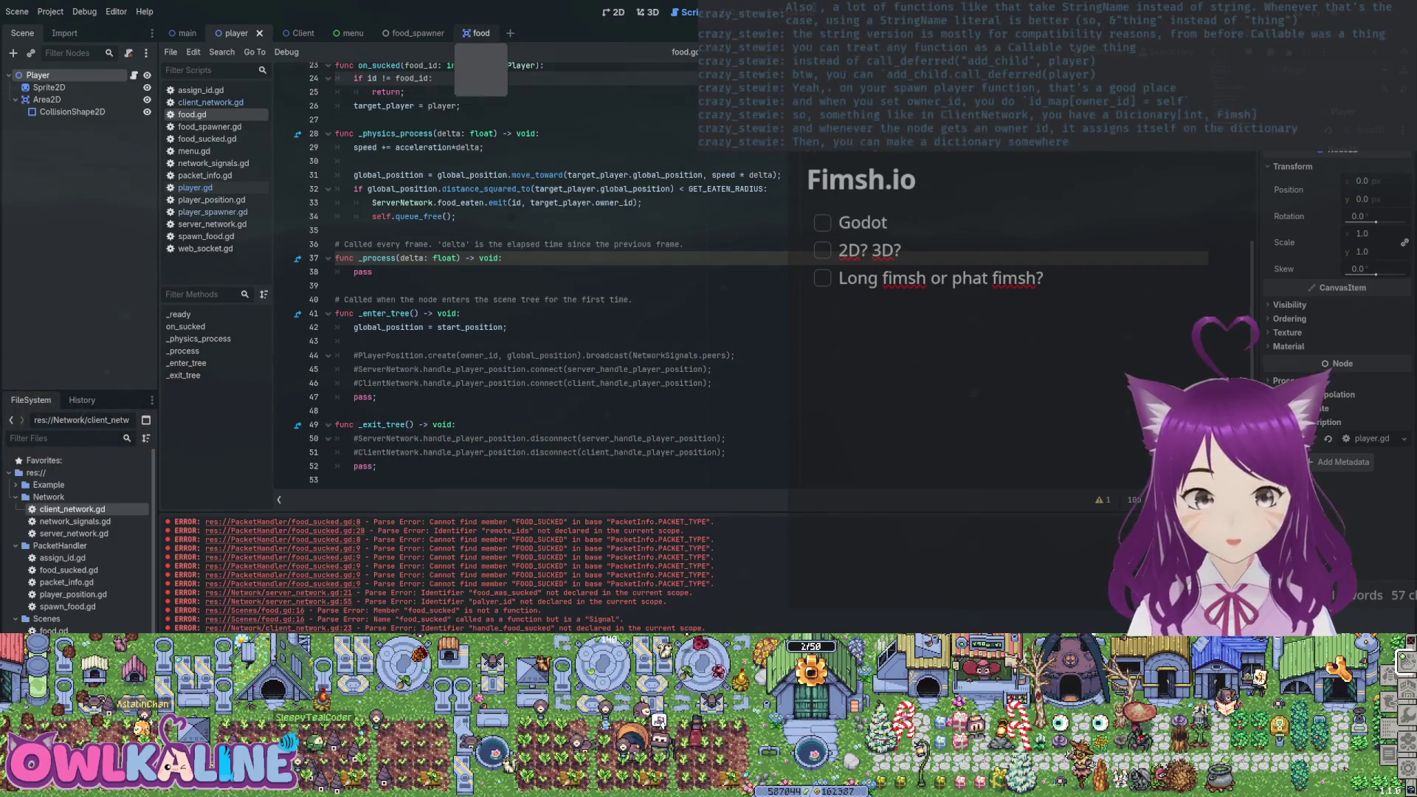
left_click(476, 34)
scroll(516, 273, "up", 3)
Start an 'if NetworkSignals.is' line atop _physics_process in food.gd, then undo it.
left_click(539, 258)
key("Return")
type("i")
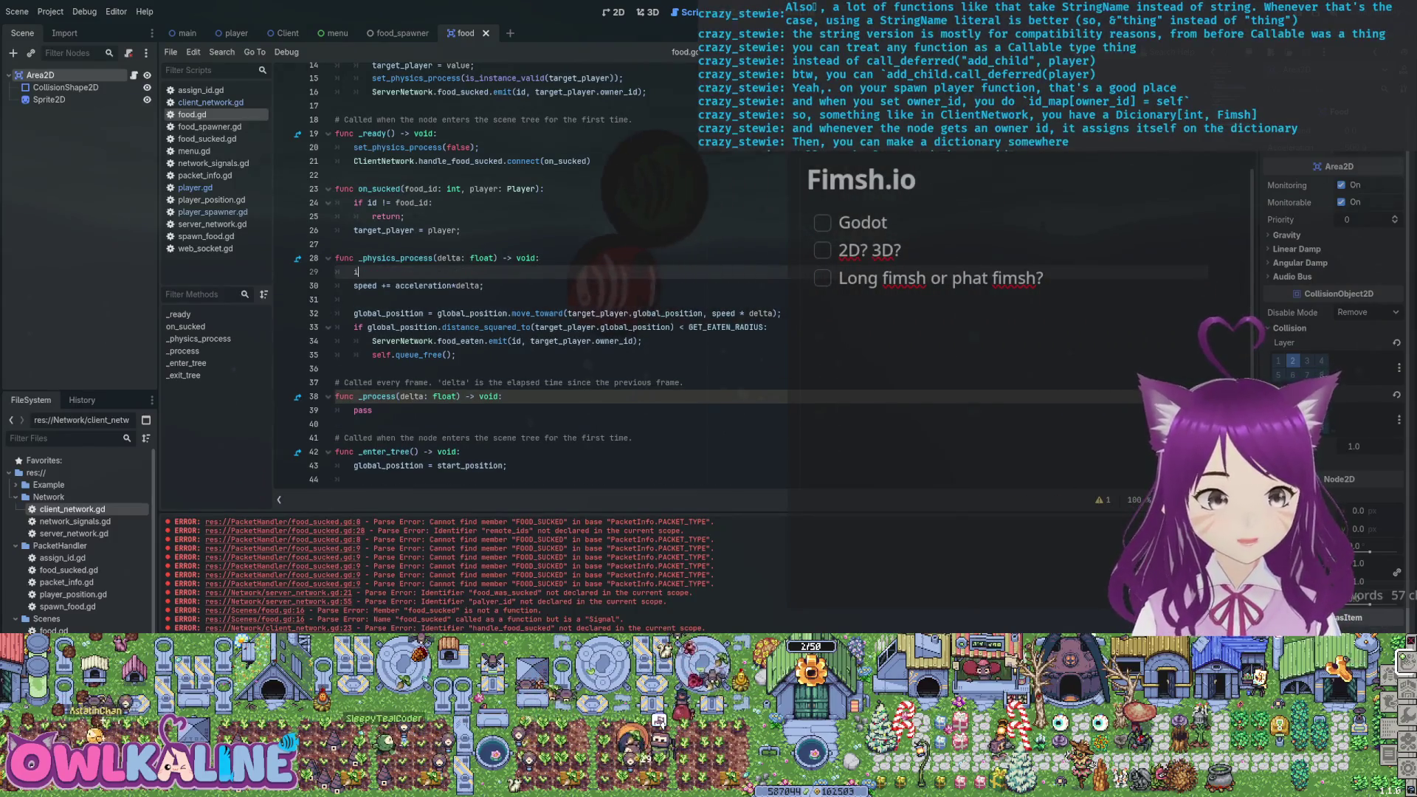
type("f NetworkSignals.")
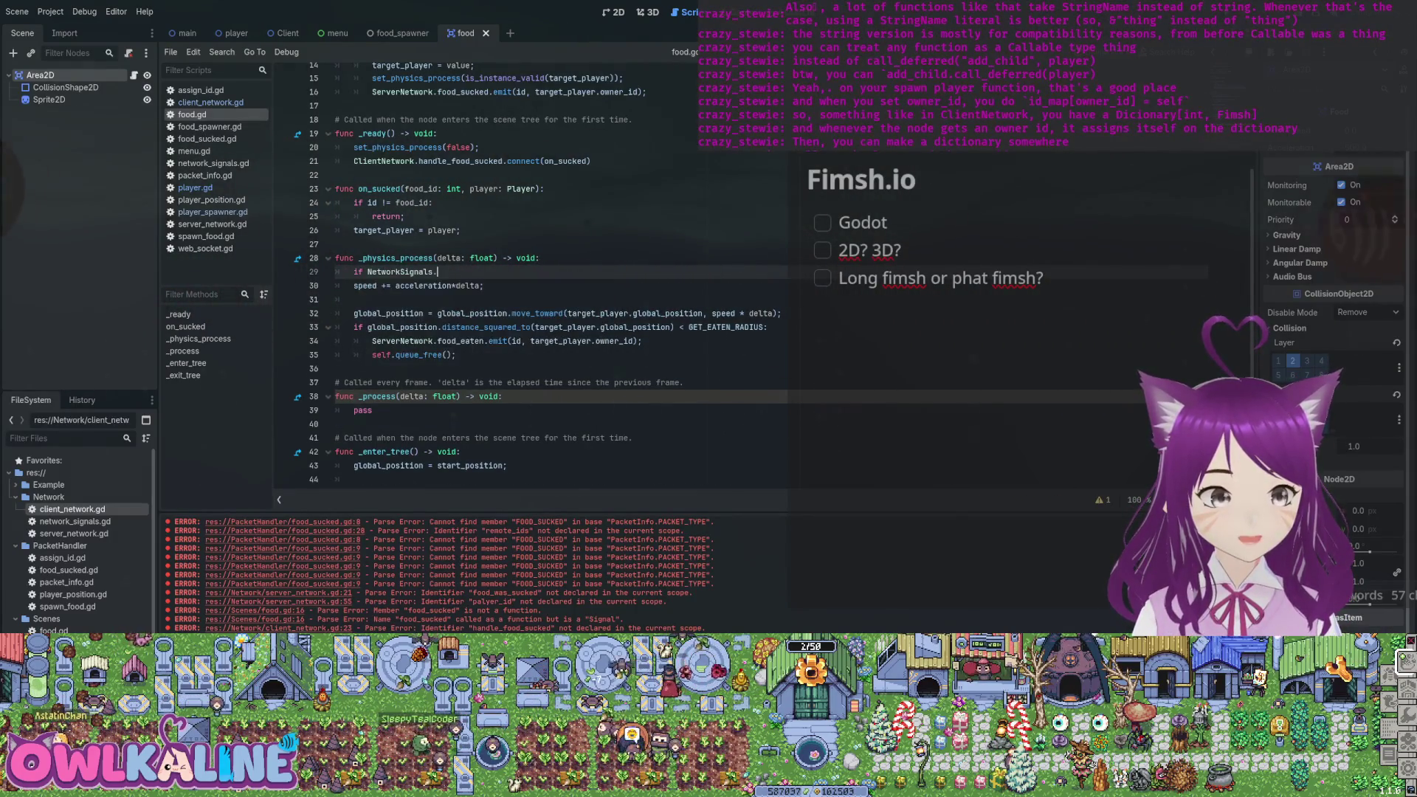
type("is")
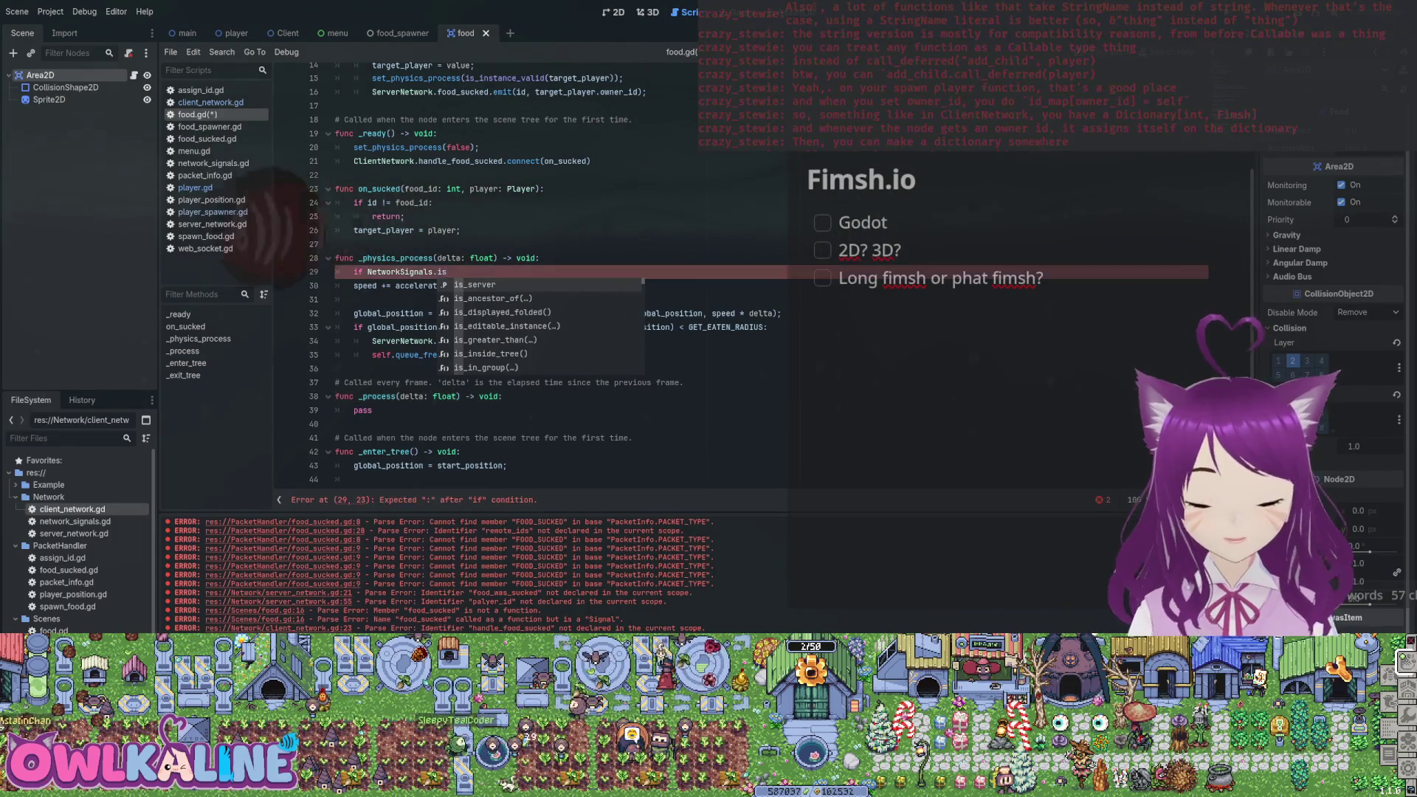
key("ctrl+z")
key("ctrl+z")
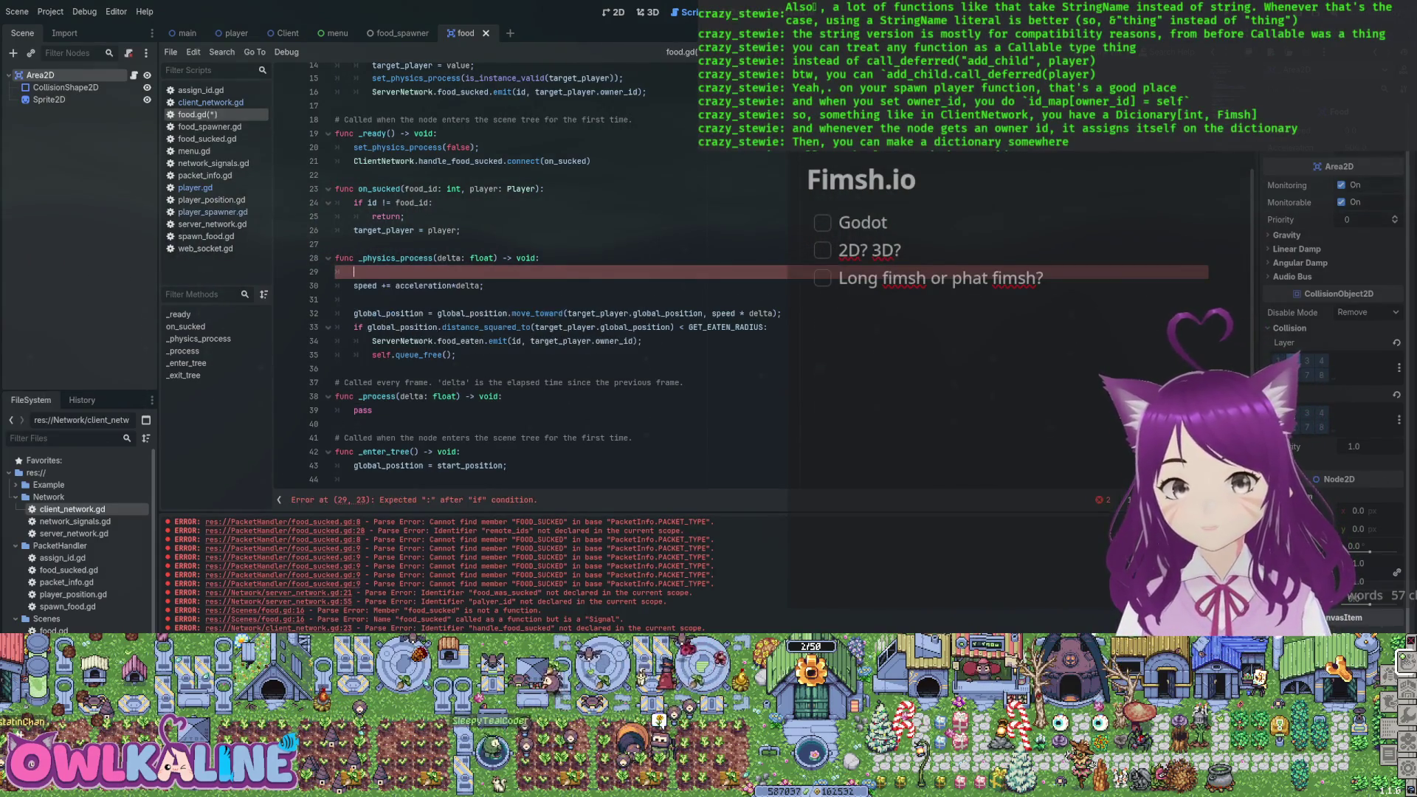
scroll(517, 295, "up", 4)
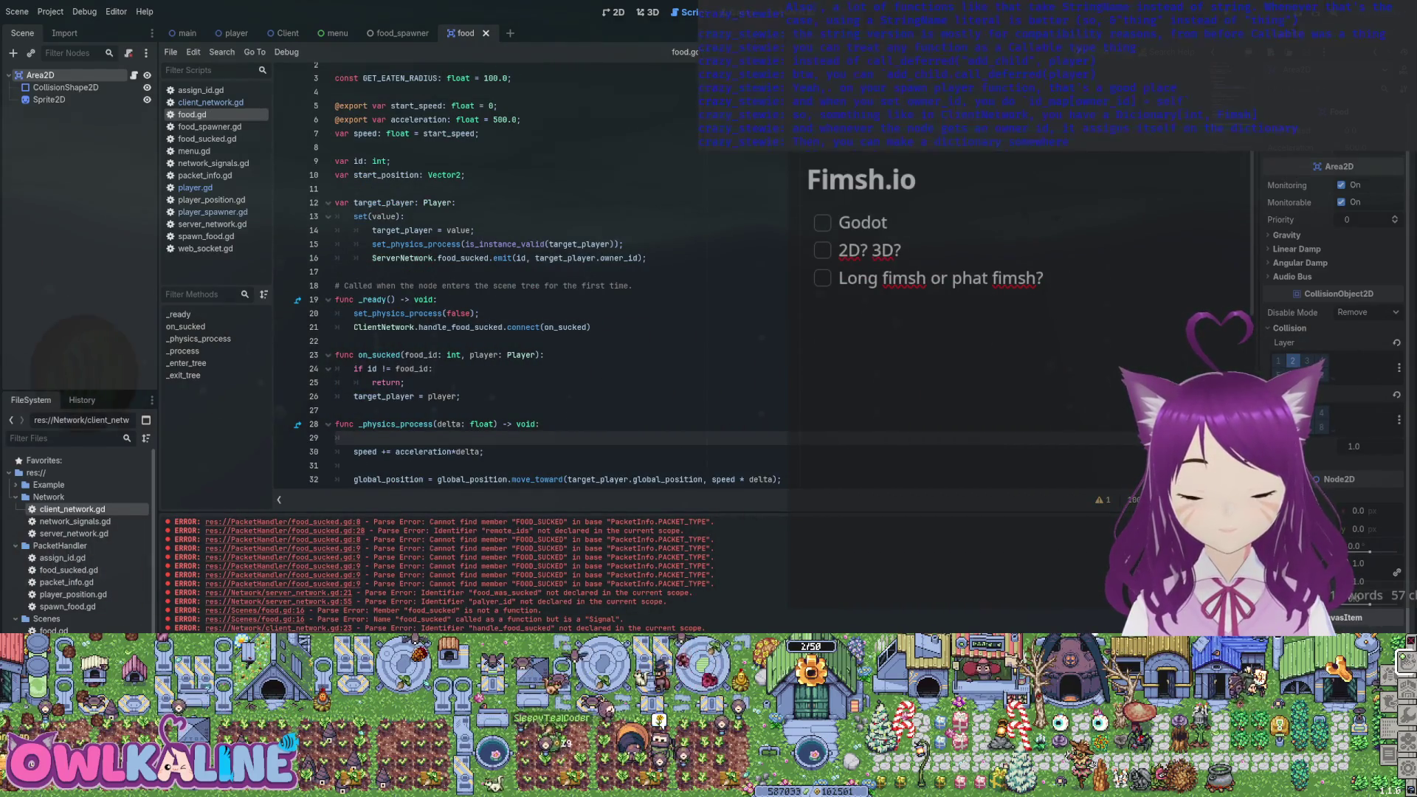
scroll(517, 295, "down", 5)
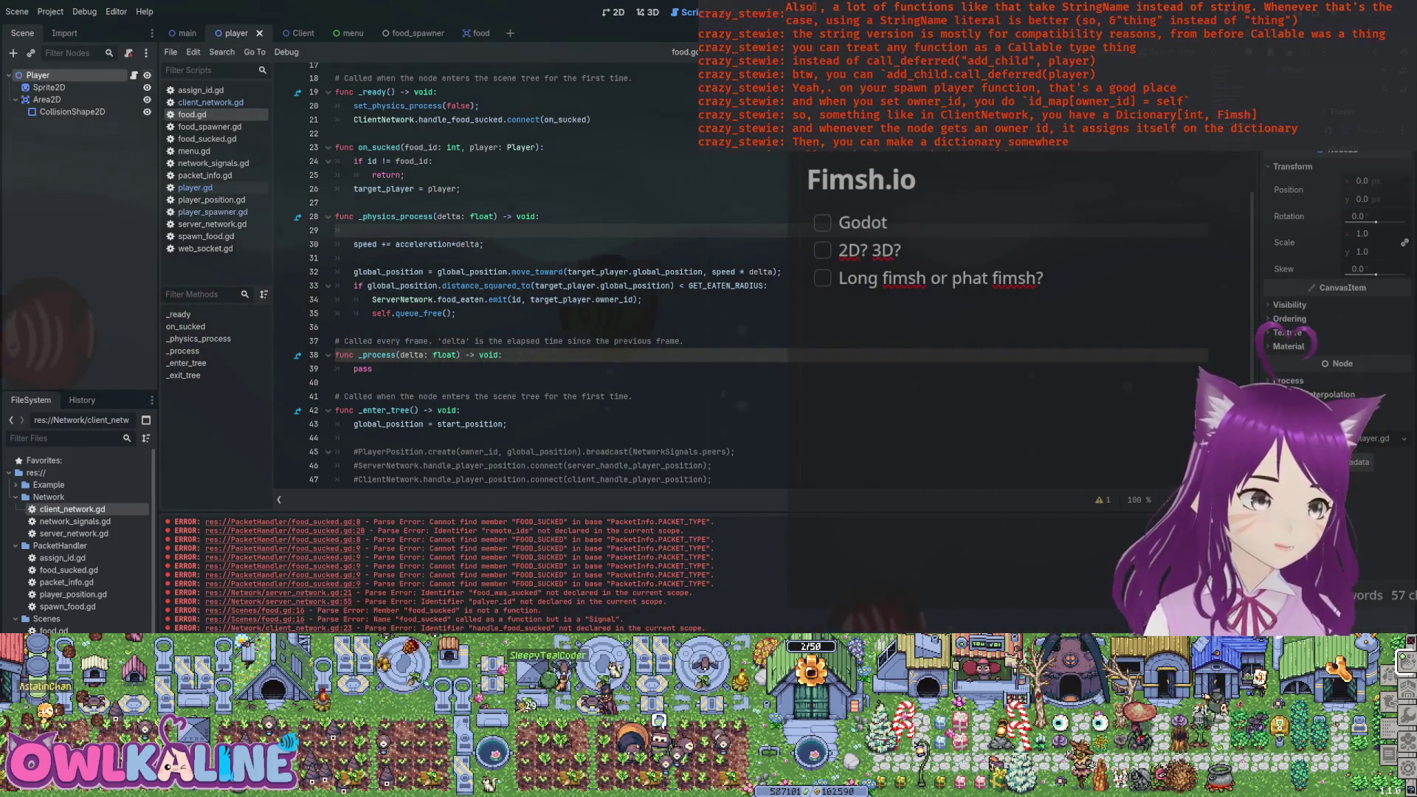
left_click(231, 34)
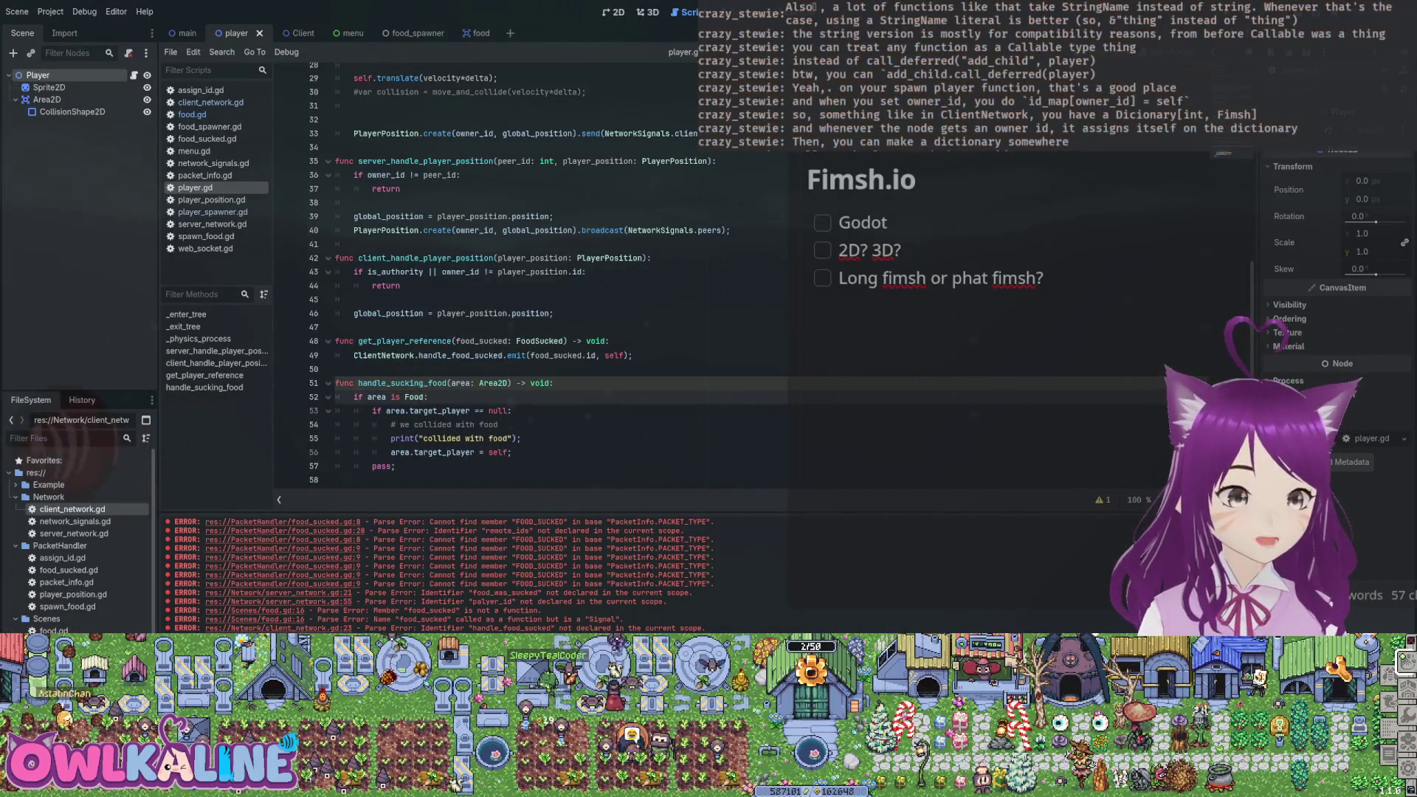
Guard handle_sucking_food with 'if not NetworkSignals.is_server: return', save player.gd, and run the project.
key("Return")
key("Return")
key("Up")
type("if")
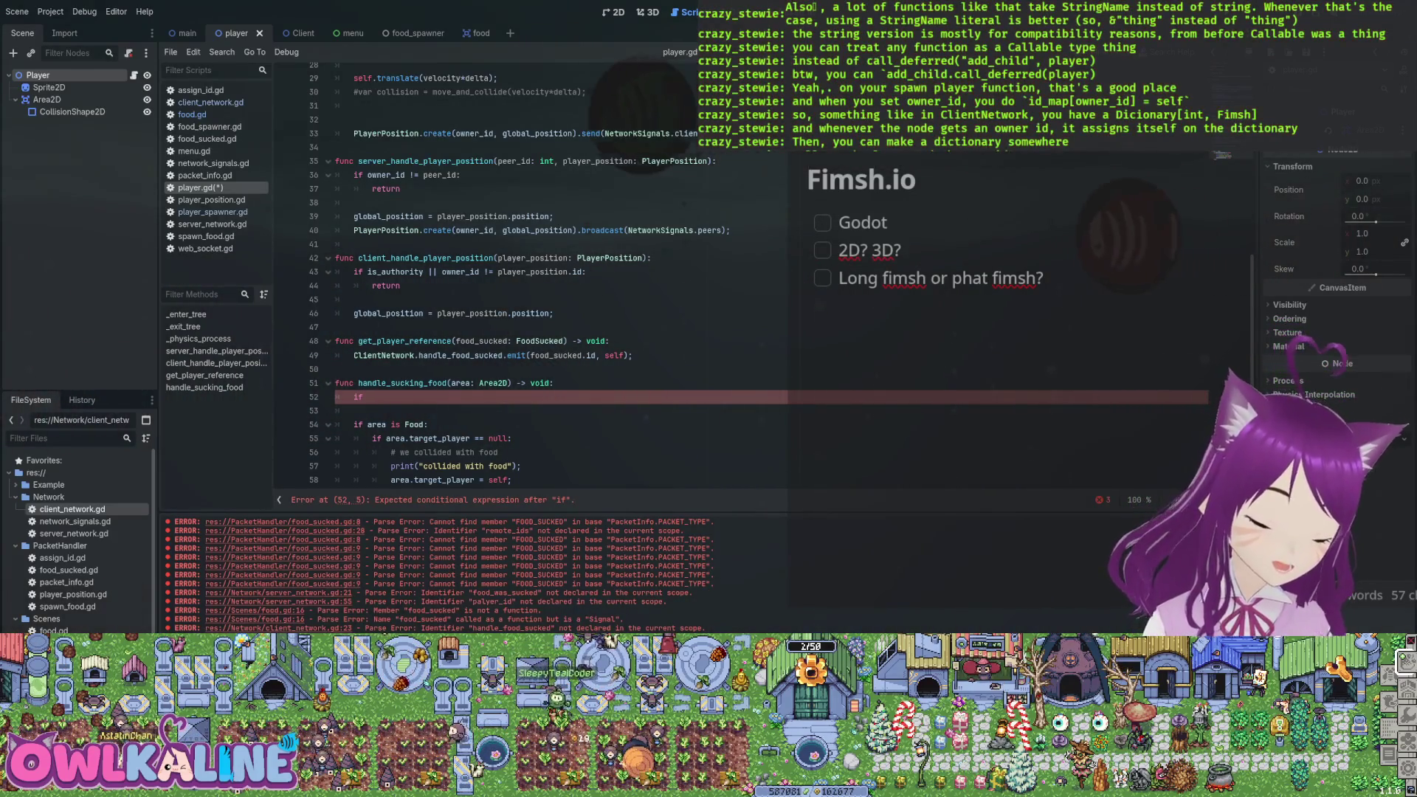
type("NetworkSignals.")
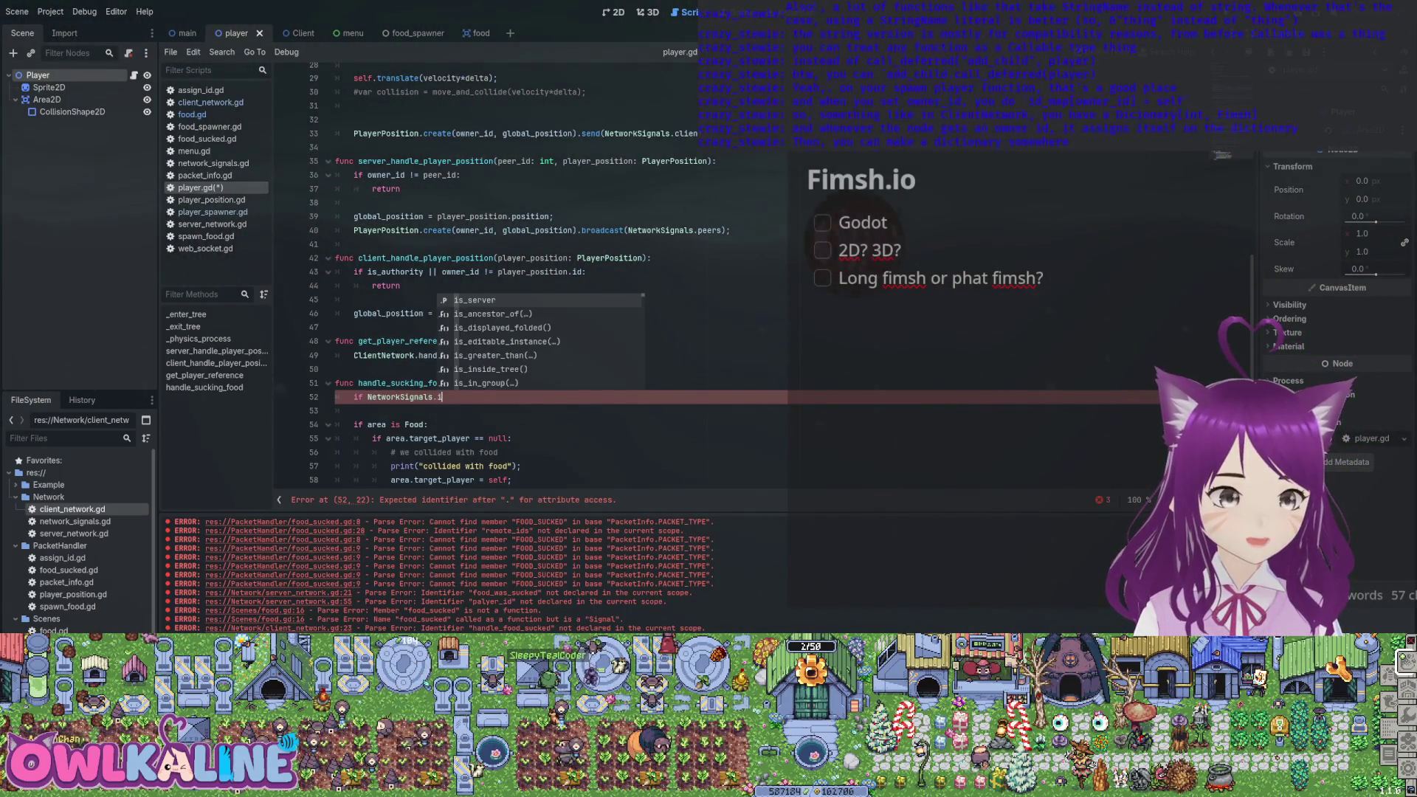
type("is_server:")
key("Return")
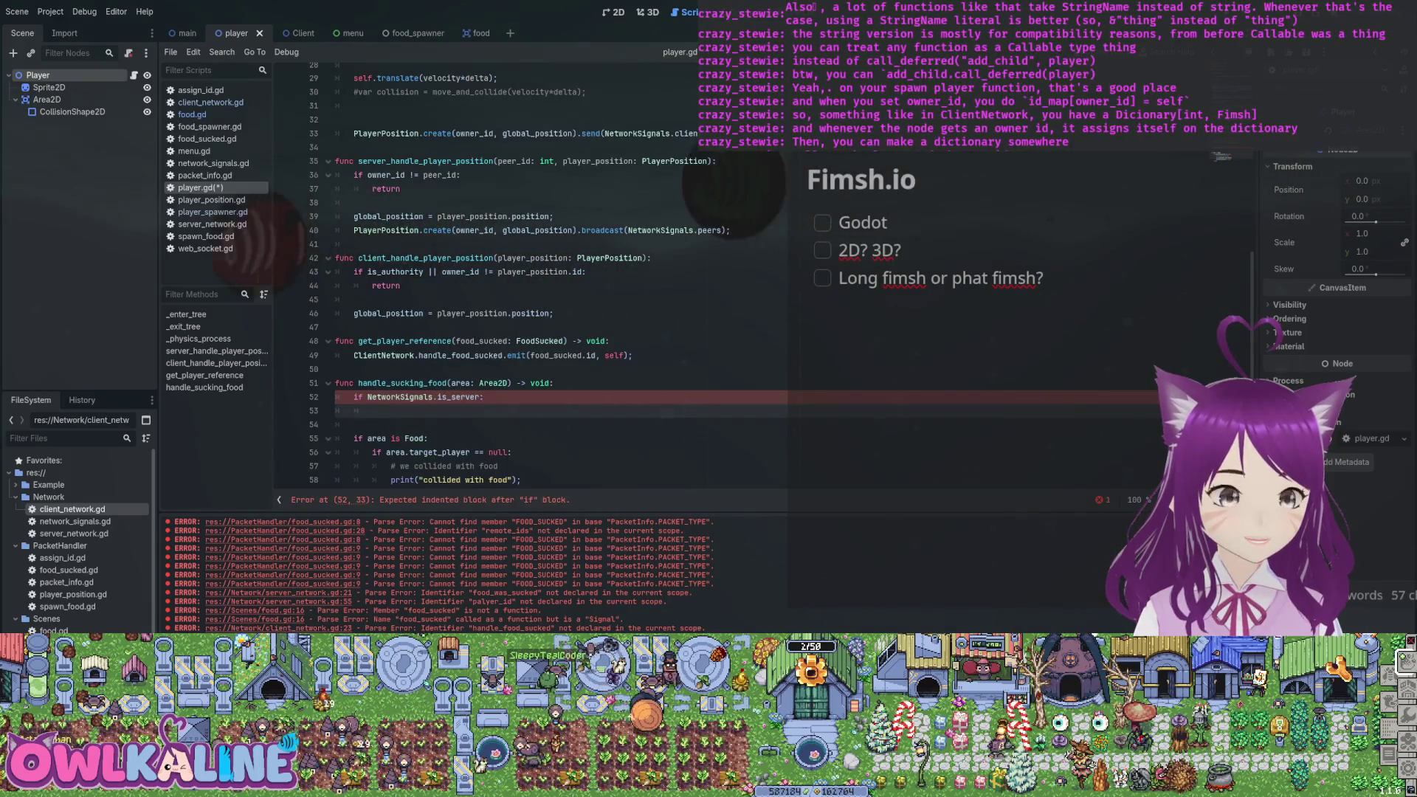
left_click(371, 396)
key("Left")
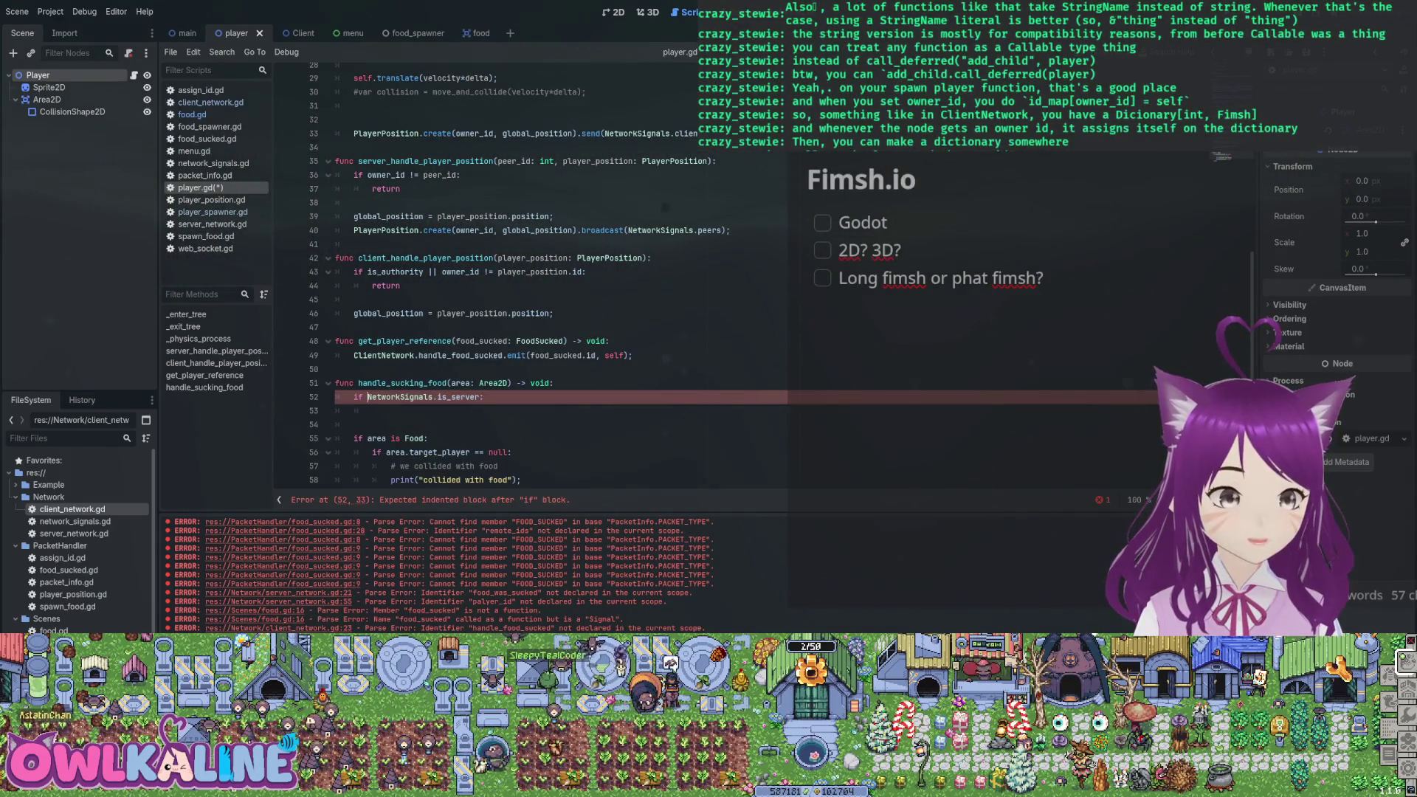
left_click(373, 410)
type("return;")
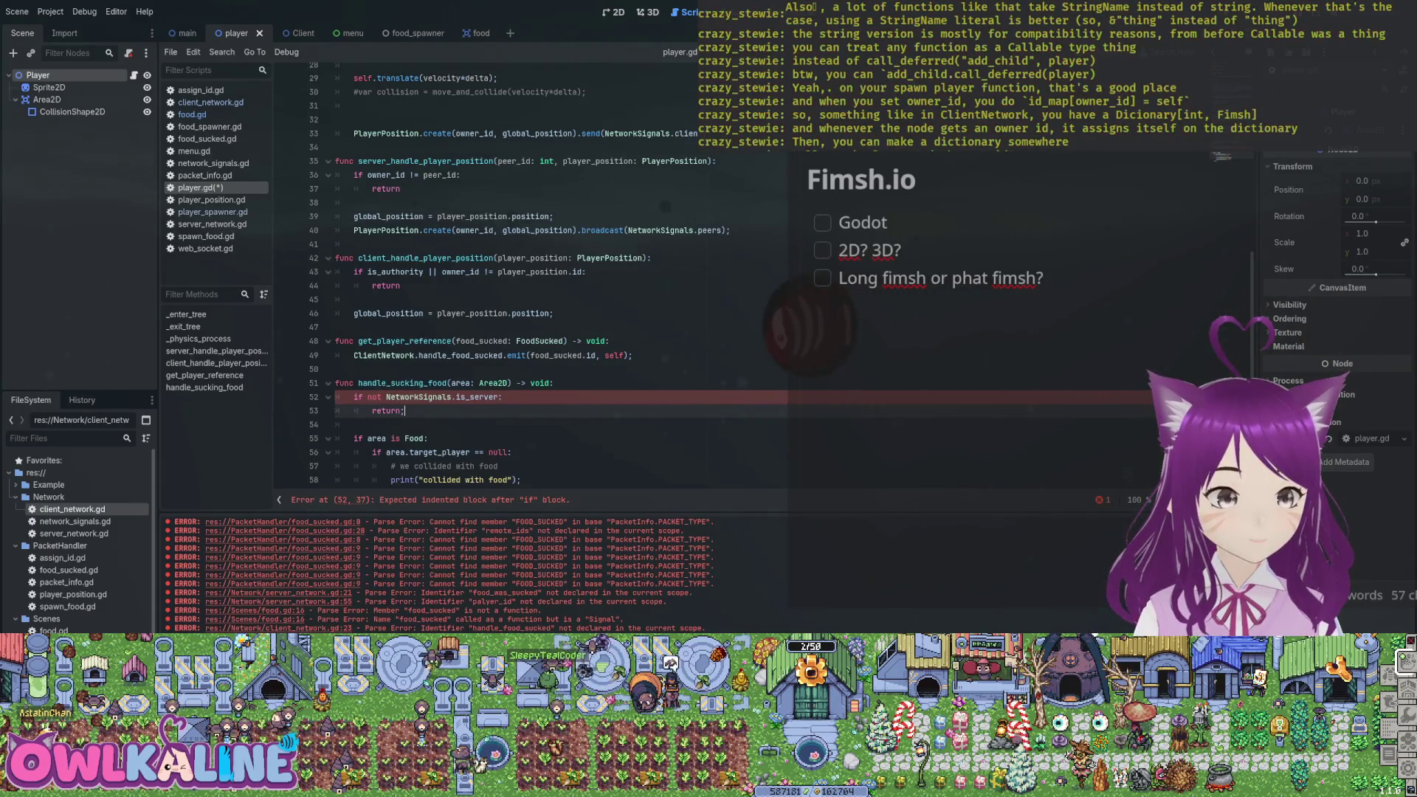
key("ctrl+s")
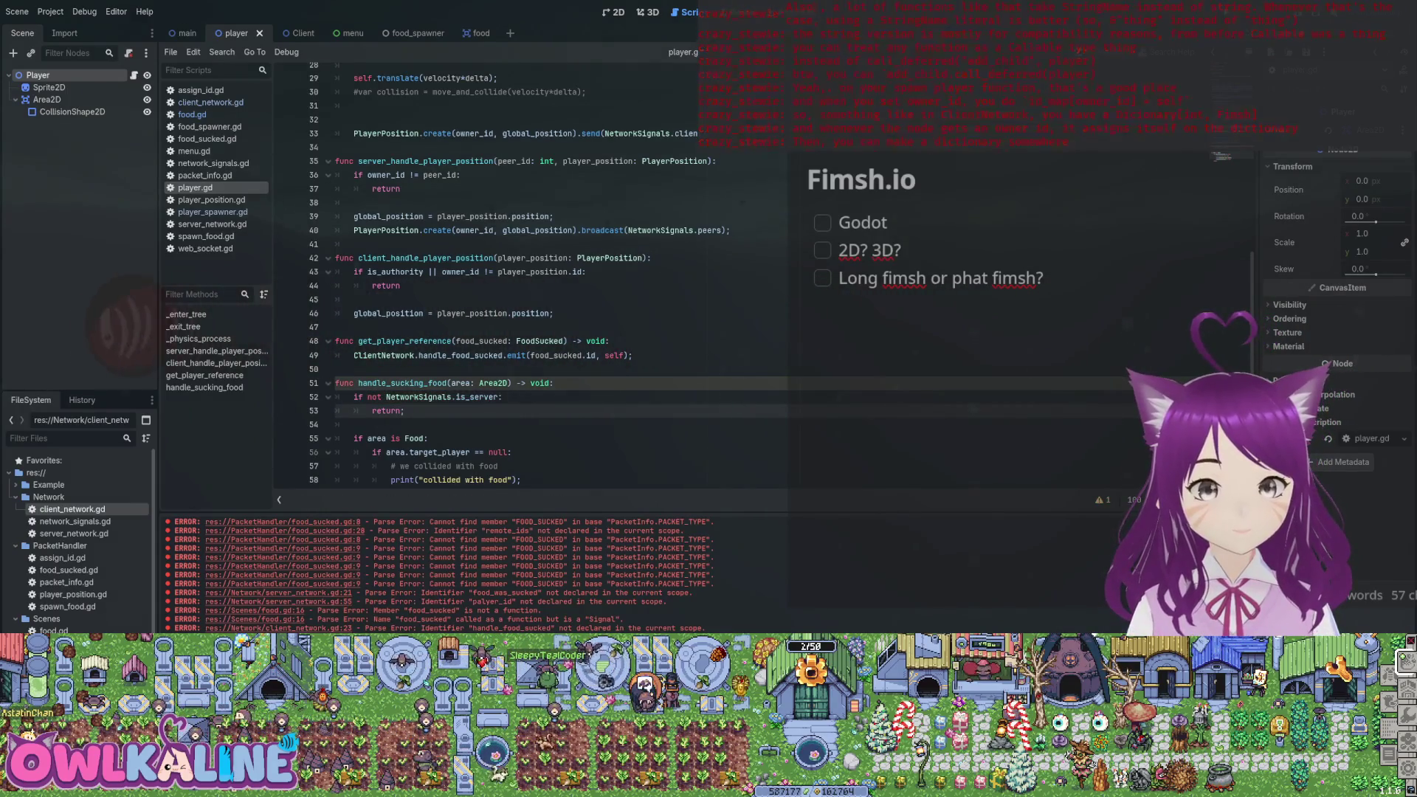
key("F5")
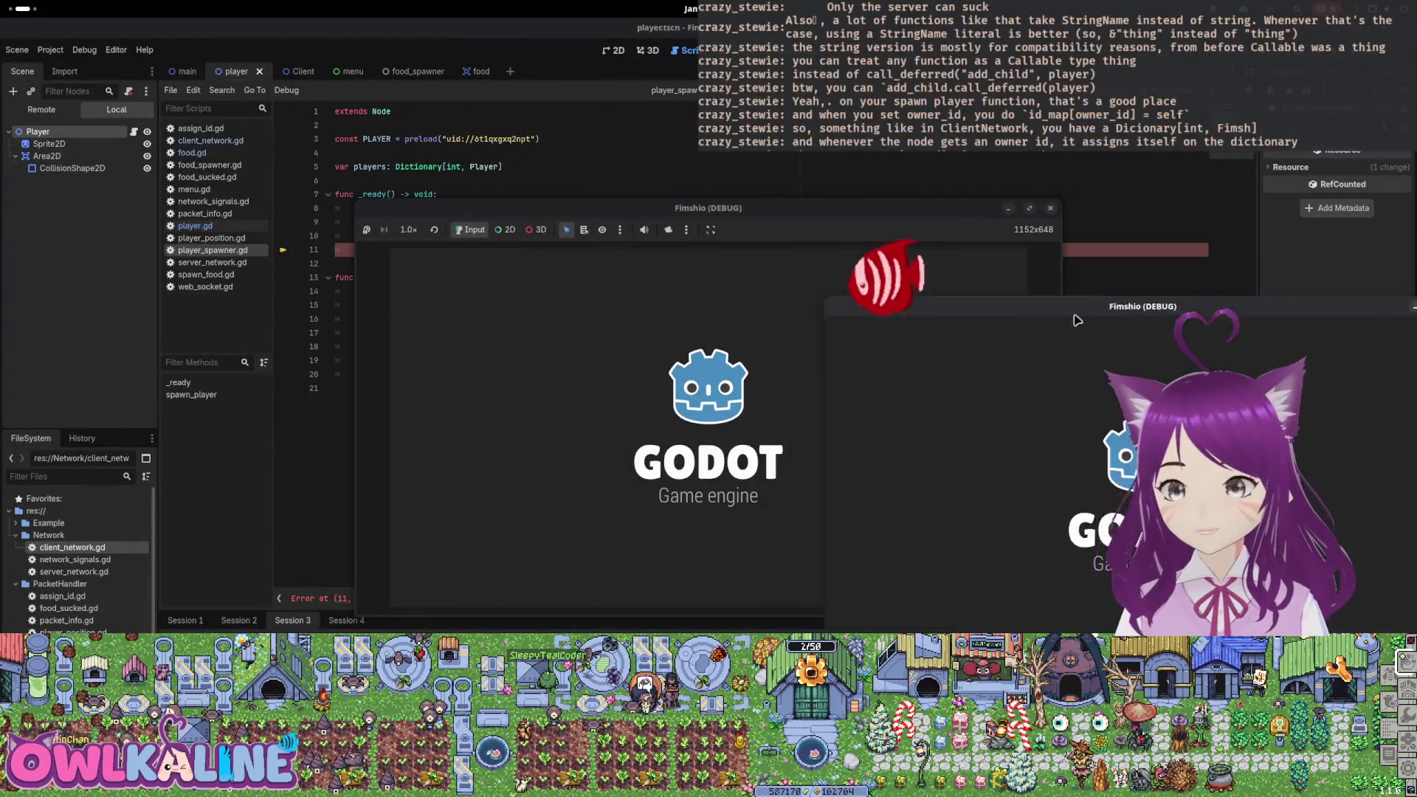
Stop the test run, review player_spawner.gd's food_sucked connection and players dictionary, then reopen player.gd.
left_click_drag(790, 212, 441, 48)
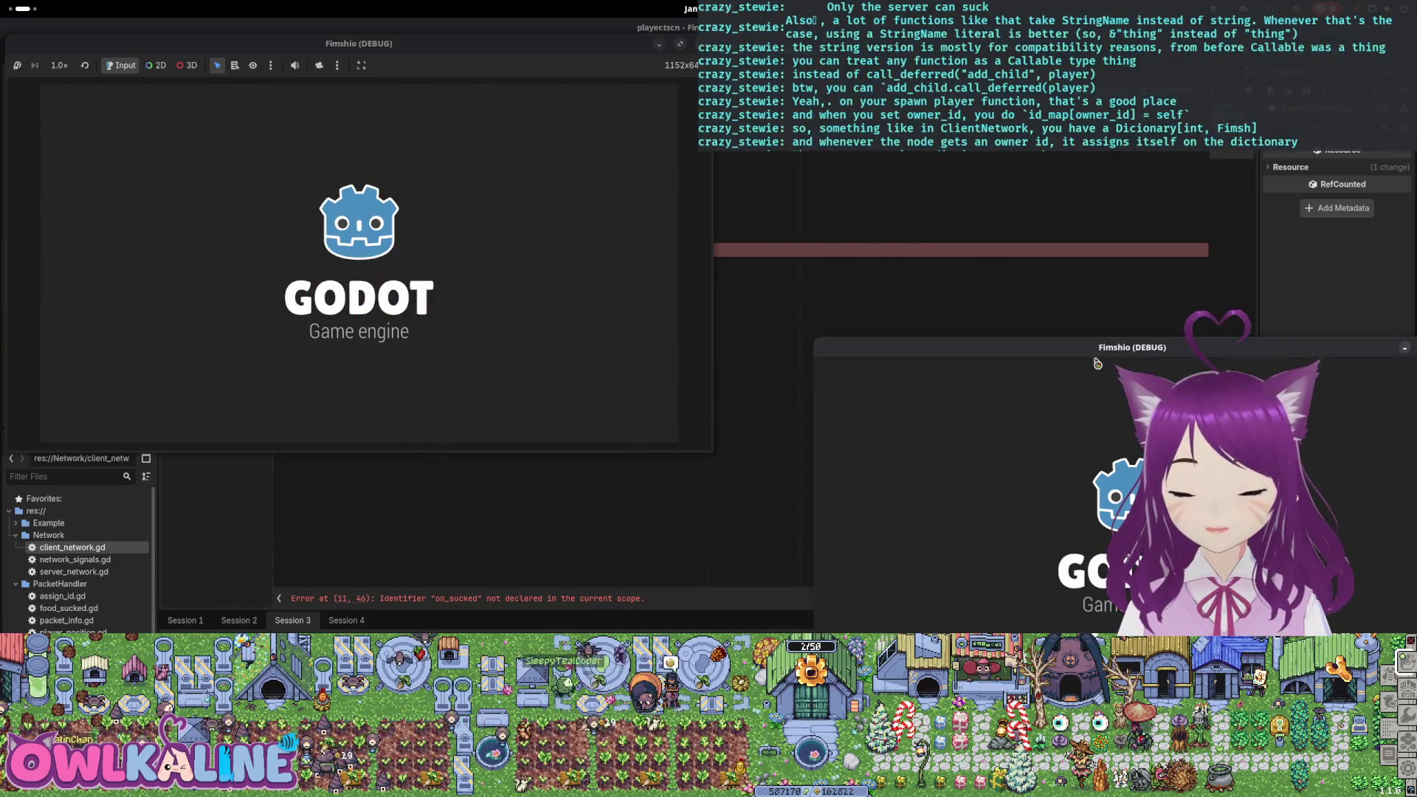
key("F8")
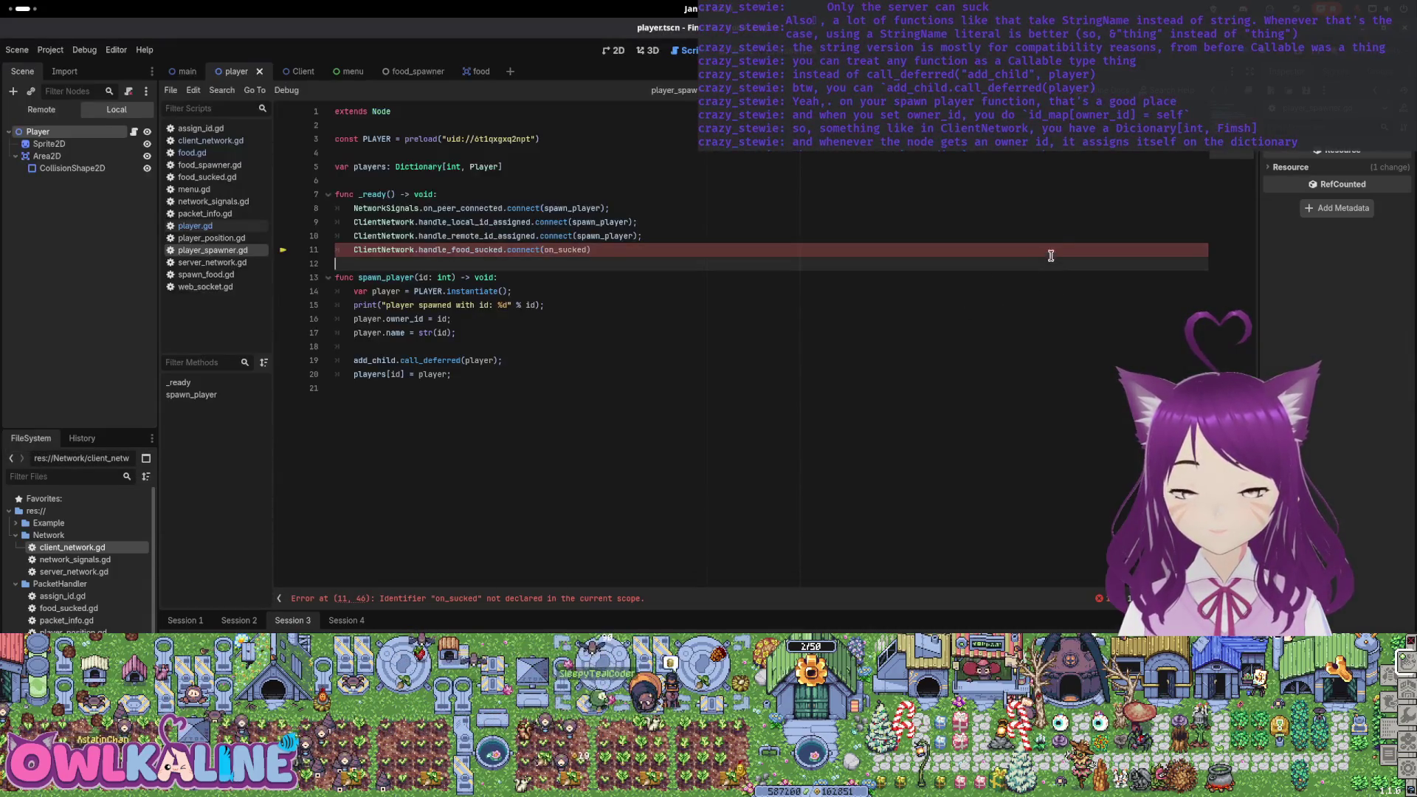
left_click(467, 251)
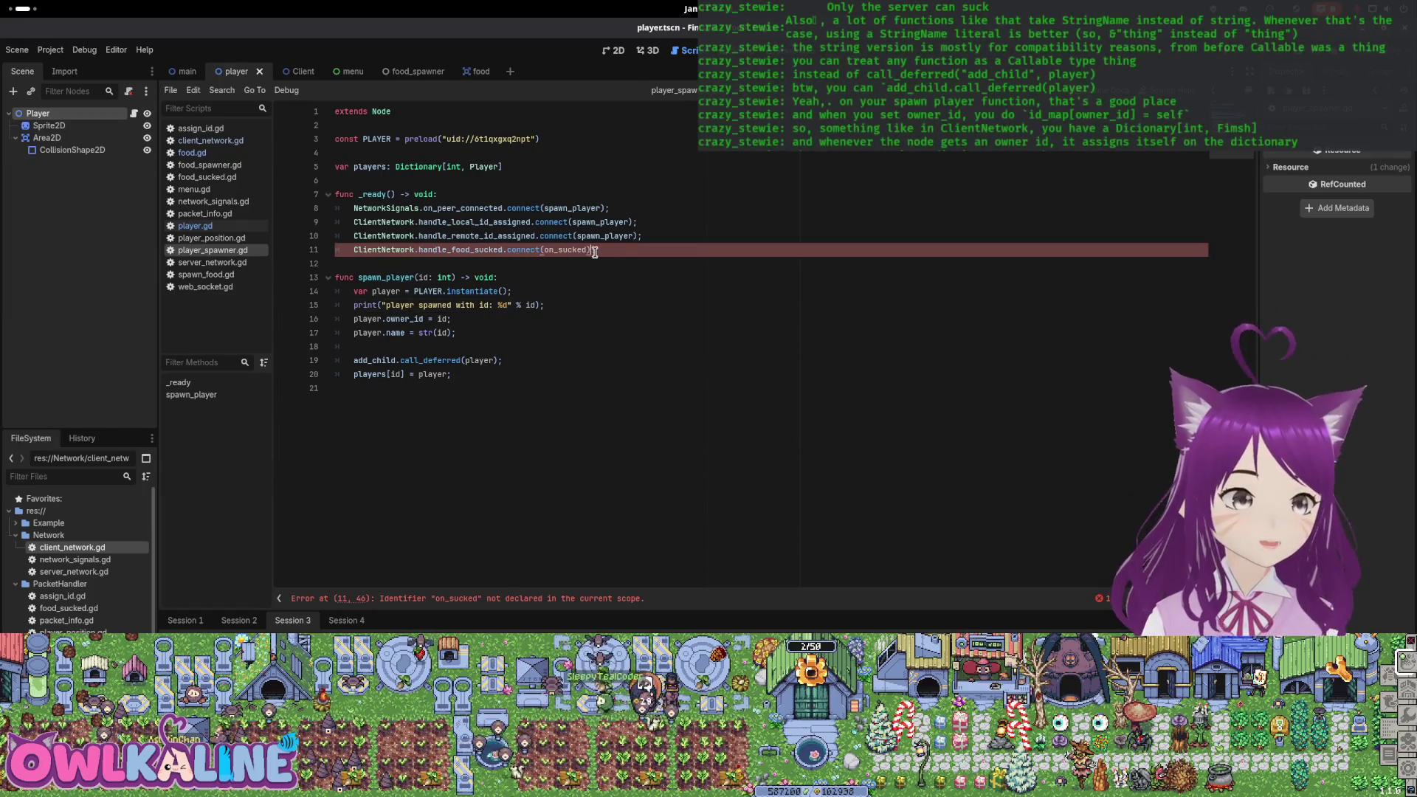
left_click_drag(595, 252, 326, 254)
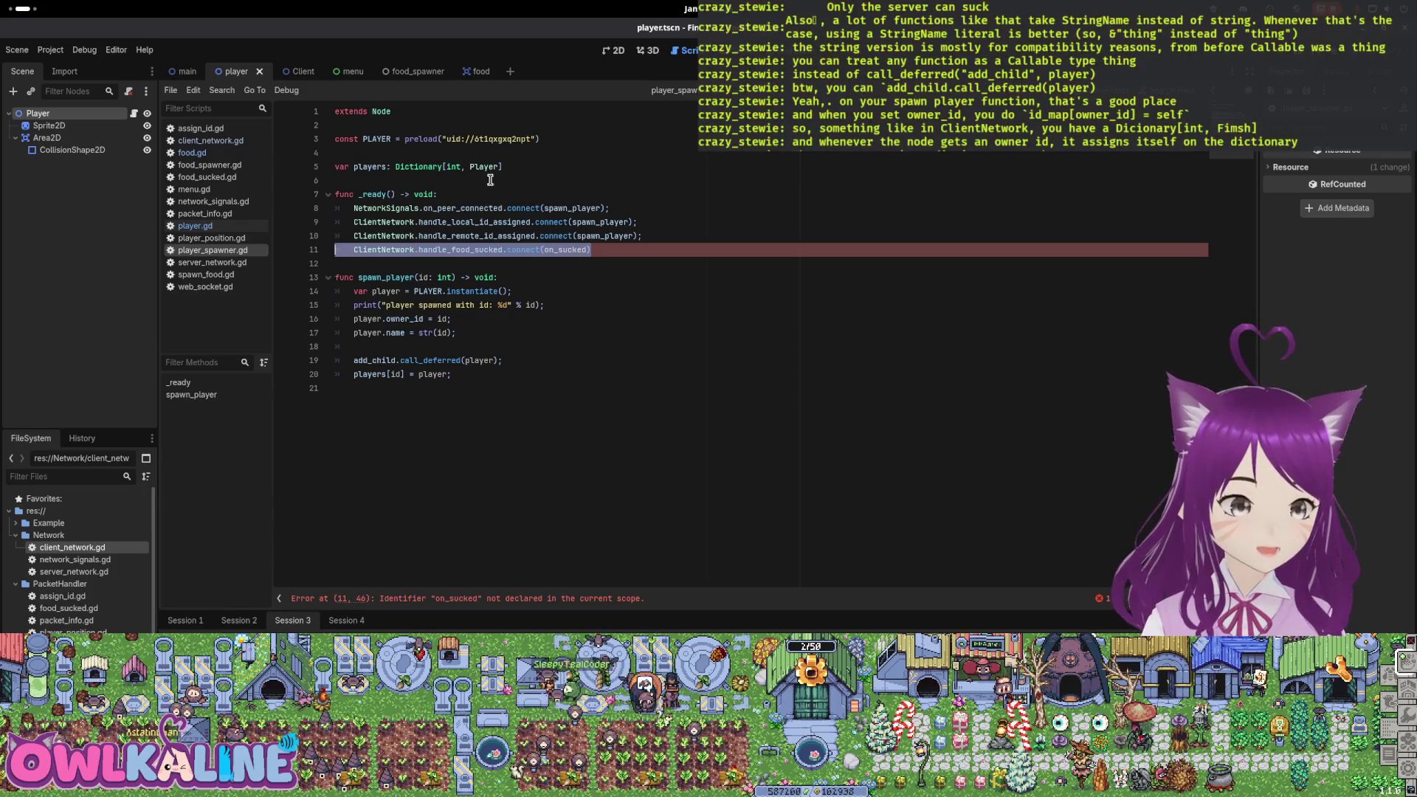
left_click_drag(514, 167, 309, 165)
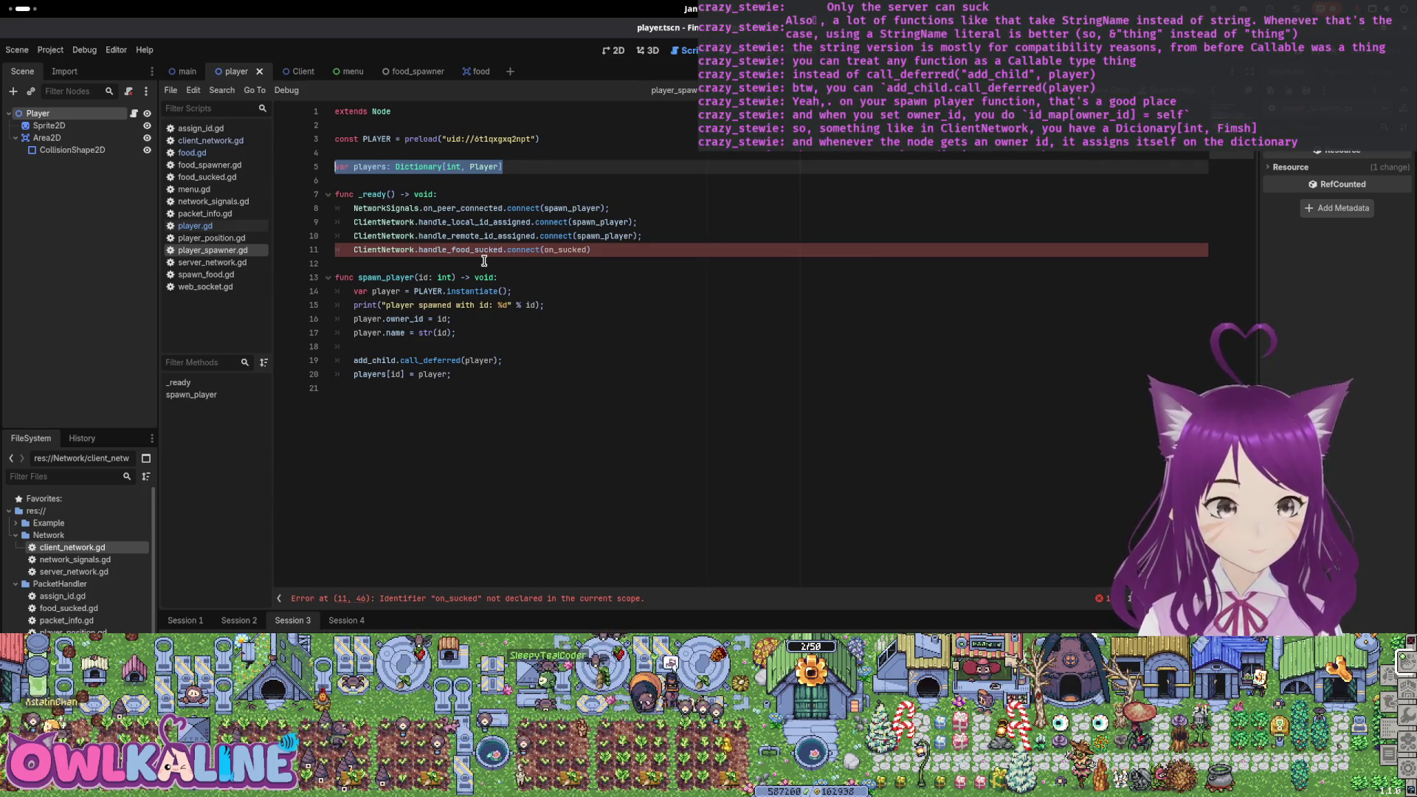
left_click(133, 113)
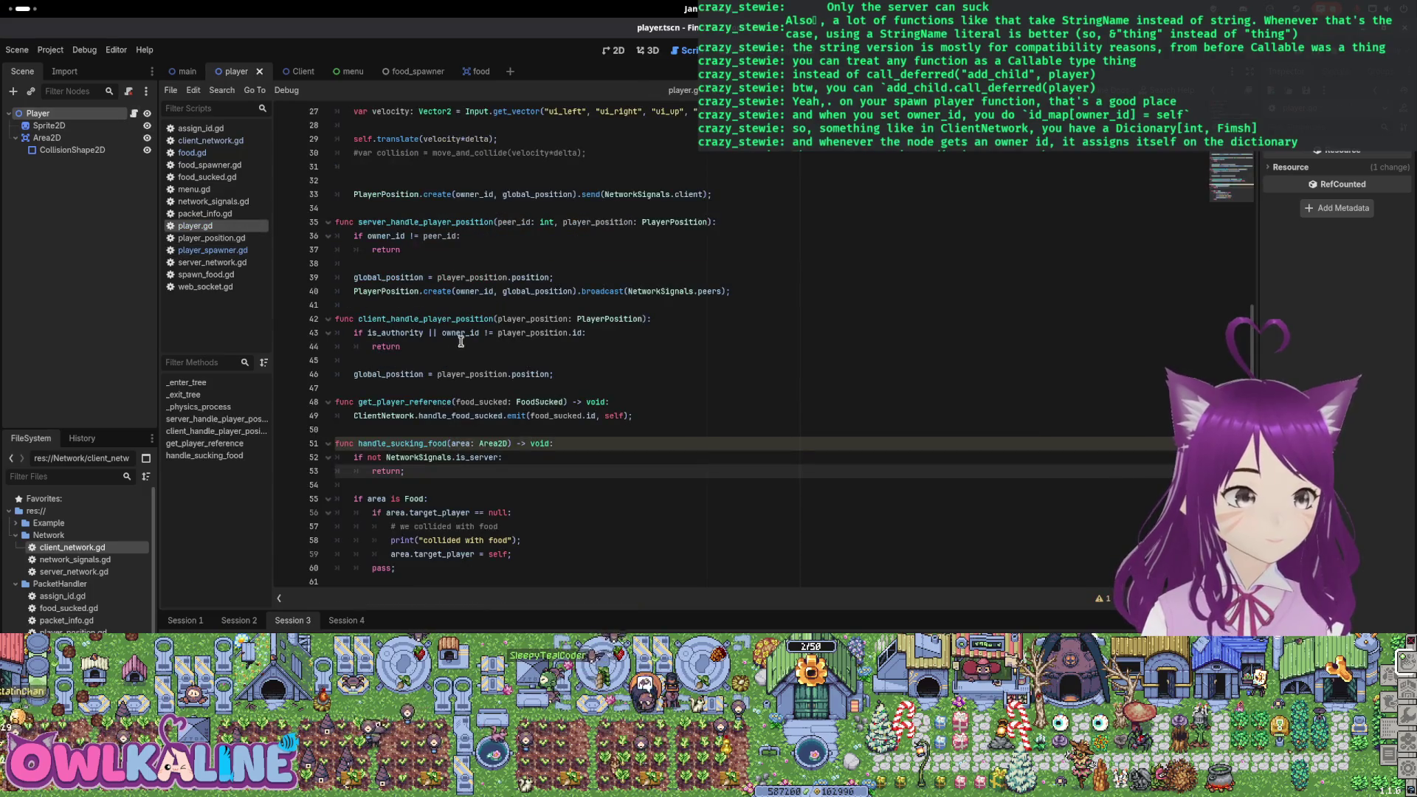
scroll(551, 426, "up", 9)
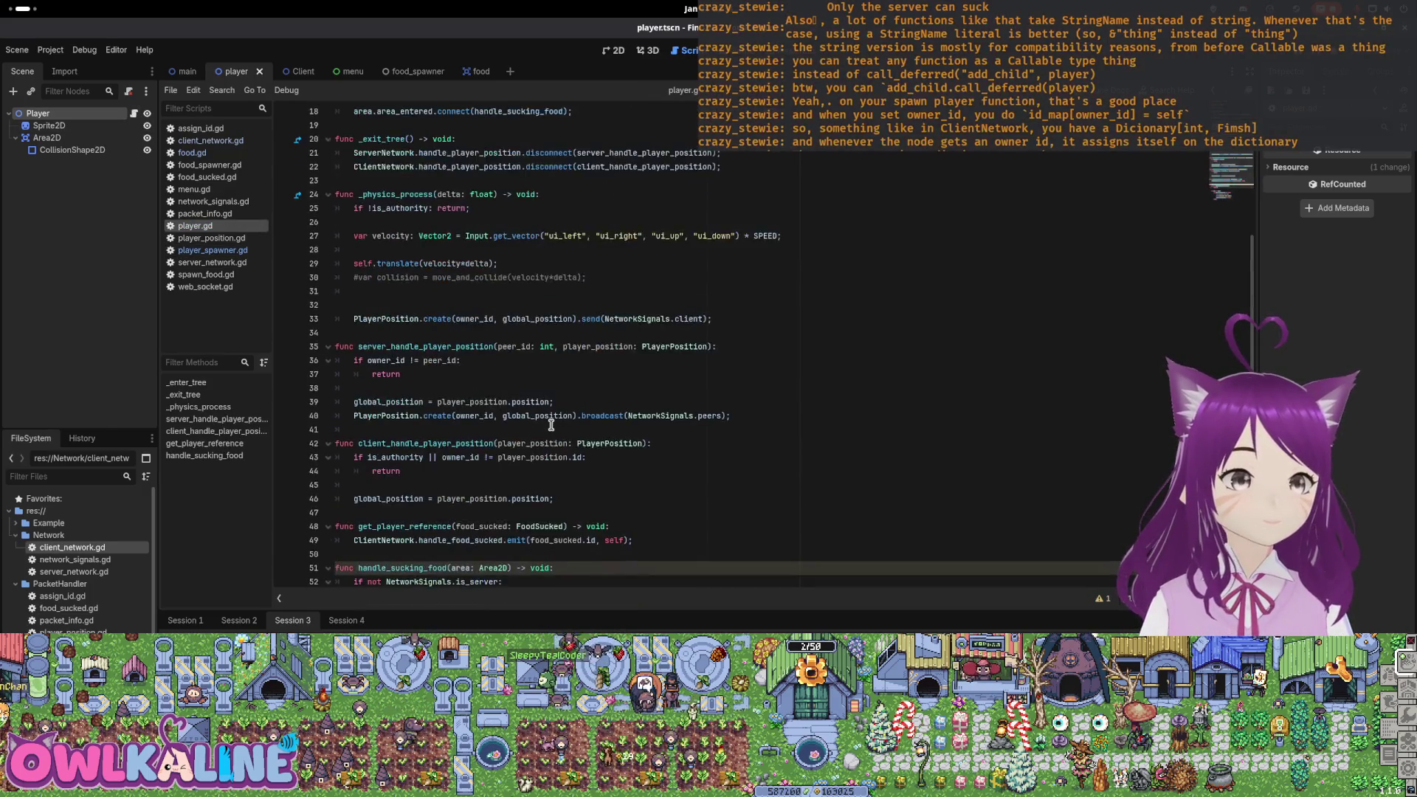
scroll(550, 425, "down", 9)
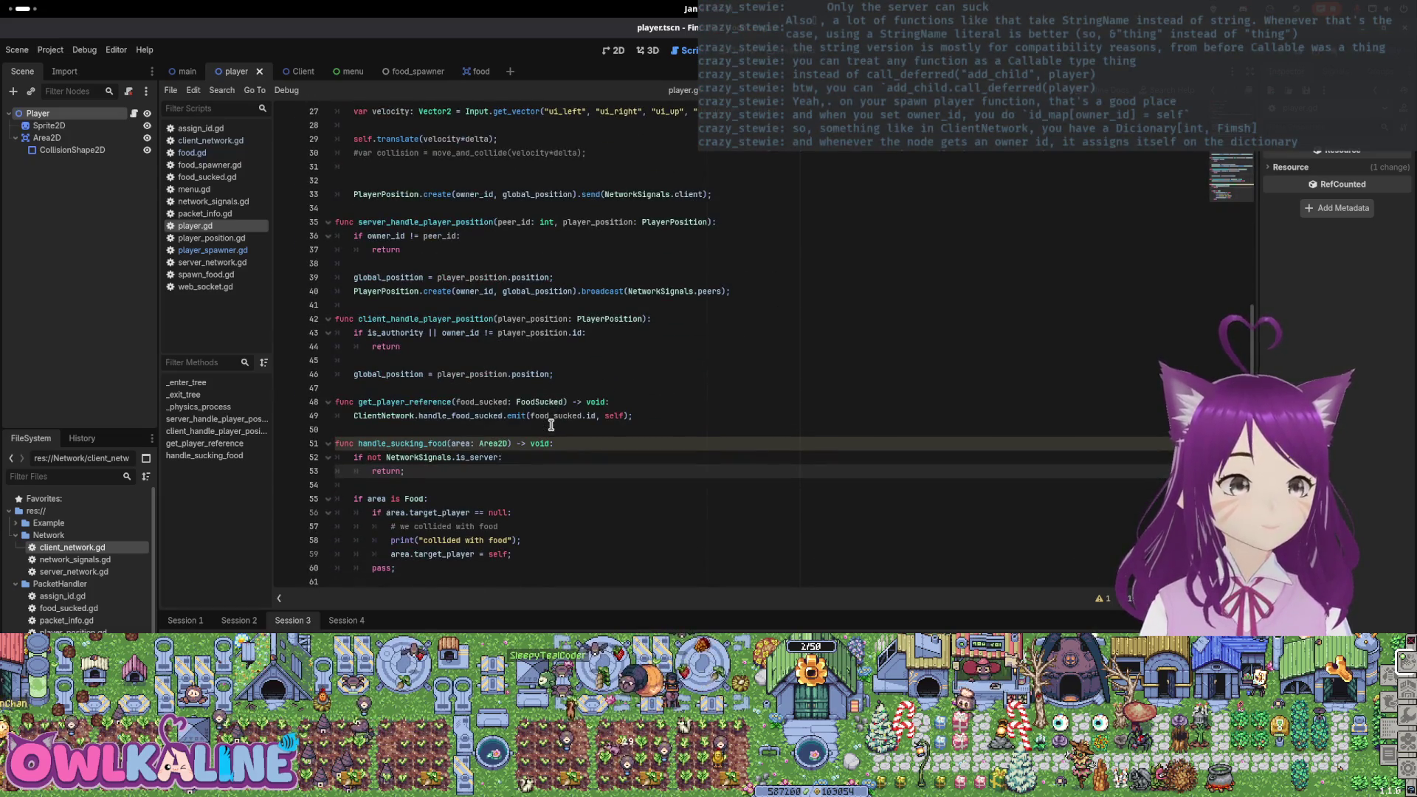
left_click_drag(654, 415, 275, 384)
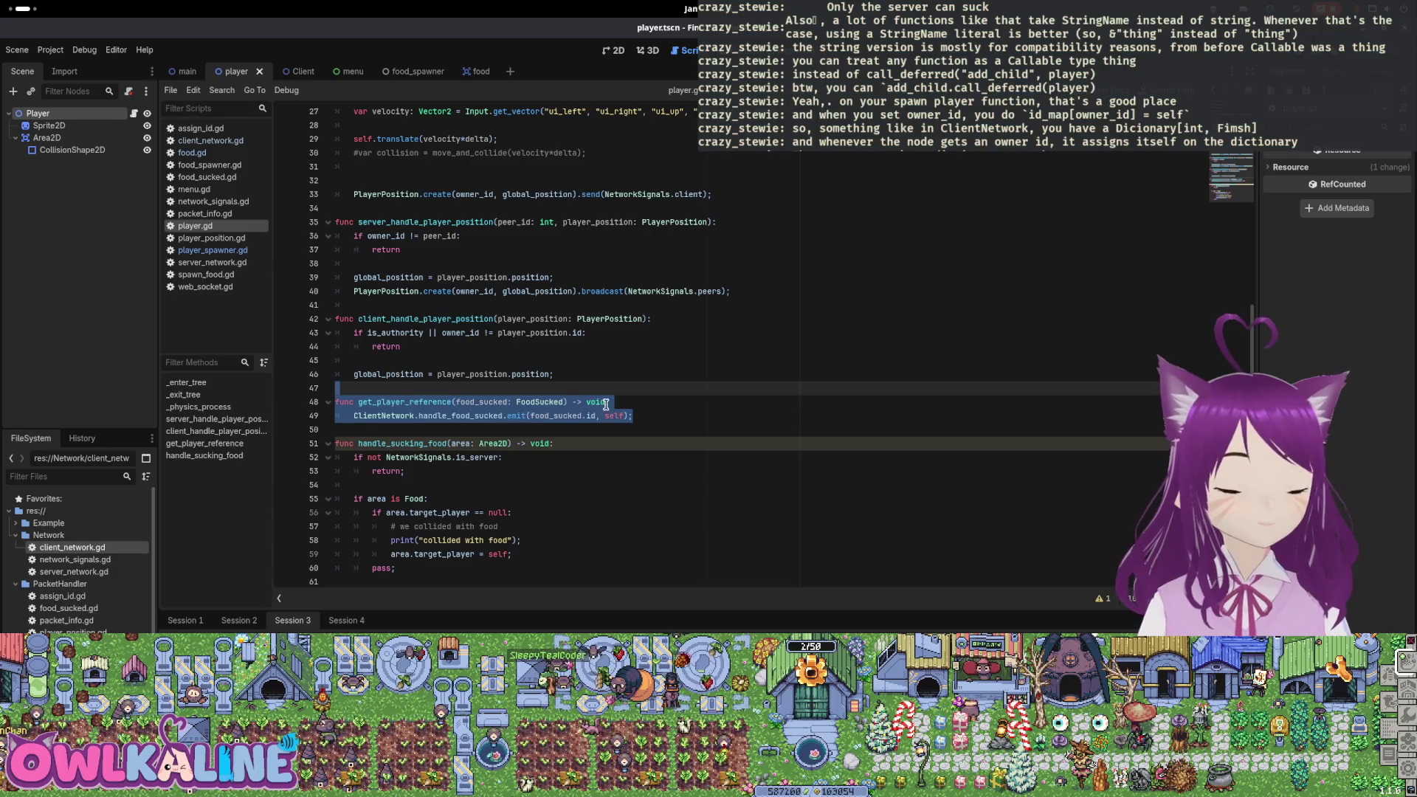
key("BackSpace")
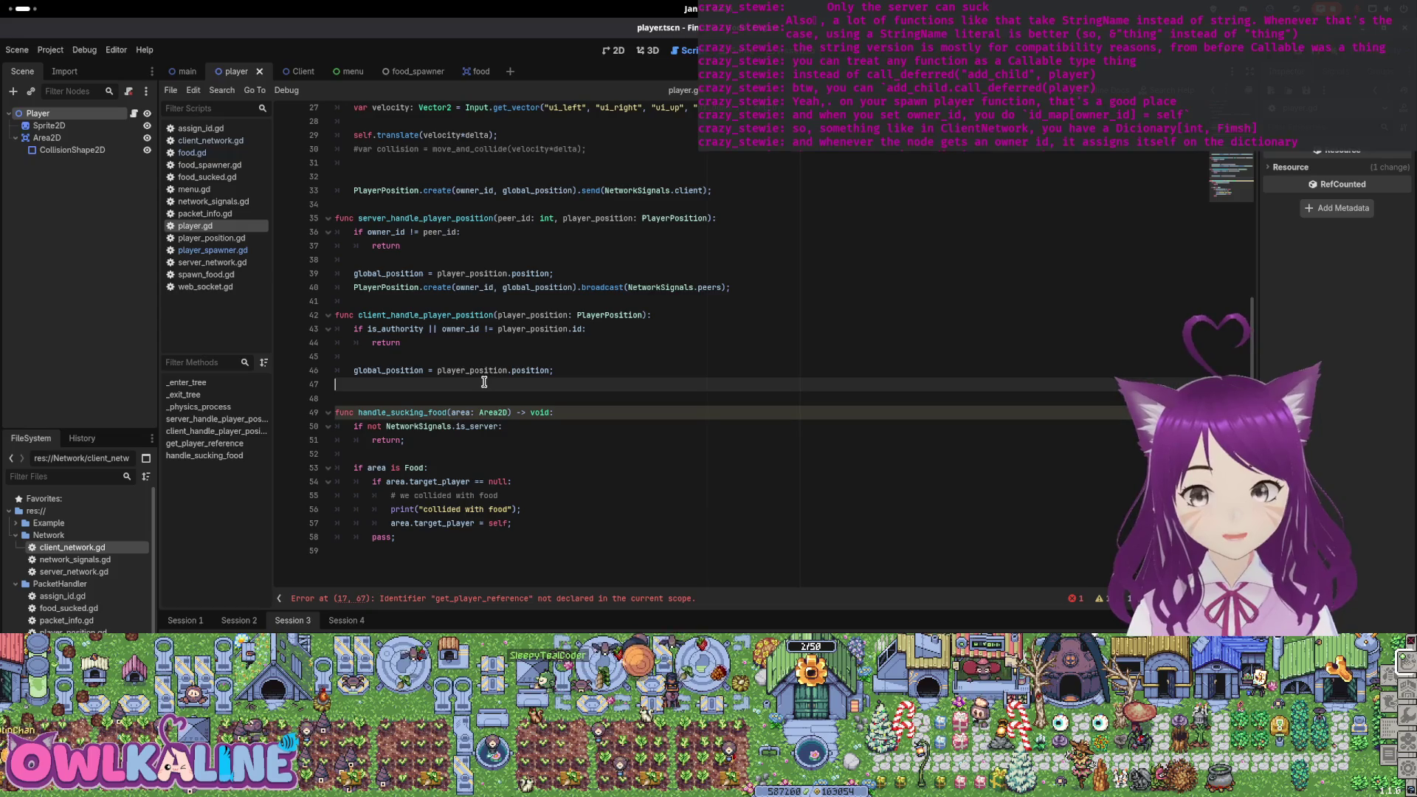
key("ctrl+z")
left_click(534, 398)
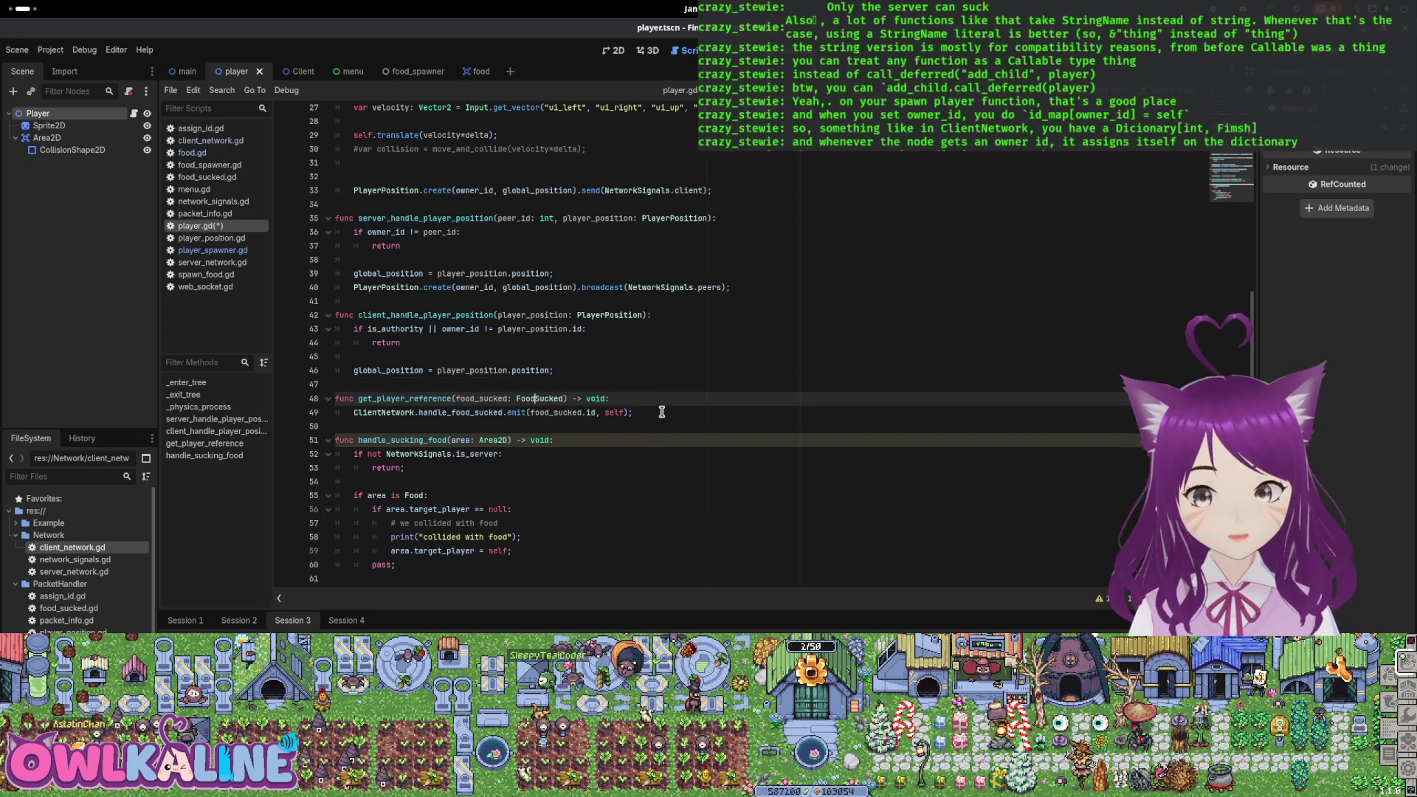
left_click(645, 393)
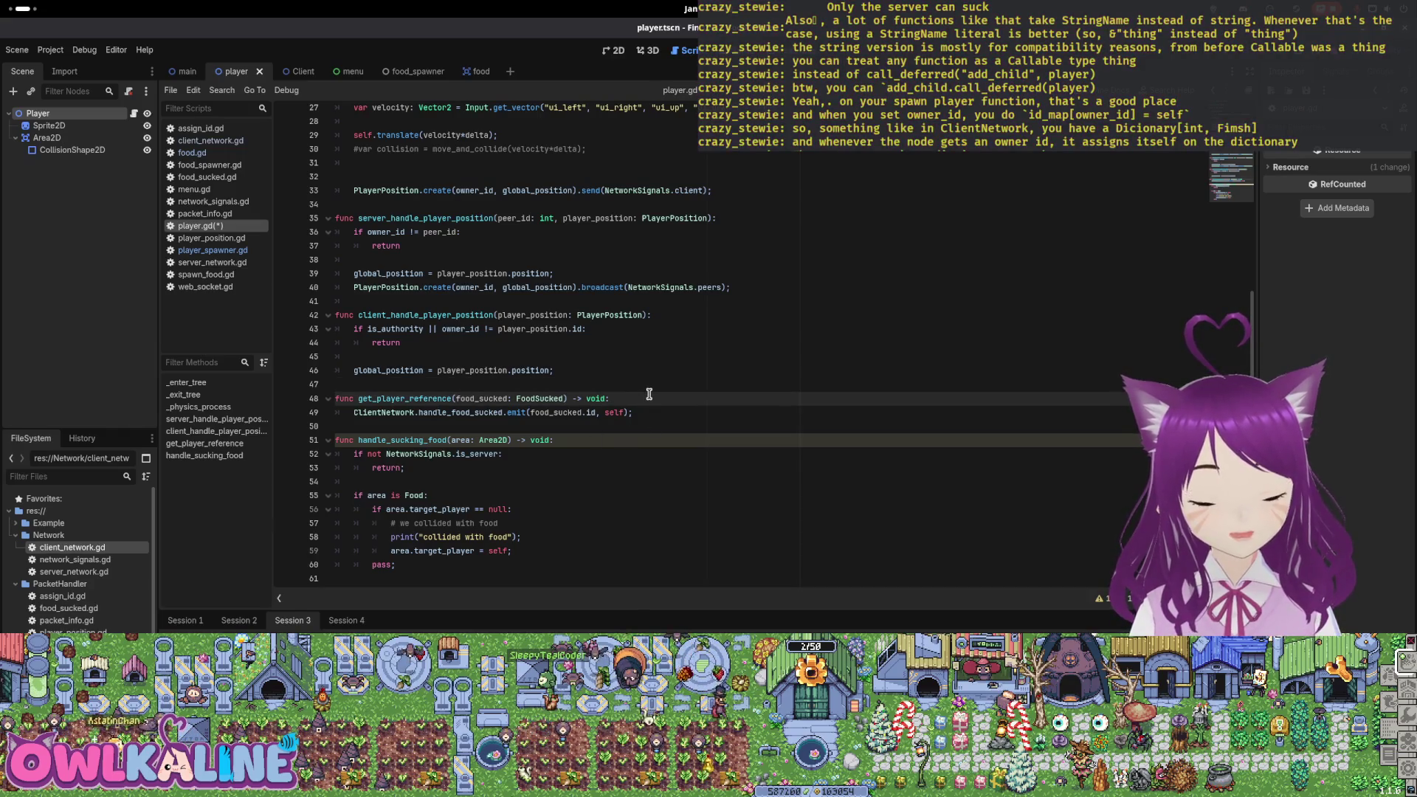
key("Return")
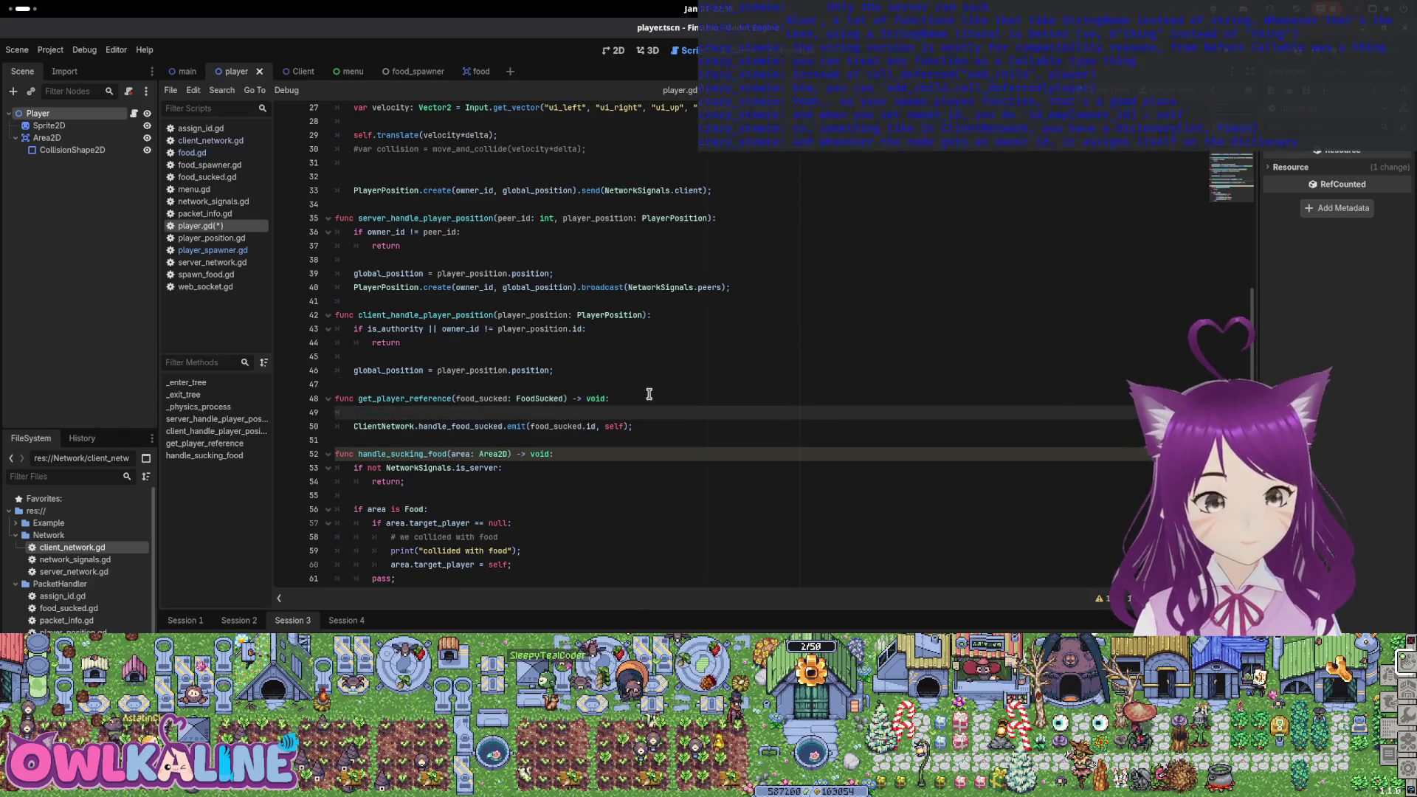
key("BackSpace")
key("BackSpace")
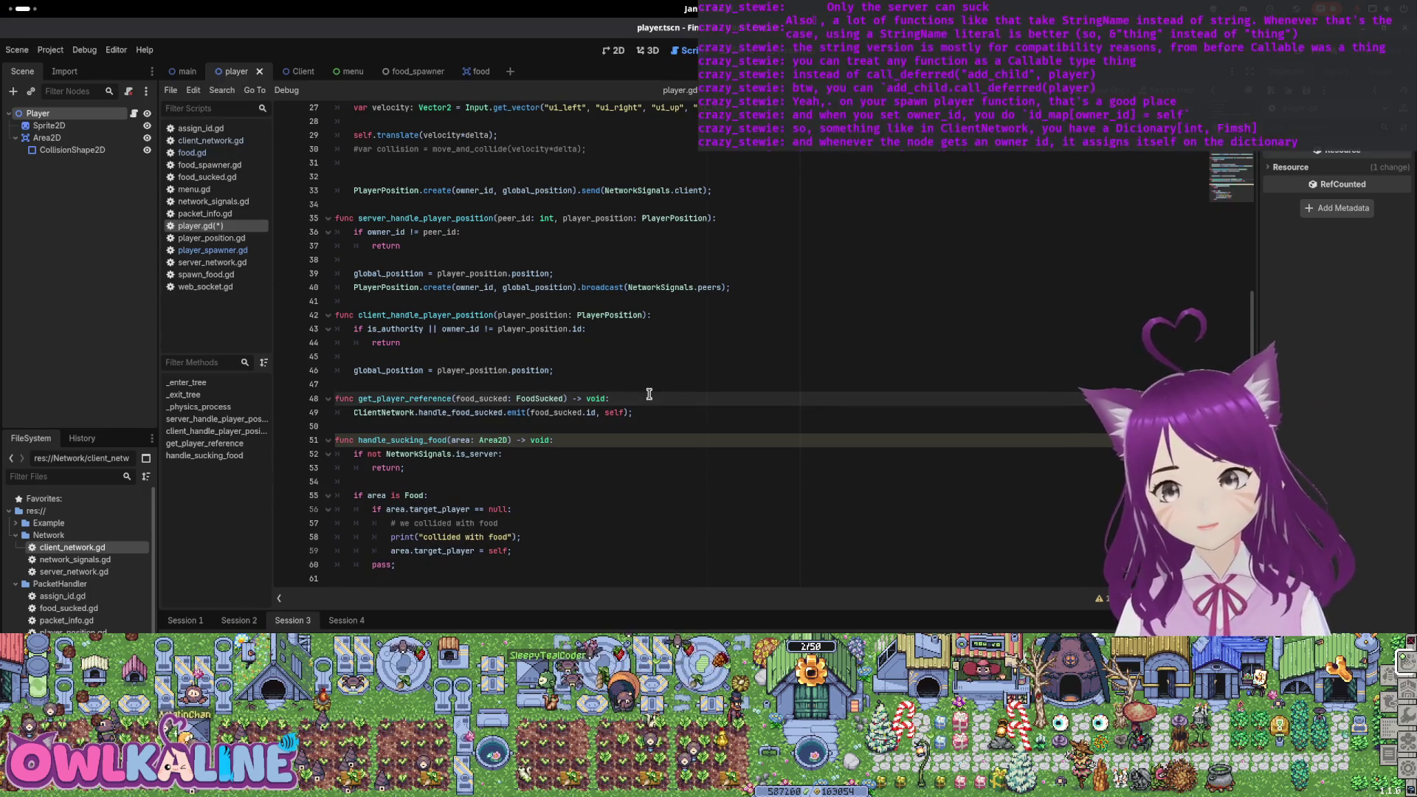
left_click_drag(659, 417, 406, 389)
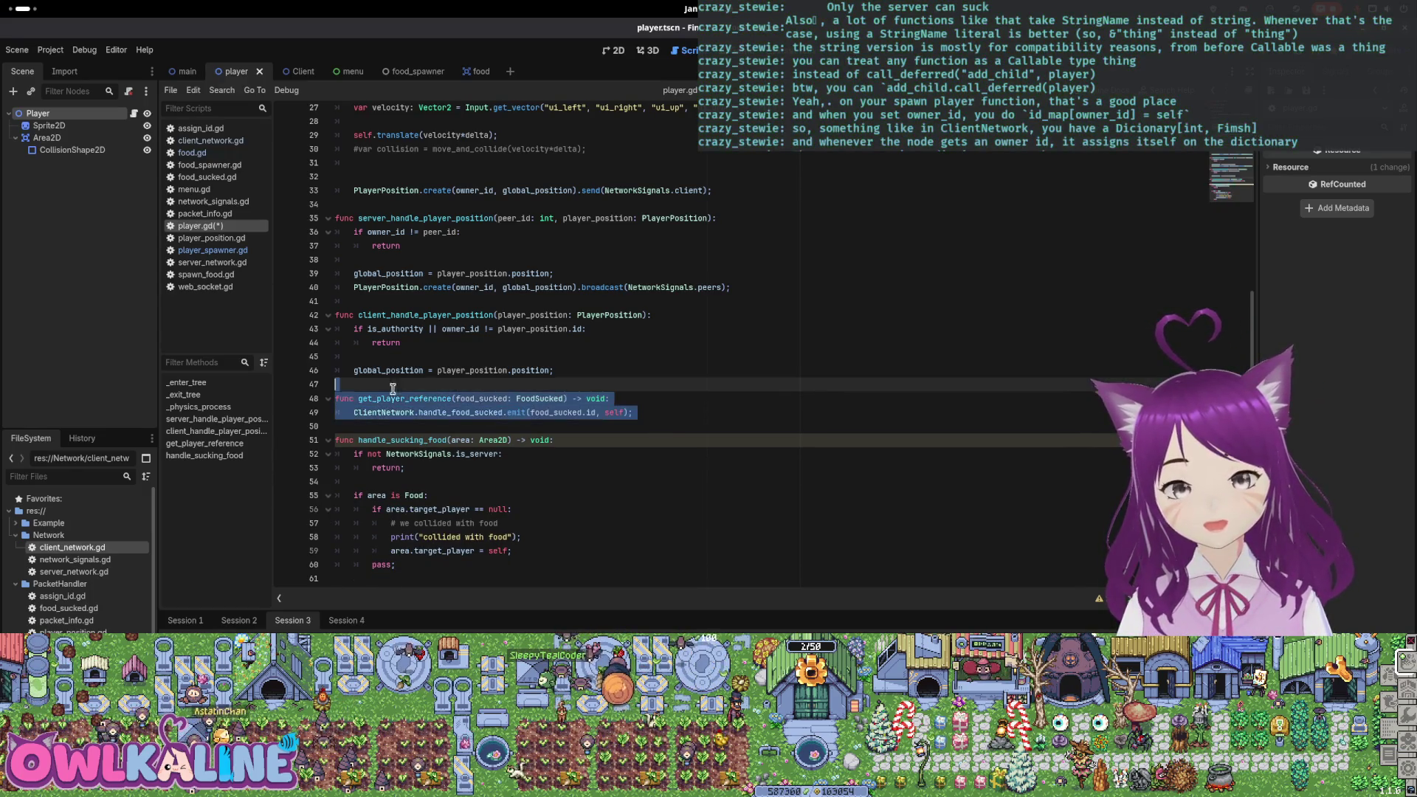
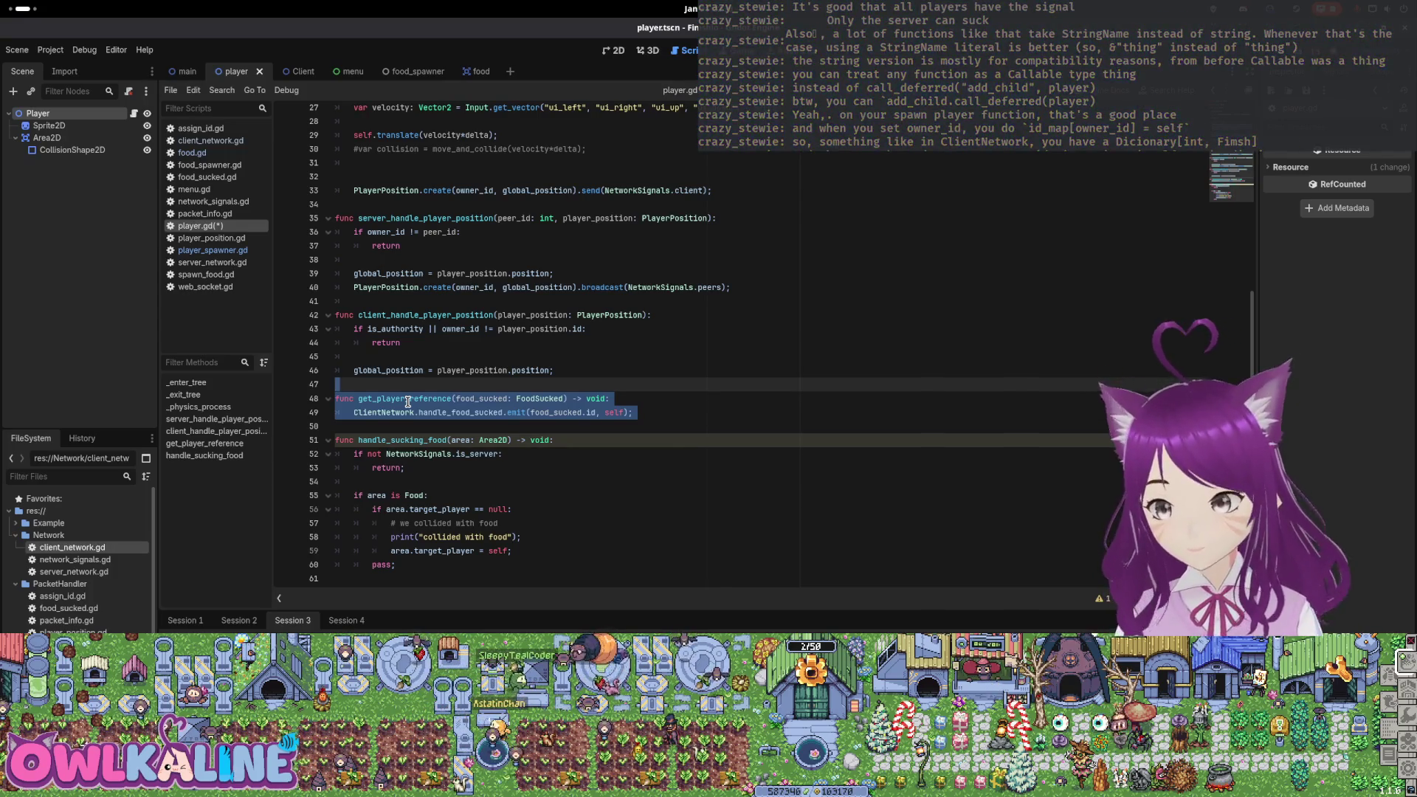
In player.gd's get_player_reference, add the condition 'if owner_id == food_sucked.player_id:'.
left_click(184, 71)
left_click(237, 74)
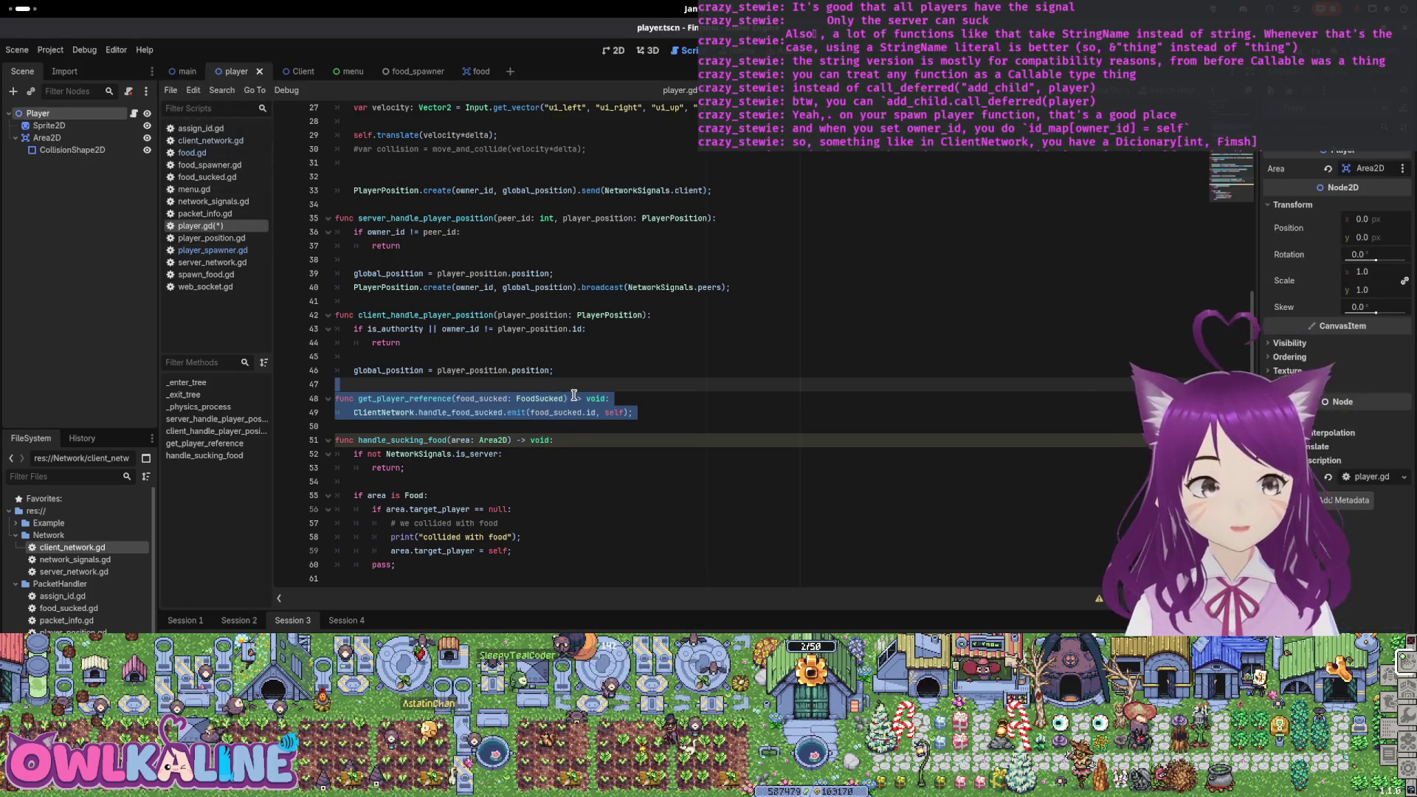
left_click(624, 398)
key("Return")
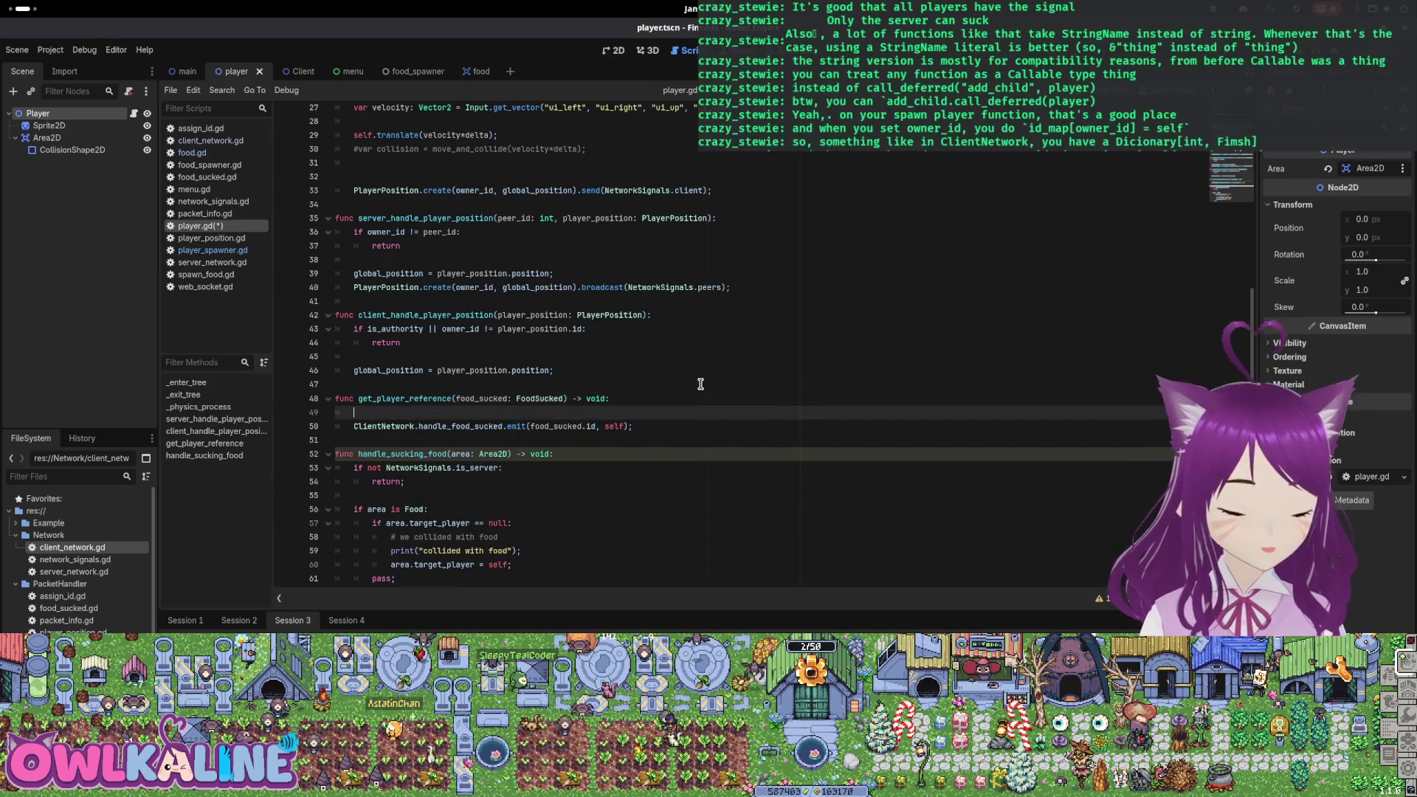
type("if owner_id =")
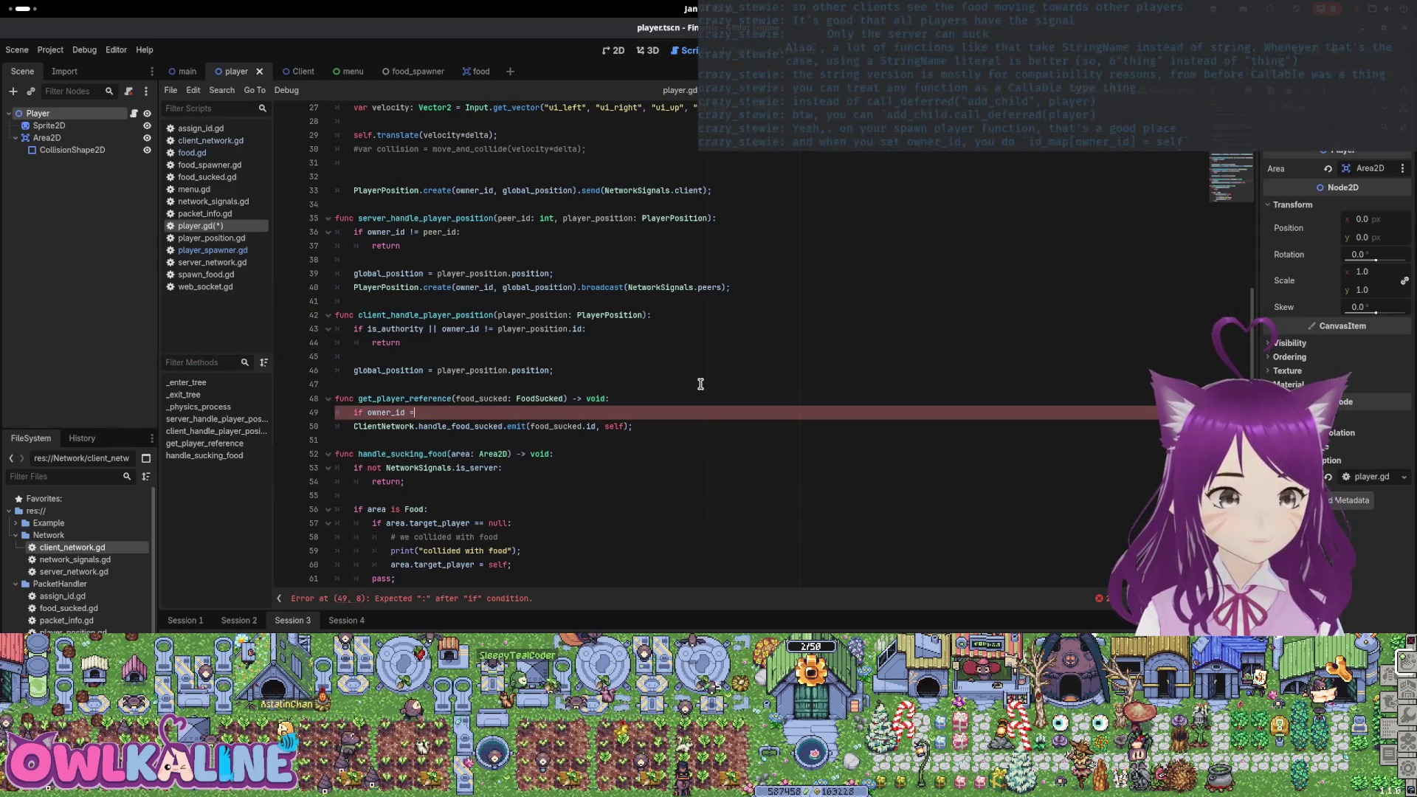
type("food_sucked.i")
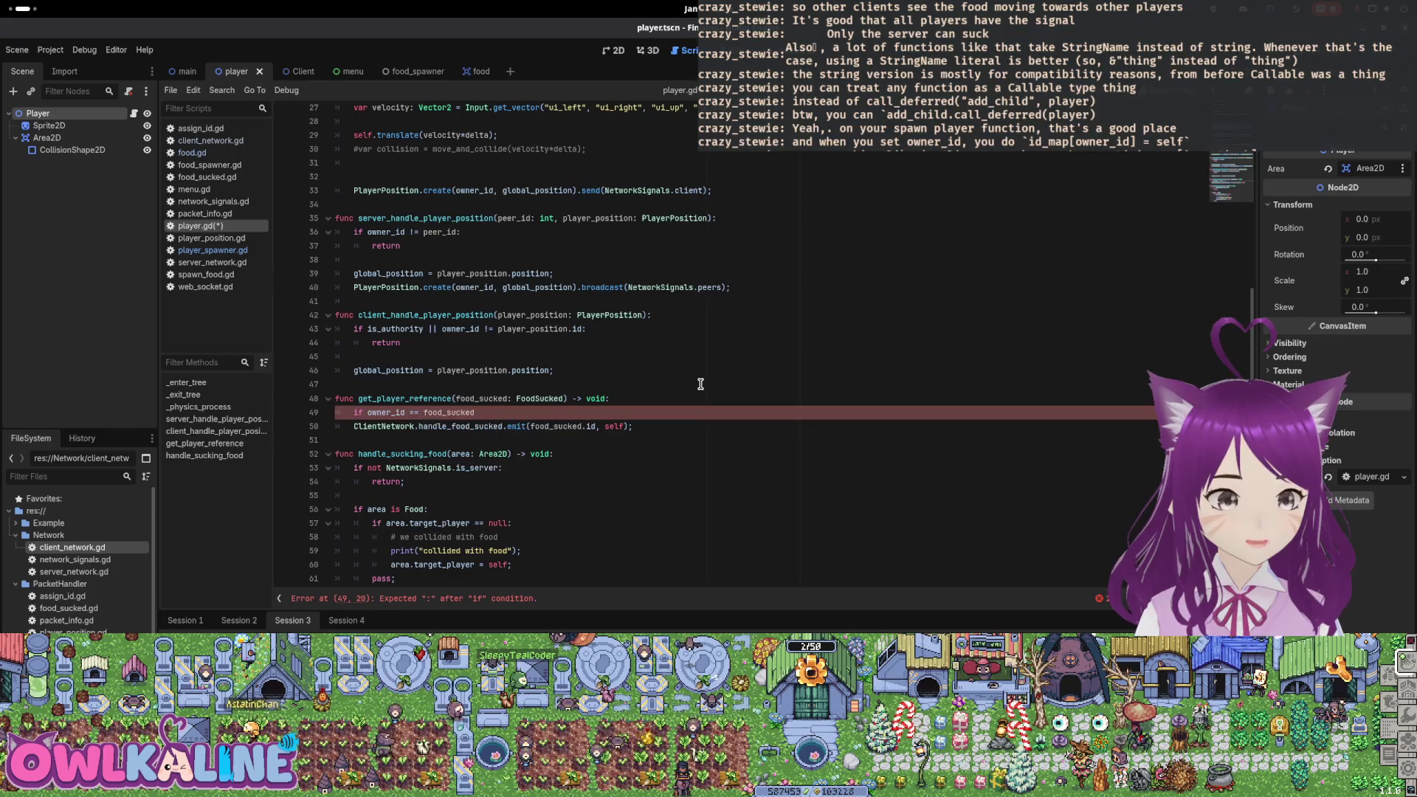
key("BackSpace")
type("ow")
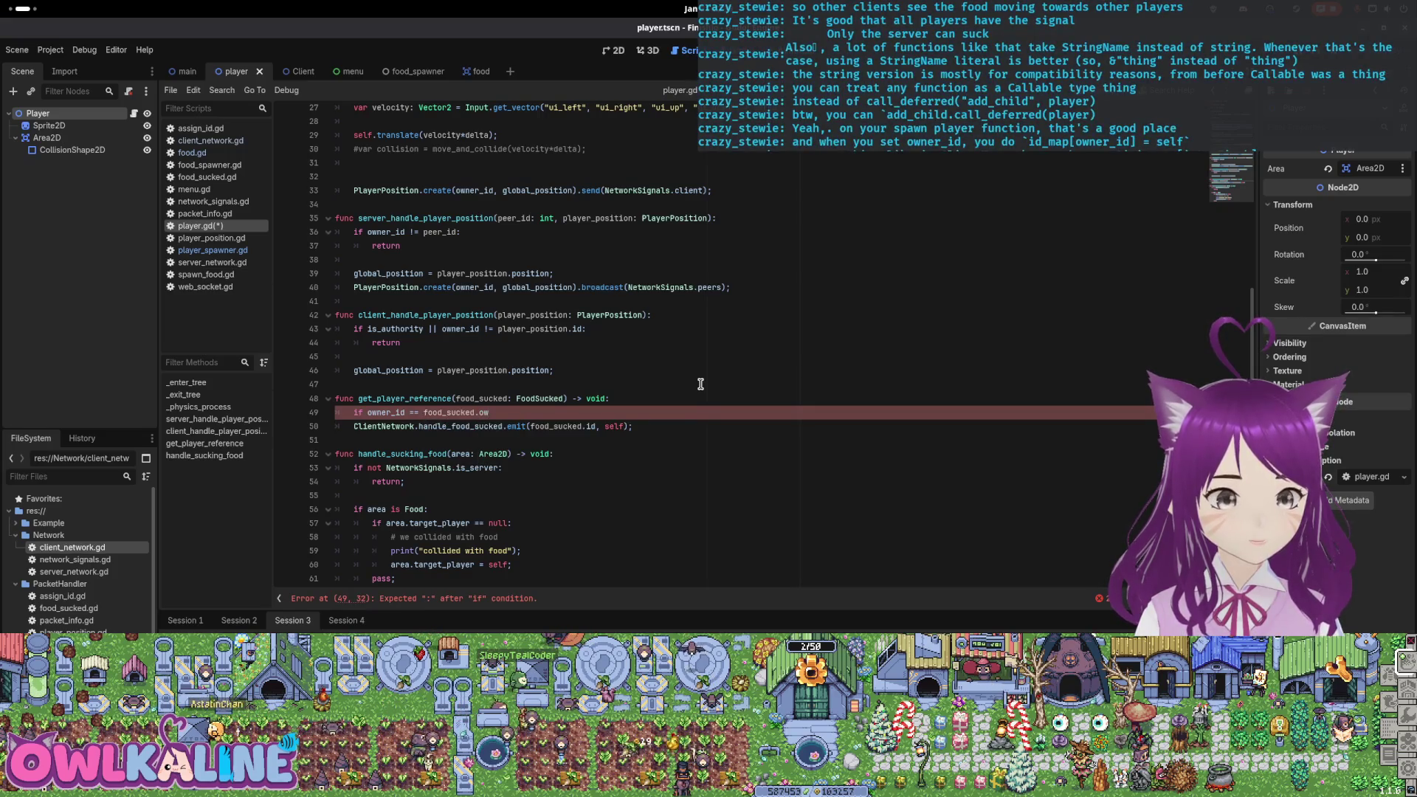
type("layer_id")
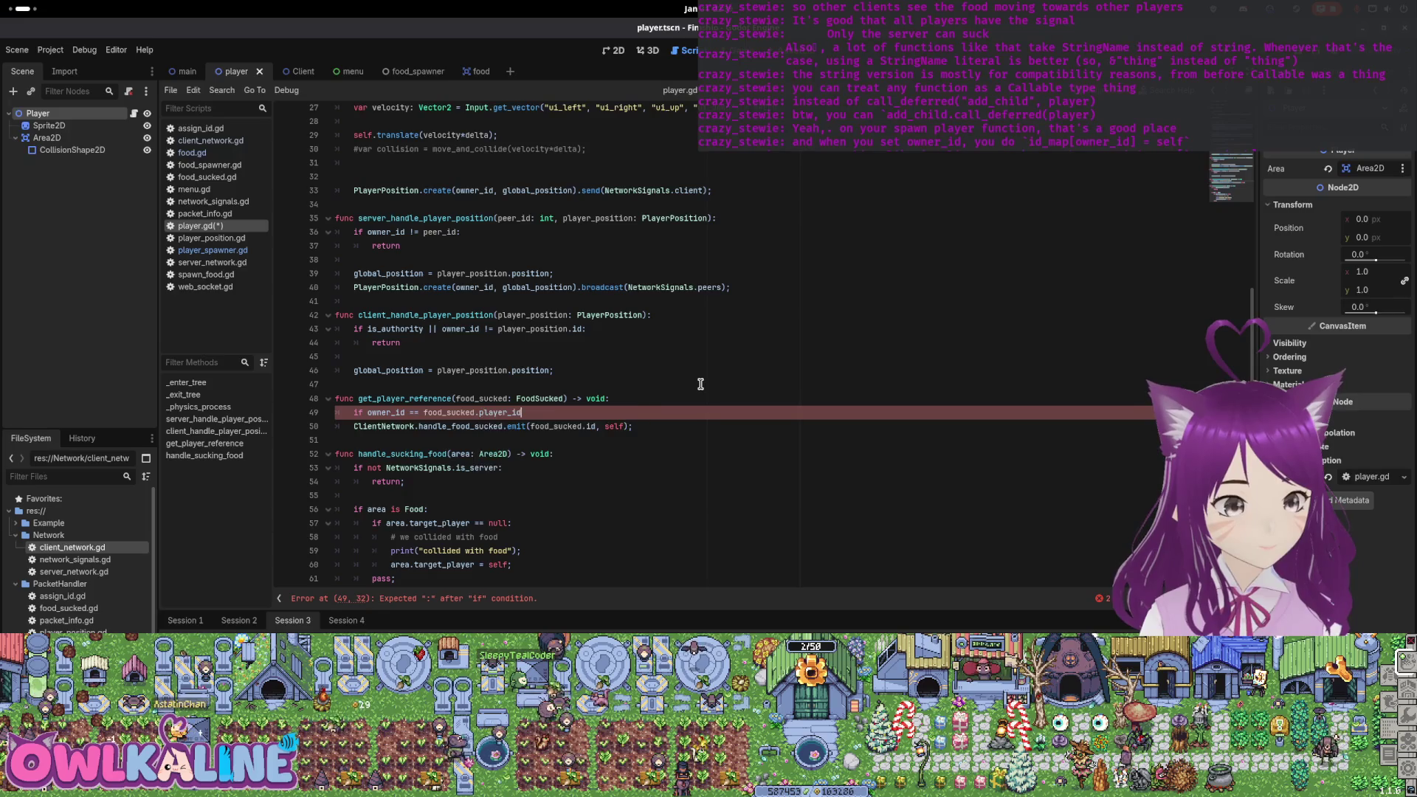
Indent the handle_food_sucked emit line under the new owner_id condition.
key("Down")
key("Home")
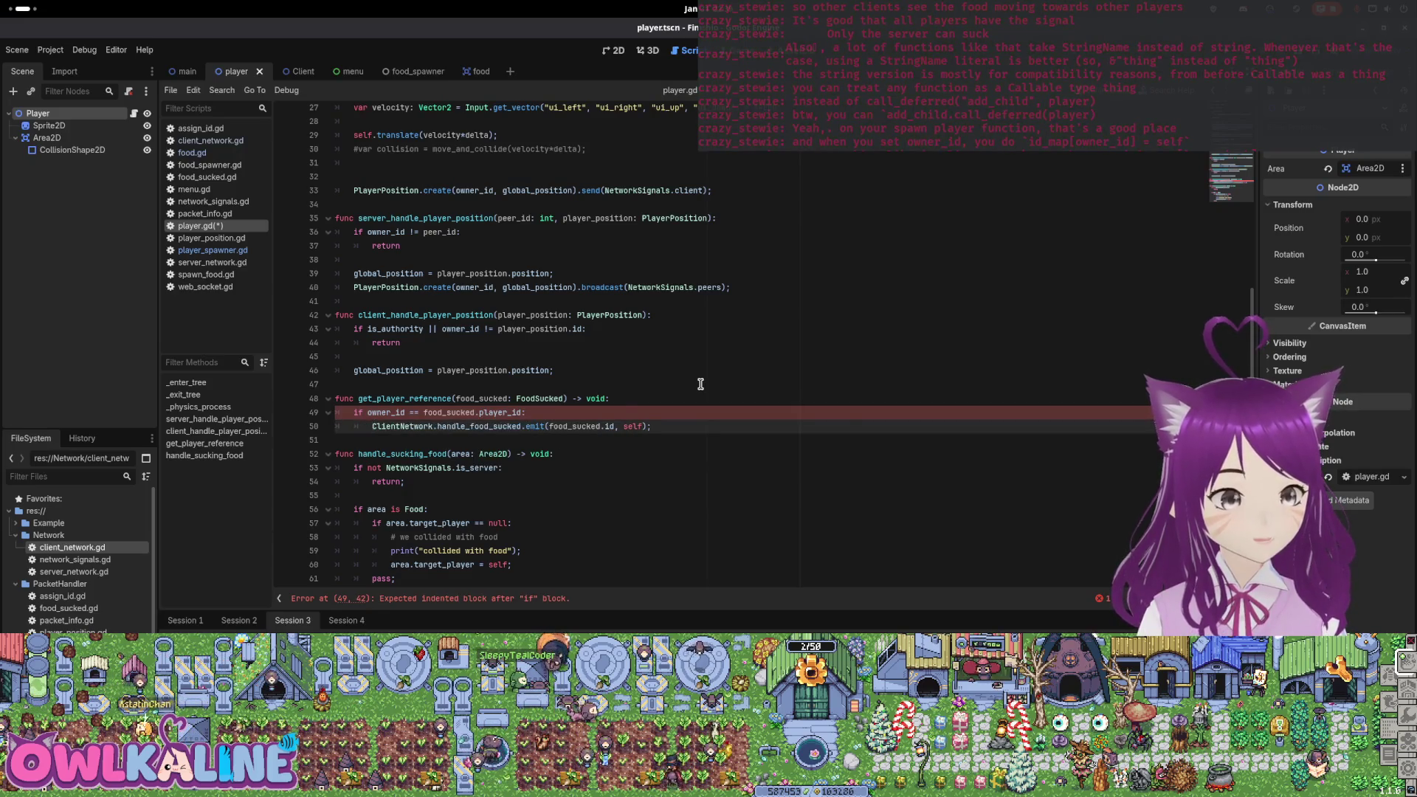
key("Tab")
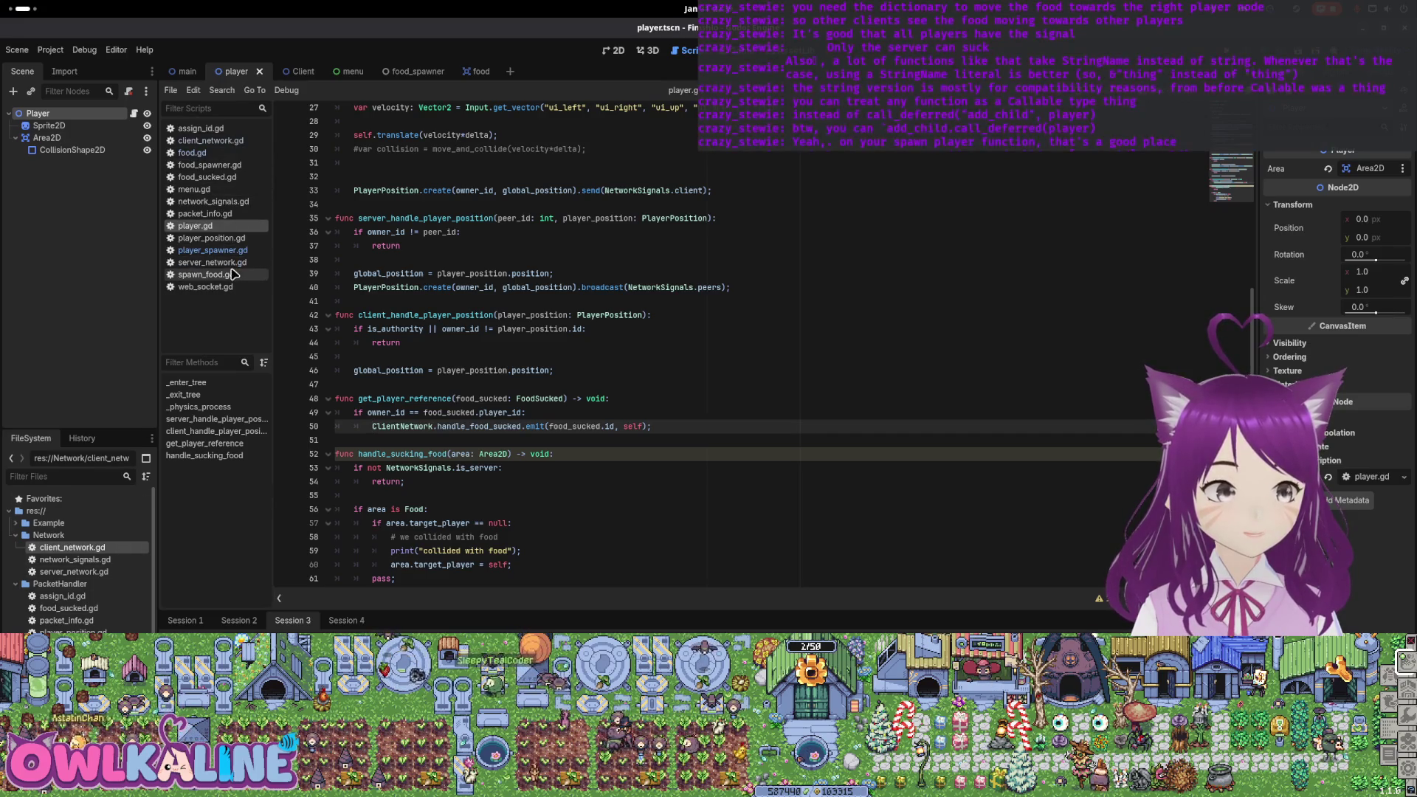
left_click(214, 250)
Delete the players Dictionary, players[id] = player and the handle_food_sucked.connect line, saving player_spawner.gd.
left_click(498, 193)
left_click_drag(529, 180, 529, 153)
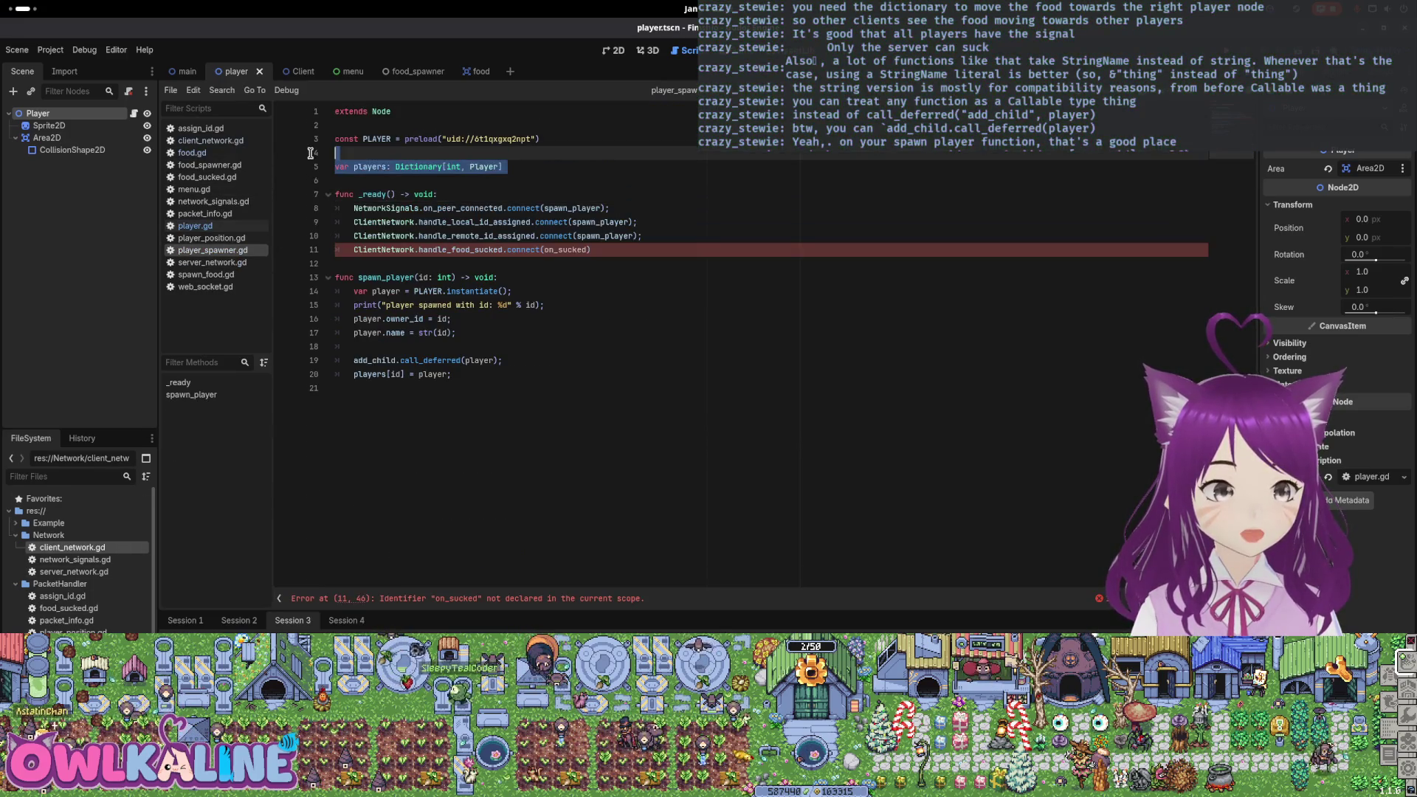
key("BackSpace")
key("ctrl+s")
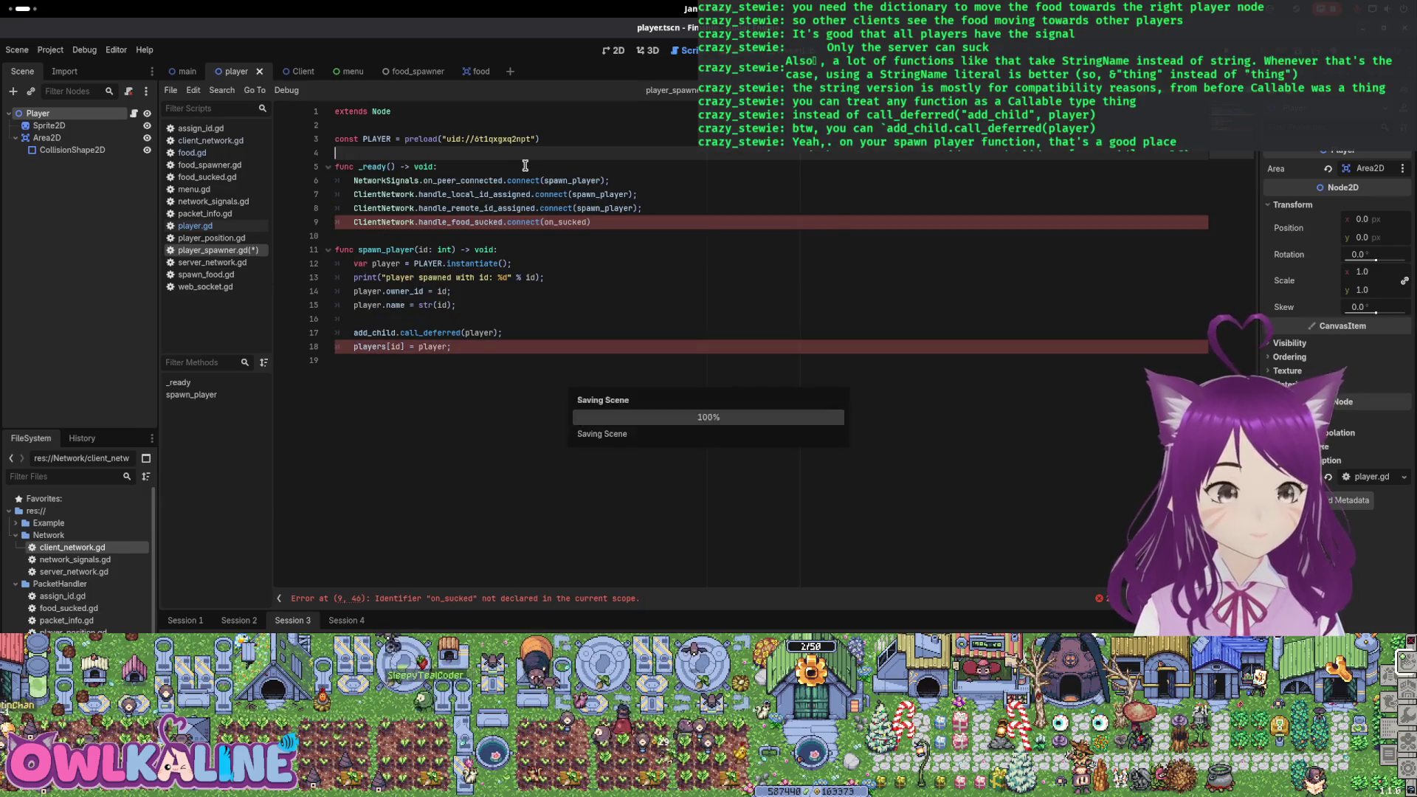
left_click_drag(452, 346, 336, 346)
key("BackSpace")
key("BackSpace")
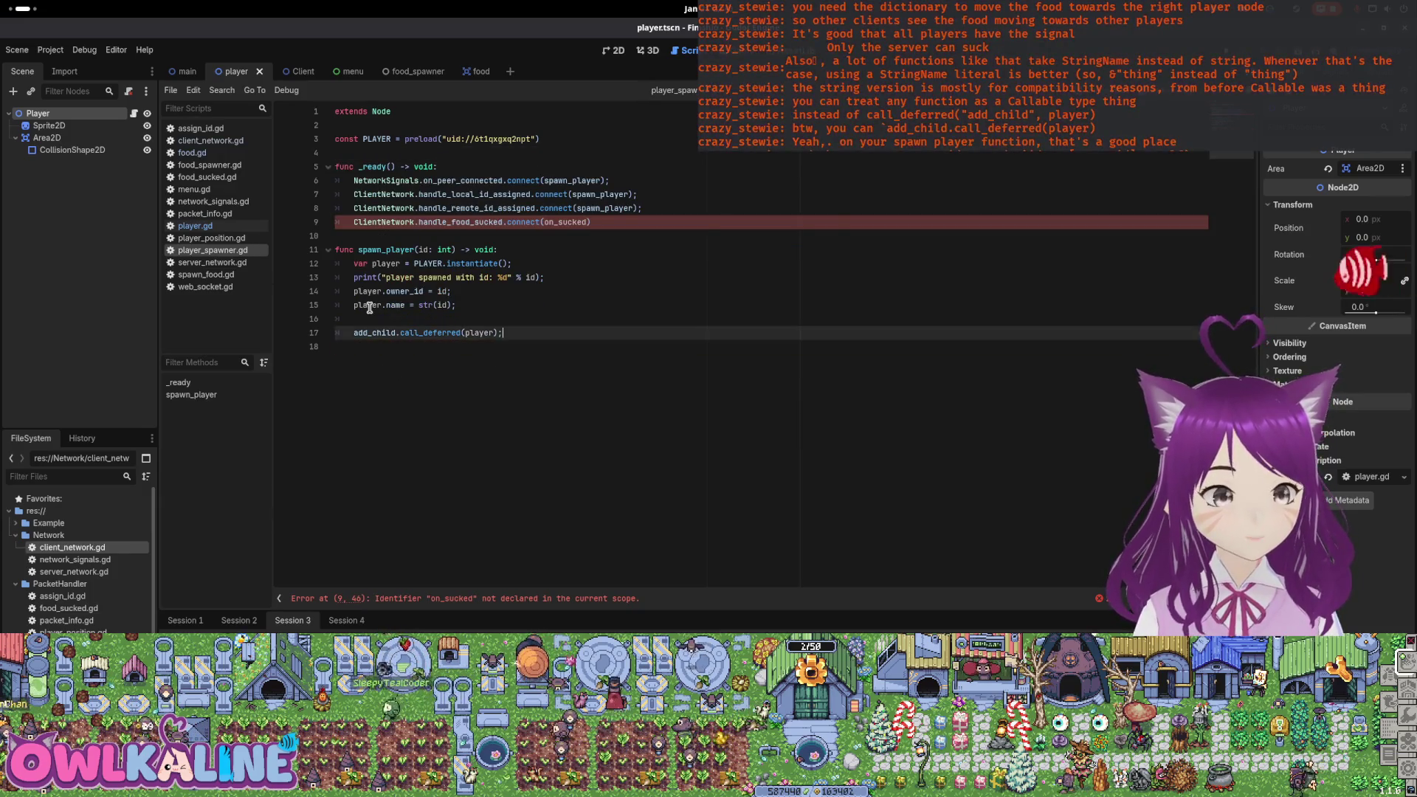
left_click_drag(594, 222, 316, 209)
key("BackSpace")
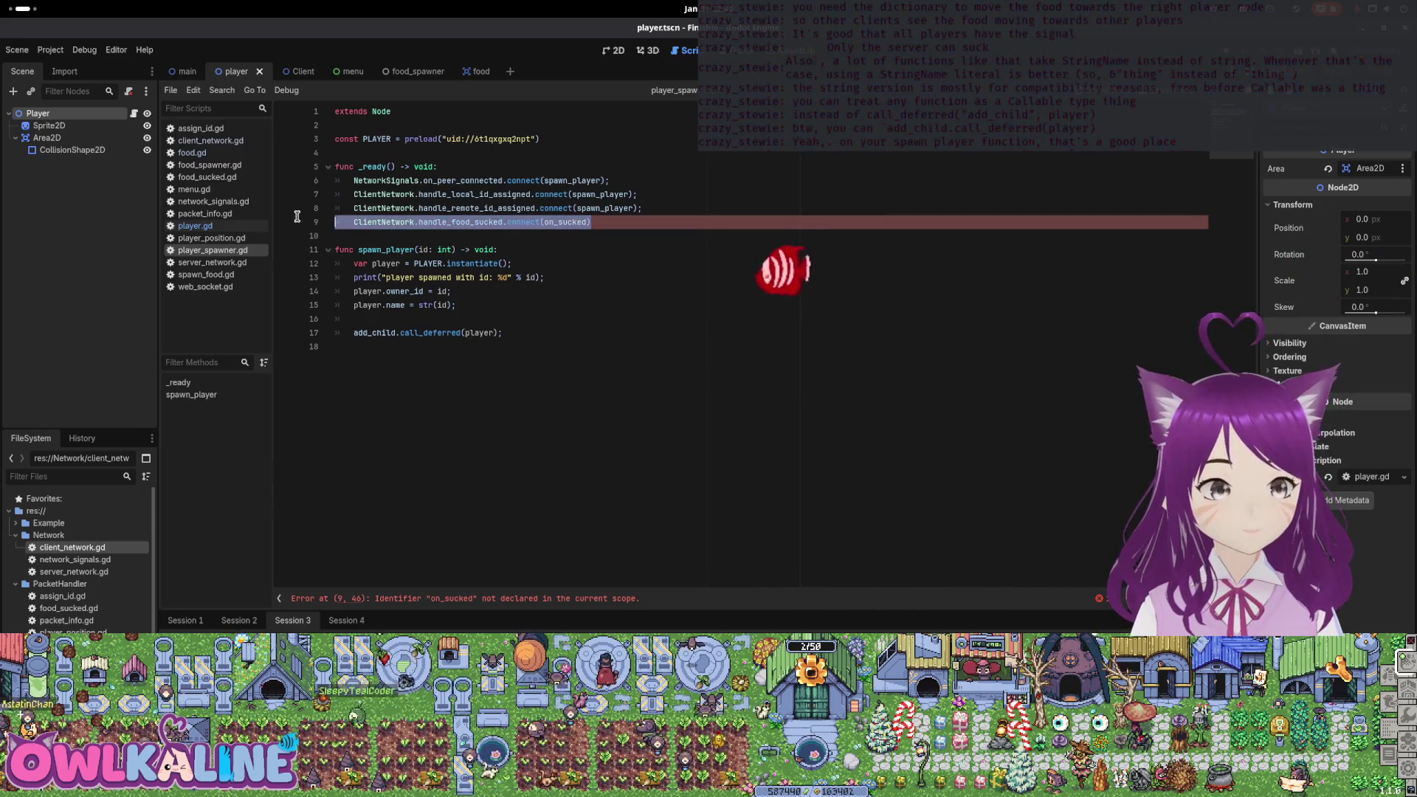
key("ctrl+s")
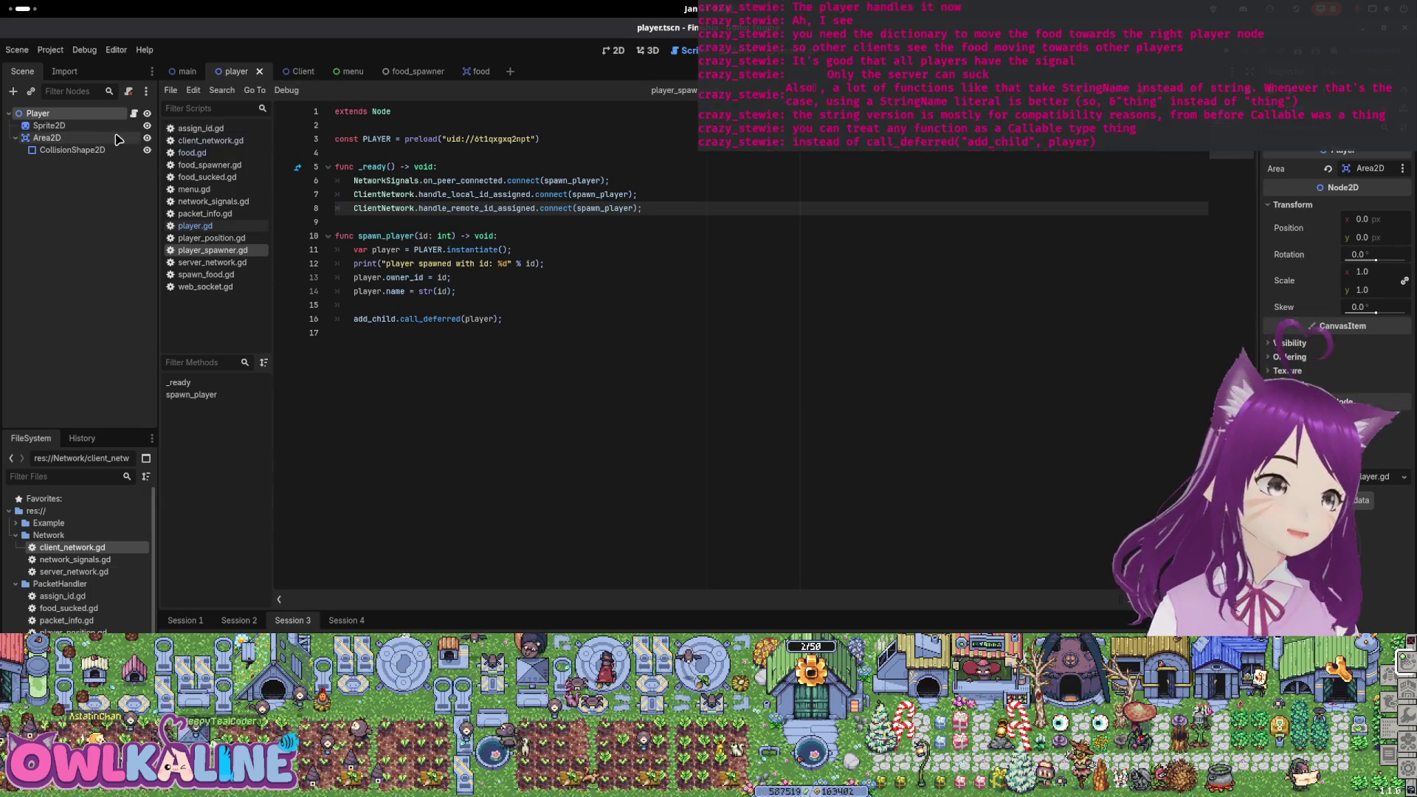
Recheck the owner_id condition in player.gd, then run the game with F5.
left_click(134, 113)
scroll(463, 391, "down", 1)
left_click_drag(354, 401, 509, 402)
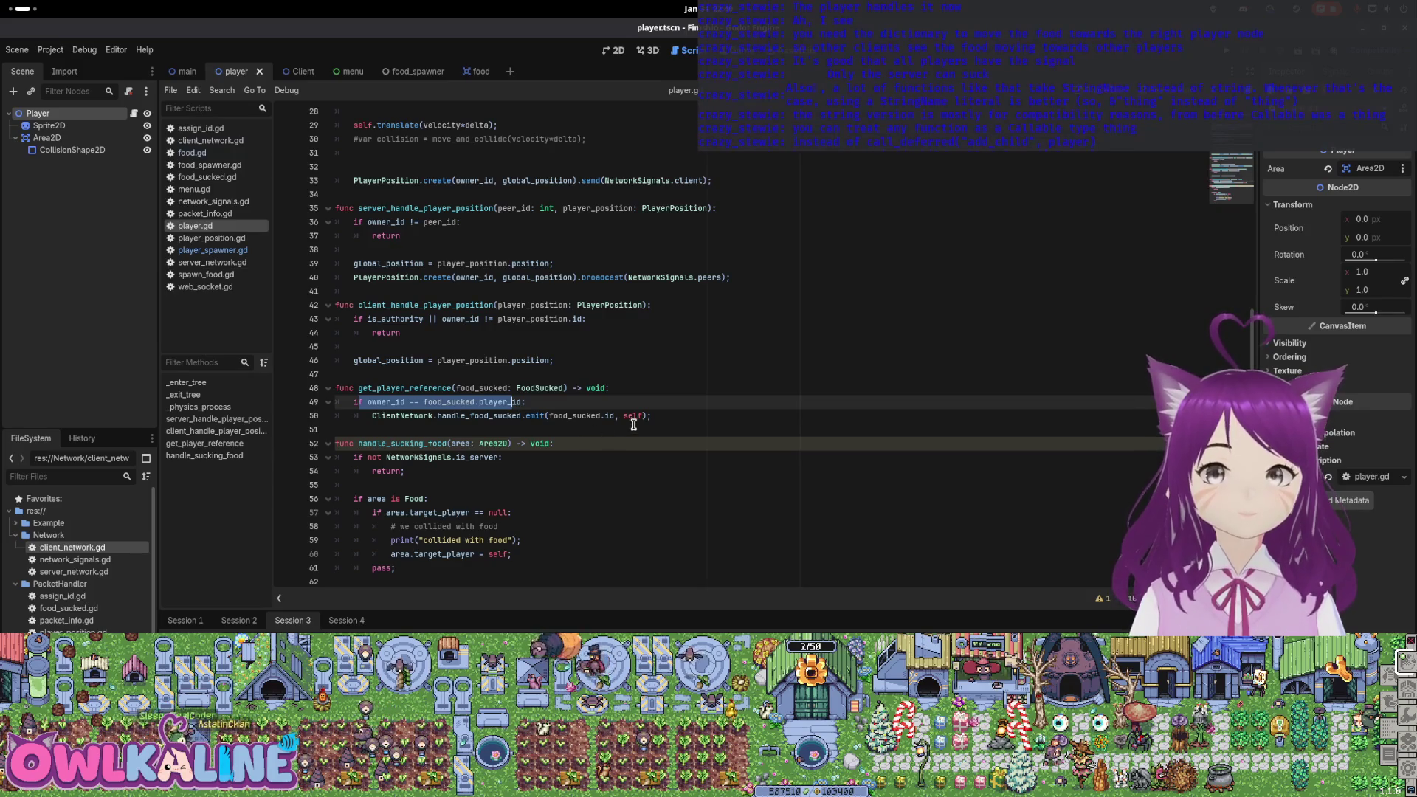
scroll(767, 419, "up", 9)
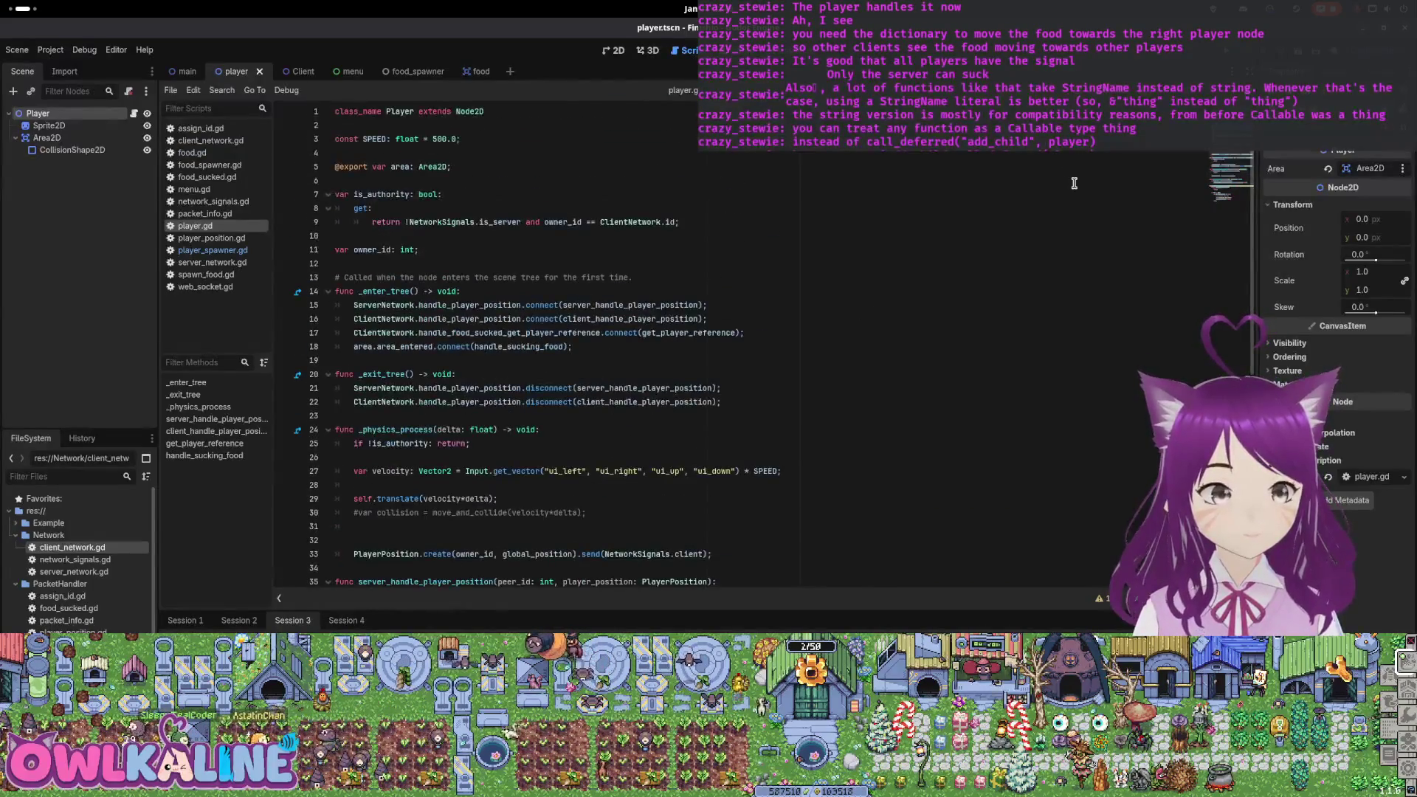
key("F5")
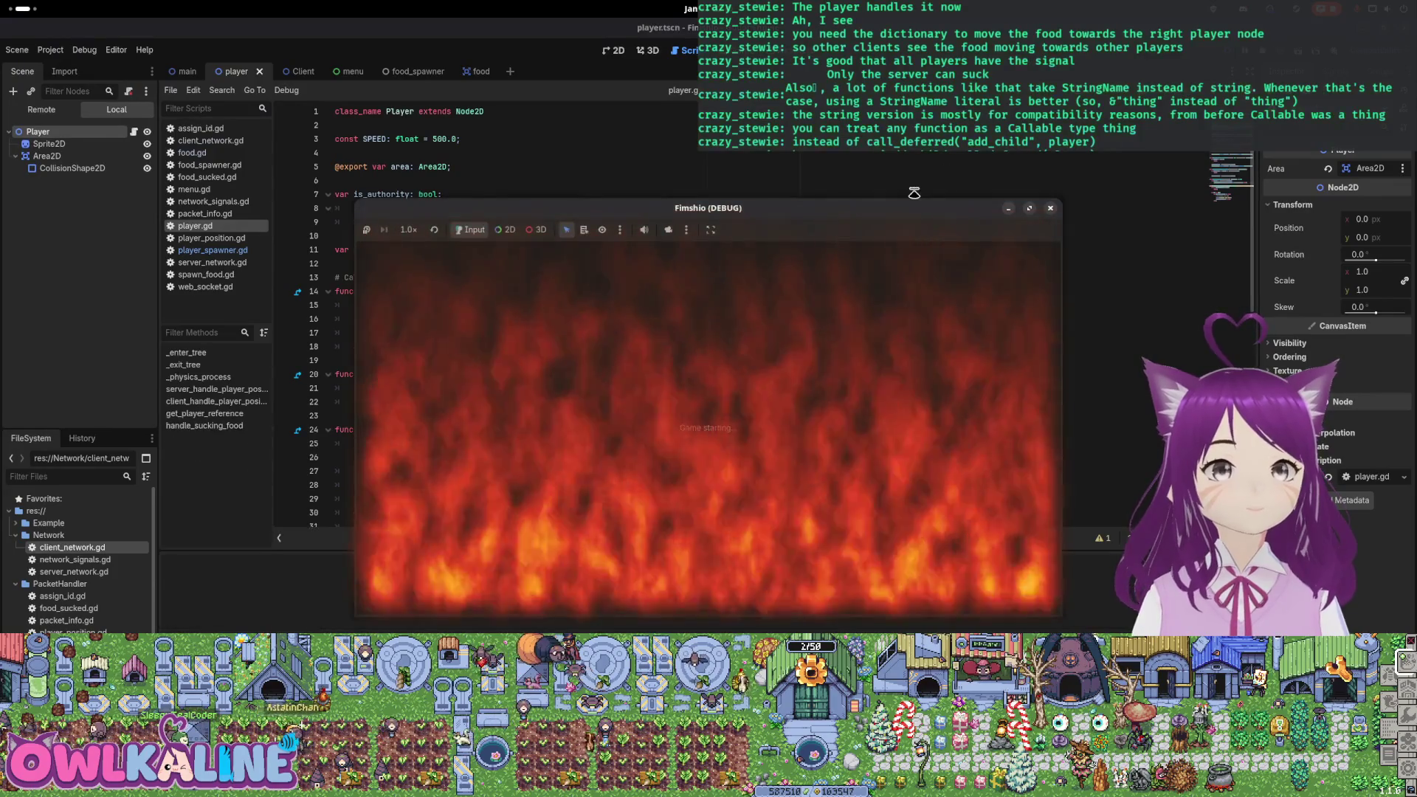
Place the debug windows side by side with the food-grid window upper left, test, then stop.
mouse_move(891, 399)
left_mouse_down()
mouse_move(1071, 335)
mouse_move(1131, 236)
left_mouse_up()
mouse_move(605, 339)
left_mouse_down()
mouse_move(671, 215)
mouse_move(453, 369)
left_mouse_up()
left_click_drag(457, 210, 140, 51)
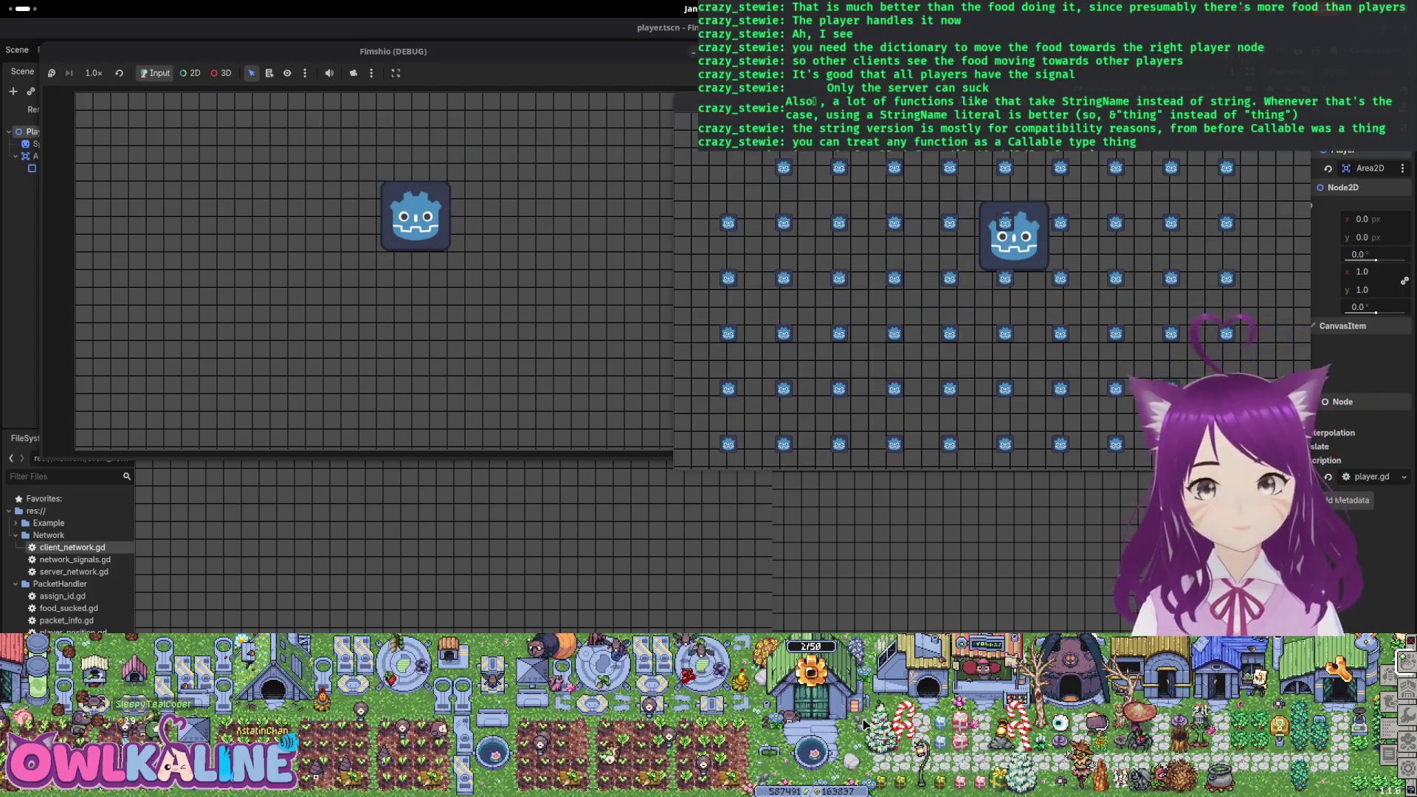
key("F8")
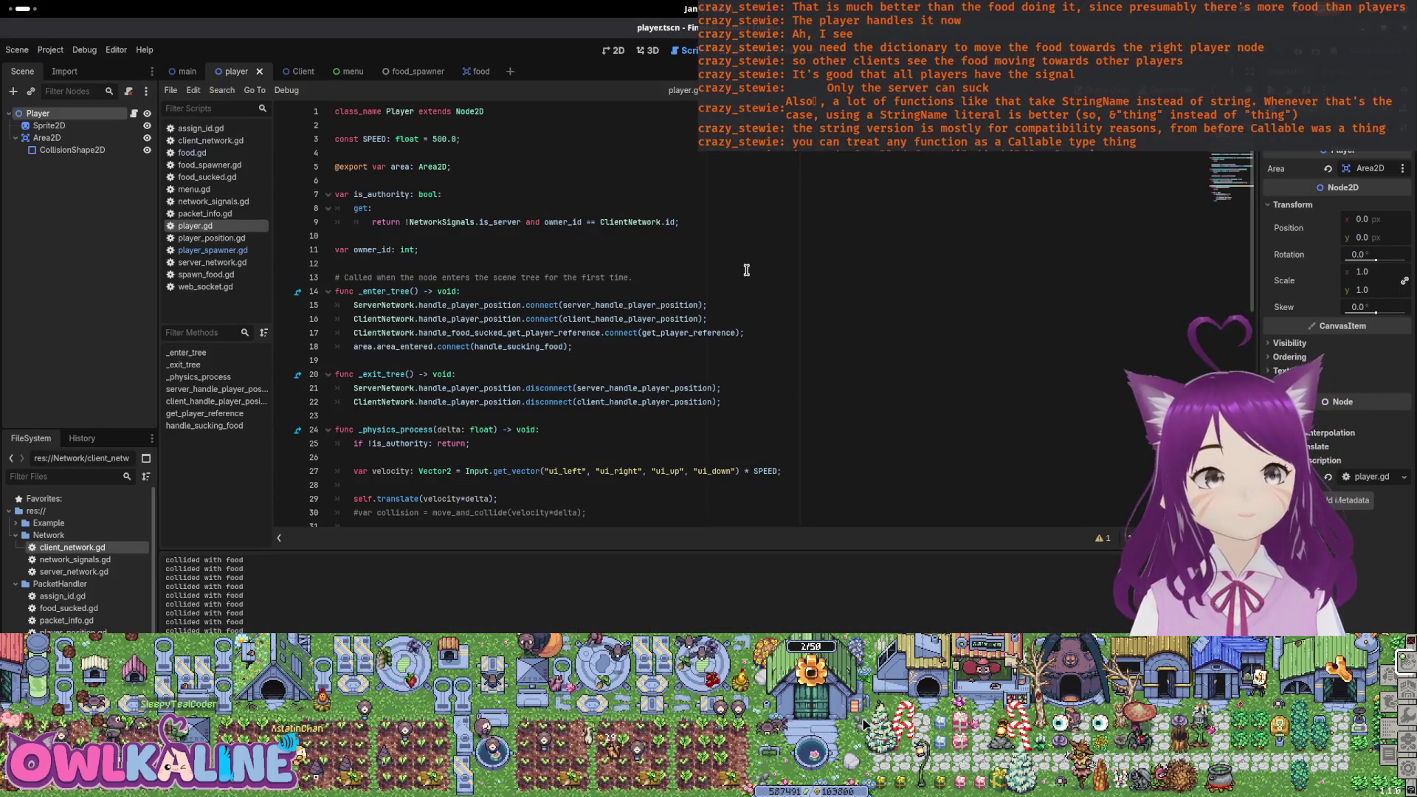
left_click(478, 72)
scroll(546, 235, "down", 10)
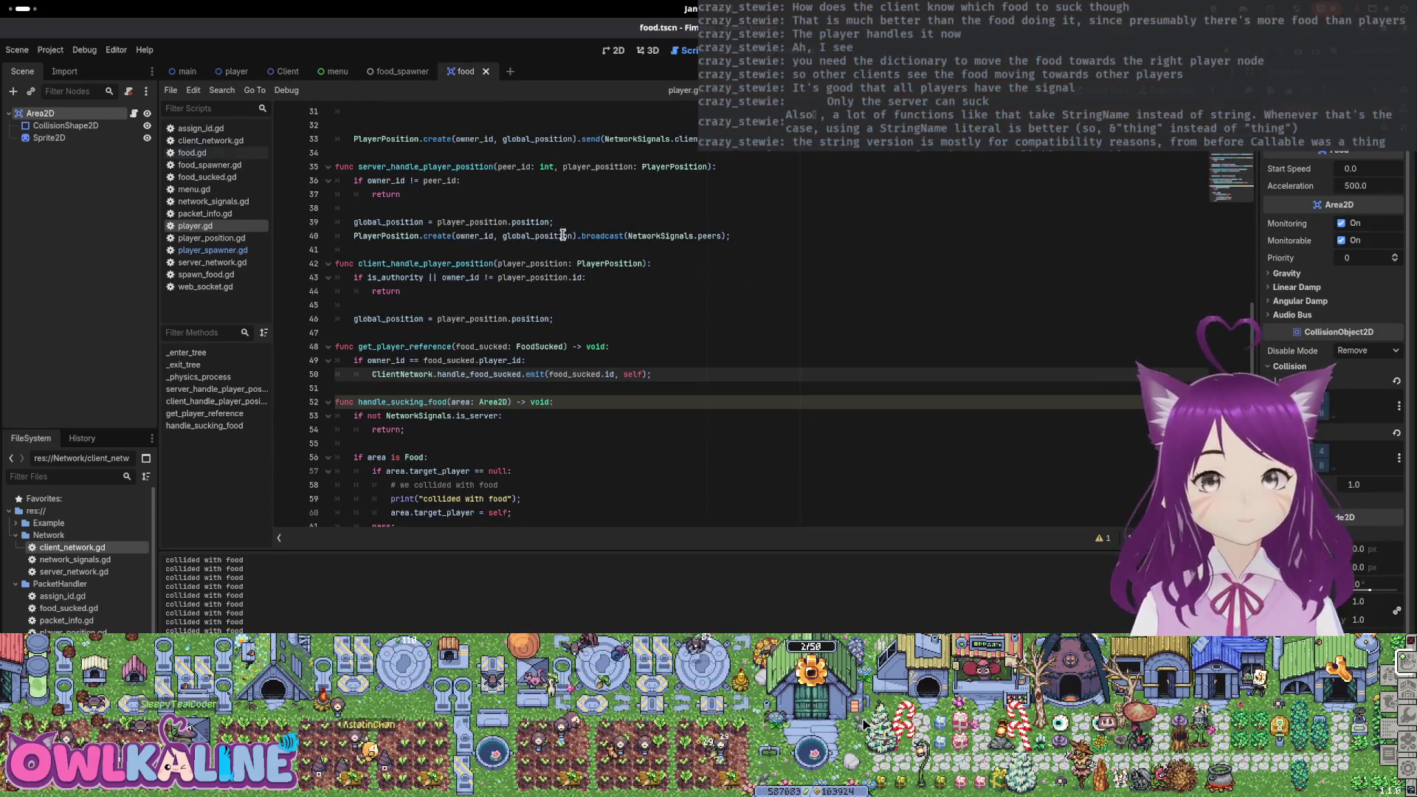
scroll(567, 236, "down", 1)
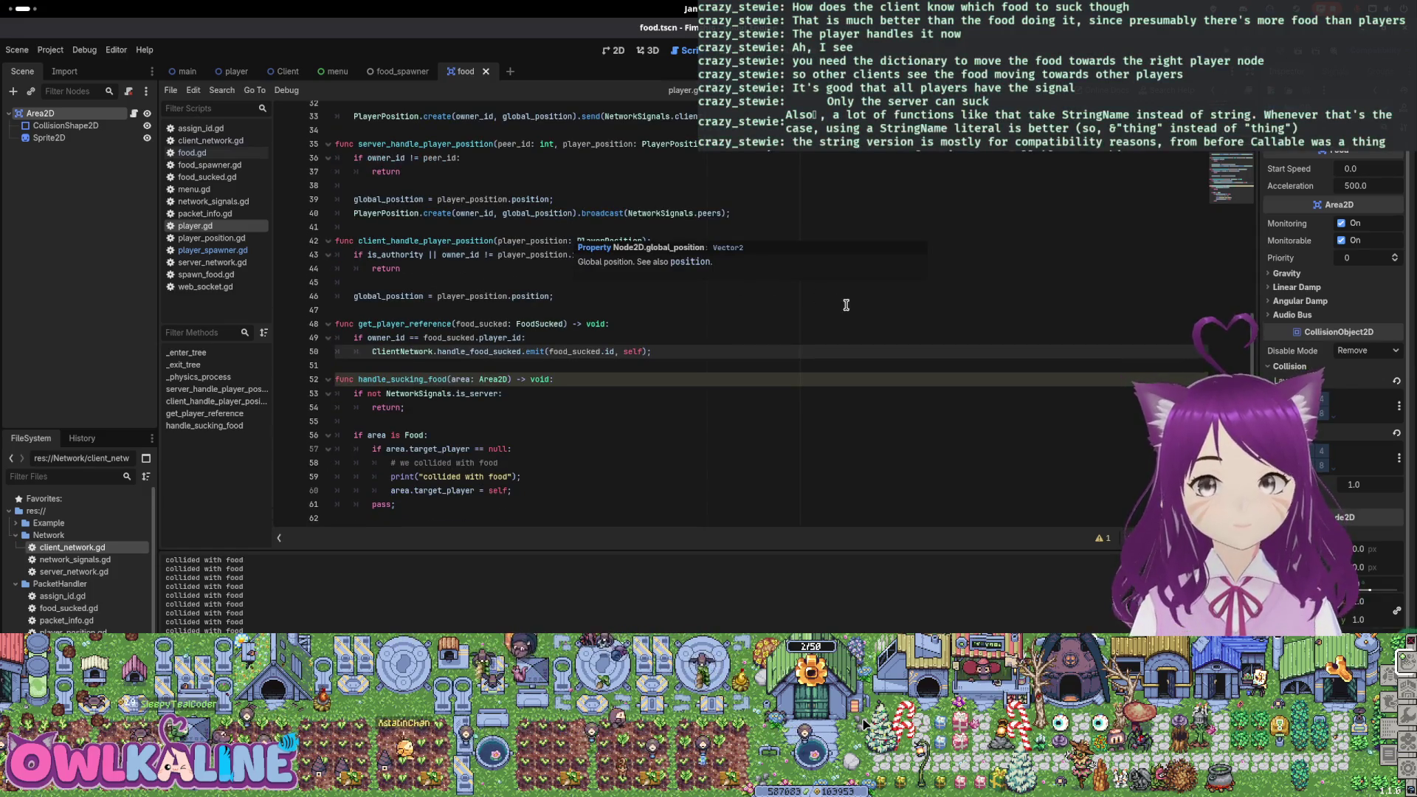
scroll(847, 305, "up", 8)
left_click(787, 277)
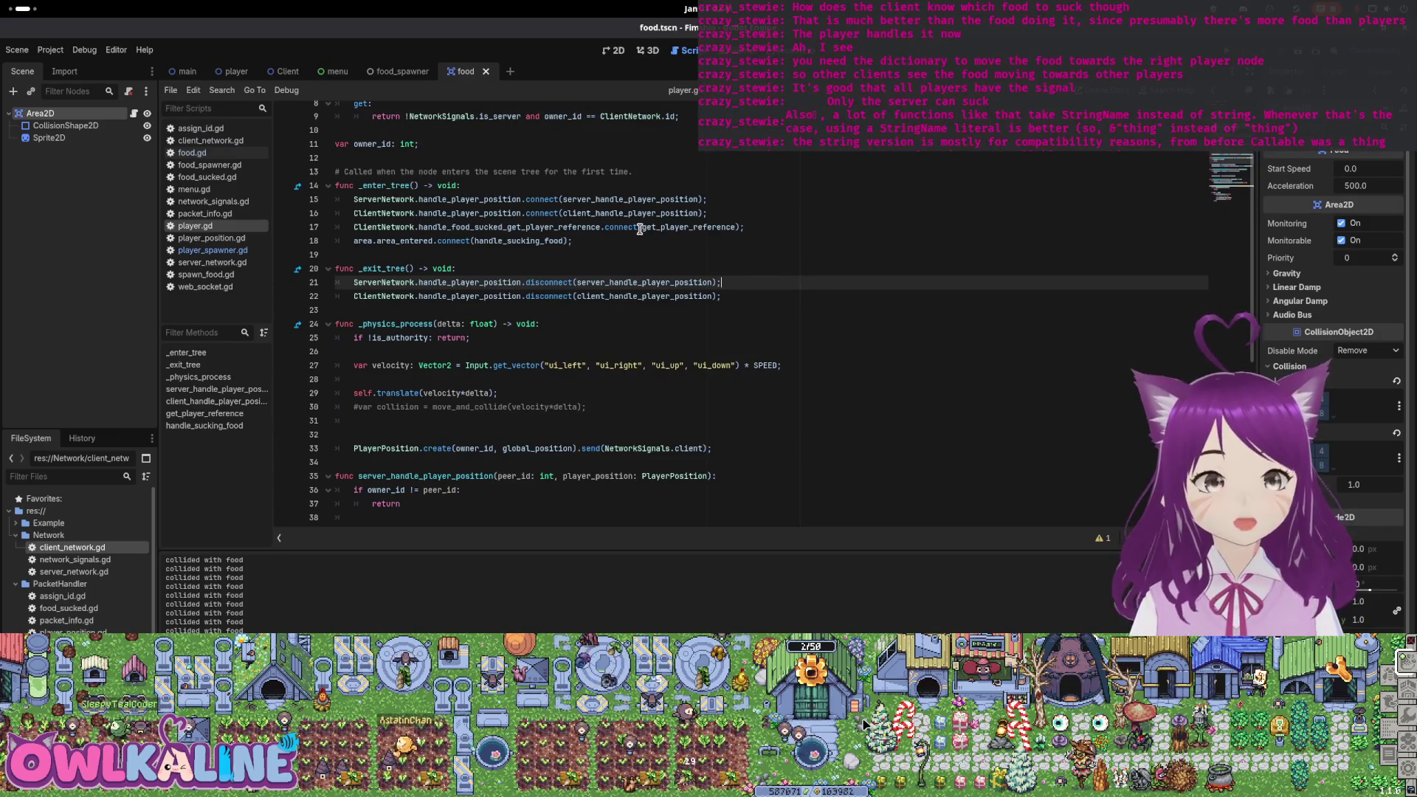
scroll(641, 228, "up", 3)
scroll(502, 189, "down", 10)
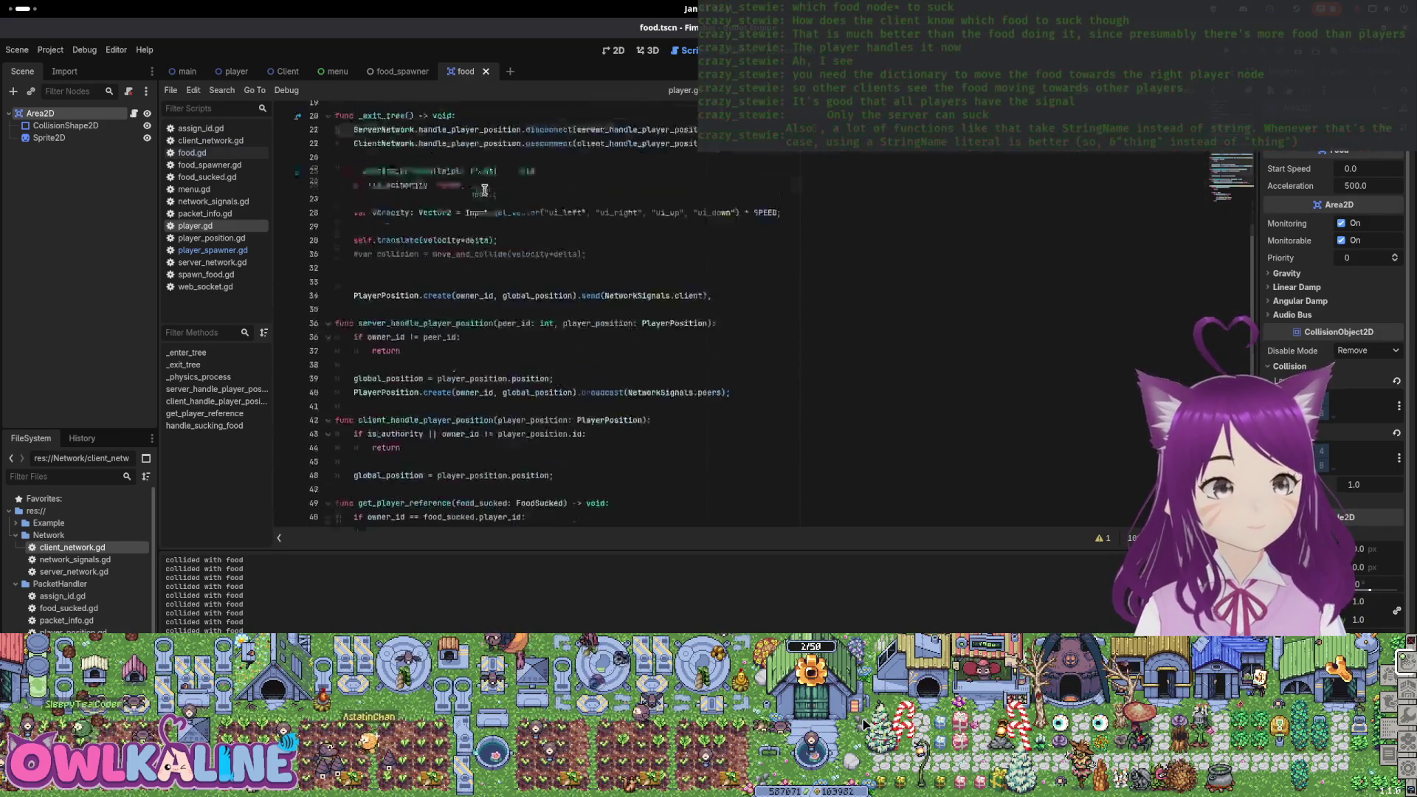
scroll(494, 251, "up", 10)
triple_click(437, 249)
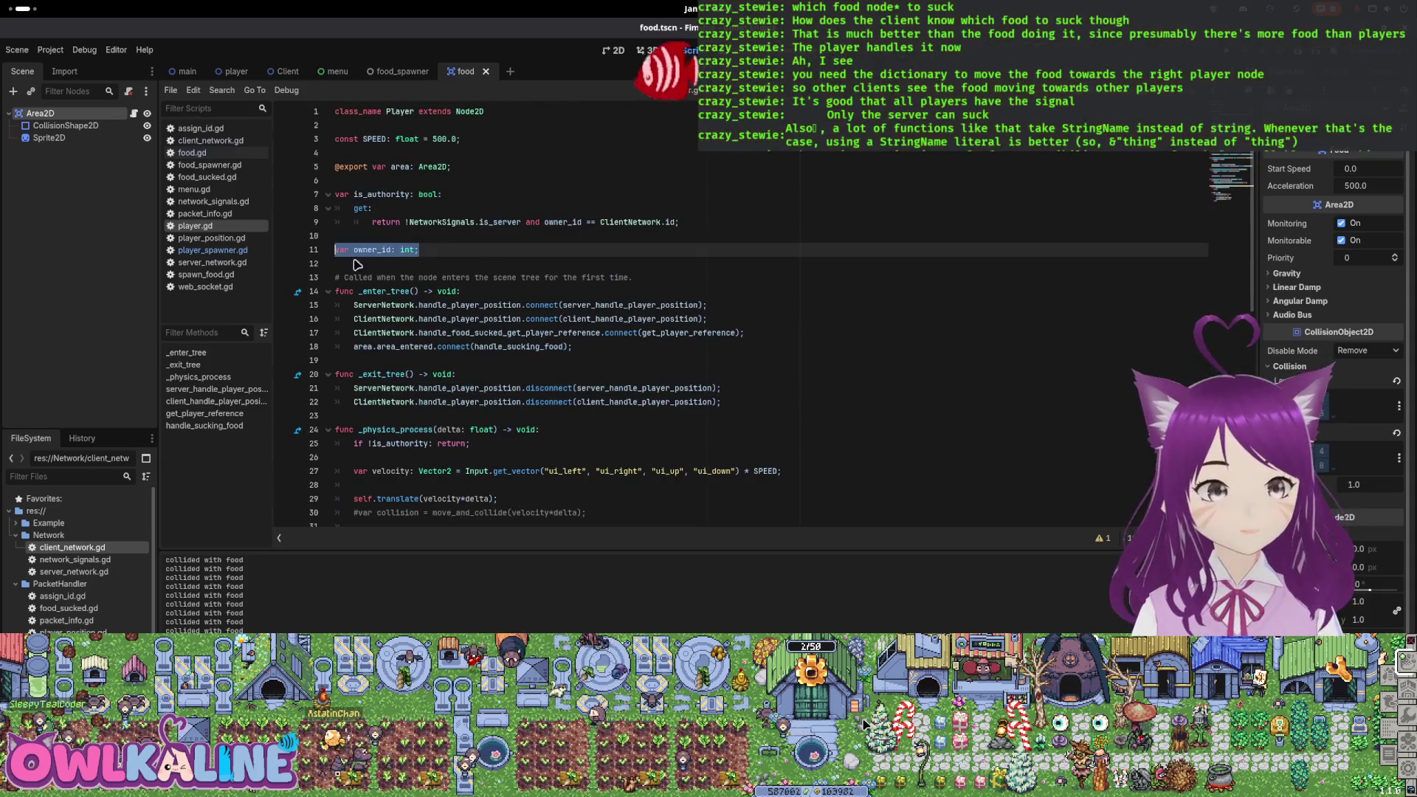
left_click(133, 112)
scroll(416, 253, "up", 5)
left_click_drag(403, 222, 289, 217)
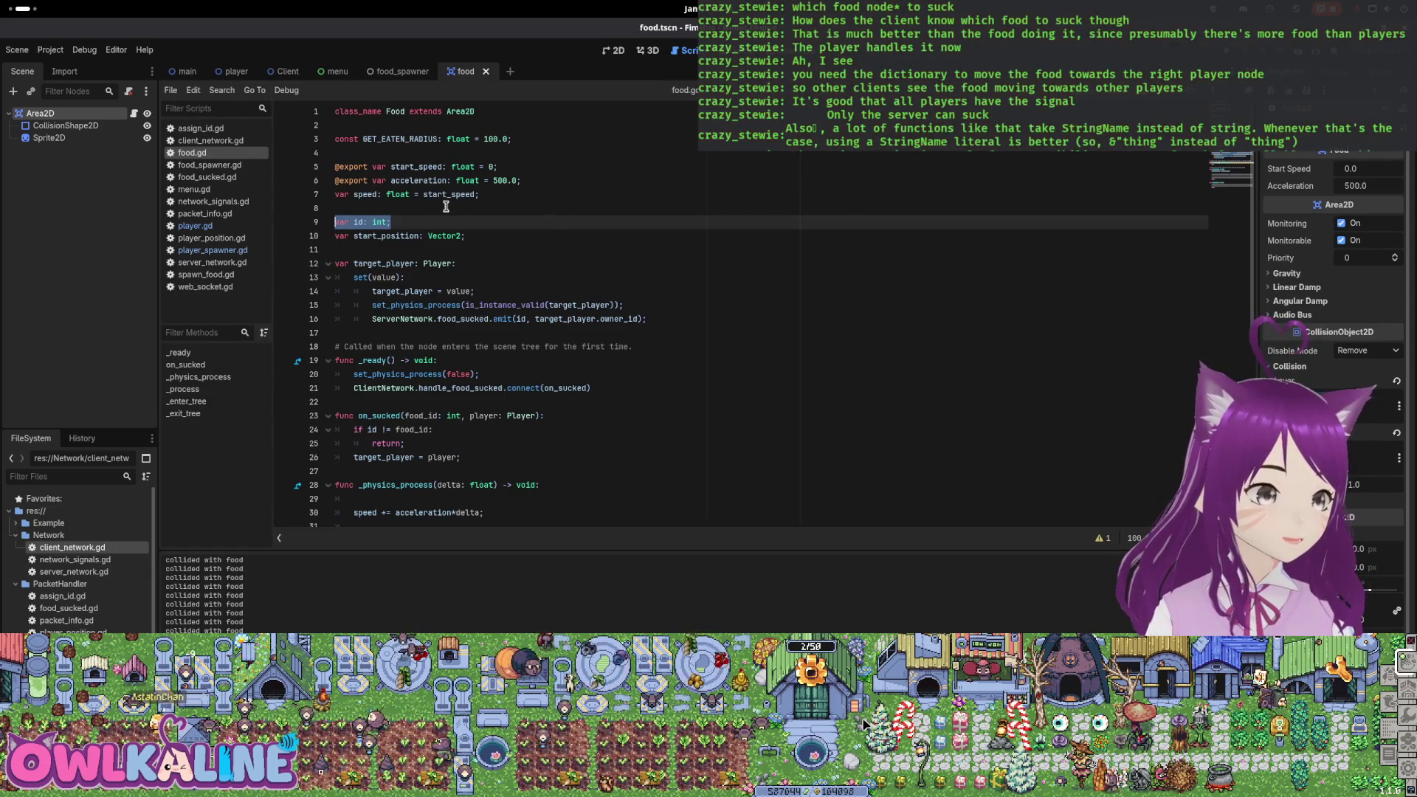
left_click(230, 74)
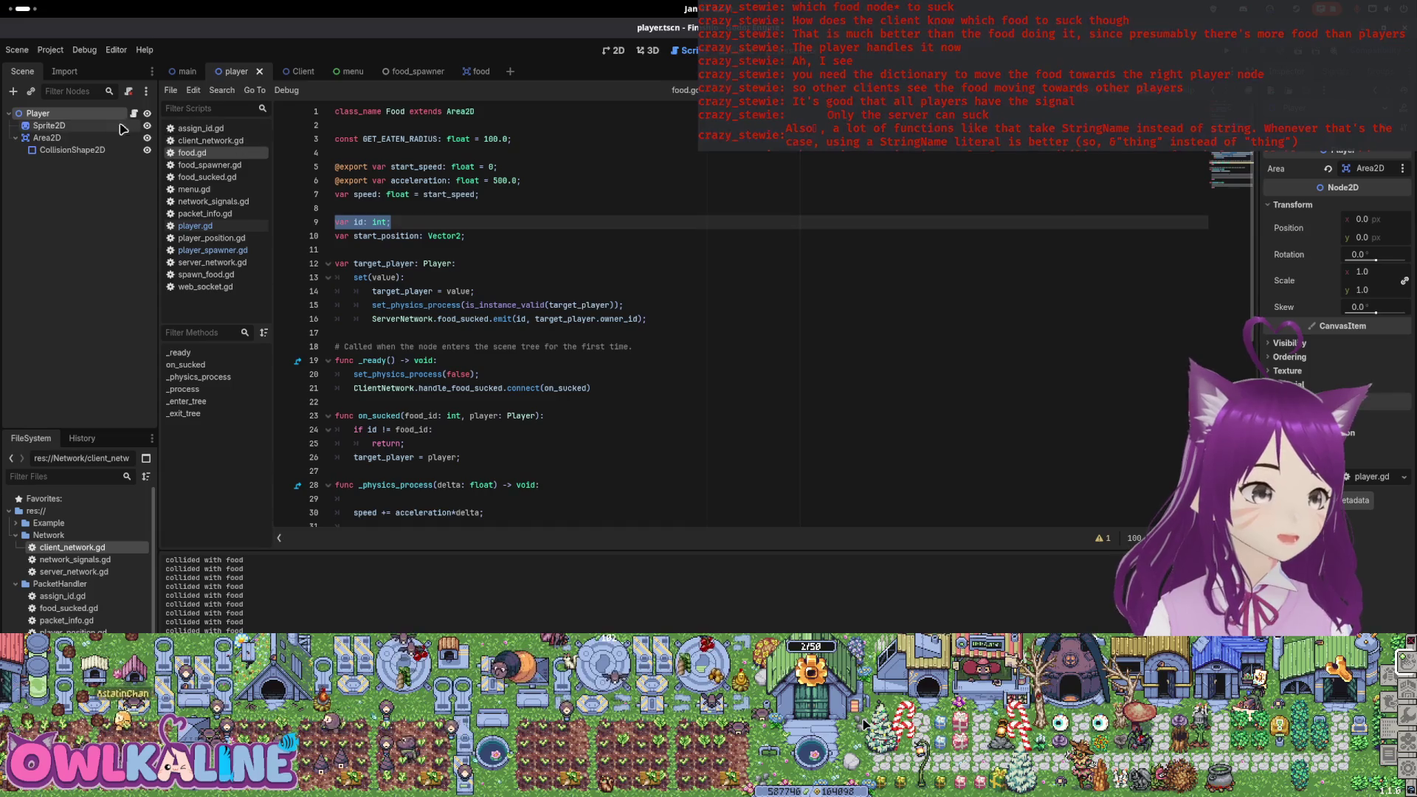
scroll(526, 315, "down", 8)
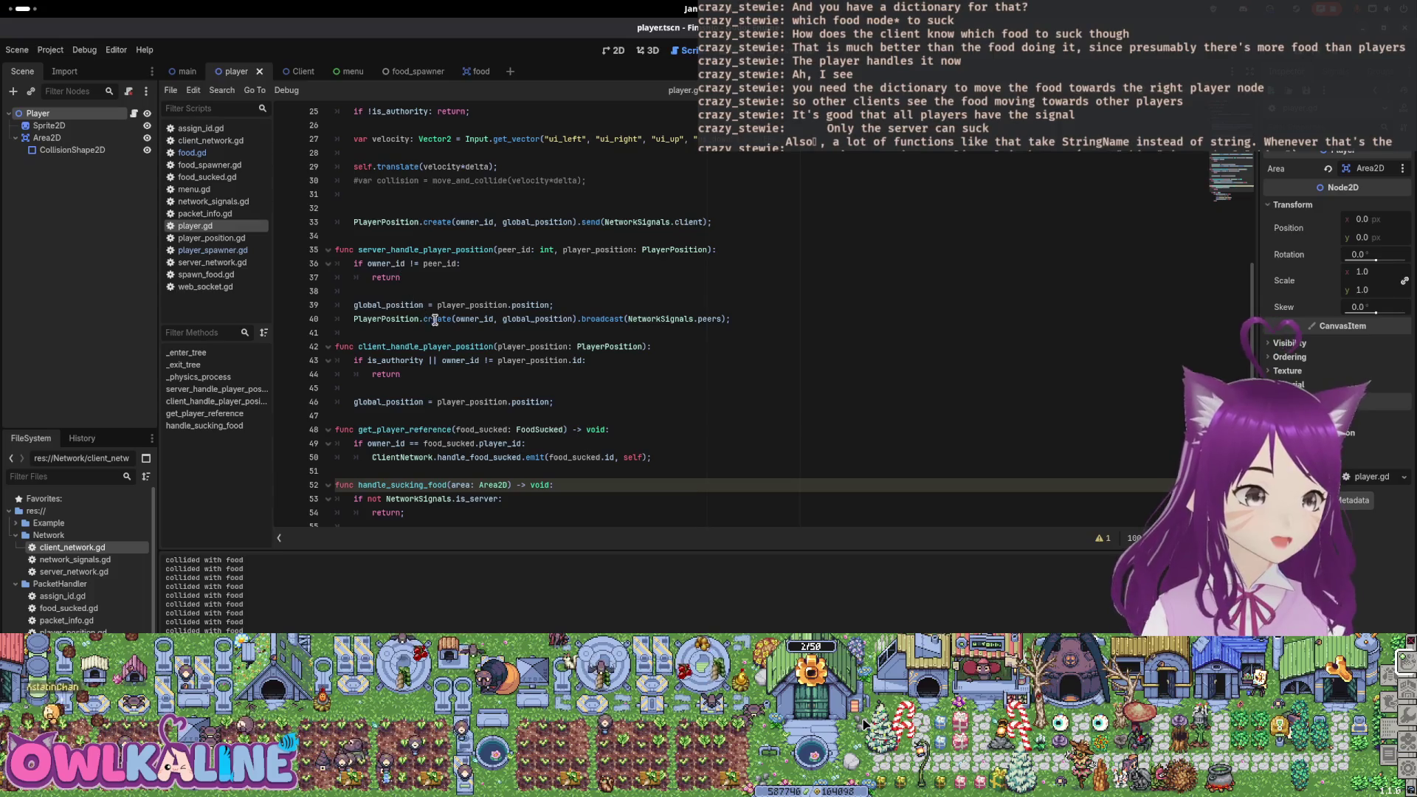
scroll(460, 332, "down", 3)
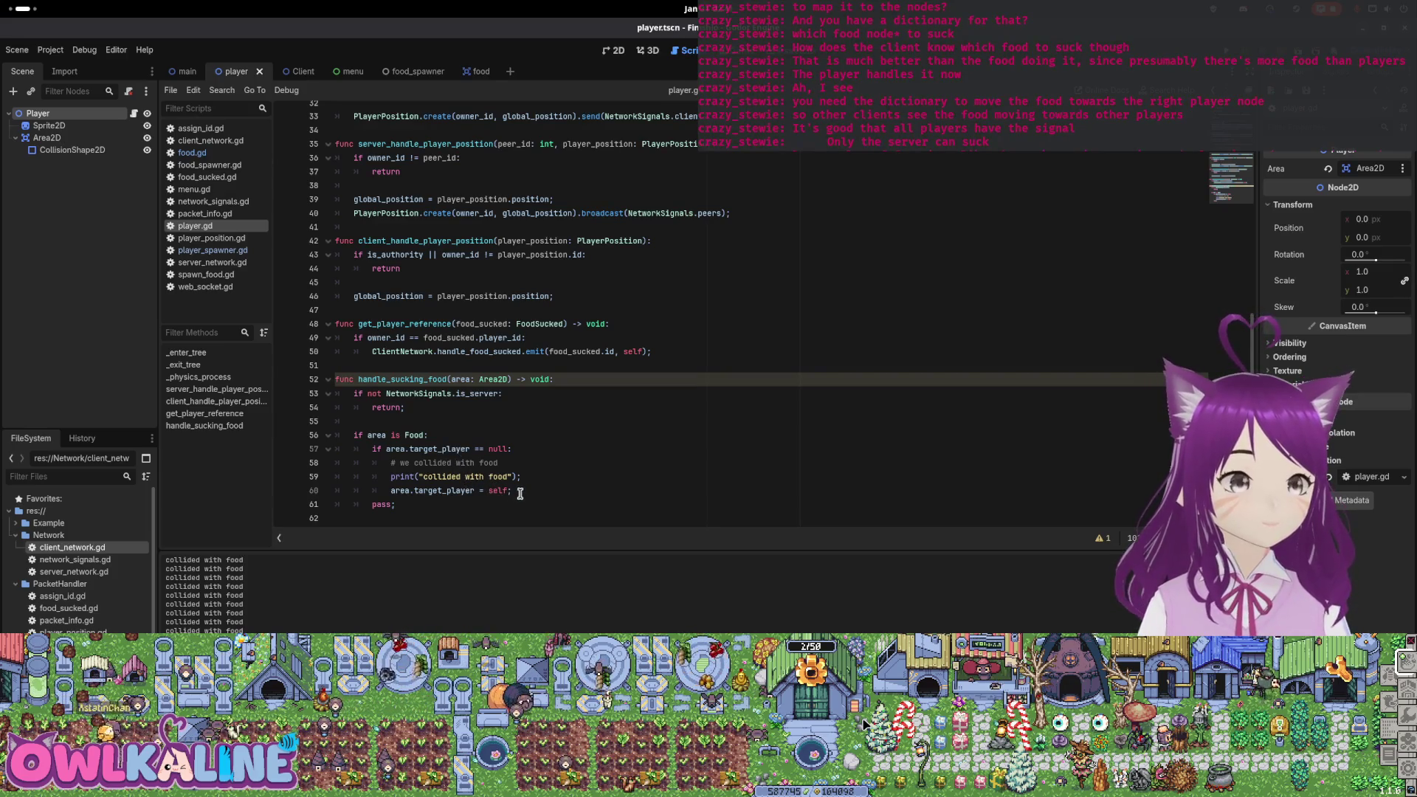
left_click(477, 71)
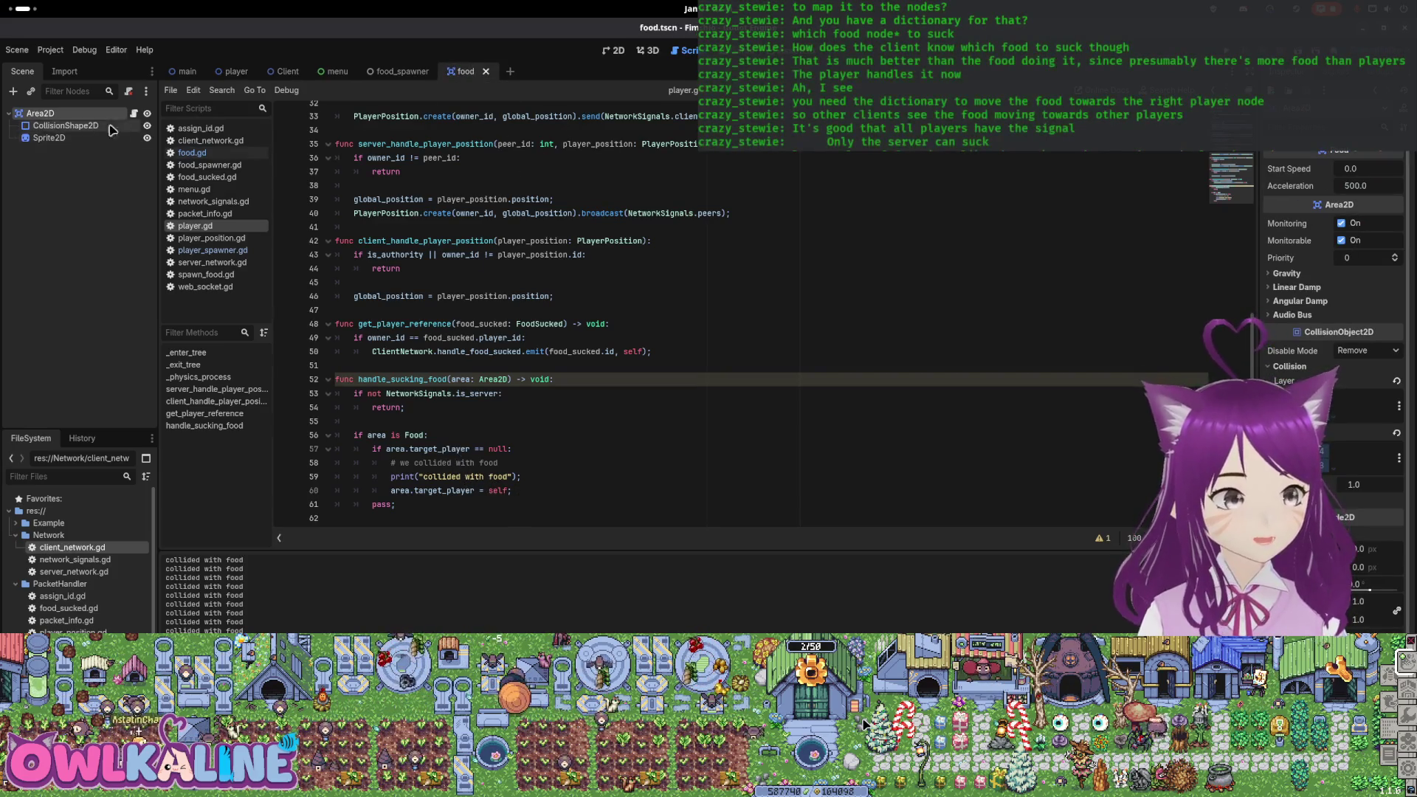
scroll(538, 242, "down", 1)
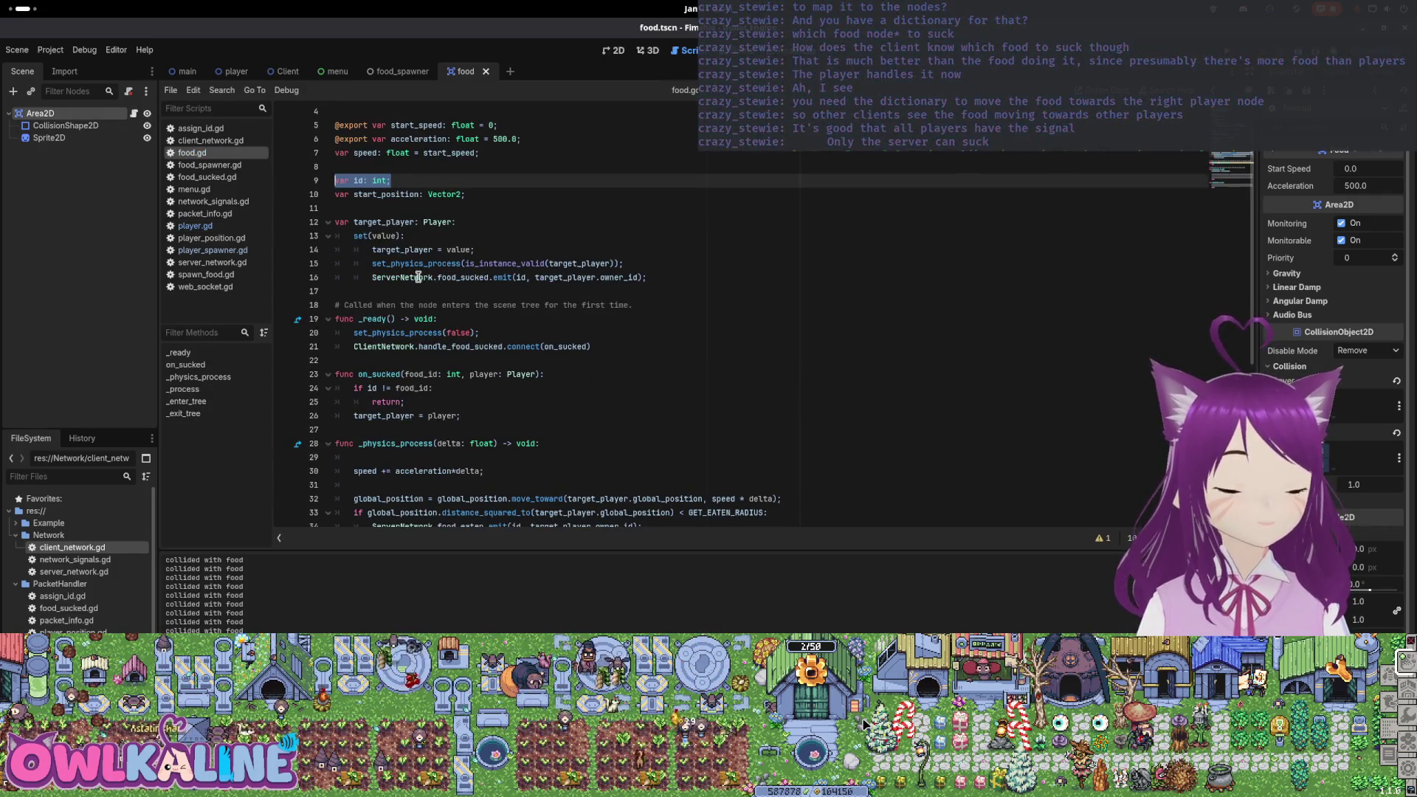
scroll(422, 283, "down", 1)
left_click(419, 235)
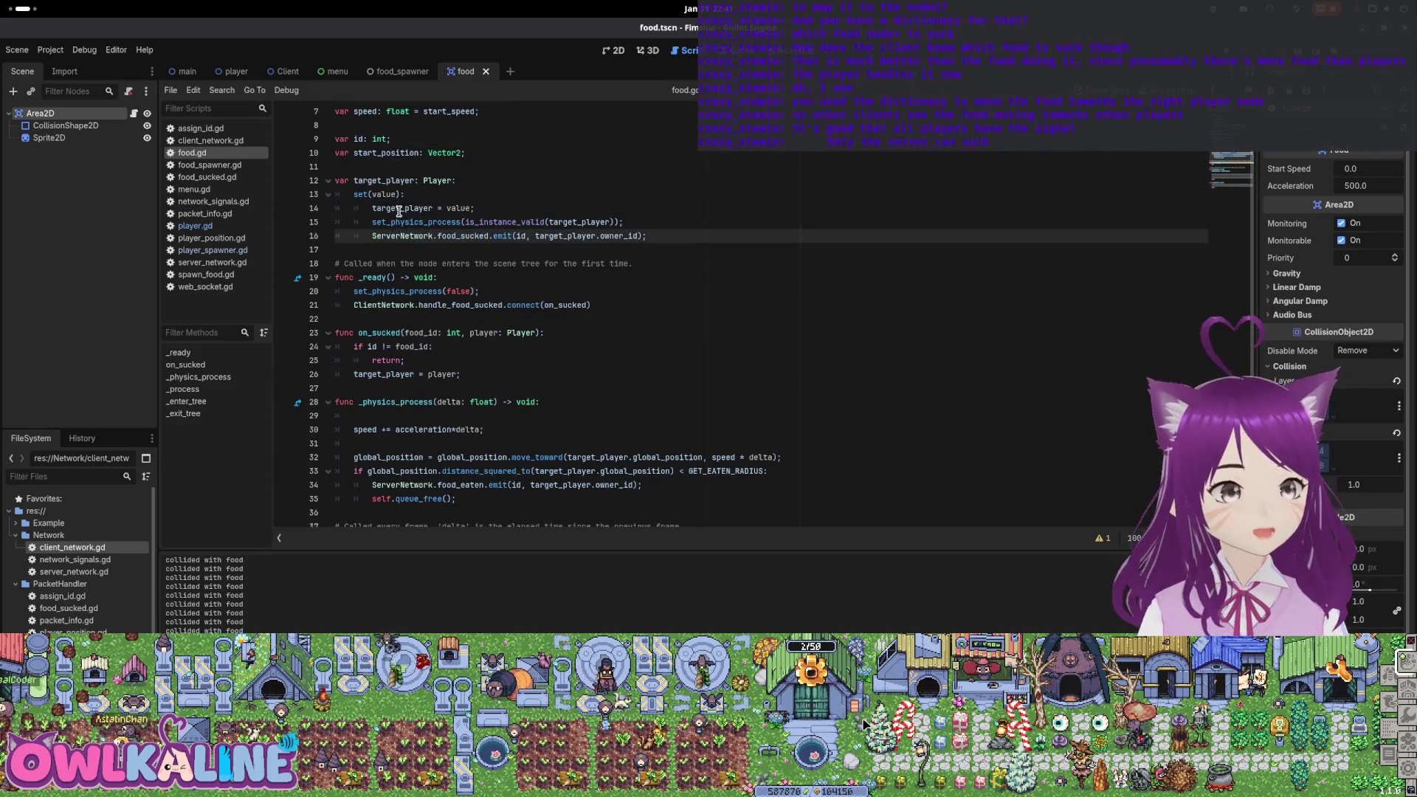
left_click_drag(415, 236, 640, 236)
left_click(514, 238)
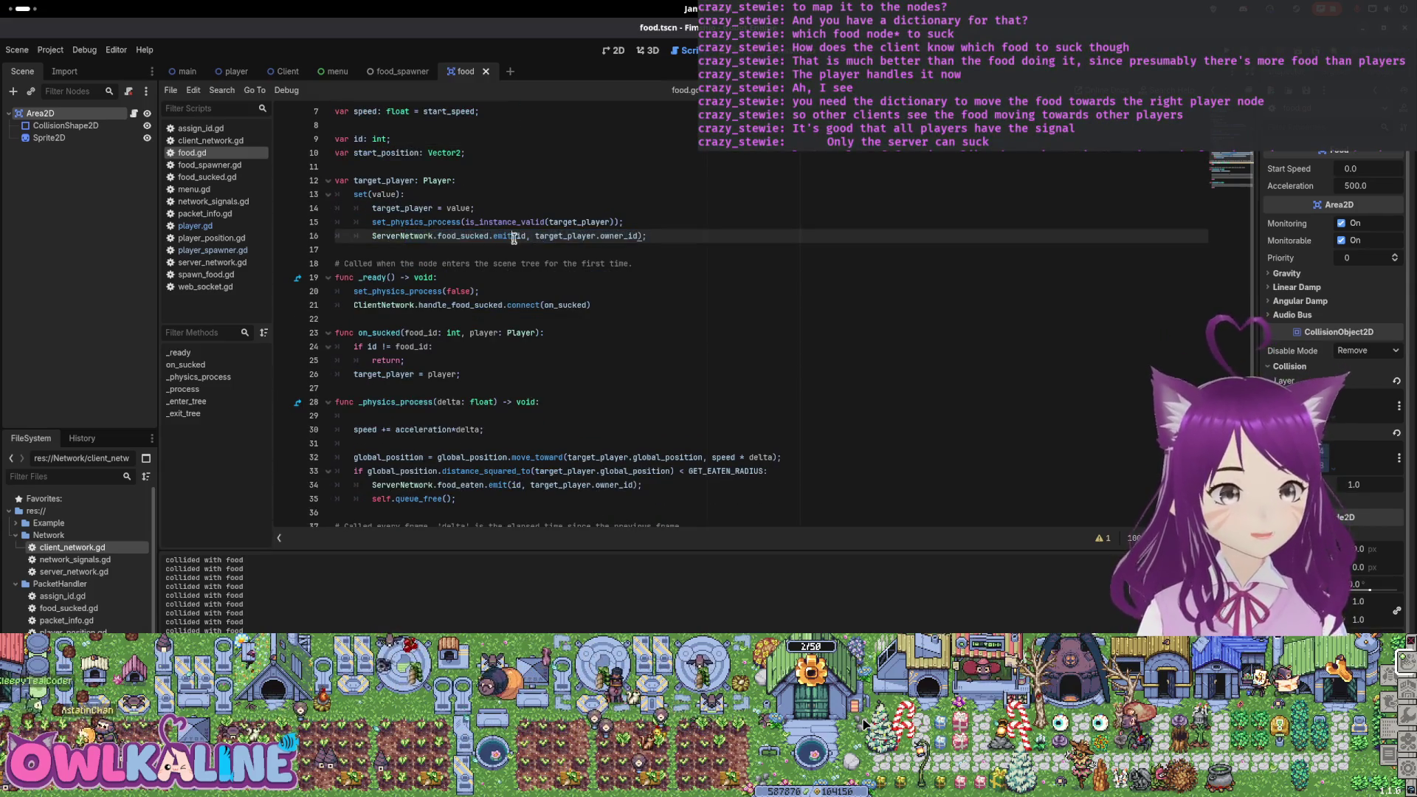
double_click(581, 236)
left_click_drag(536, 237, 628, 237)
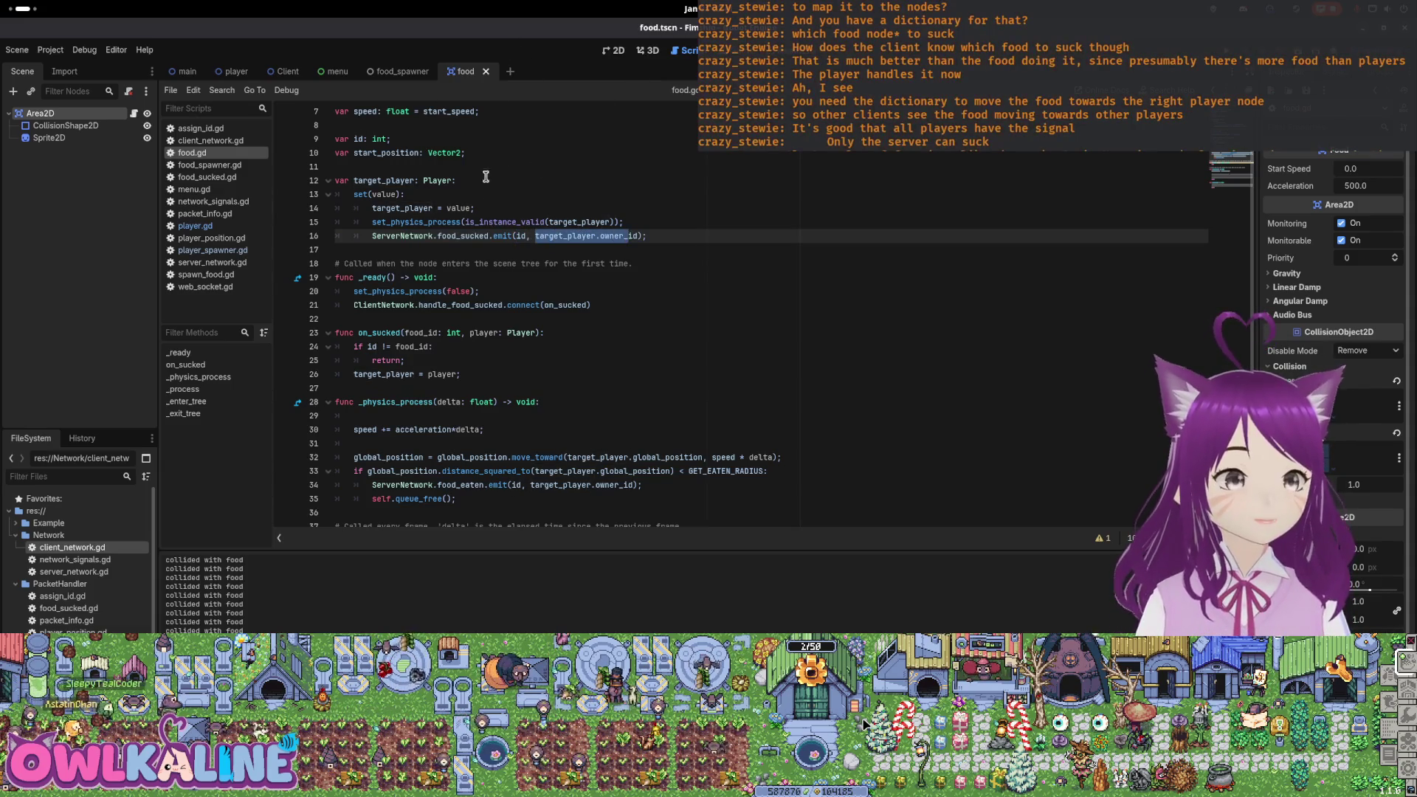
left_click(437, 236)
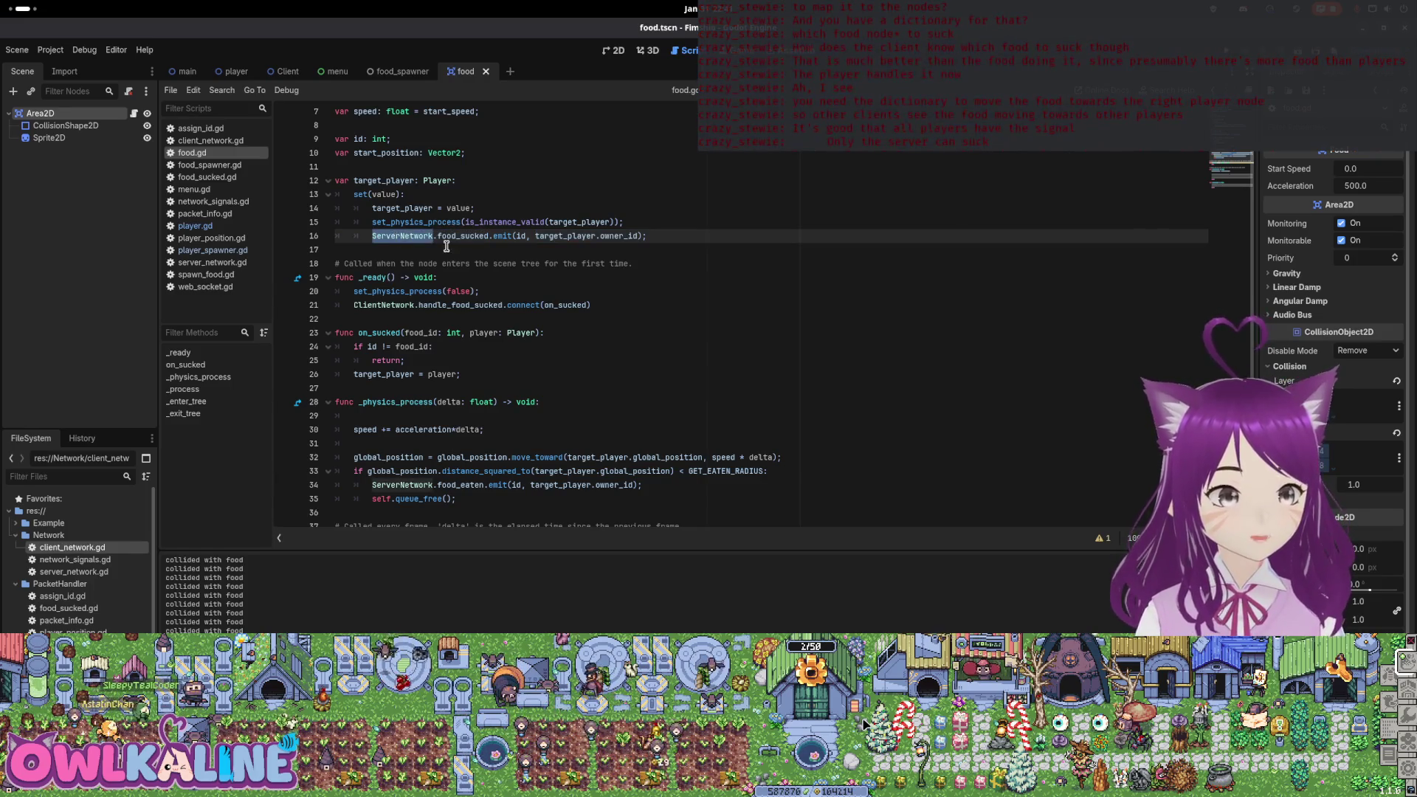
left_click(96, 573)
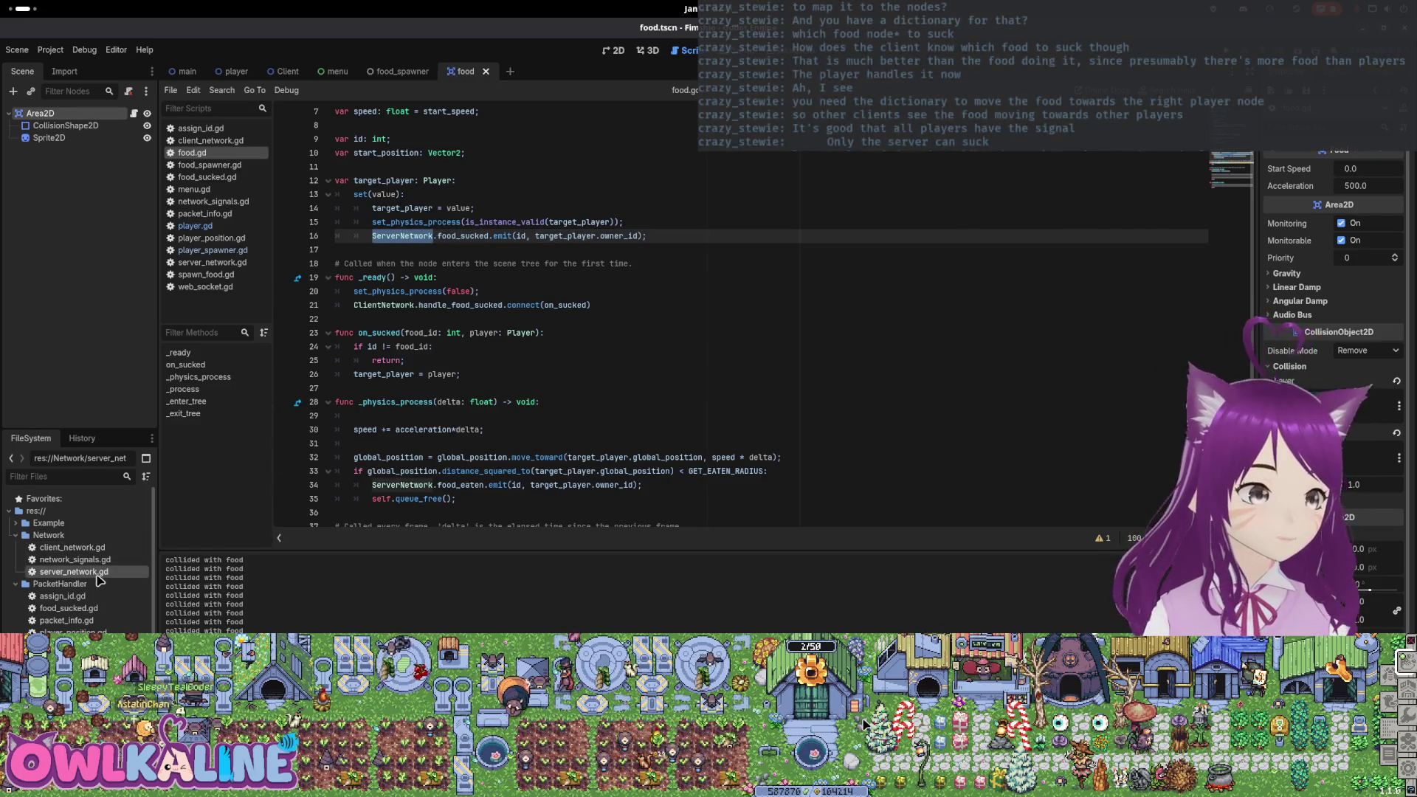
Review food_was_sucked in server_network.gd, including its FoodSucked.create(id, player_id) call.
double_click(97, 574)
left_click(392, 414)
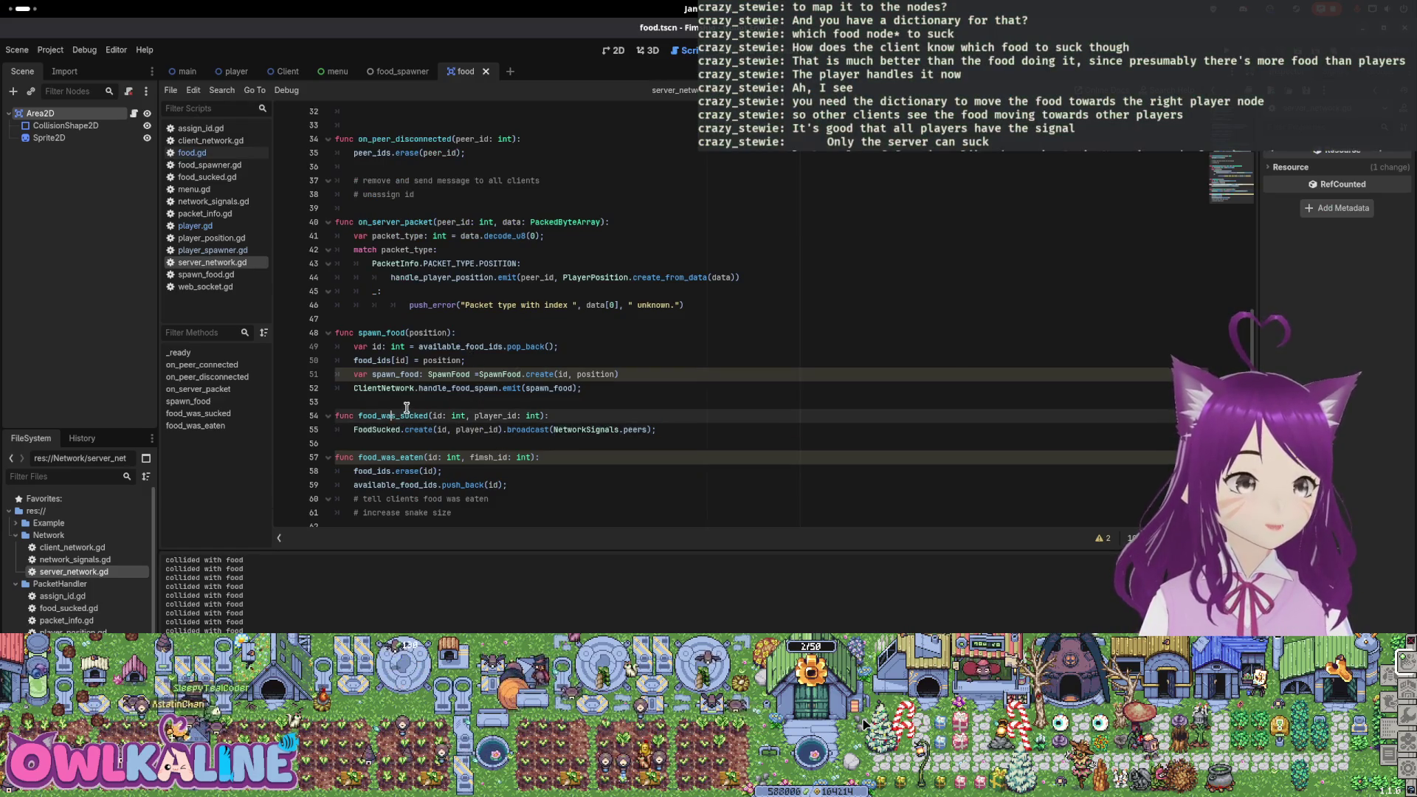
scroll(428, 426, "down", 1)
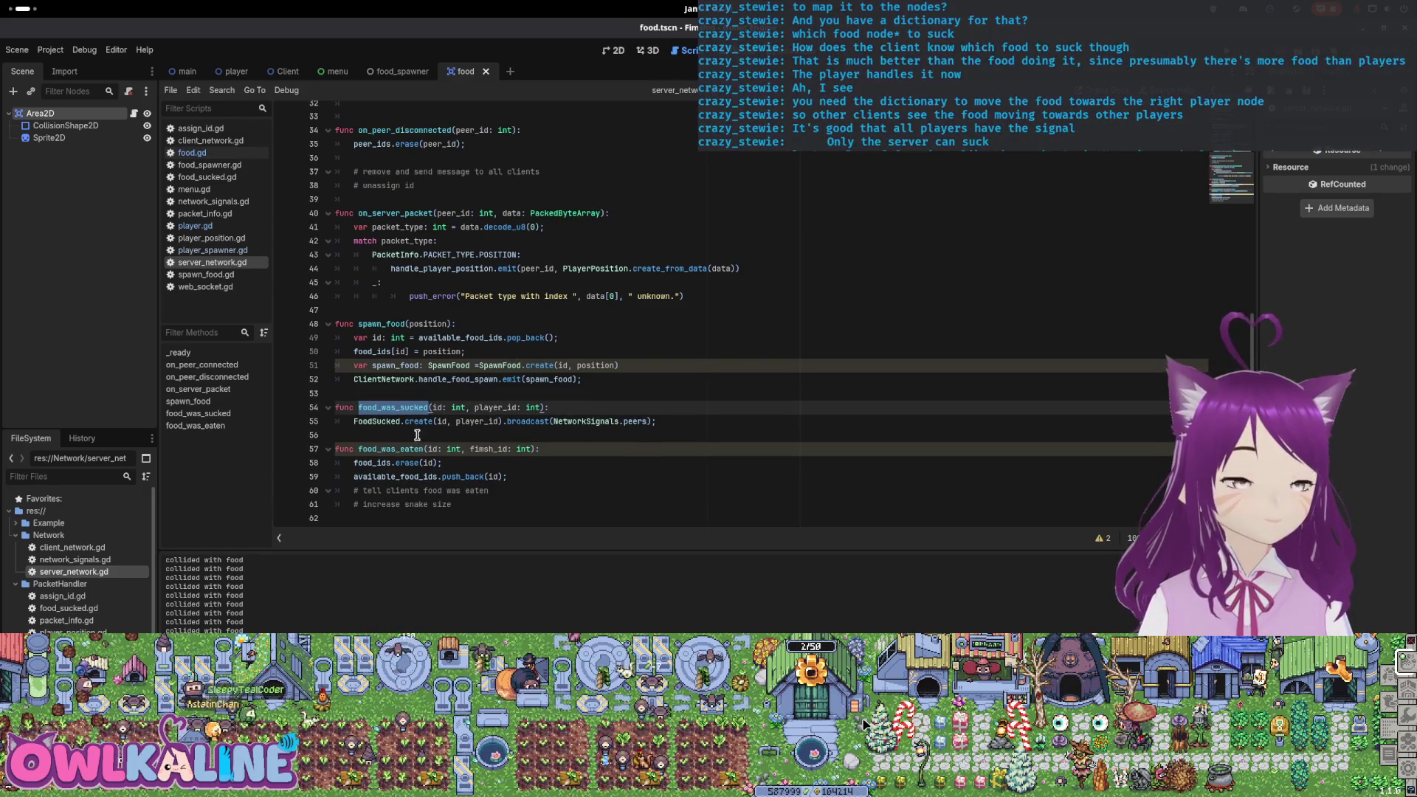
left_click_drag(355, 421, 482, 420)
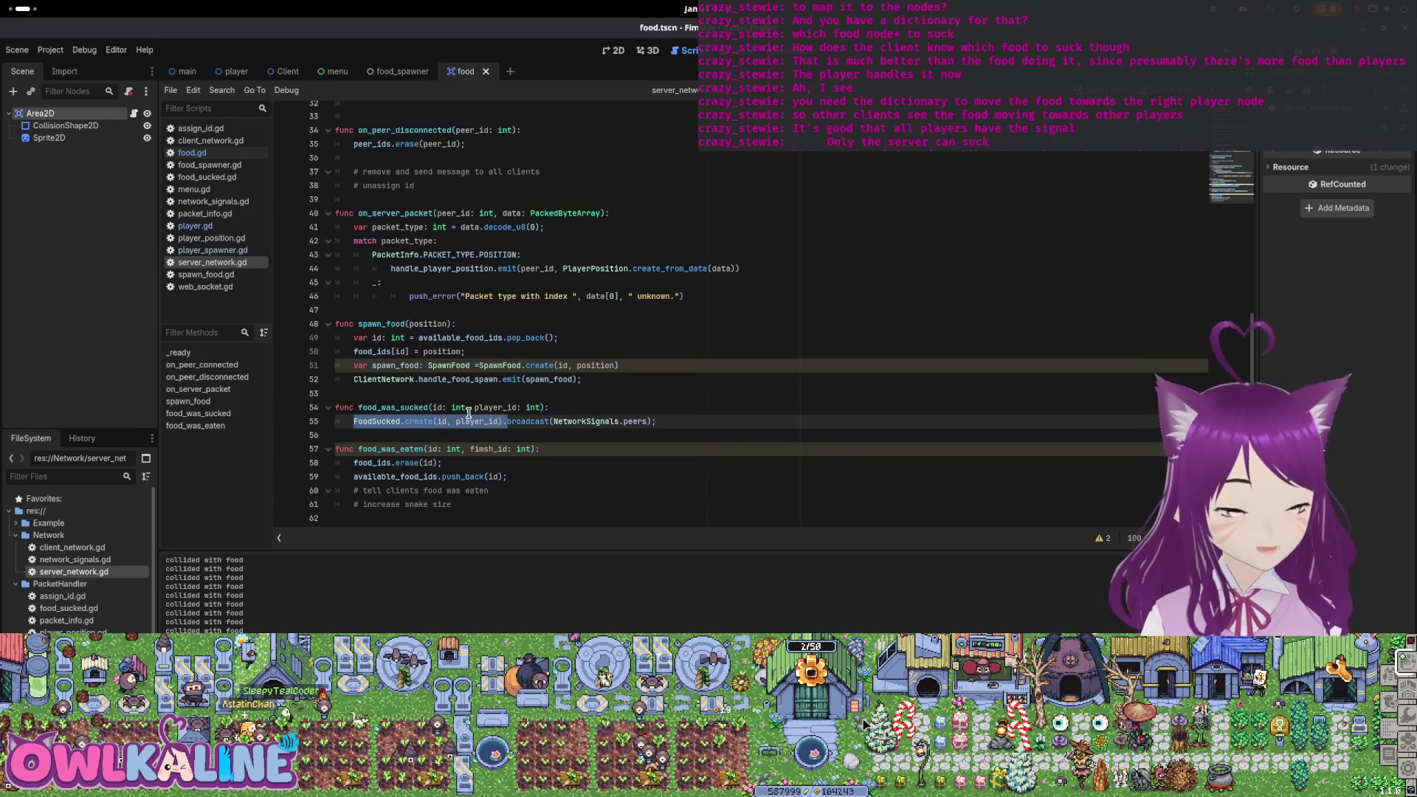
double_click(558, 422)
left_click(648, 421, "shift")
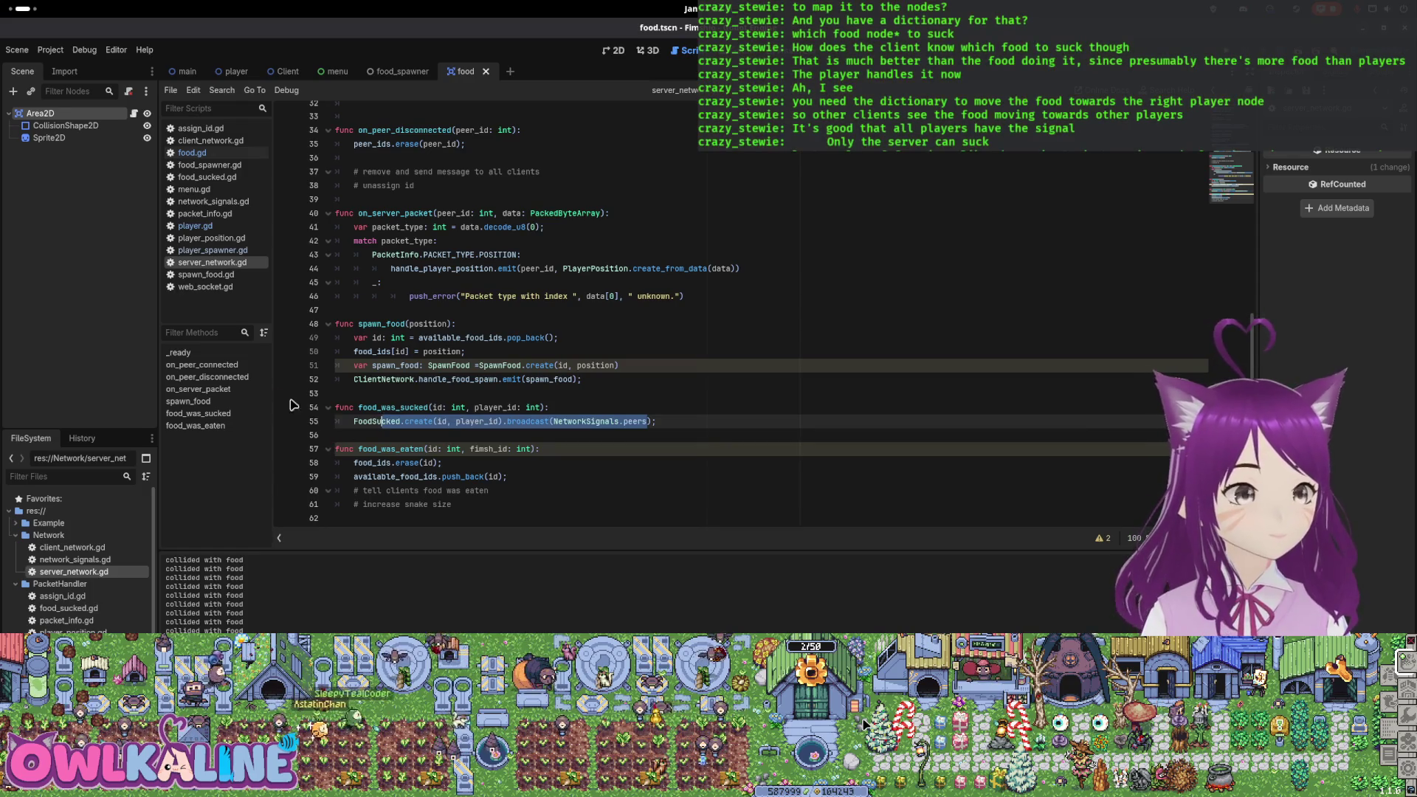
Inspect client_network.gd's FOOD_SUCKED case emitting handle_food_sucked_get_player_reference.
double_click(72, 547)
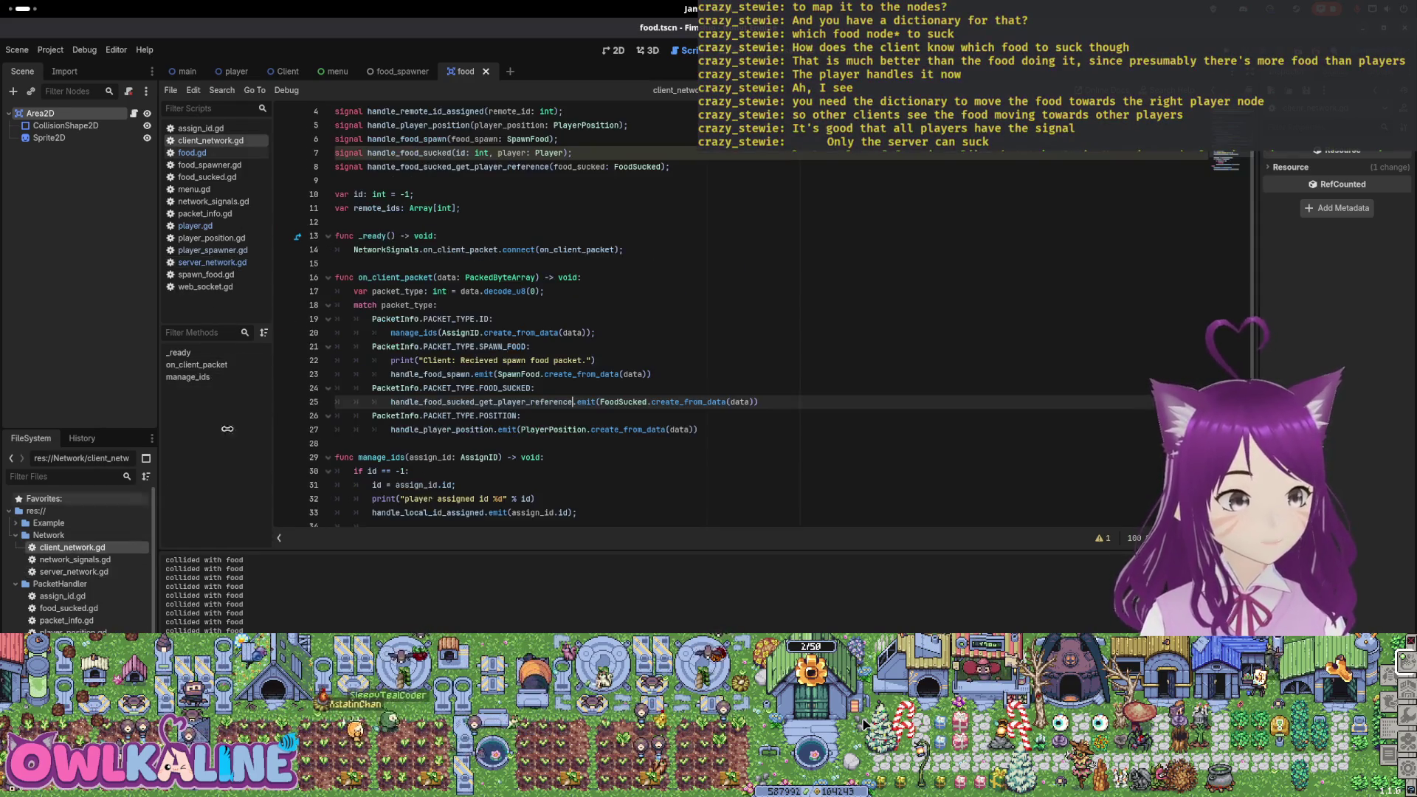
left_click(464, 349)
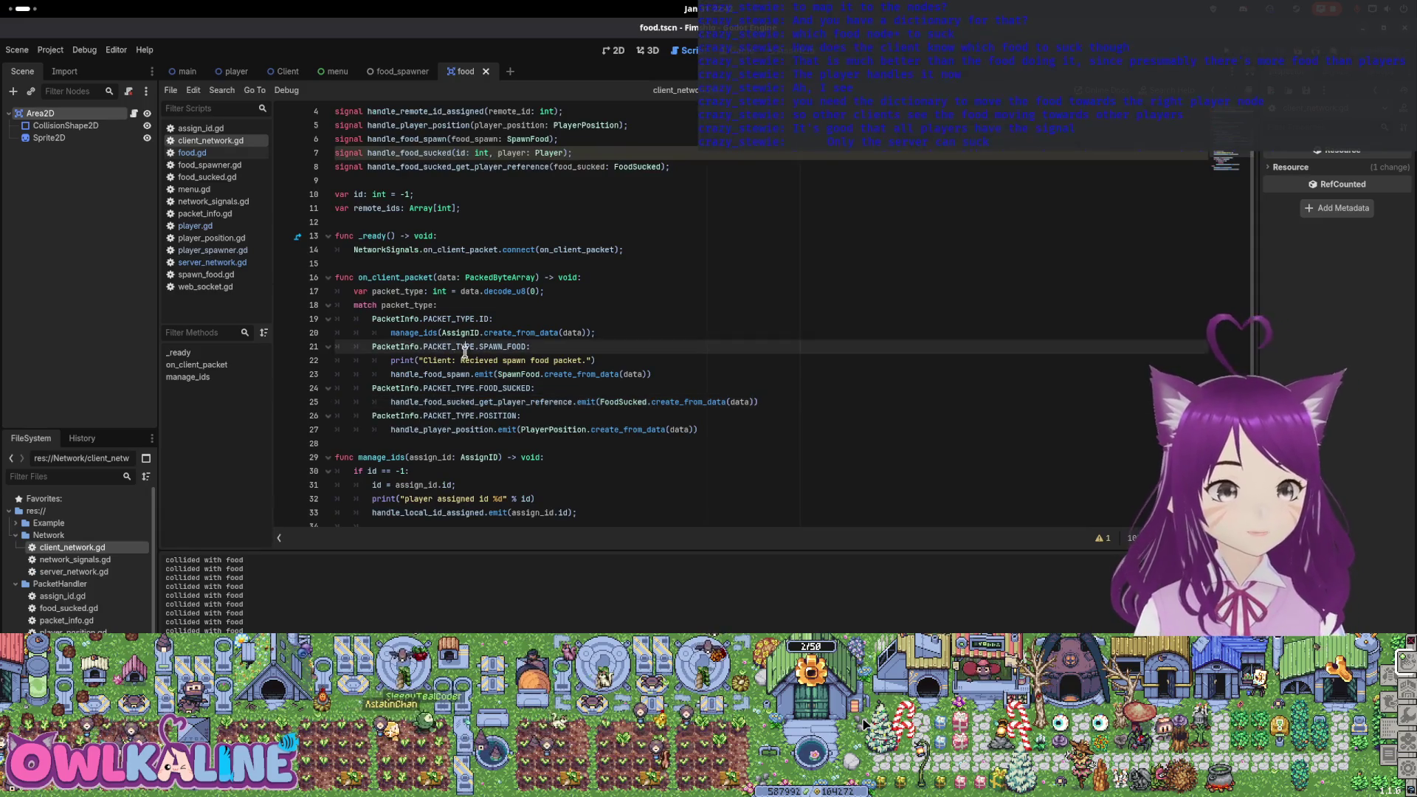
left_click(457, 400)
double_click(528, 402)
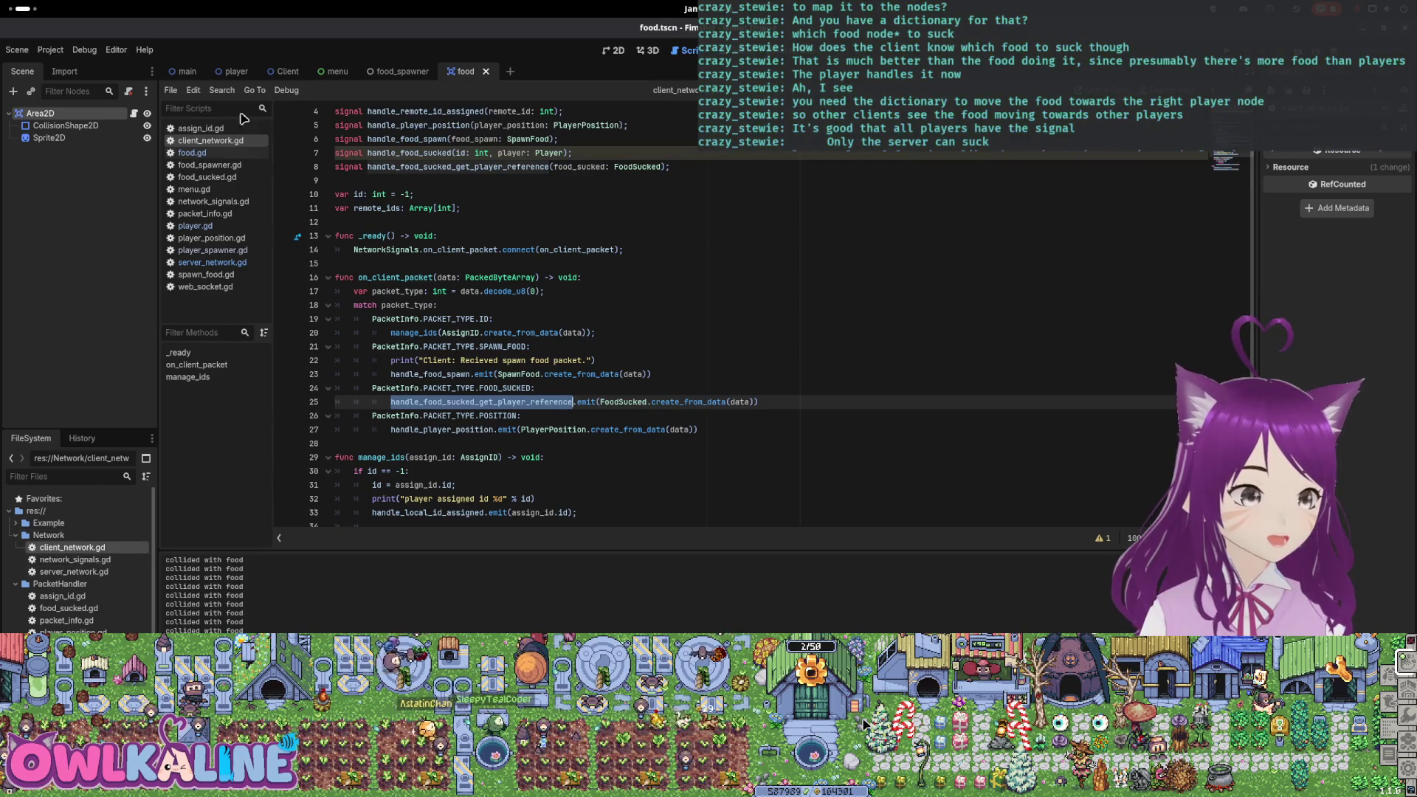
In player.gd's _enter_tree, inspect the handle_food_sucked_get_player_reference connection to get_player_reference.
left_click(236, 71)
left_click(134, 114)
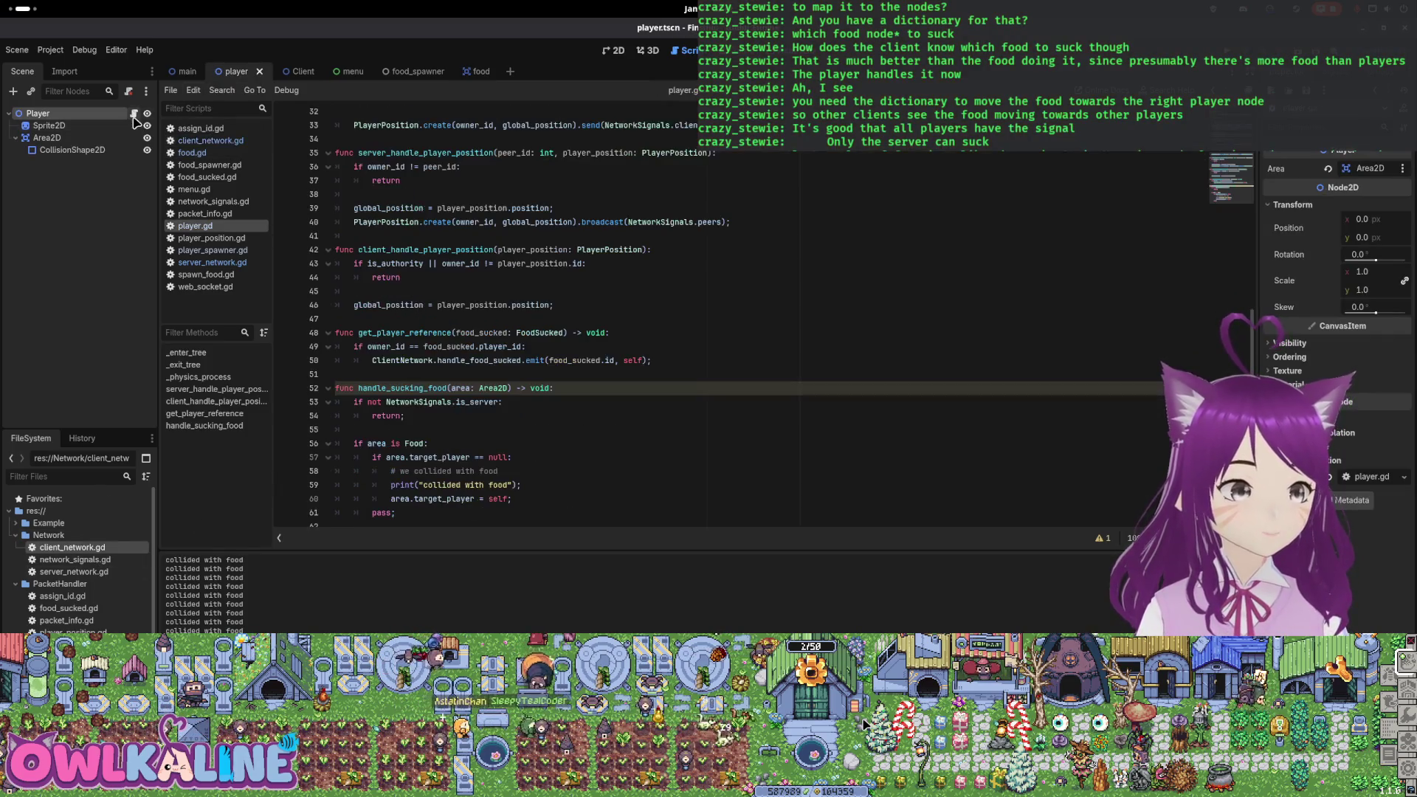
double_click(403, 388)
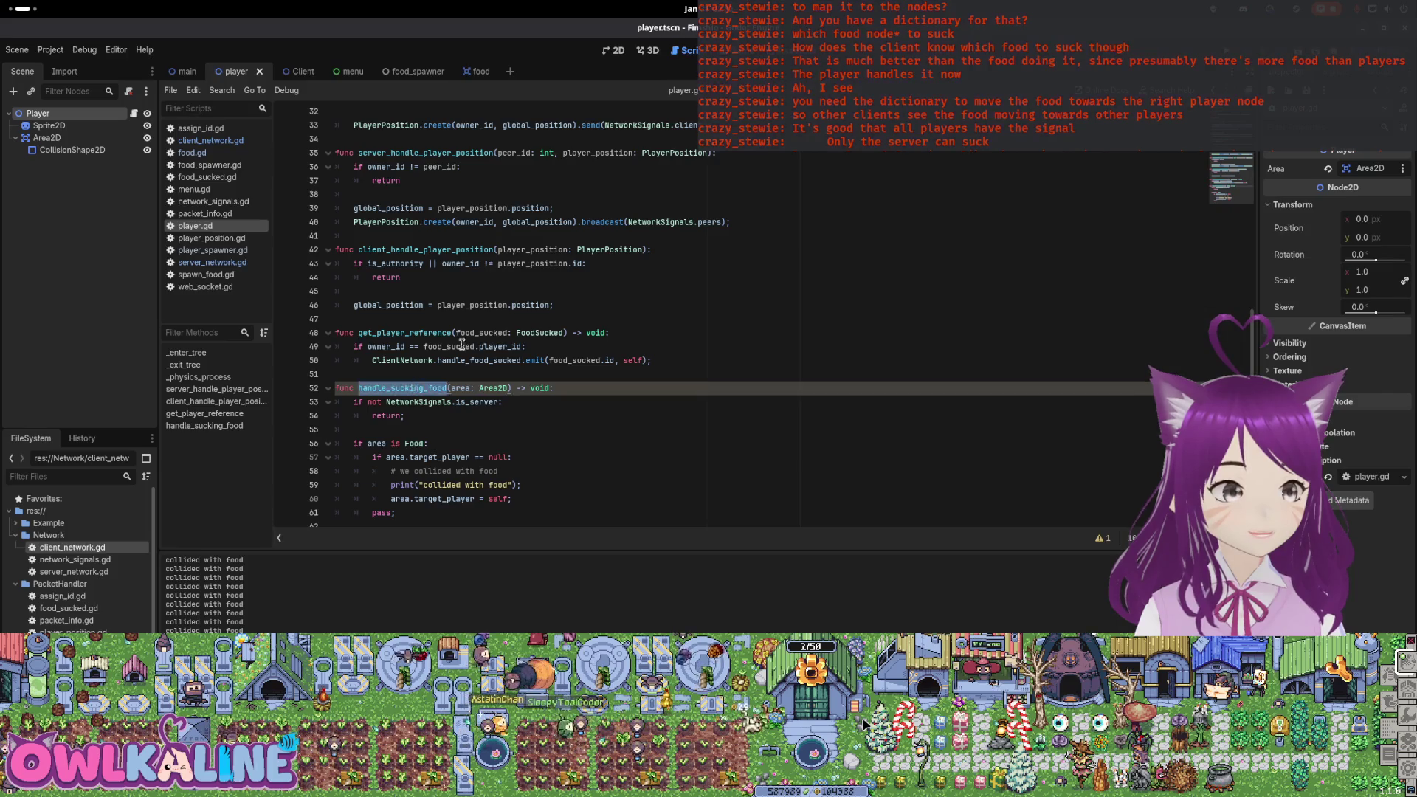
scroll(411, 296, "up", 6)
scroll(426, 240, "up", 5)
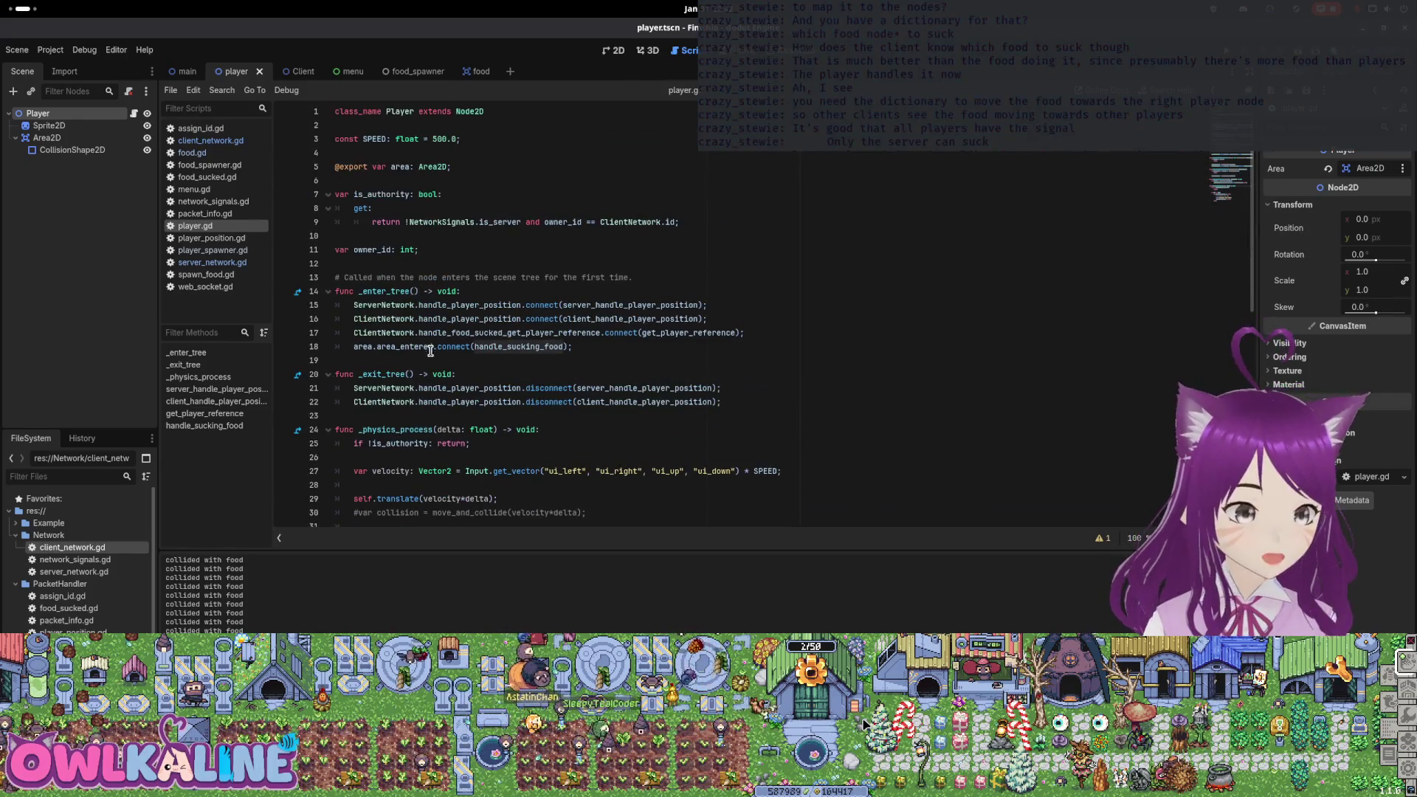
double_click(405, 347)
double_click(519, 347)
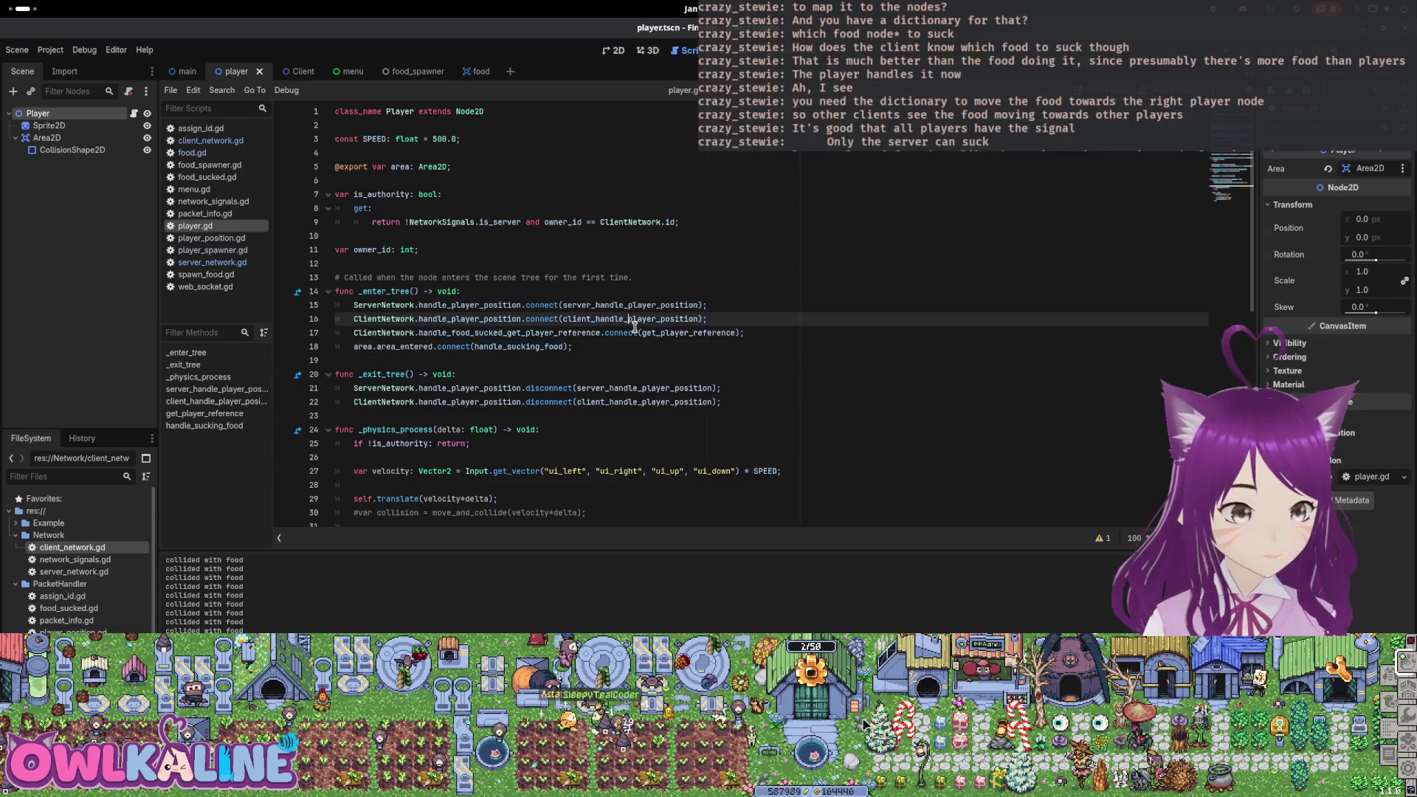
double_click(667, 334)
double_click(514, 333)
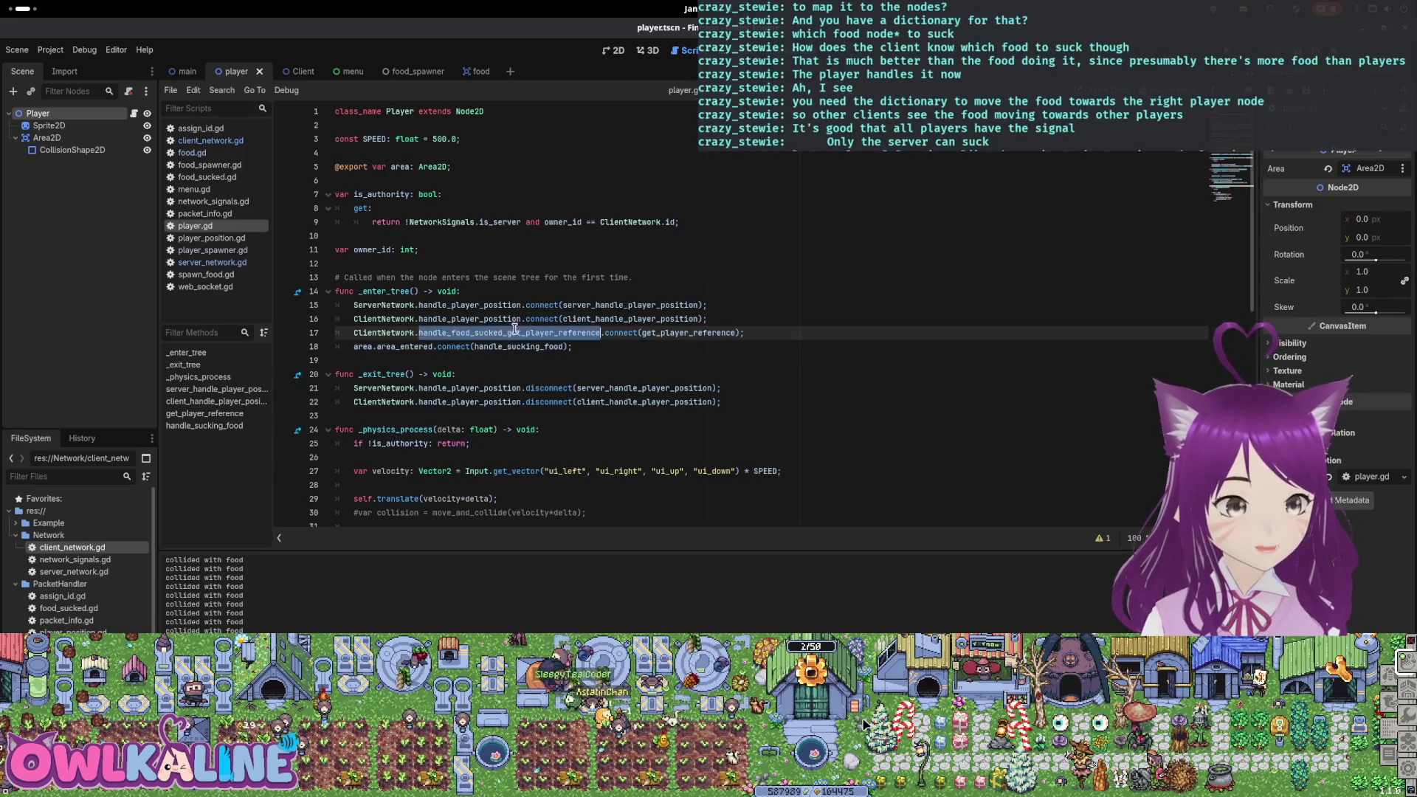
double_click(662, 336)
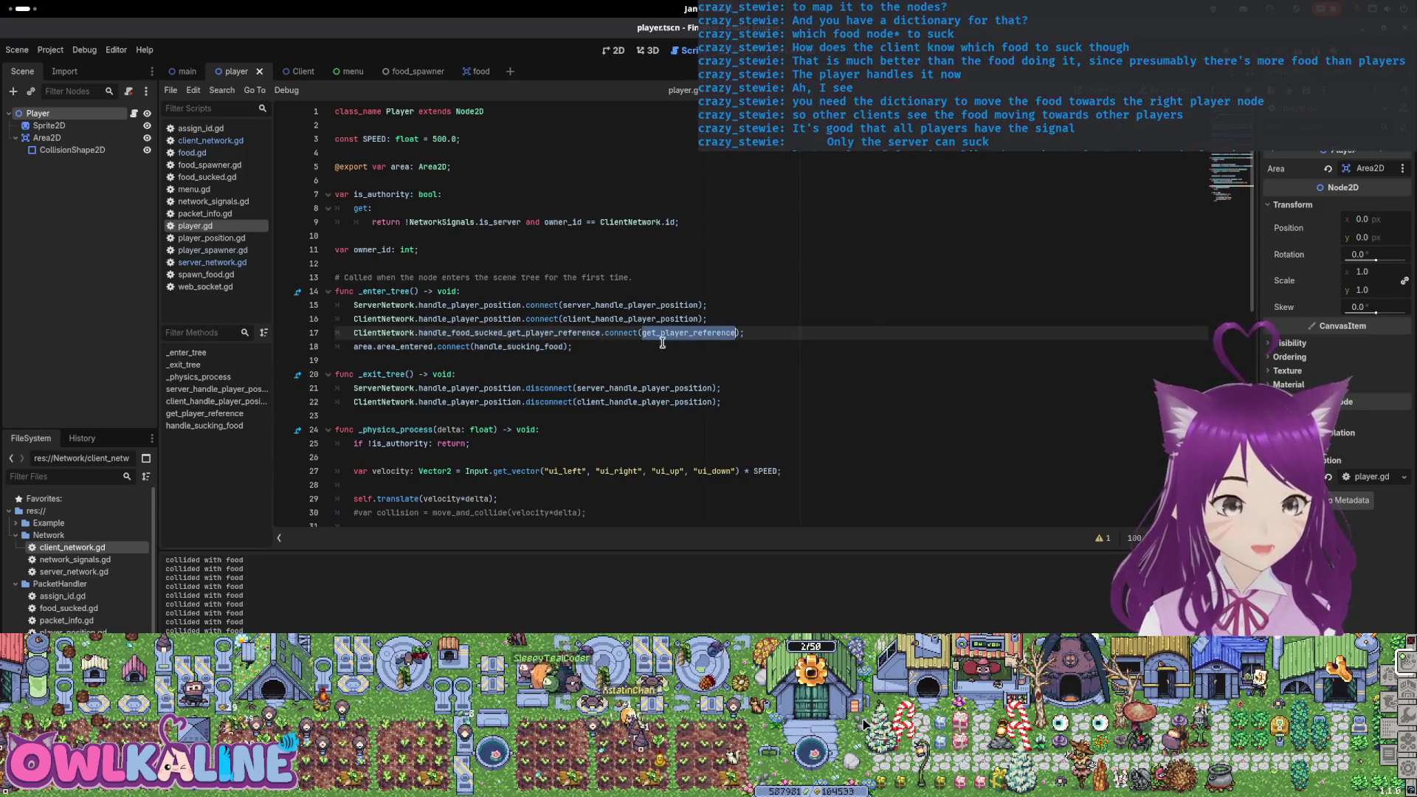
Review get_player_reference's owner_id check and handle_food_sucked emit, then switch to the food scene.
left_click(521, 347, "ctrl")
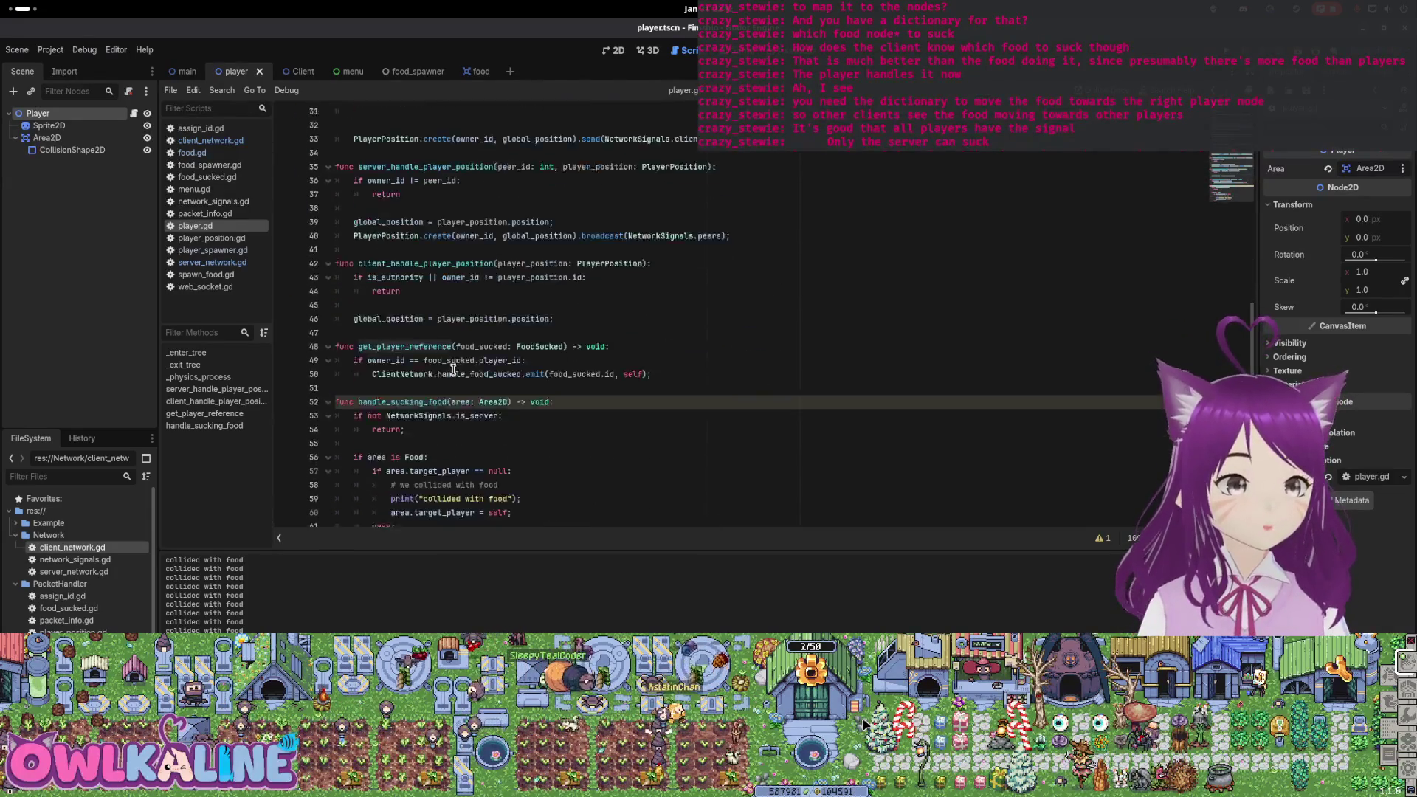
left_click_drag(364, 338, 540, 336)
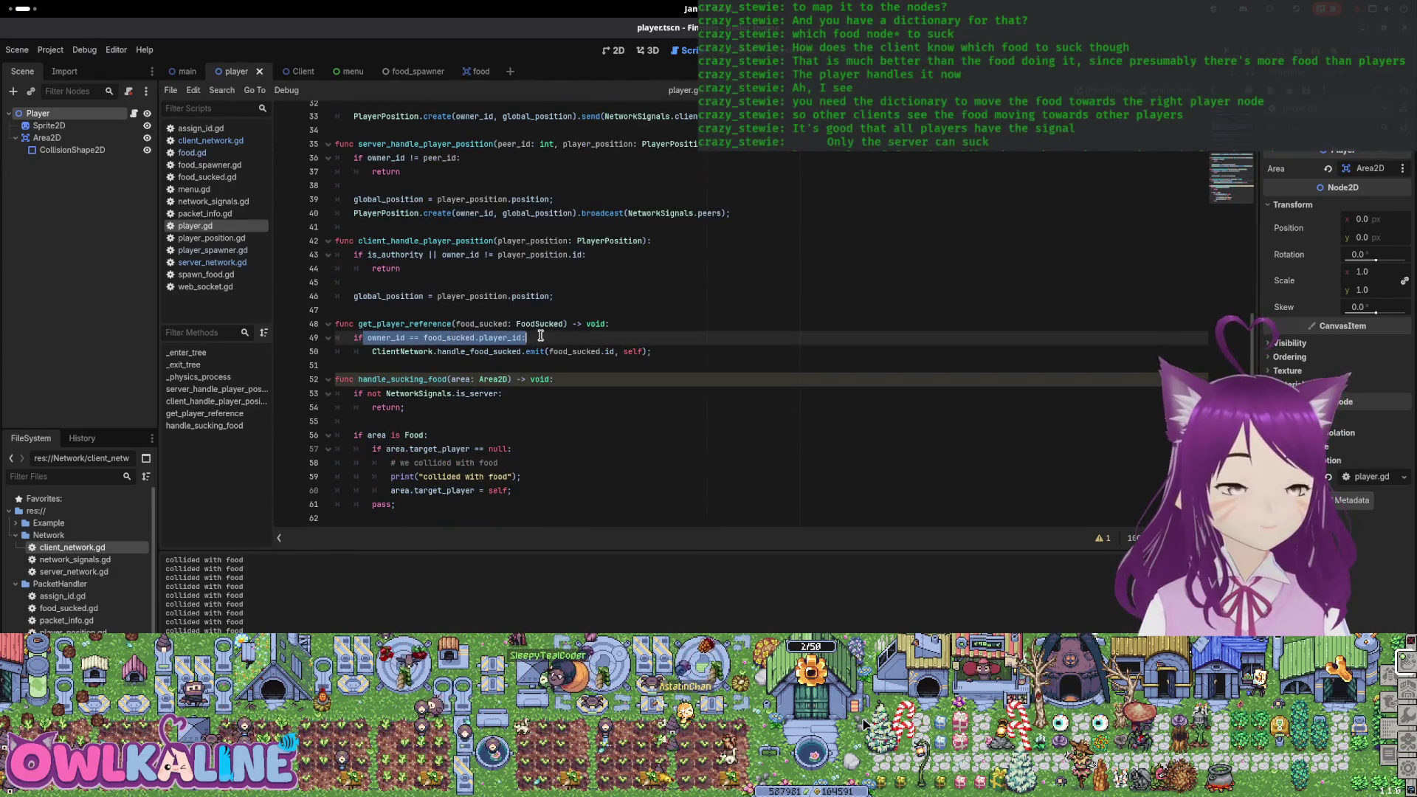
left_click(383, 337)
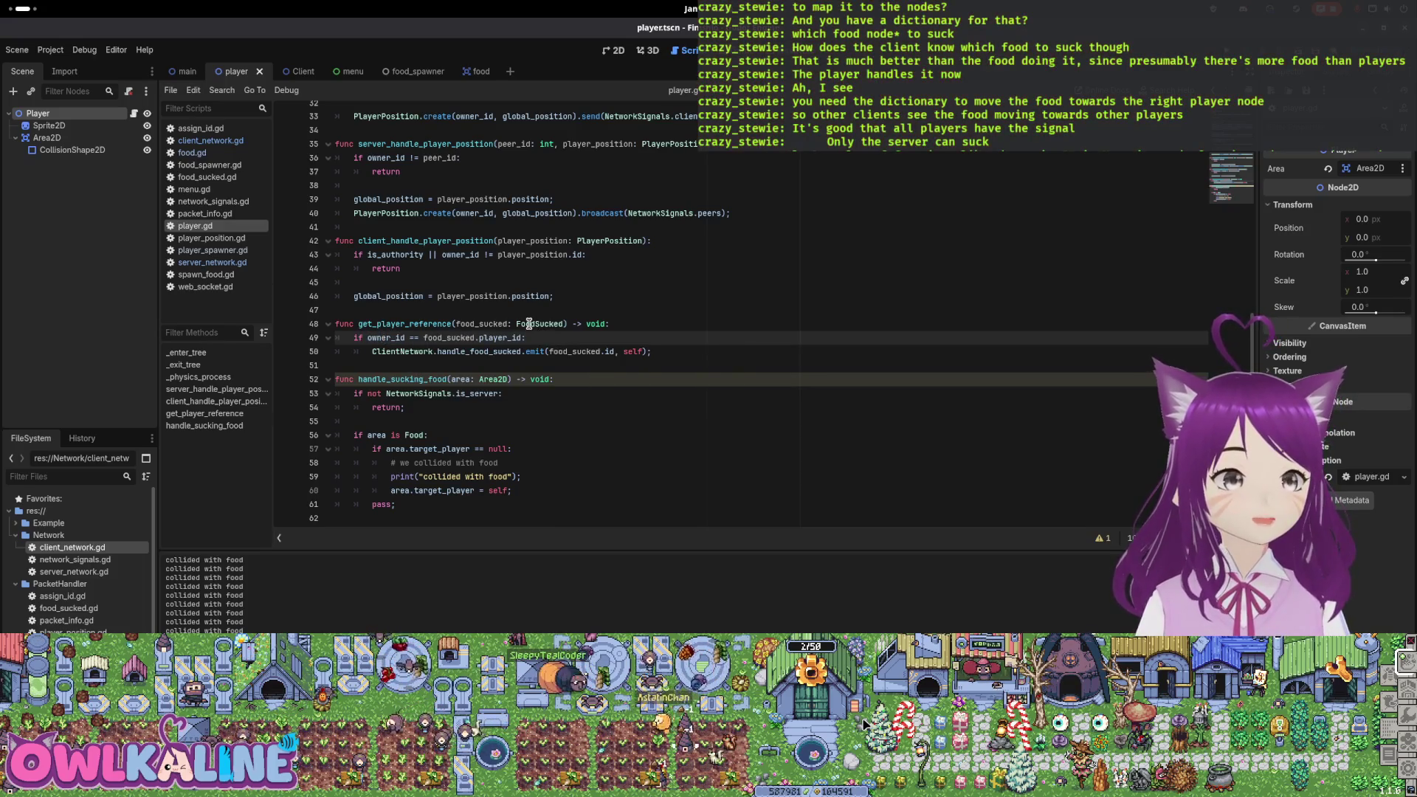
mouse_move(519, 339)
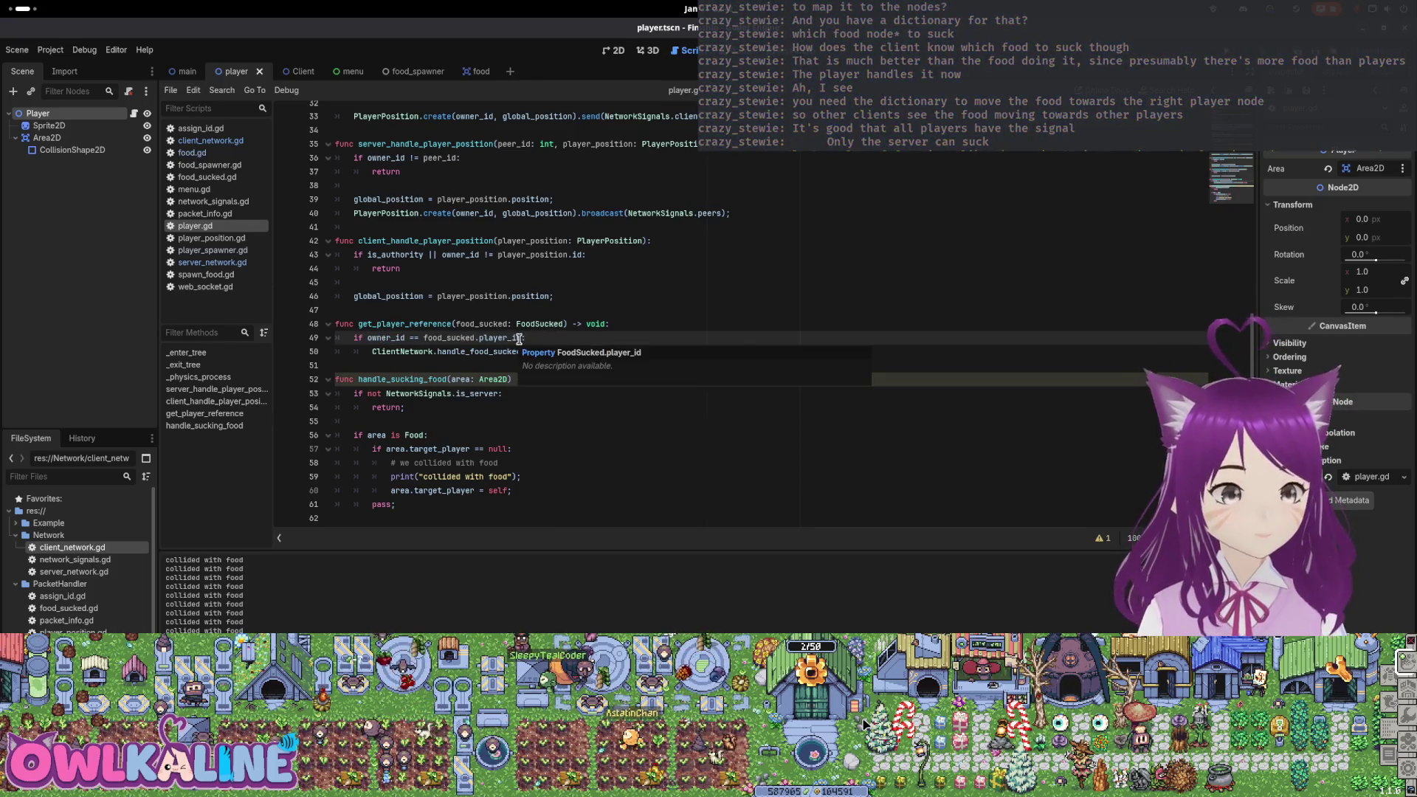
left_click_drag(414, 352, 635, 351)
left_click(573, 351)
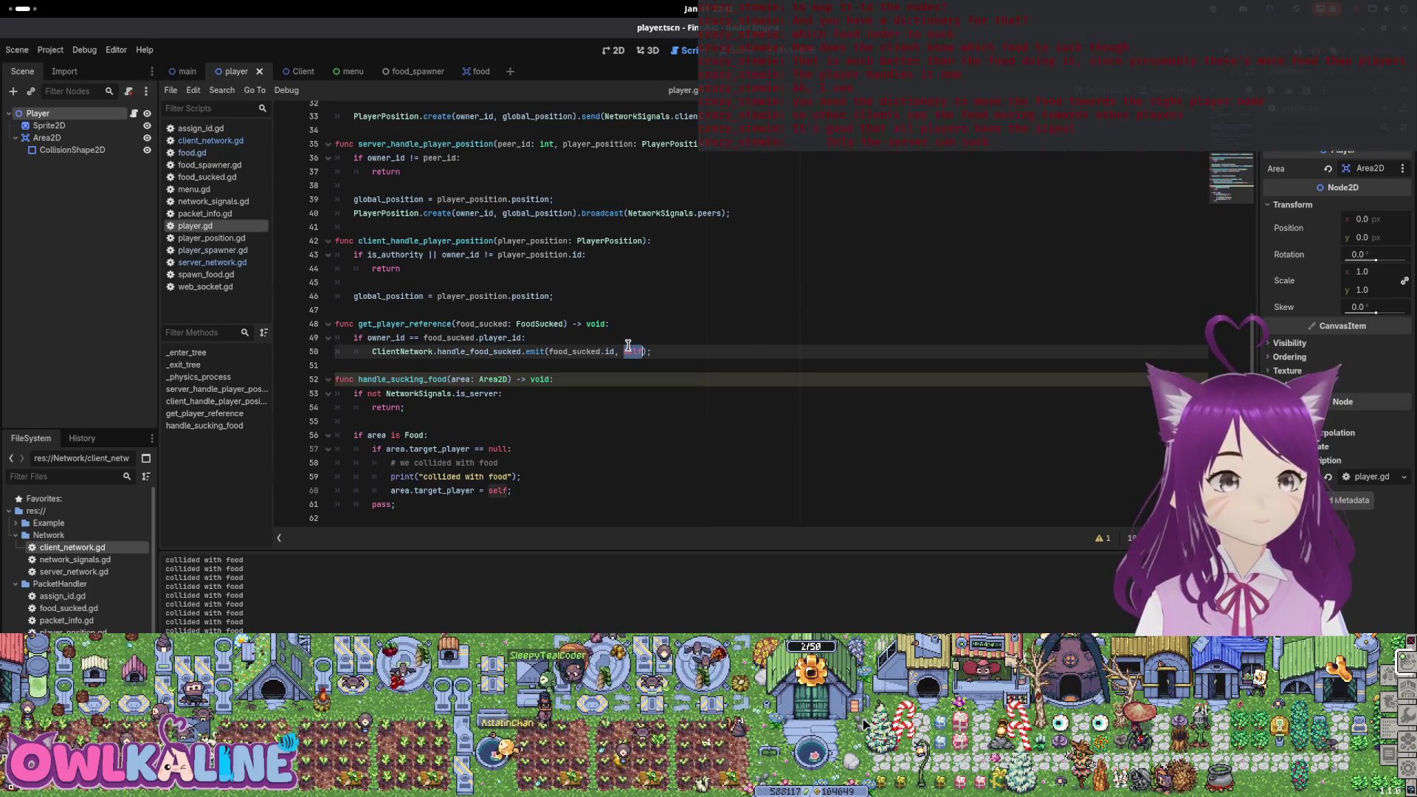
mouse_move(586, 354)
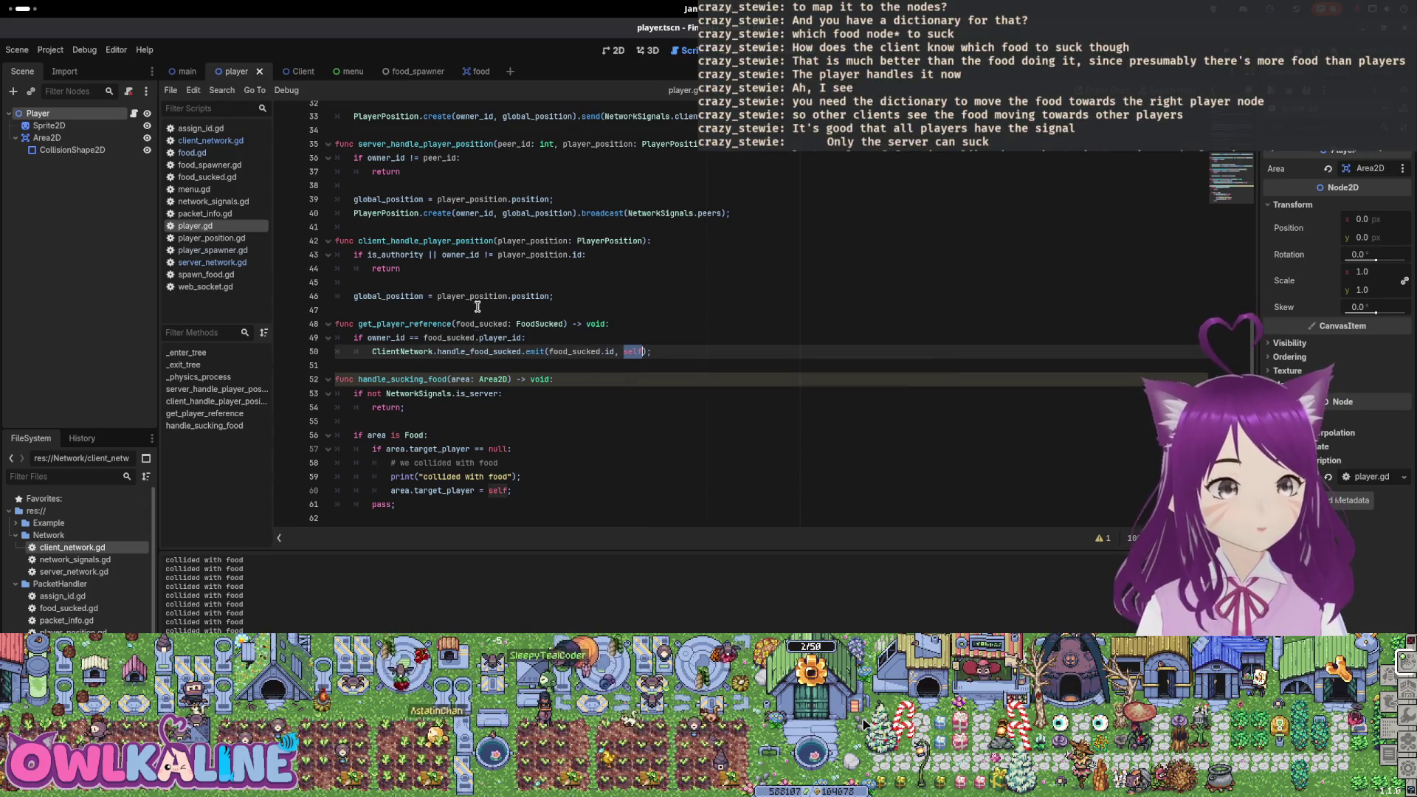
double_click(475, 352)
left_click(469, 74)
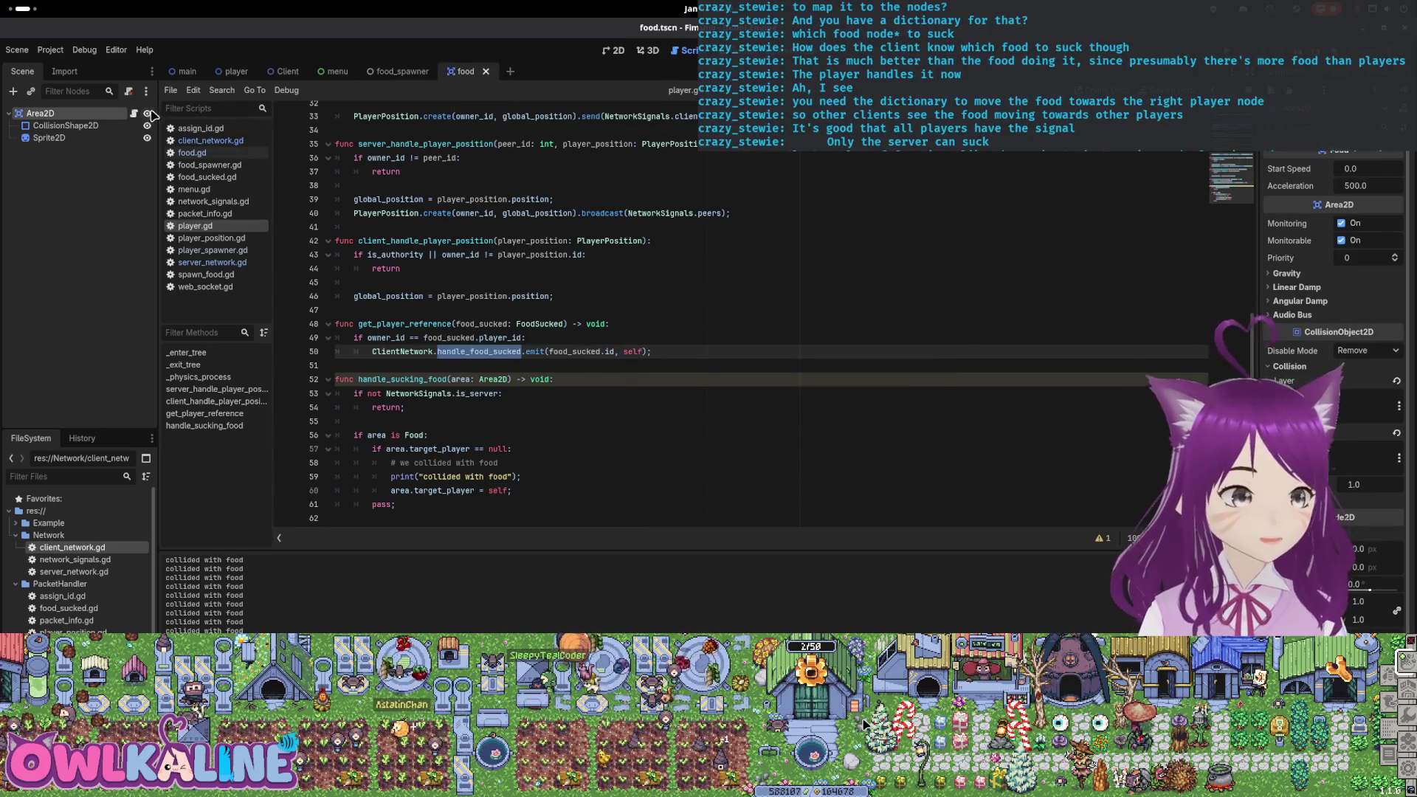
Review food.gd's on_sucked function and its player parameter, then bring up the window overview.
left_click(135, 115)
scroll(436, 251, "up", 2)
scroll(391, 288, "down", 2)
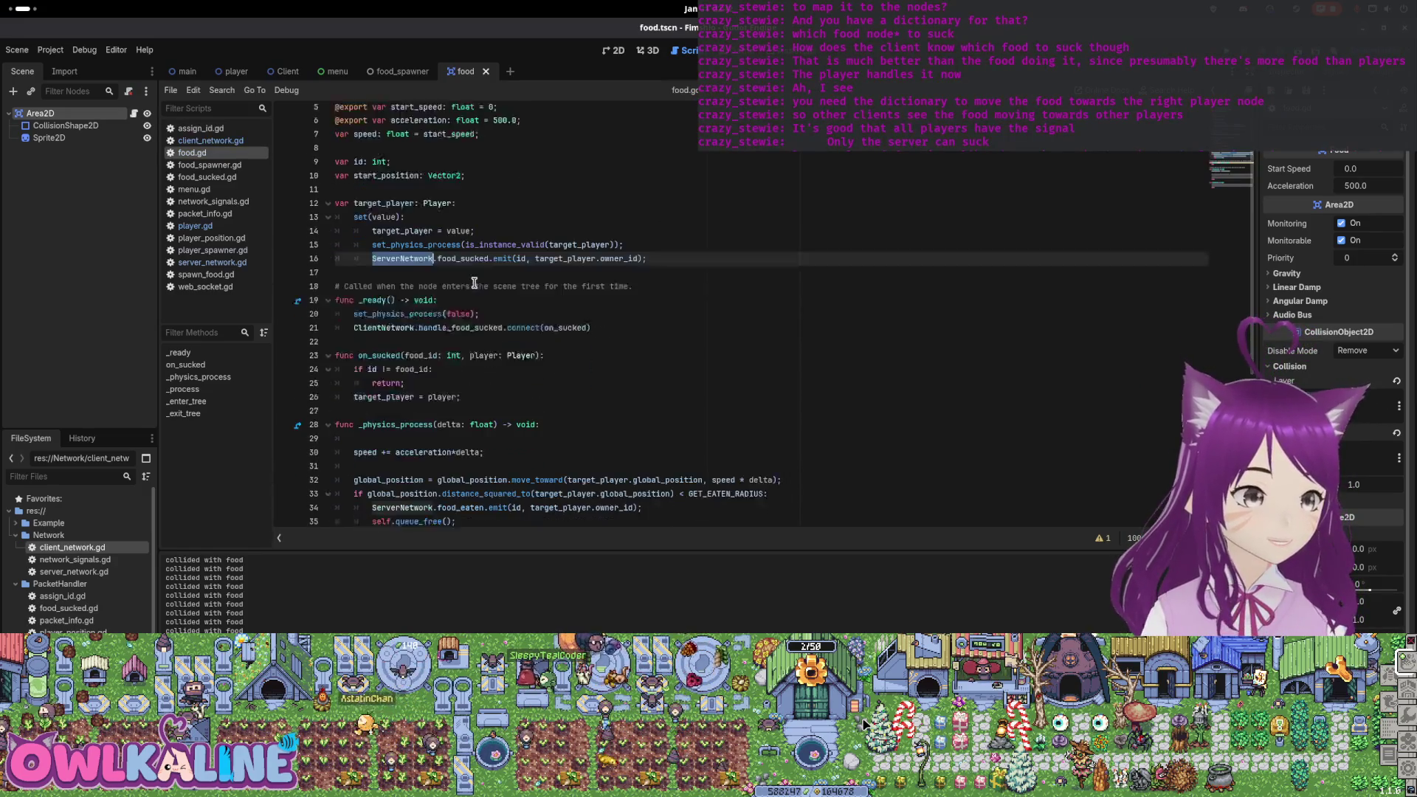
left_click(472, 306)
double_click(566, 304)
scroll(390, 288, "down", 1)
left_click(428, 292)
left_click_drag(483, 291, 523, 292)
left_click(465, 319)
scroll(583, 294, "up", 2)
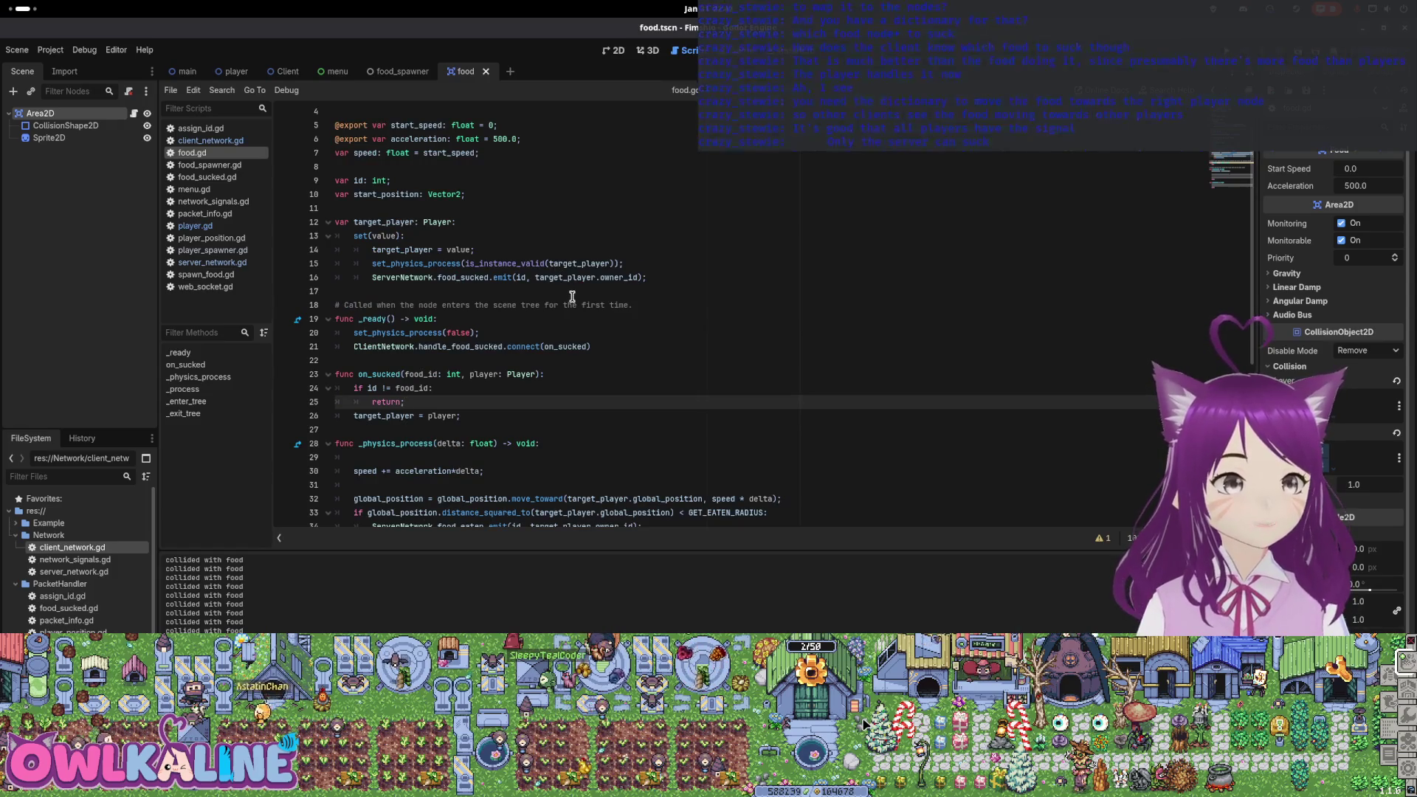
scroll(572, 296, "down", 1)
key("super")
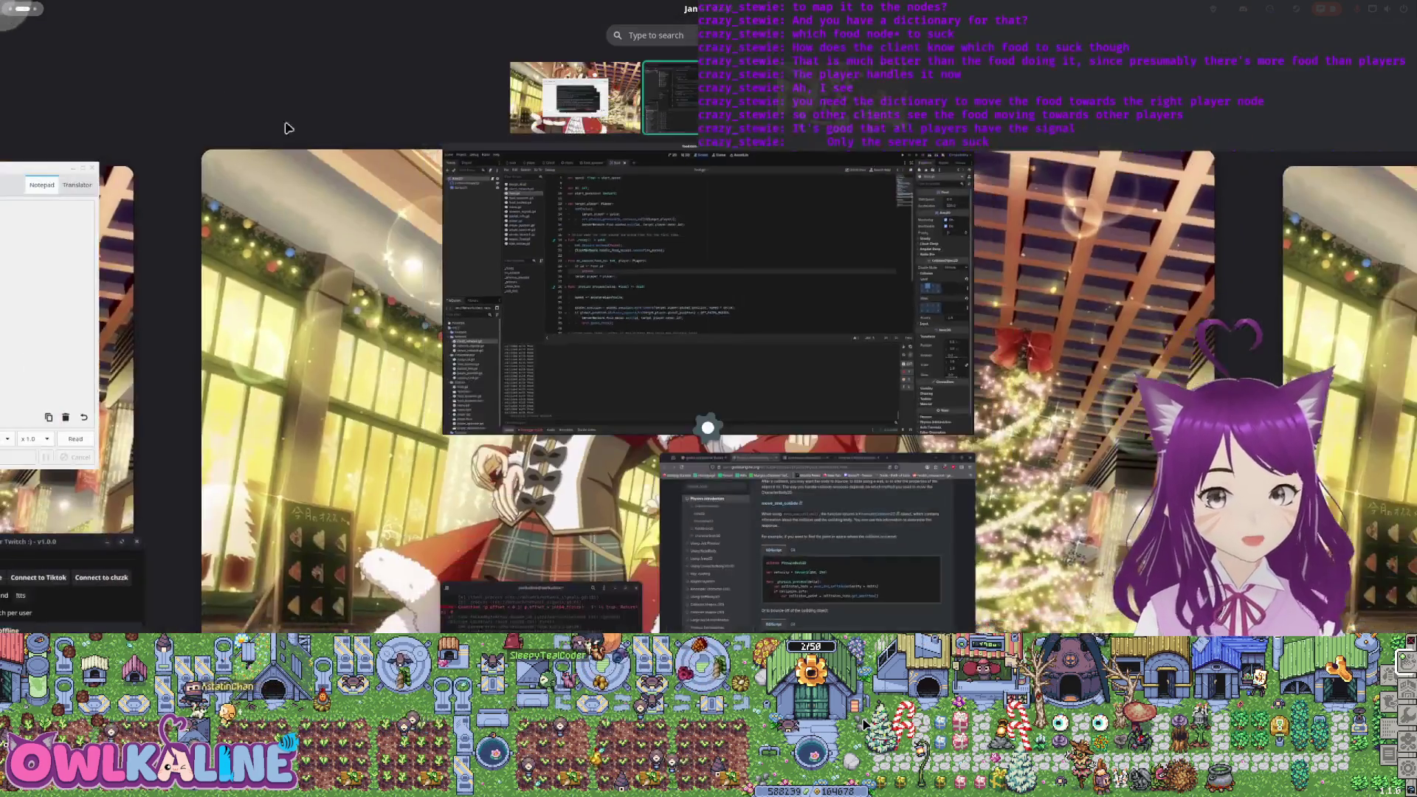
Dismiss the overview to check the terminal, then return to the Godot workspace with Super+Page_Up.
key("super")
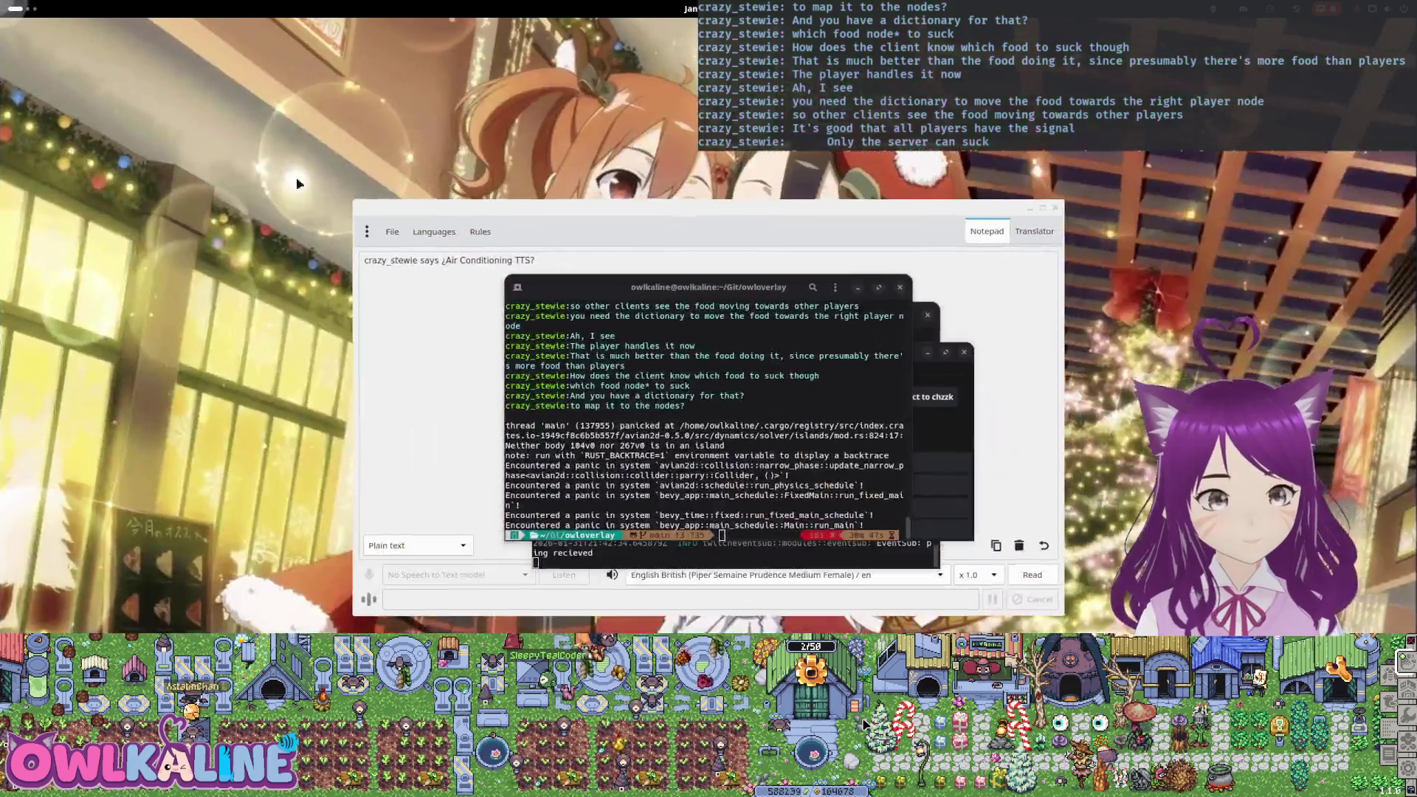
key("super+Page_Up")
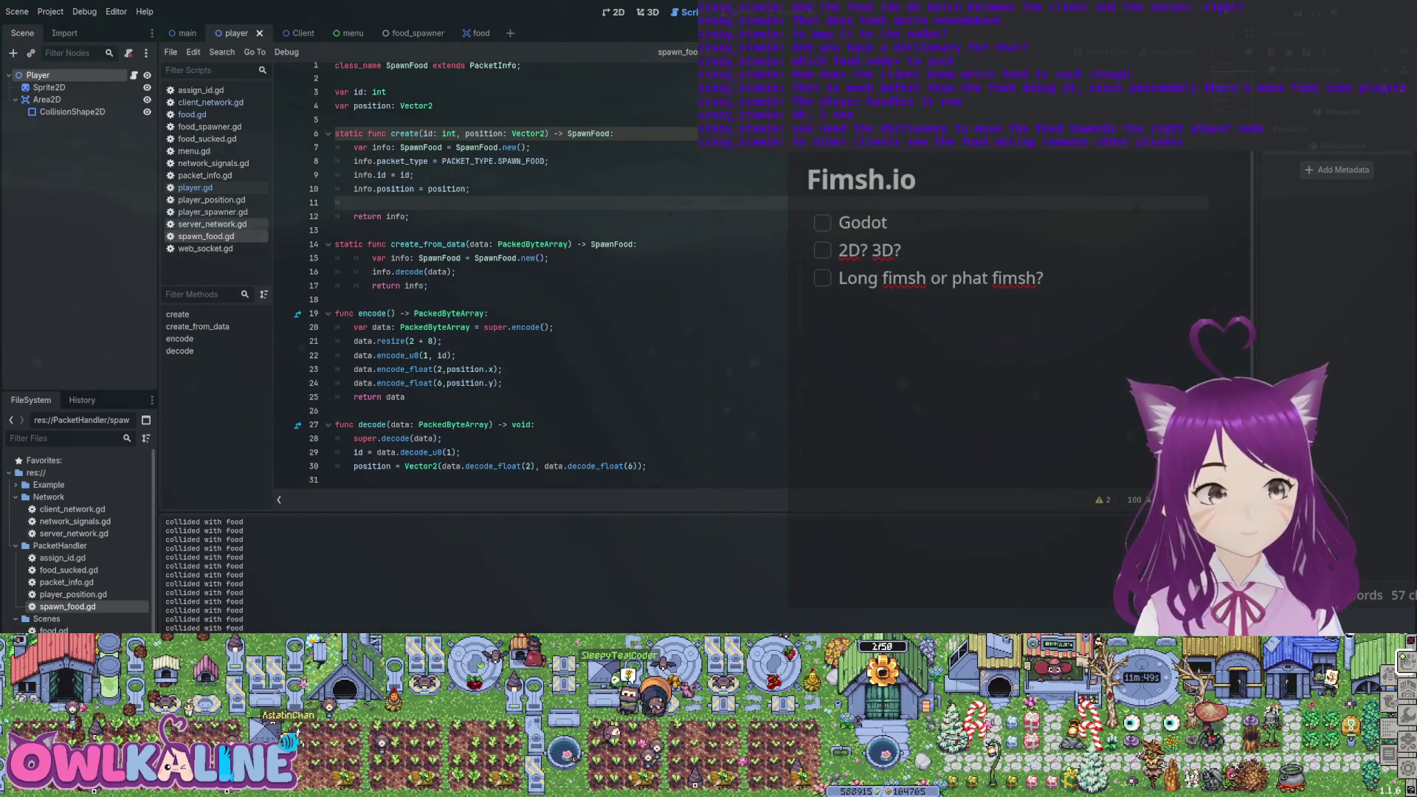
Open food_spawner.gd and go to its spawn_initial_food function.
left_click(413, 175)
scroll(487, 273, "up", 1)
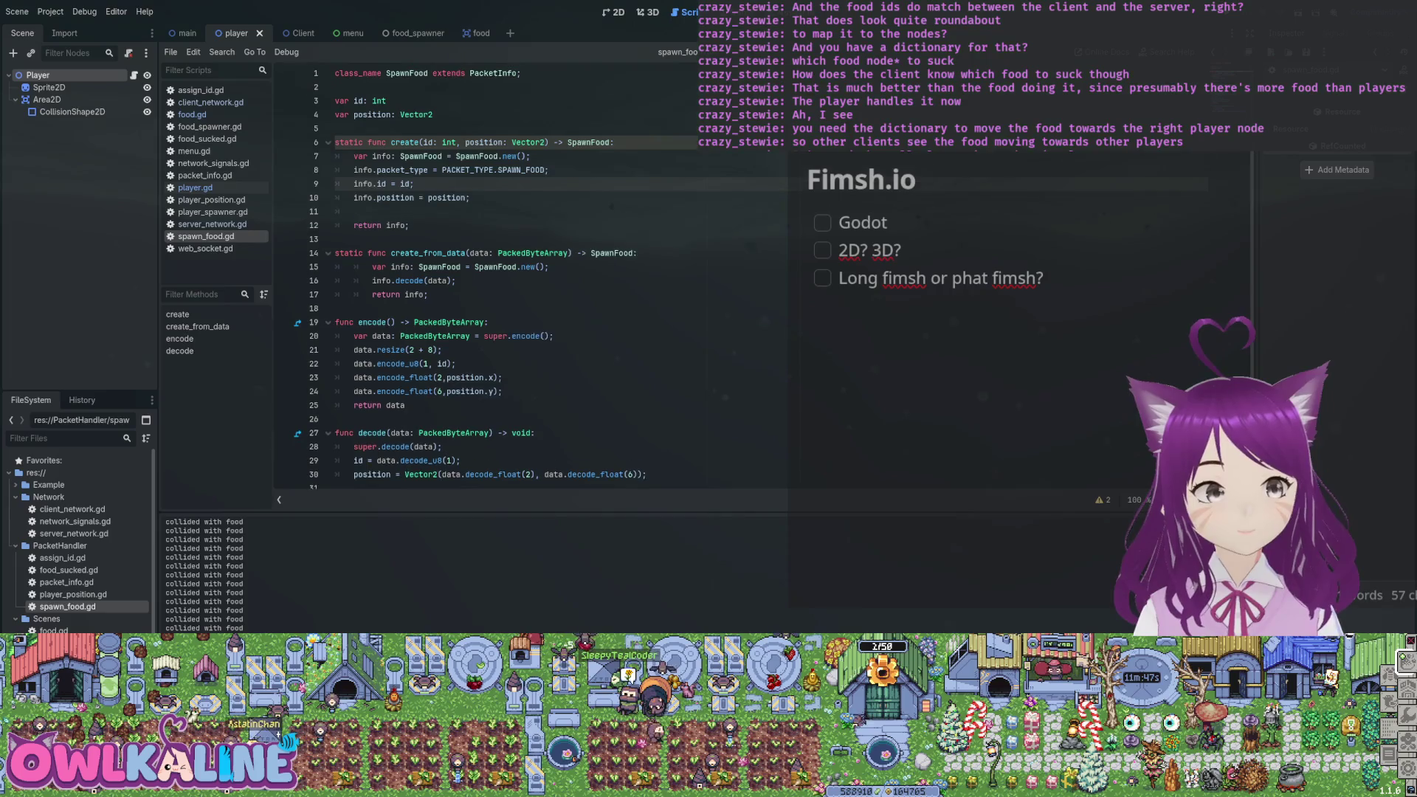
scroll(930, 221, "down", 1)
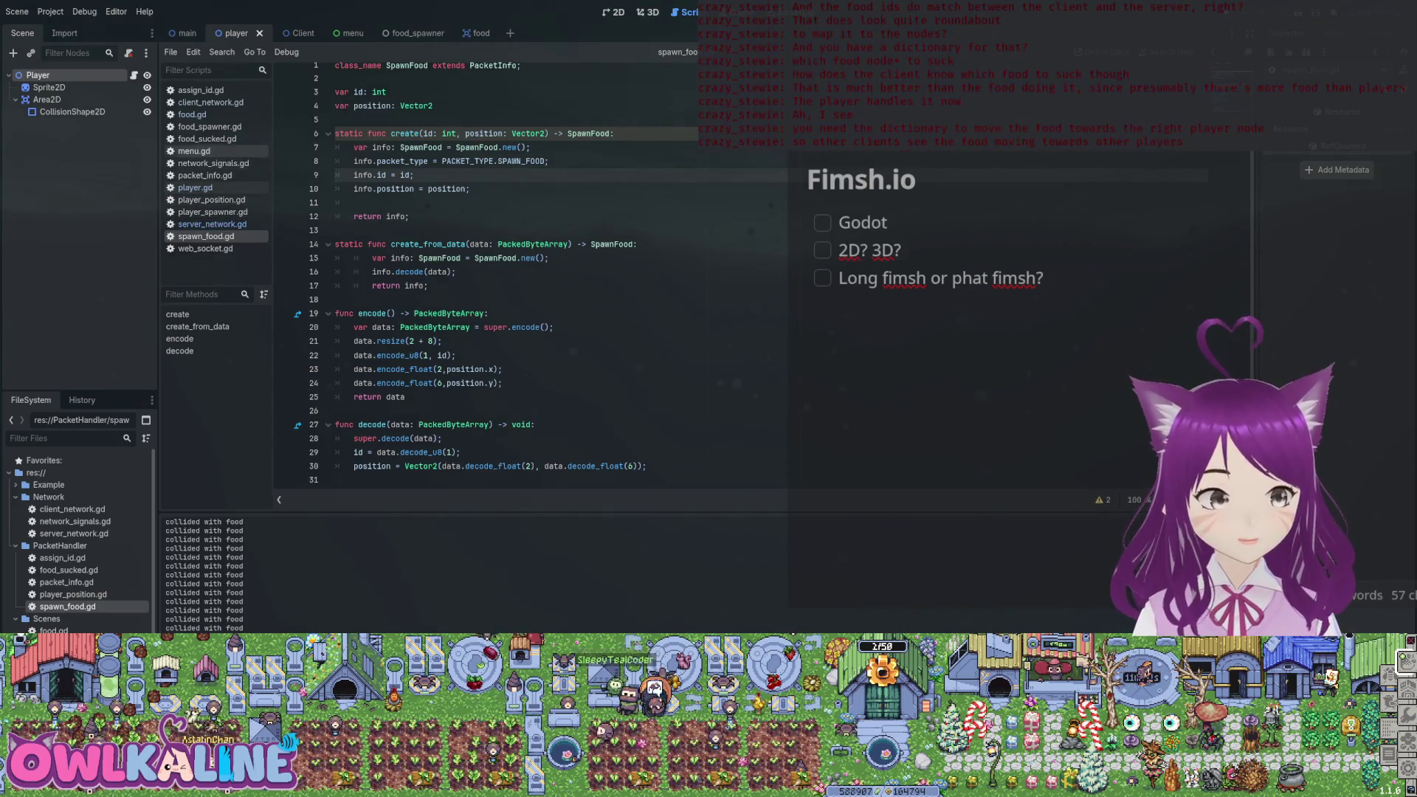
left_click(207, 127)
left_click(469, 266)
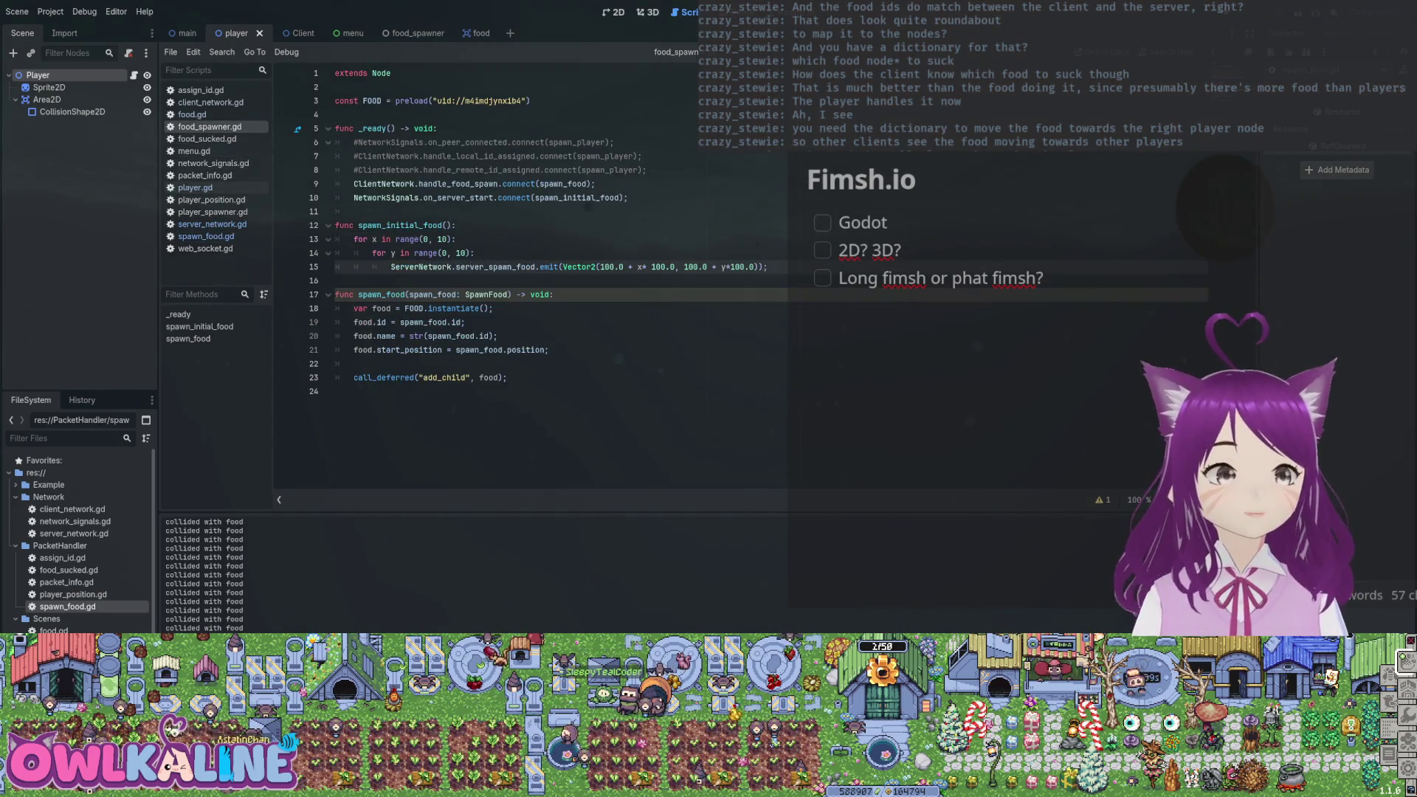
left_click(405, 225)
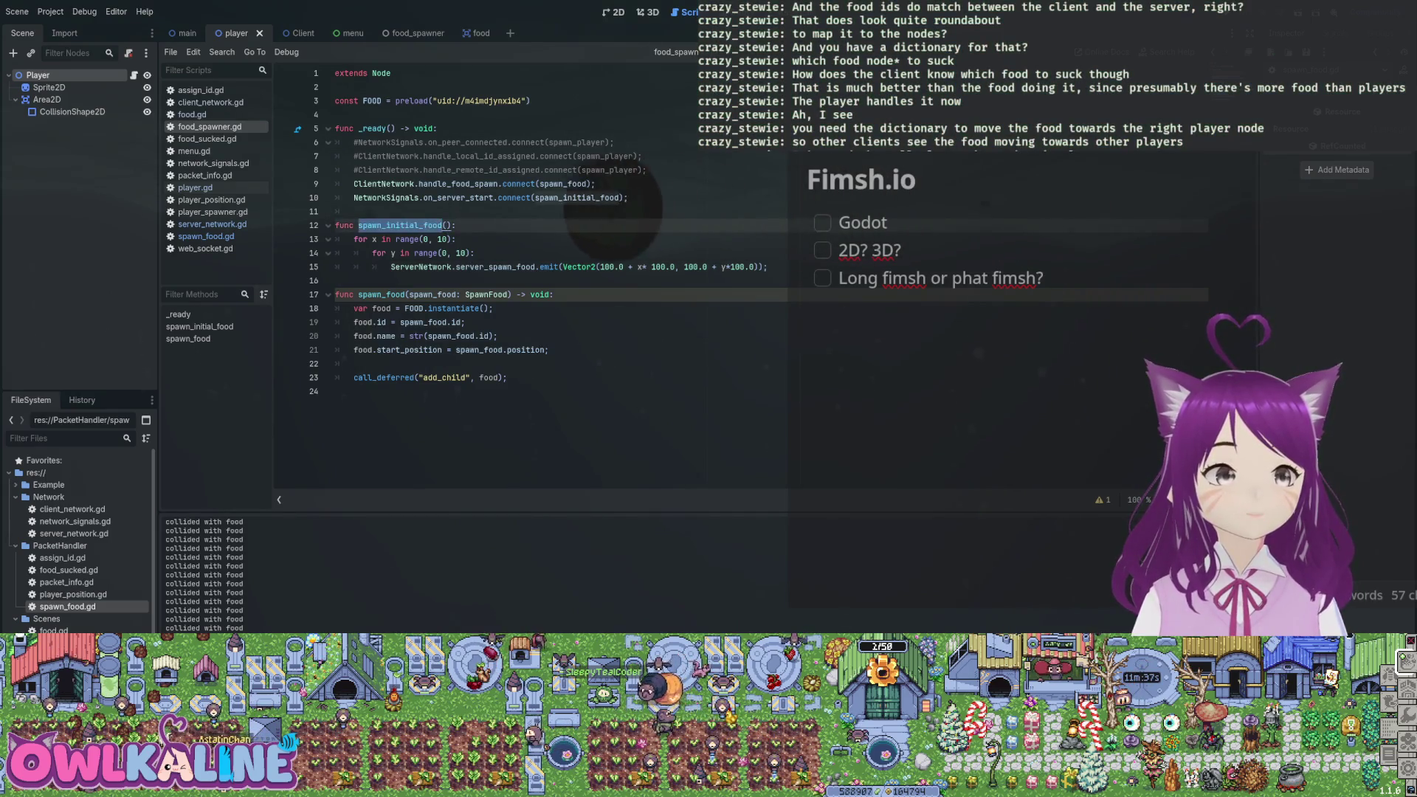
Trace the server_spawn_food emit to the spawn_food function in server_network.gd.
double_click(458, 198)
double_click(577, 198)
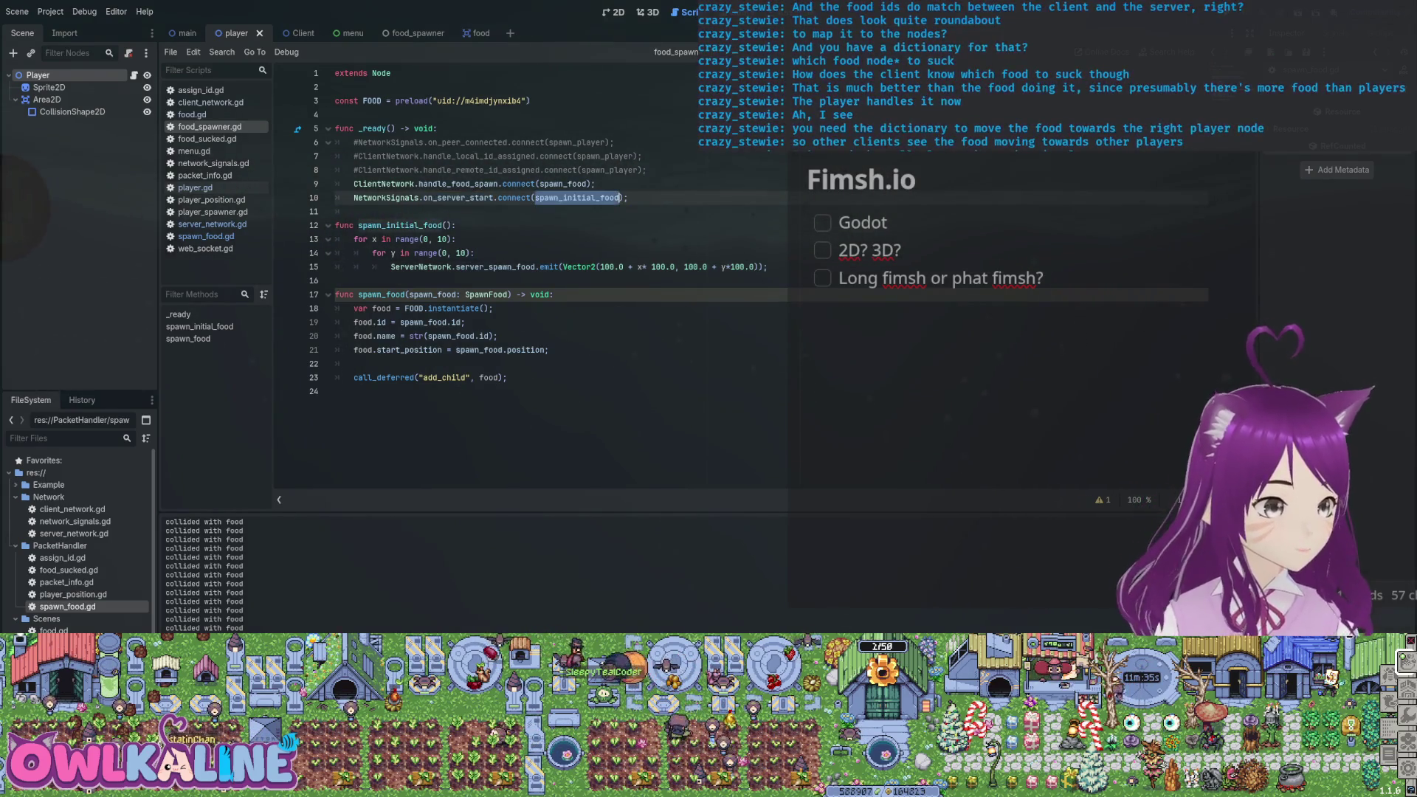
left_click_drag(390, 268, 768, 267)
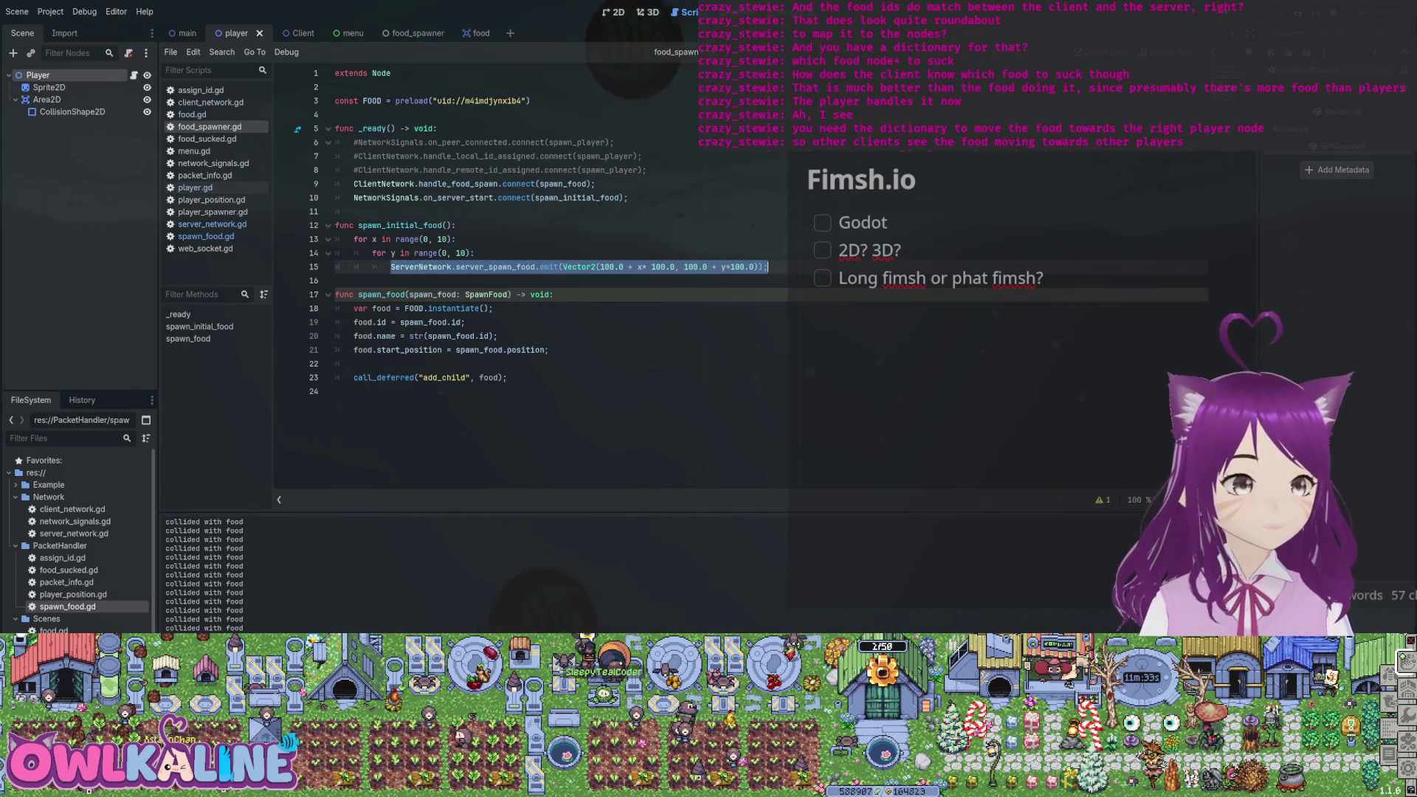
double_click(495, 267)
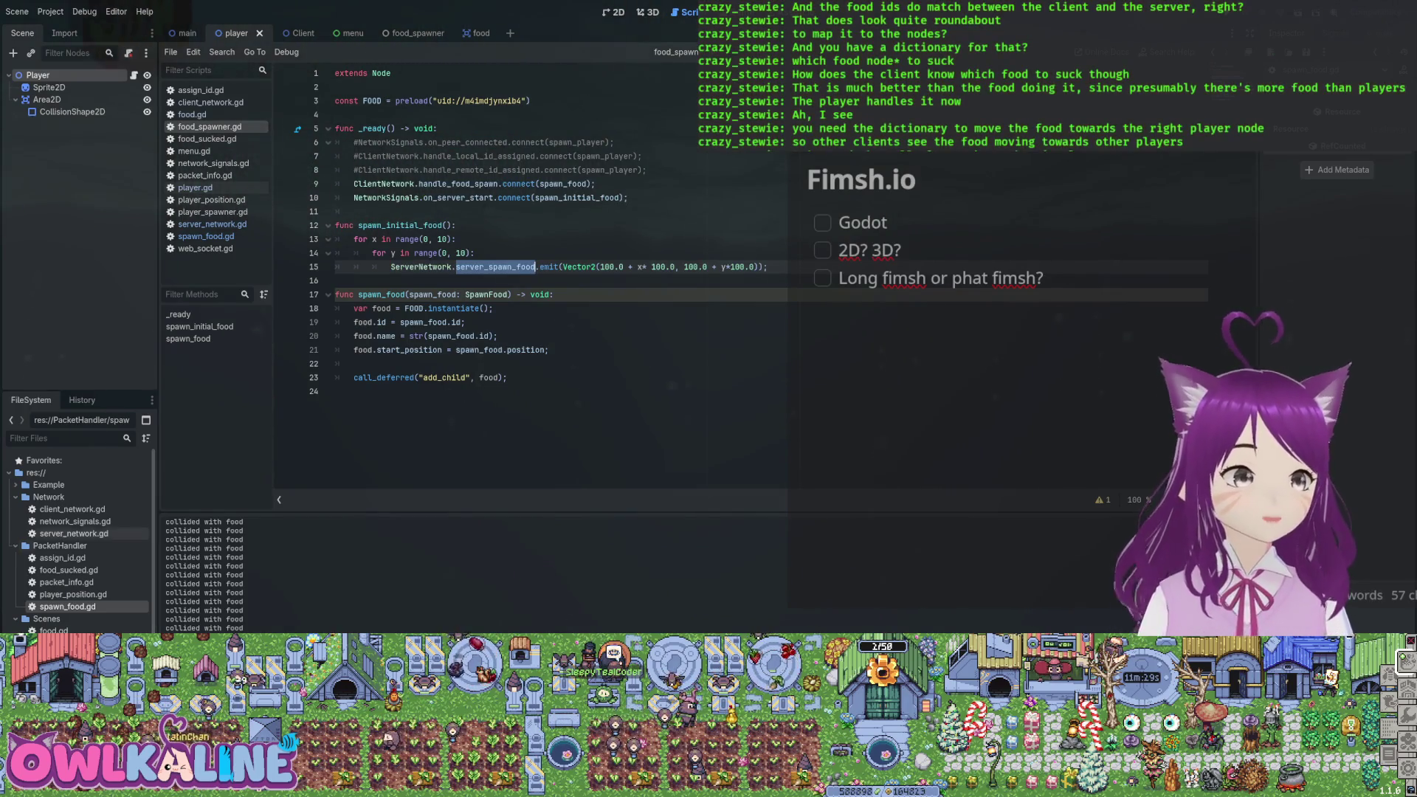
double_click(74, 534)
double_click(382, 294)
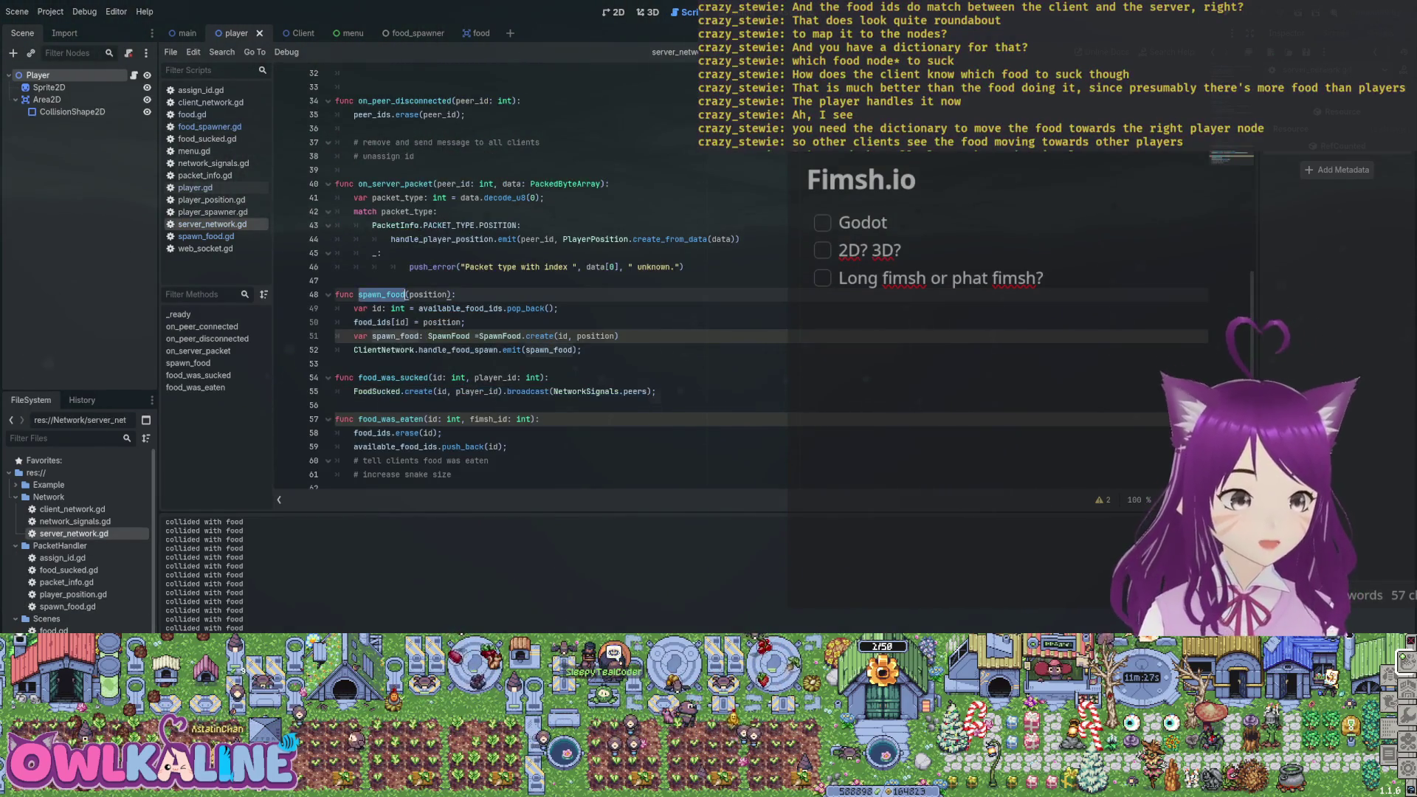
scroll(381, 295, "up", 4)
scroll(487, 281, "up", 4)
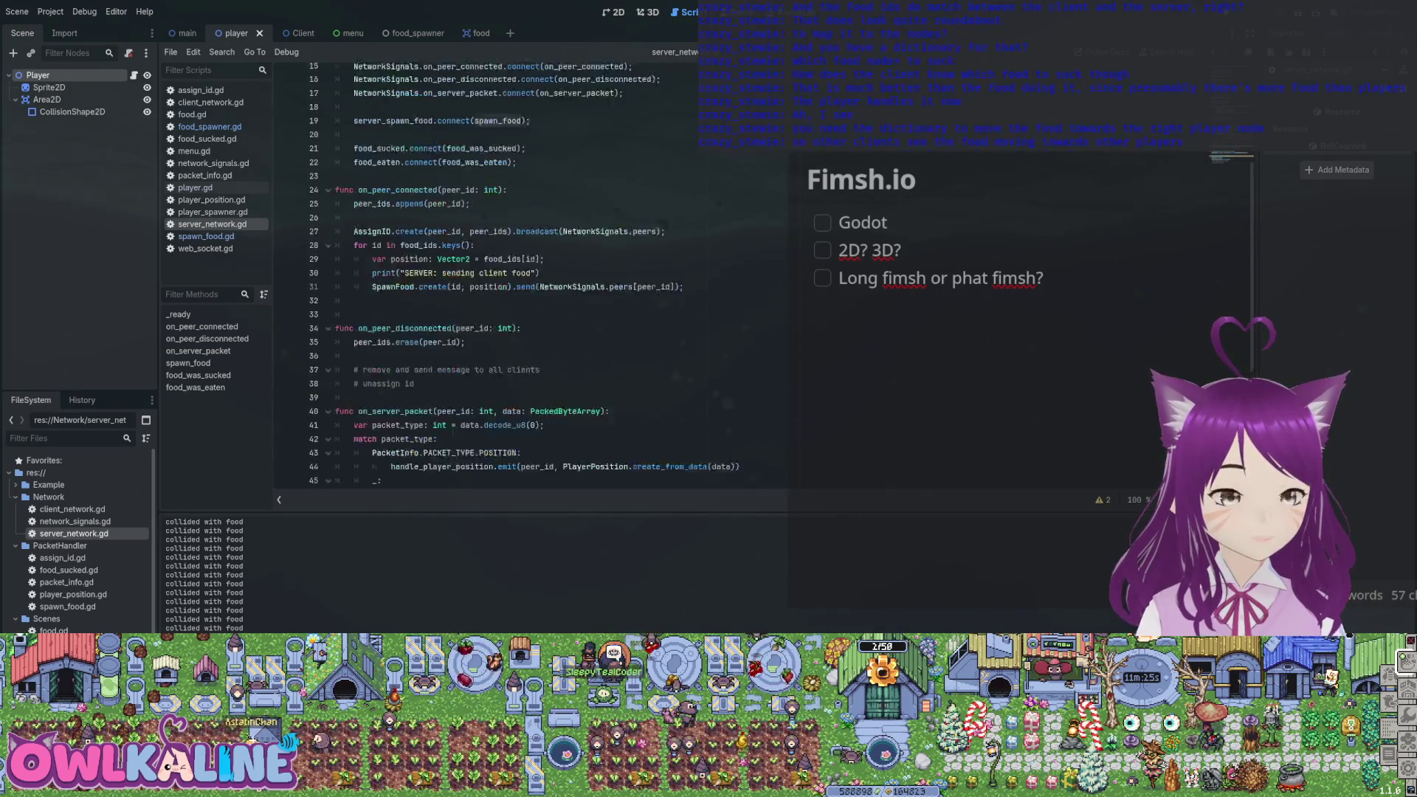
scroll(487, 280, "down", 8)
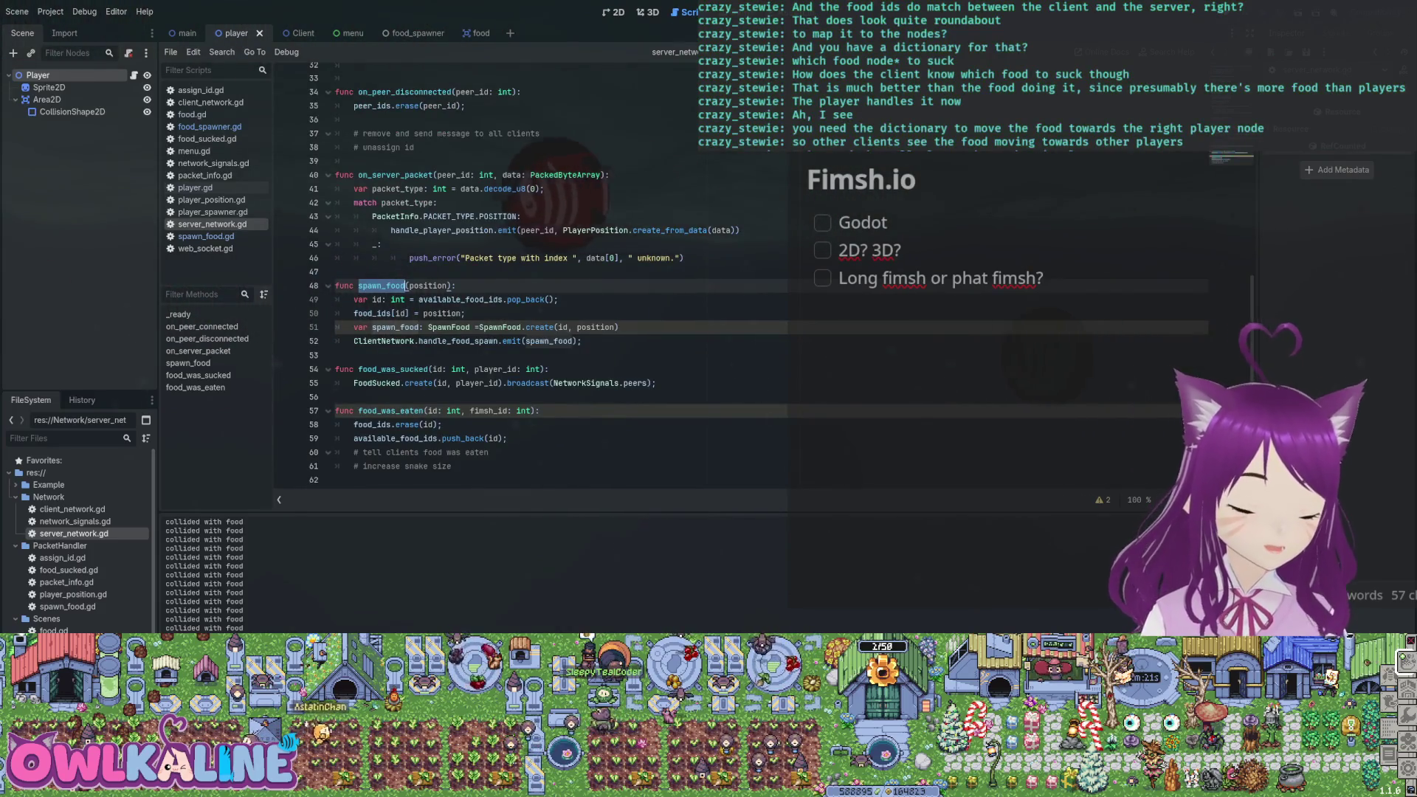
left_click_drag(353, 299, 466, 313)
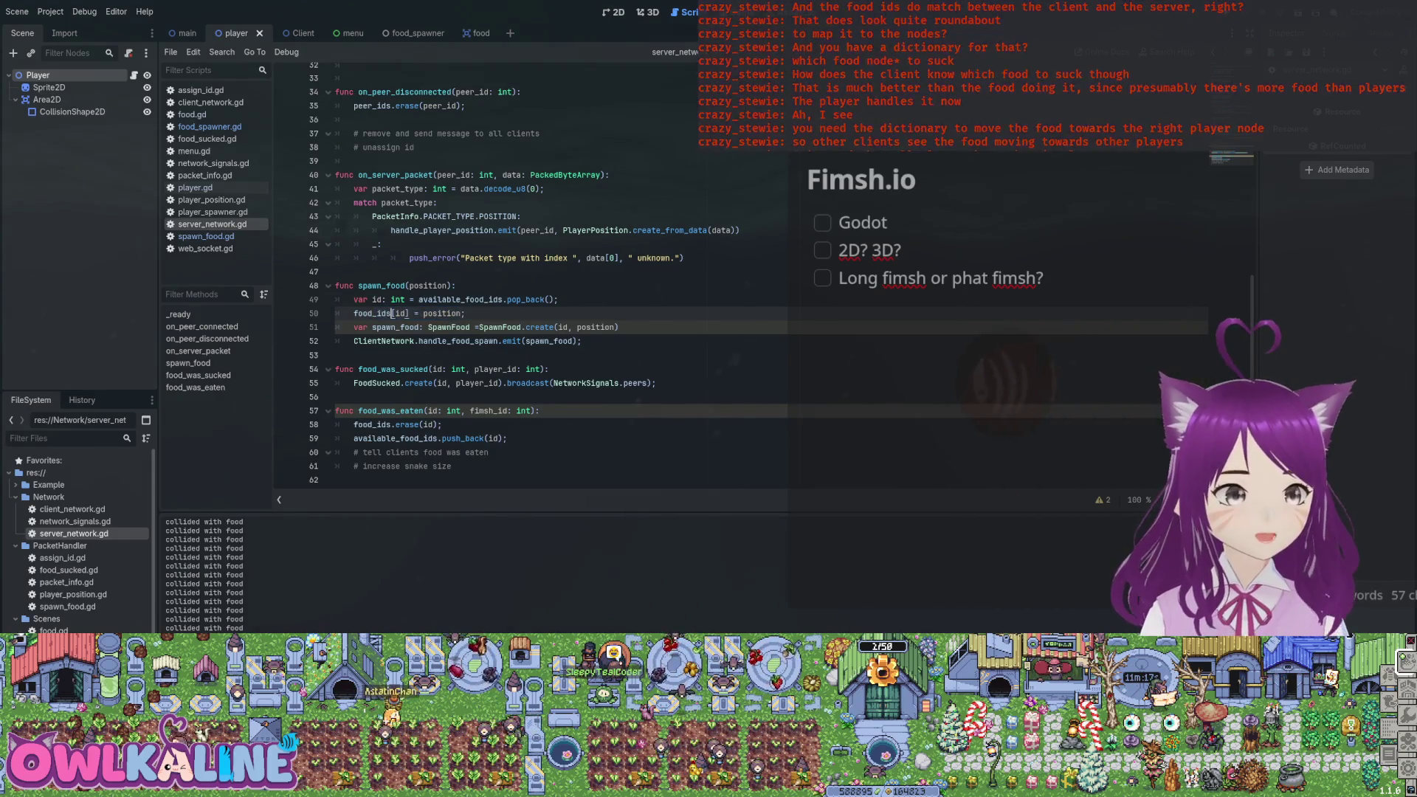
left_click(336, 272)
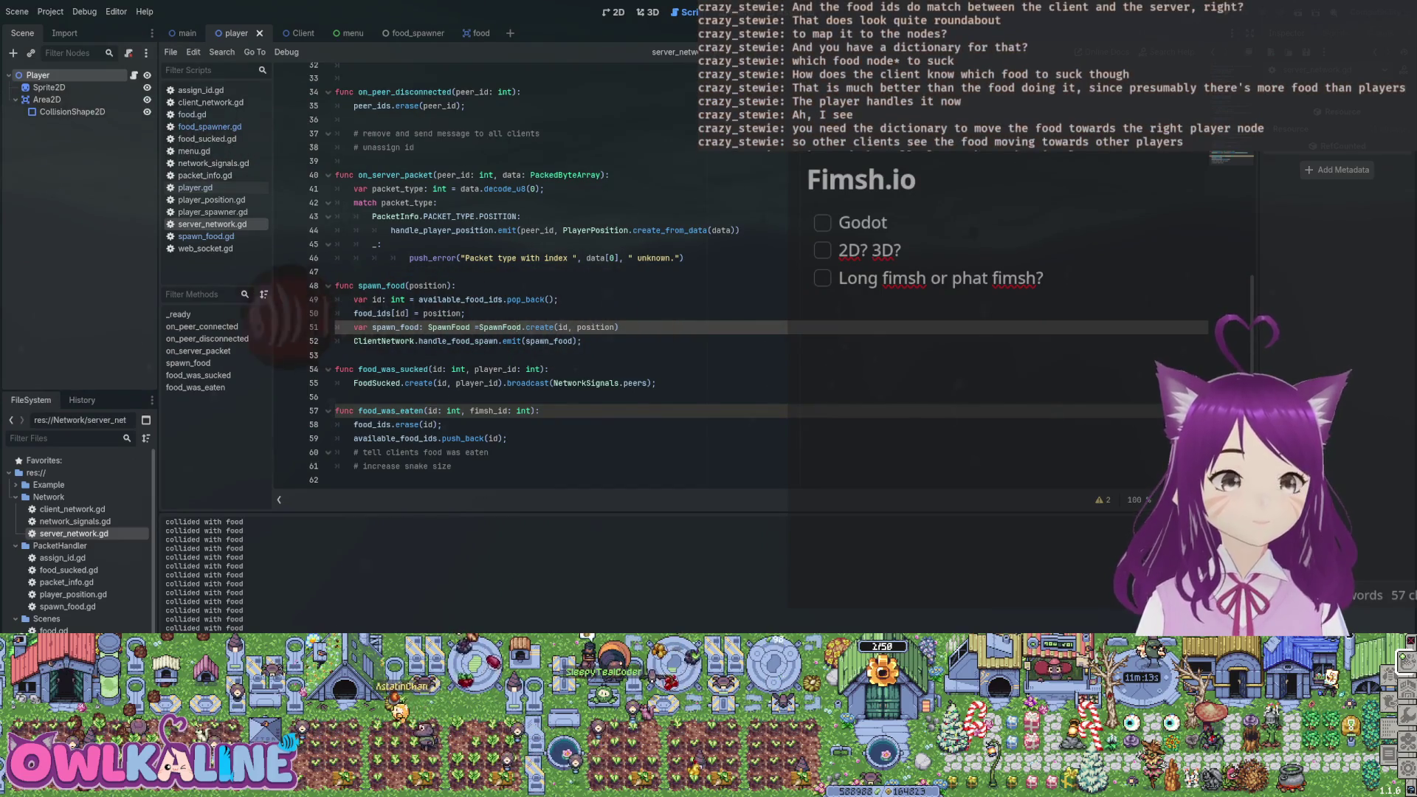
left_click_drag(535, 341, 354, 341)
left_click(353, 327)
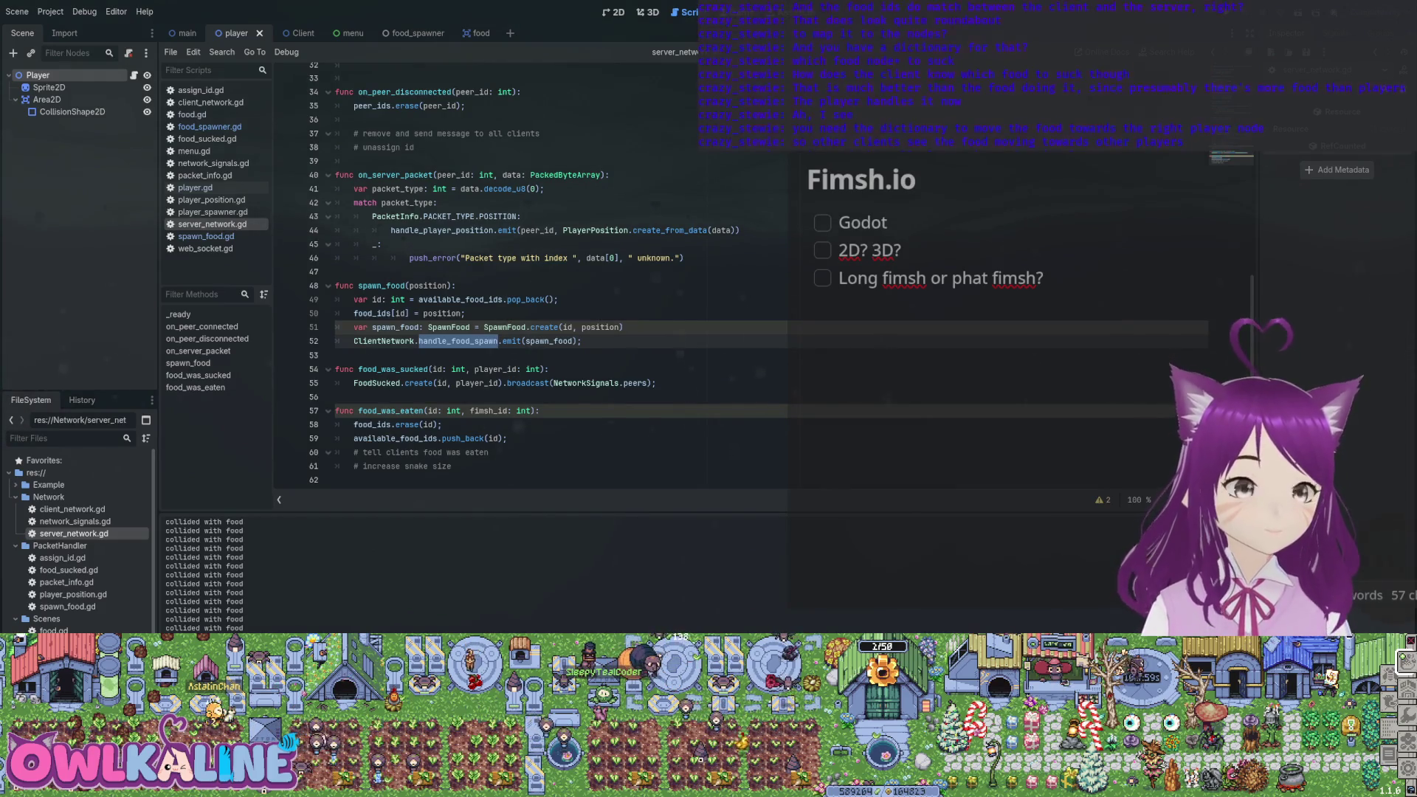
key("End")
key("shift+Home")
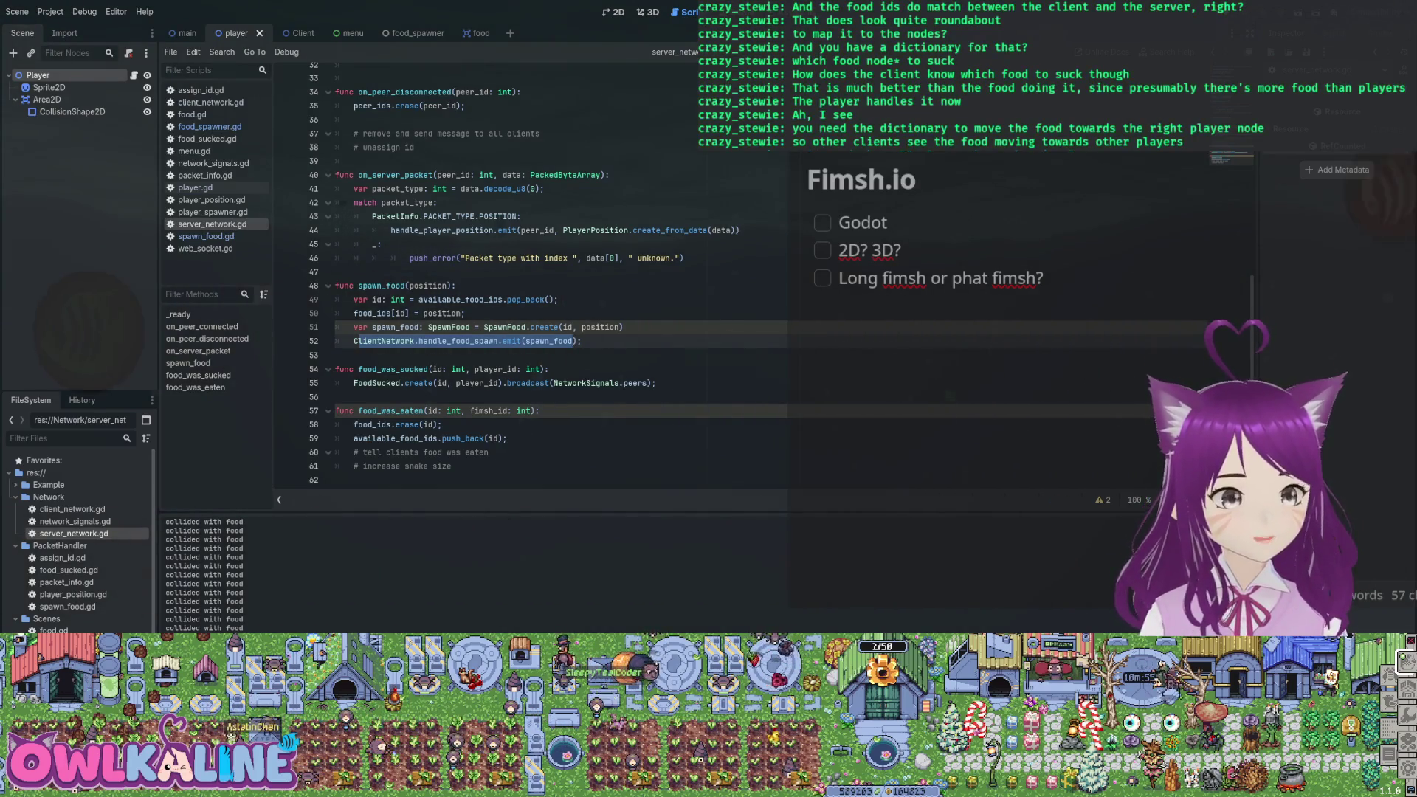
Review server_network.gd's food id reservation and the id argument passed to SpawnFood.create.
key("Up")
key("Up")
key("End")
key("shift+Up")
key("shift+Home")
key("shift+Home")
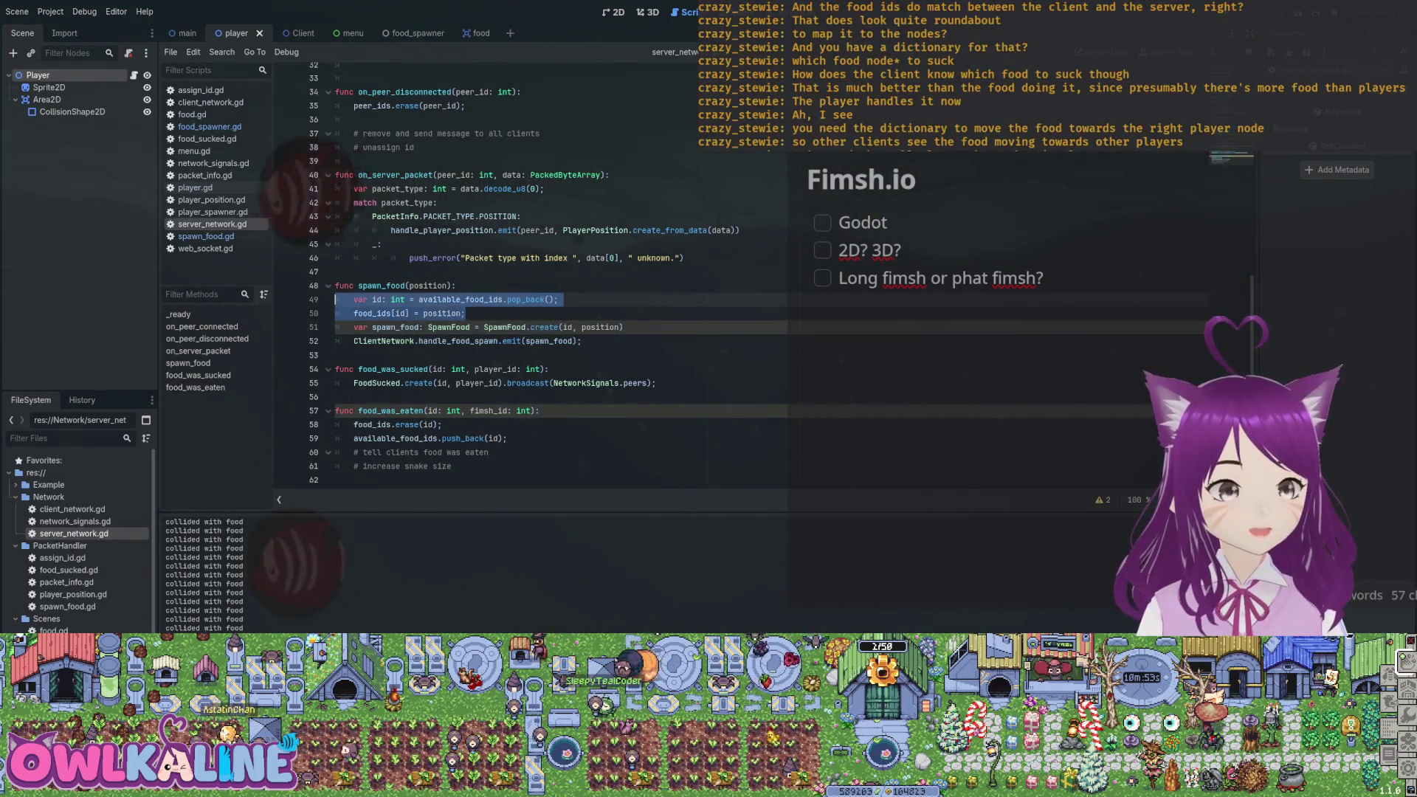
scroll(516, 273, "up", 8)
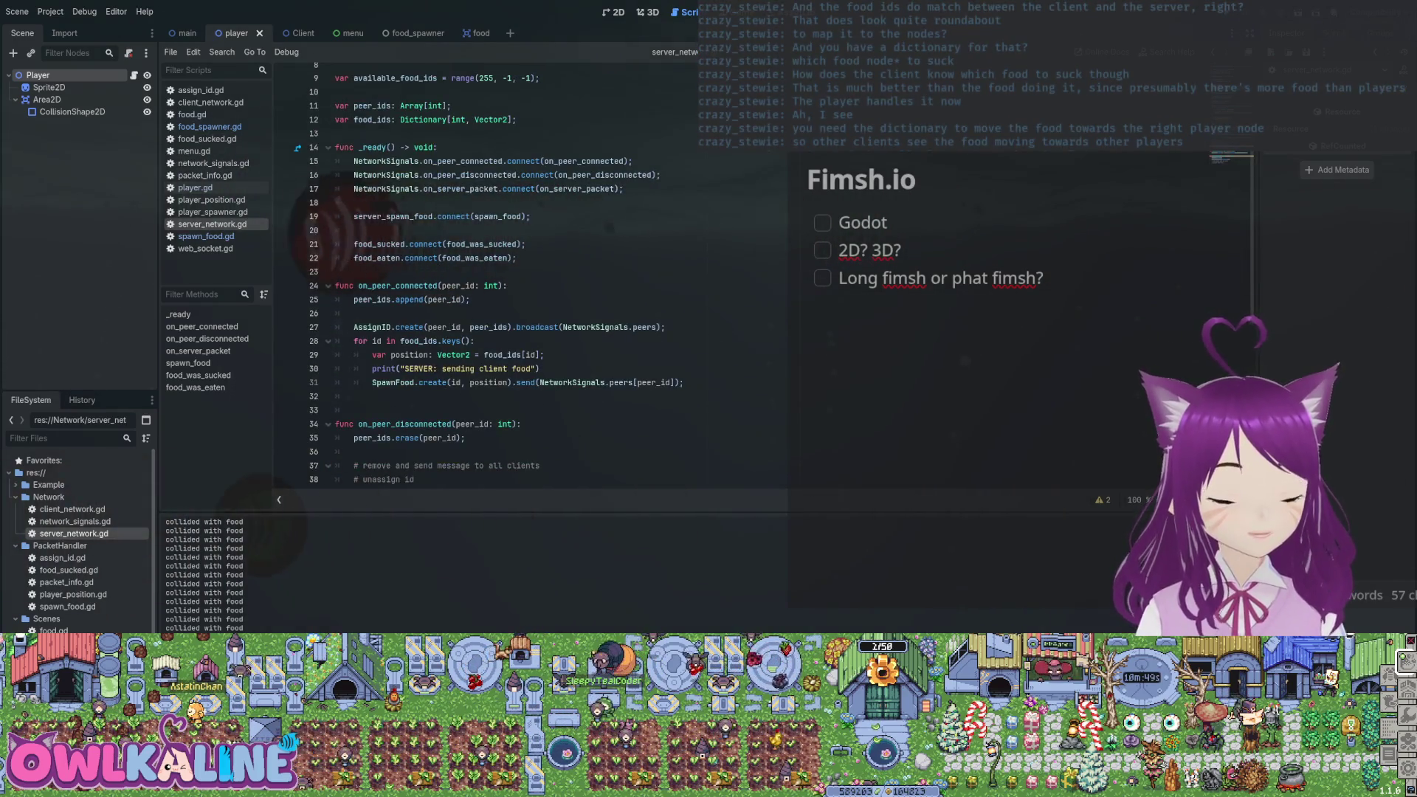
scroll(491, 277, "down", 2)
scroll(487, 273, "down", 2)
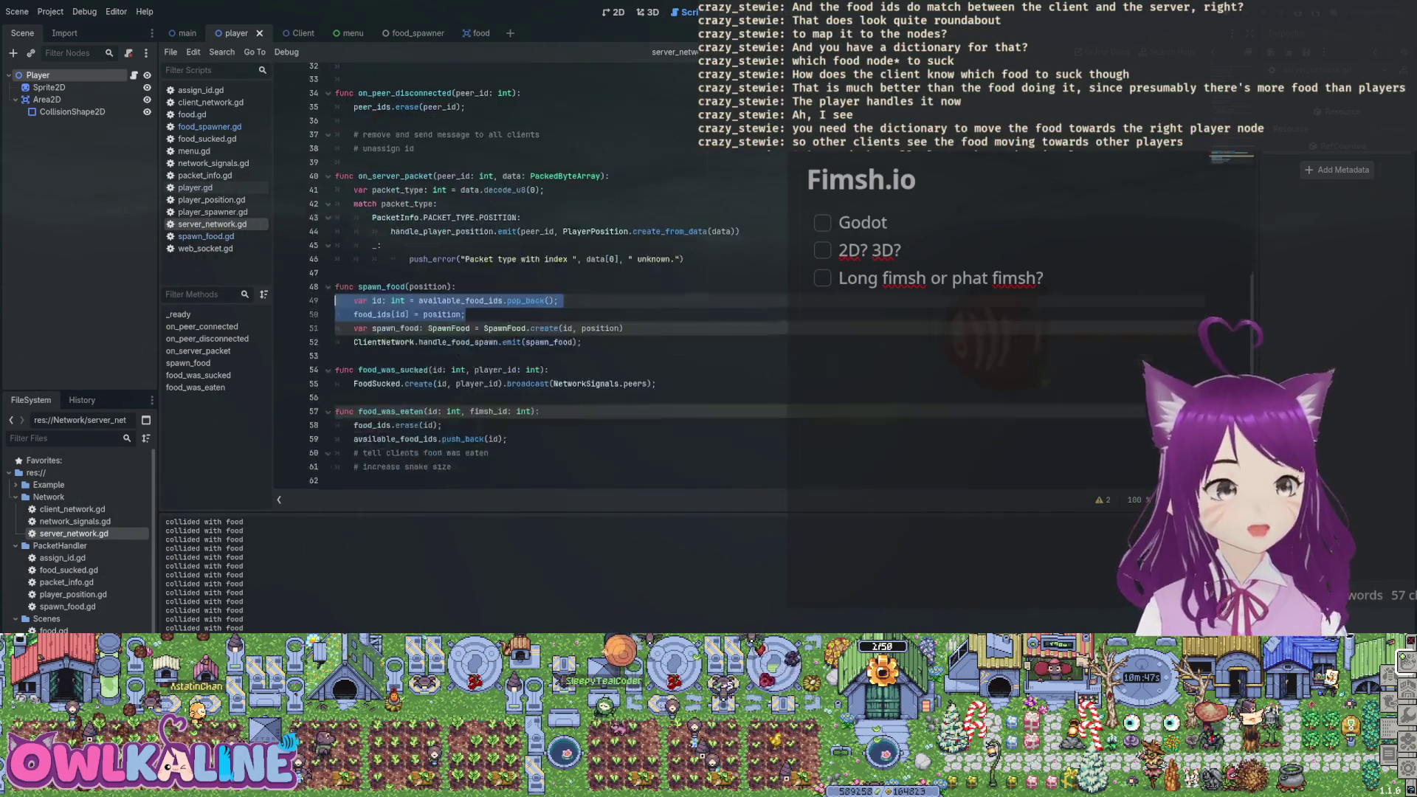
scroll(501, 273, "up", 5)
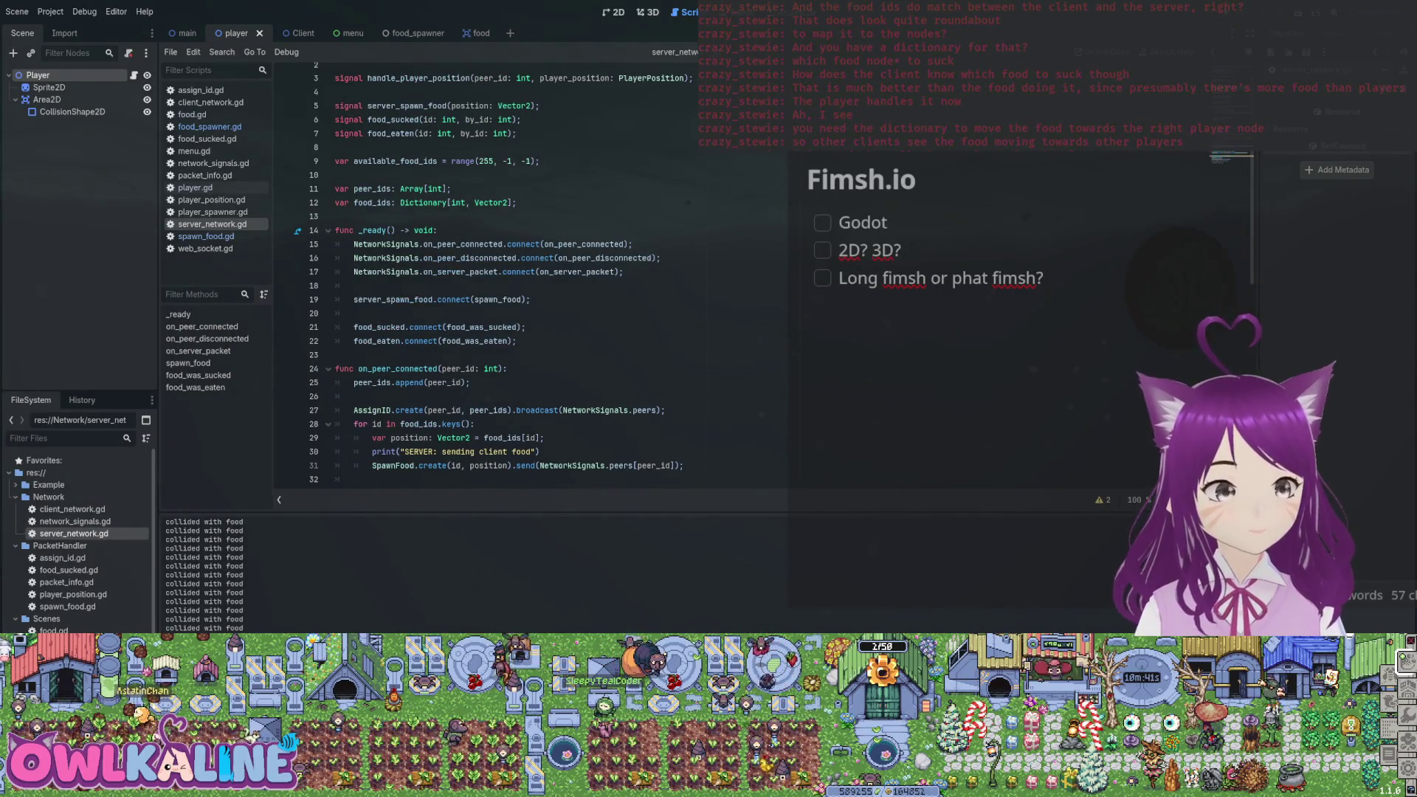
left_click(559, 243)
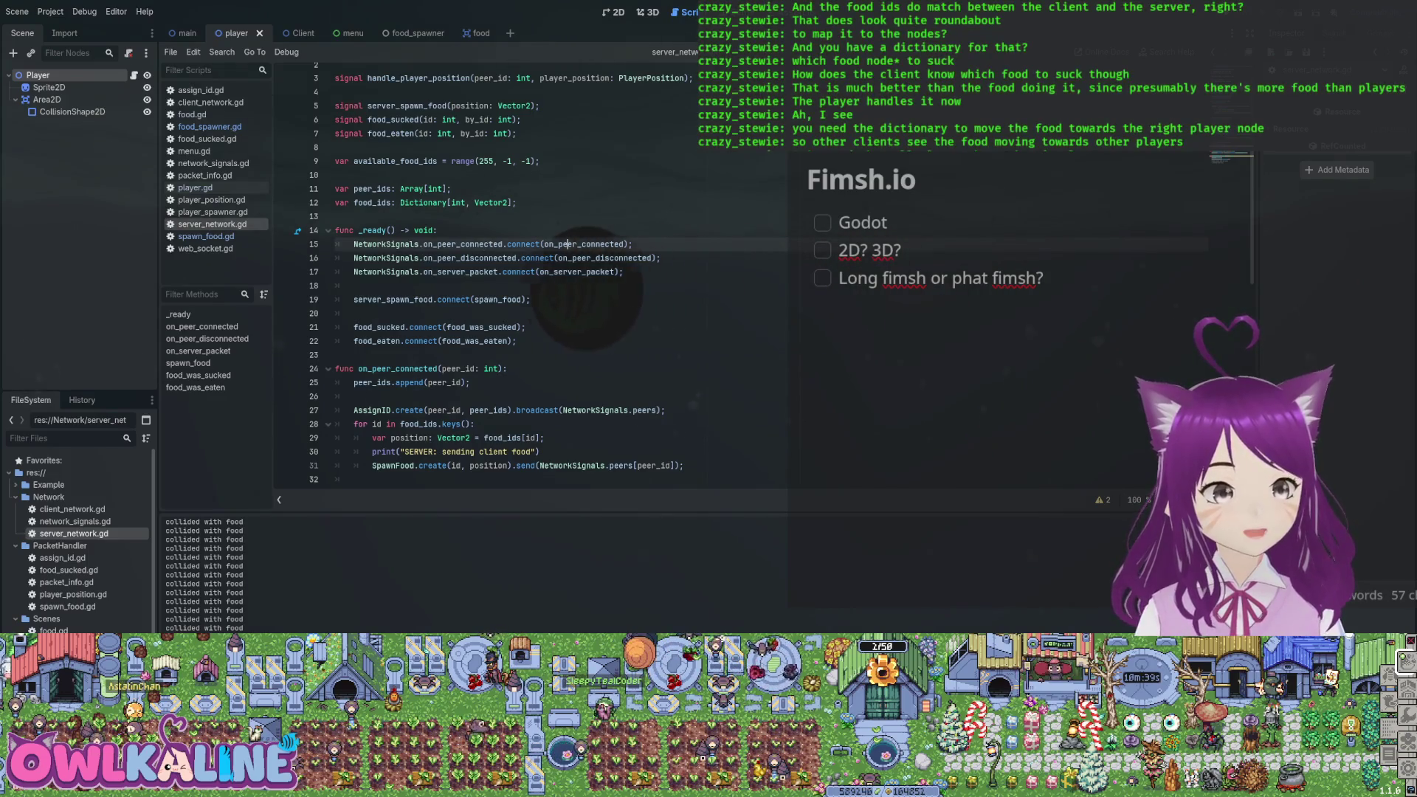
scroll(590, 287, "down", 2)
left_click_drag(355, 341, 400, 341)
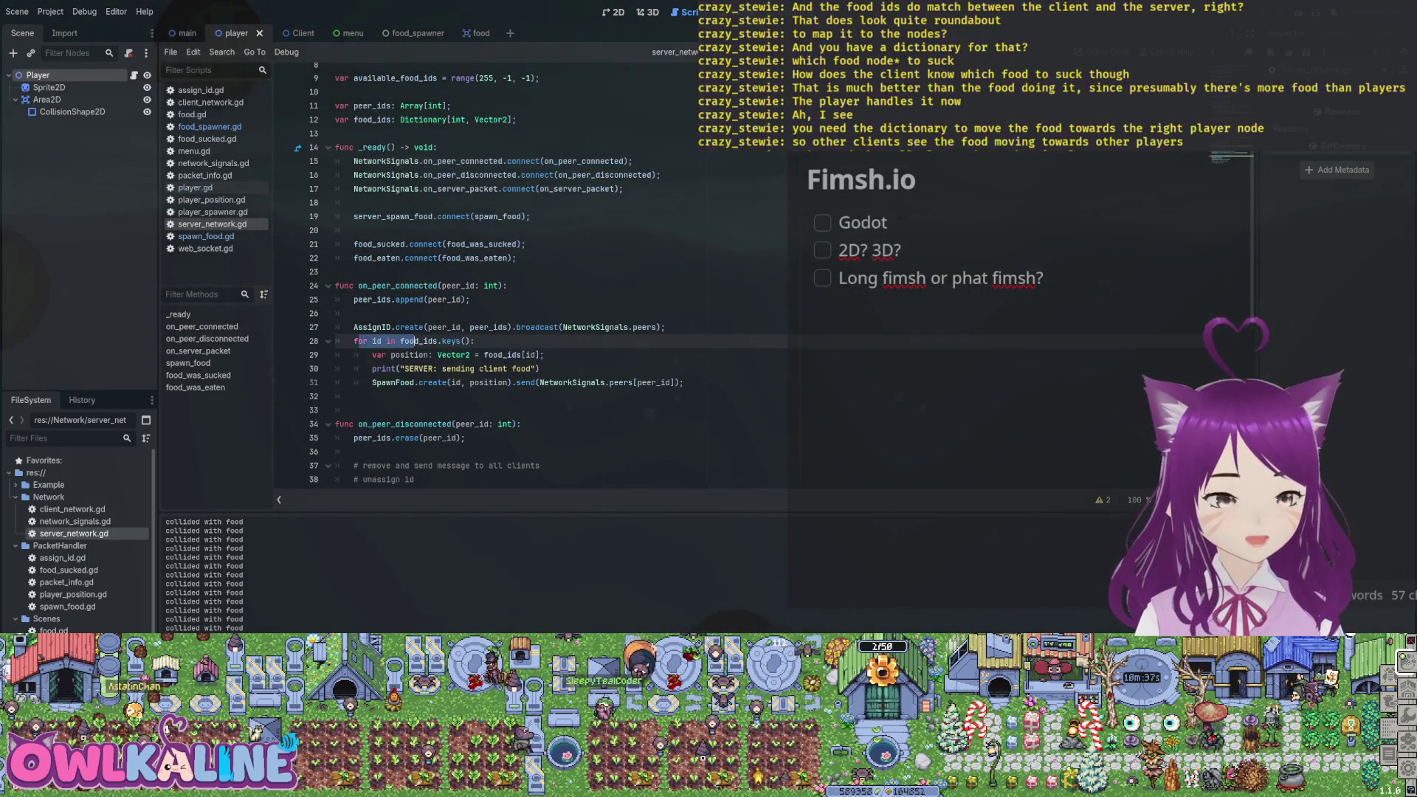
left_click_drag(443, 382, 512, 382)
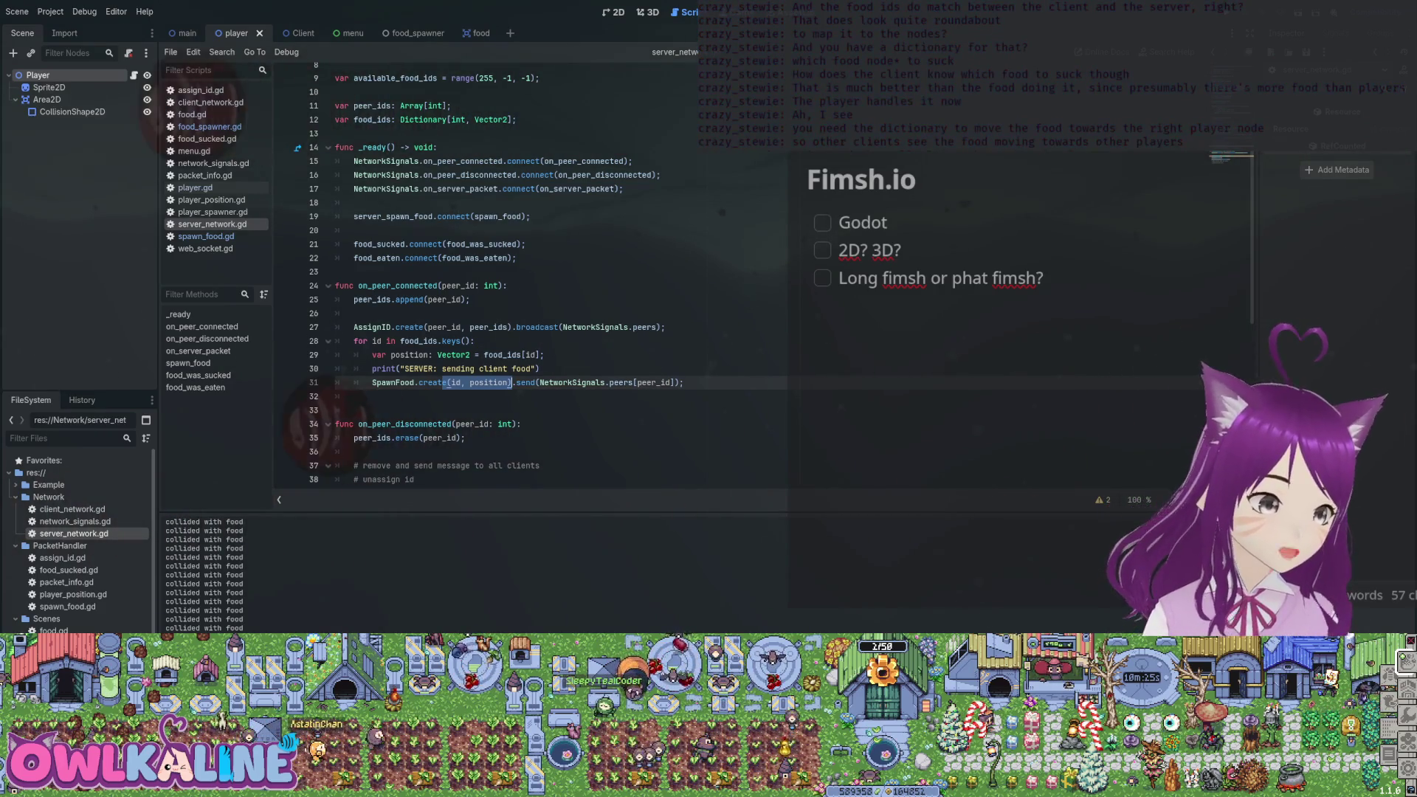
Check client_network.gd's SPAWN_FOOD case, then locate server_network.gd's handle_food_spawn emit on line 52.
double_click(72, 509)
left_click_drag(530, 308, 432, 308)
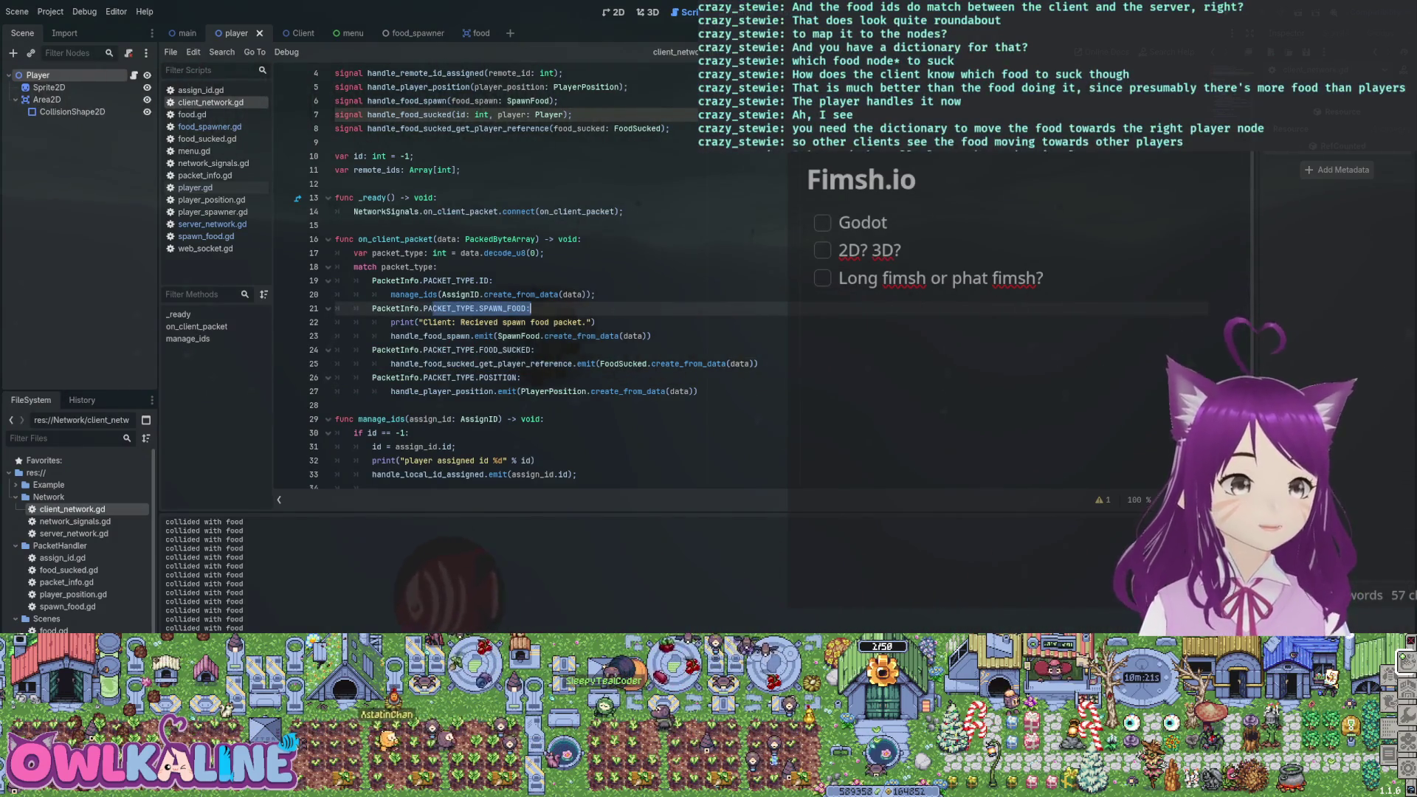
double_click(429, 335)
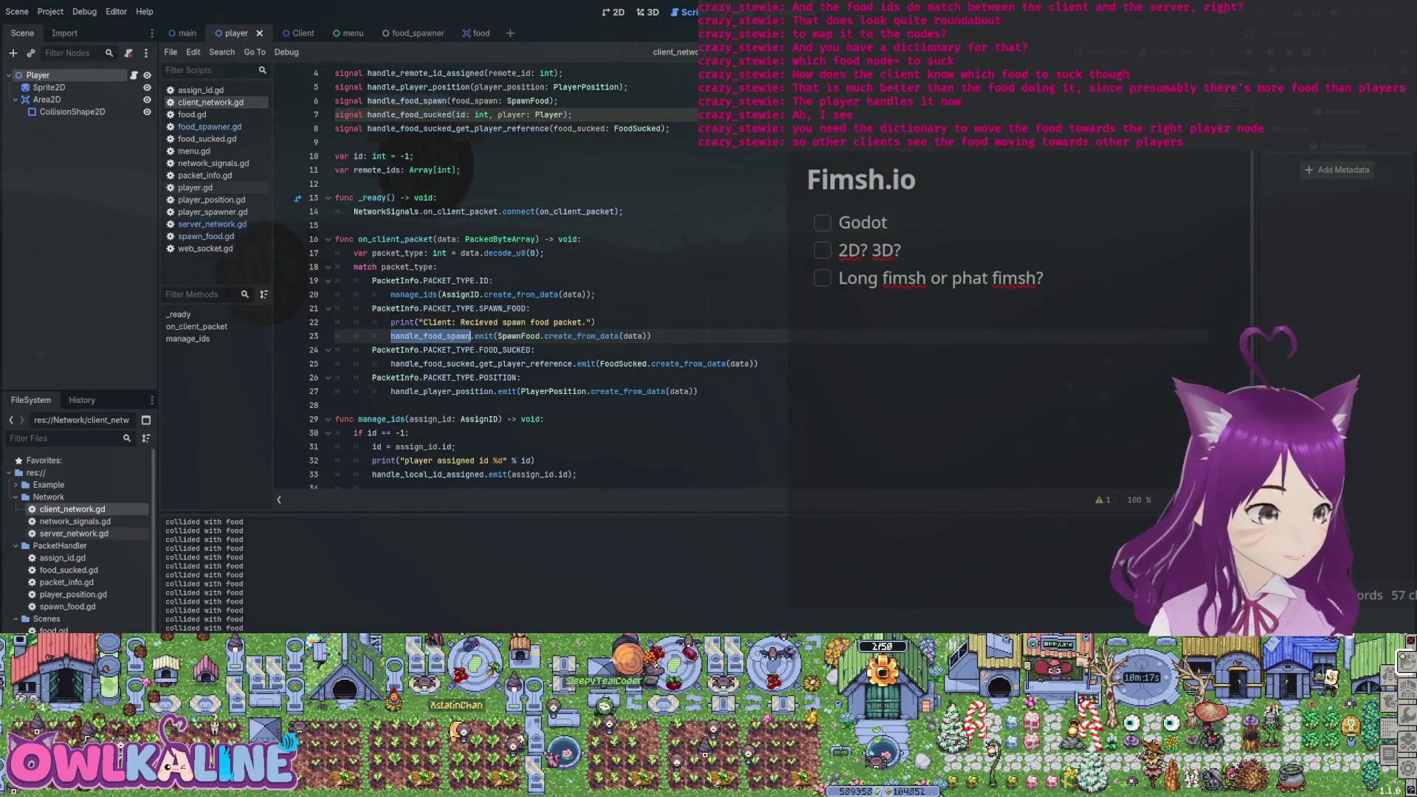
left_click(212, 224)
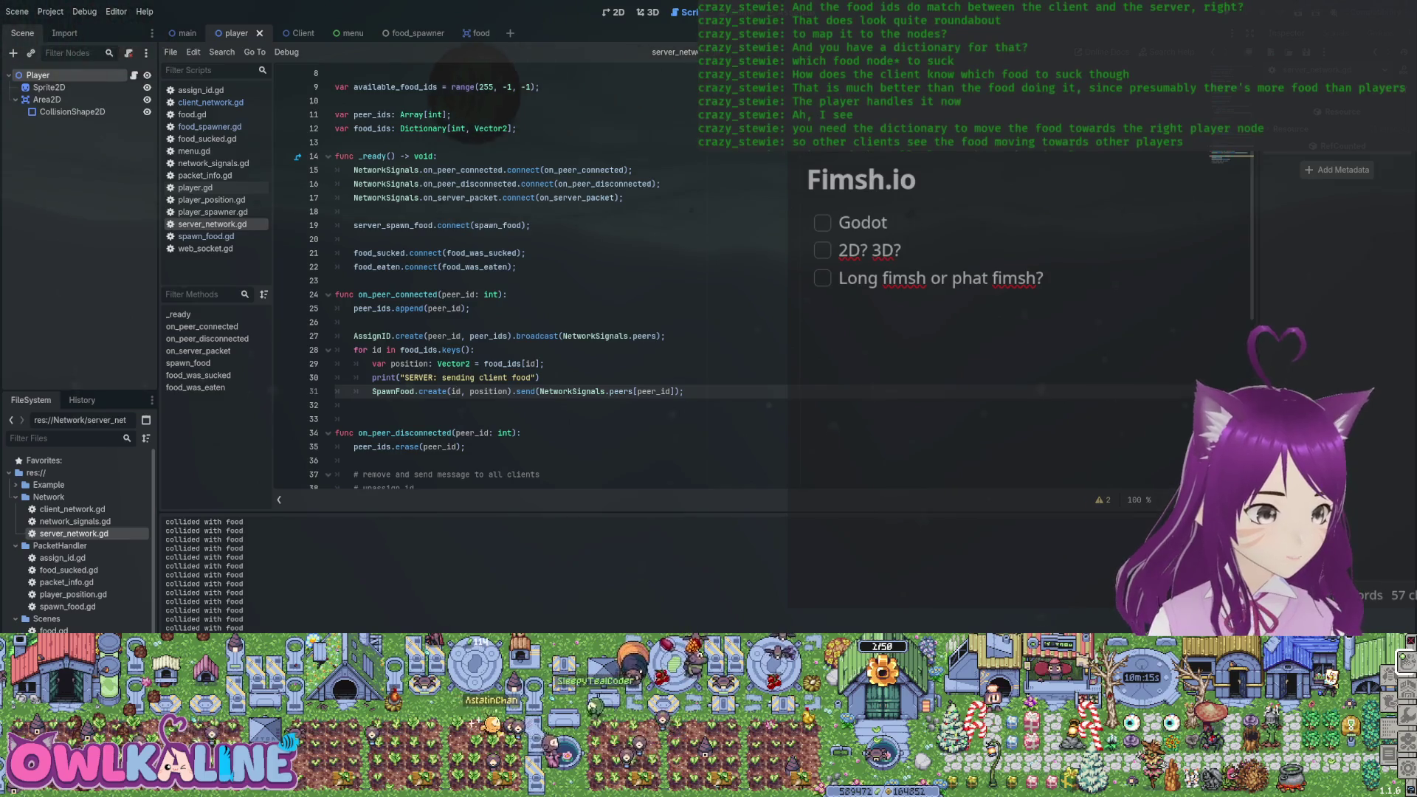
scroll(516, 280, "down", 6)
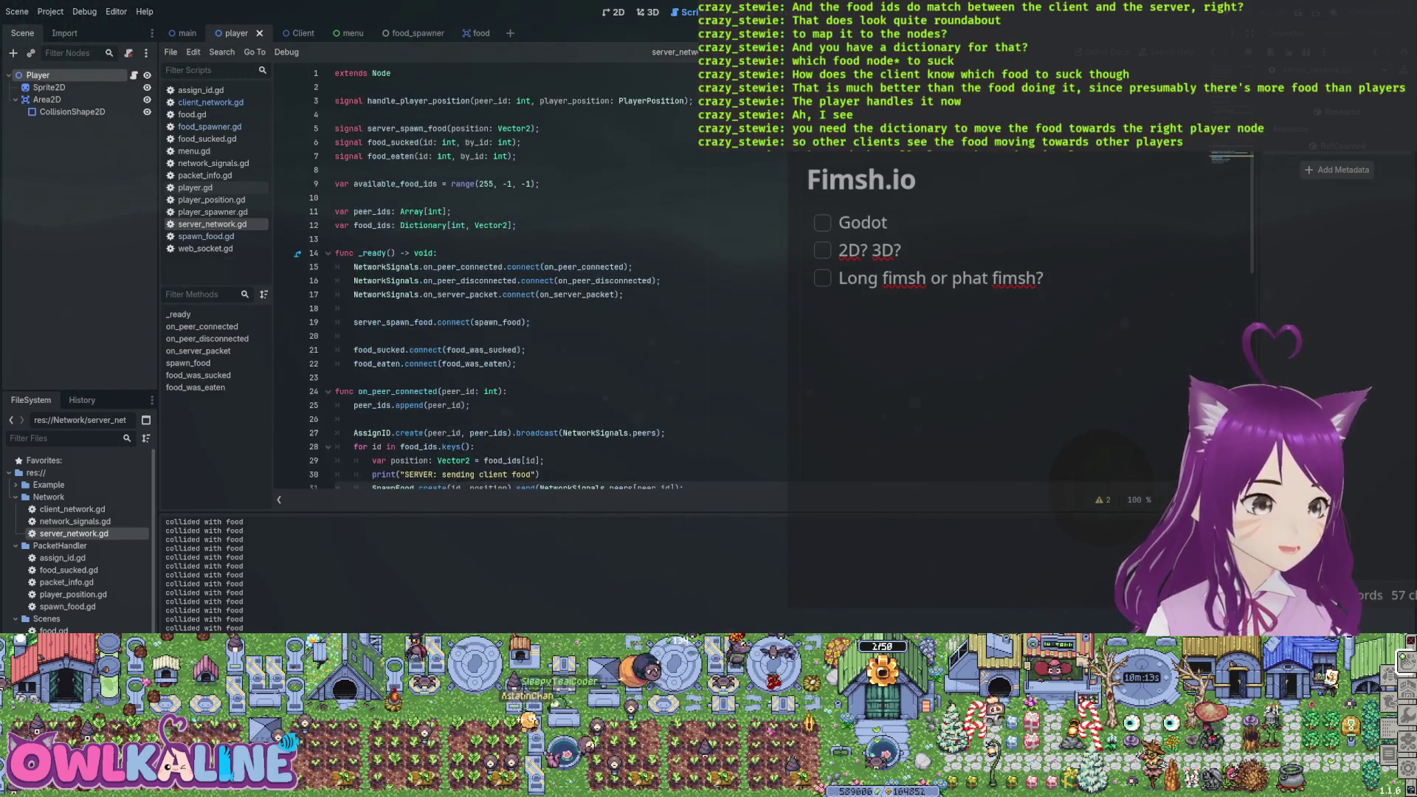
scroll(517, 281, "down", 3)
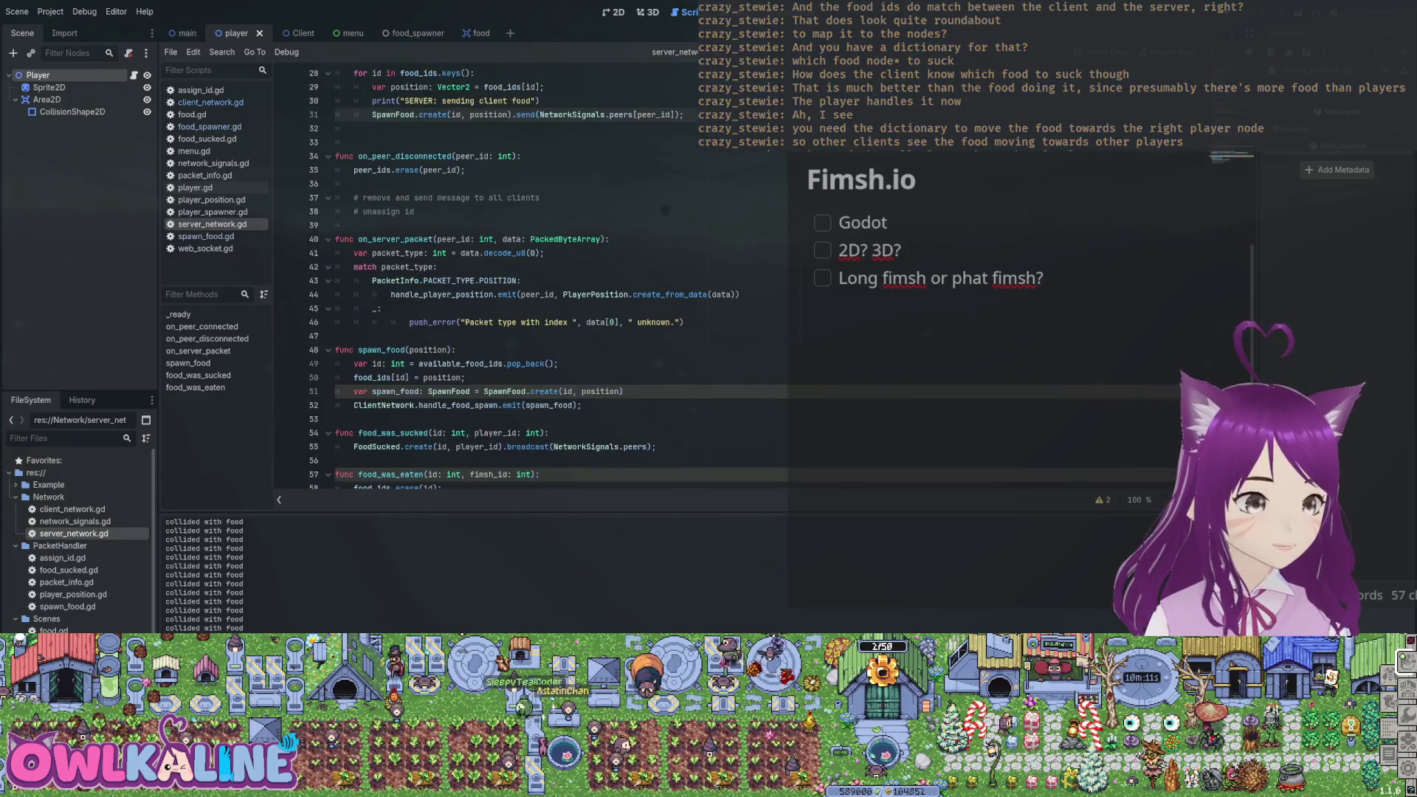
double_click(458, 341)
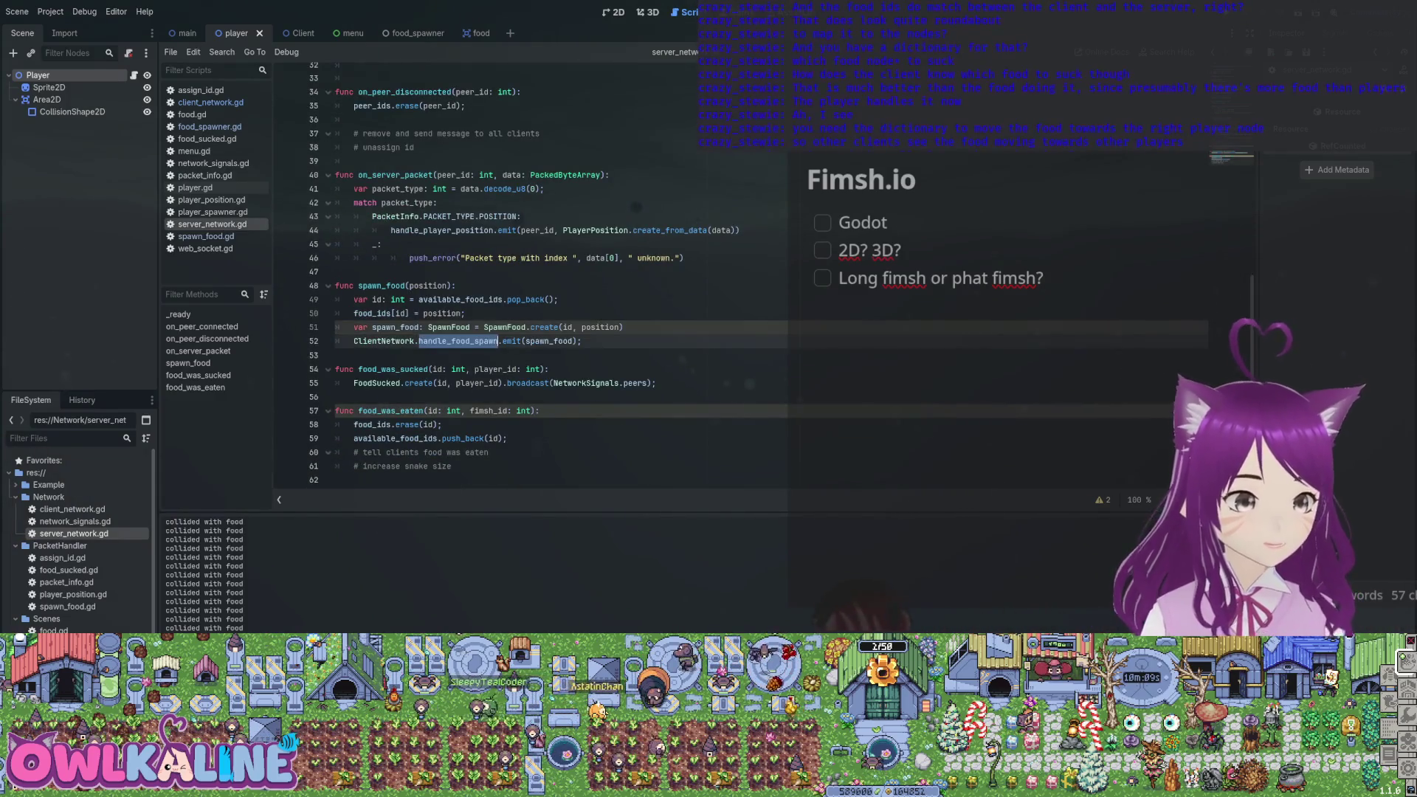
triple_click(457, 341)
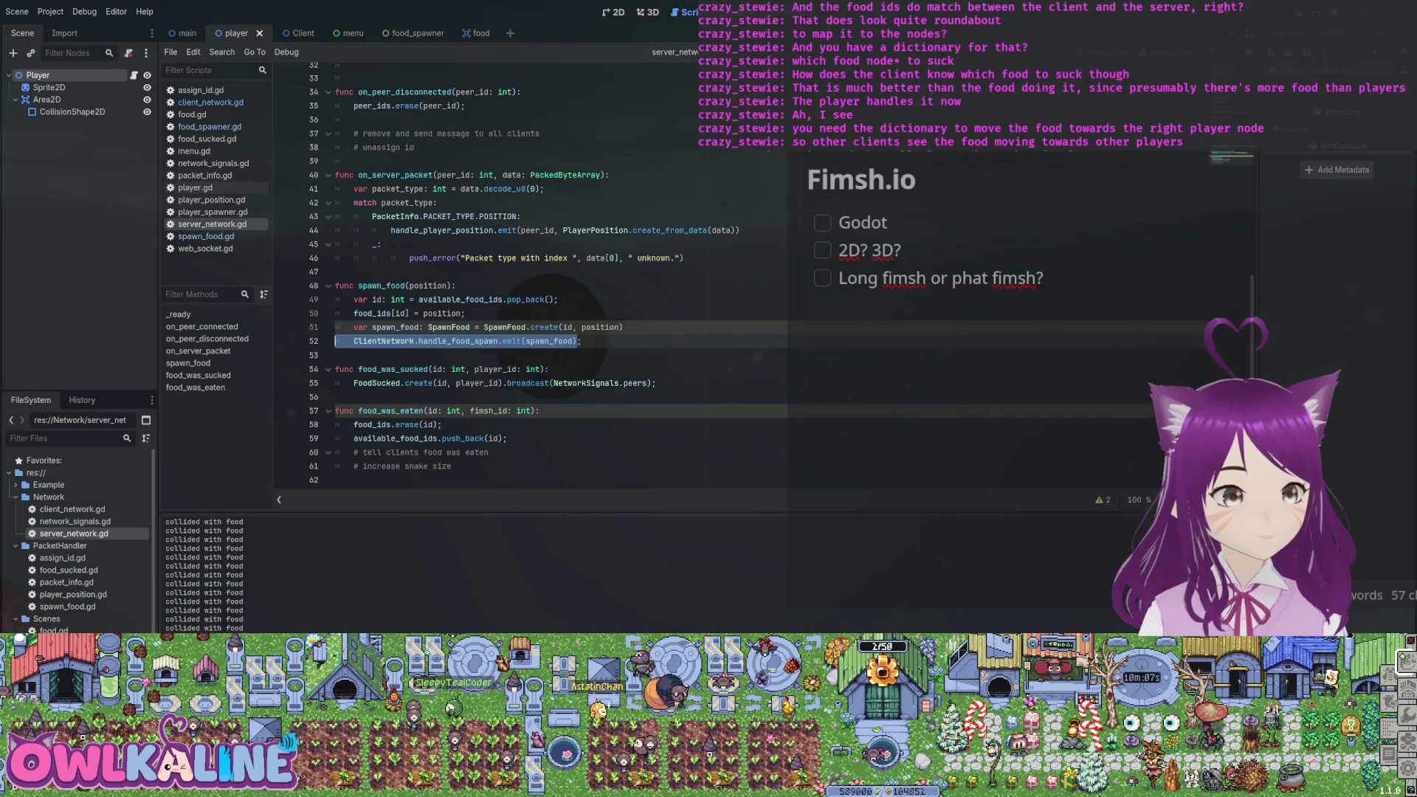
Add the comment '# Have the server spawn them locally now' above the emit, then run.
left_click(367, 327)
key("Return")
key("Return")
type("# Have the server spawn the")
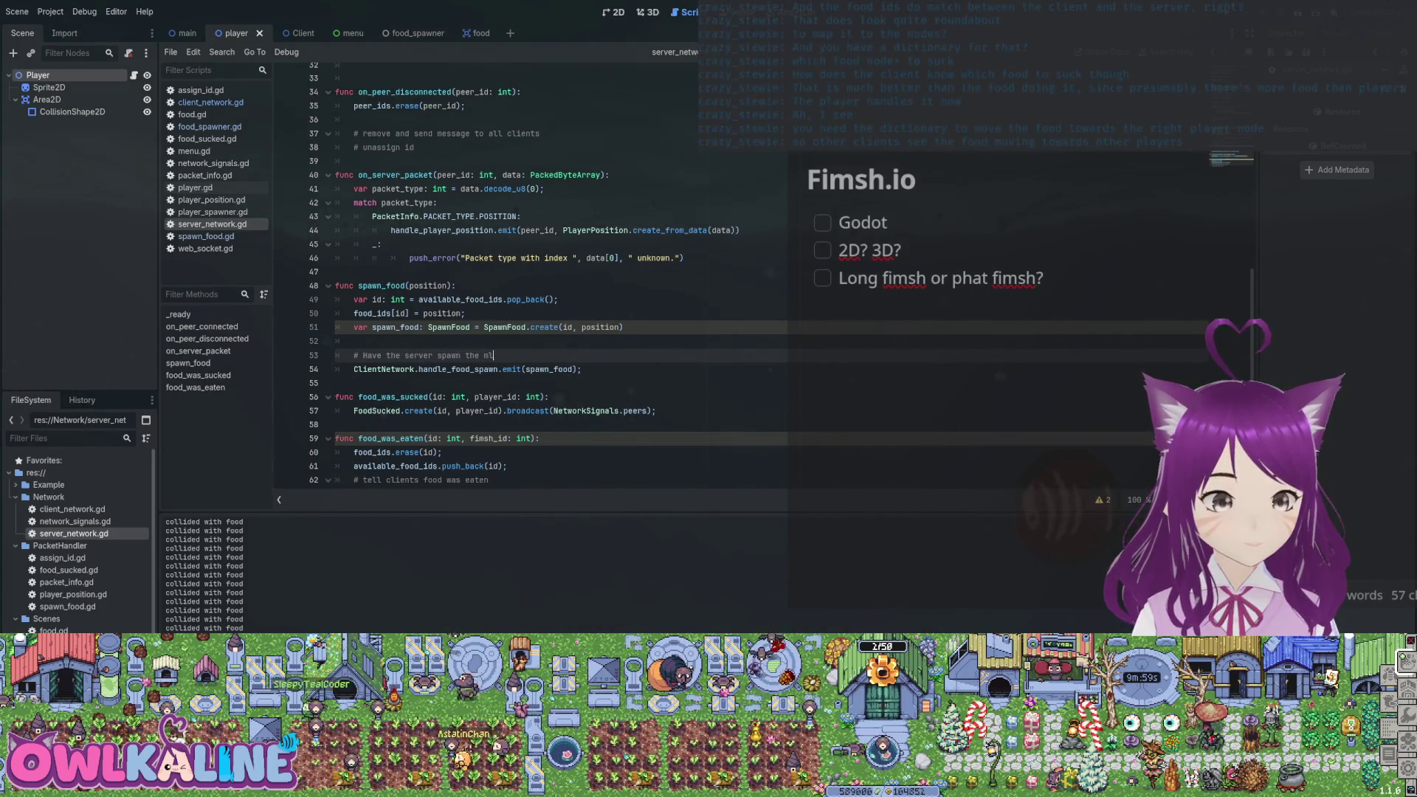
type("m locally now")
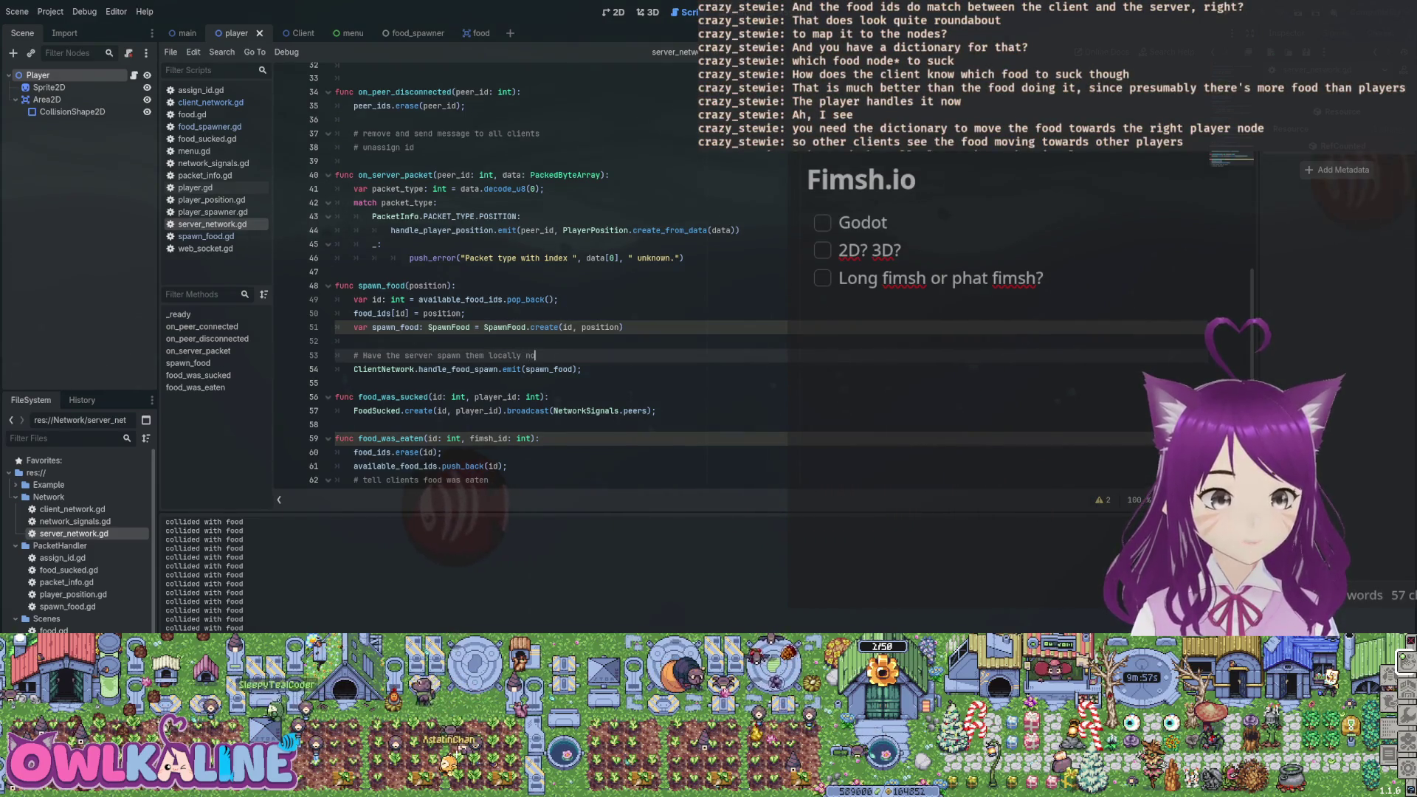
left_click(457, 286)
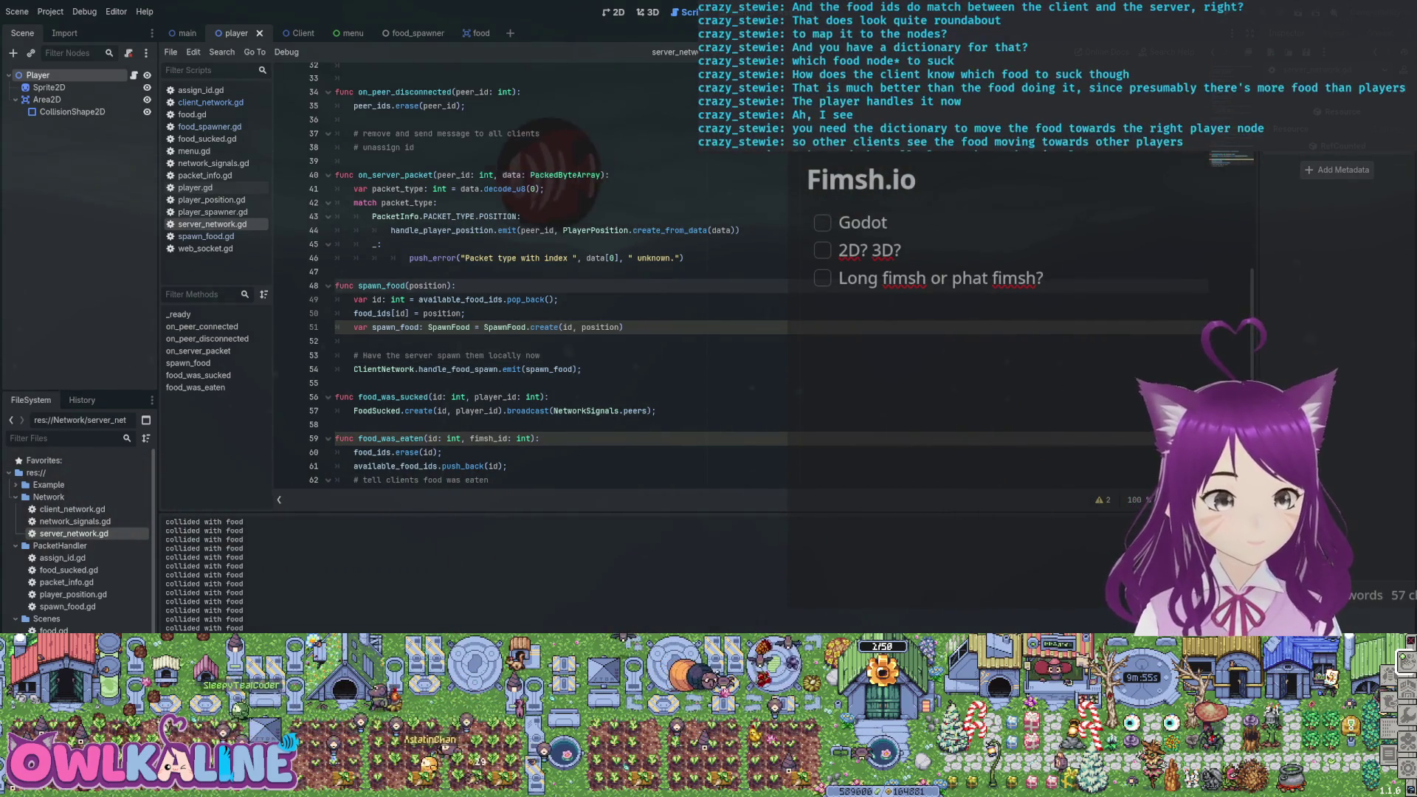
scroll(517, 295, "up", 2)
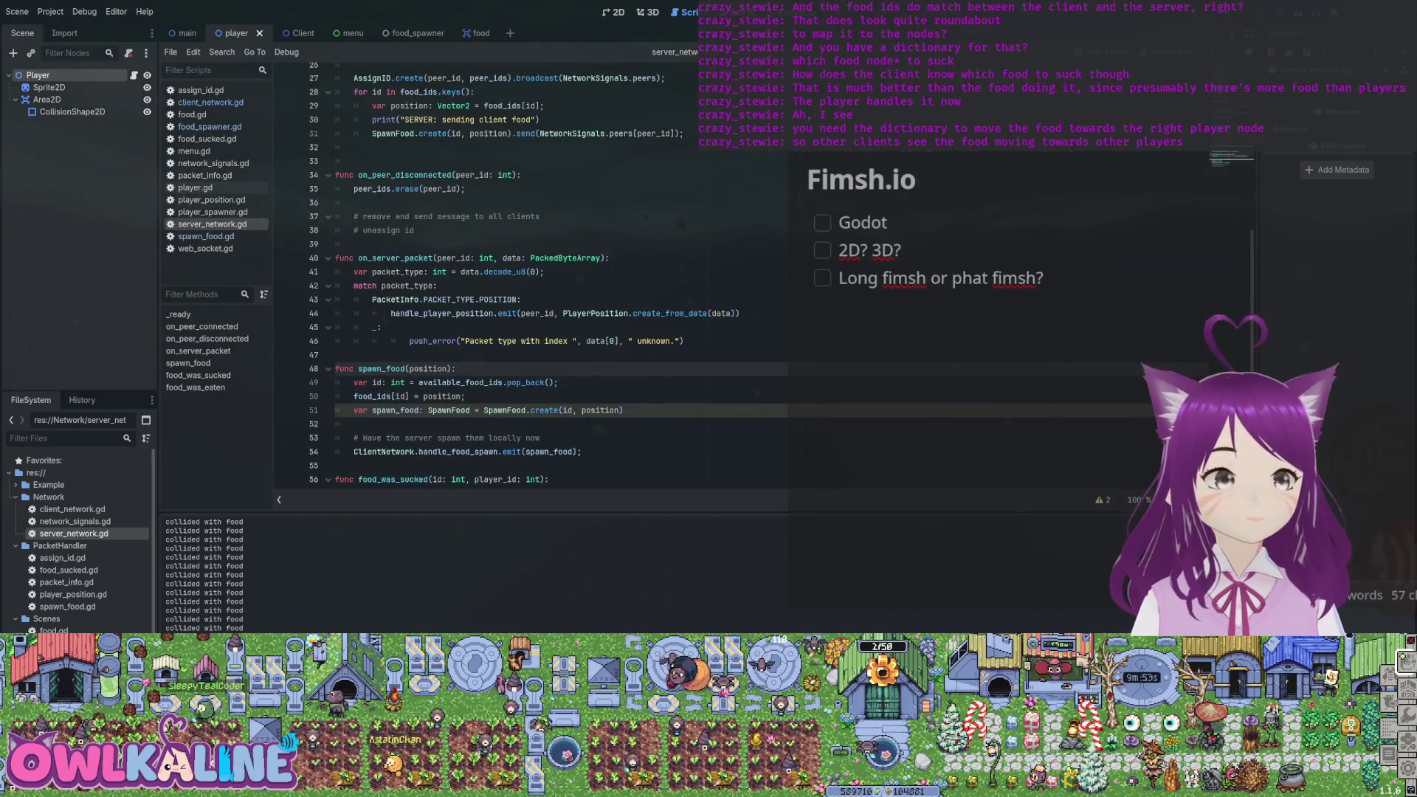
scroll(502, 281, "up", 9)
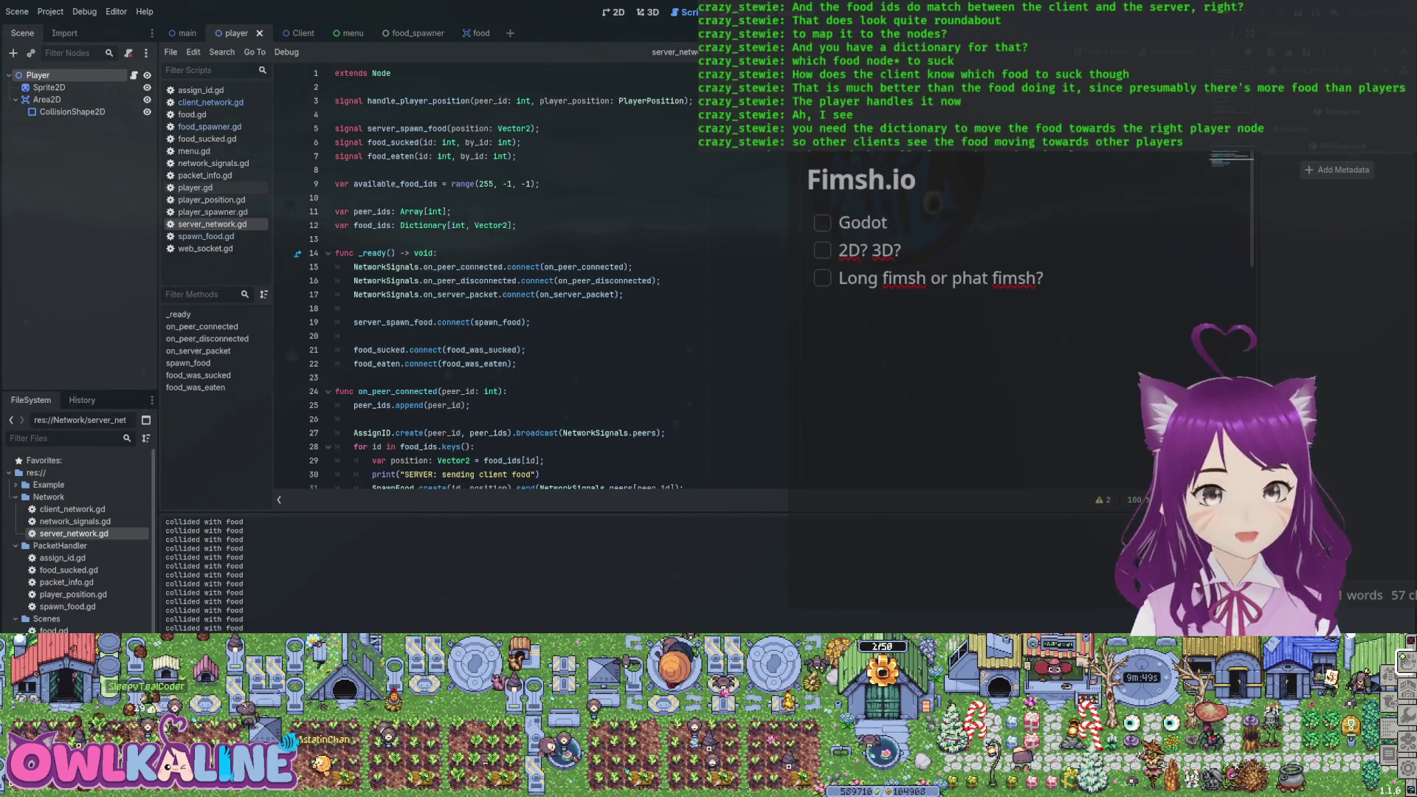
key("F5")
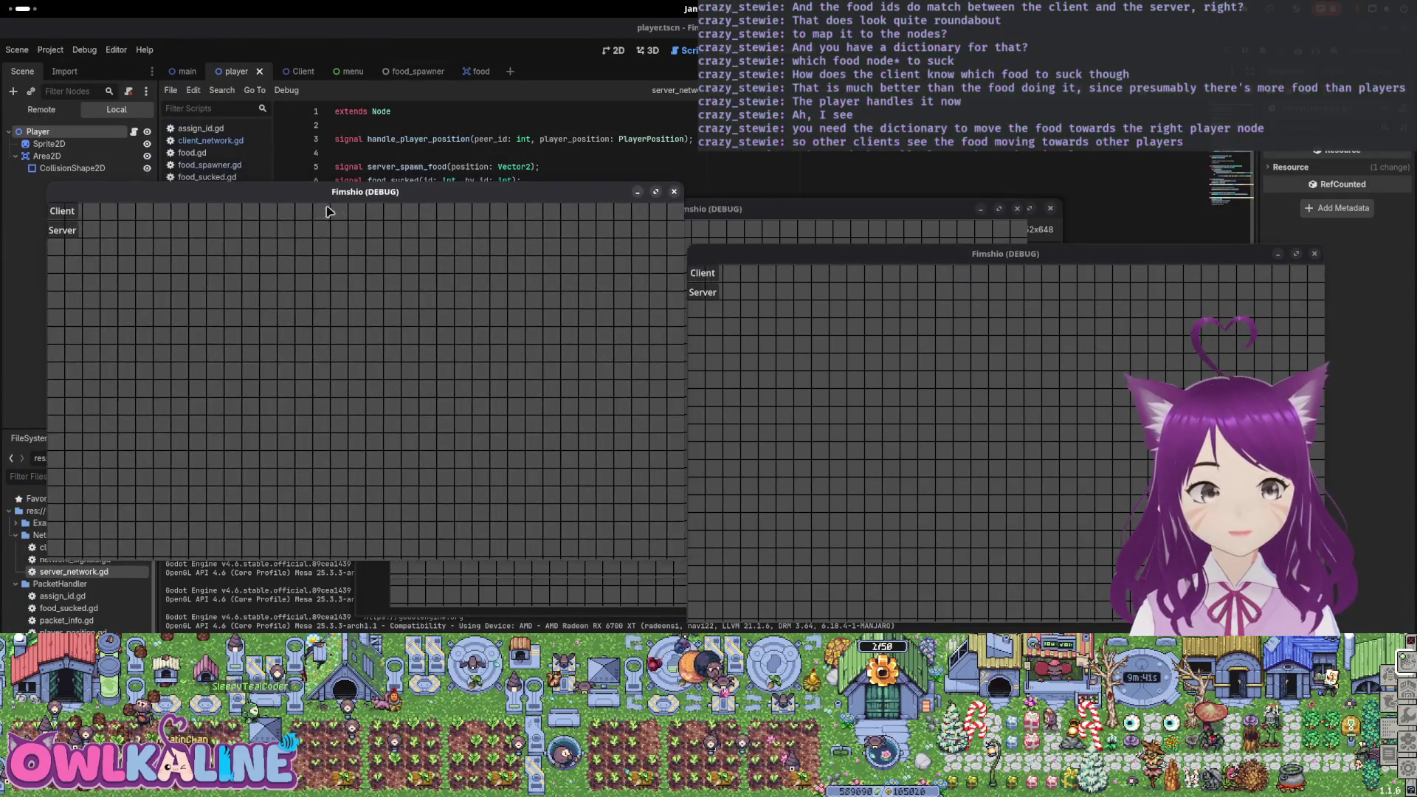
Start the left window as Server and the right as Client, watch food spawn, then stop.
left_click(62, 231)
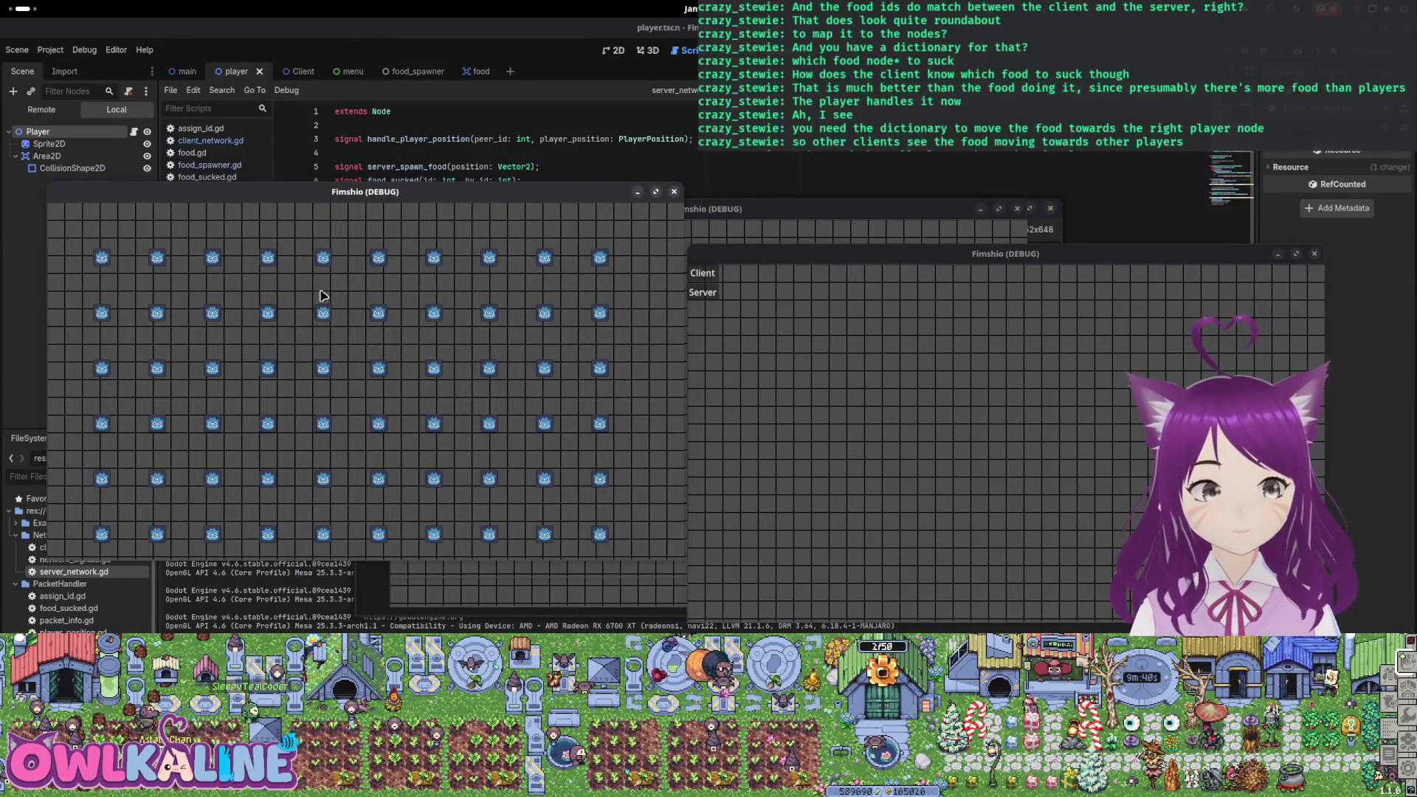
left_click(706, 282)
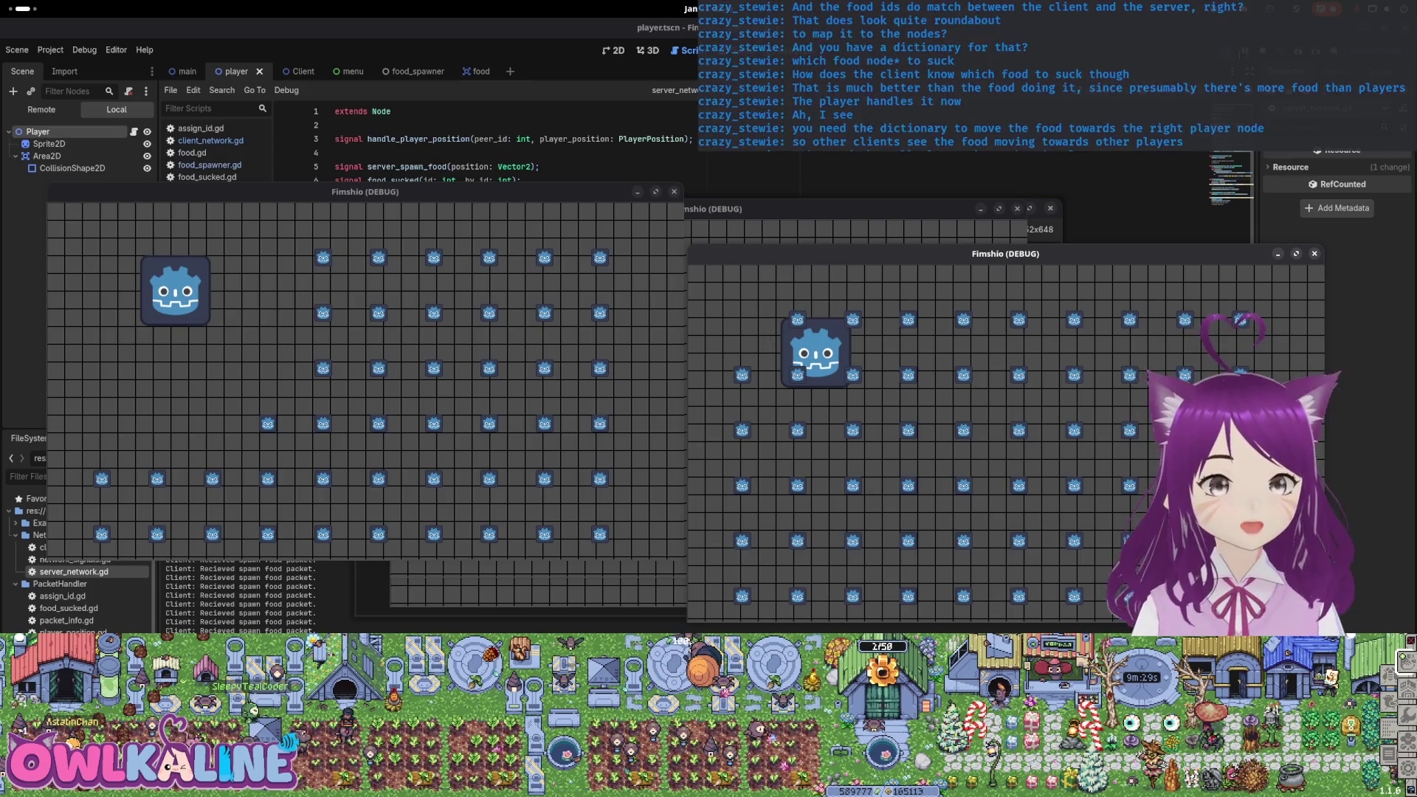
key("F8")
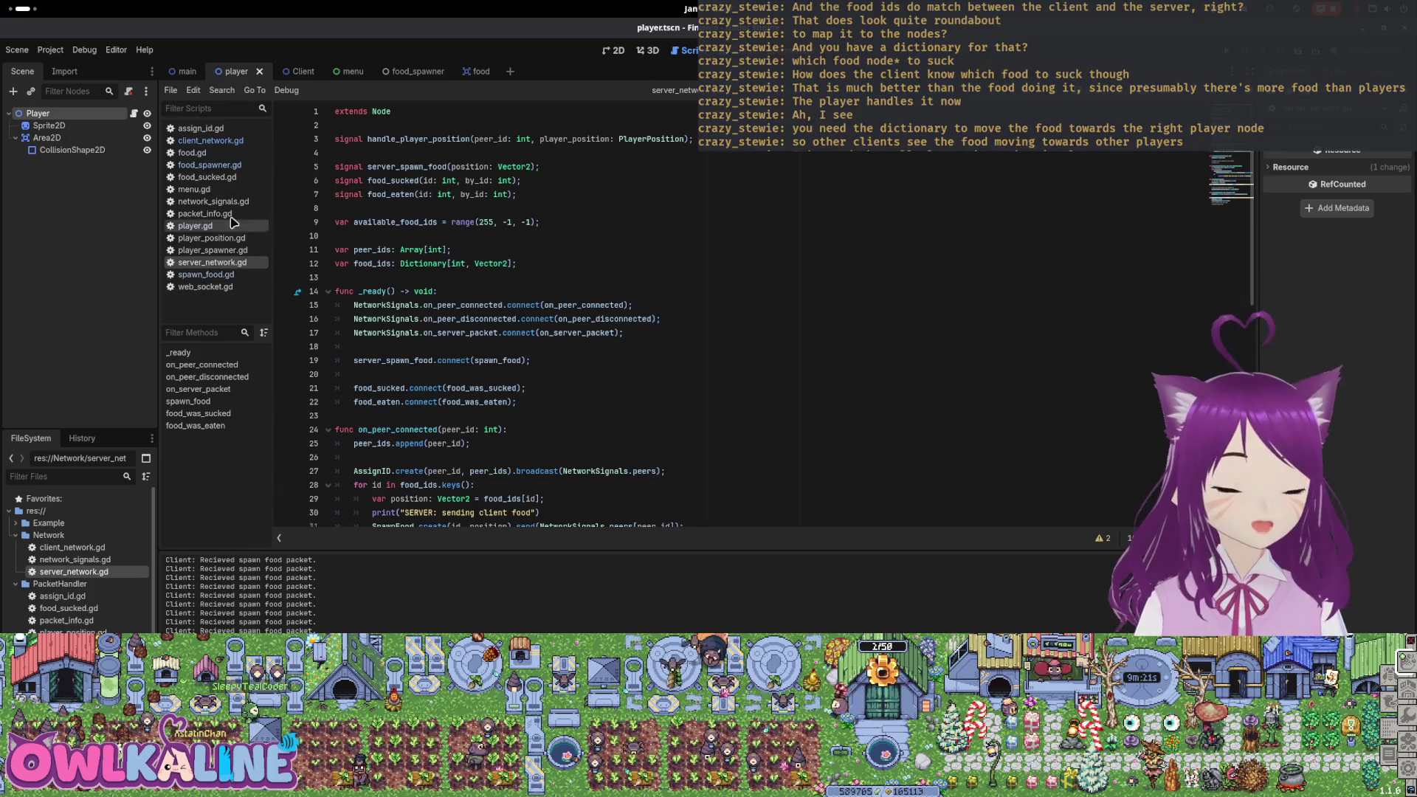
In client_network.gd, delete the line that prints spawn food packets.
double_click(101, 548)
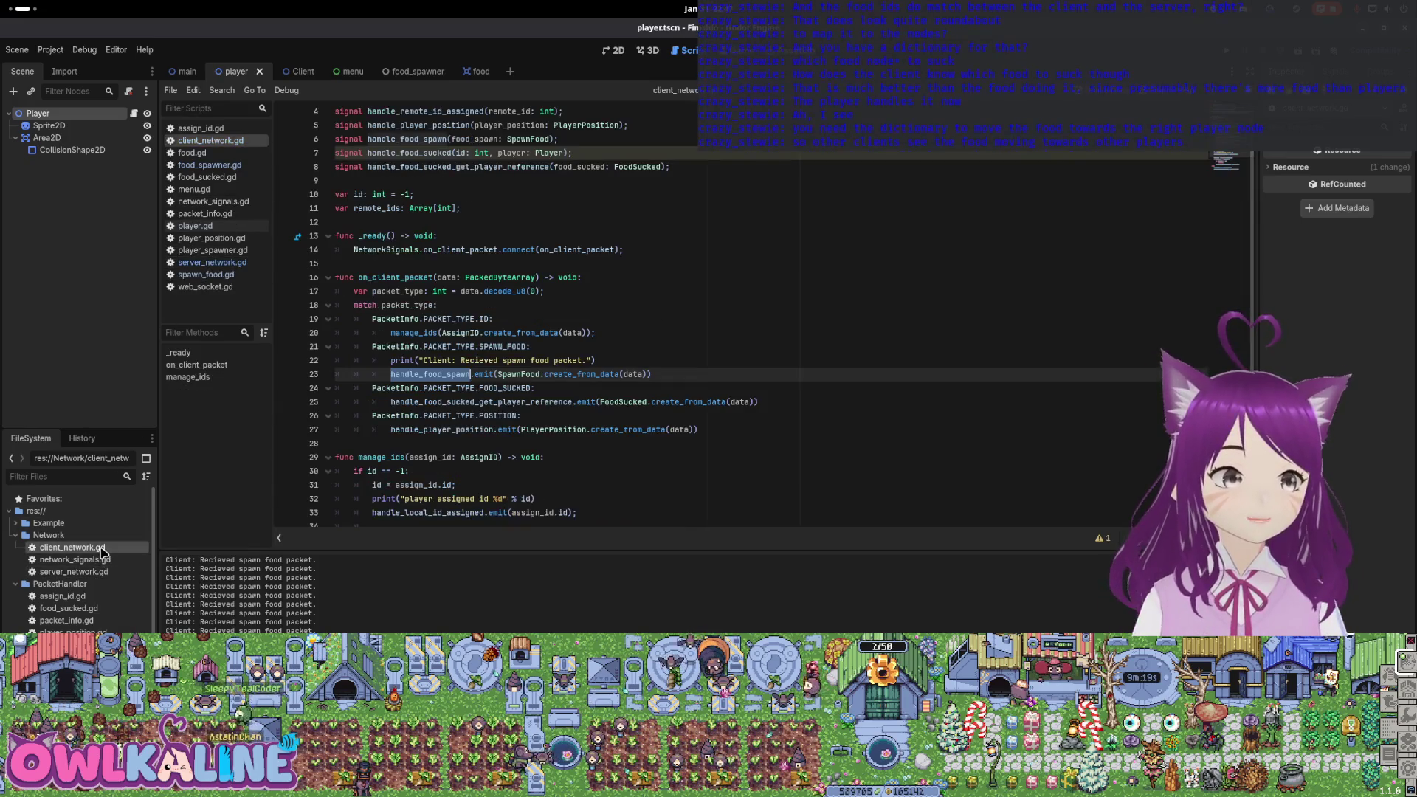
triple_click(490, 360)
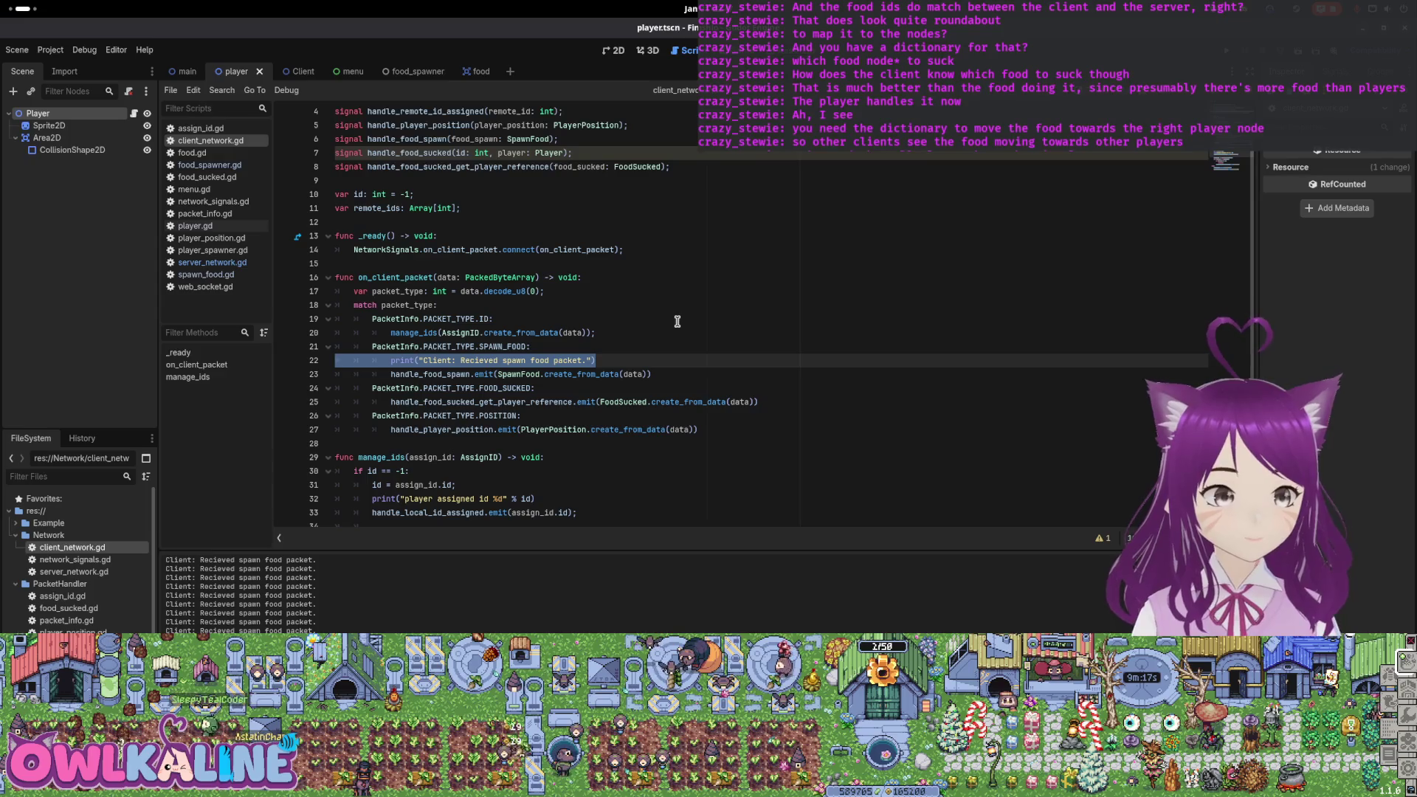
key("BackSpace")
key("BackSpace")
Add print("Client got food sucked") under the FOOD_SUCKED case and run the game.
key("Down")
key("Down")
key("End")
key("Return")
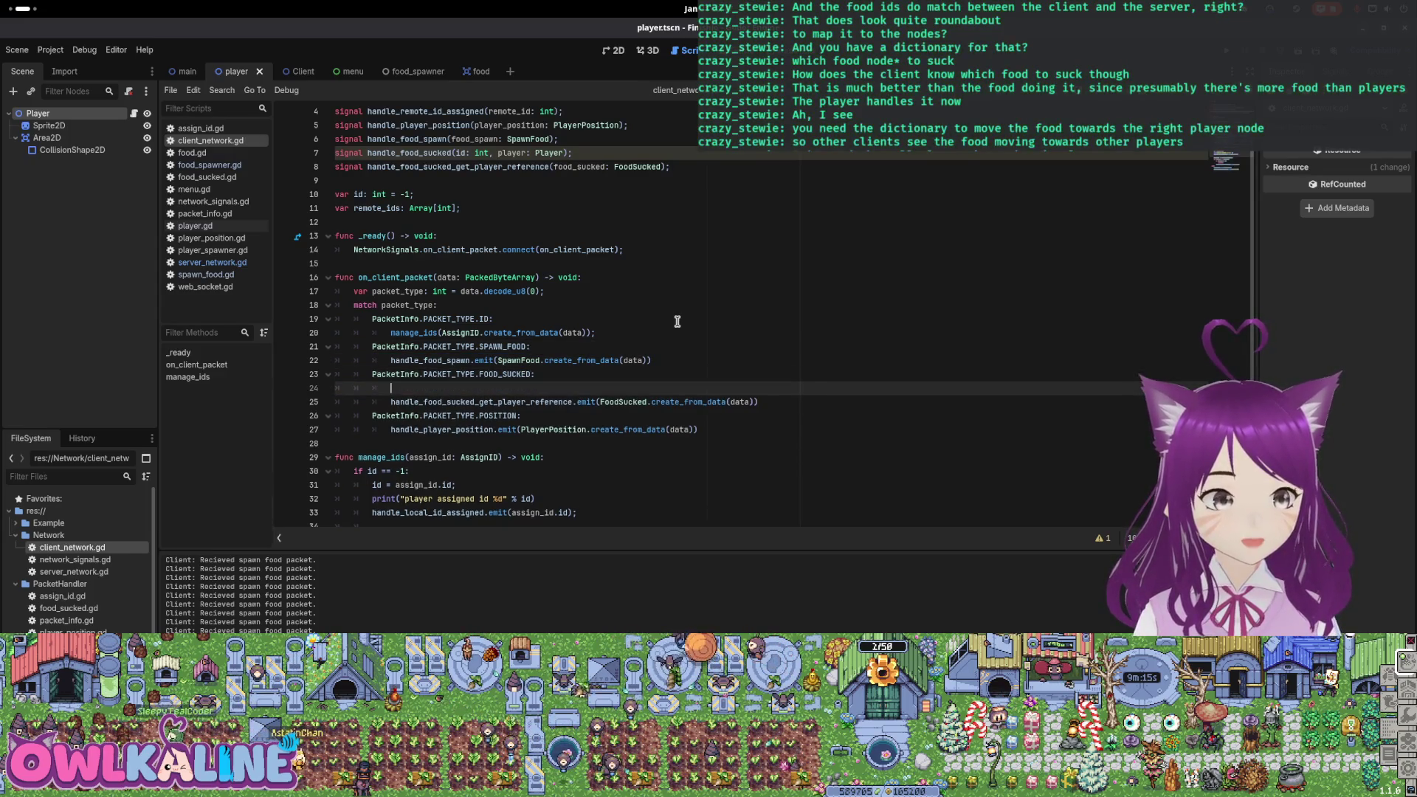
type("ln(\"Client got")
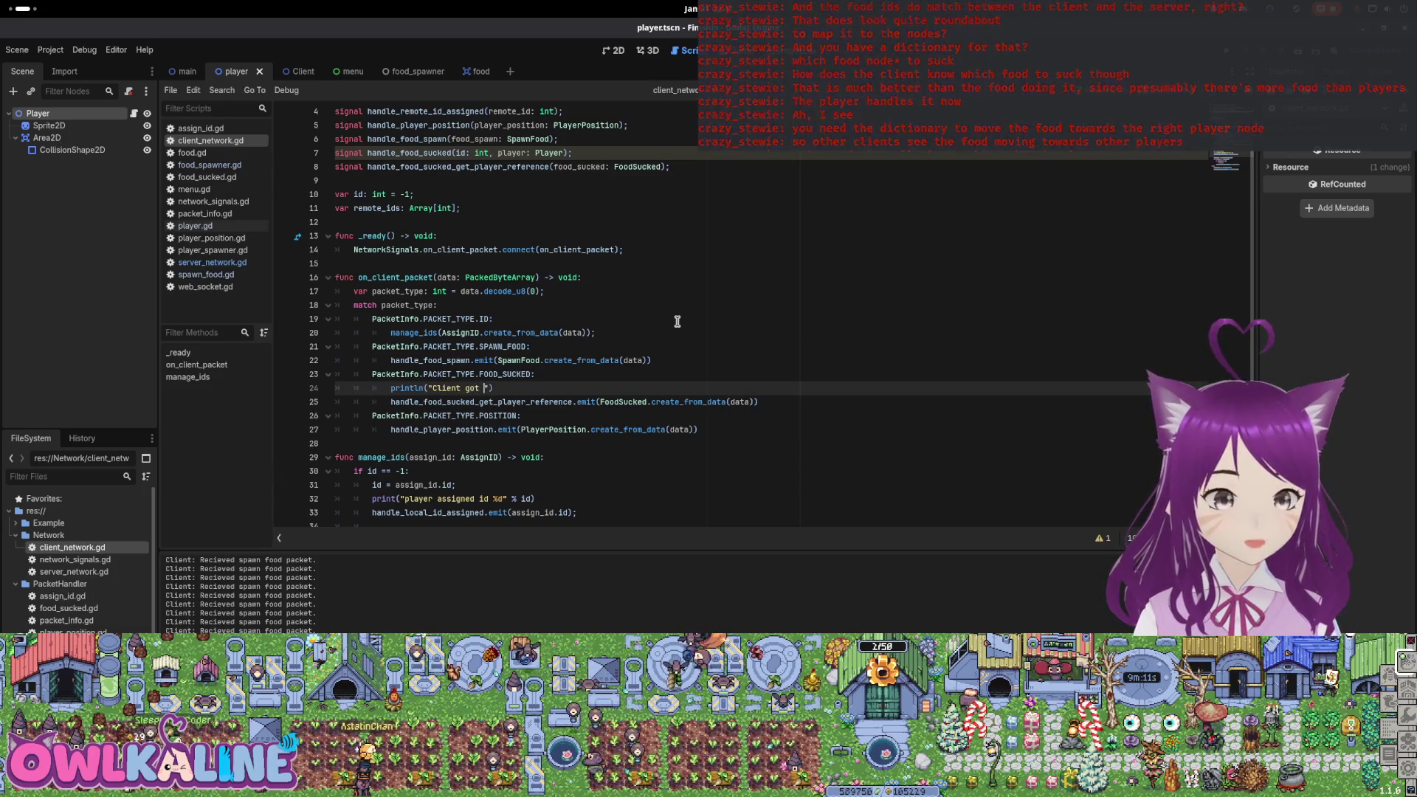
type("d sucked")
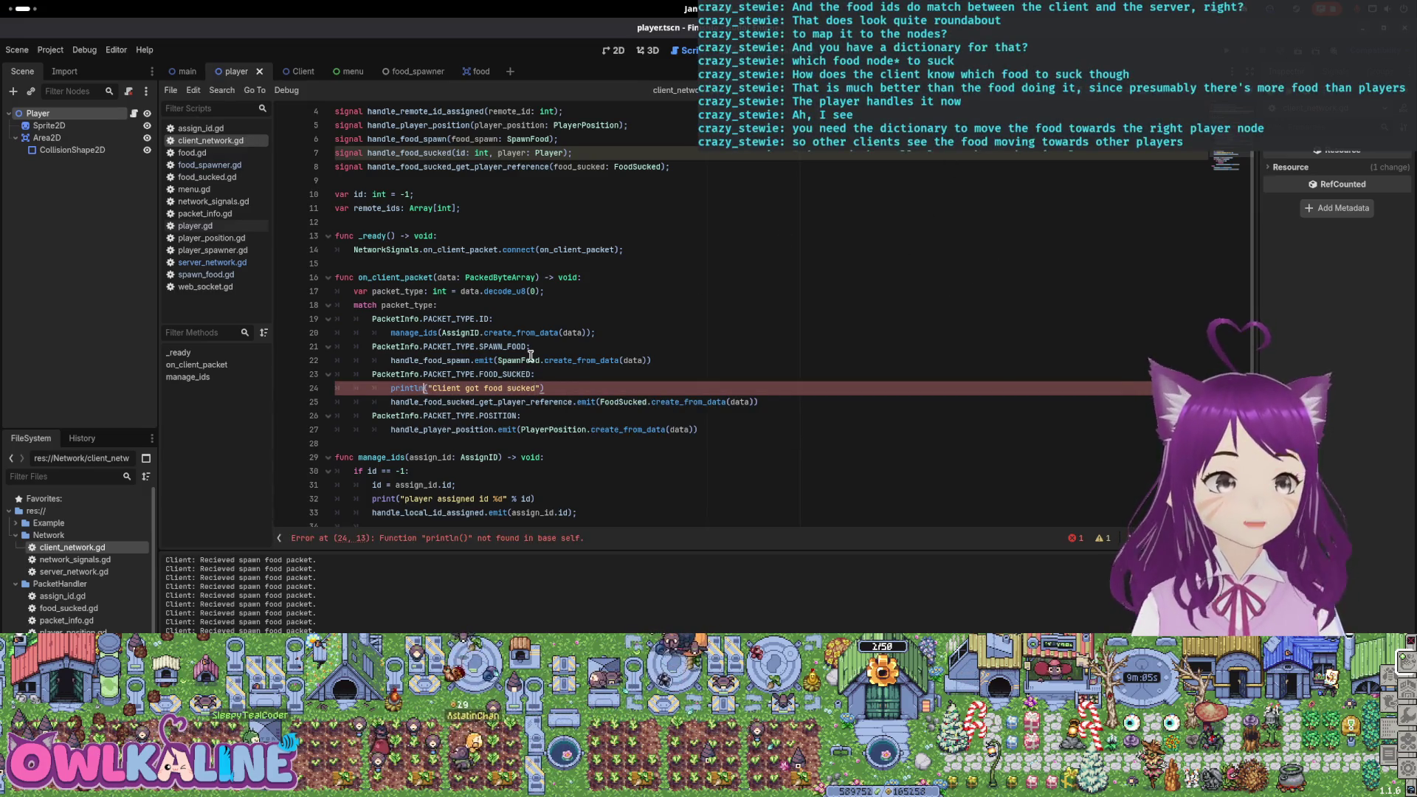
key("BackSpace")
key("BackSpace")
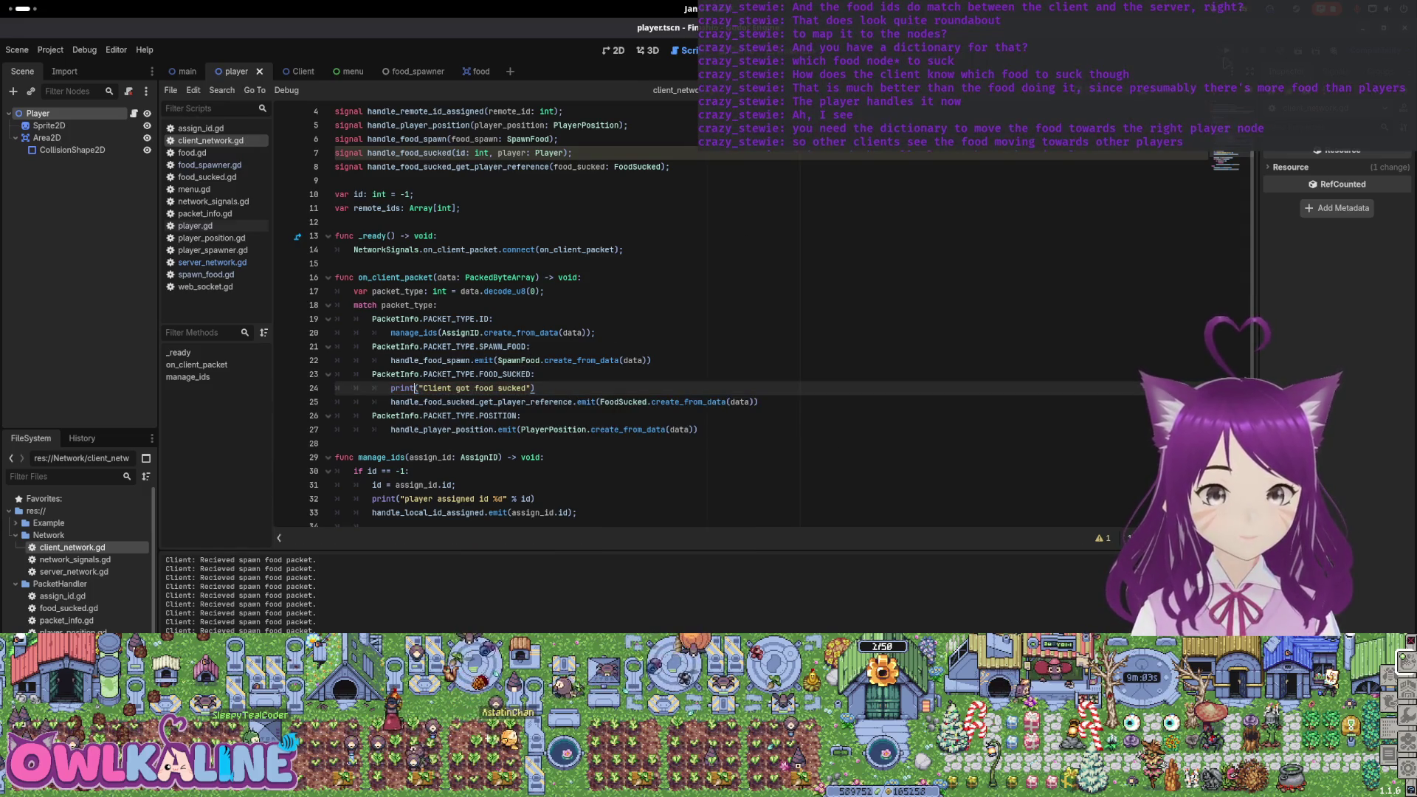
key("F5")
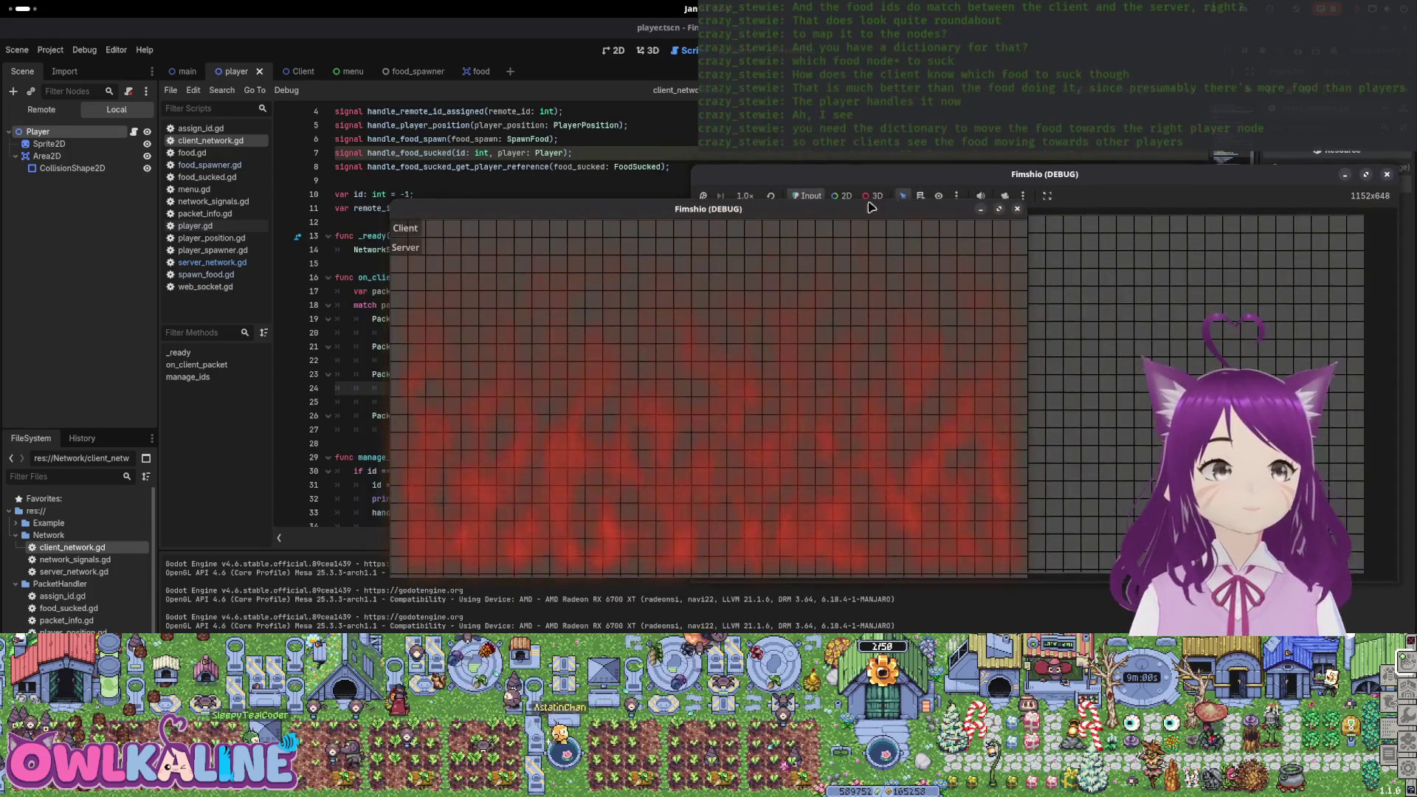
Test sucking food with one server and one client window, then stop the game.
left_click_drag(870, 208, 698, 237)
left_click(234, 277)
left_click(743, 244)
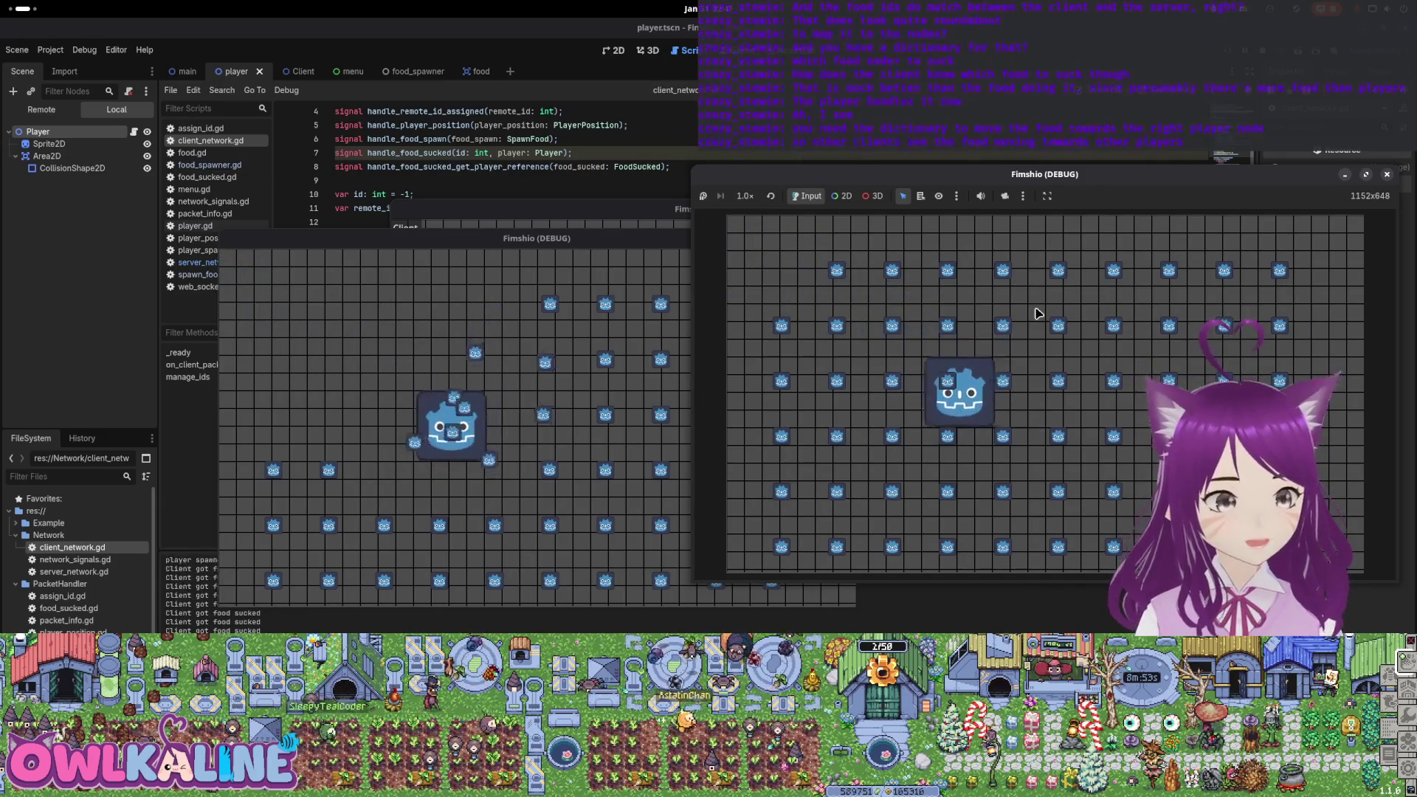
key("F8")
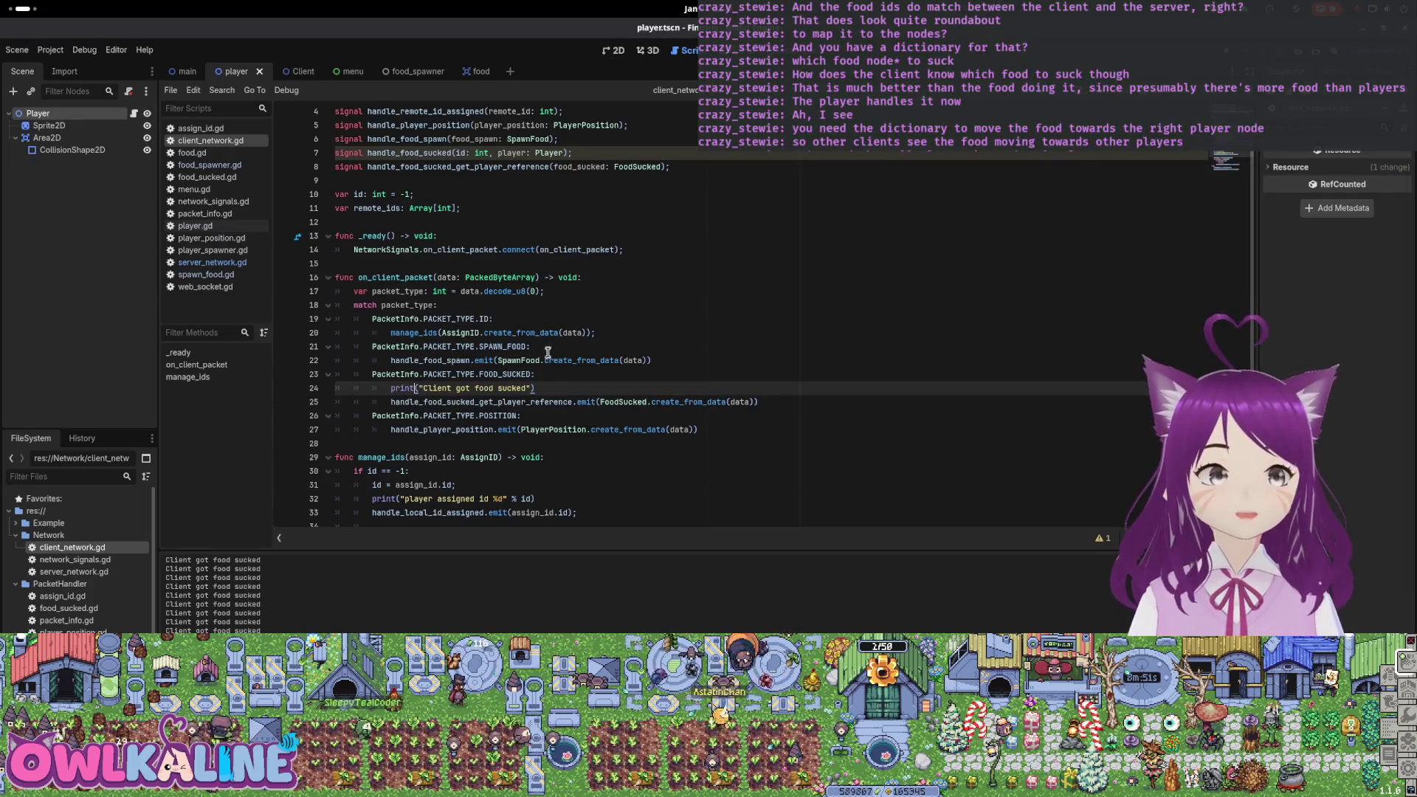
Delete the "Client got food sucked" print line from the FOOD_SUCKED case.
left_click_drag(560, 389, 320, 388)
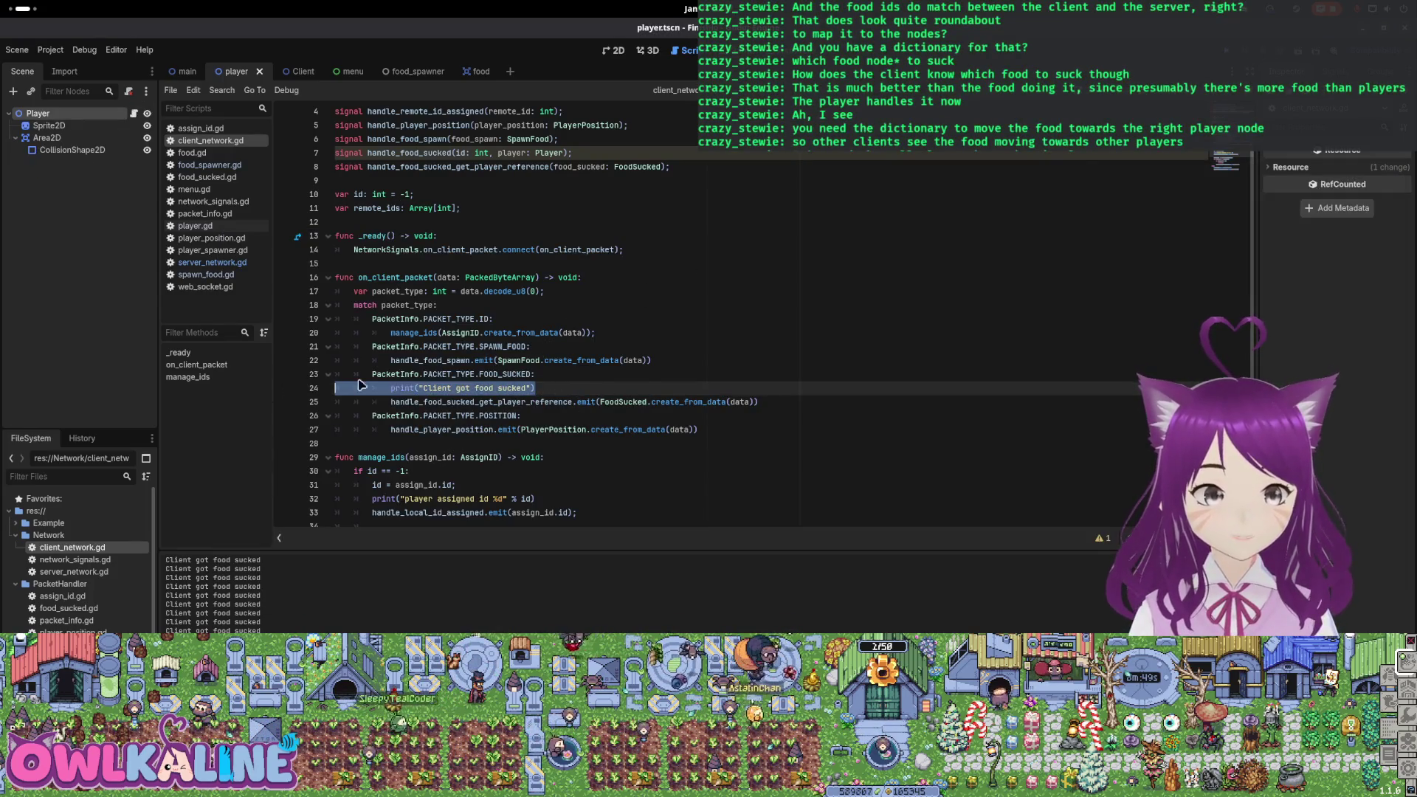
key("BackSpace")
key("BackSpace")
double_click(501, 387)
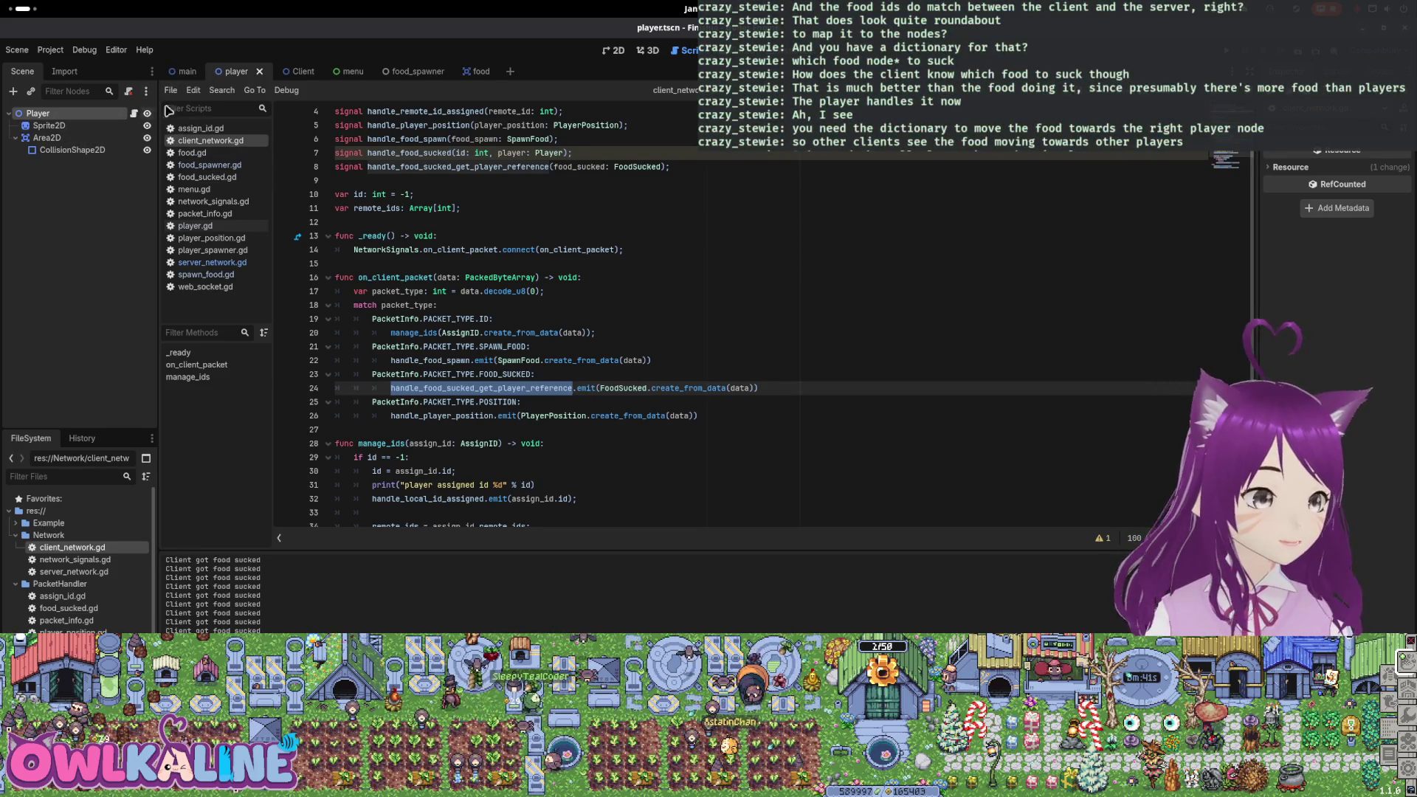
In player.gd, jump from _enter_tree to the get_player_reference function definition.
left_click(134, 113)
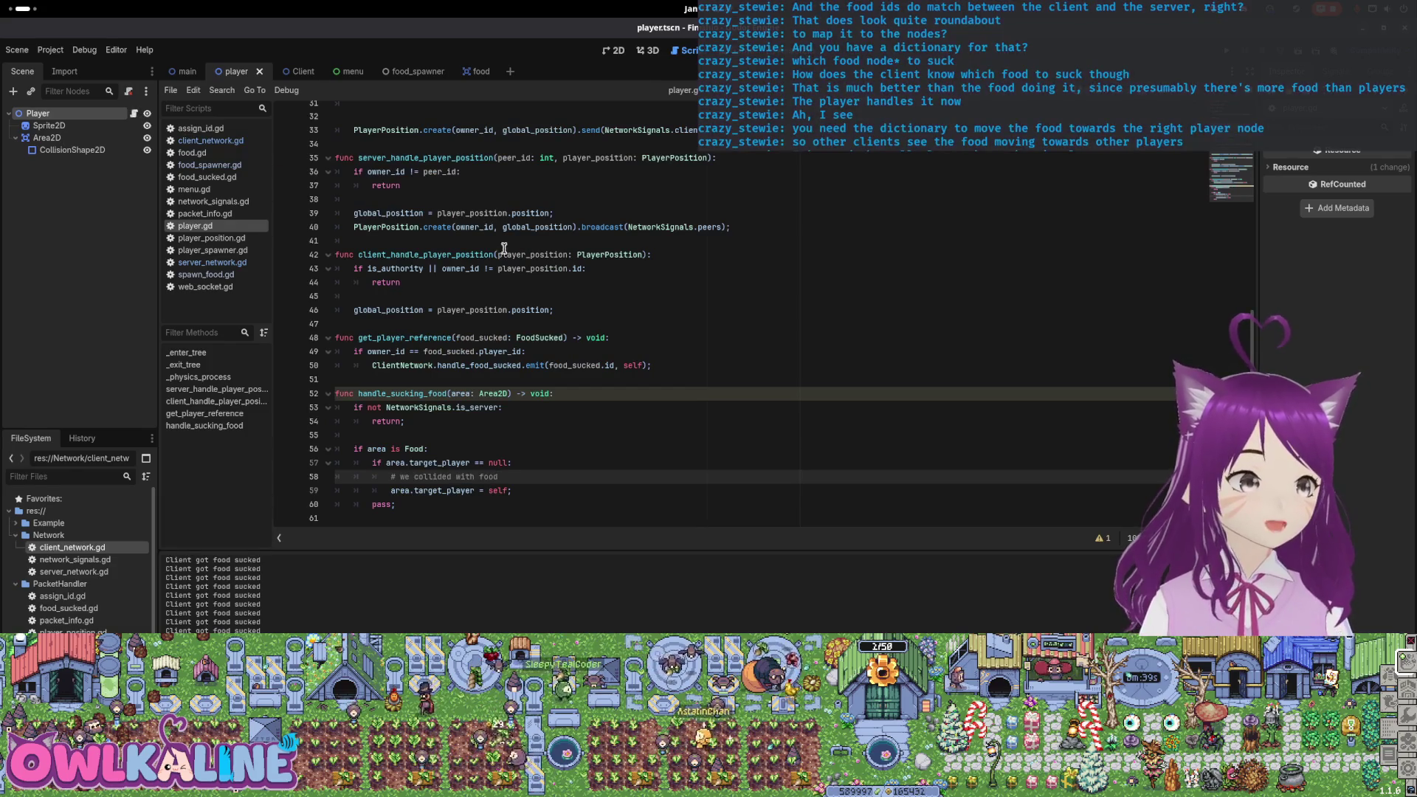
scroll(457, 377, "up", 7)
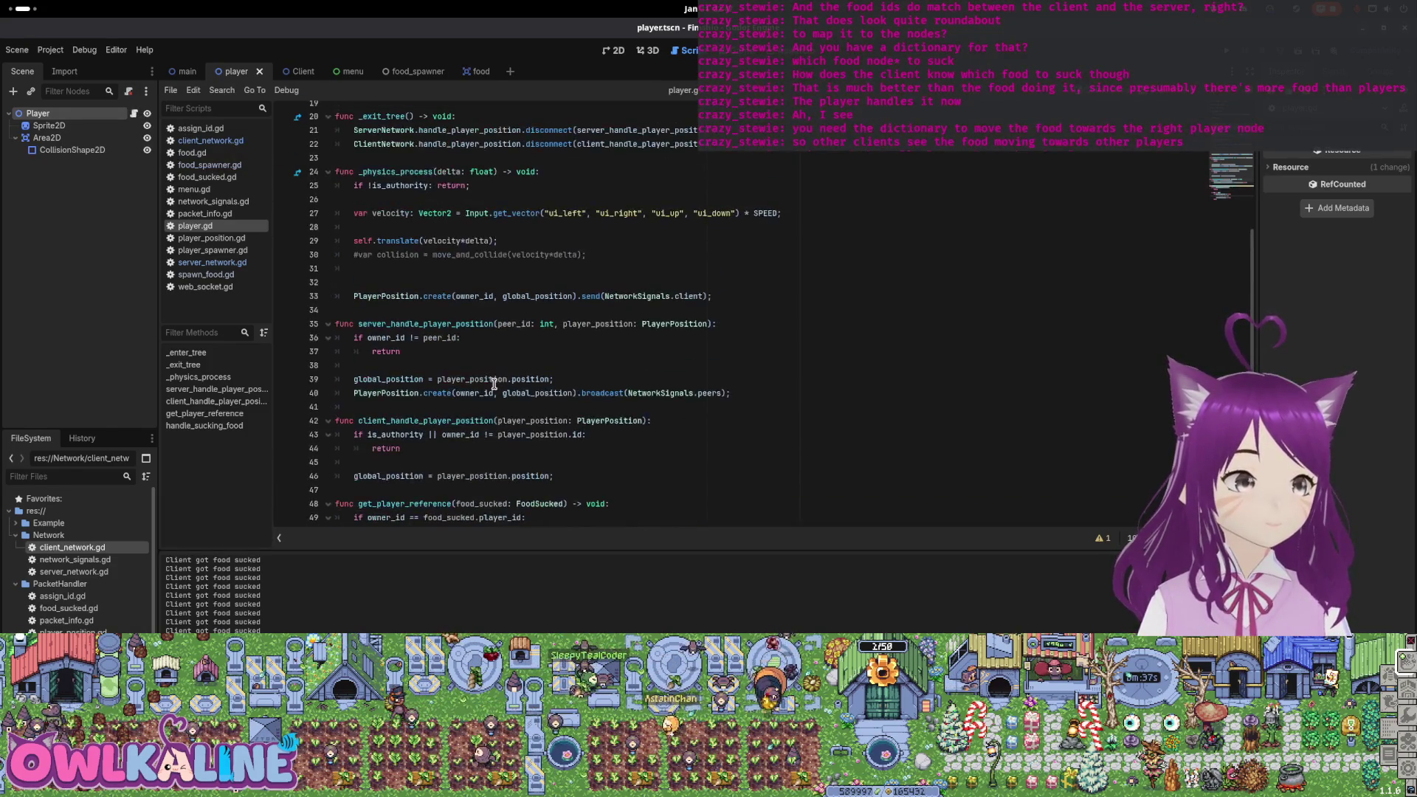
scroll(468, 344, "up", 3)
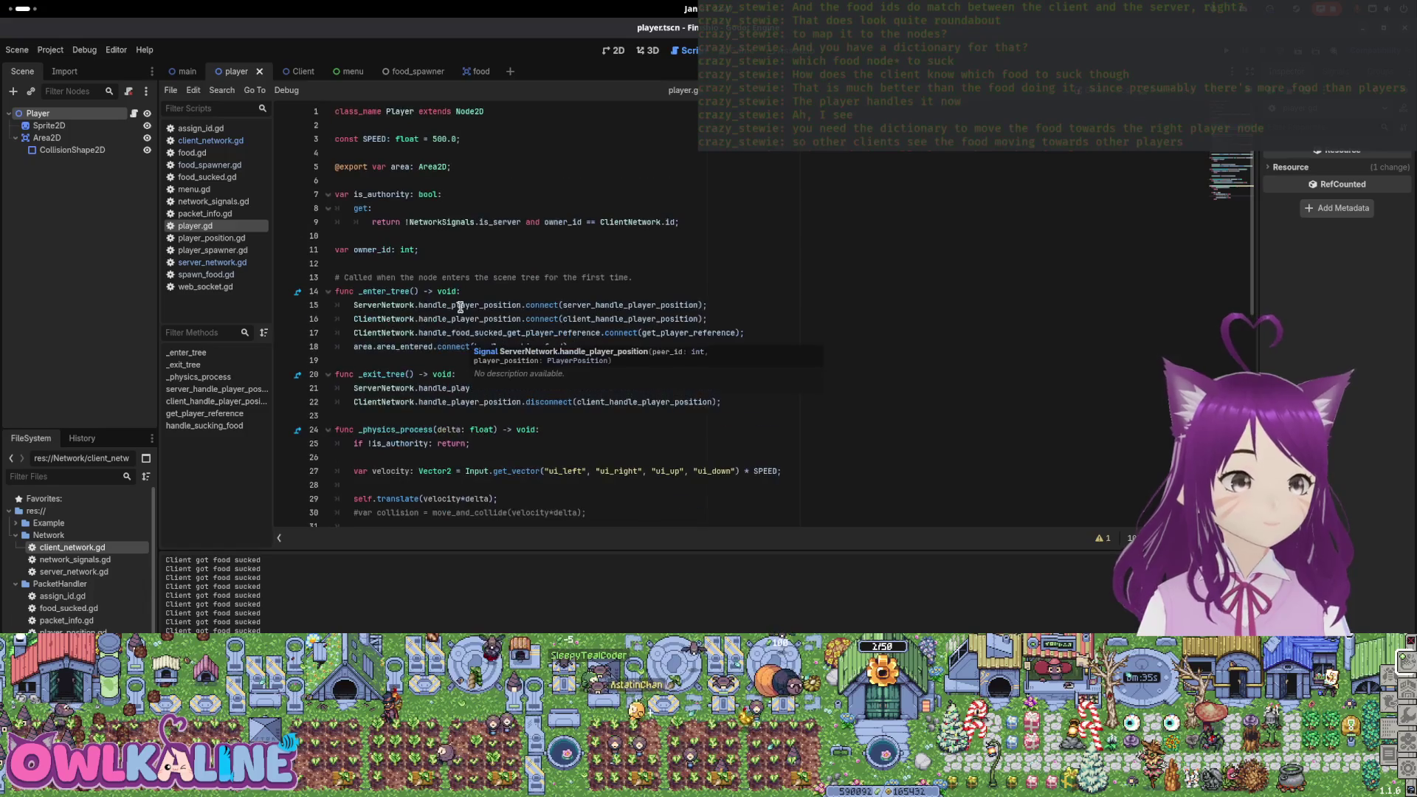
left_click(665, 292)
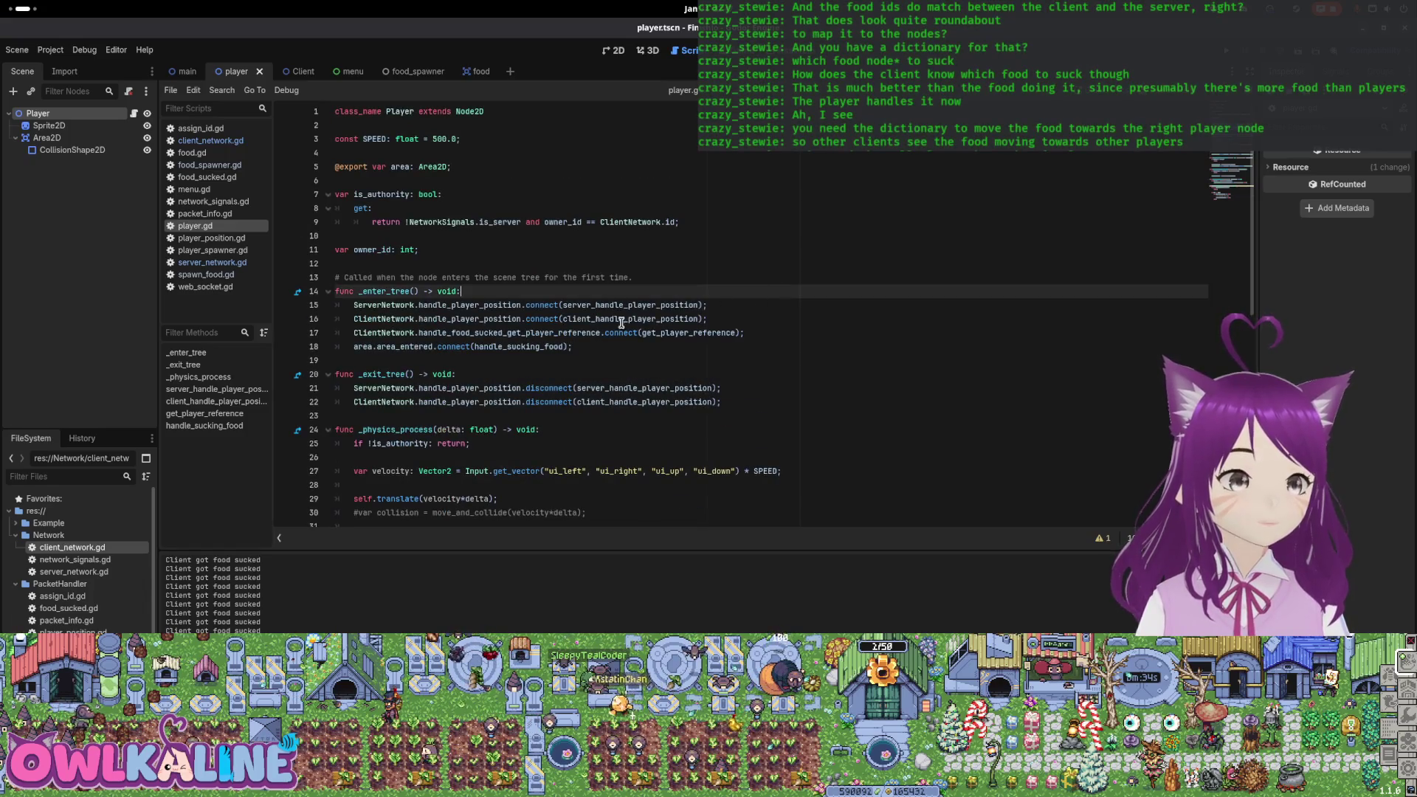
left_click(686, 333, "ctrl")
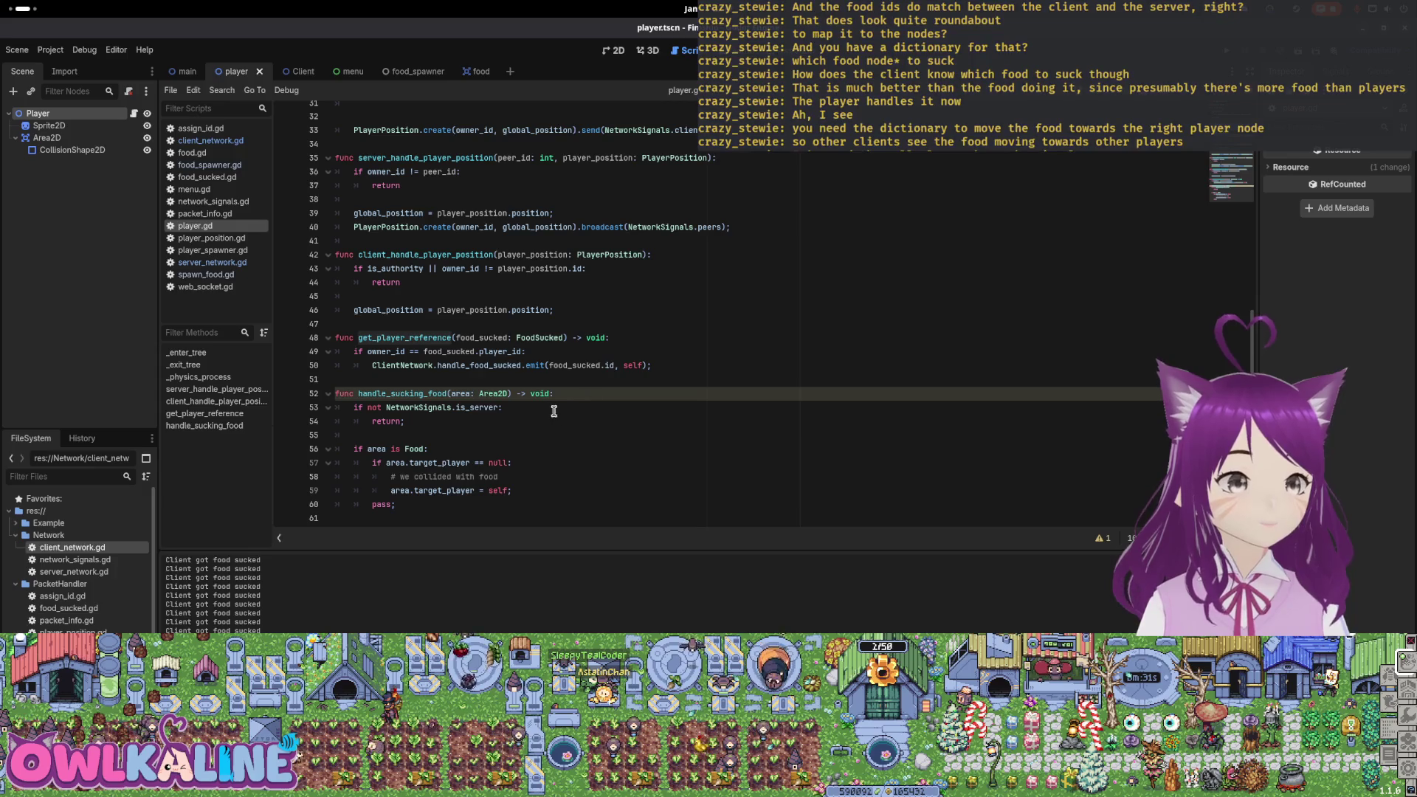
left_click(645, 337)
Add print("player %d food %d" % [food_sucked.player_id, food_sucked.id]), save, and run.
key("Return")
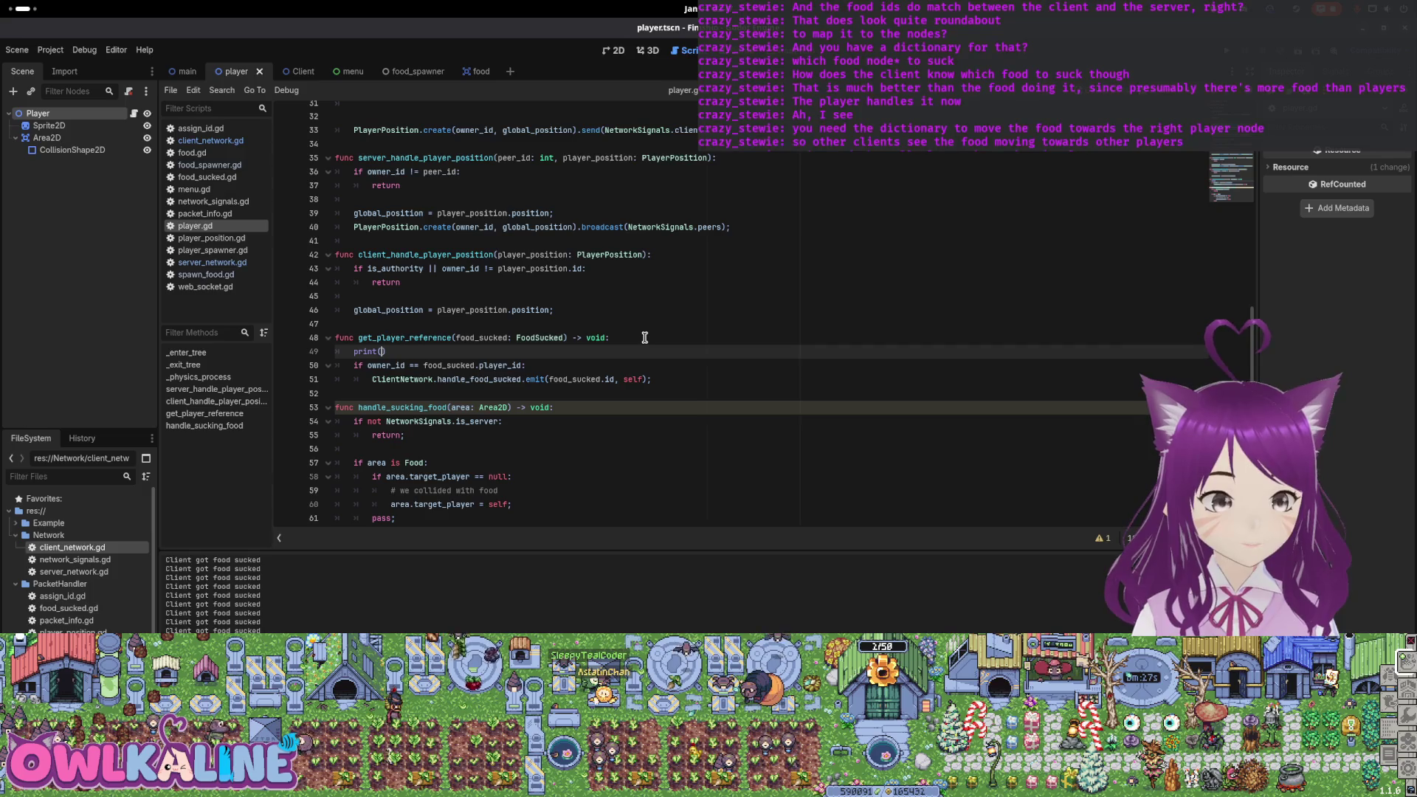
type("\"")
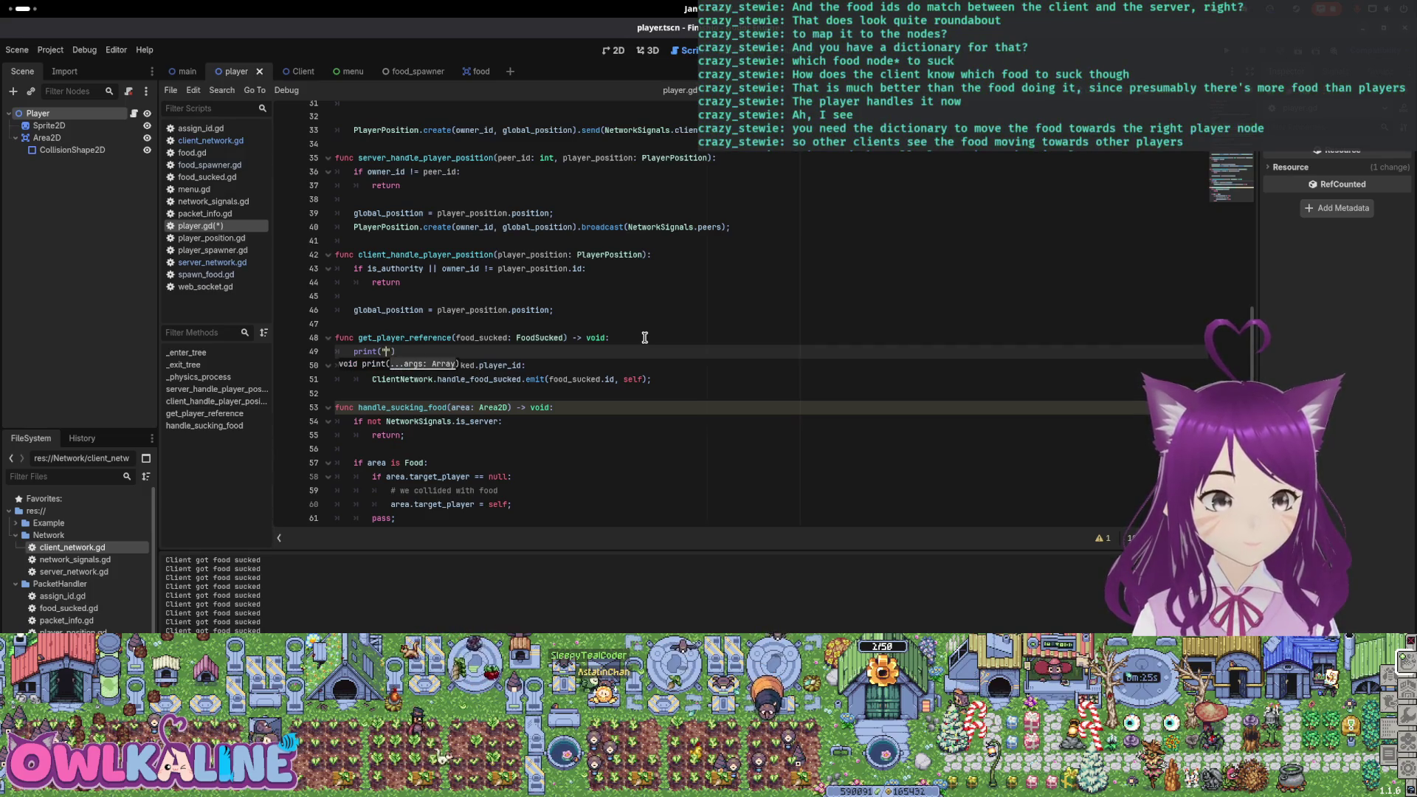
type("d ")
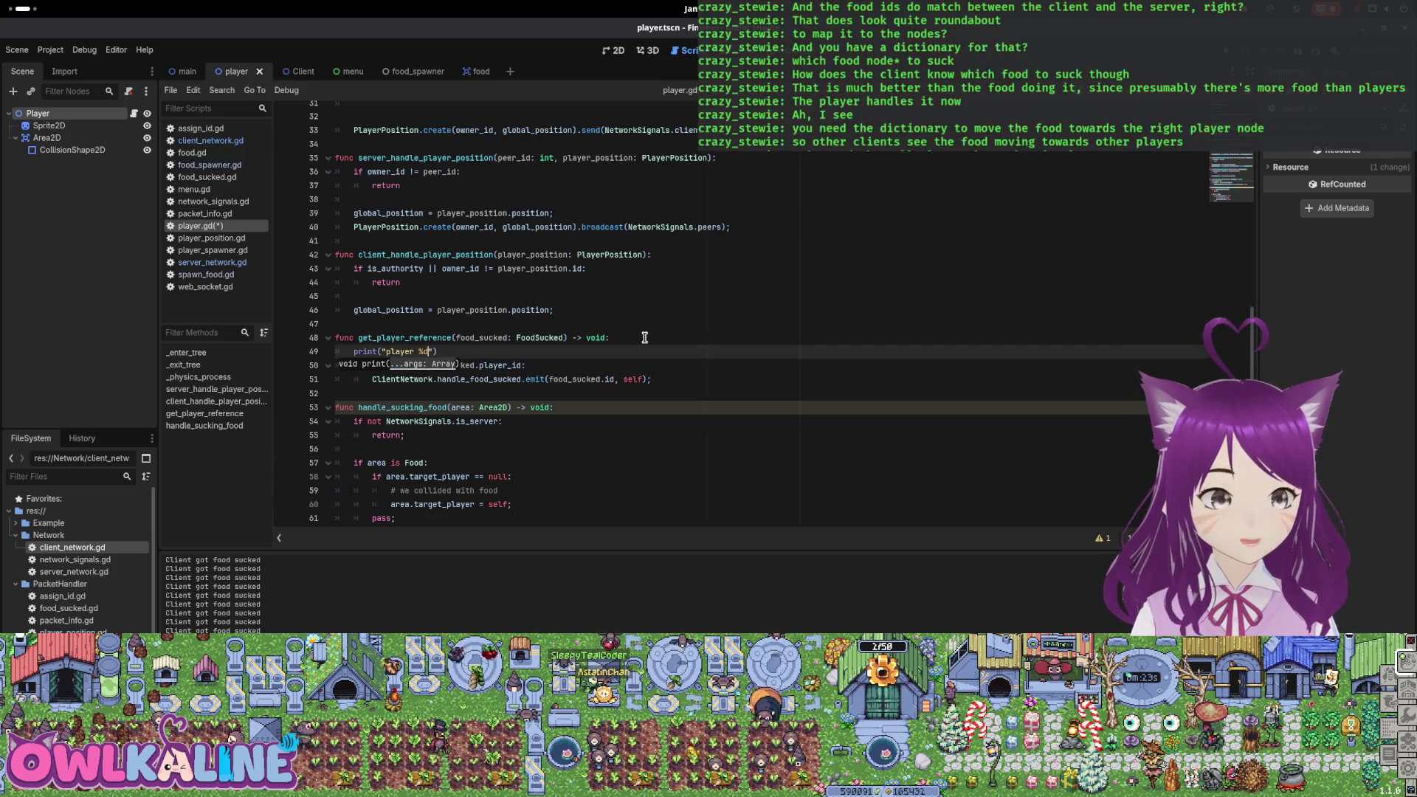
type("food %d")
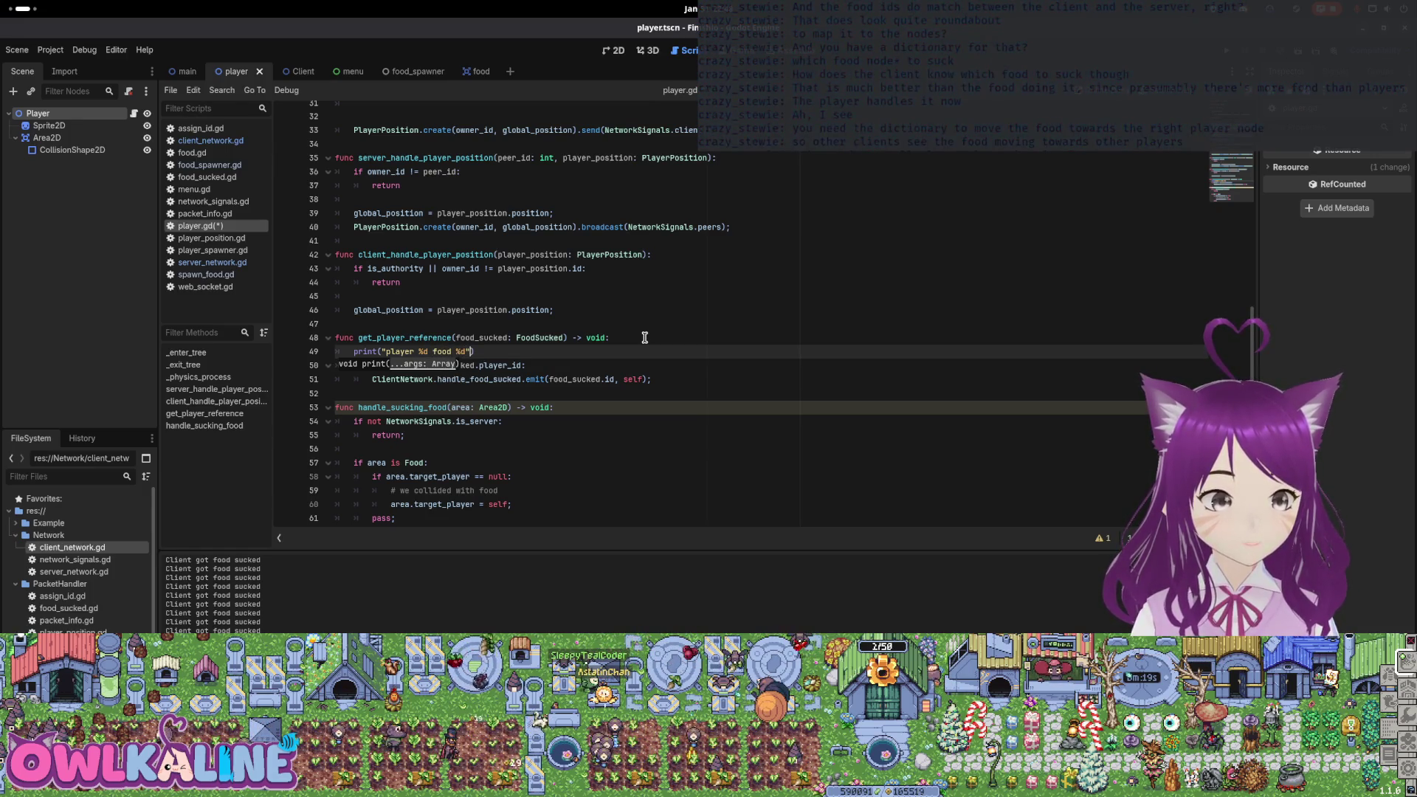
type(" [f")
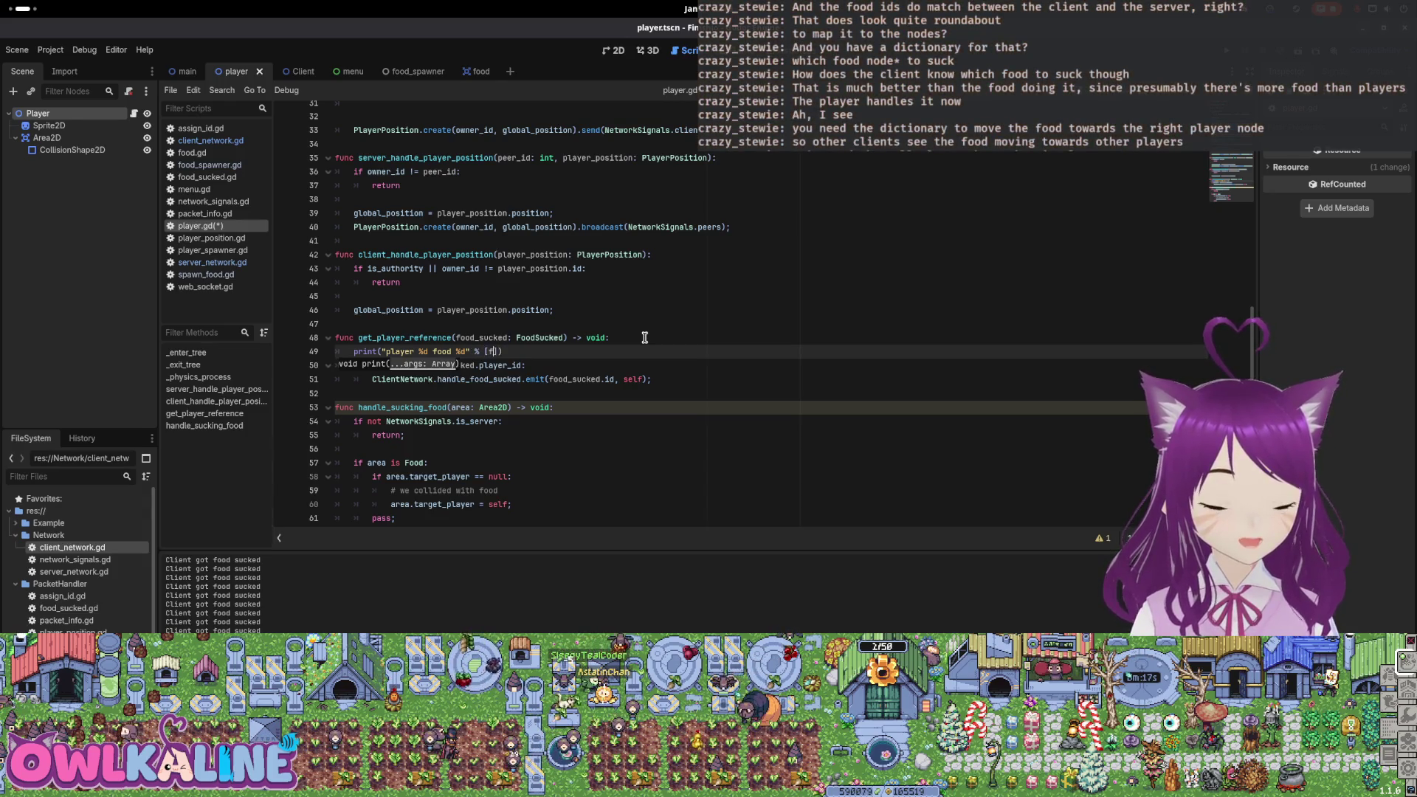
type("_sucked.p")
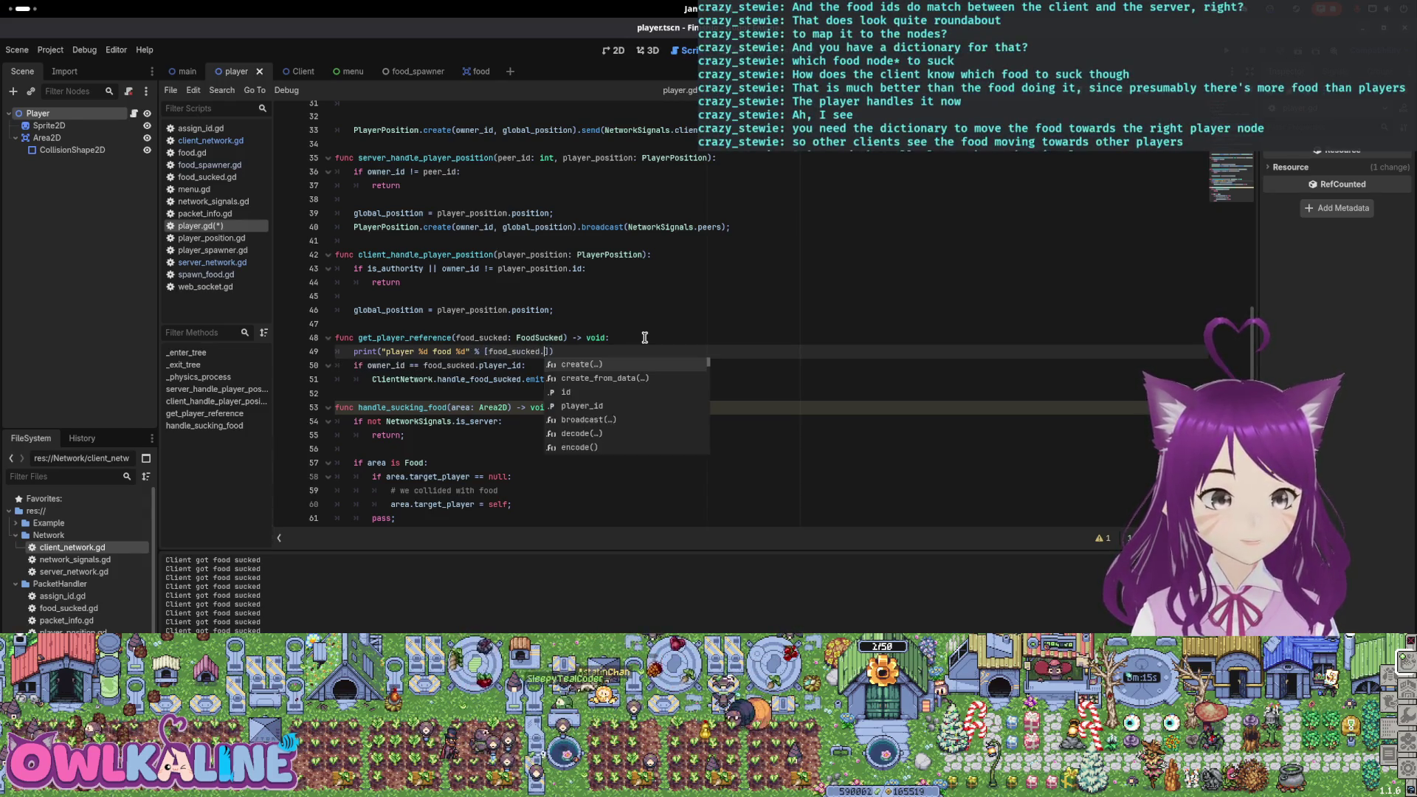
key("Return")
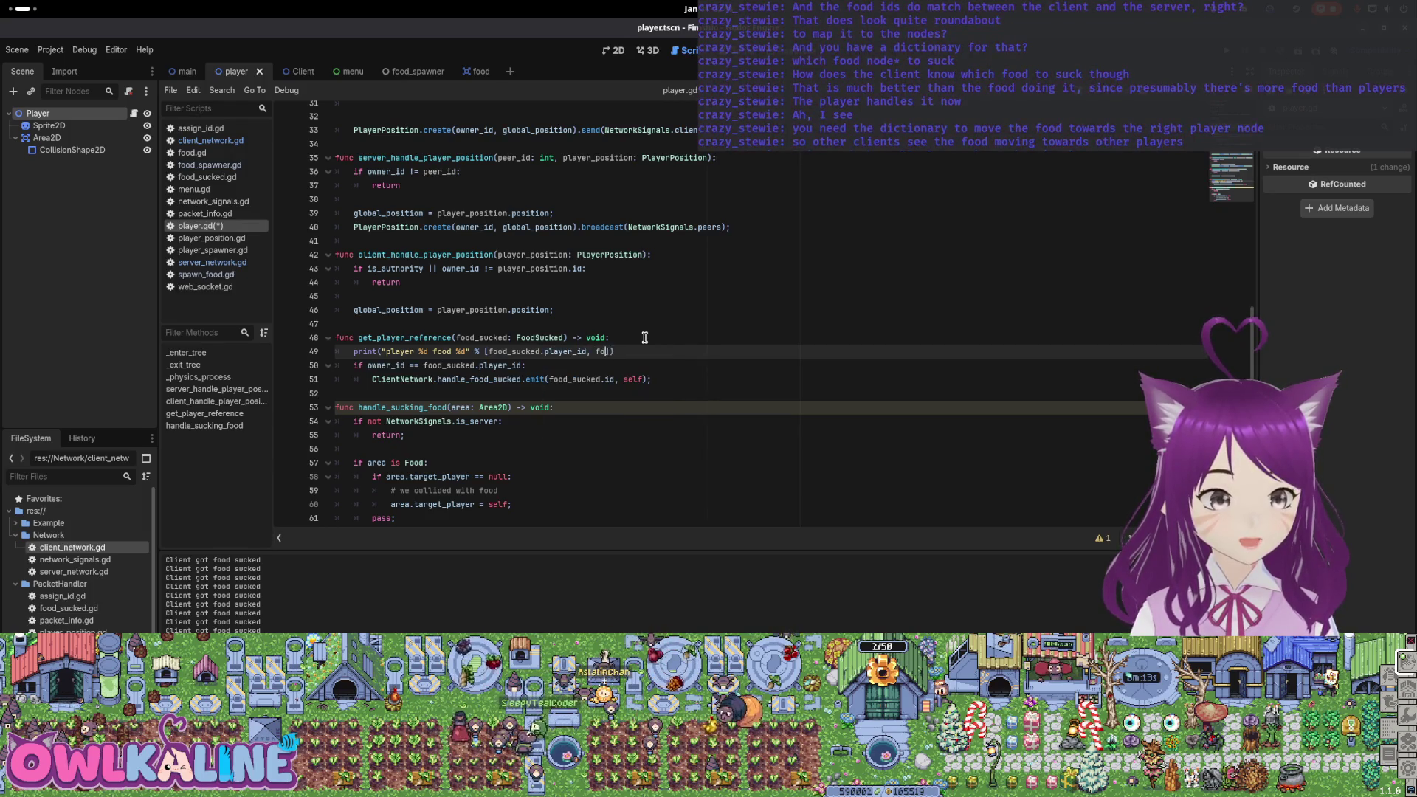
type("sucked.id")
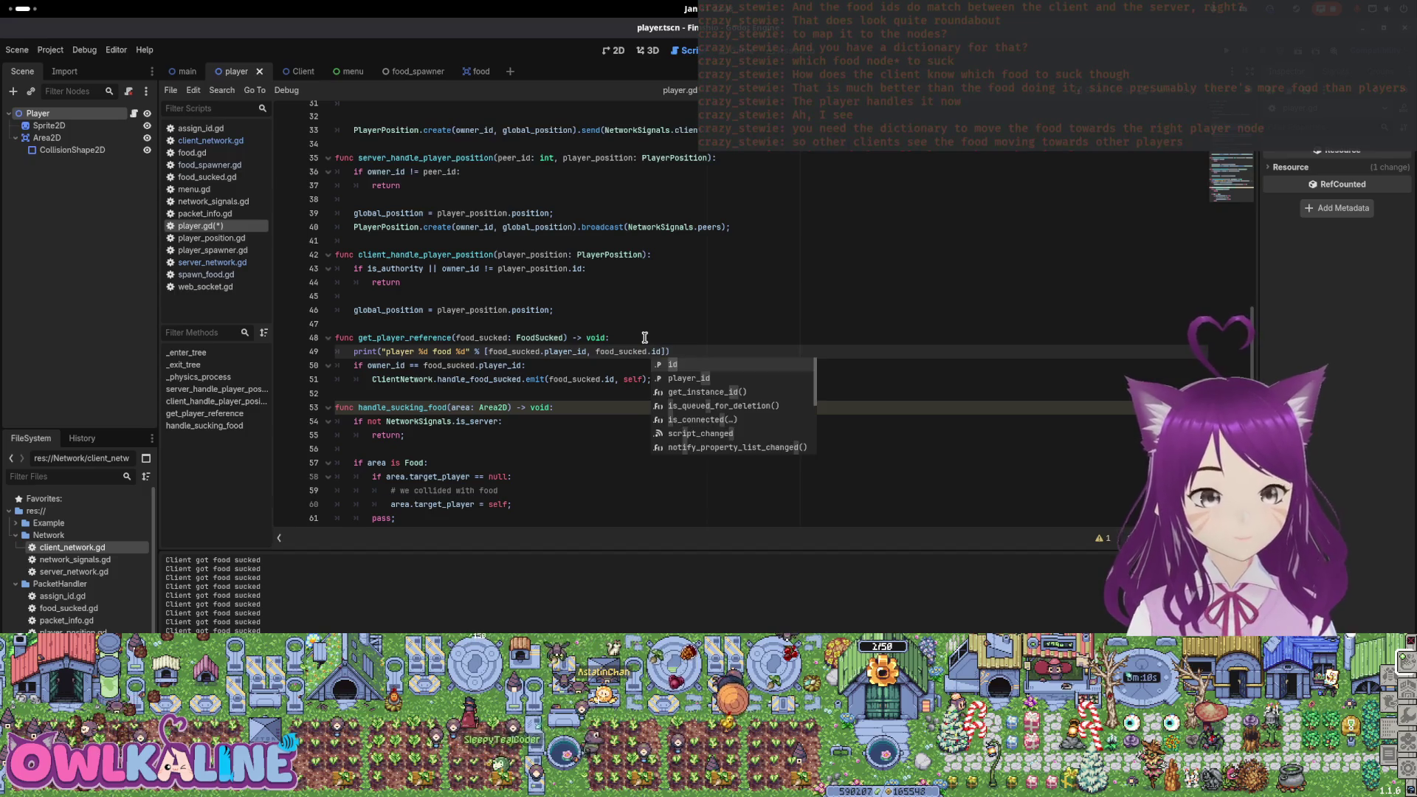
key("End")
type(";")
key("ctrl+s")
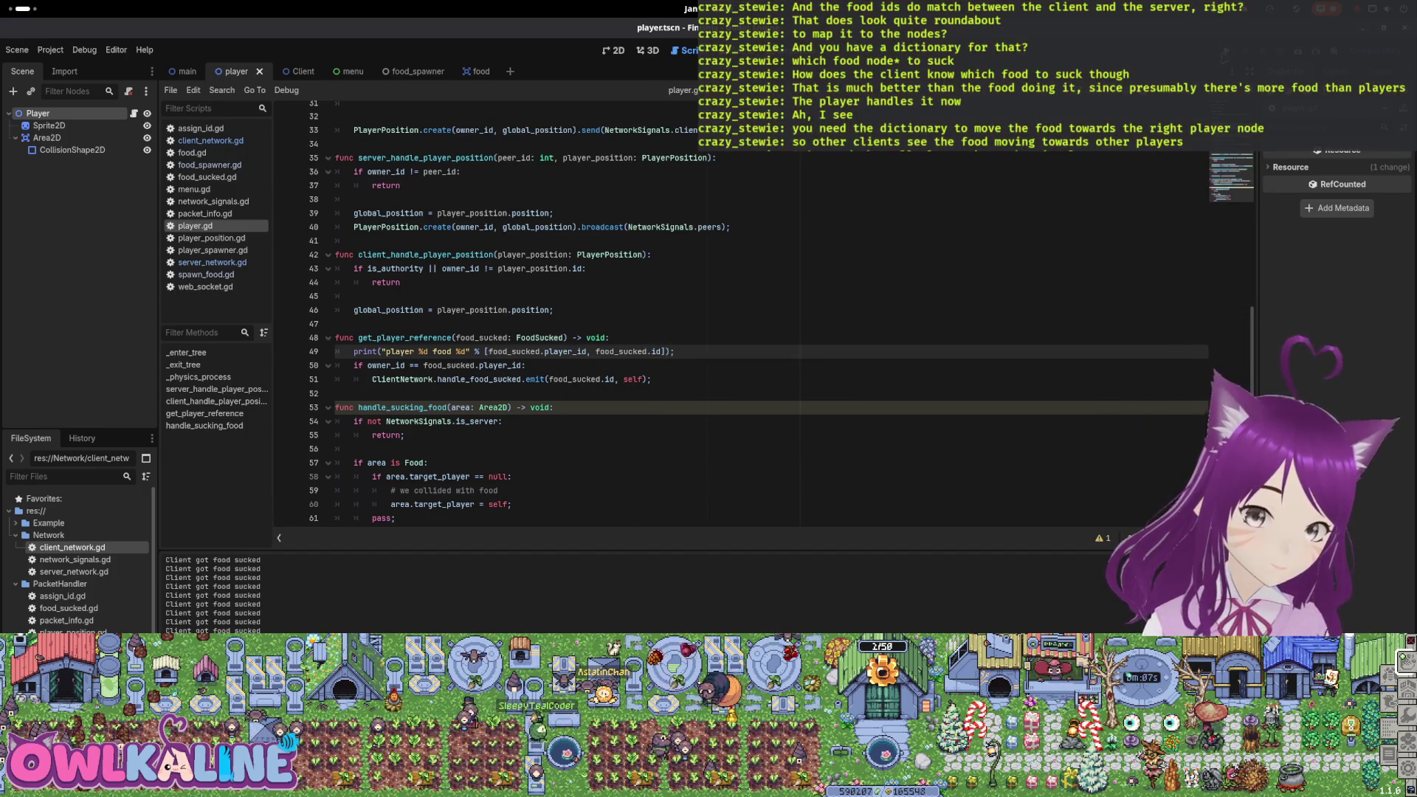
key("F5")
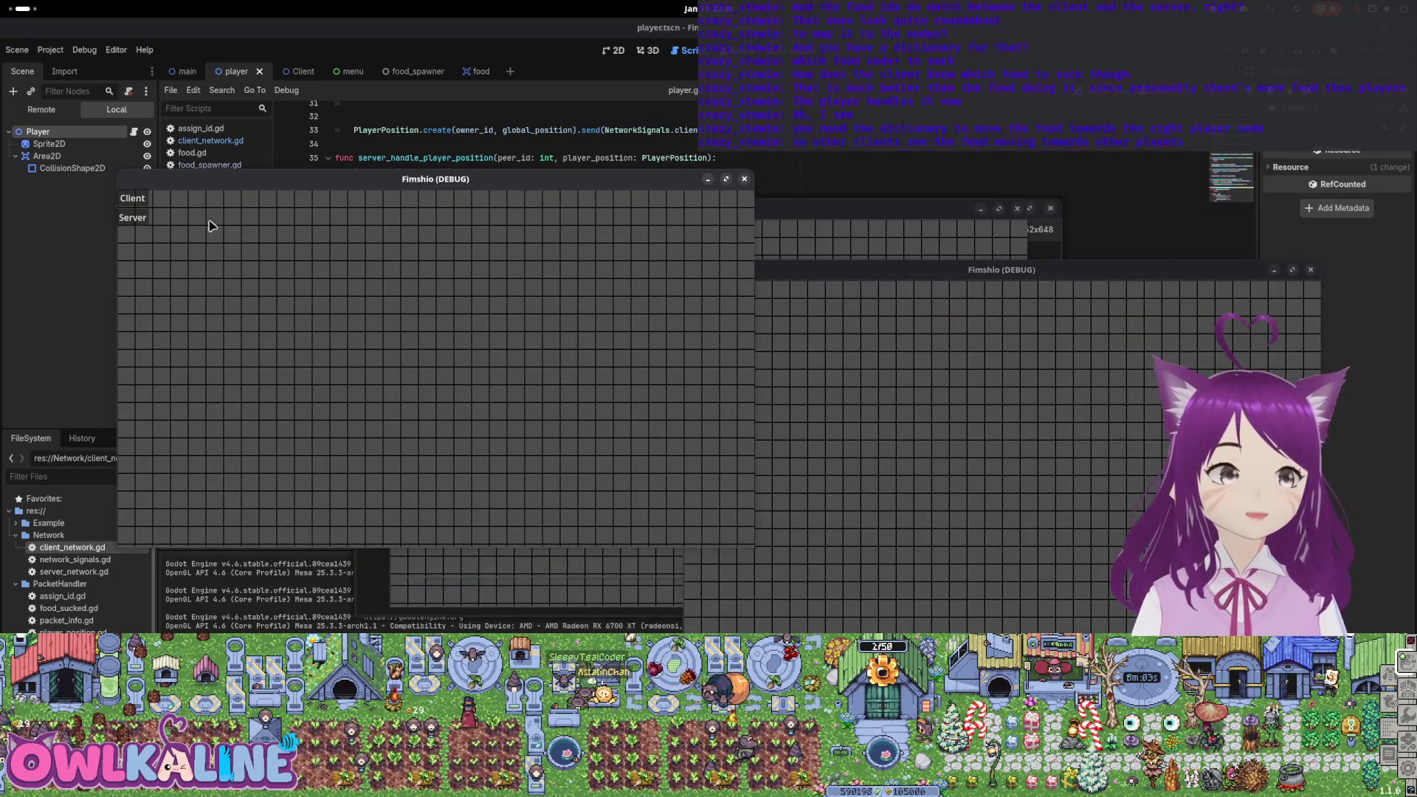
Join as a client, suck food until "player 0 food 0" lines are logged, then stop.
left_click(707, 289)
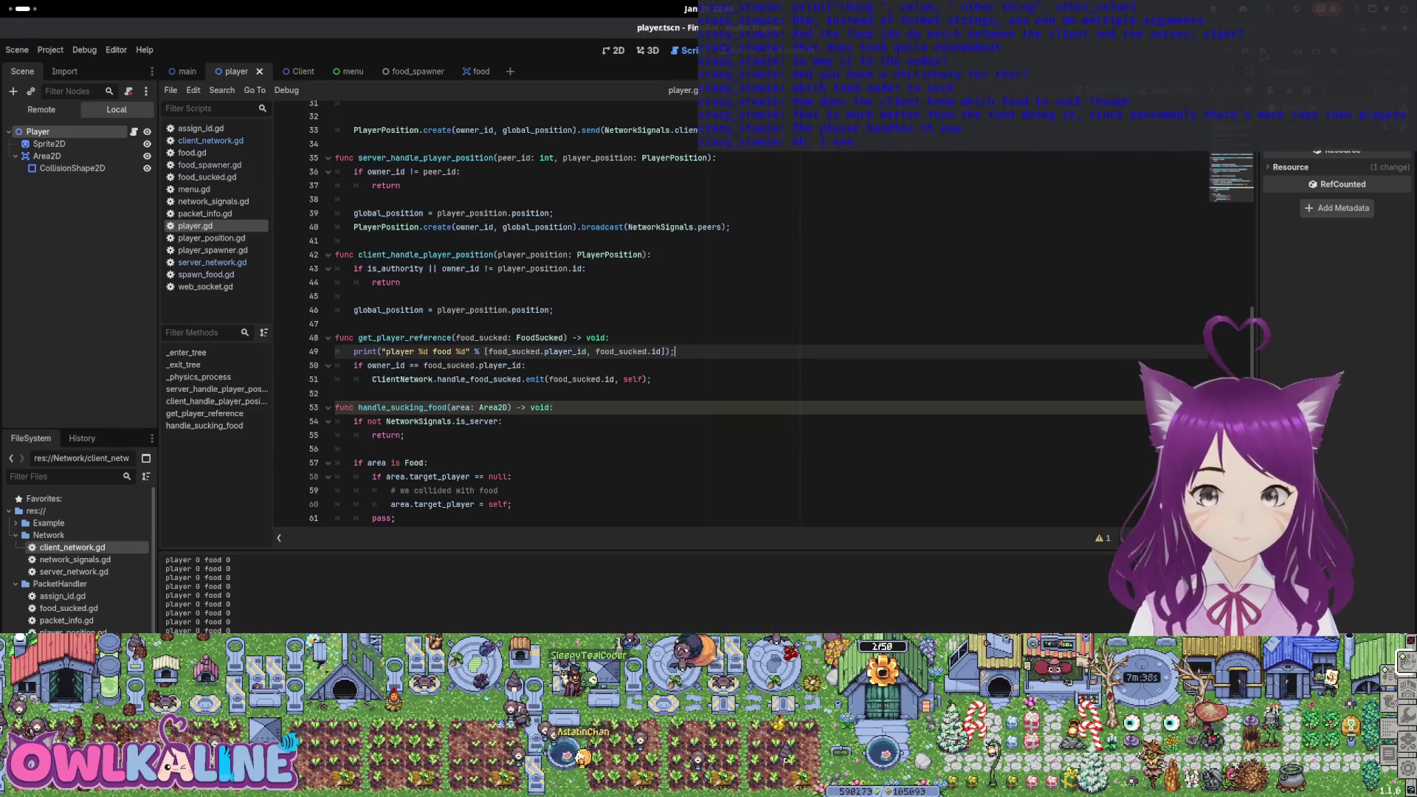
left_click(1259, 54)
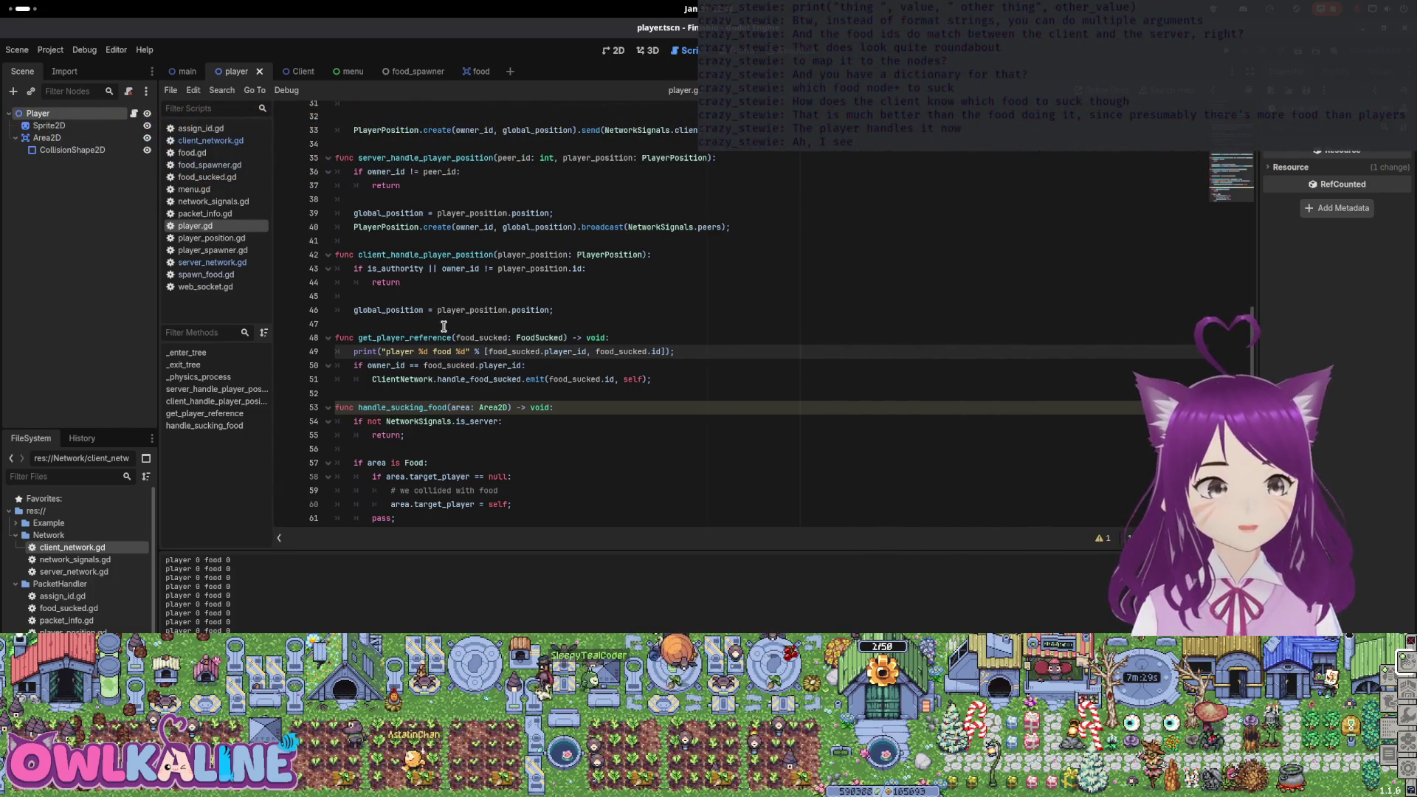
In the food script, go to the eating-radius check before food_eaten is emitted.
left_click(476, 71)
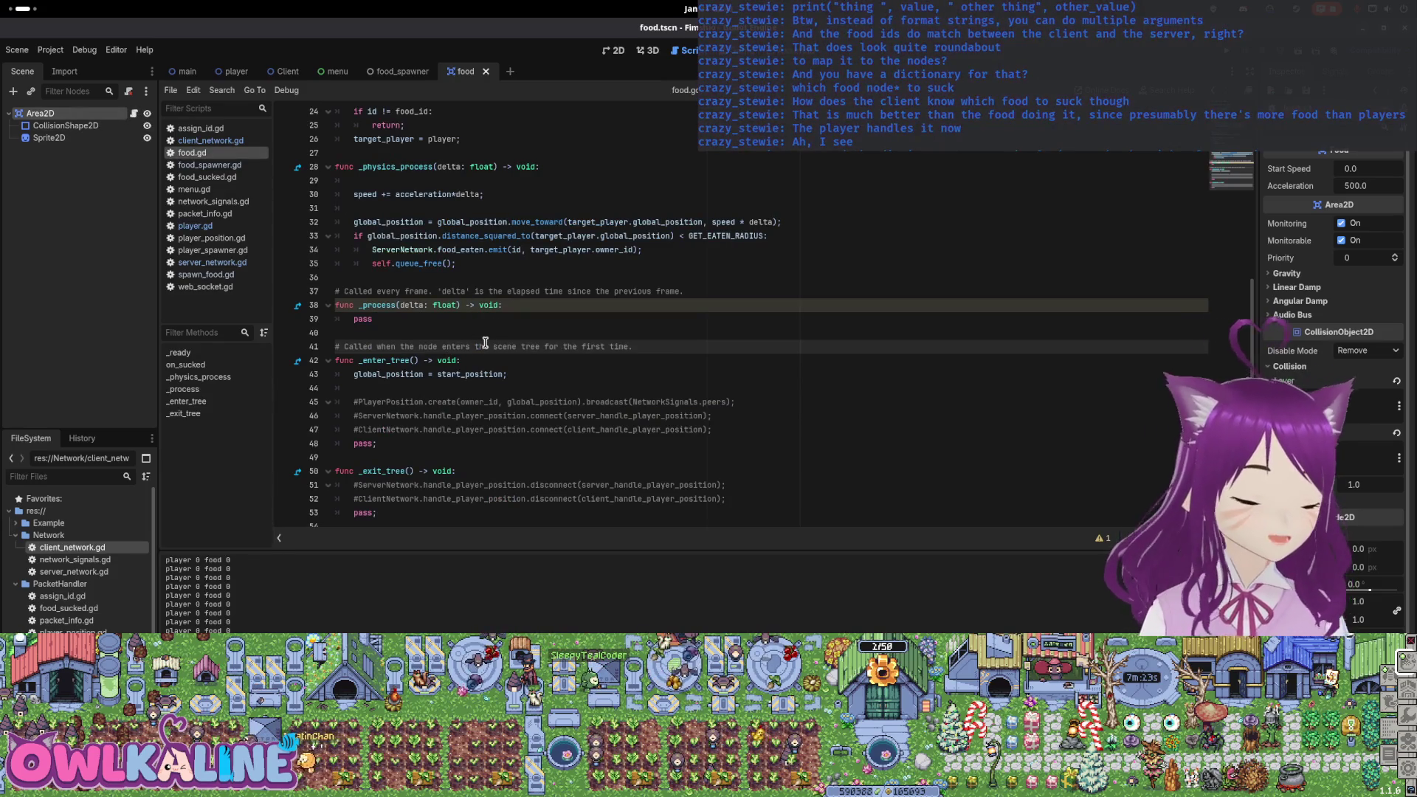
scroll(483, 351, "down", 1)
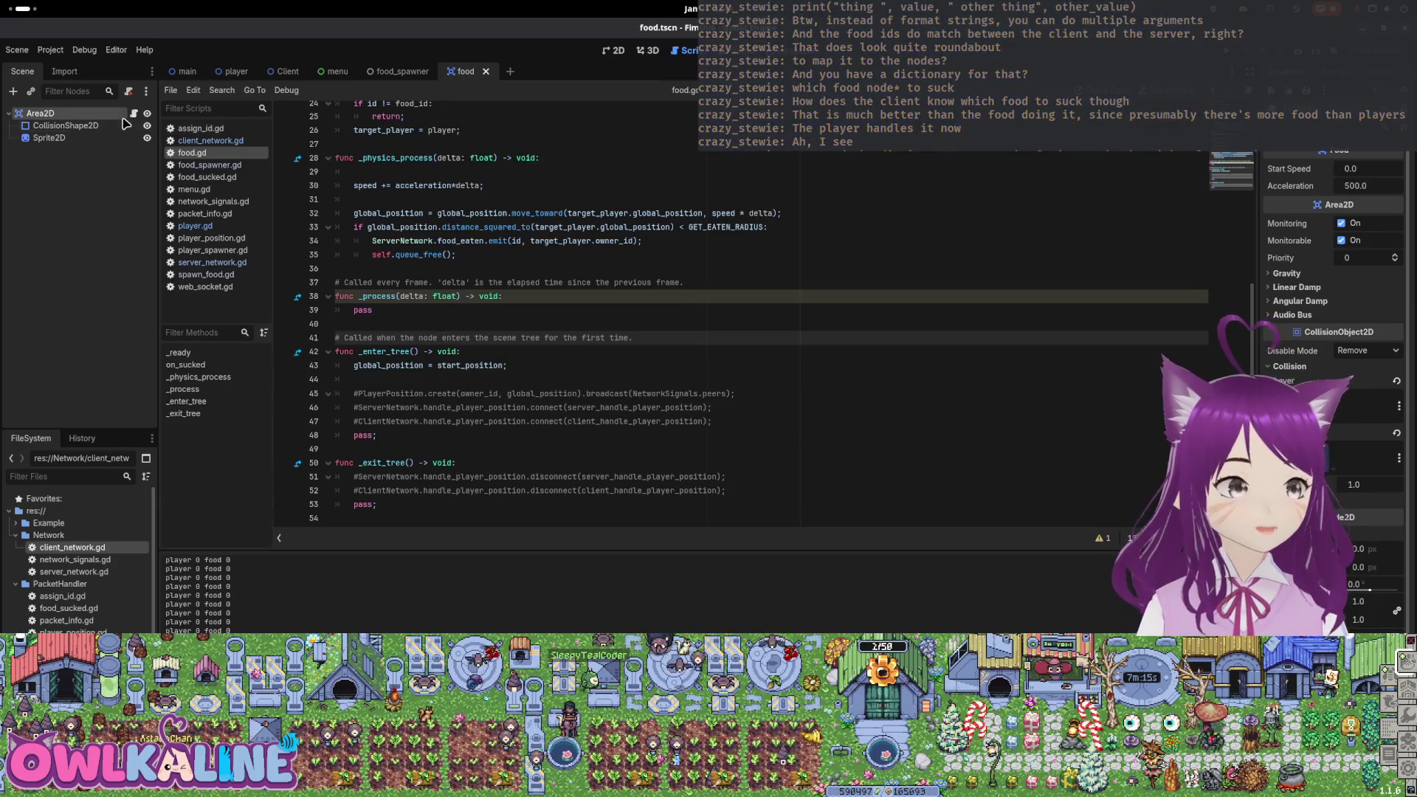
scroll(432, 462, "up", 5)
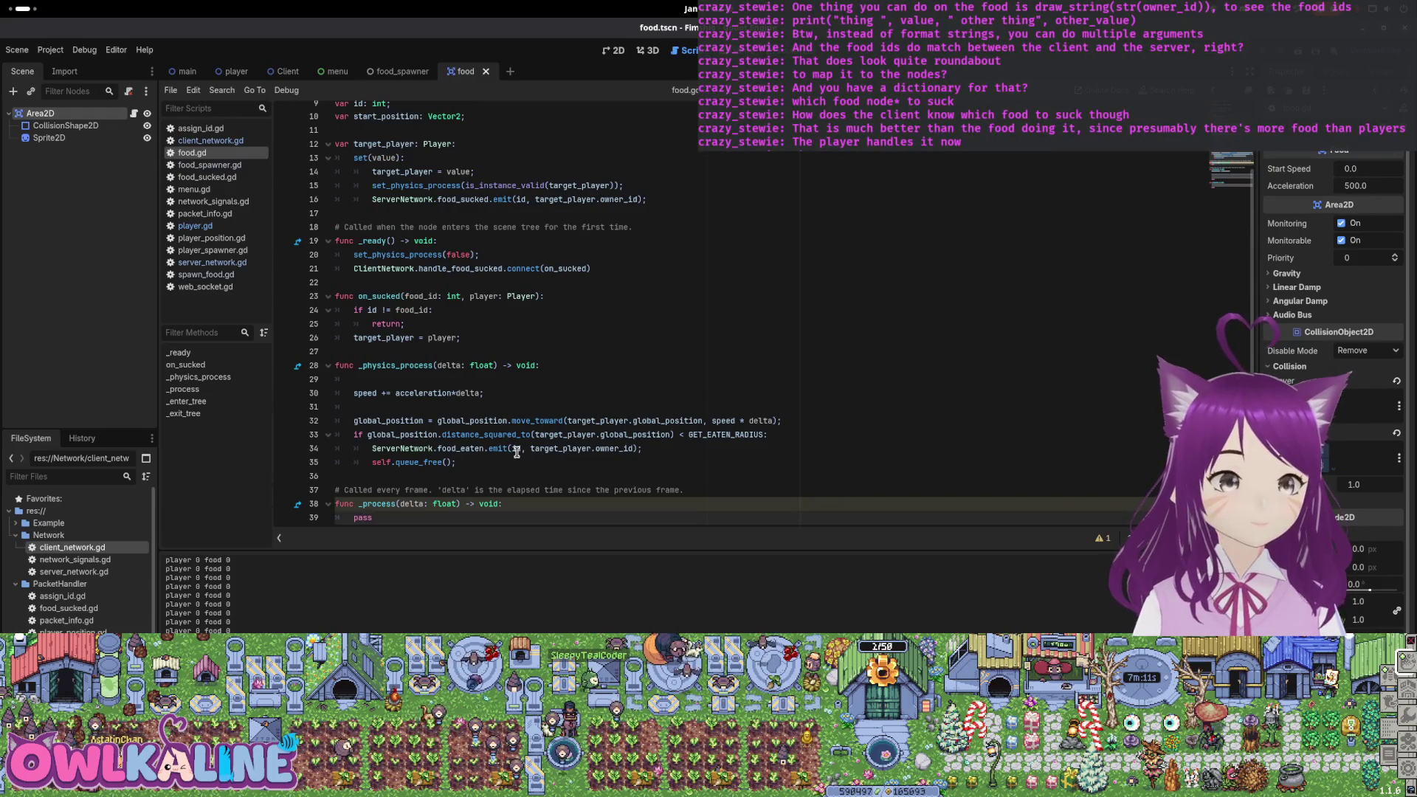
left_click(451, 448)
left_click(779, 430)
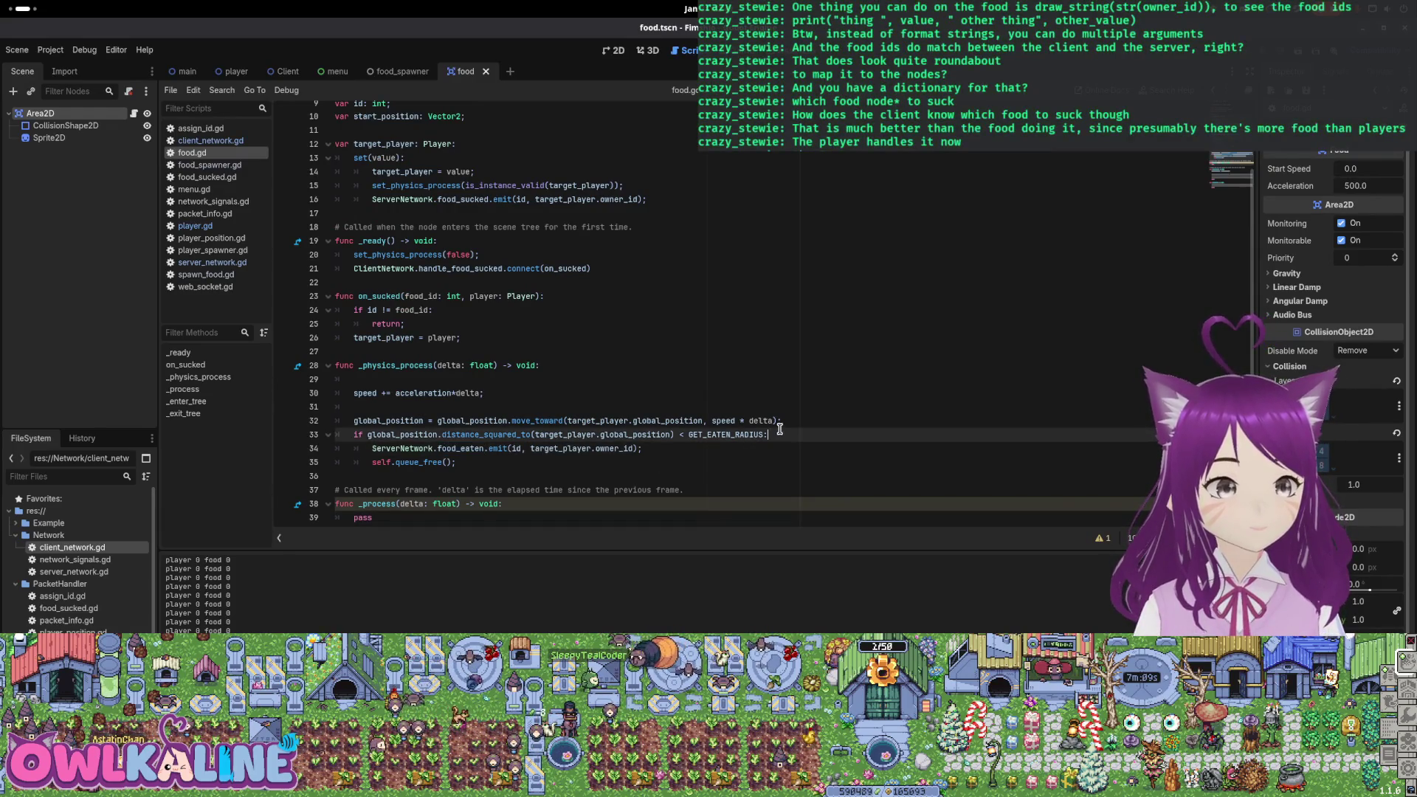
scroll(806, 435, "up", 3)
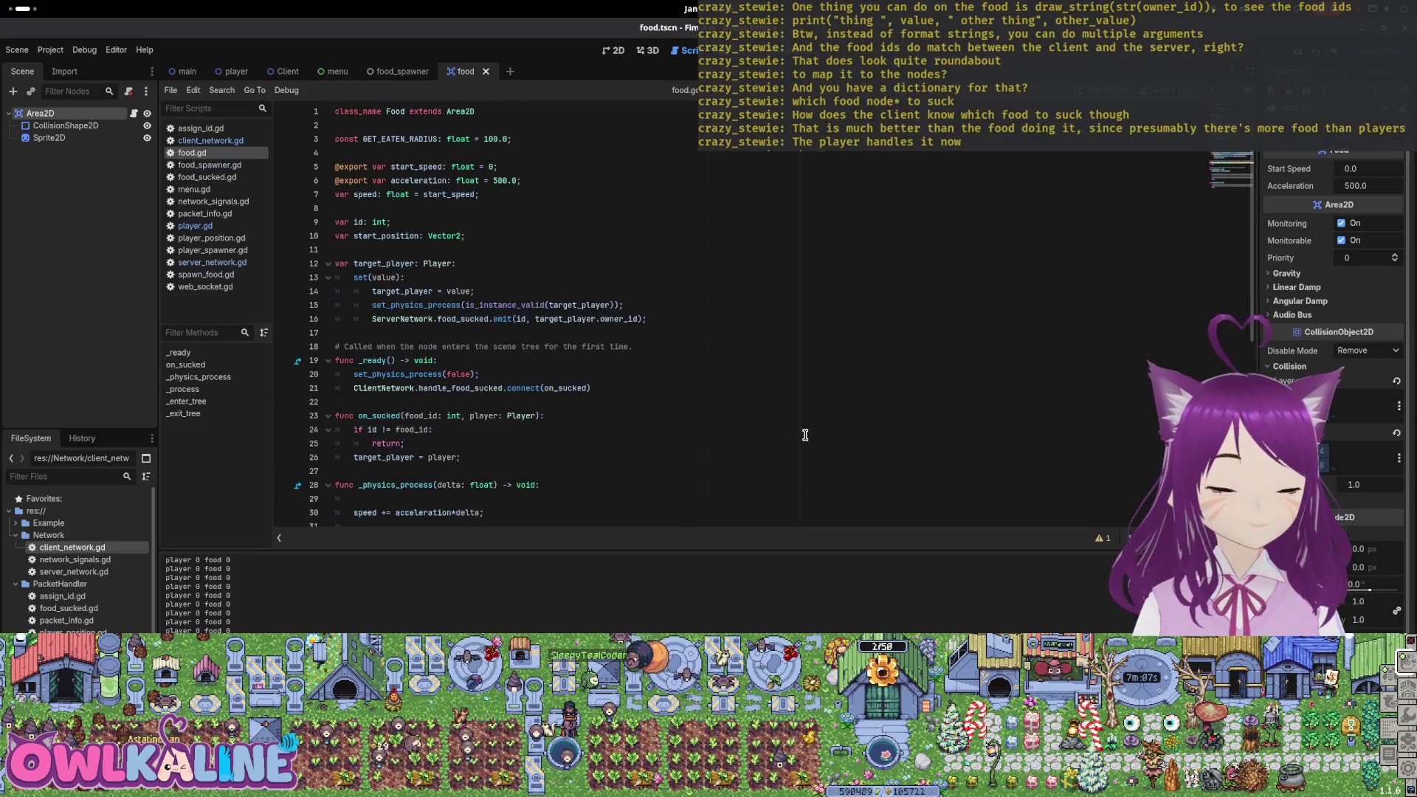
scroll(798, 435, "down", 8)
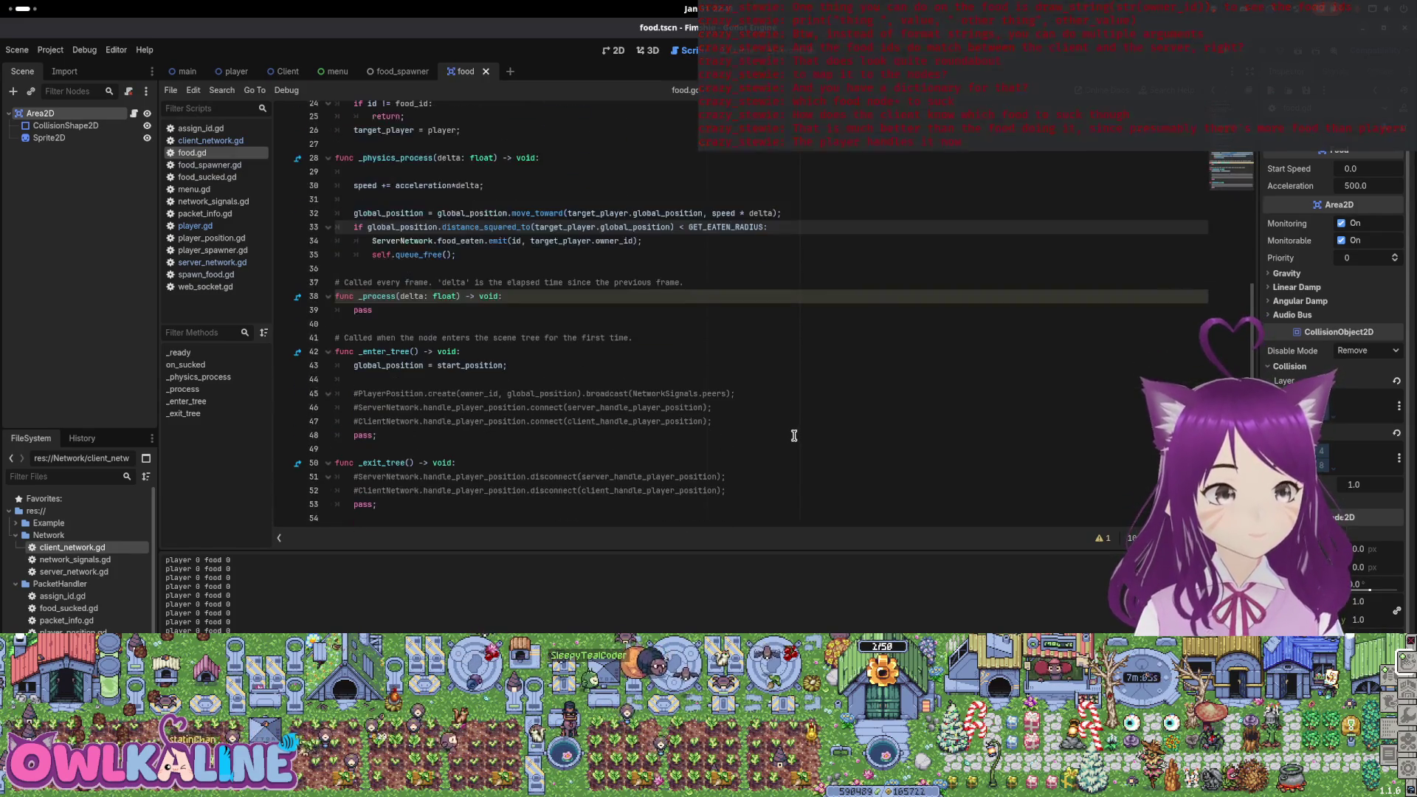
scroll(795, 436, "up", 4)
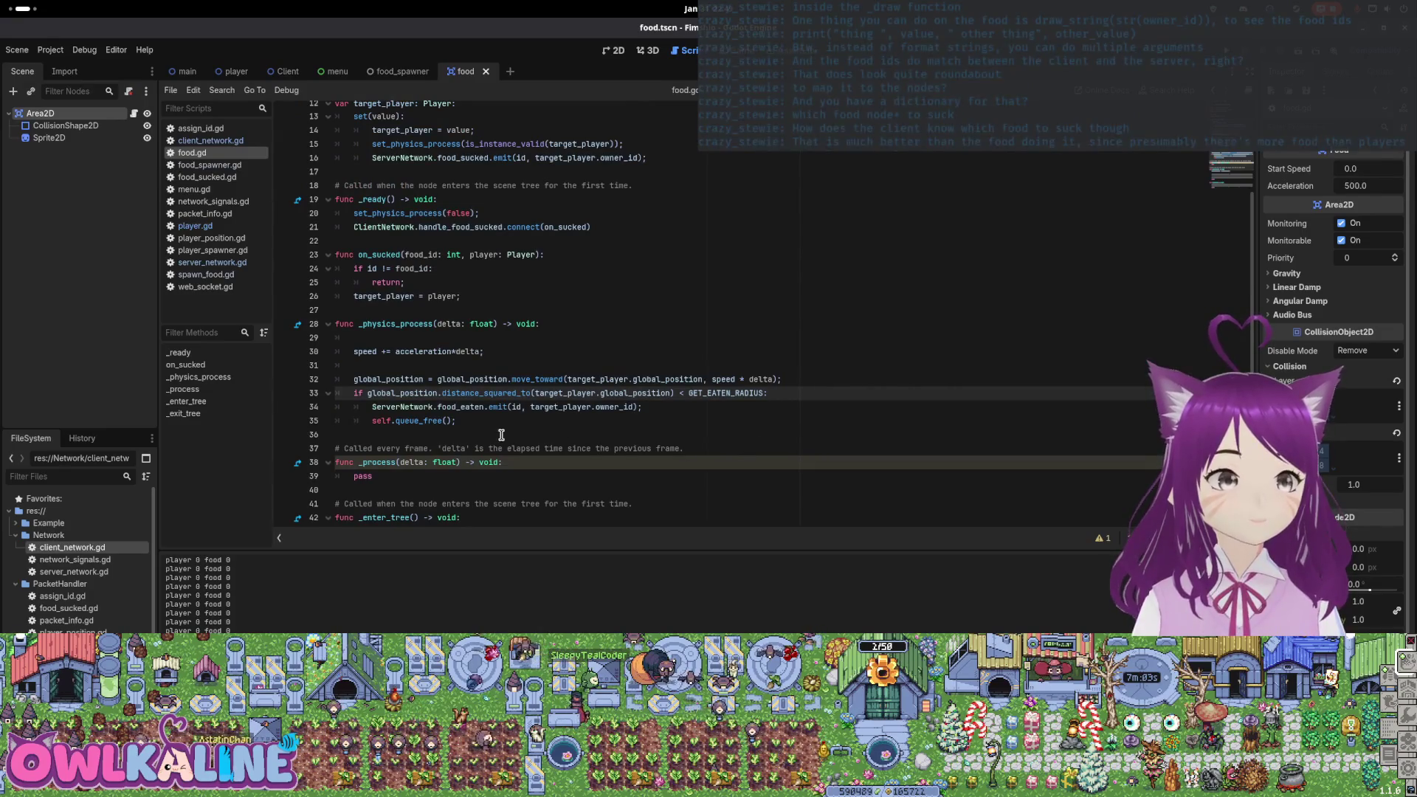
Add print("food: ", id, " player: ", id) inside the eating-radius check and save.
key("Return")
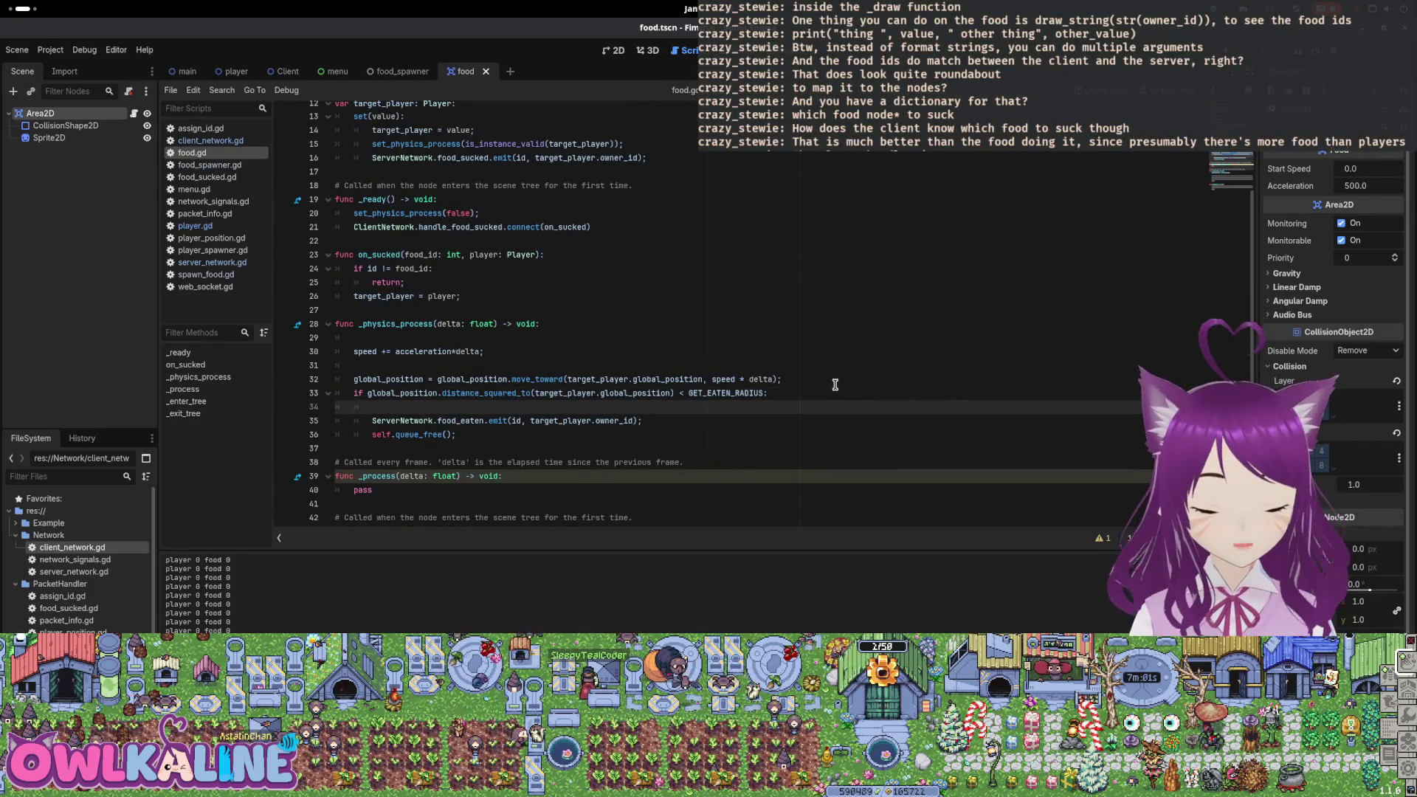
type("\"food: \", id, \" player:")
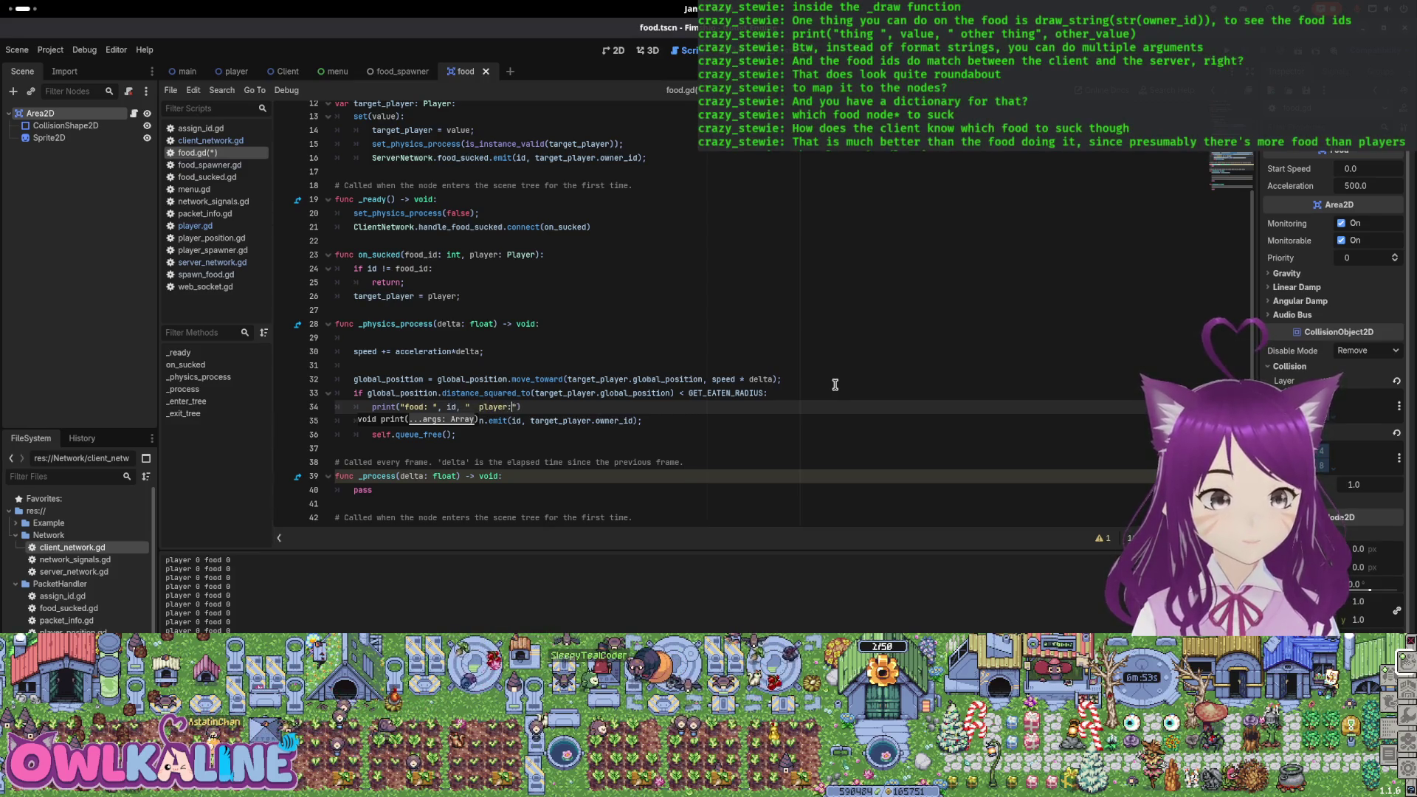
type(";")
key("ctrl+s")
Launch the game, separate the two debug windows, and start them as server and client.
key("F5")
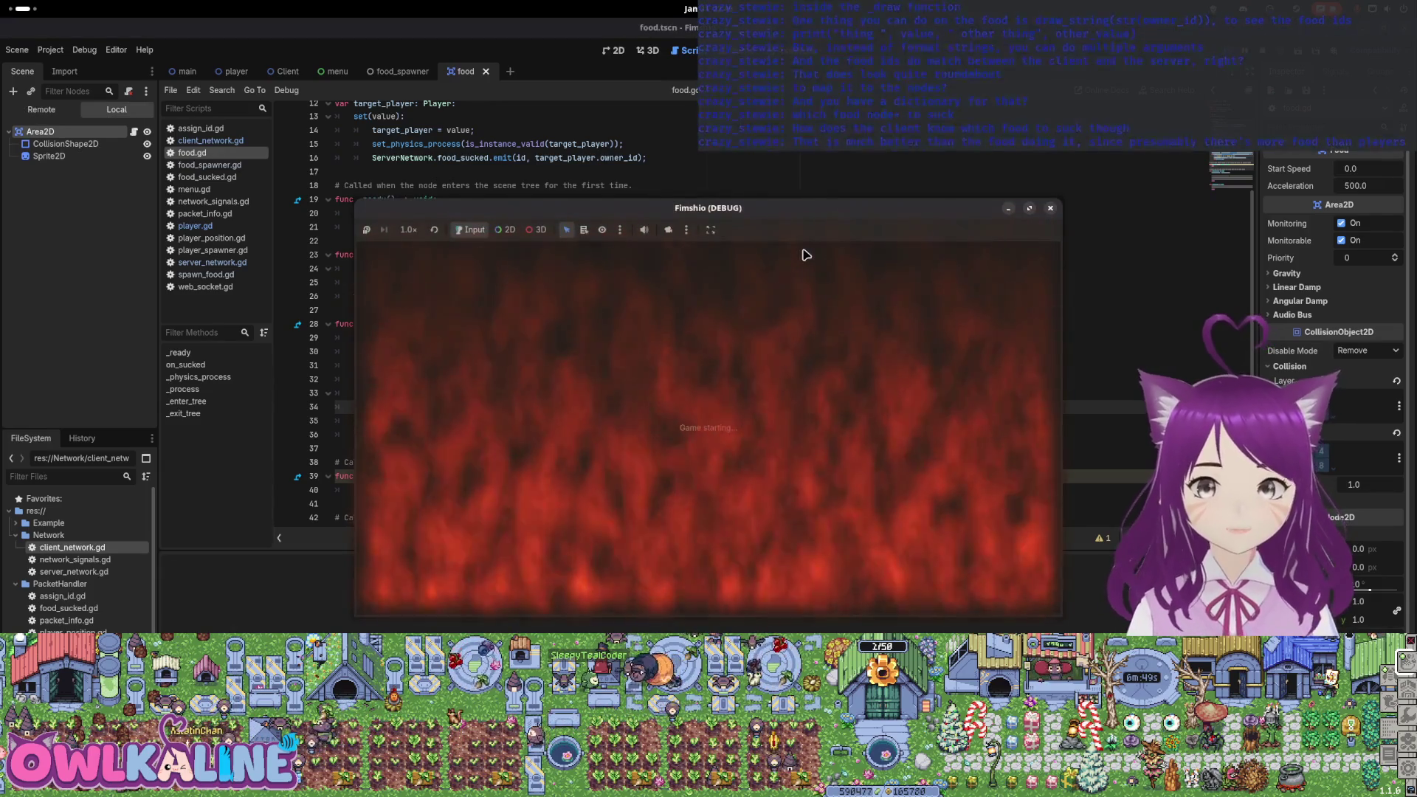
left_click_drag(709, 213, 990, 209)
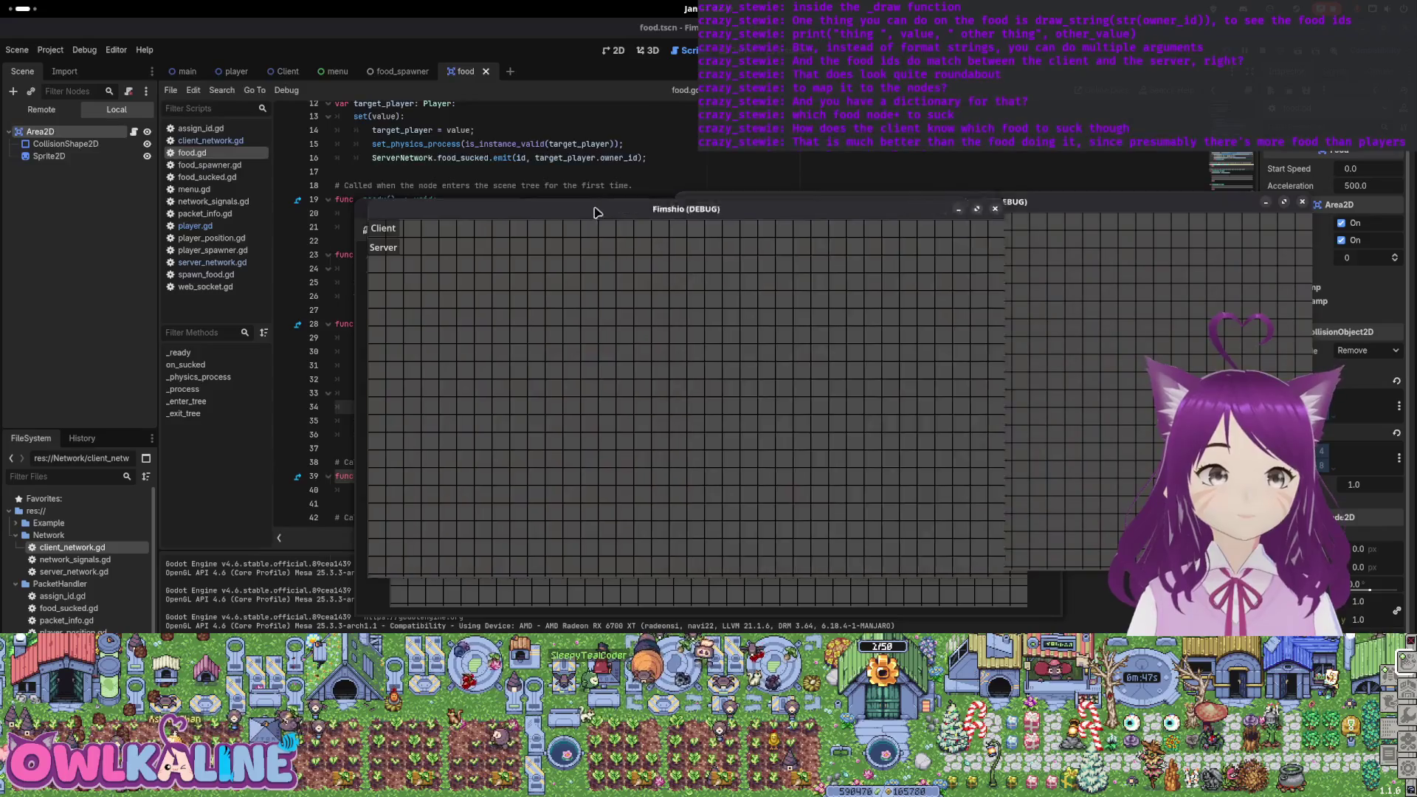
left_click_drag(618, 212, 267, 198)
left_click(51, 234)
left_click(690, 221)
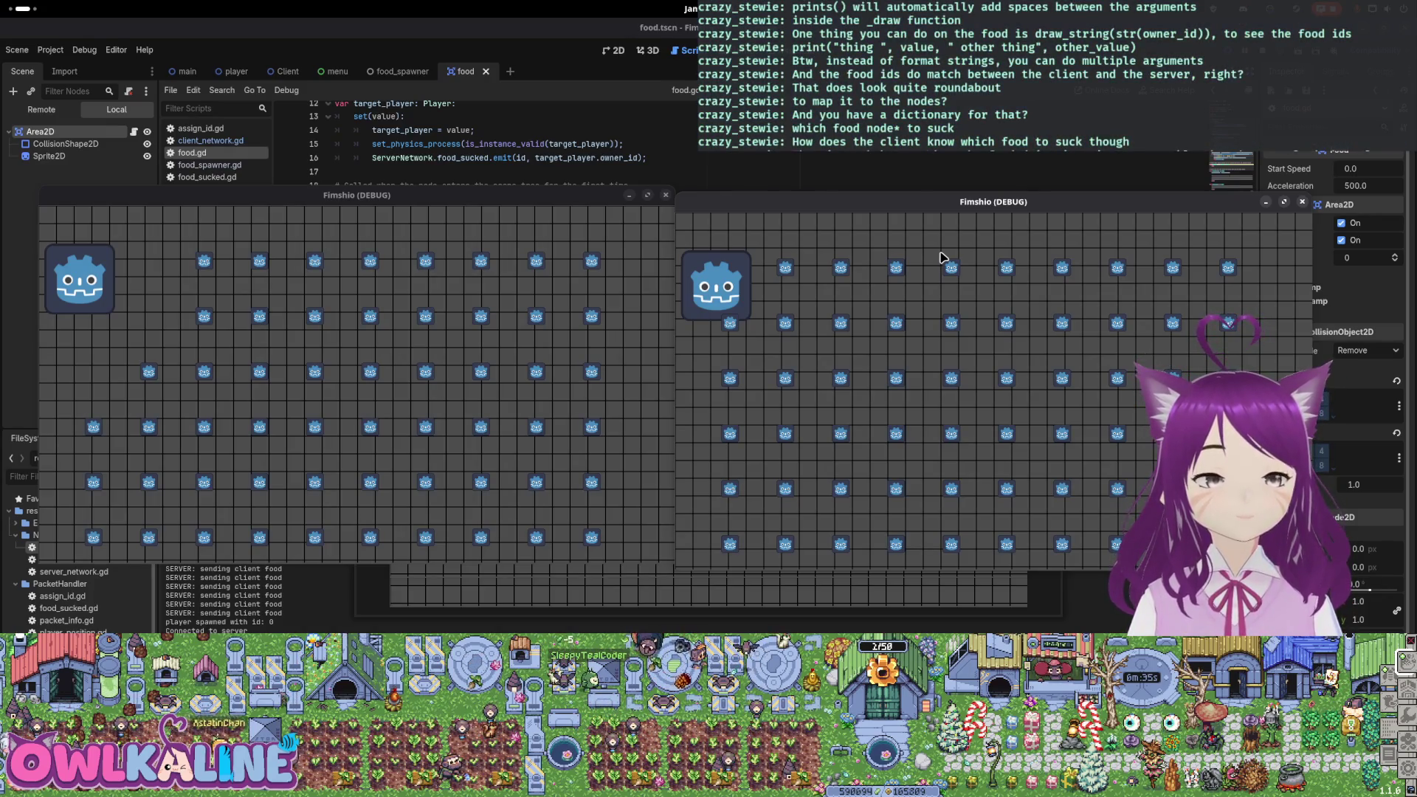
Steer the player through food to log food and player ids, then stop the game.
key("Right")
key("Down")
key("Right")
key("Down")
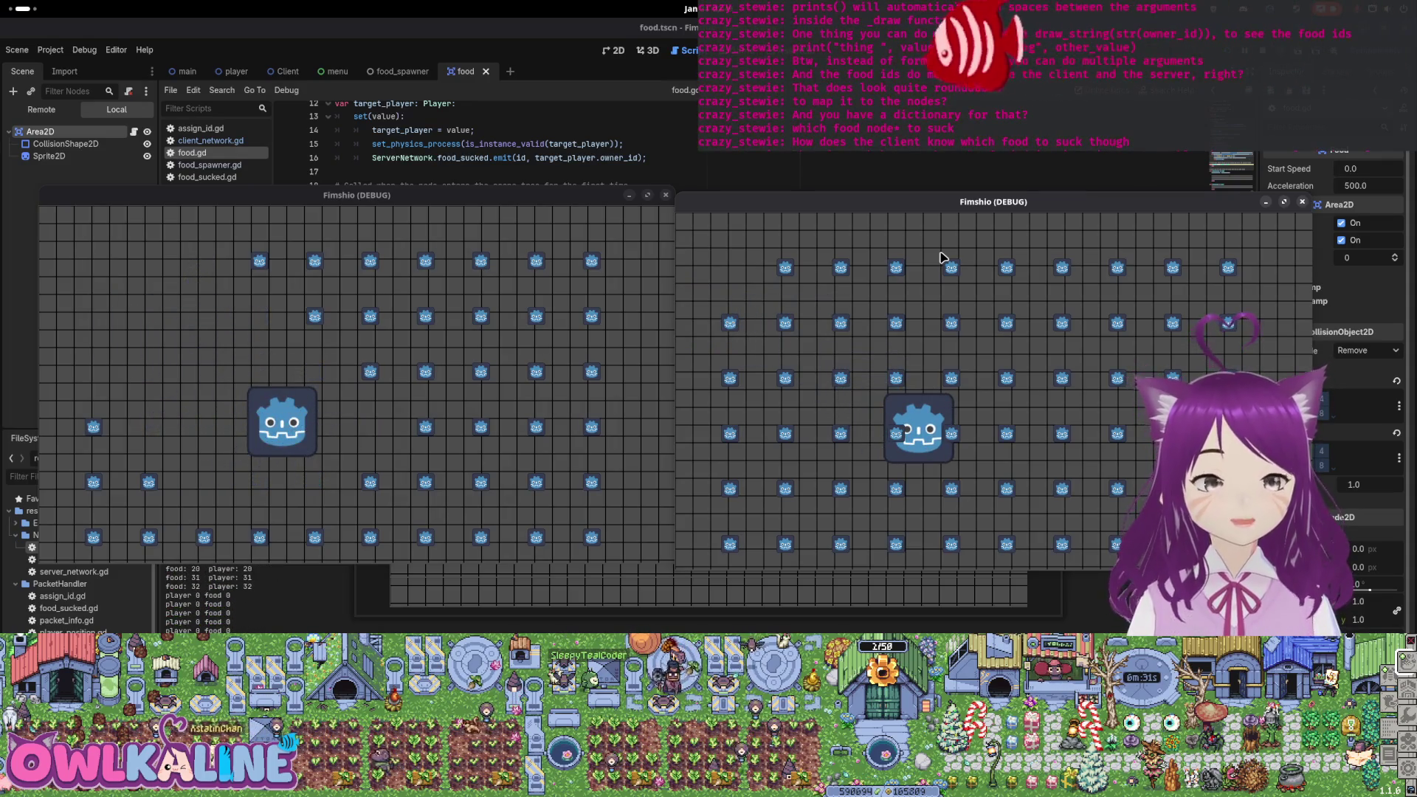
key("Up")
key("Right")
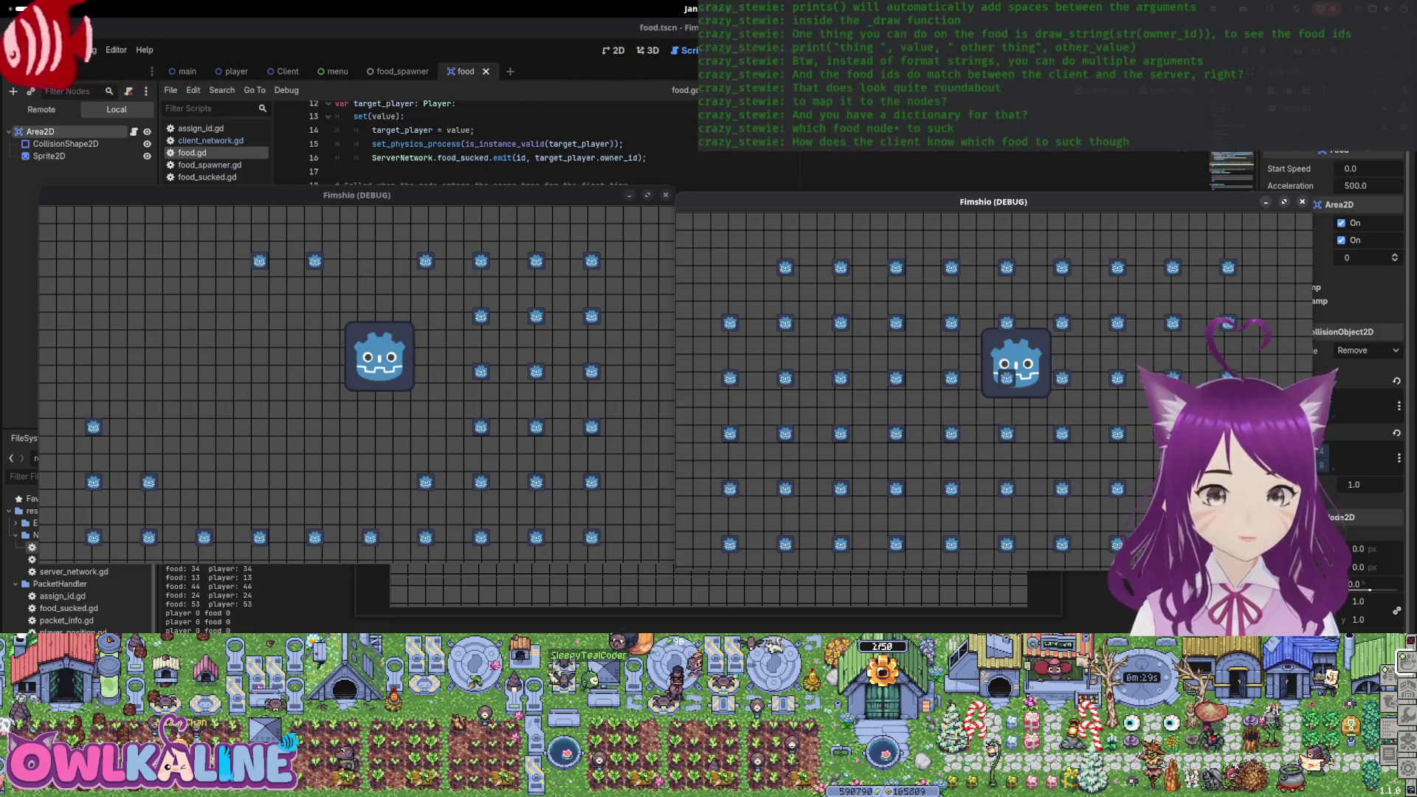
key("F8")
left_click(401, 407)
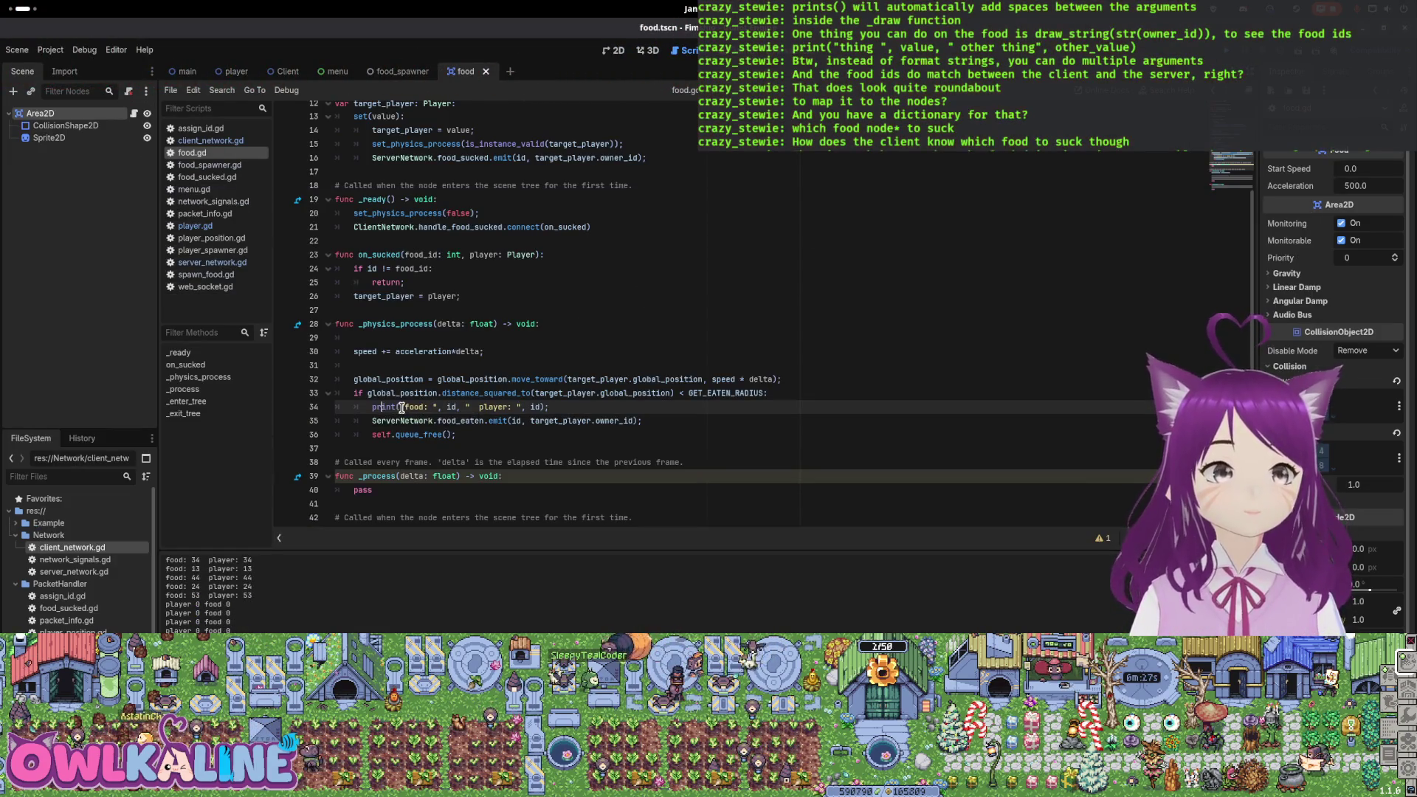
Change the food debug print's label to "SERVER: food: ".
type("CLIENT")
key("BackSpace")
key("BackSpace")
key("BackSpace")
type("SERVER:")
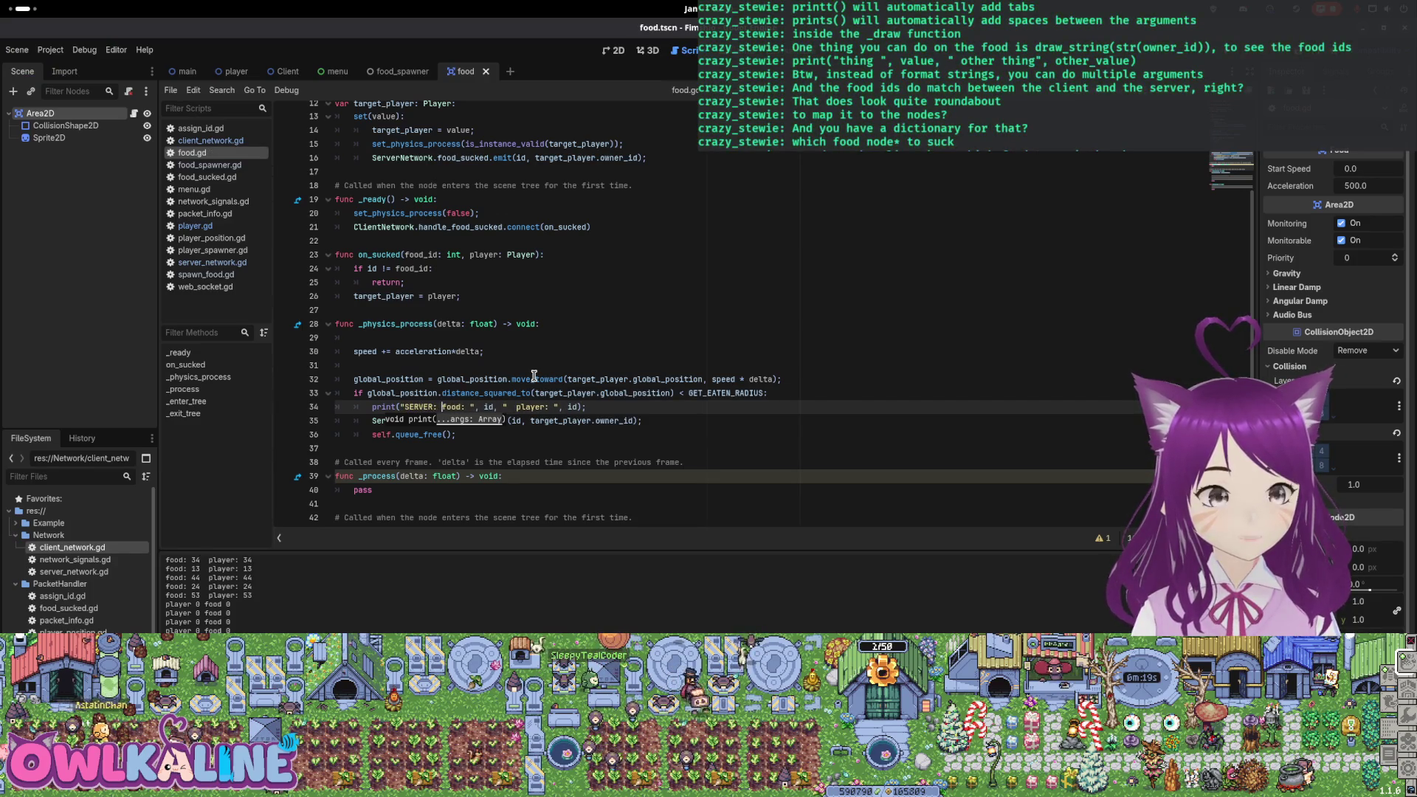
Put the print under an if NetworkSignals.is_server: check and run the game.
key("ctrl+shift+Return")
type("N")
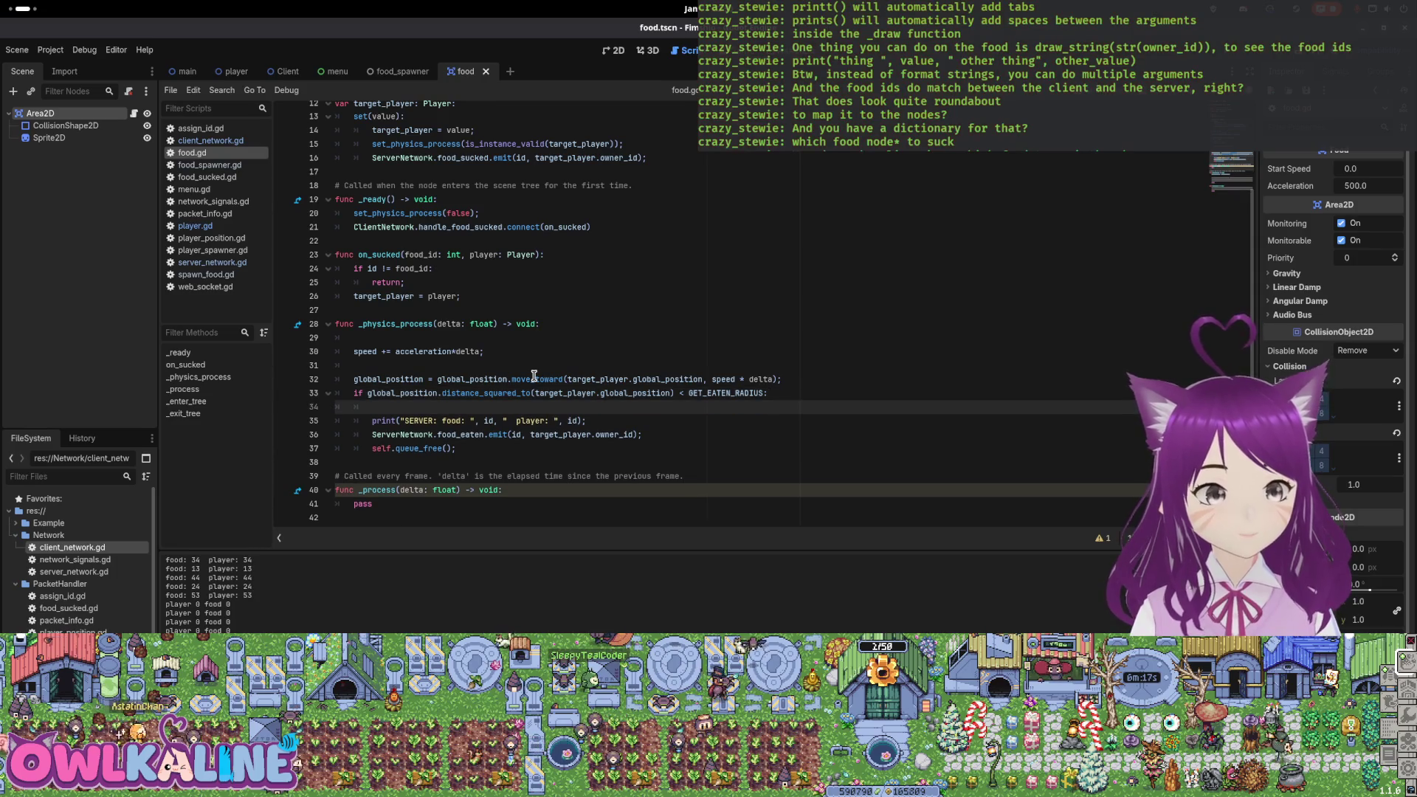
type("Netwr")
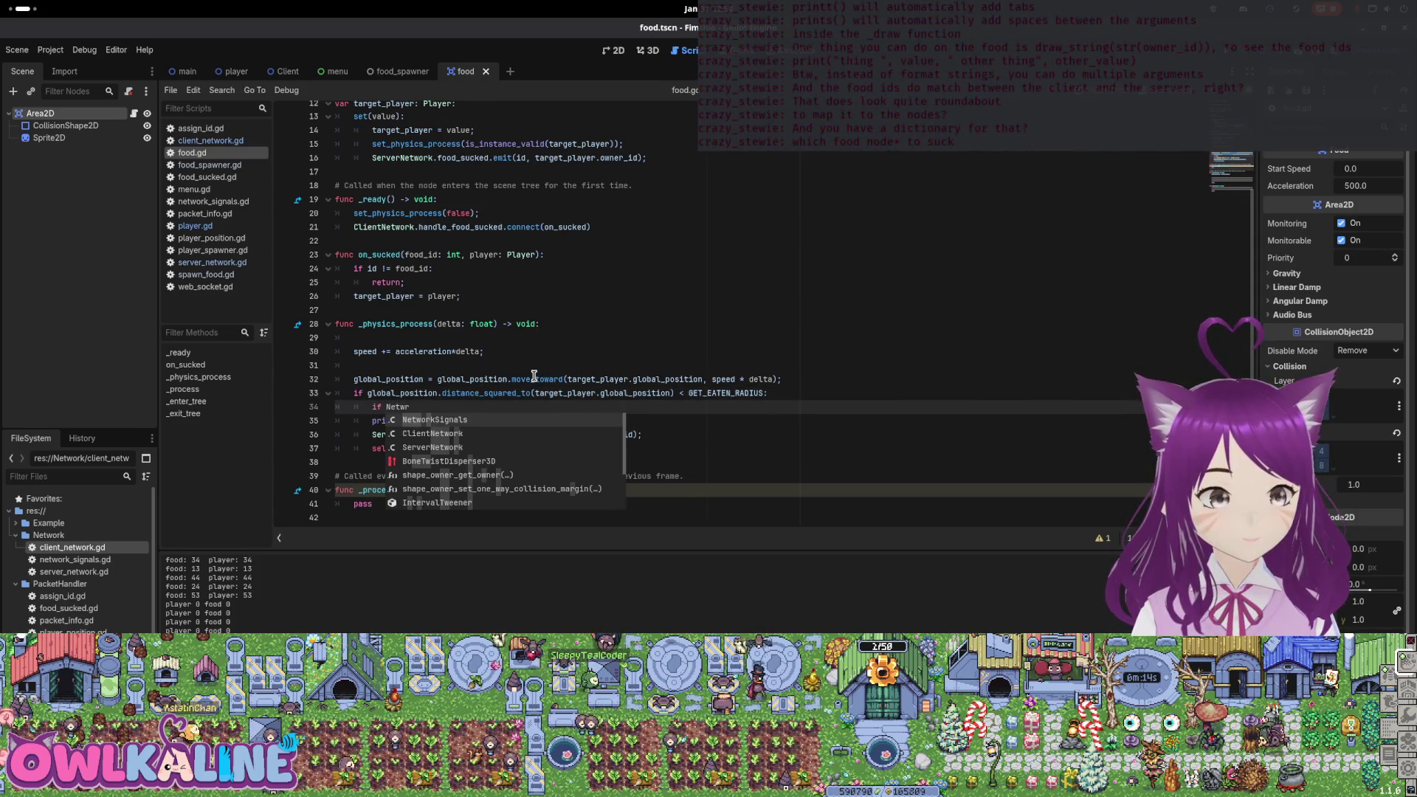
key("Return")
type(".is")
key("Return")
key("Down")
key("Home")
key("Tab")
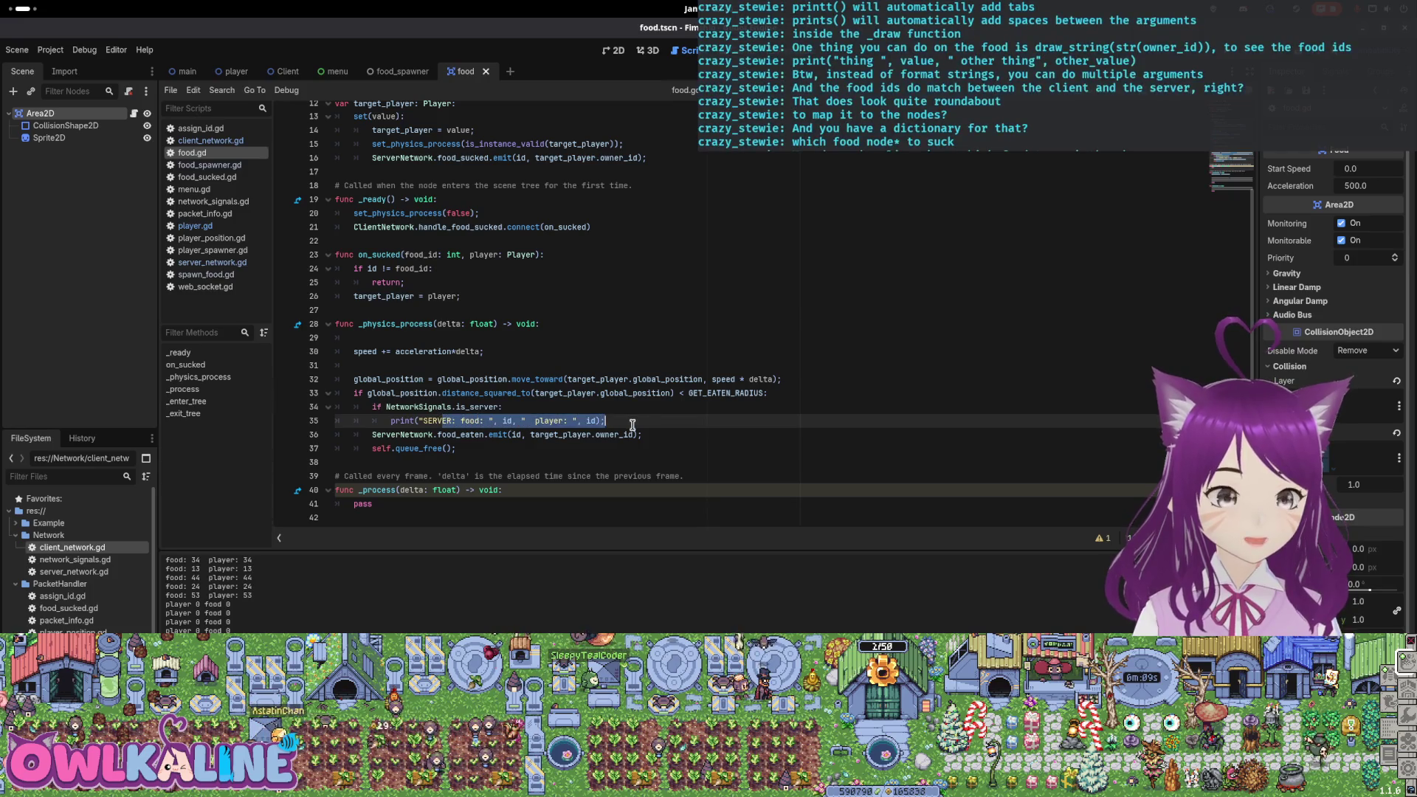
left_click(531, 407)
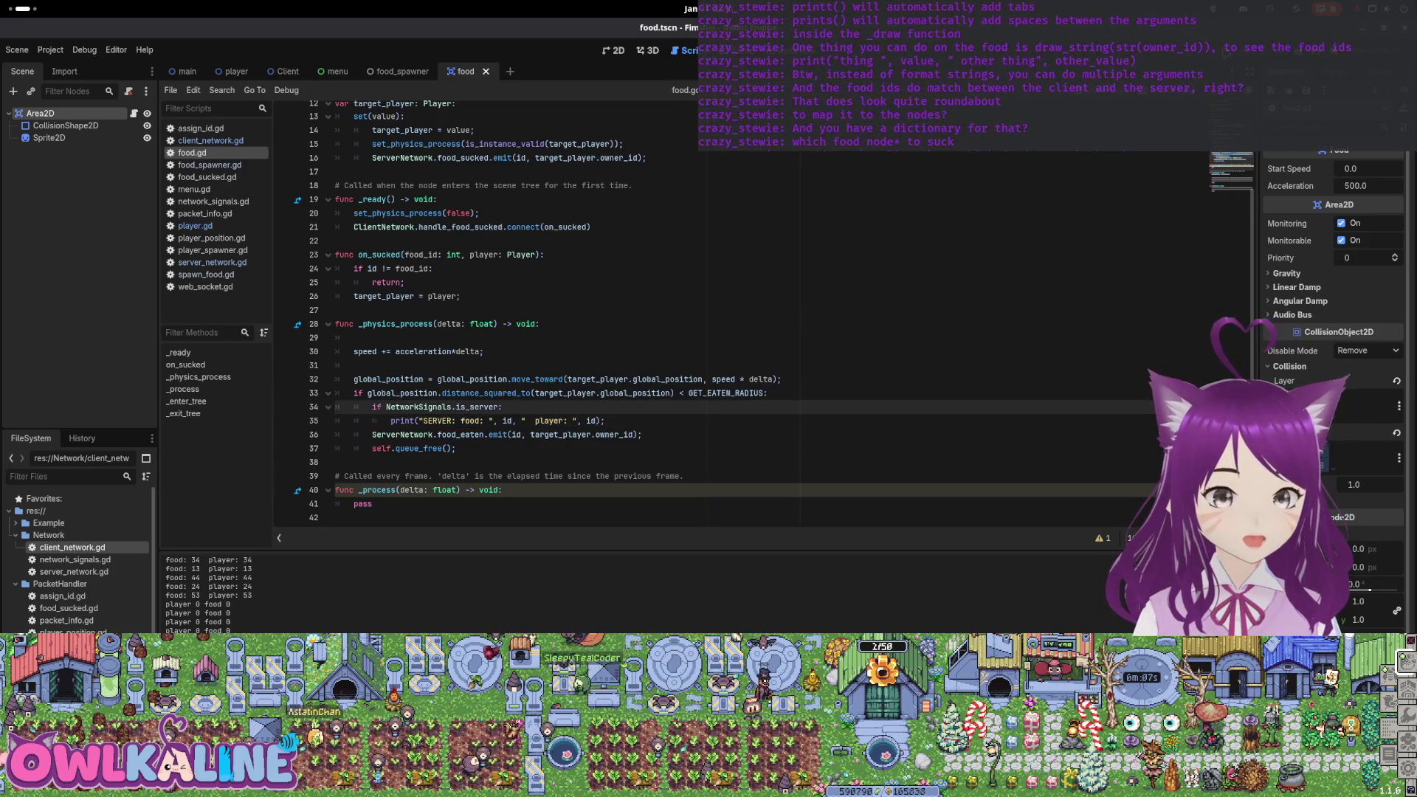
key("F5")
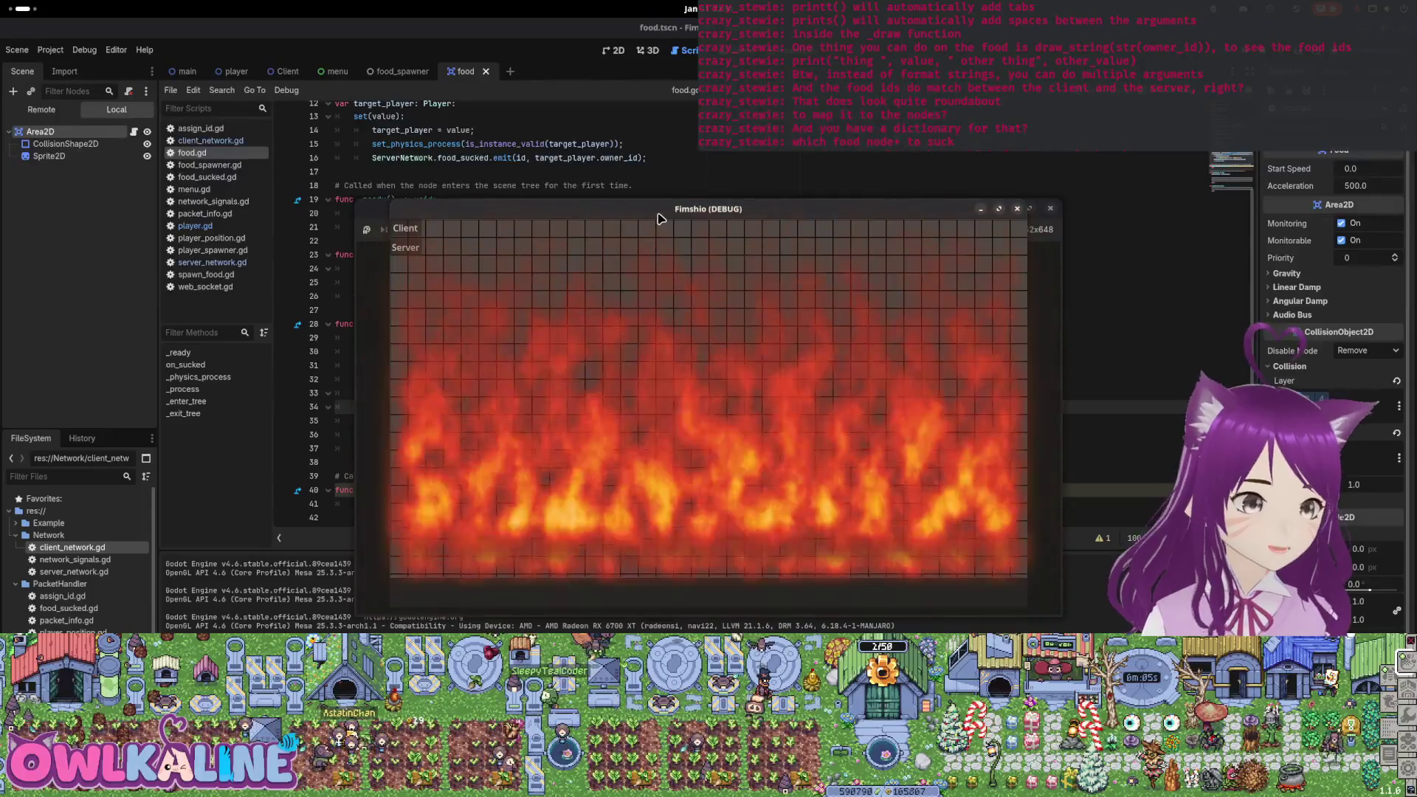
Run server and client windows, steer the player through food, then stop and return to food.gd.
left_click_drag(848, 238, 480, 209)
left_click(216, 246)
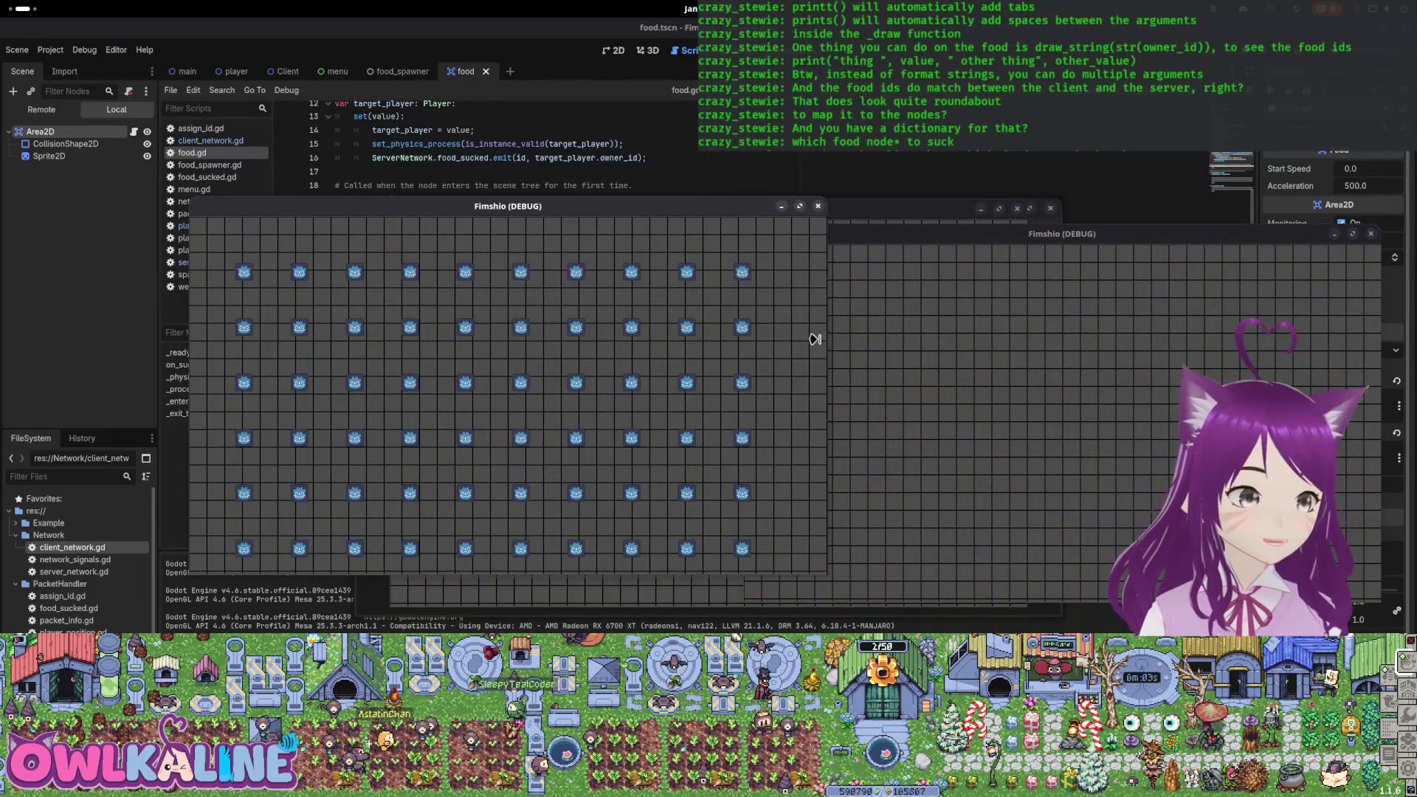
left_click(761, 255)
left_click(758, 250)
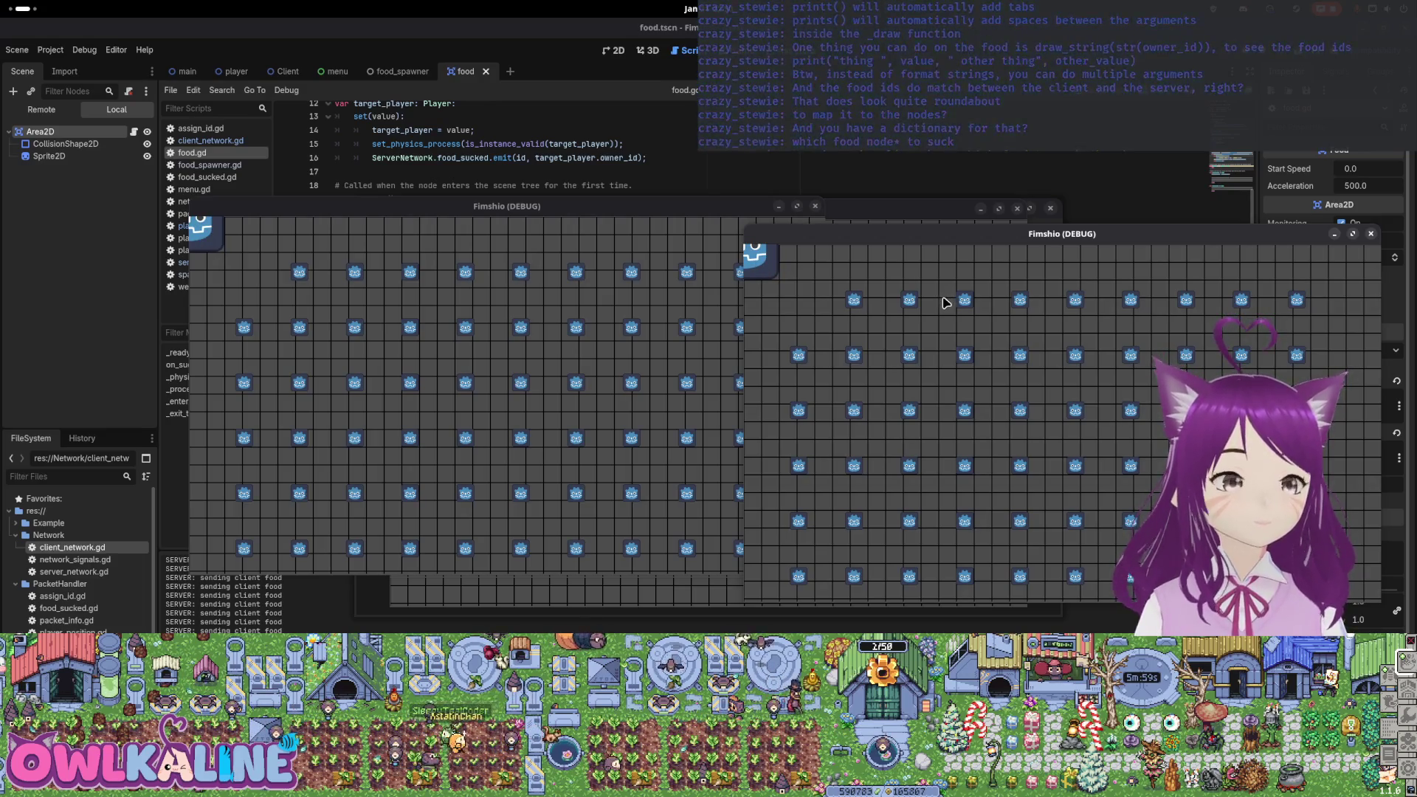
key("Right")
key("Down")
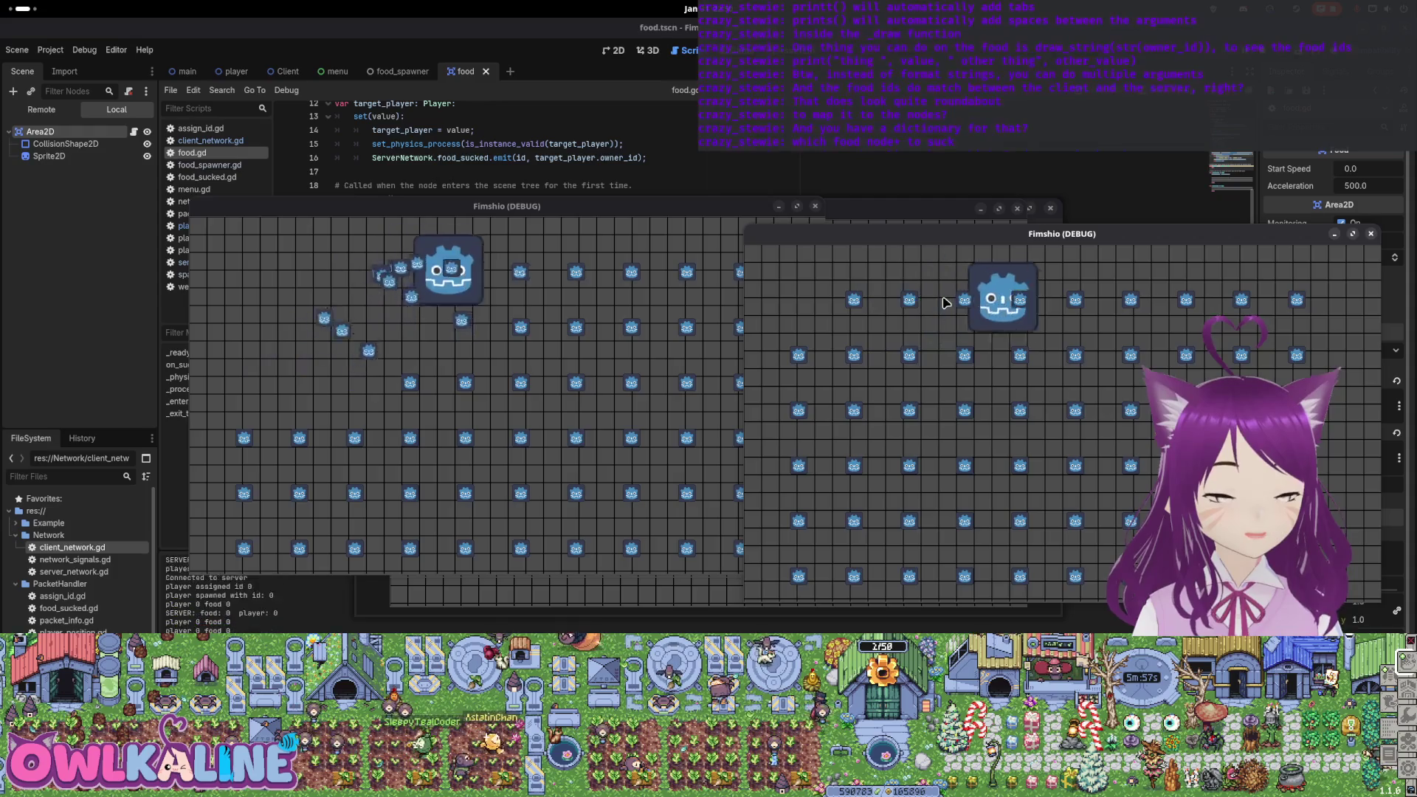
key("Right")
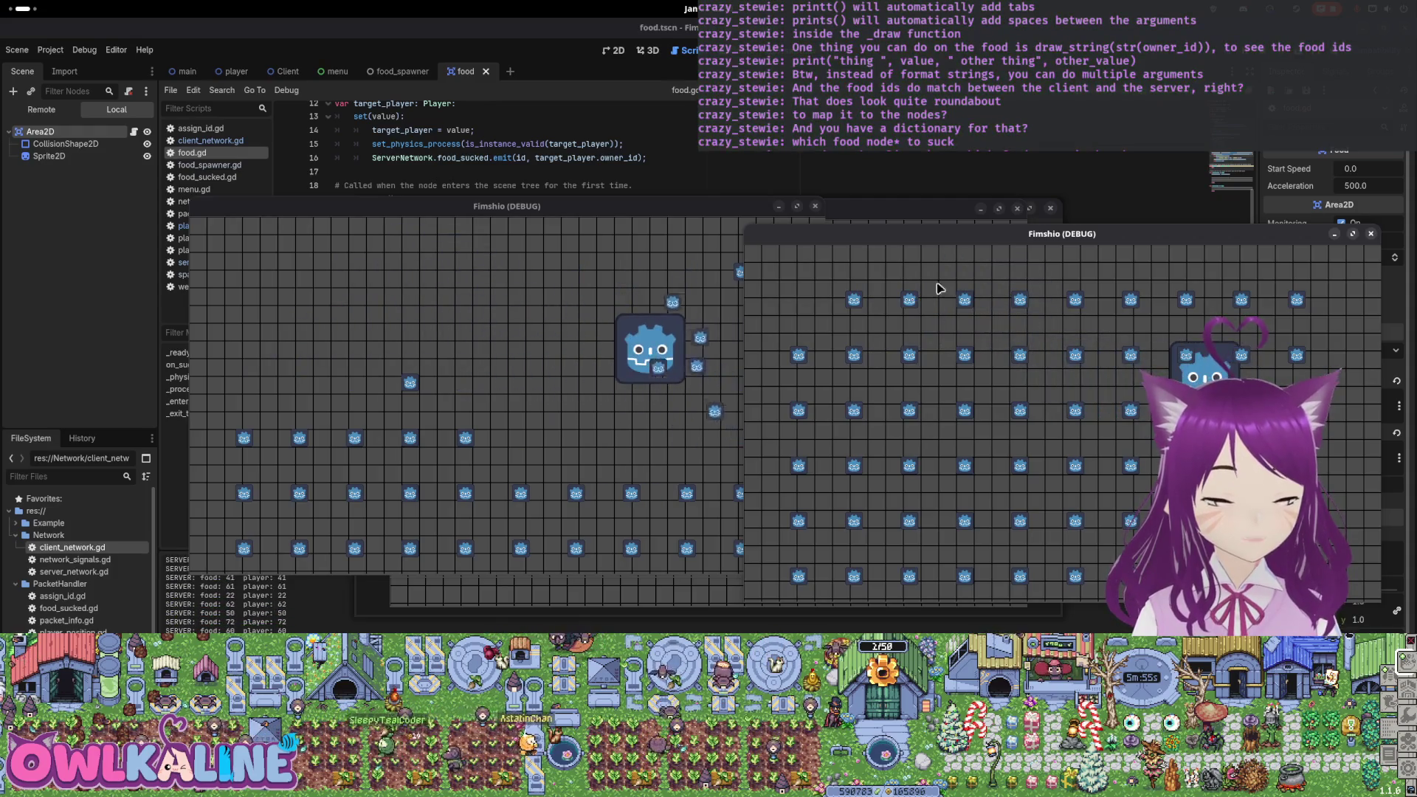
key("F8")
left_click(488, 312)
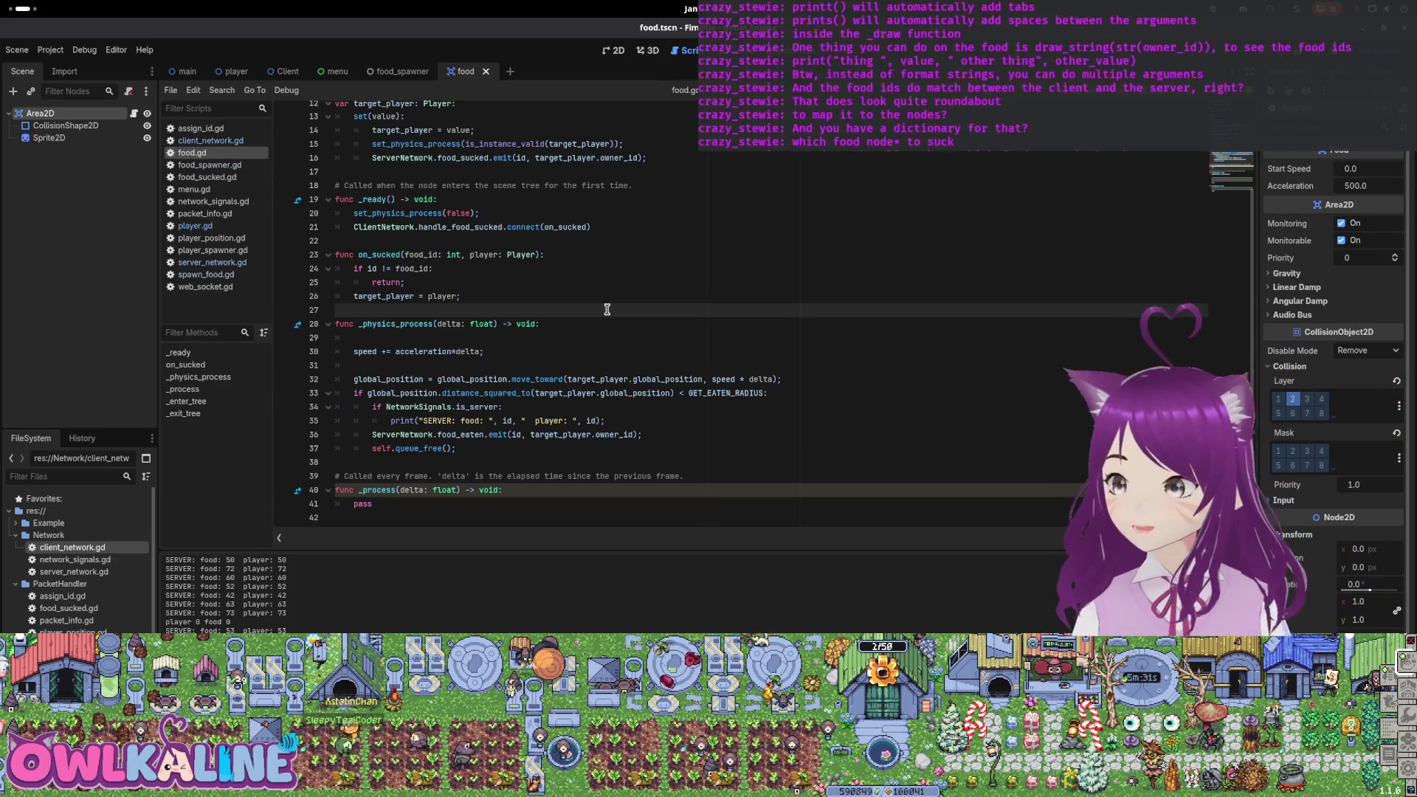
Add a func _draw() -> void: function at the end of food.gd after exit_tree.
left_click(605, 420)
scroll(571, 382, "down", 5)
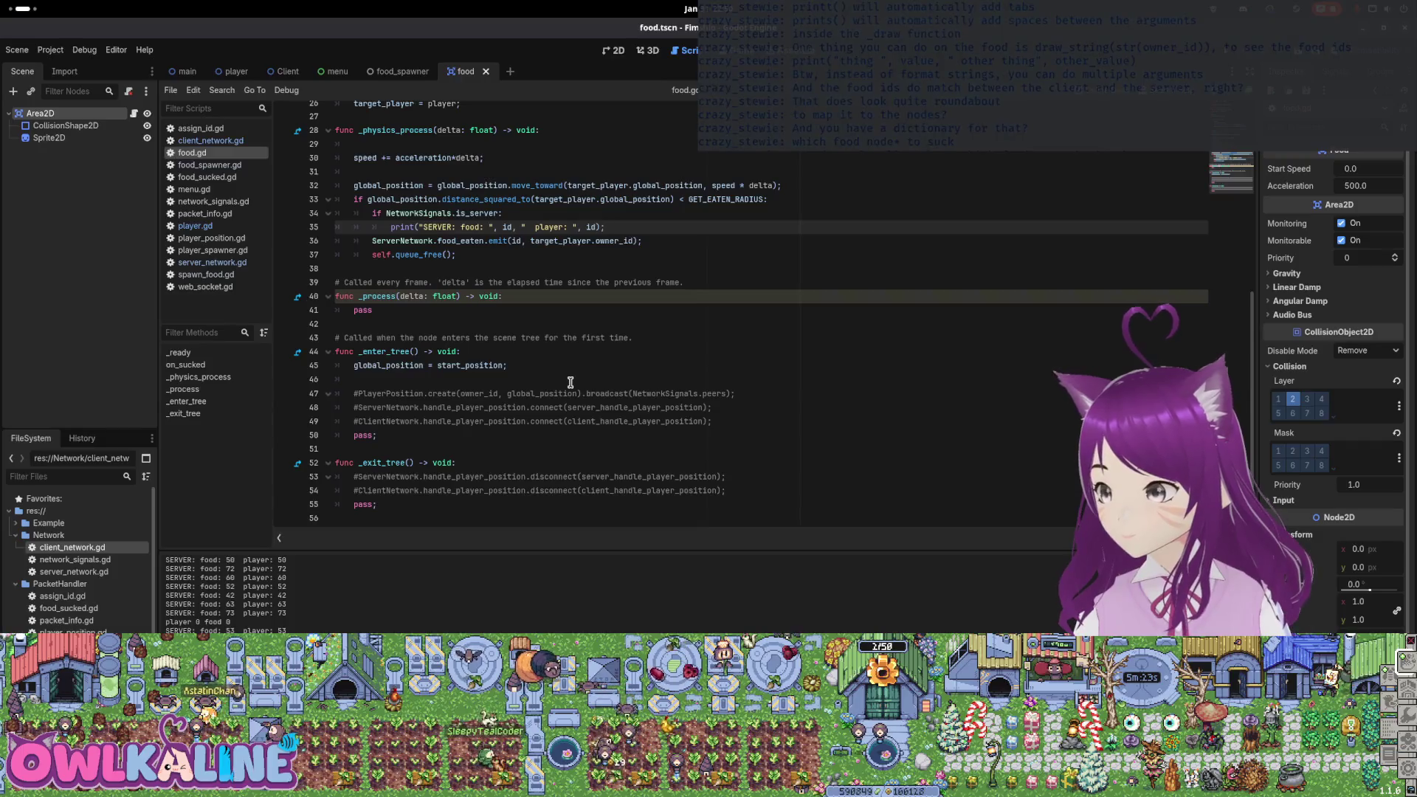
scroll(561, 385, "up", 5)
scroll(491, 382, "down", 5)
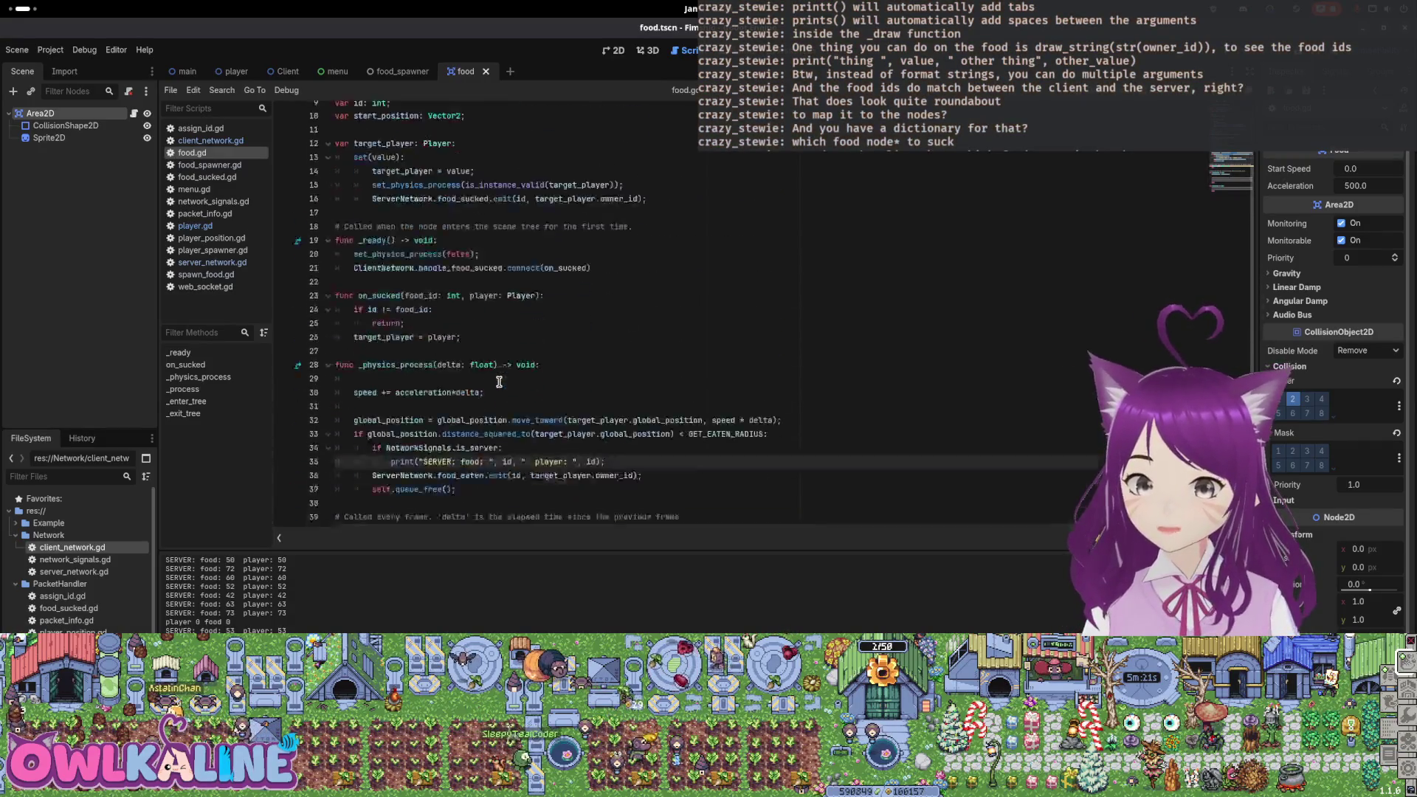
left_click(404, 504)
key("Return")
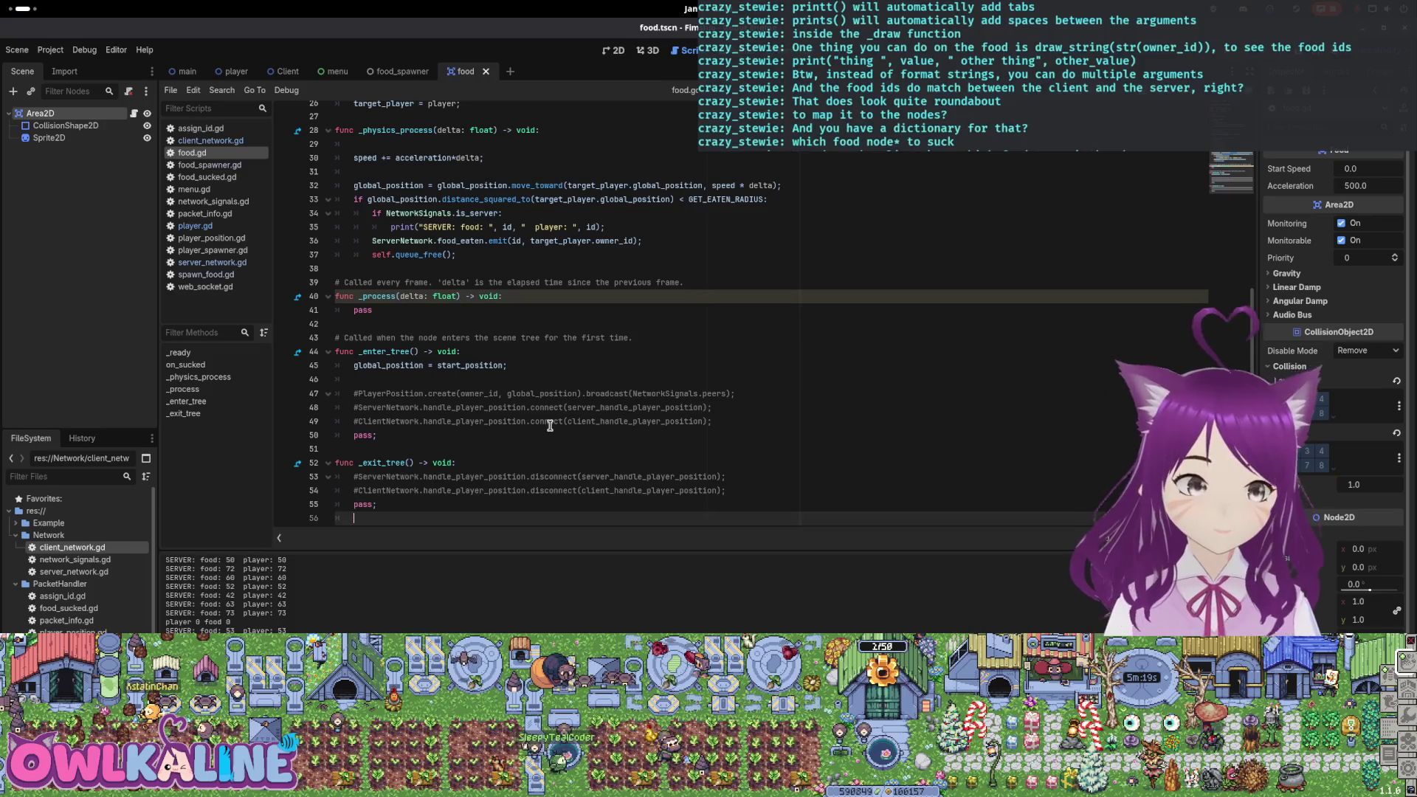
key("Return")
type("unc _d")
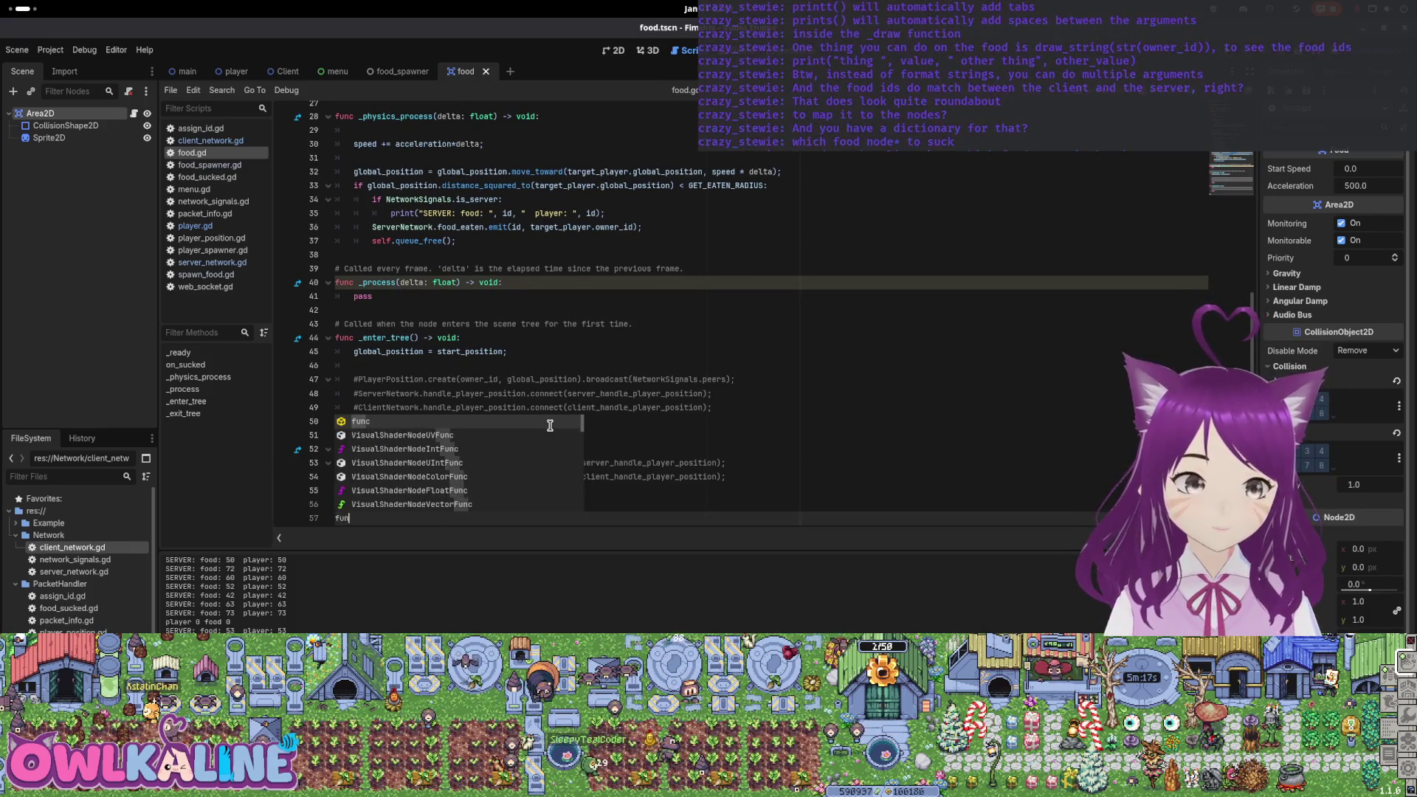
key("Return")
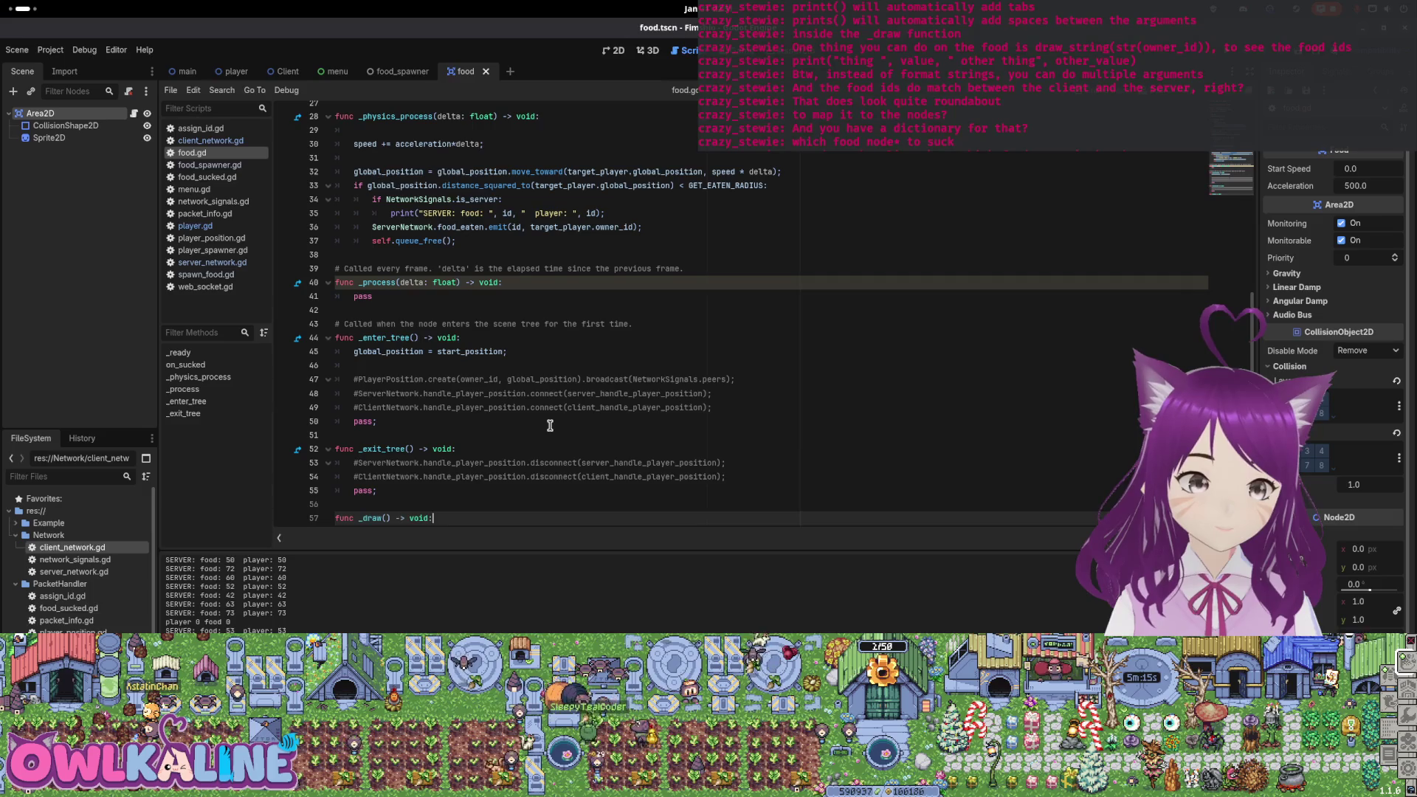
Start a draw_string(str(id)) call in _draw, save, and begin a Vector2 argument.
key("Return")
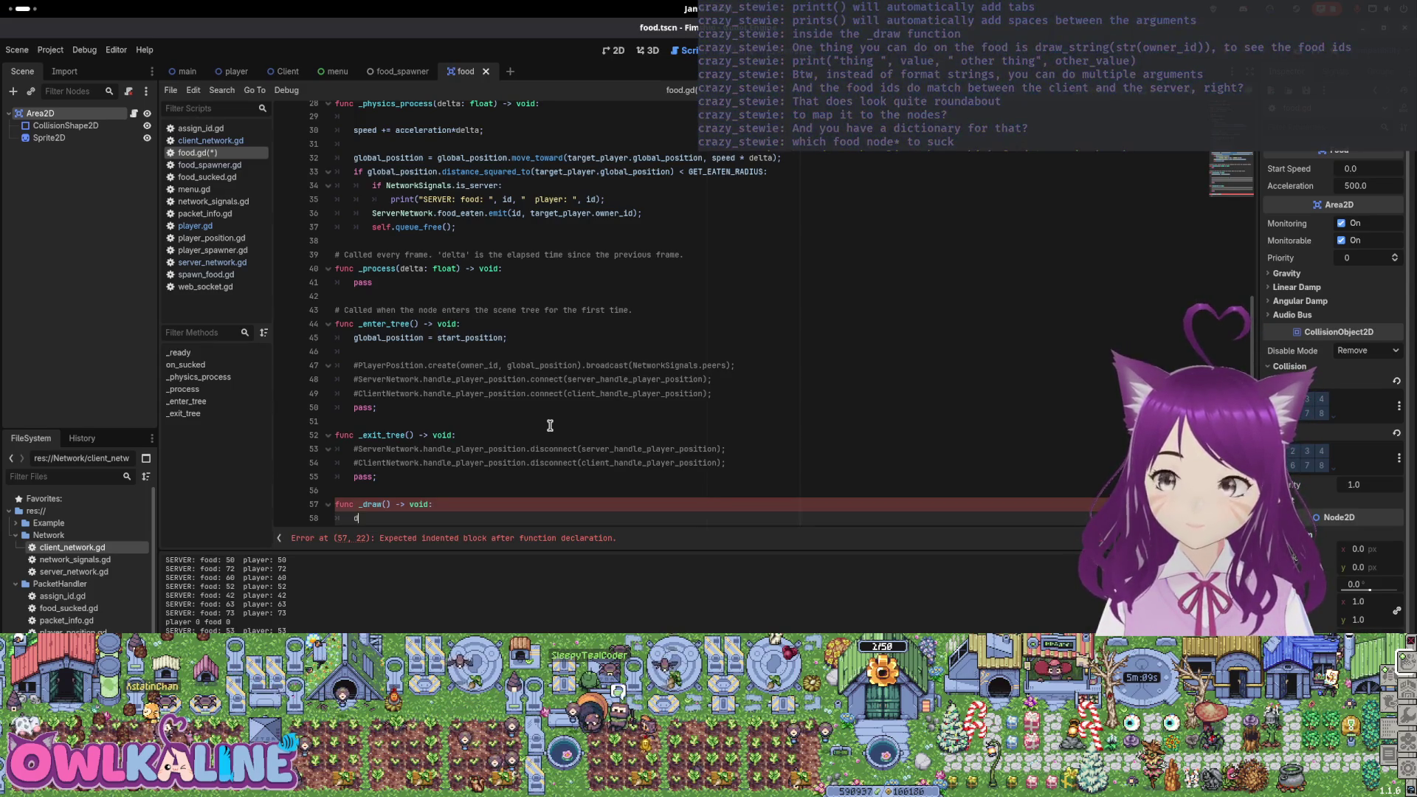
type("(str(id));")
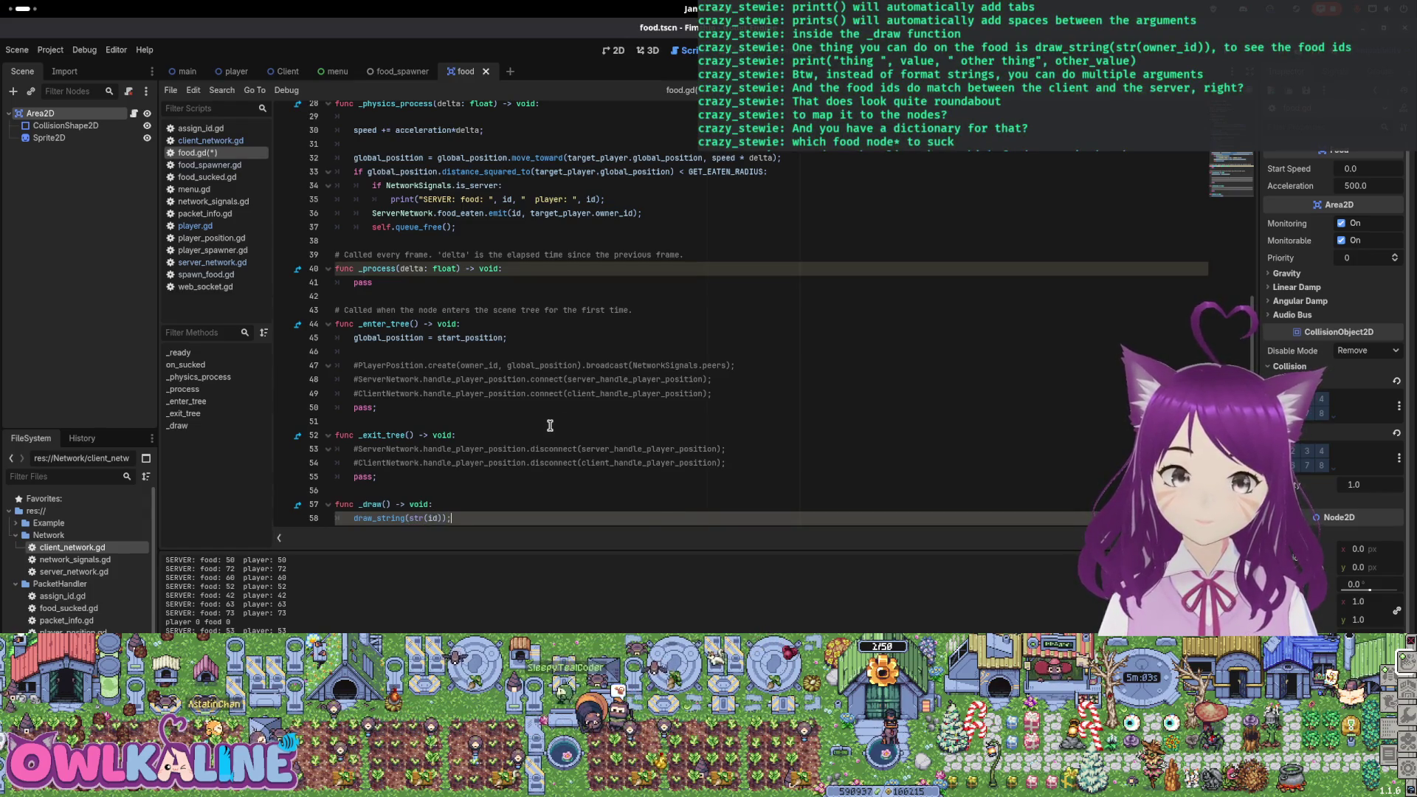
key("ctrl+s")
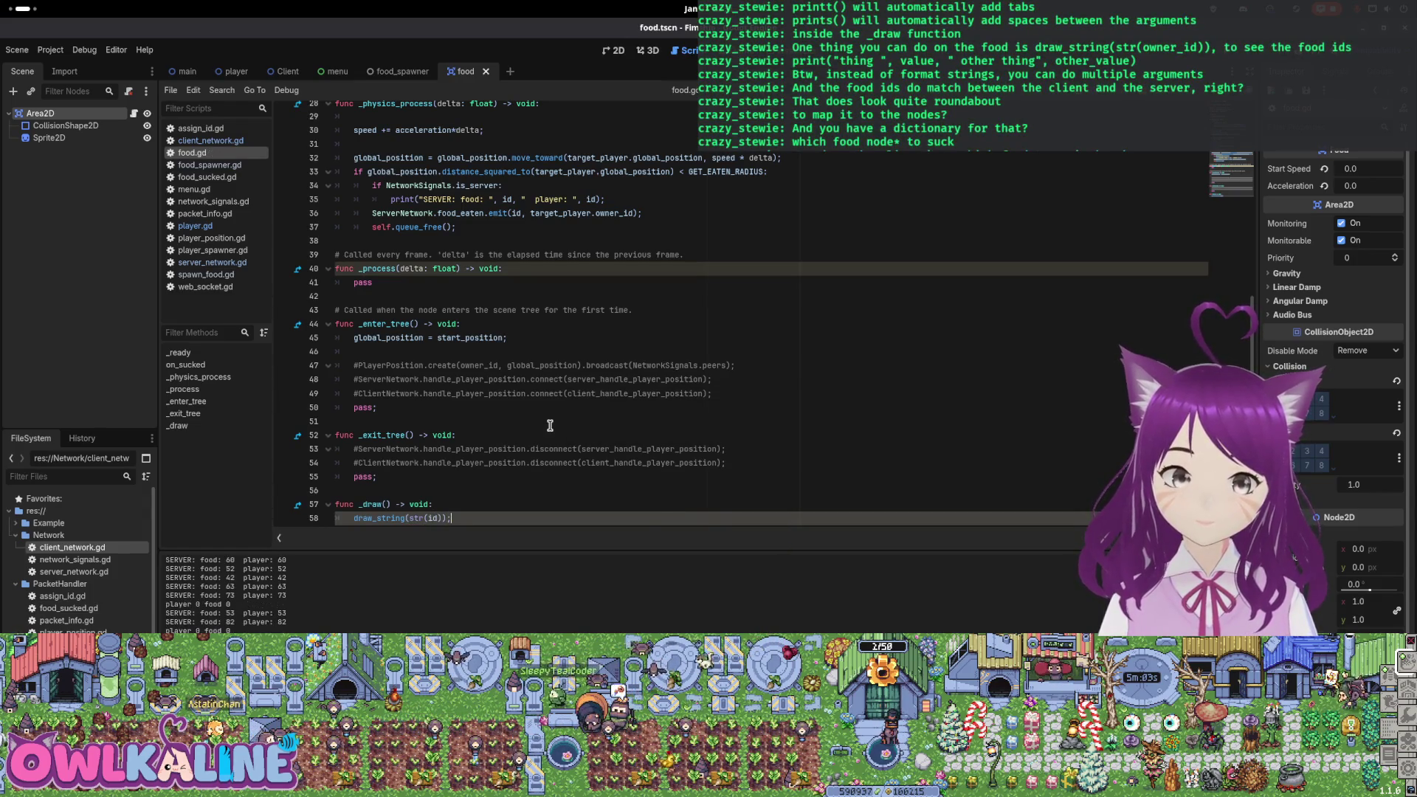
scroll(524, 440, "down", 1)
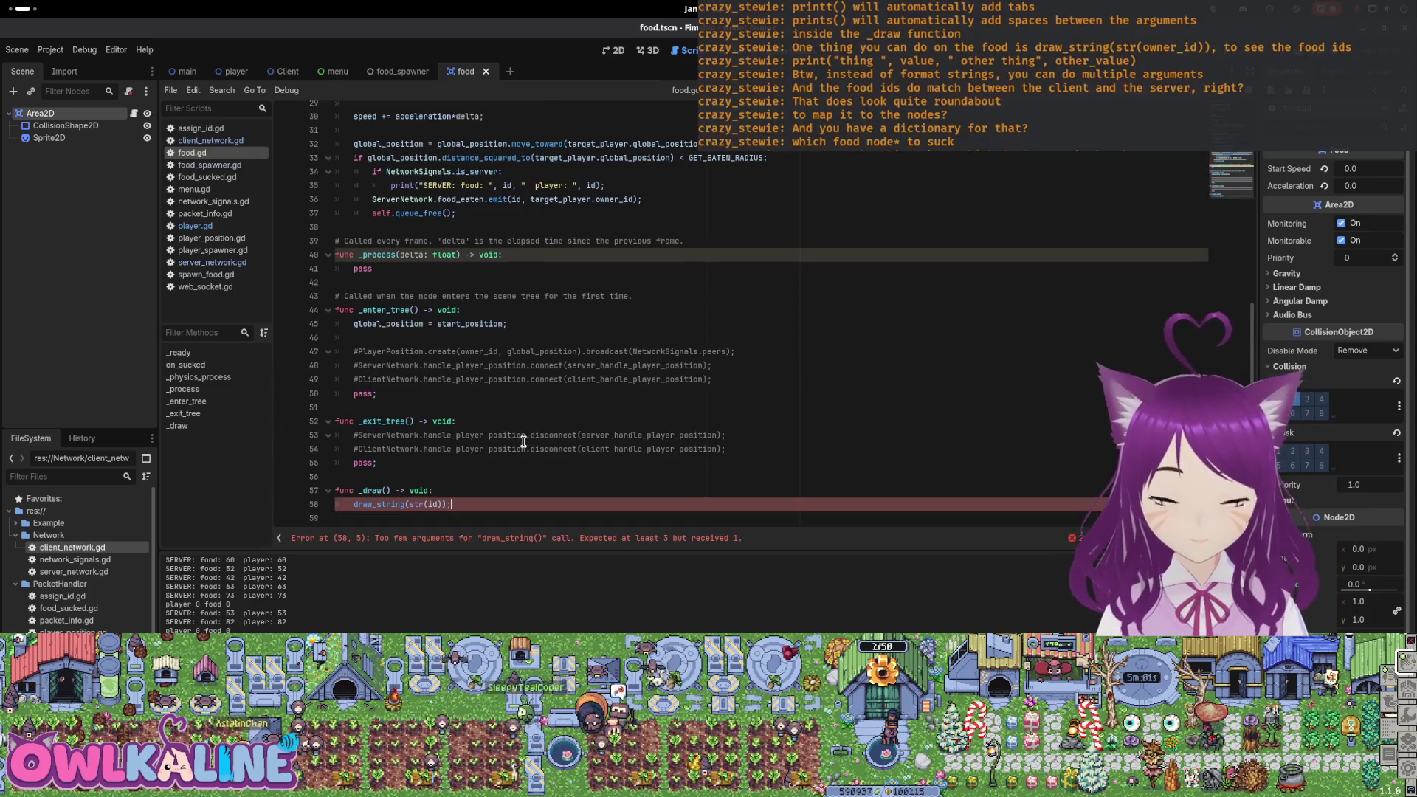
mouse_move(392, 501)
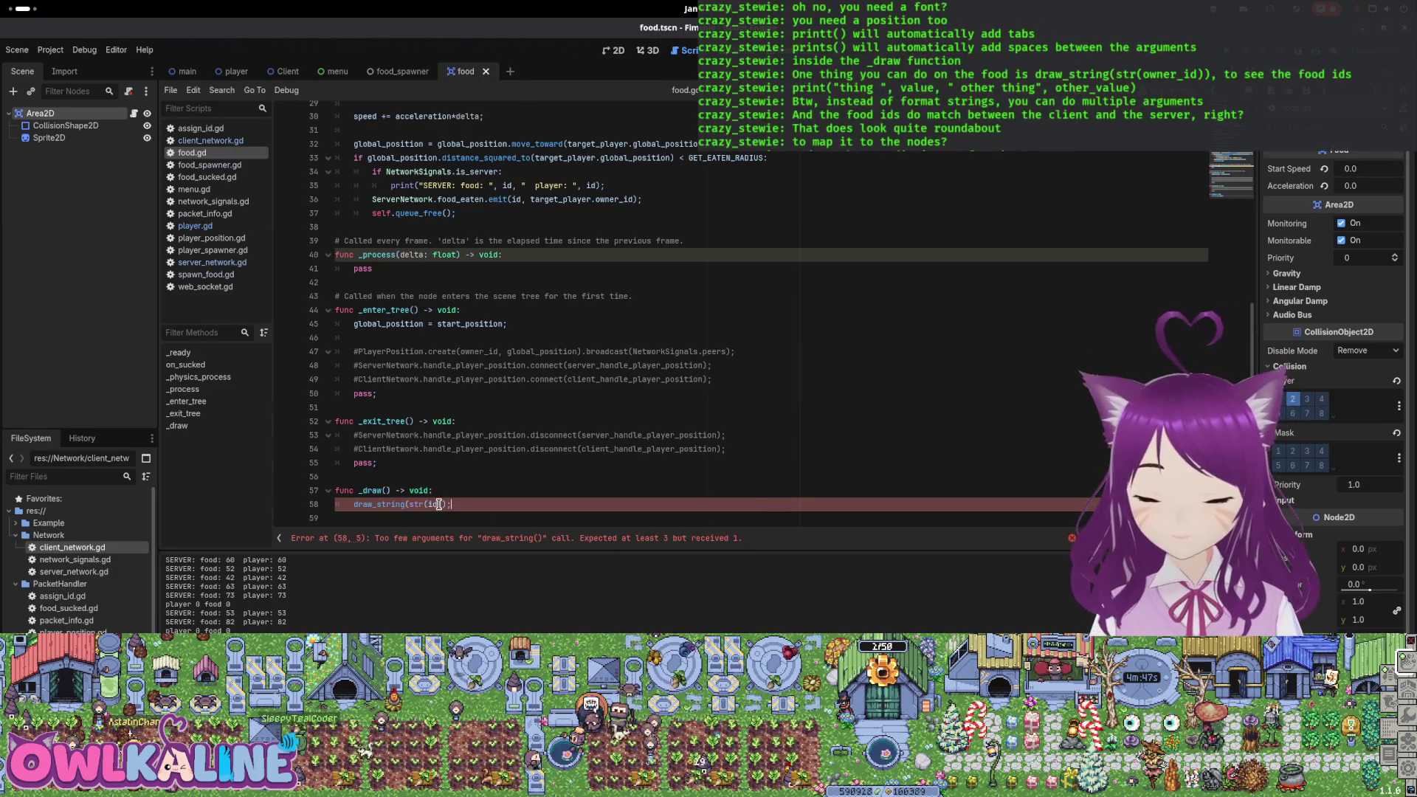
type("Vec")
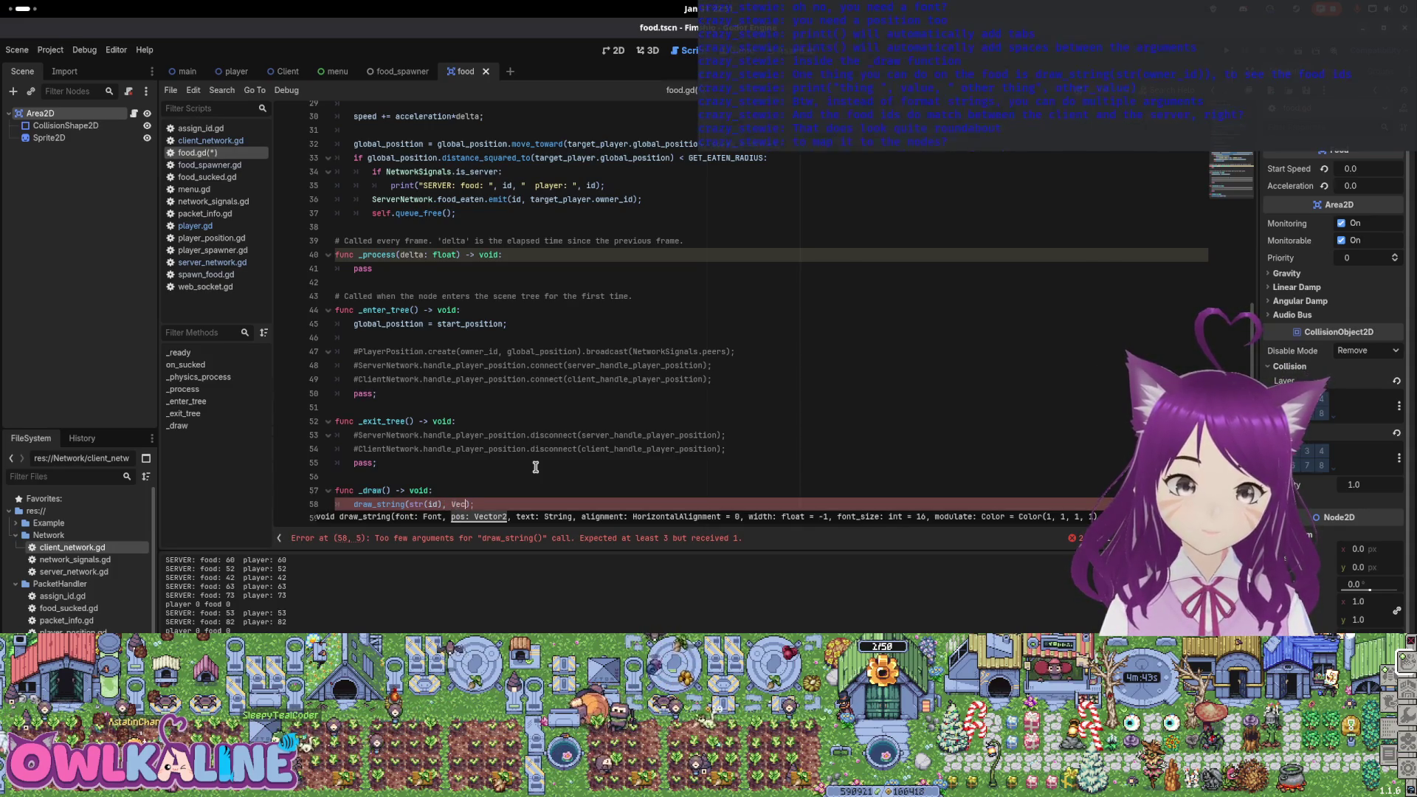
type("tor2::")
Pass Vector2.ZERO as a draw_string argument and save.
key("BackSpace")
key("BackSpace")
type(".z")
key("Return")
key("ctrl+s")
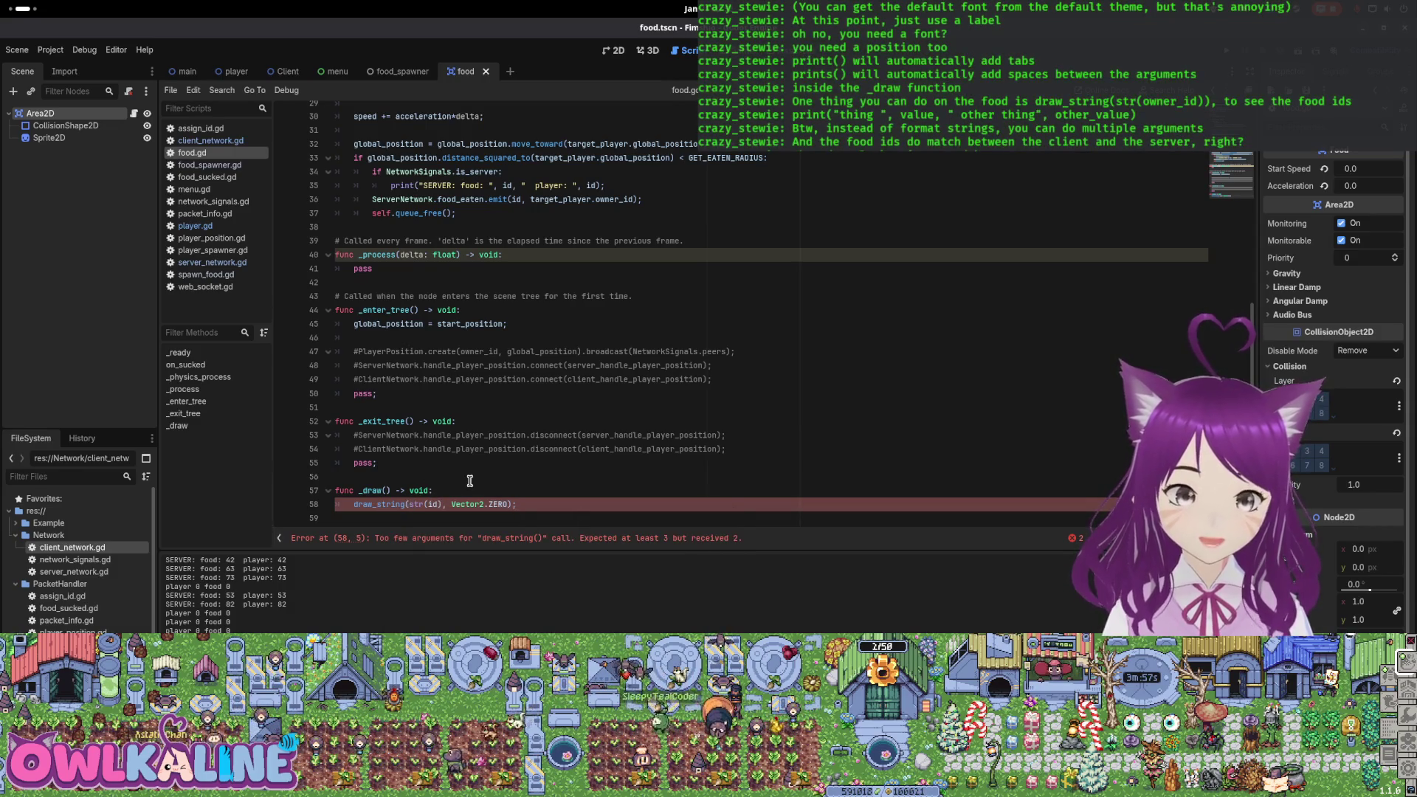
Add ThemeDB.Fallback_Font as the first argument, ordered font, Vector2.ZERO, str(id), and save.
left_click(409, 505)
type(", ")
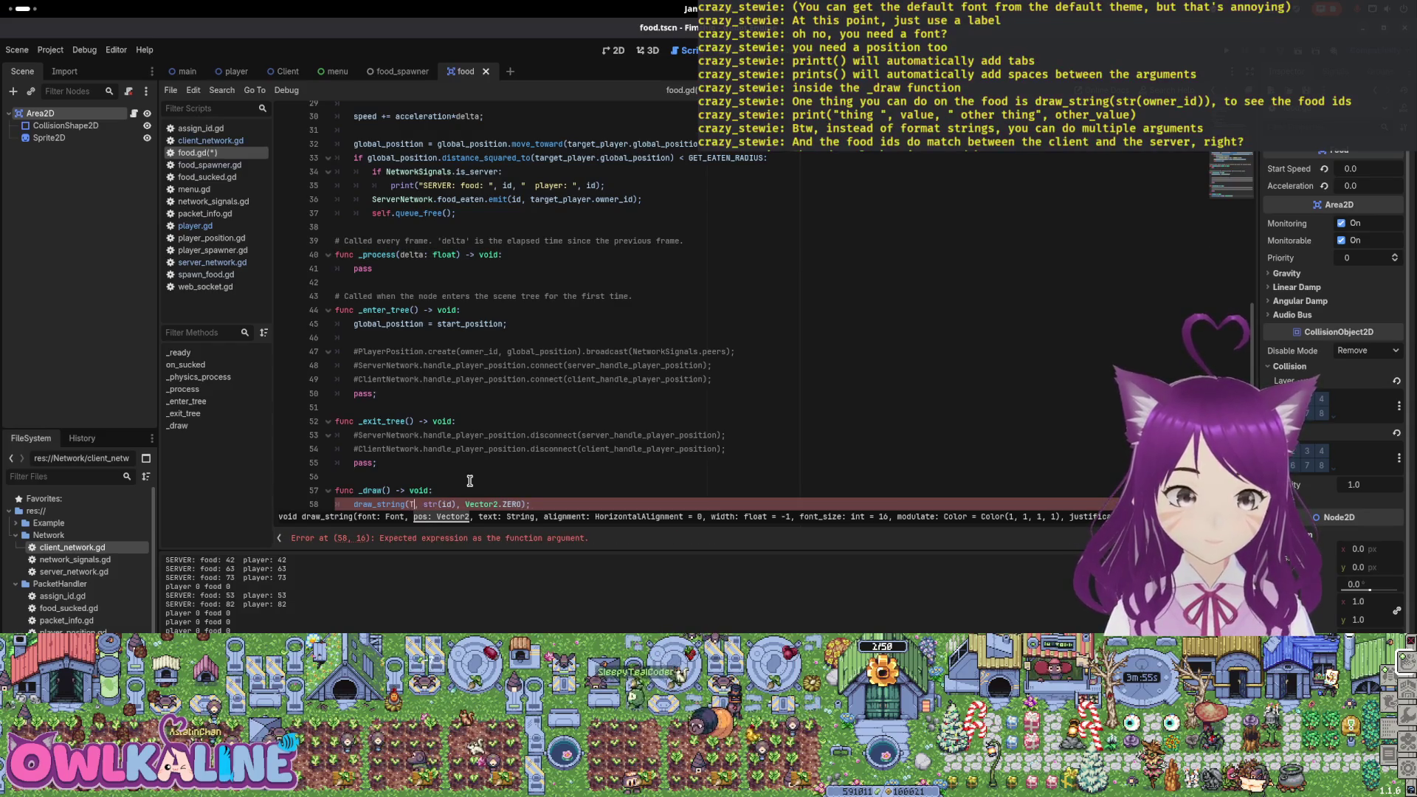
type("ThemeDB.Fa")
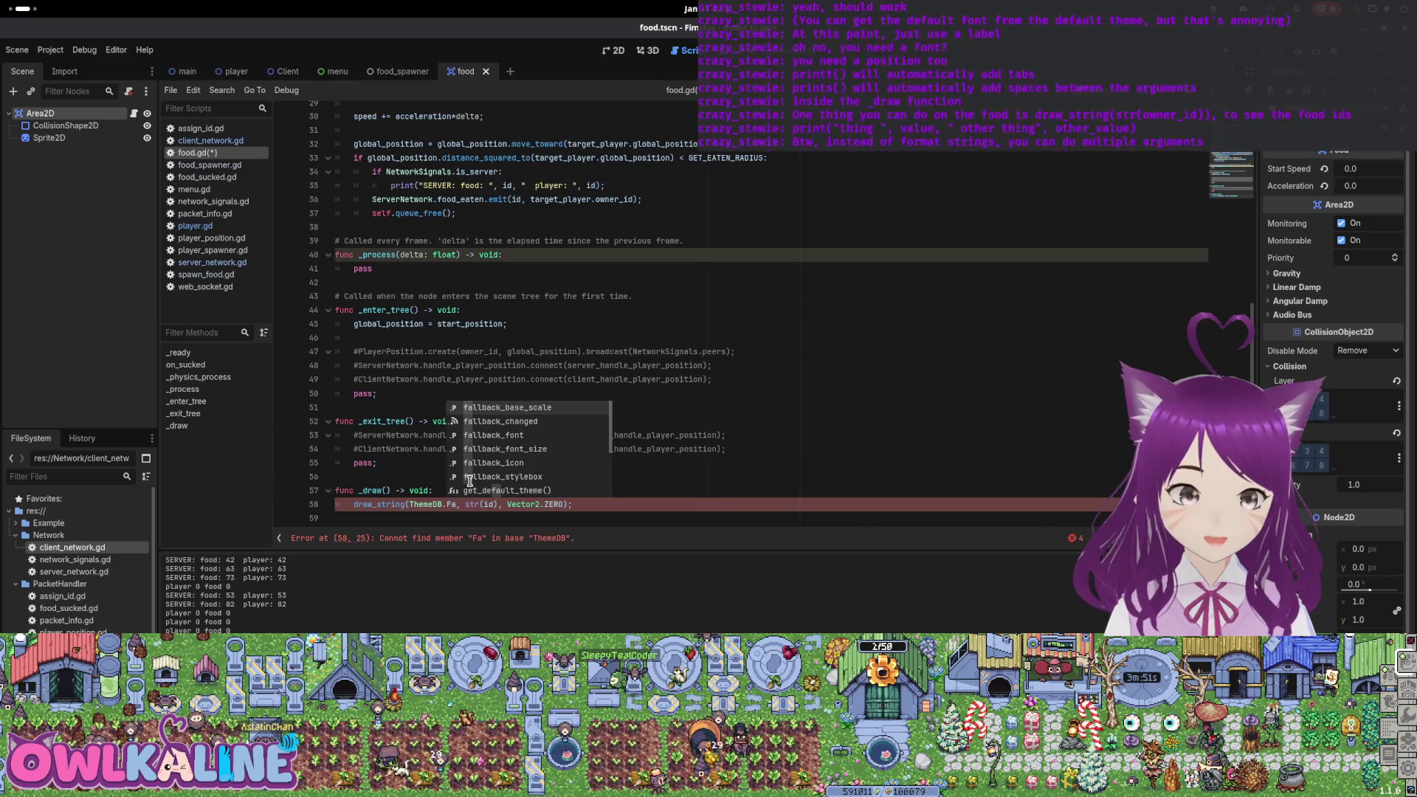
type("llb")
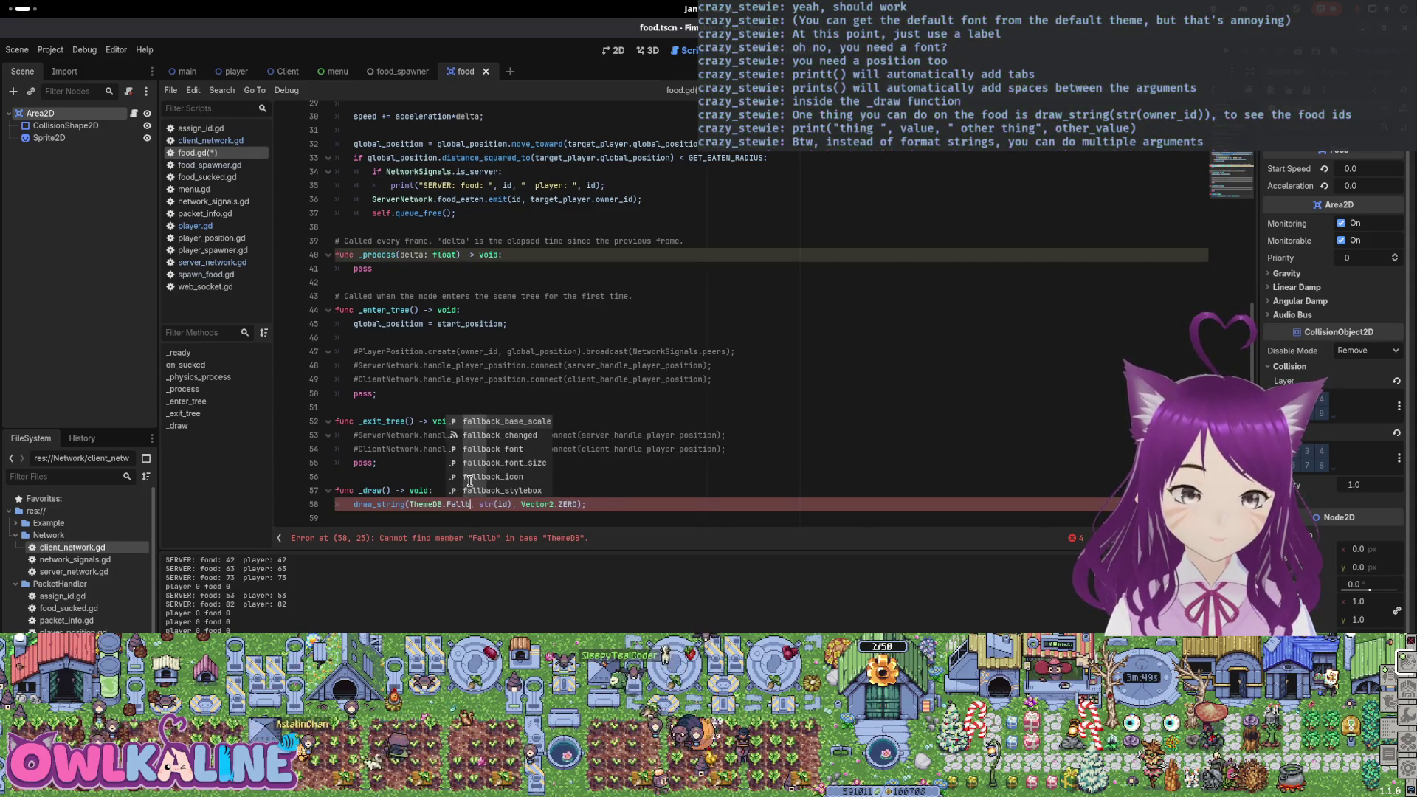
type("ack_Font")
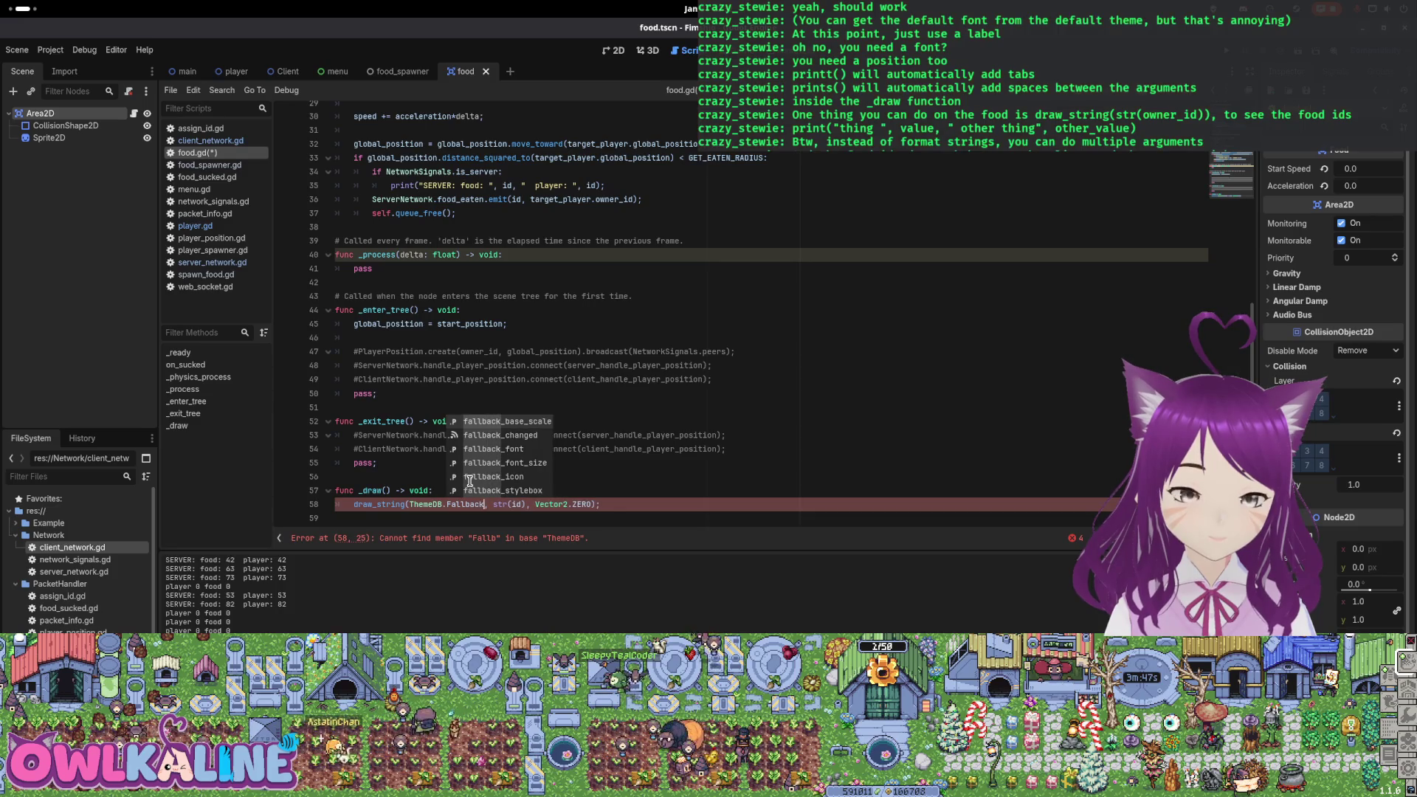
key("ctrl+s")
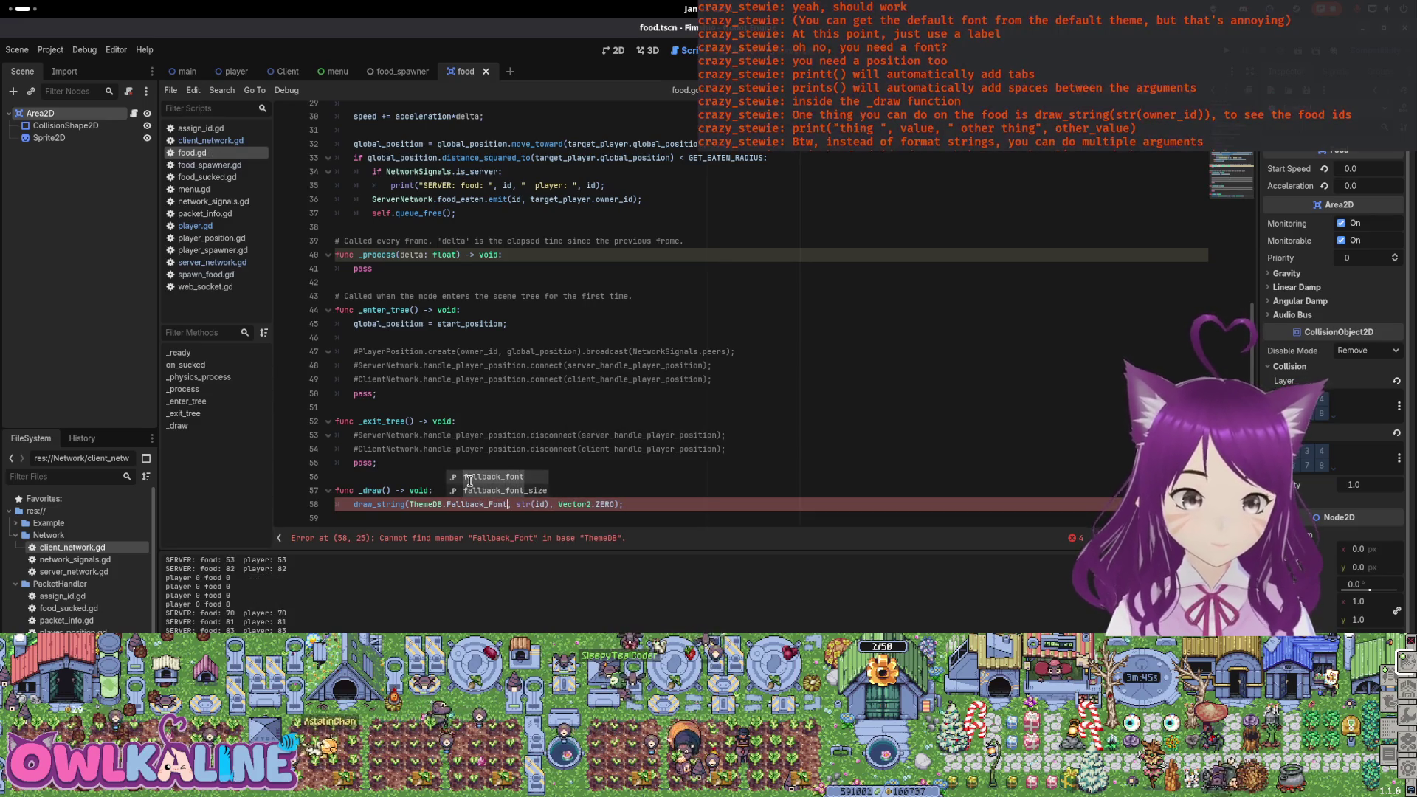
key("Escape")
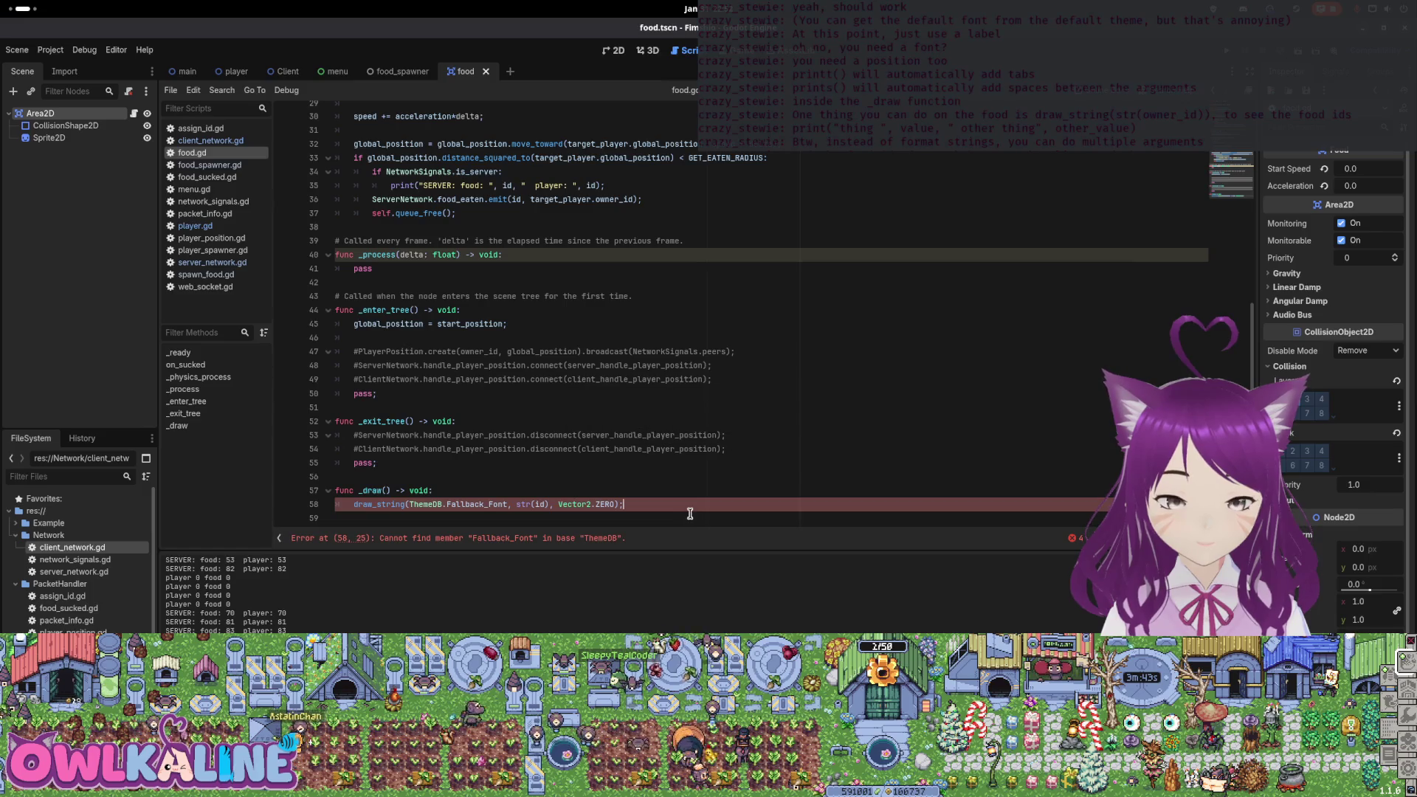
mouse_move(397, 505)
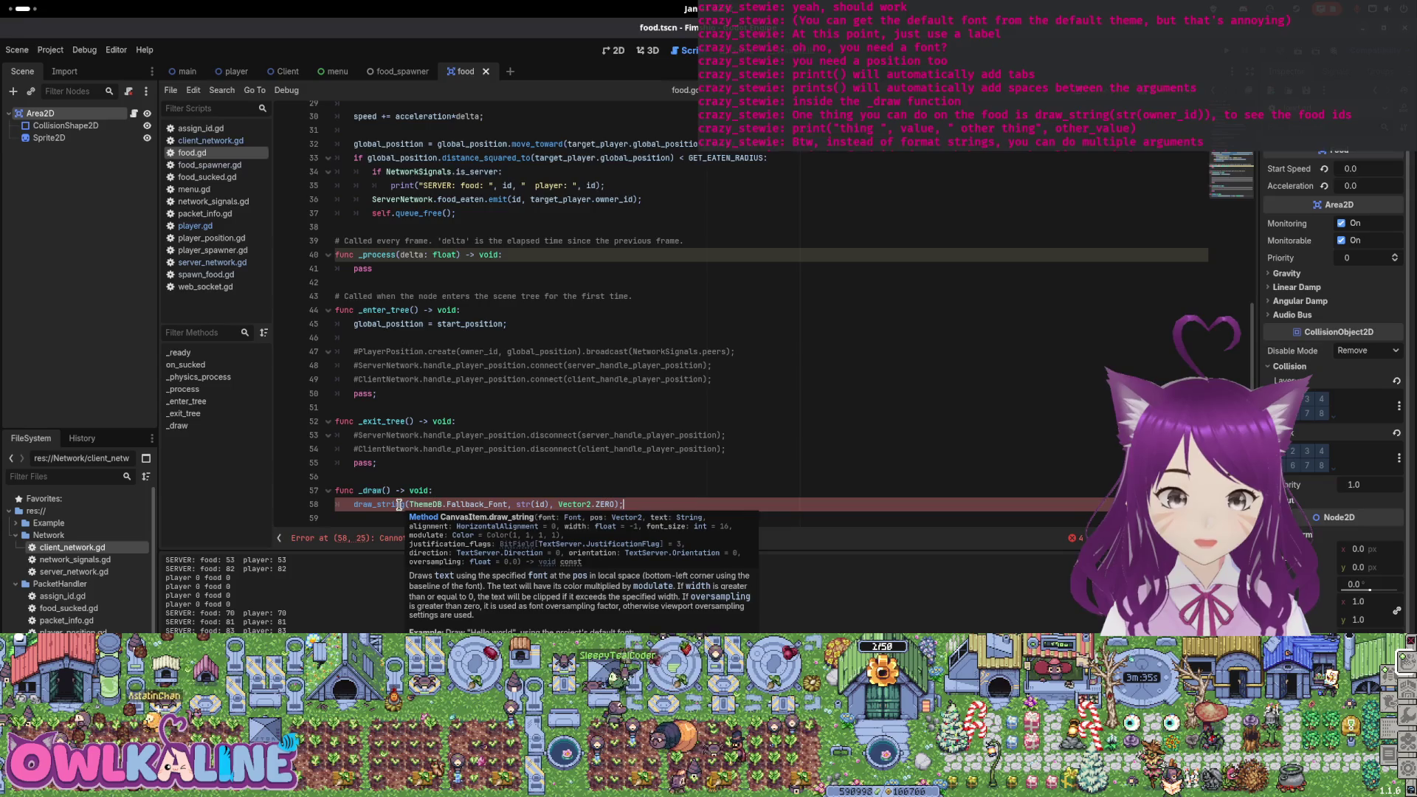
left_click_drag(616, 504, 558, 504)
key("BackSpace")
key("BackSpace")
key("BackSpace")
left_click(516, 504)
type("Vector2.ZERO, str(id),")
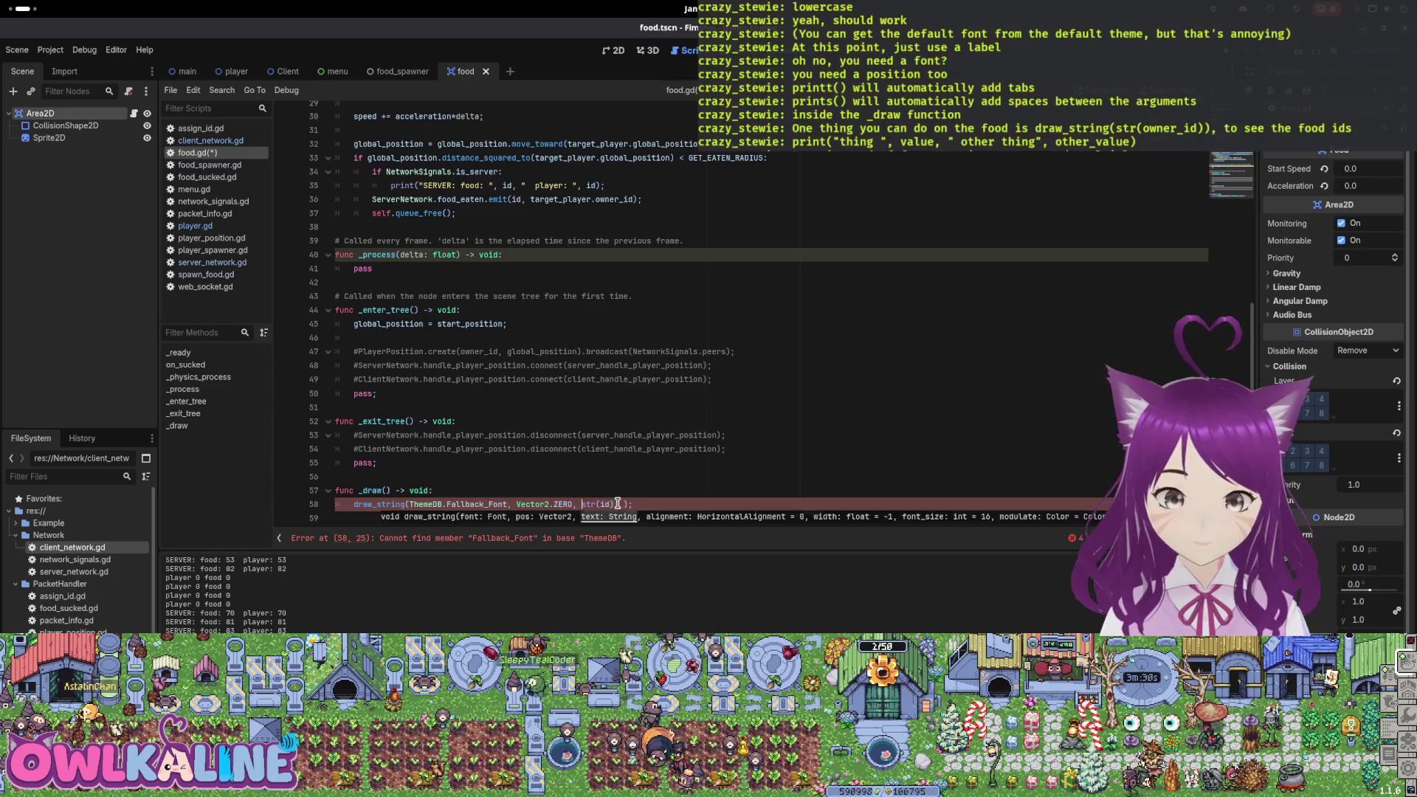
left_click(617, 505)
key("ctrl+s")
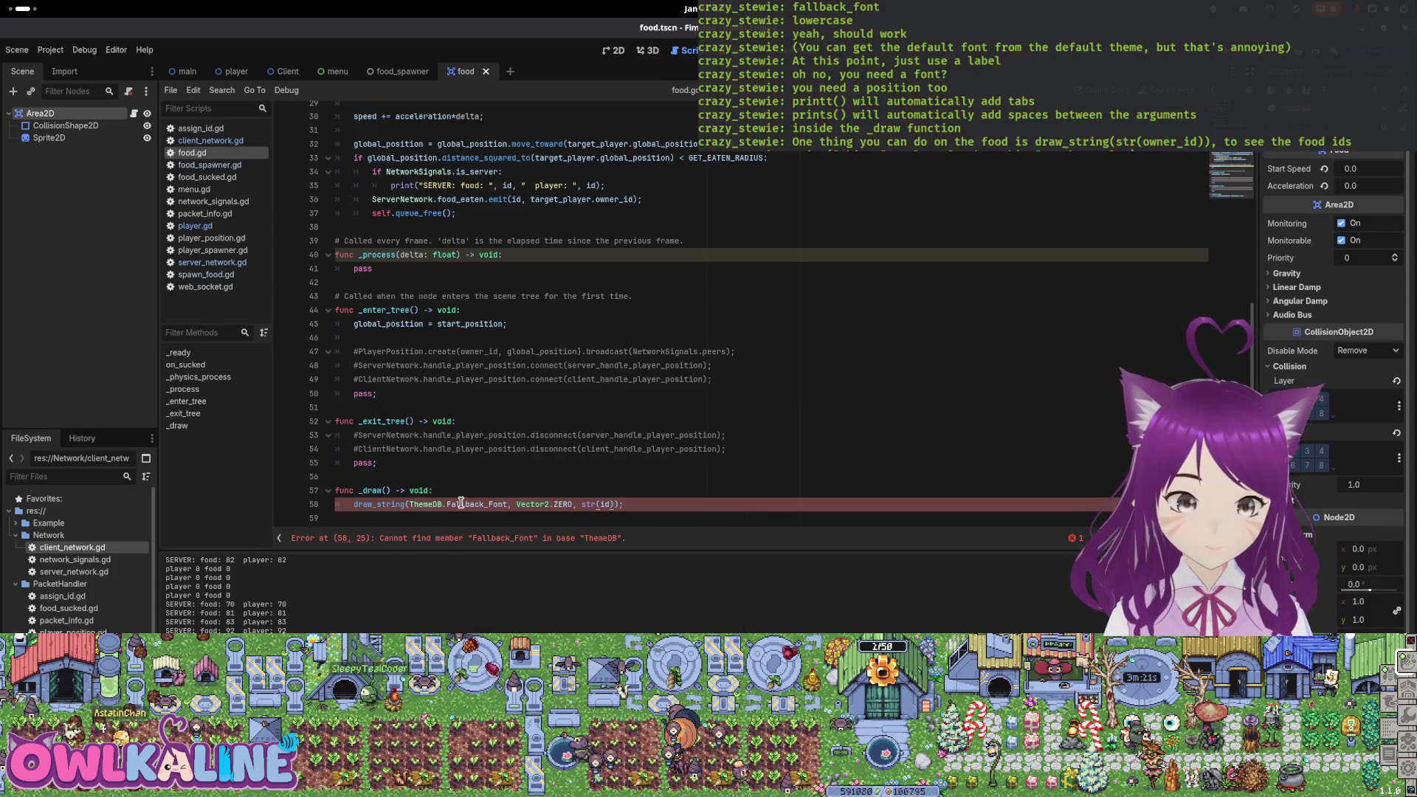
Correct the font name to ThemeDB.fallback_font and run the game.
left_click(446, 503)
key("Delete")
type("f")
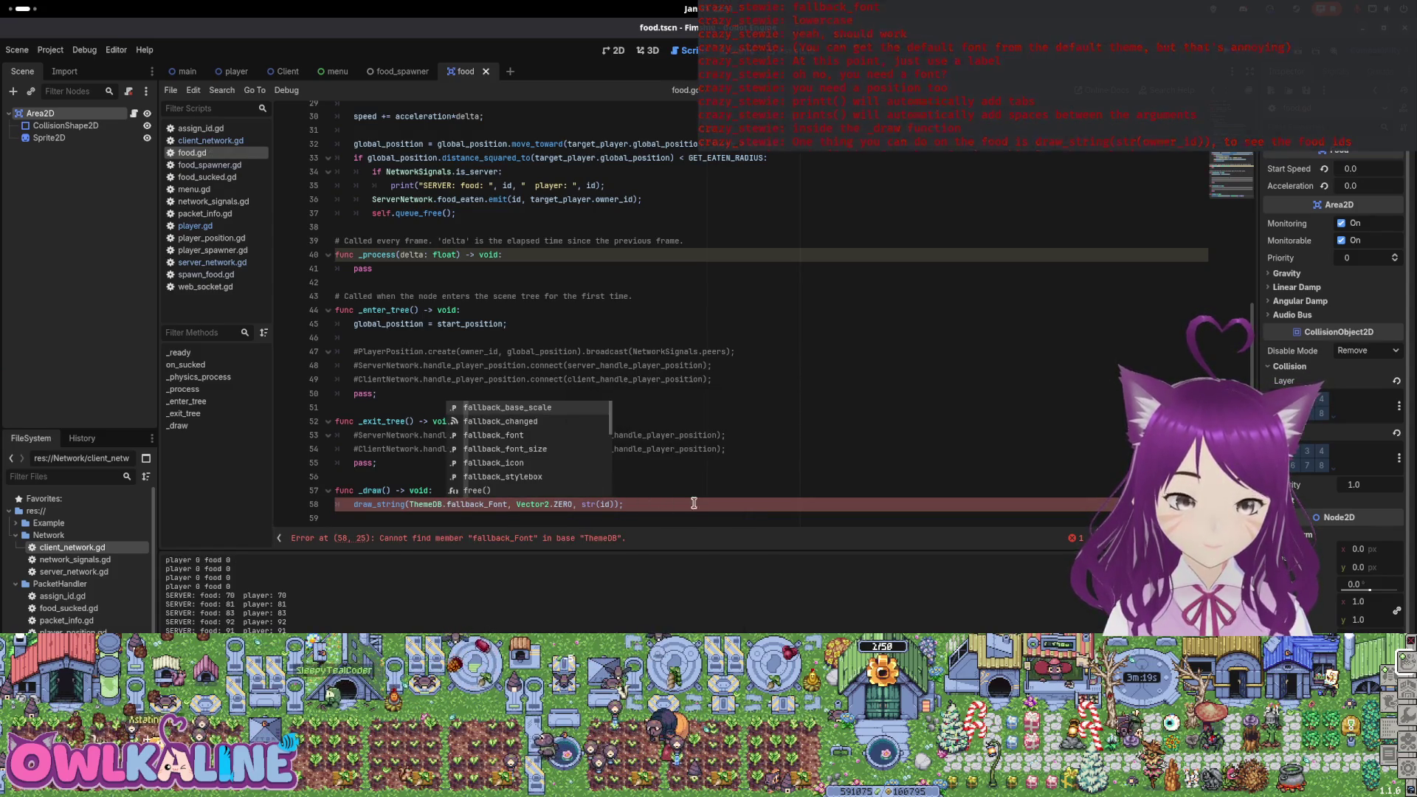
left_click(717, 491)
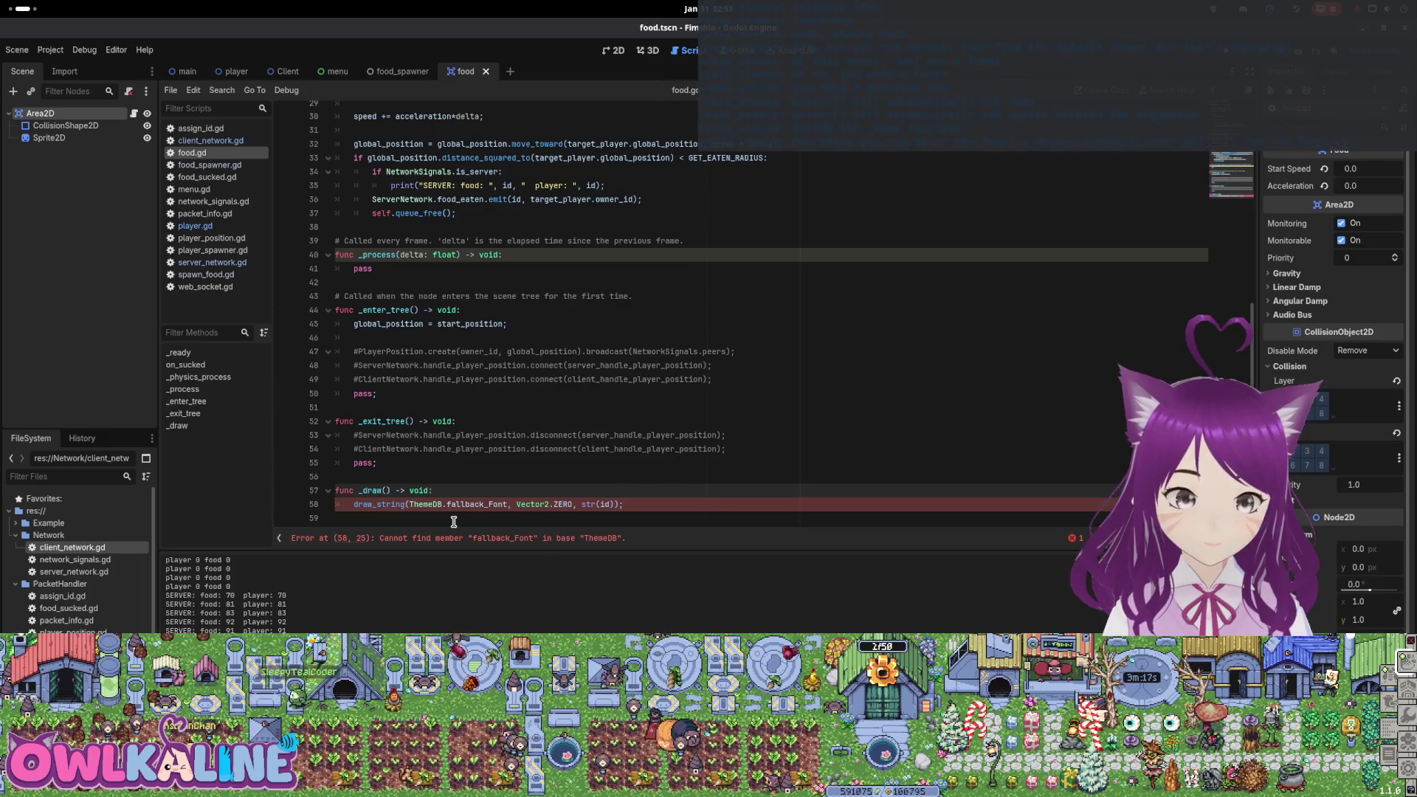
left_click(492, 502)
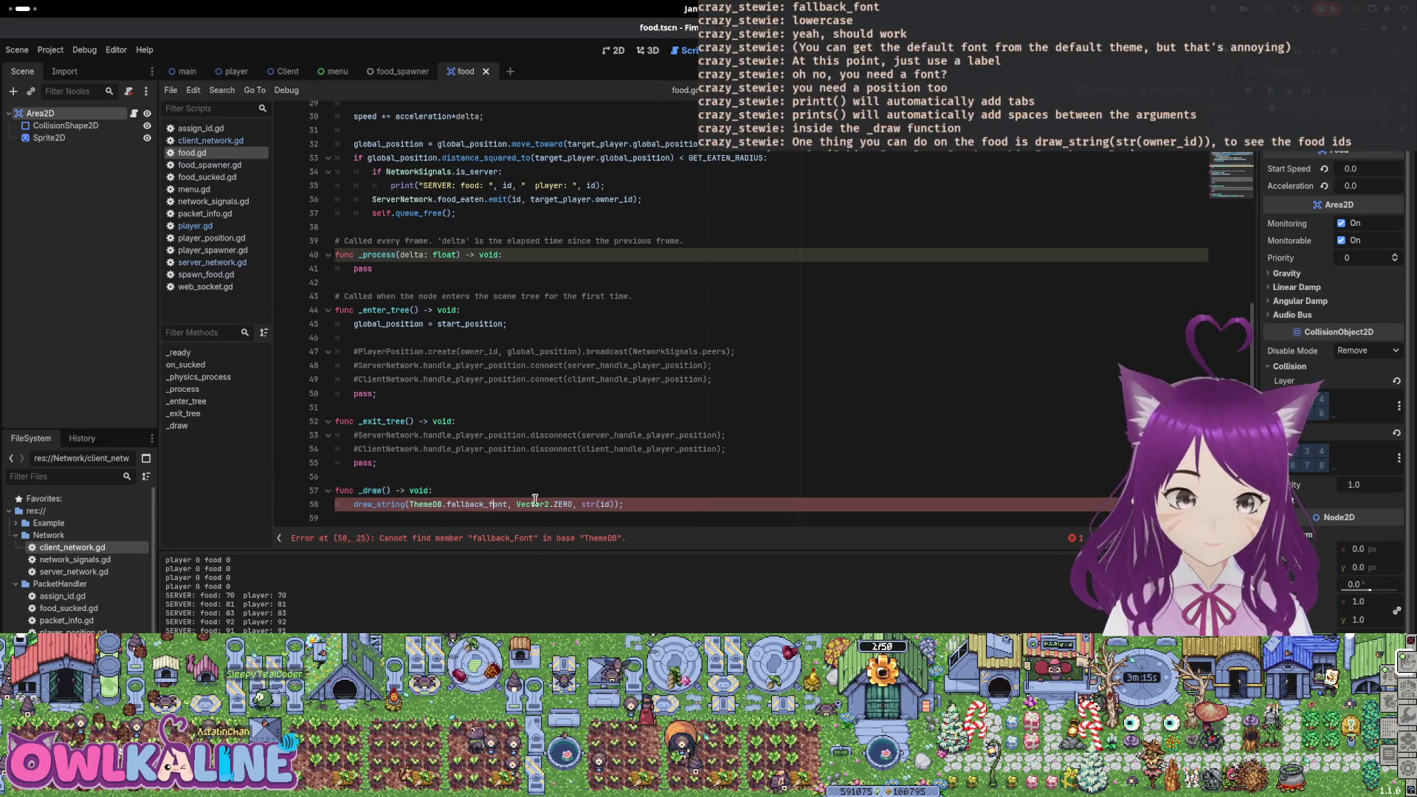
key("BackSpace")
type("f")
left_click(776, 464)
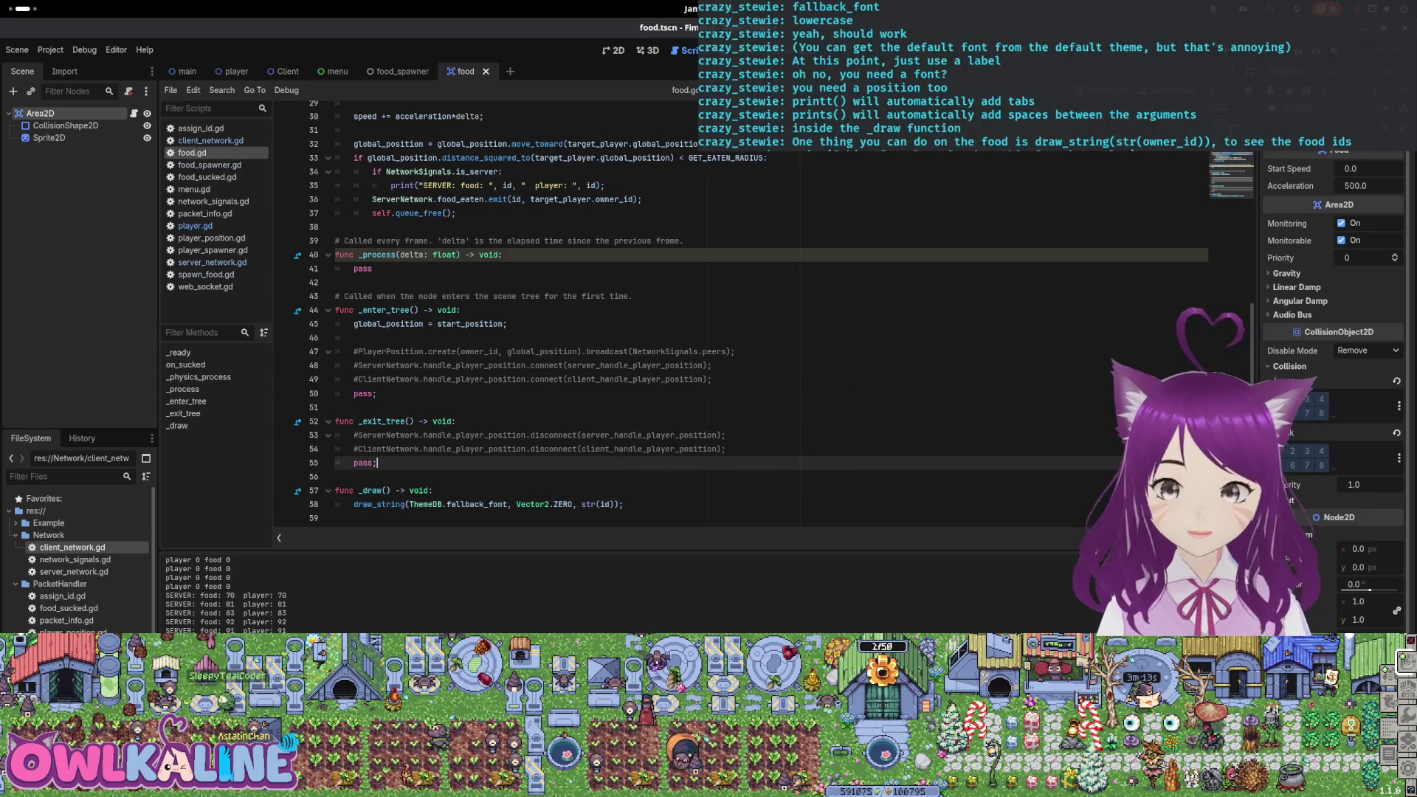
key("F5")
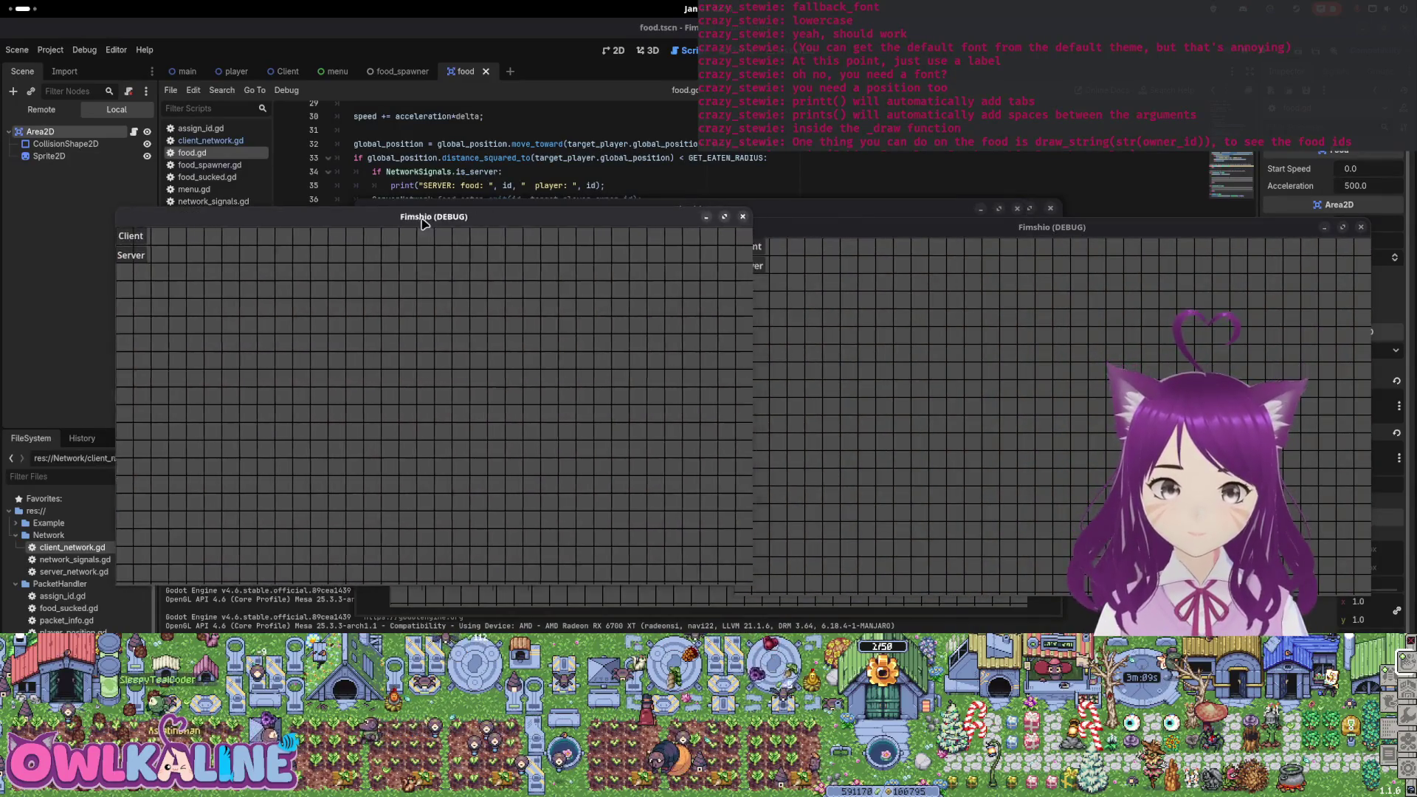
left_click(69, 247)
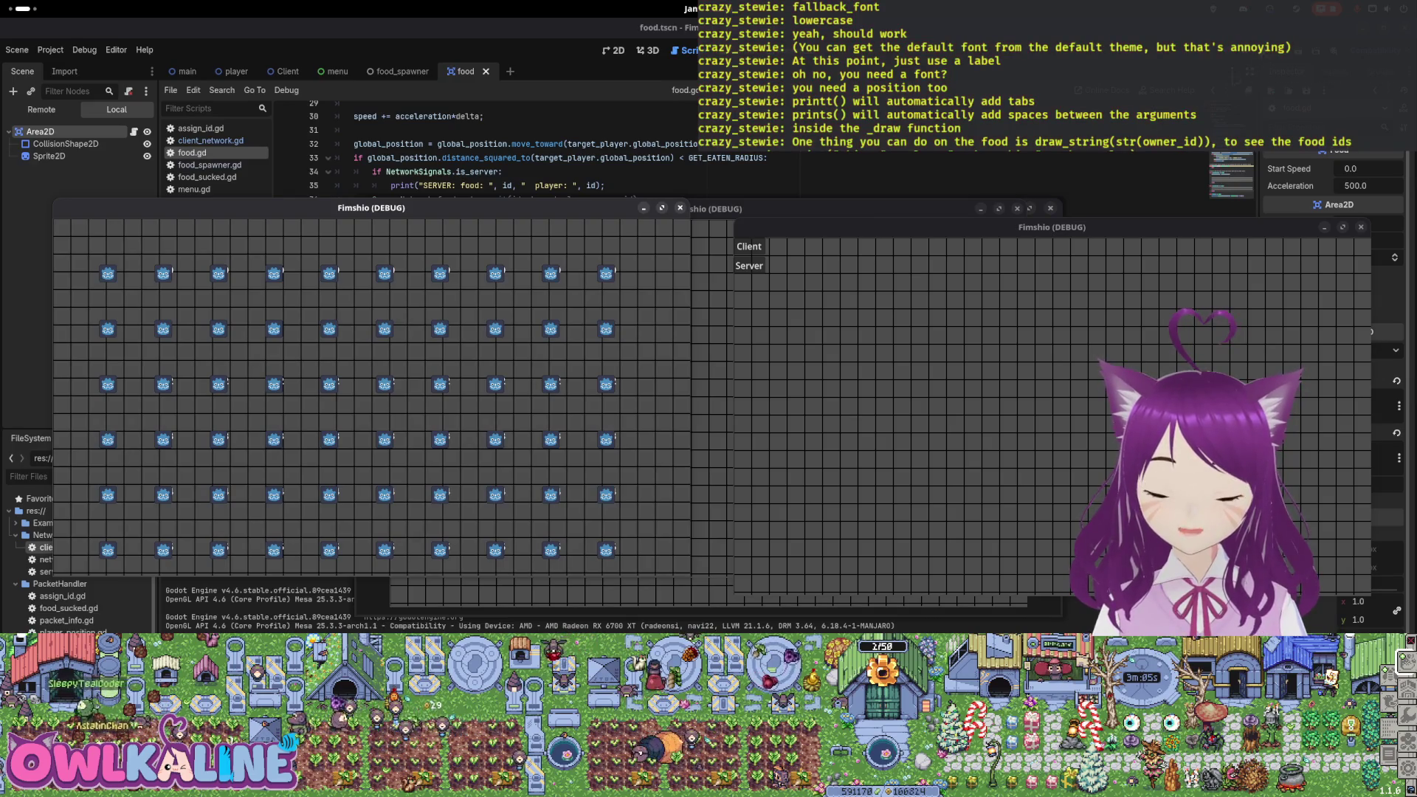
left_click(748, 246)
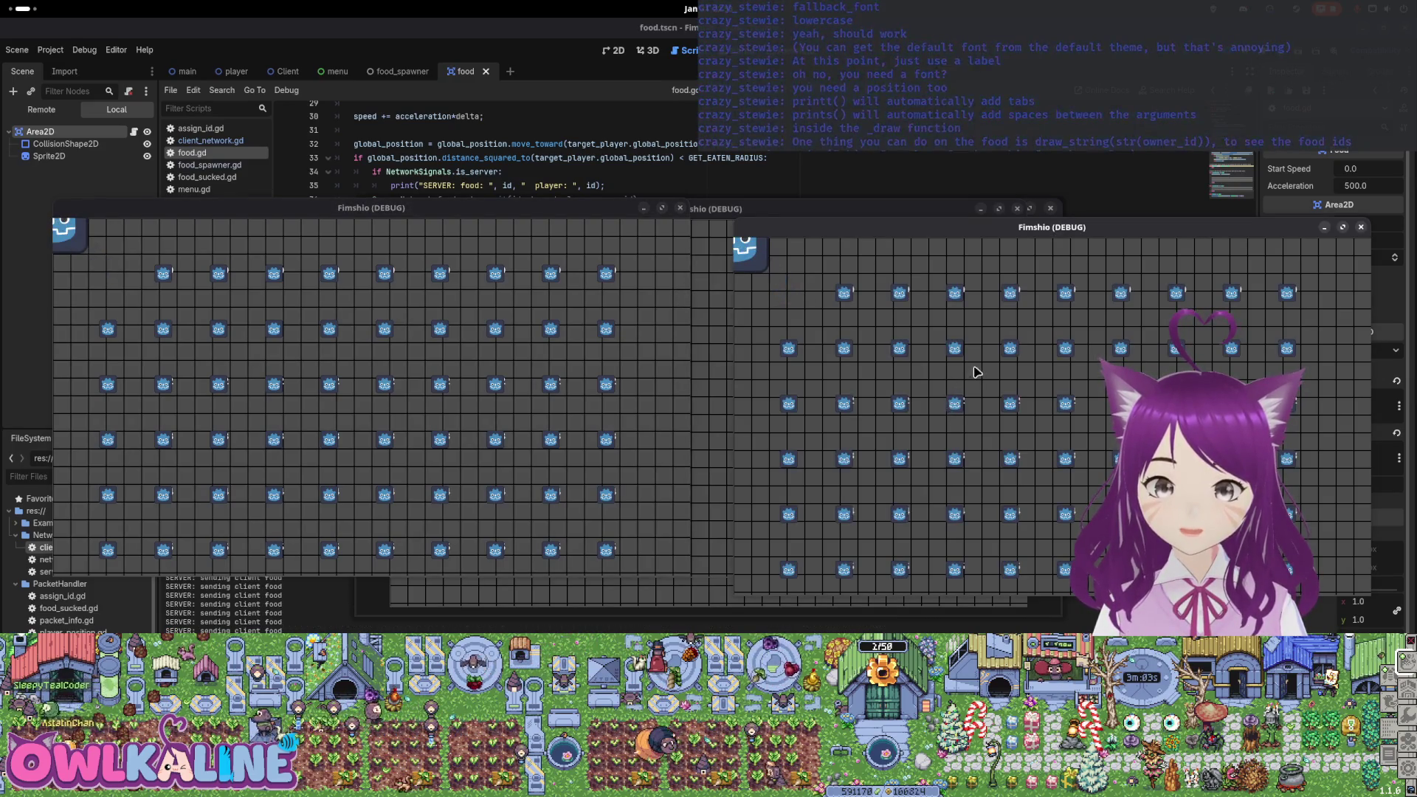
key("F8")
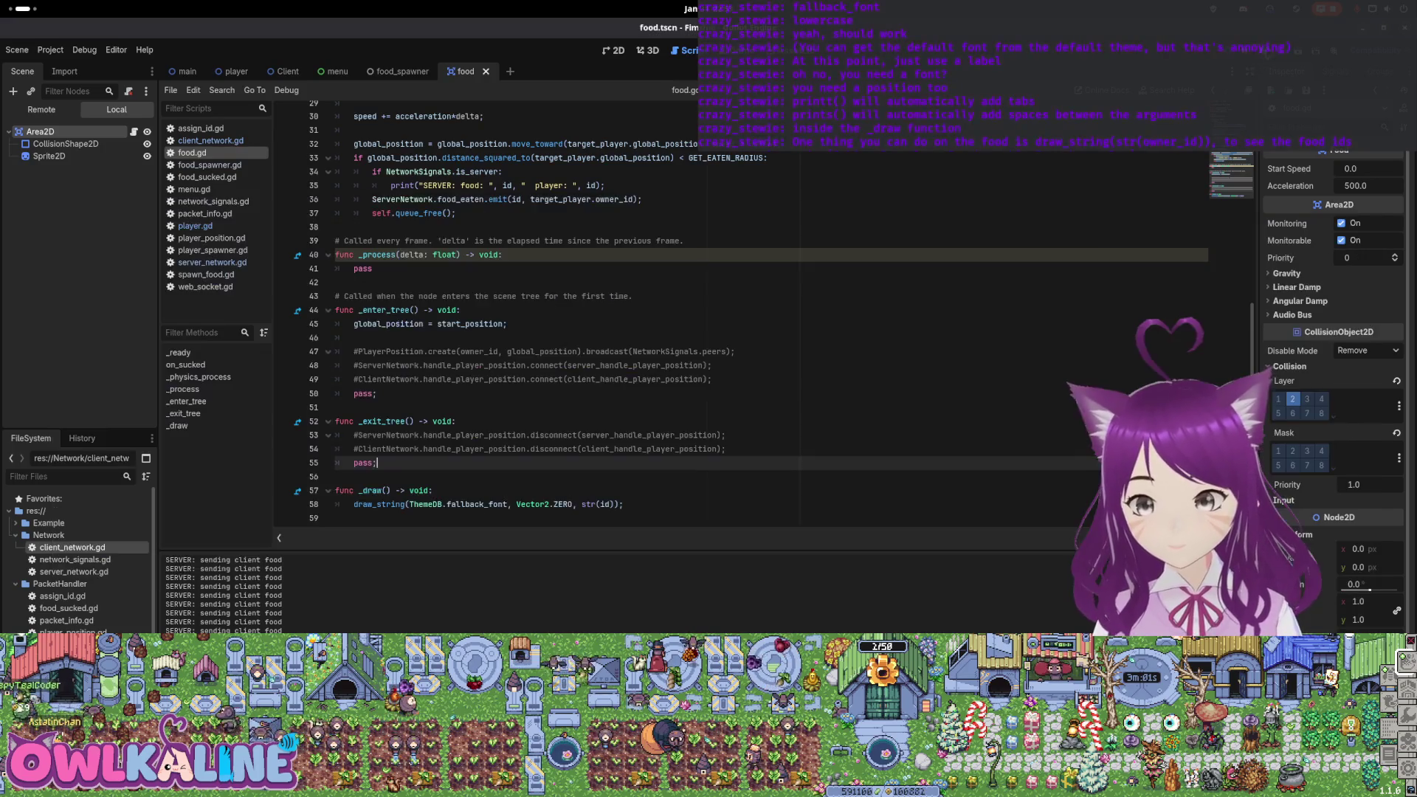
Turn on Show Behind Parent for the food Sprite2D, save food.tscn, and run the project.
mouse_move(588, 501)
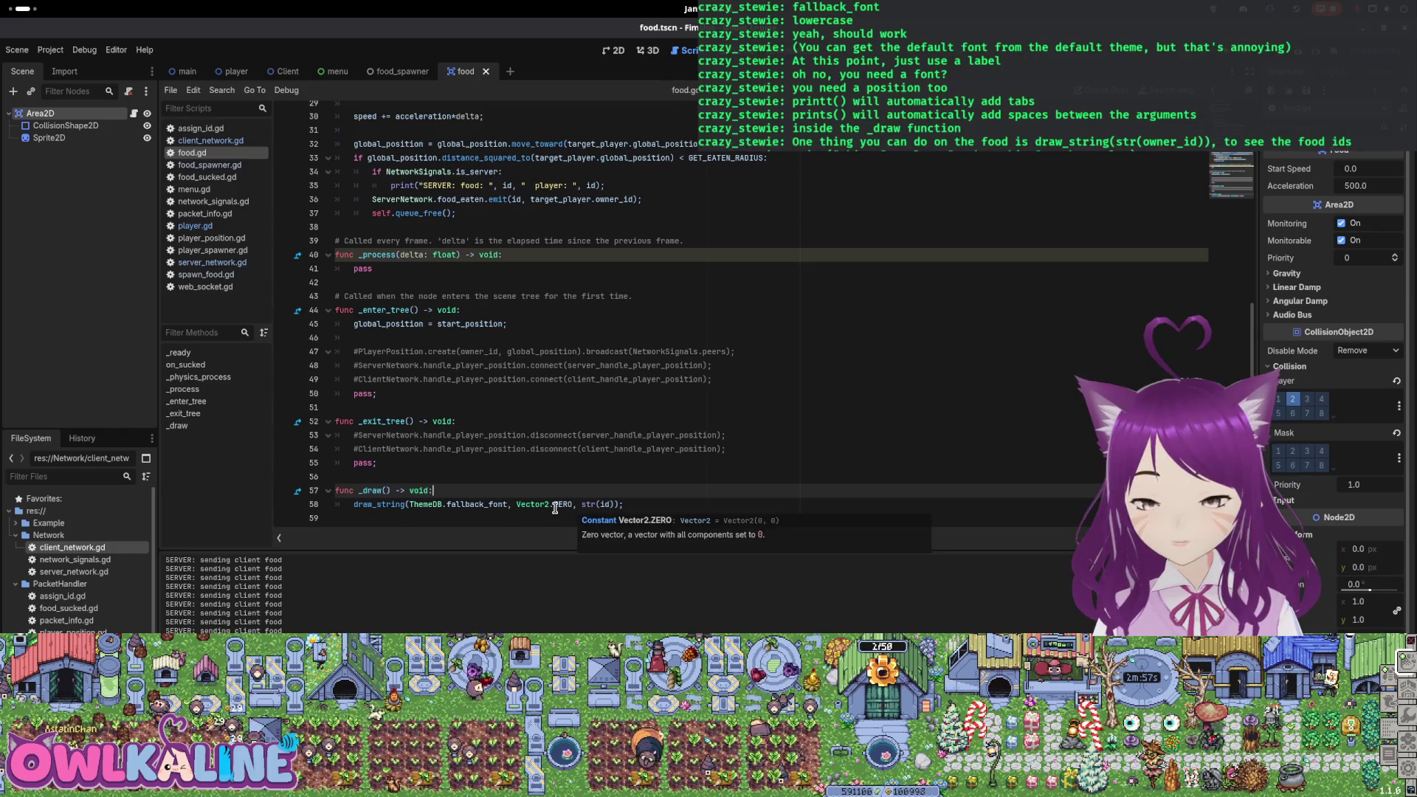
mouse_move(363, 503)
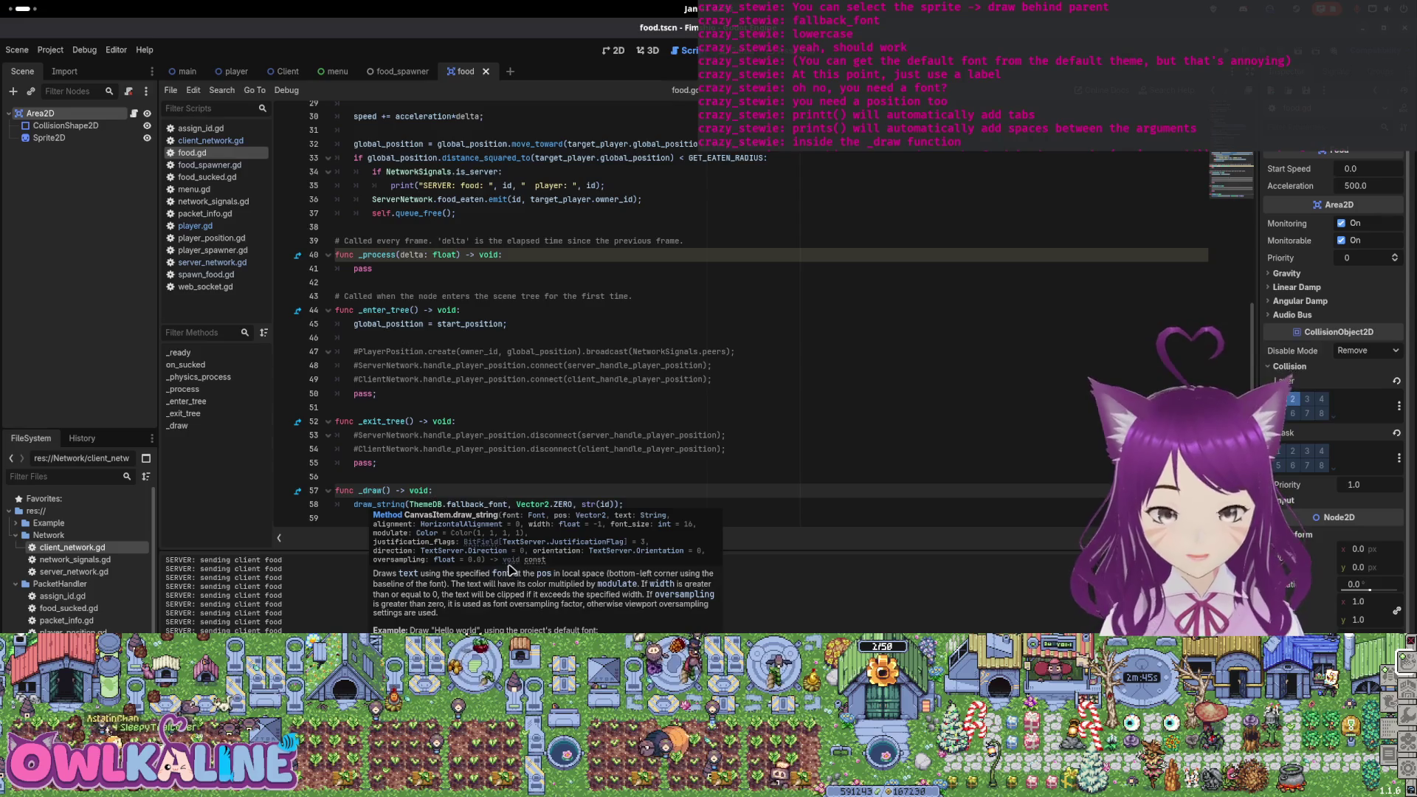
left_click(629, 380)
left_click(50, 138)
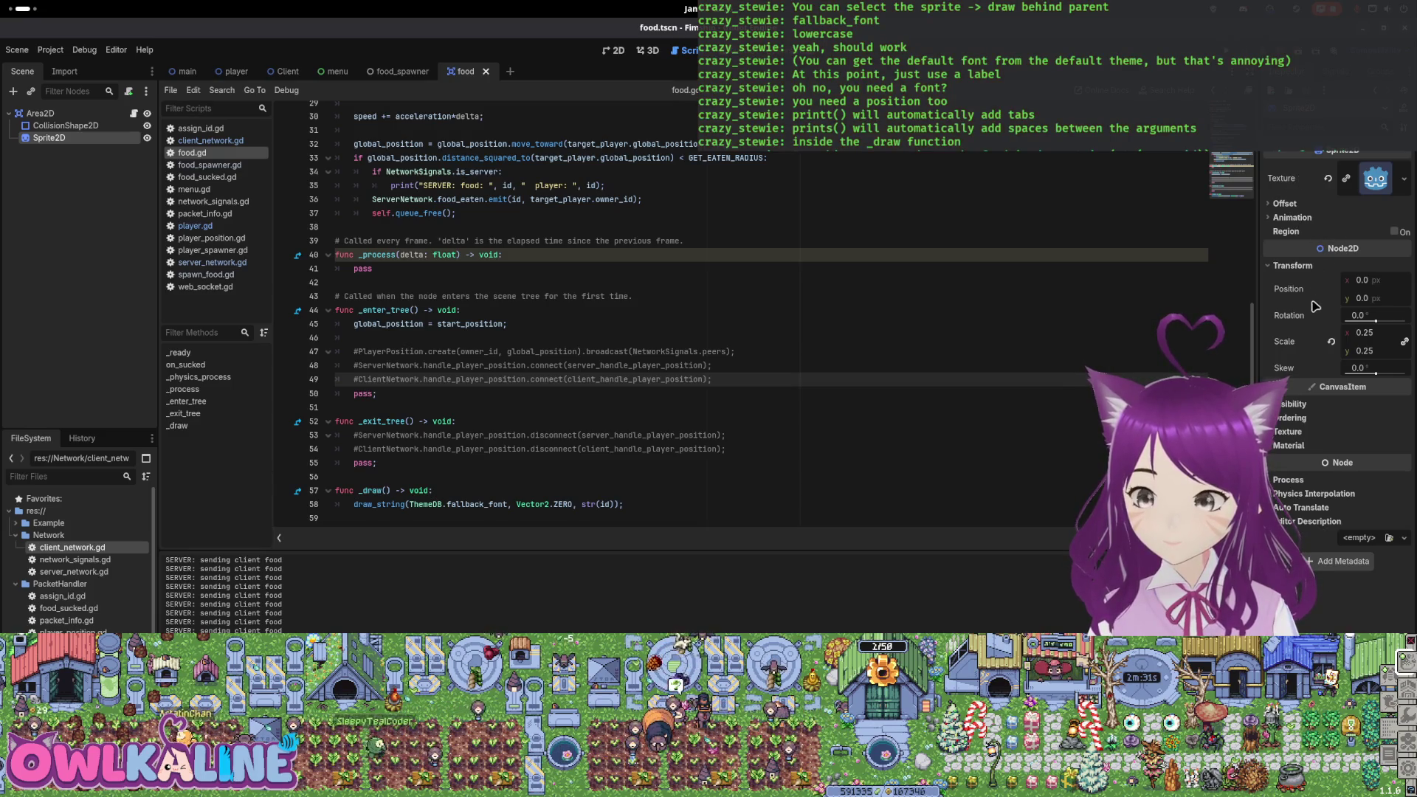
left_click(1296, 406)
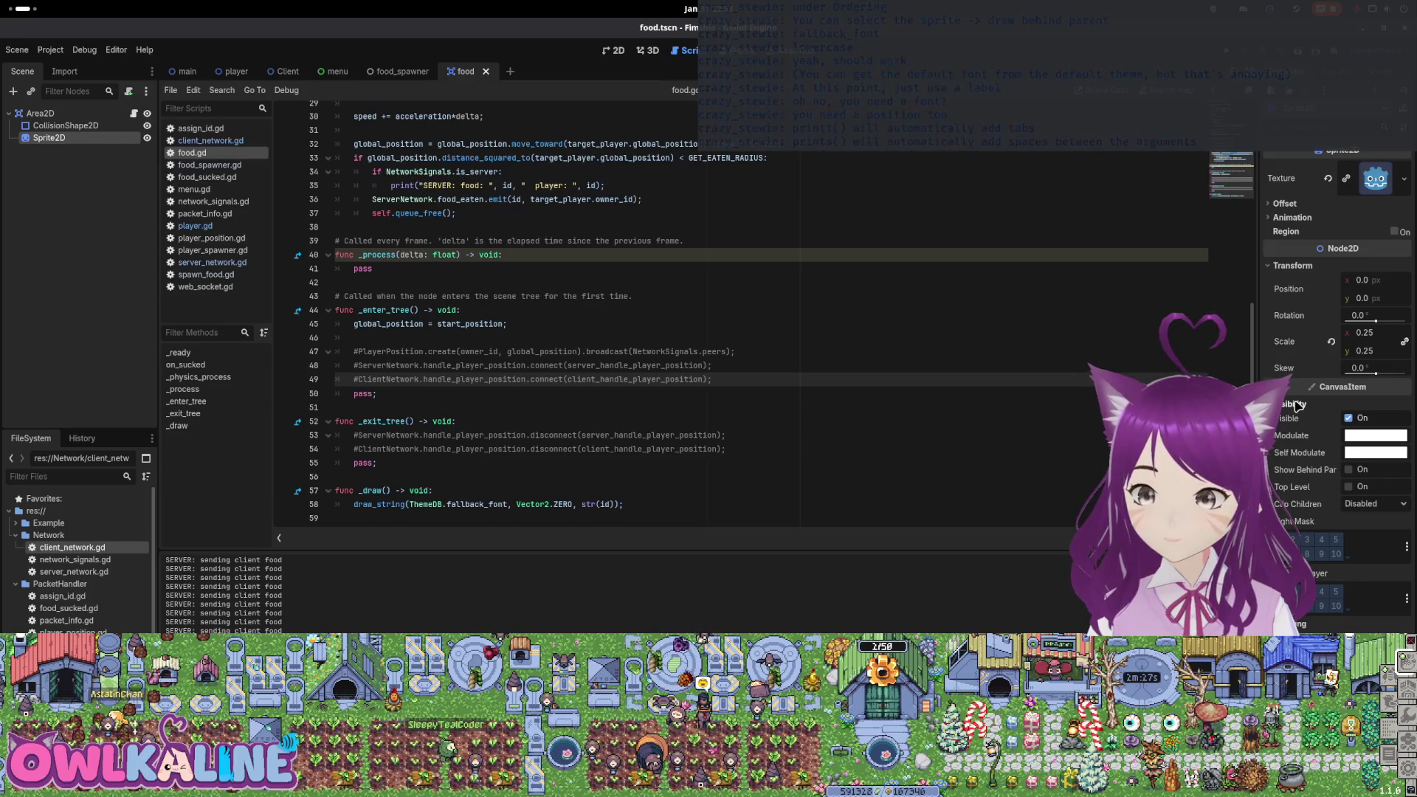
left_click(1297, 405)
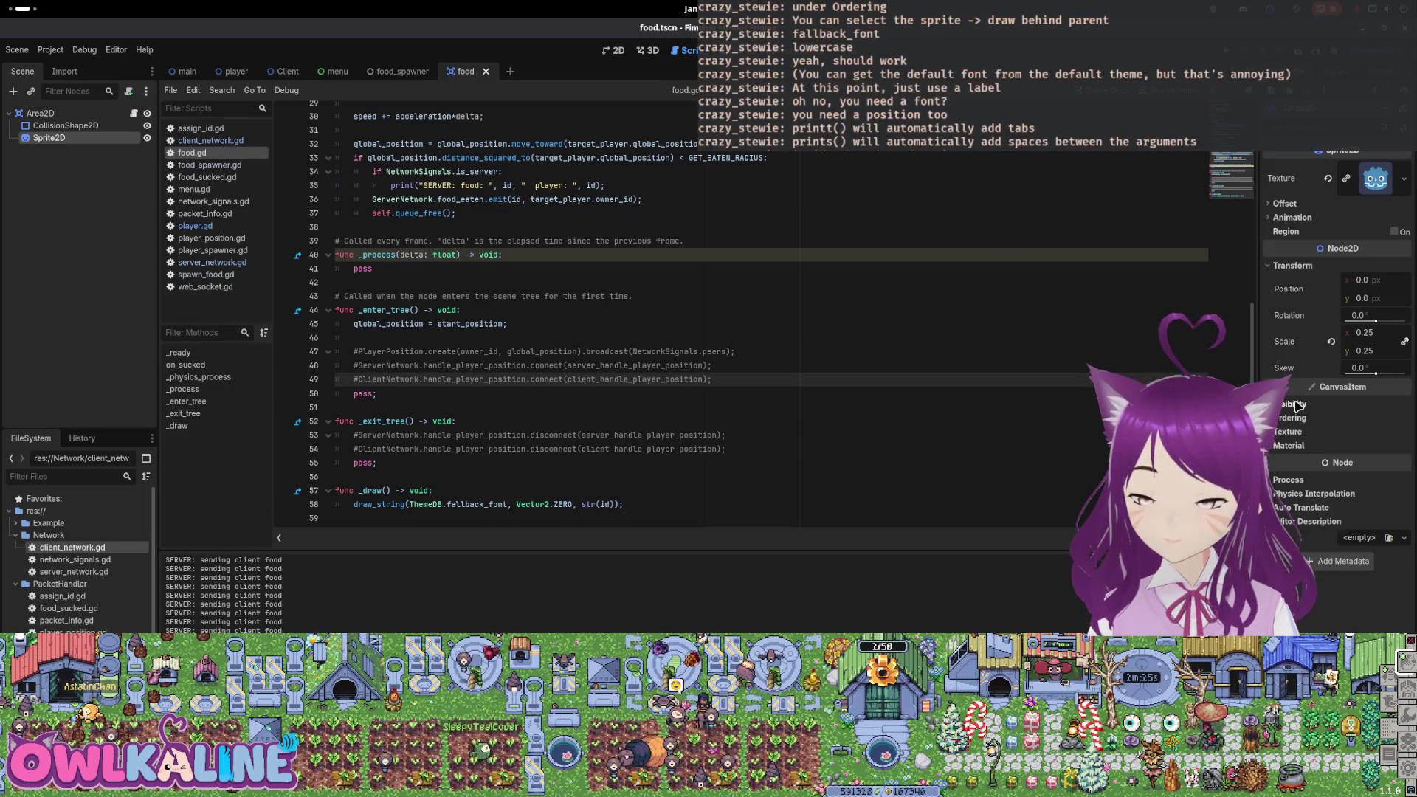
left_click(1290, 420)
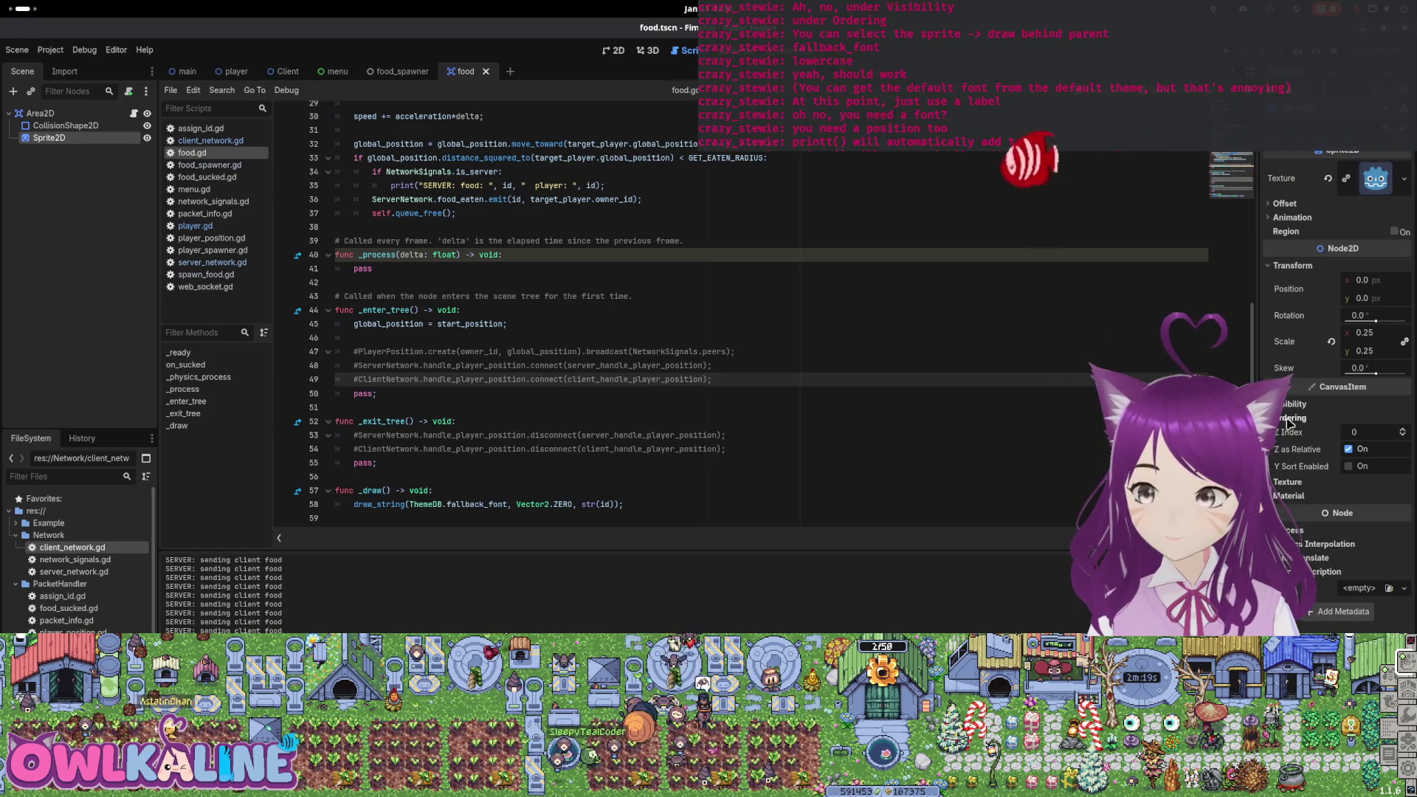
left_click(1292, 406)
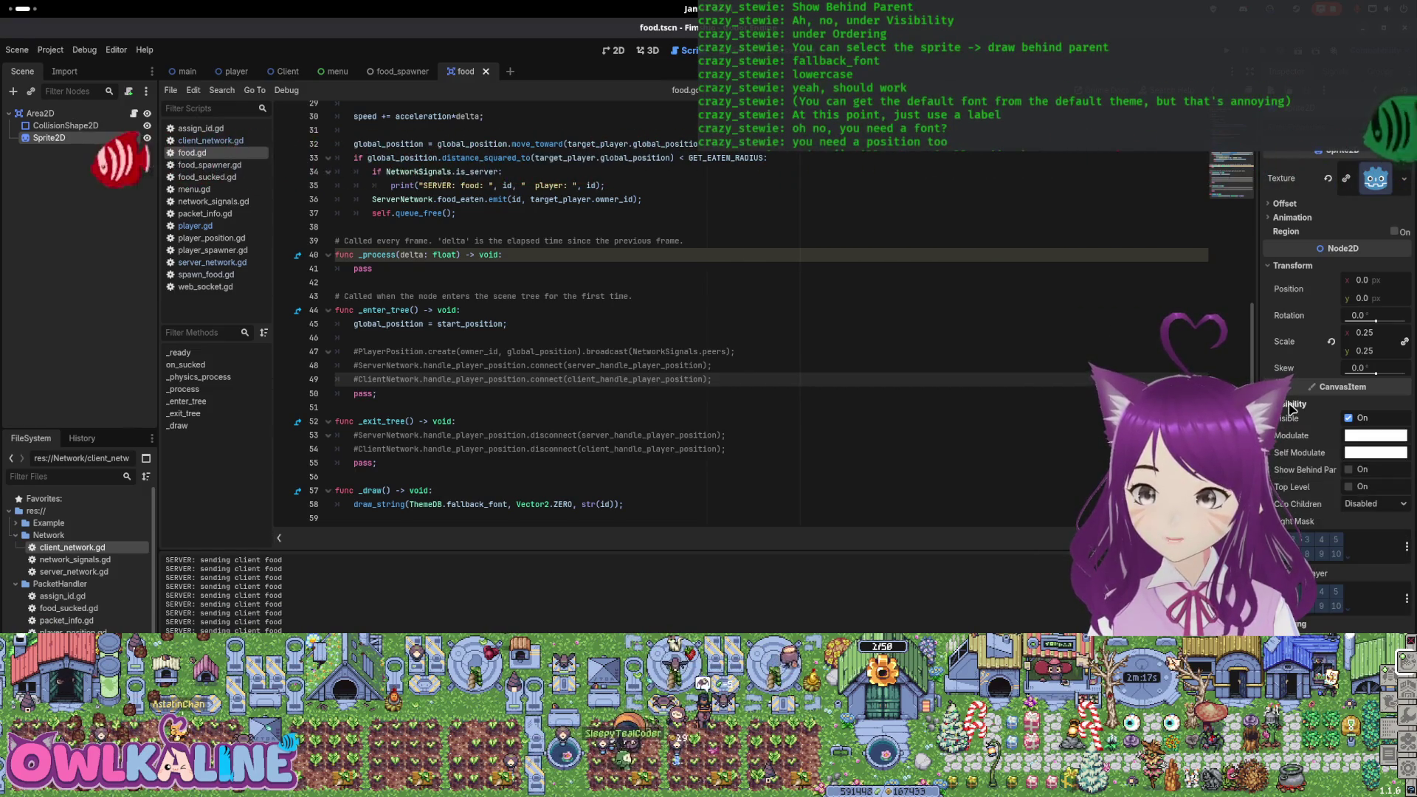
key("ctrl+s")
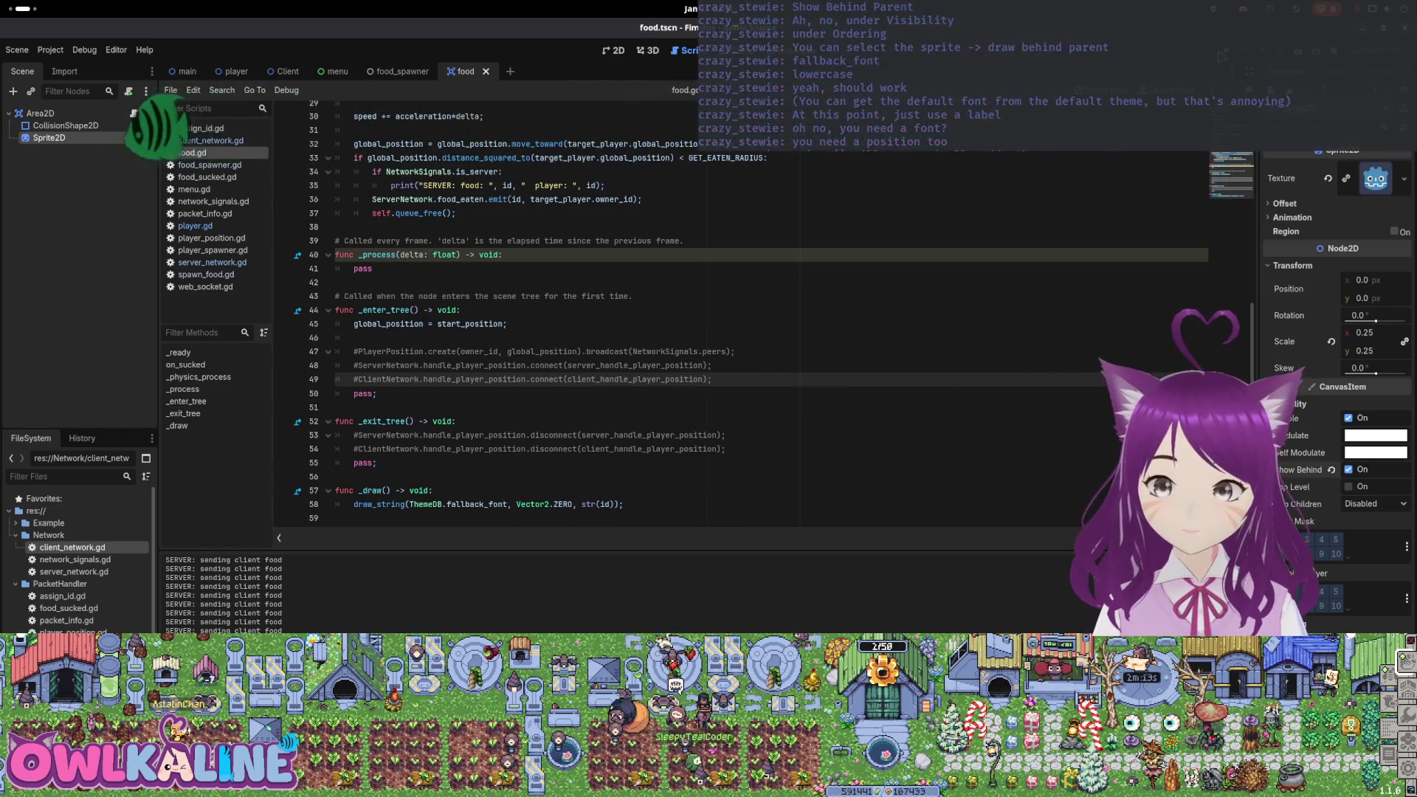
key("F5")
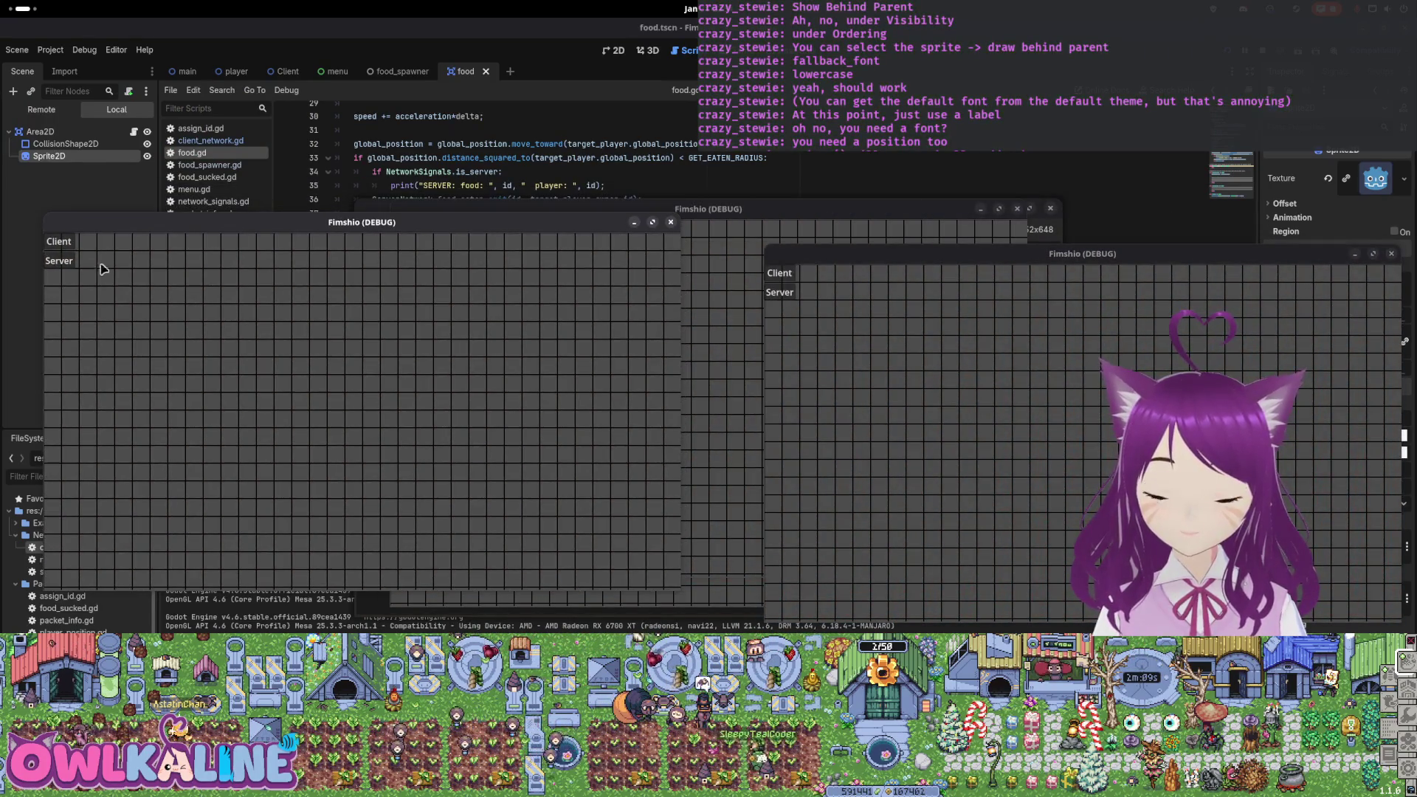
Start a server game window and a client game window, and arrange them side by side.
left_click(59, 260)
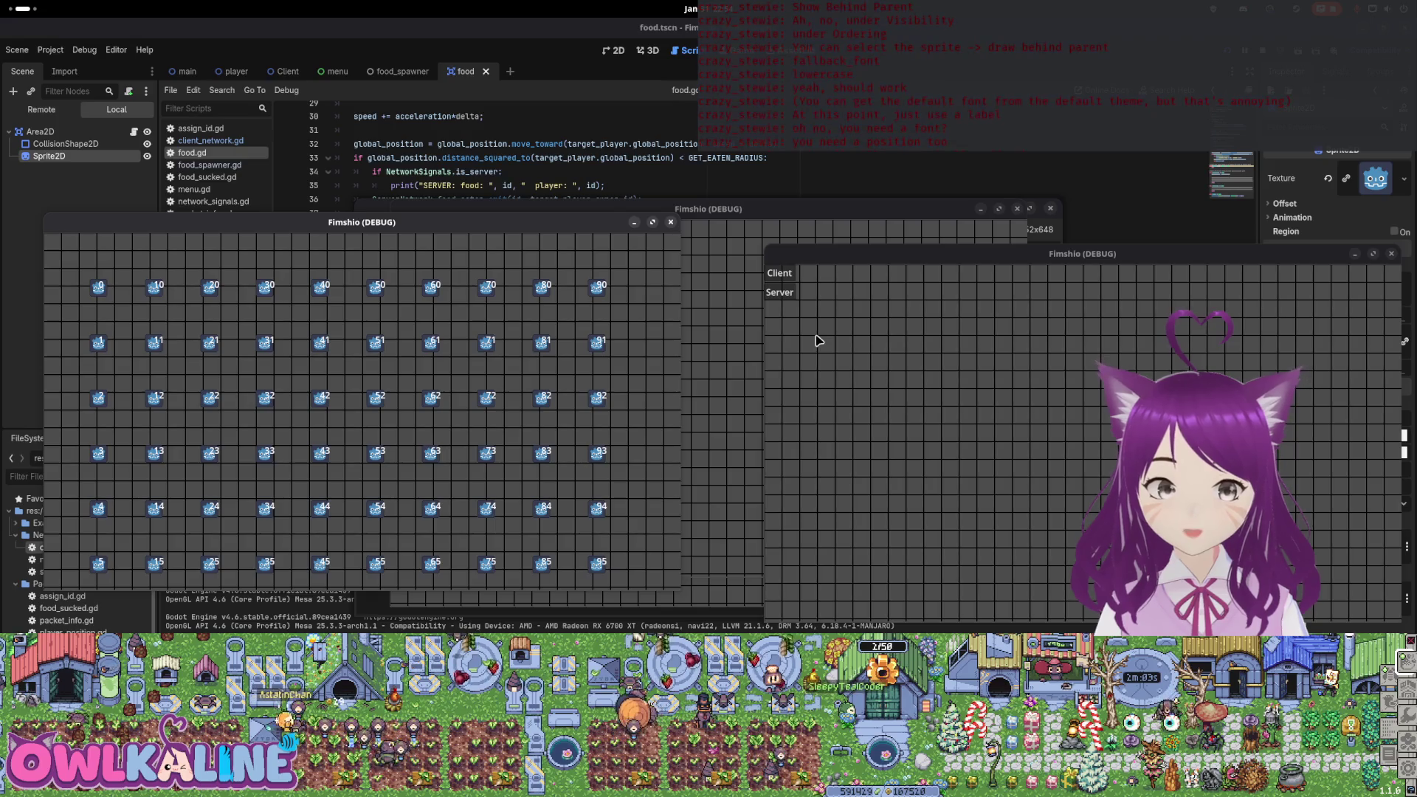
mouse_move(505, 223)
left_mouse_down()
mouse_move(578, 197)
mouse_move(578, 45)
left_mouse_up()
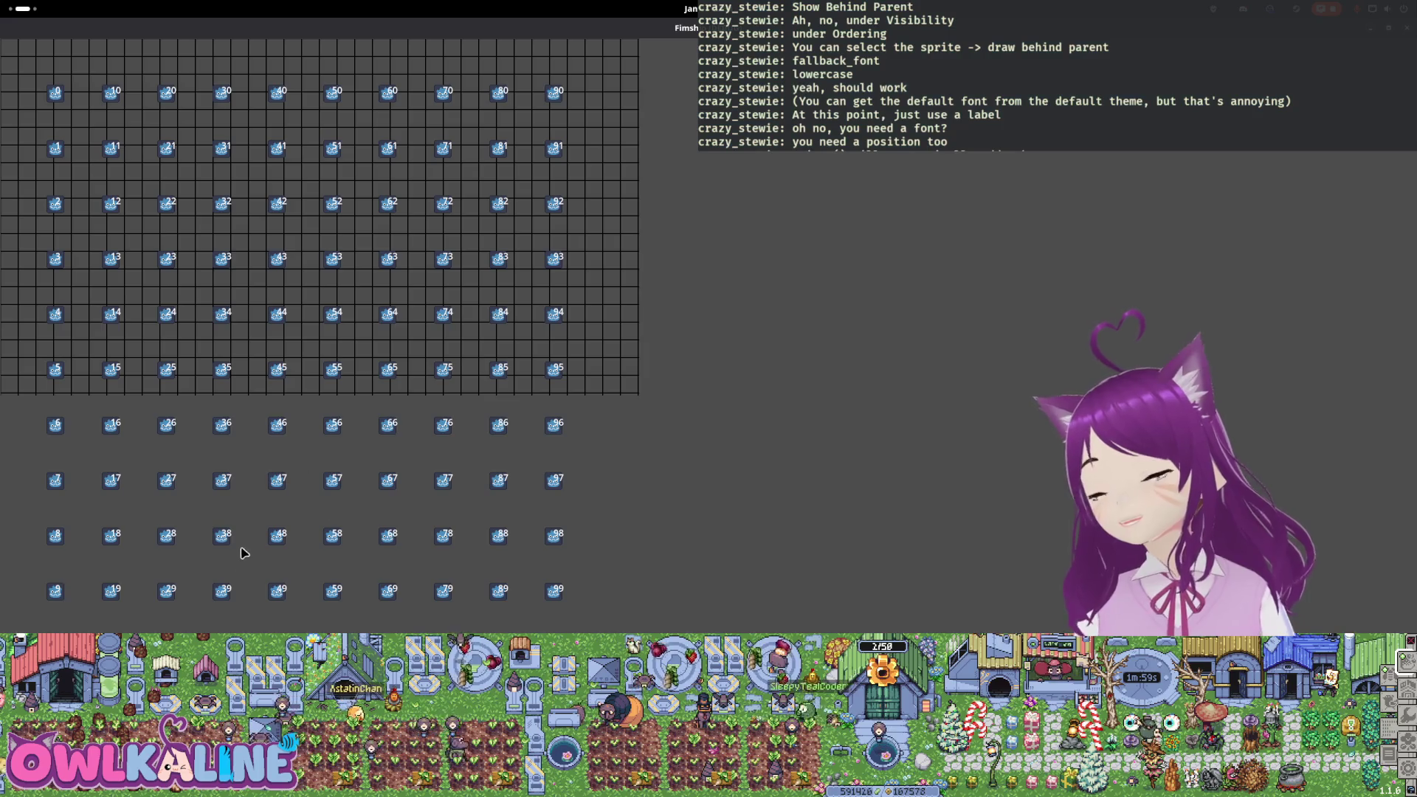
double_click(642, 28)
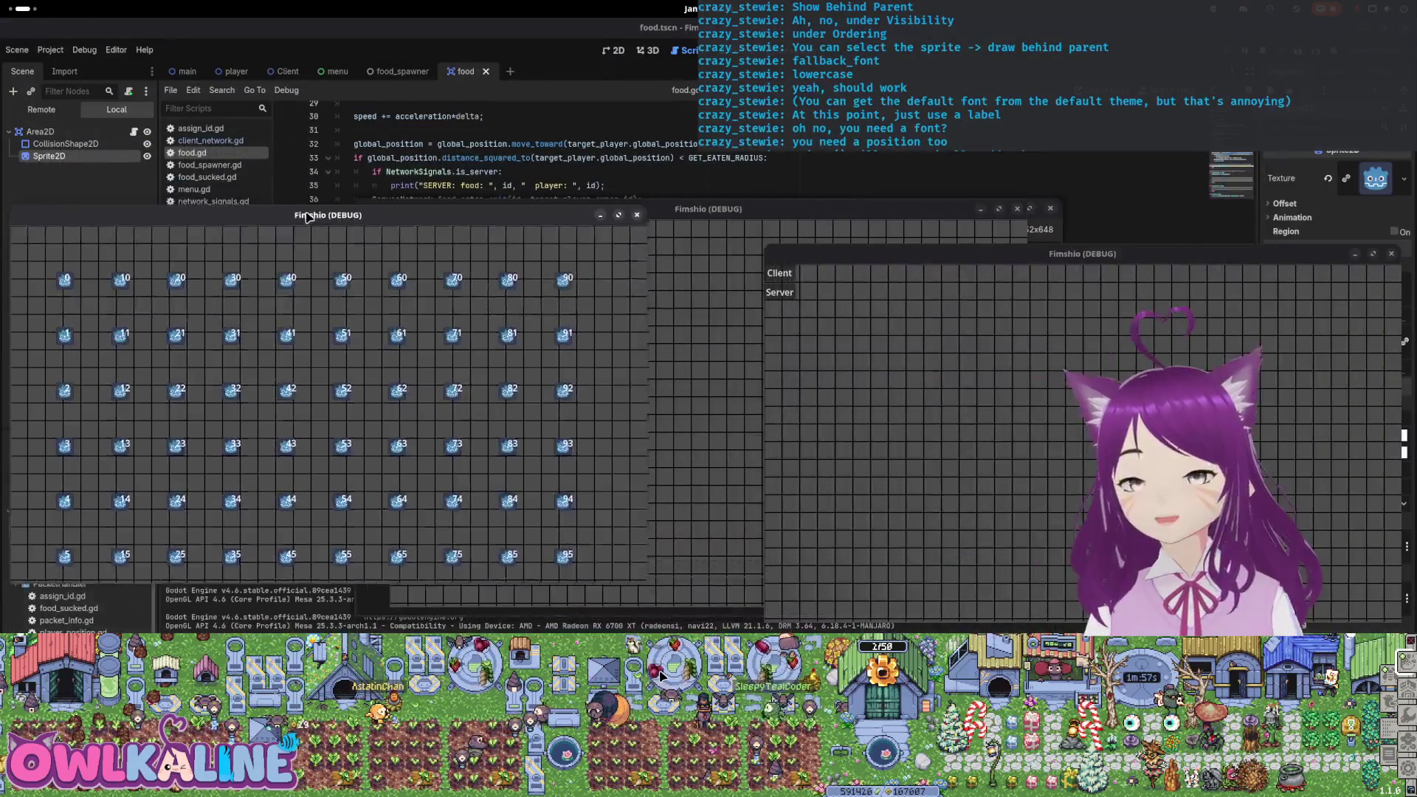
left_click(785, 277)
mouse_move(854, 263)
left_mouse_down()
mouse_move(338, 281)
mouse_move(287, 266)
mouse_move(764, 249)
left_mouse_up()
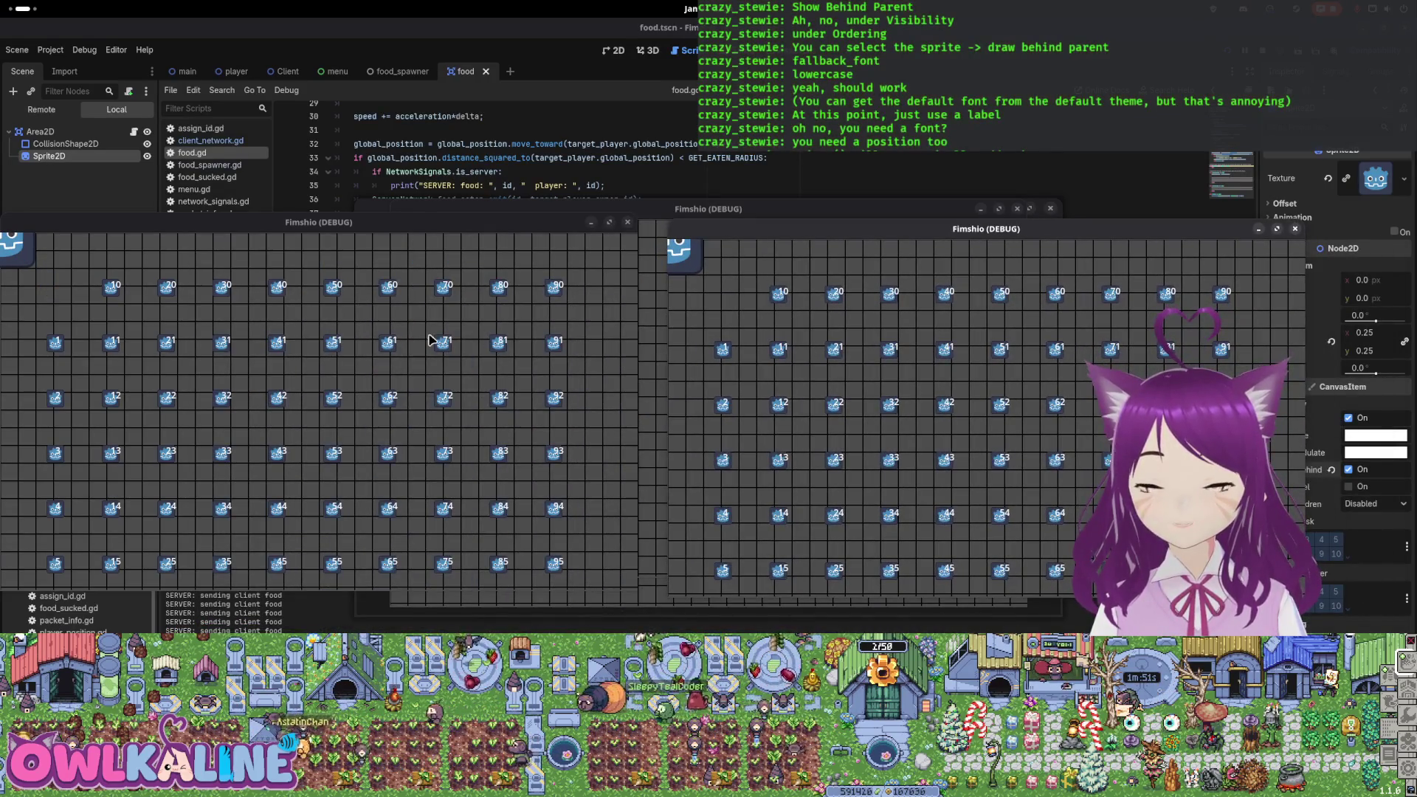
left_click(446, 222)
left_click_drag(446, 223, 479, 228)
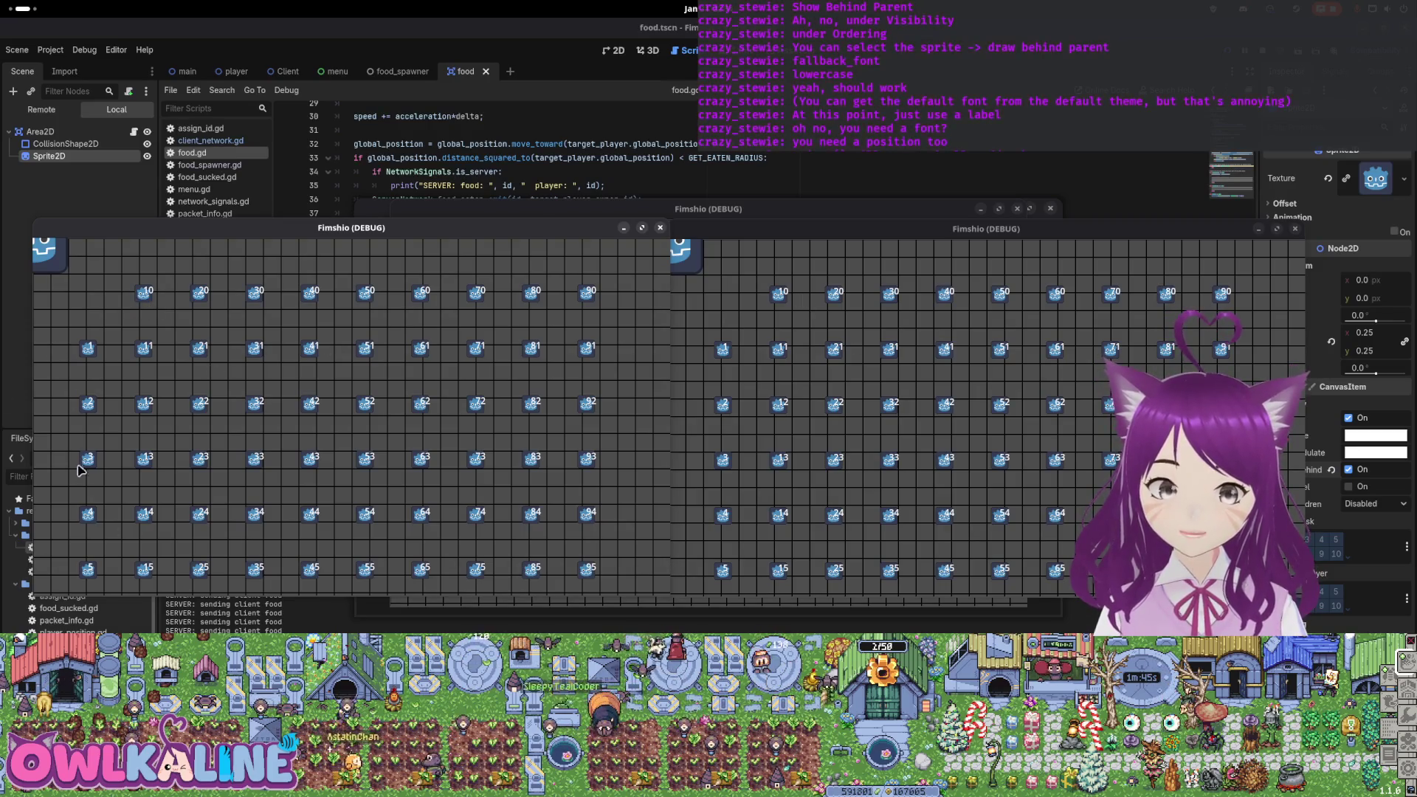
Steer the client's player to eat food, then stop the game.
left_click(733, 555)
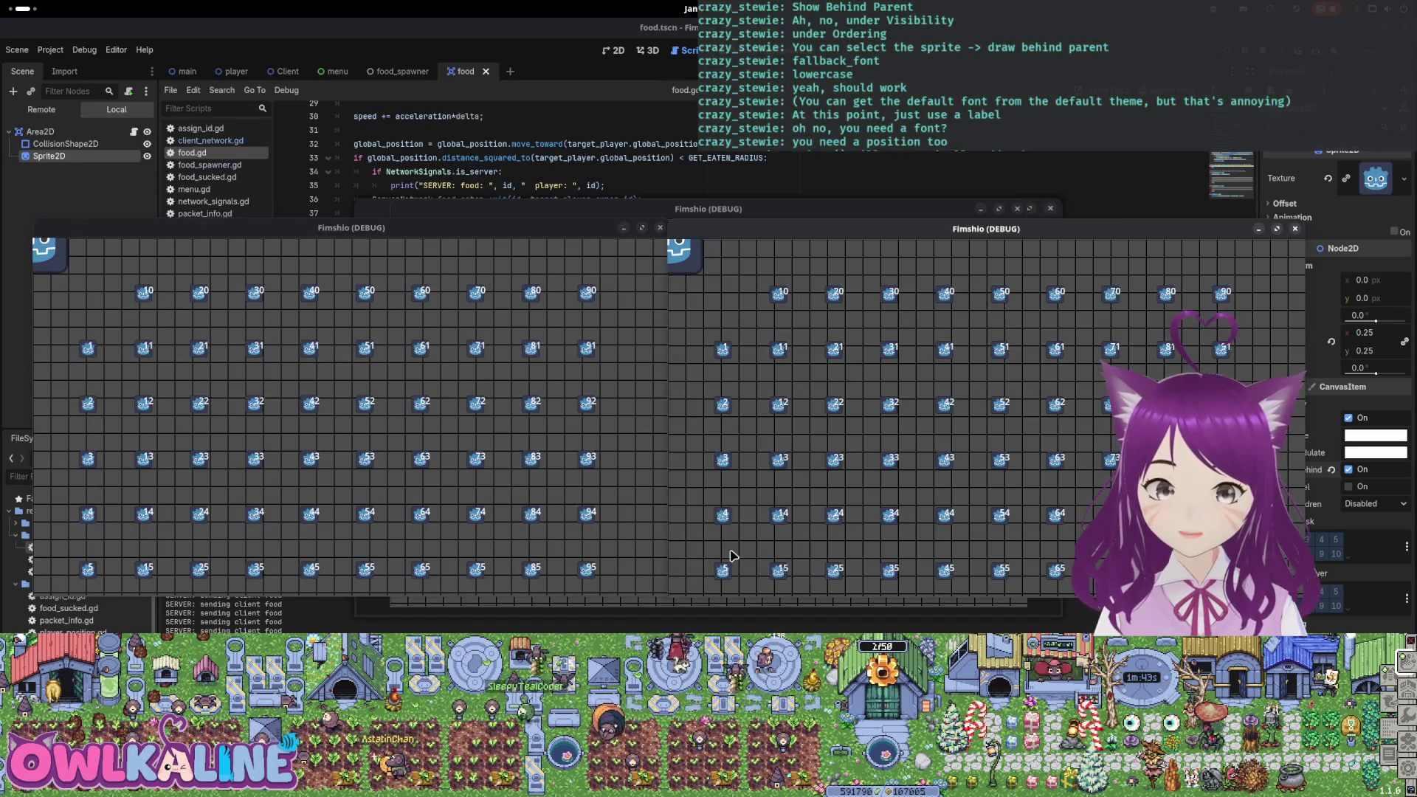
left_click(895, 425)
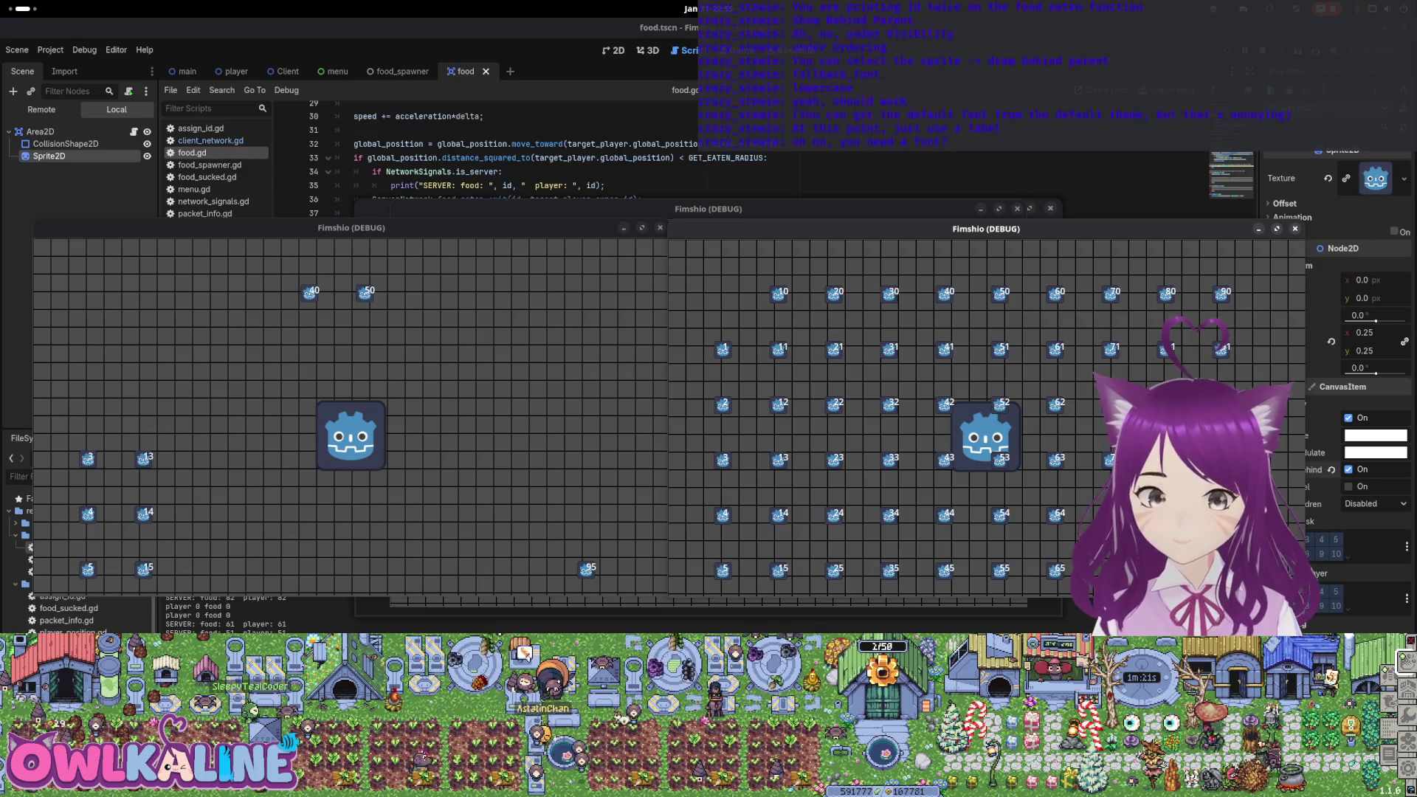
key("F8")
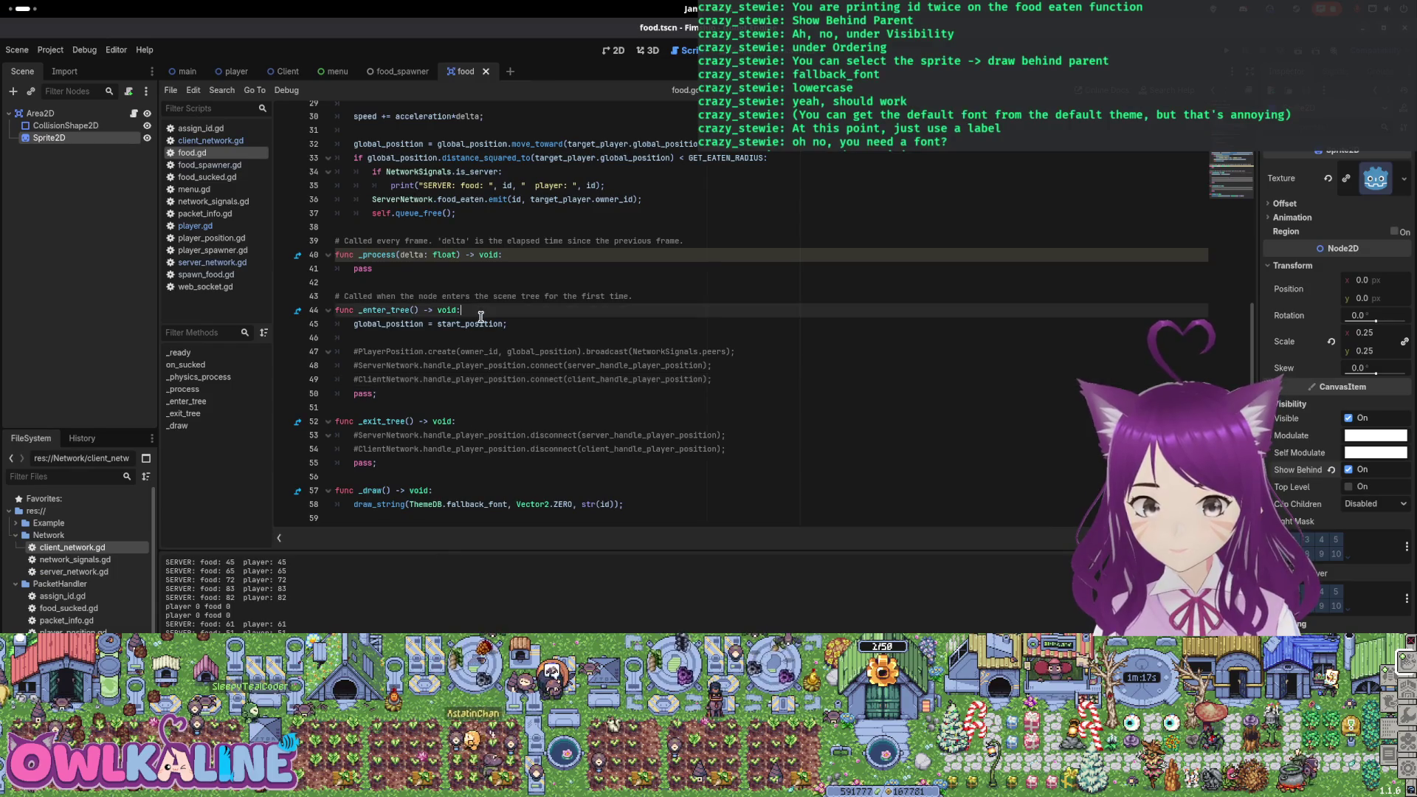
Make line 35's server print in food.gd report target_player.owner_id, then rerun the game.
scroll(583, 267, "up", 2)
left_click(584, 268)
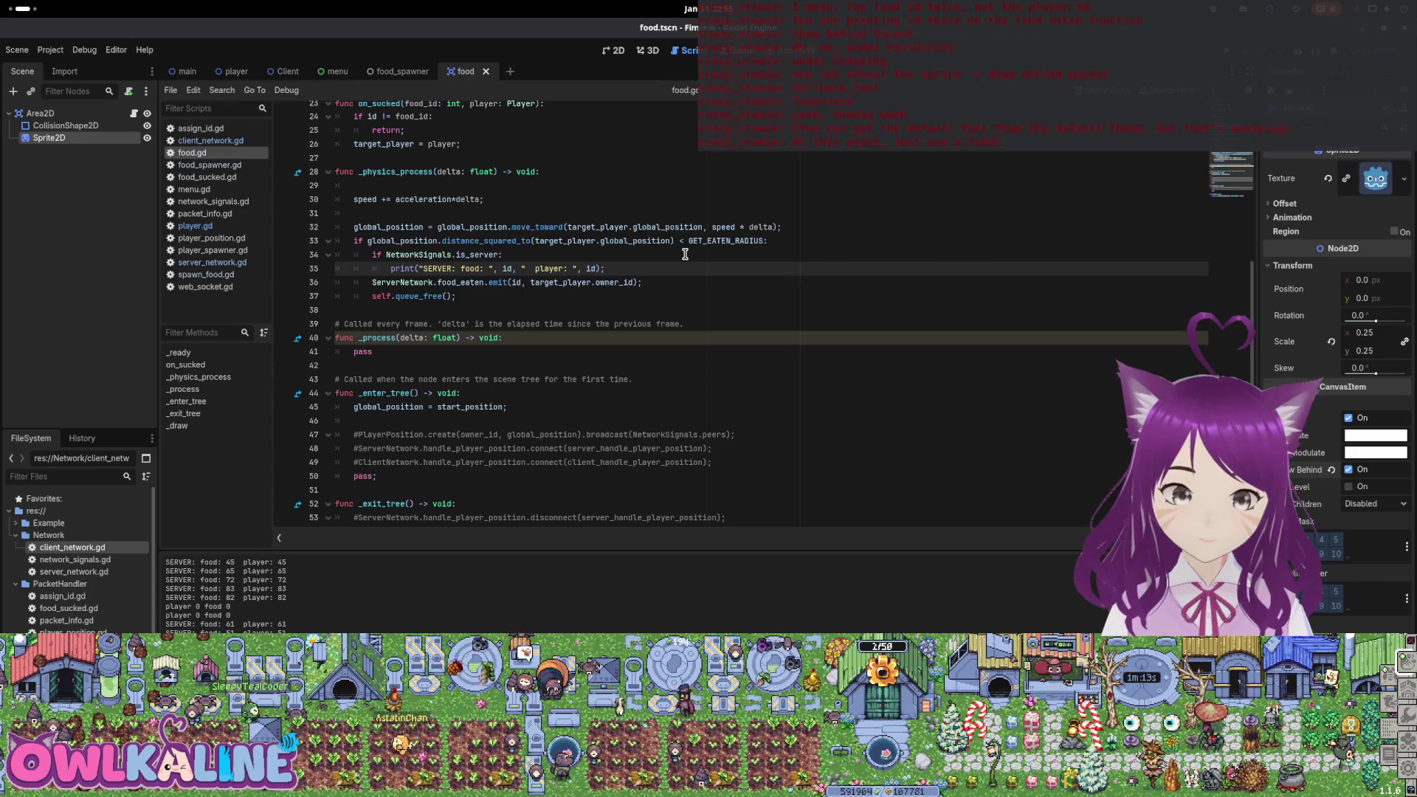
type("target_player.")
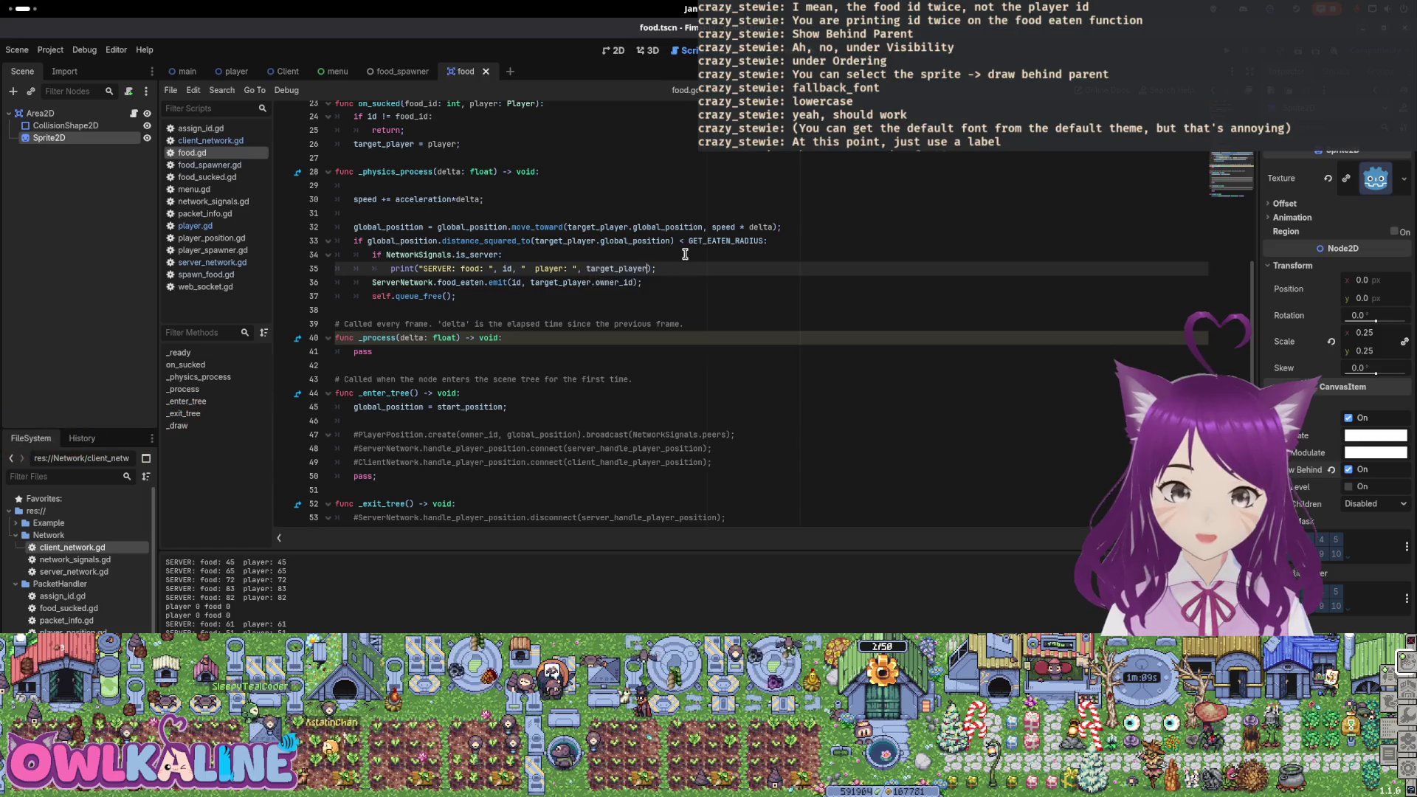
type("own")
key("Return")
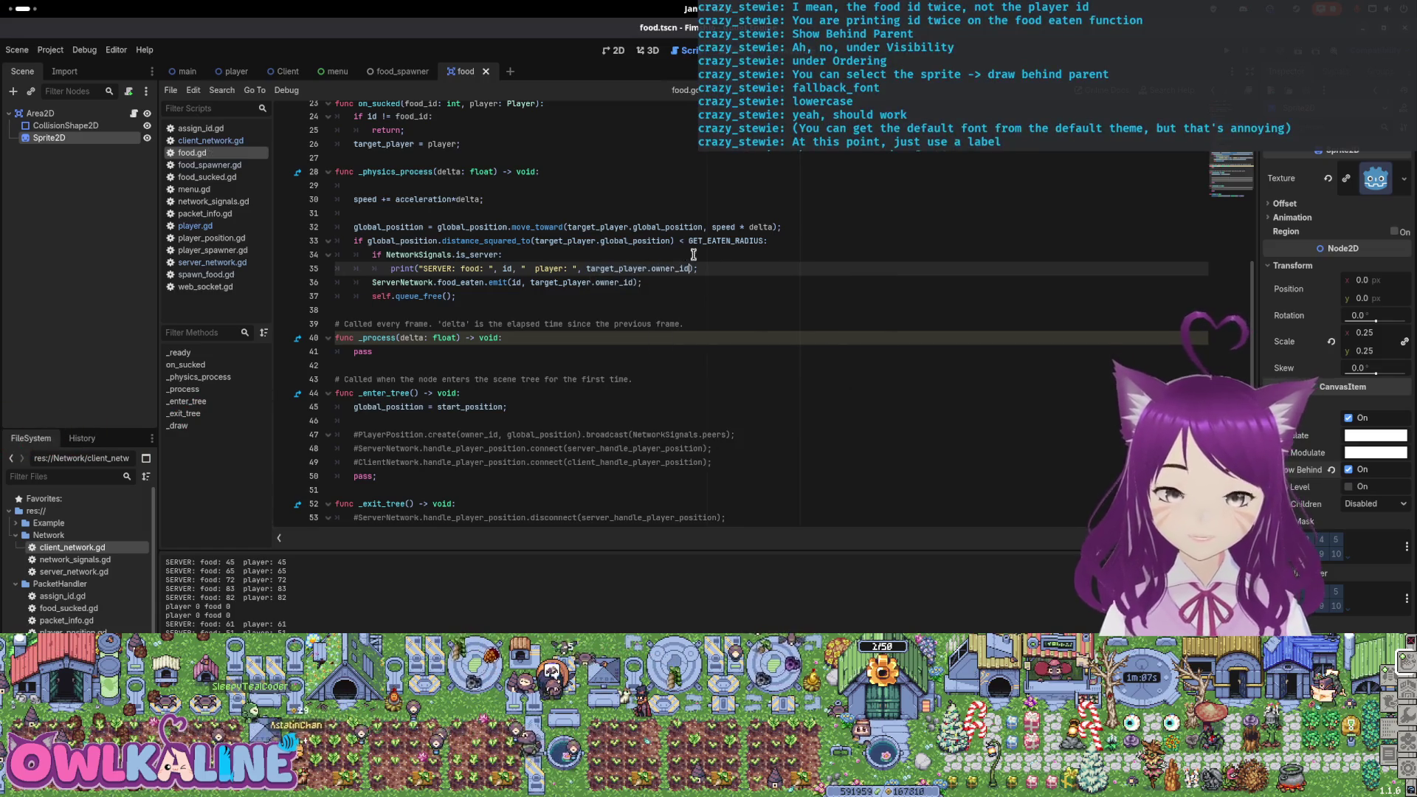
key("F5")
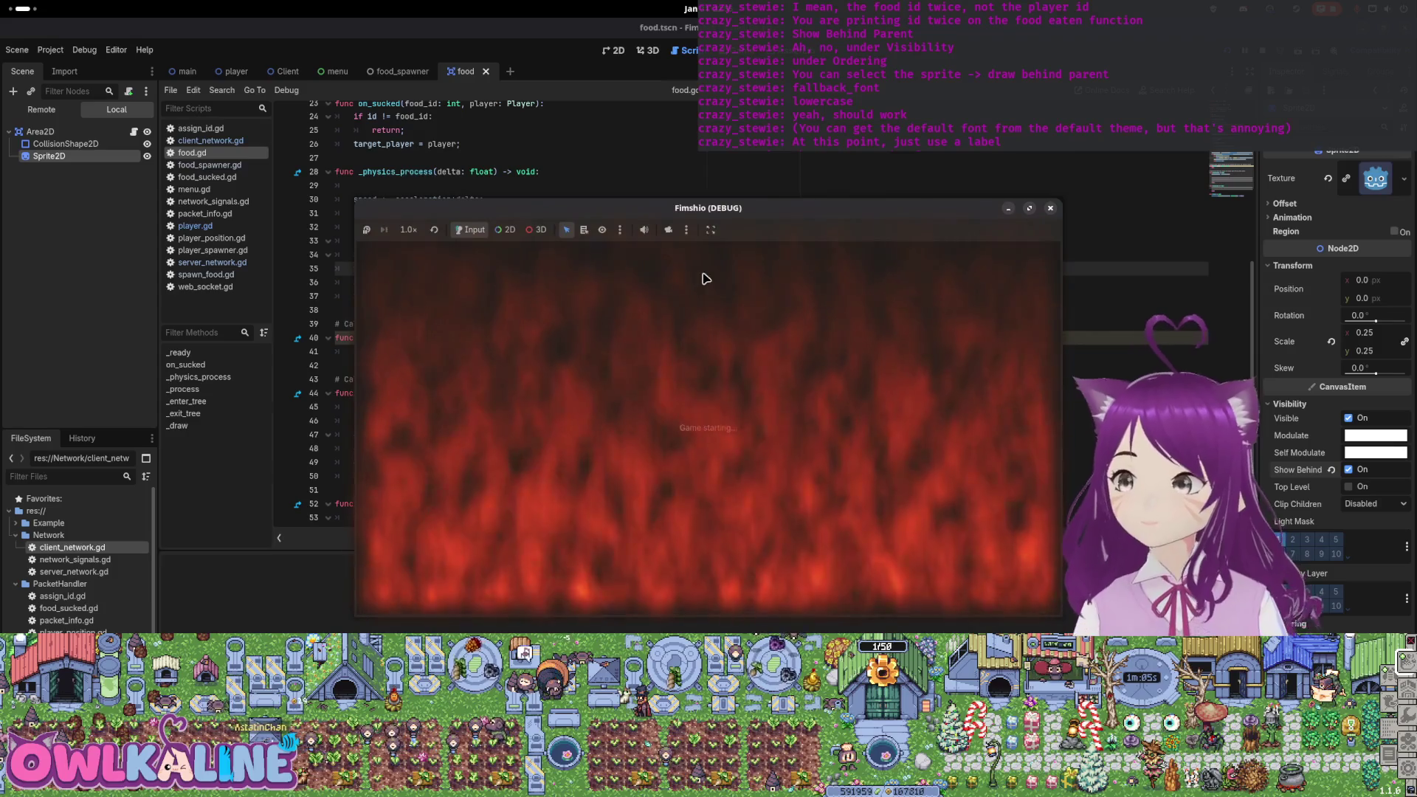
Run and compare server and client windows, stop the game, then open the player scene.
left_click_drag(702, 211, 342, 211)
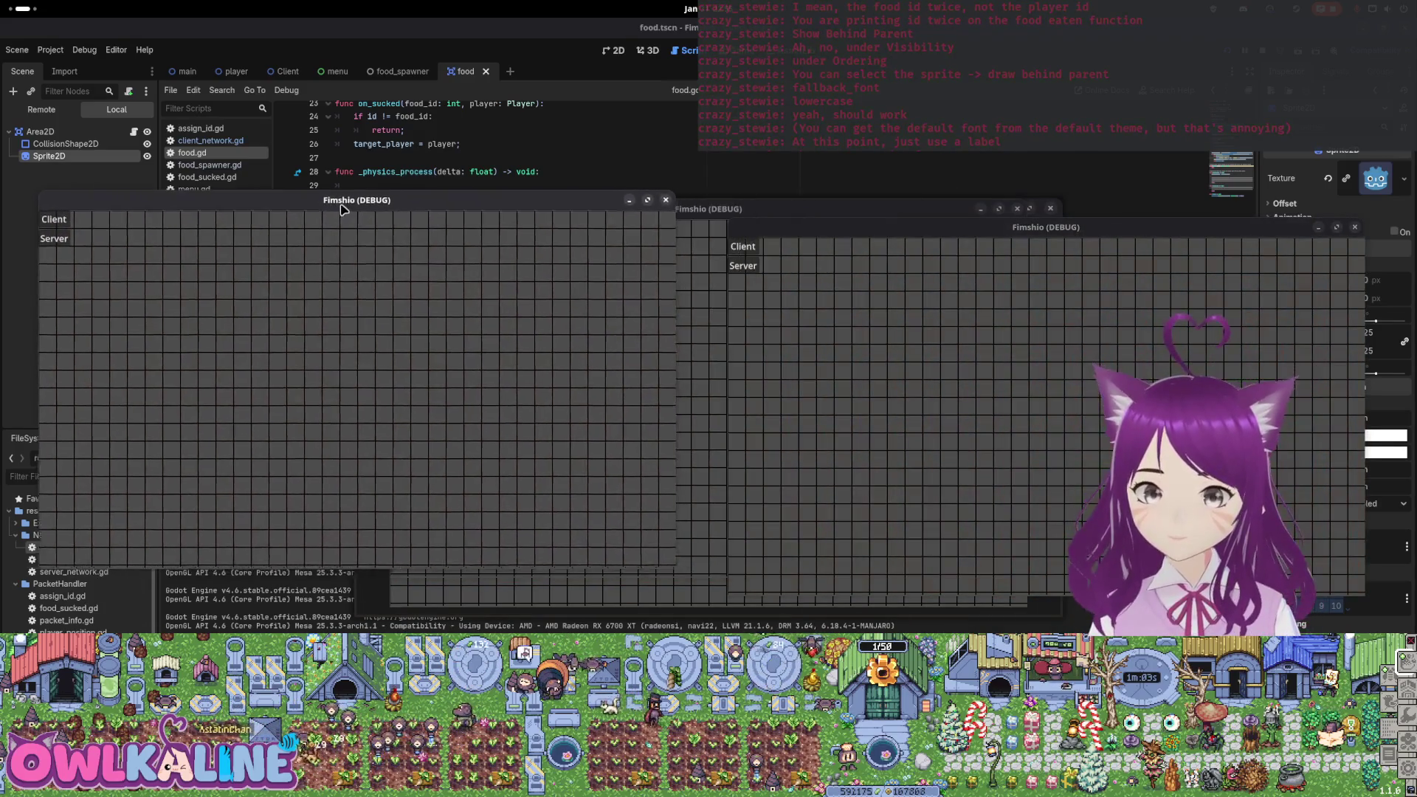
left_click(41, 237)
left_click(743, 247)
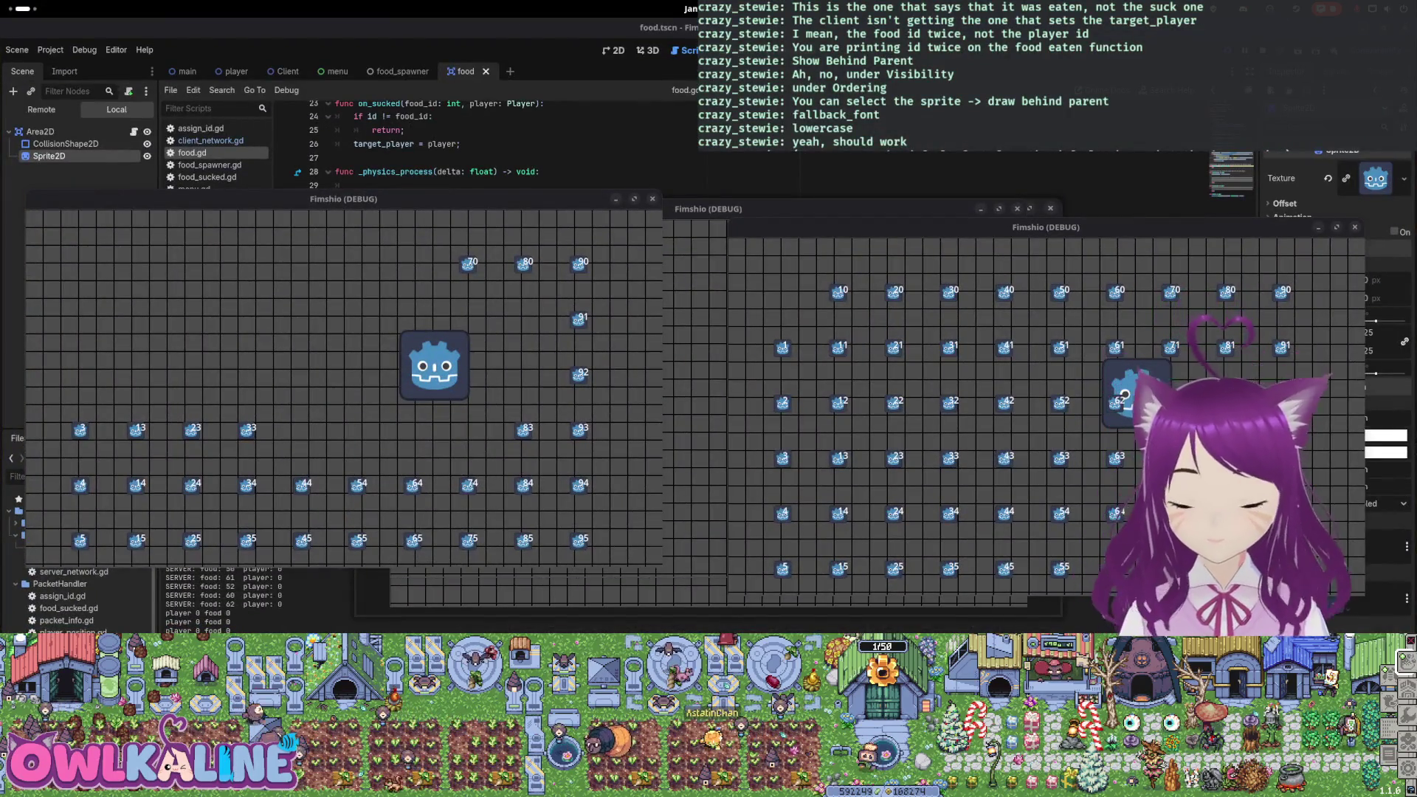
key("super")
key("super")
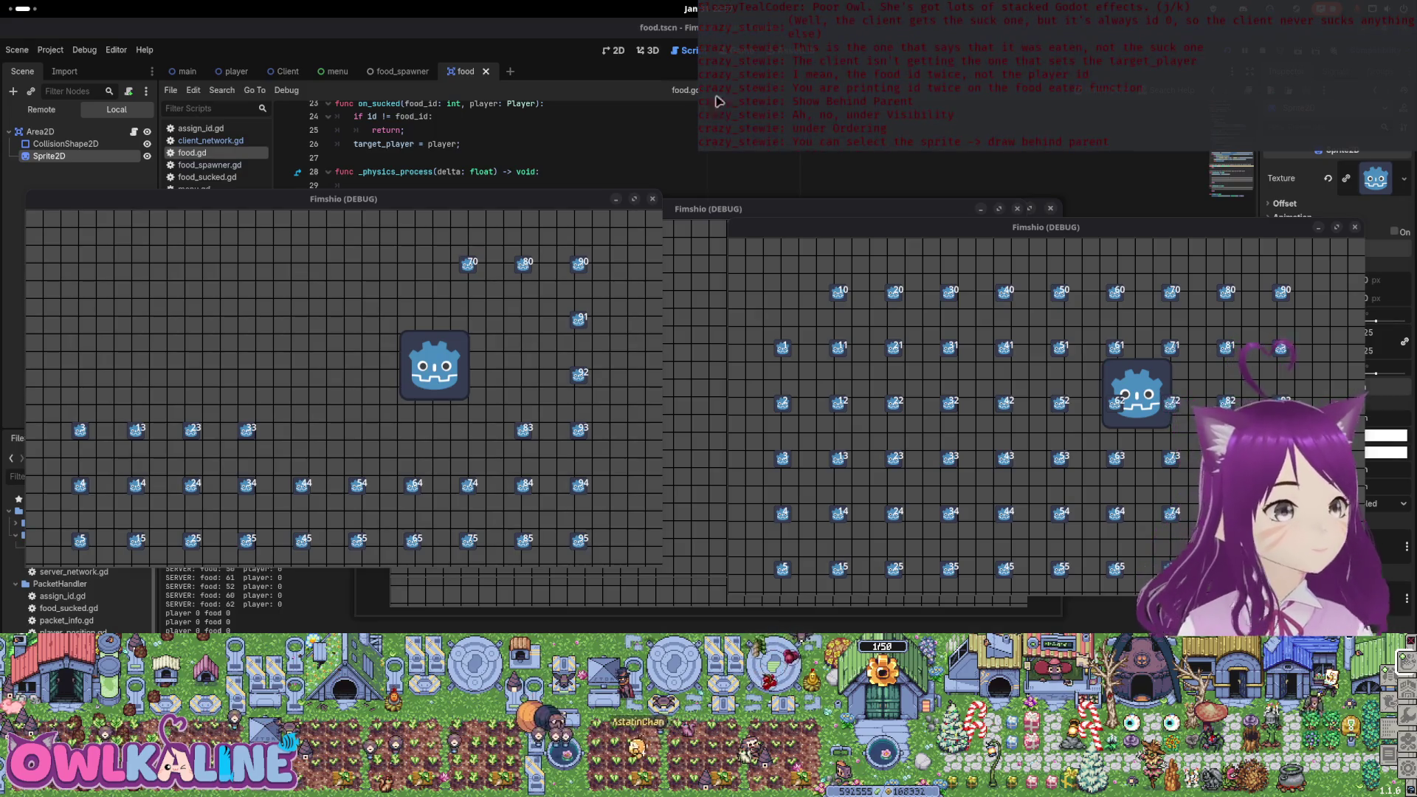
key("F8")
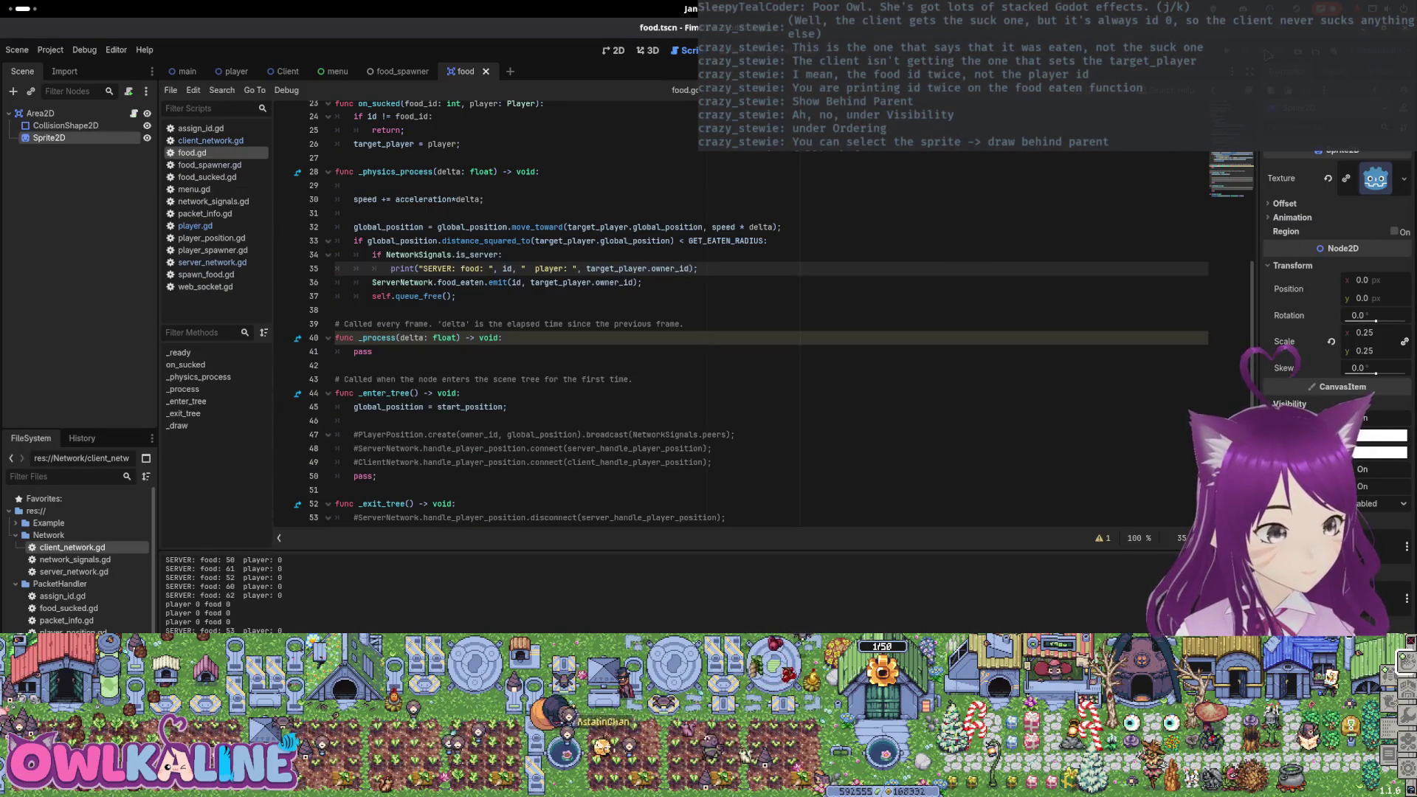
left_click(235, 71)
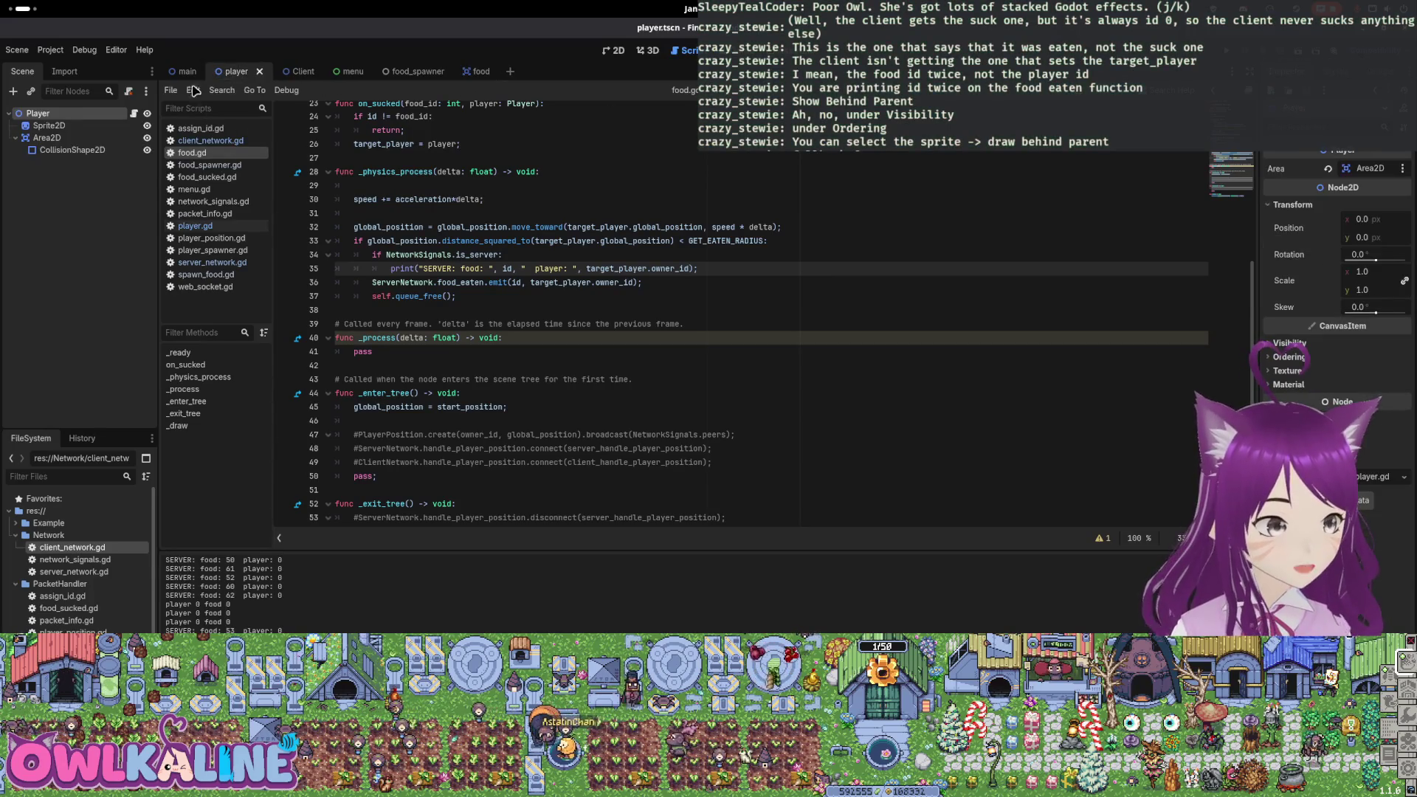
Change encode_u8(1, player_id) to encode_u8(2, player_id) on line 24 of food_sucked.gd, and rerun.
left_click(133, 114)
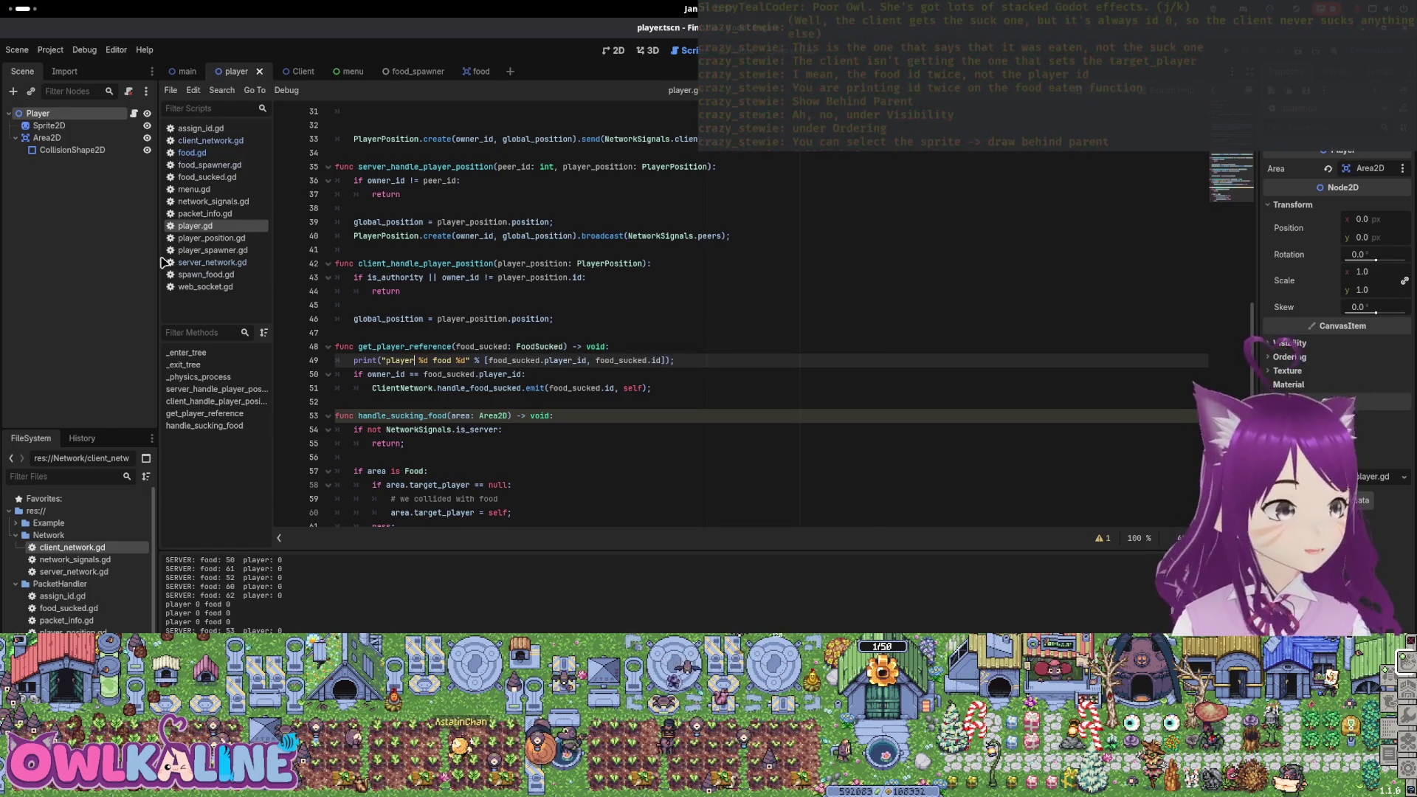
scroll(88, 583, "down", 1)
double_click(68, 588)
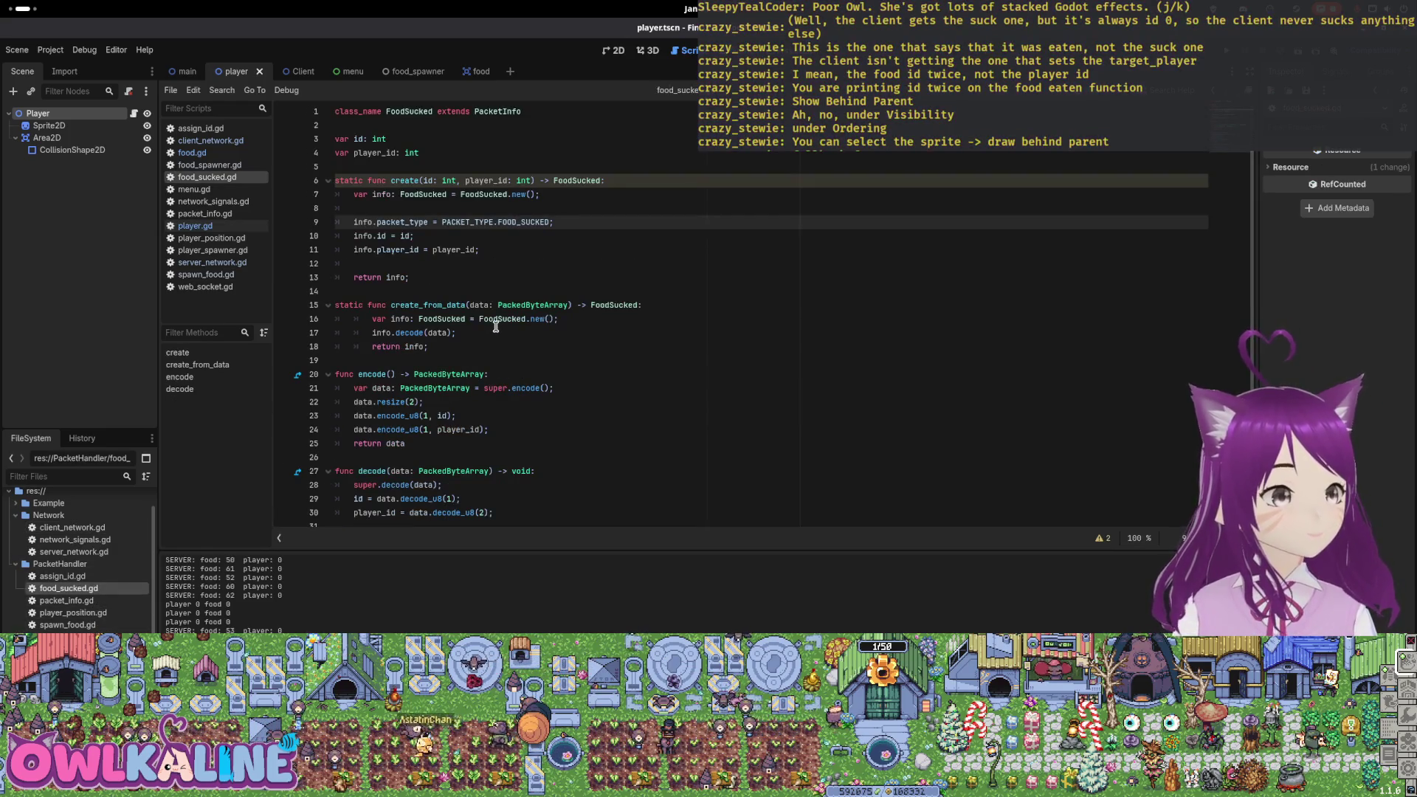
scroll(496, 327, "down", 1)
left_click(427, 421)
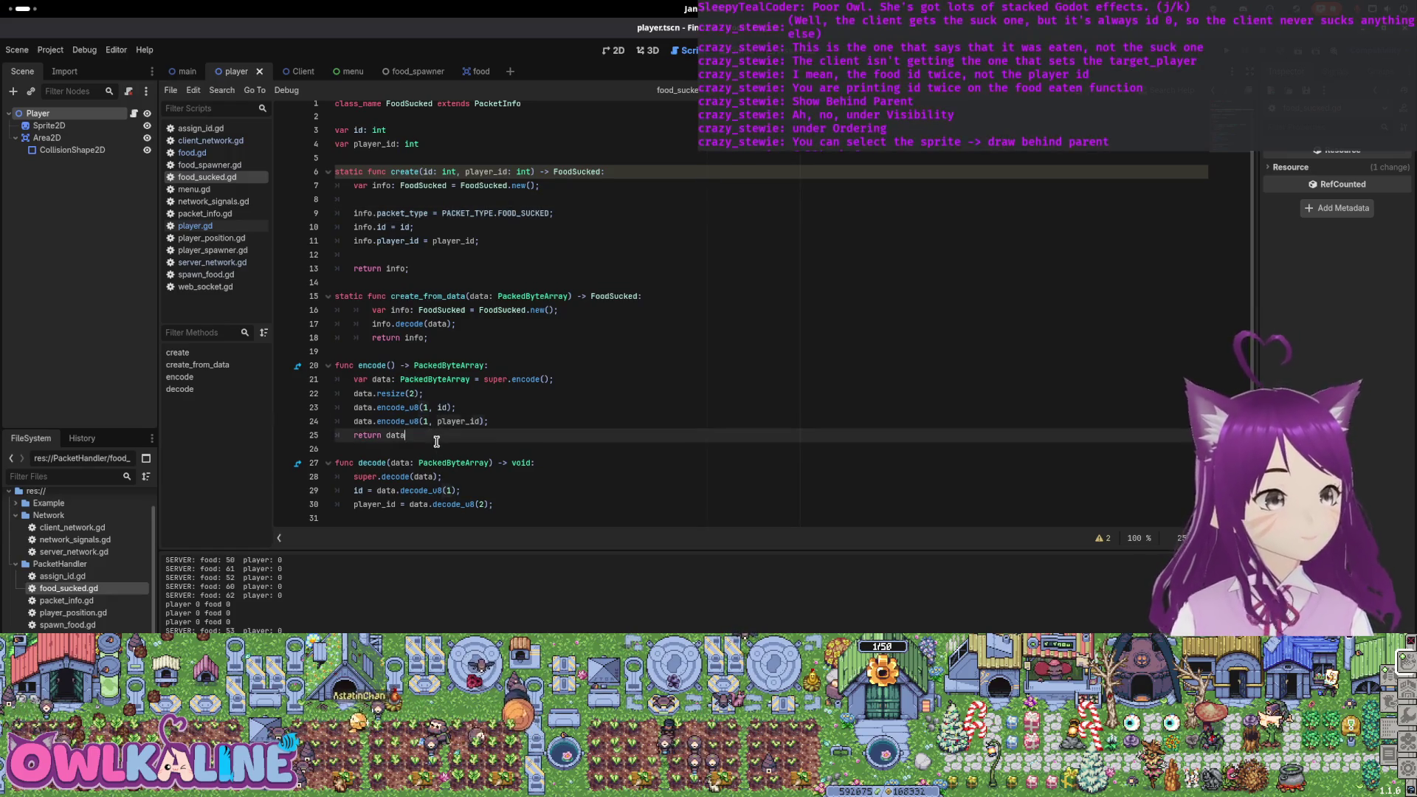
key("BackSpace")
type("2")
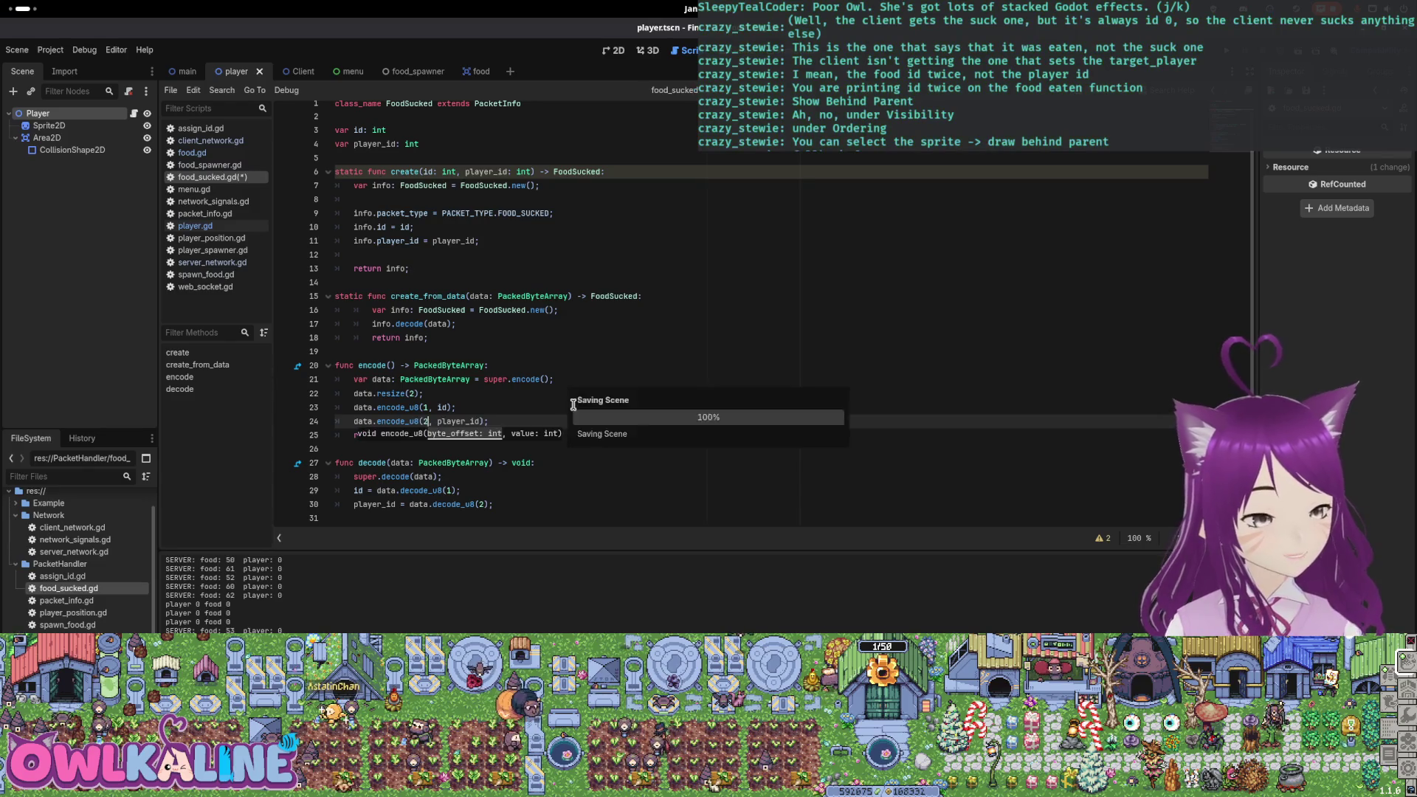
left_click(475, 404)
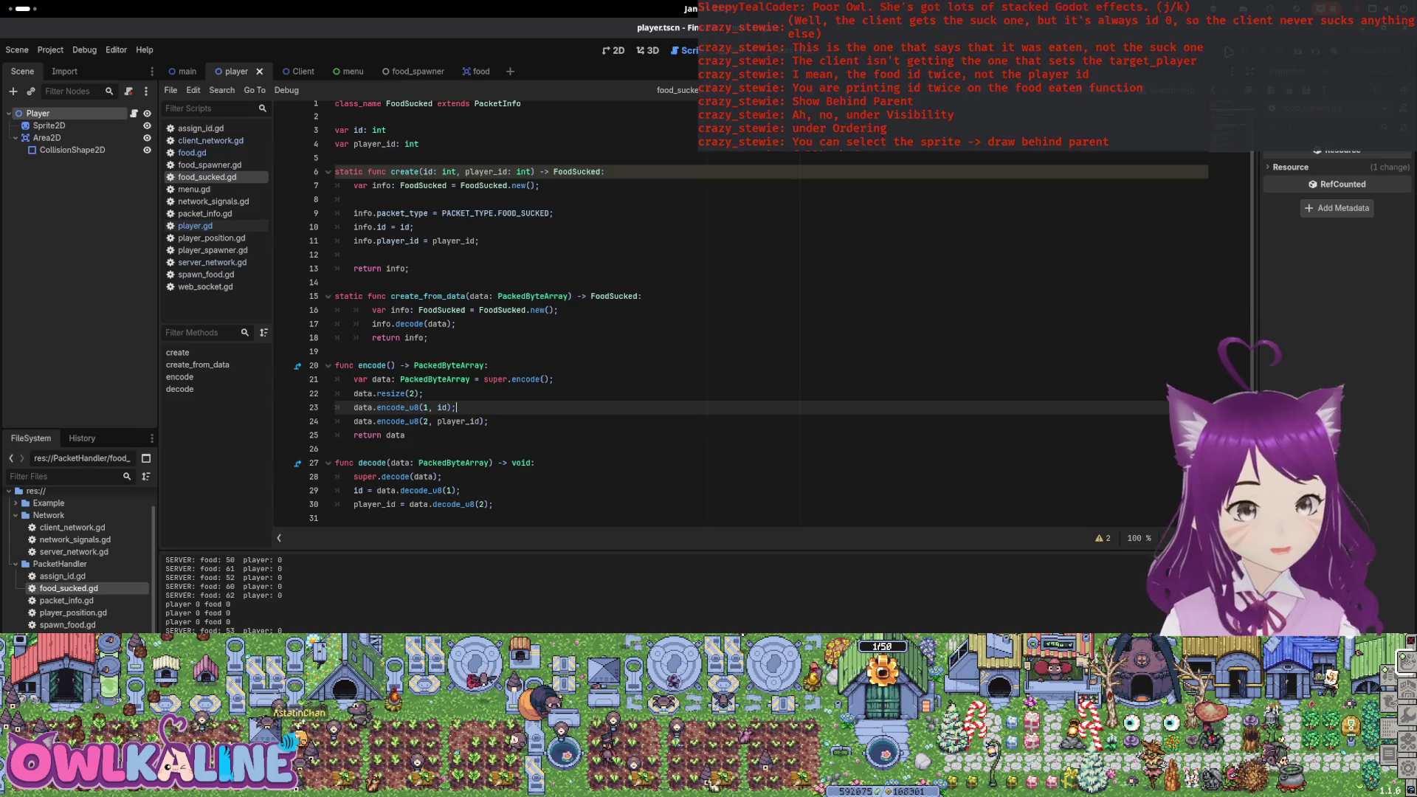
key("F5")
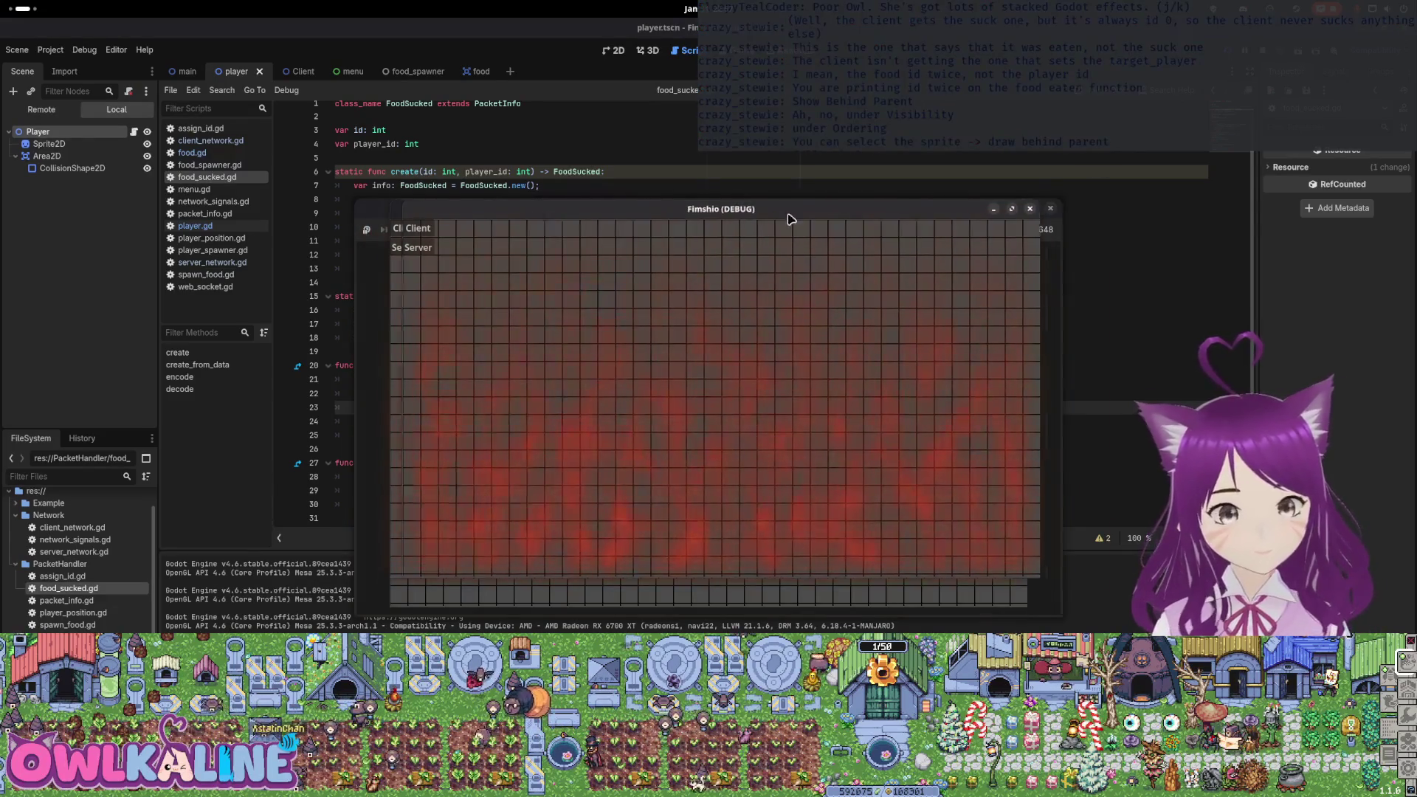
Arrange the two game windows, starting the left as server and the right as client.
left_click_drag(642, 218, 287, 226)
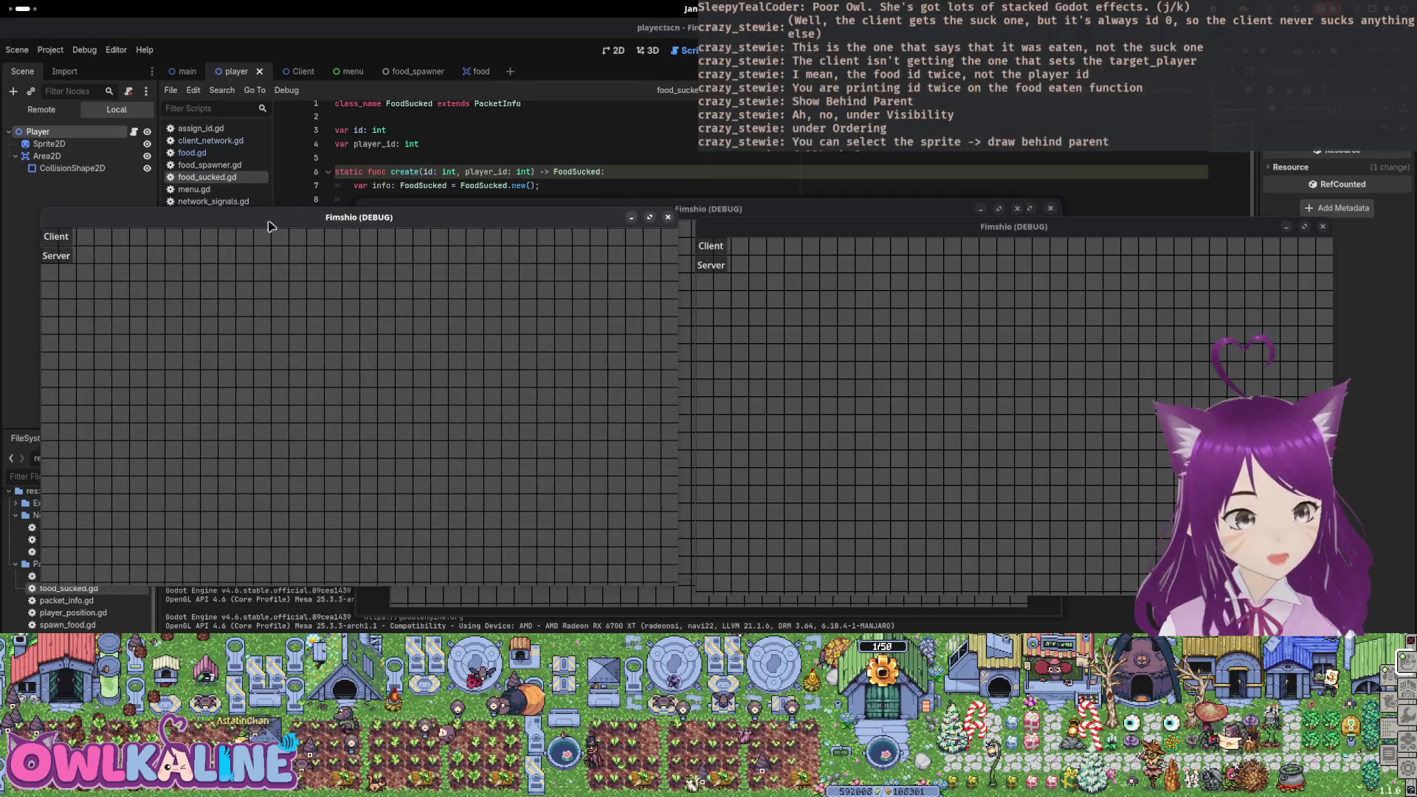
left_click(65, 260)
left_click_drag(711, 227, 711, 200)
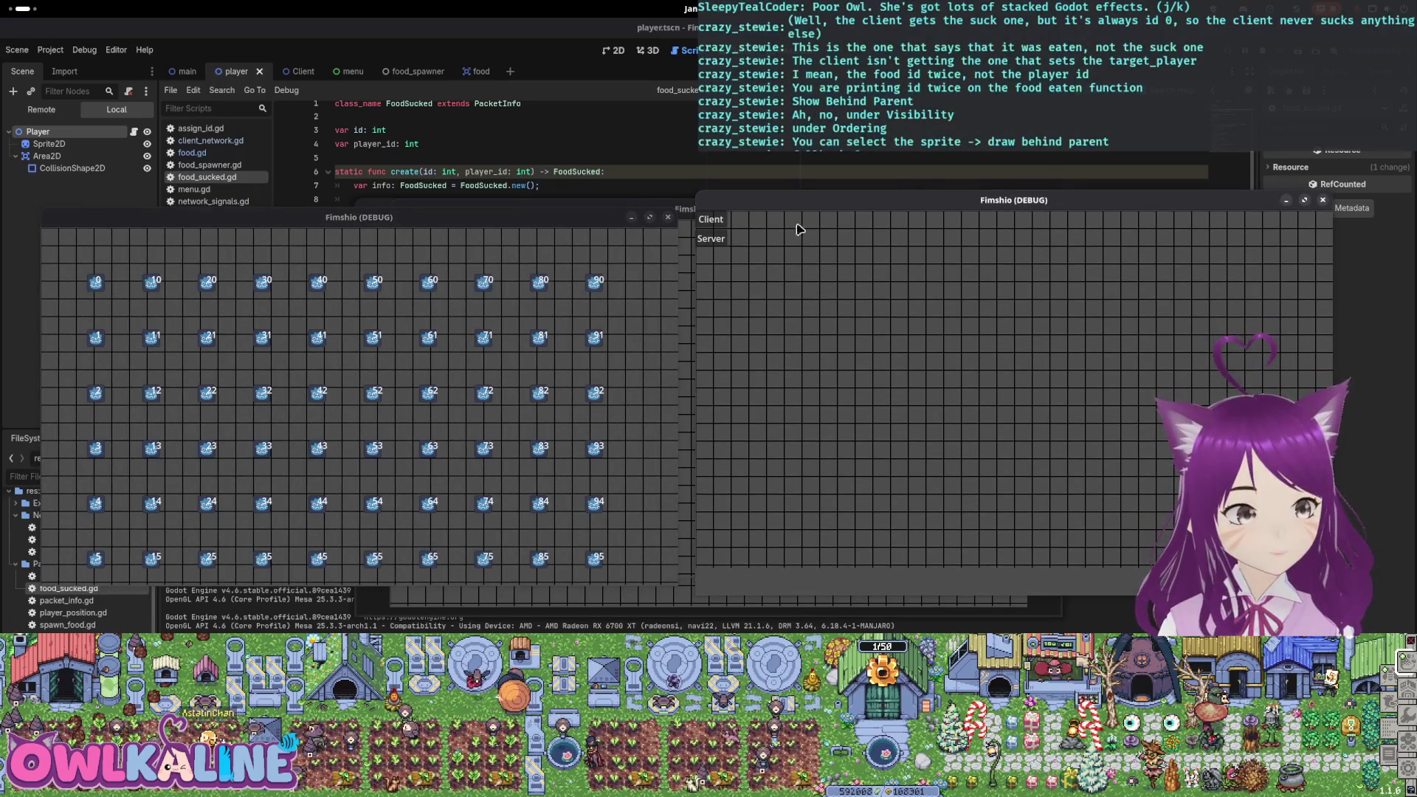
left_click(710, 220)
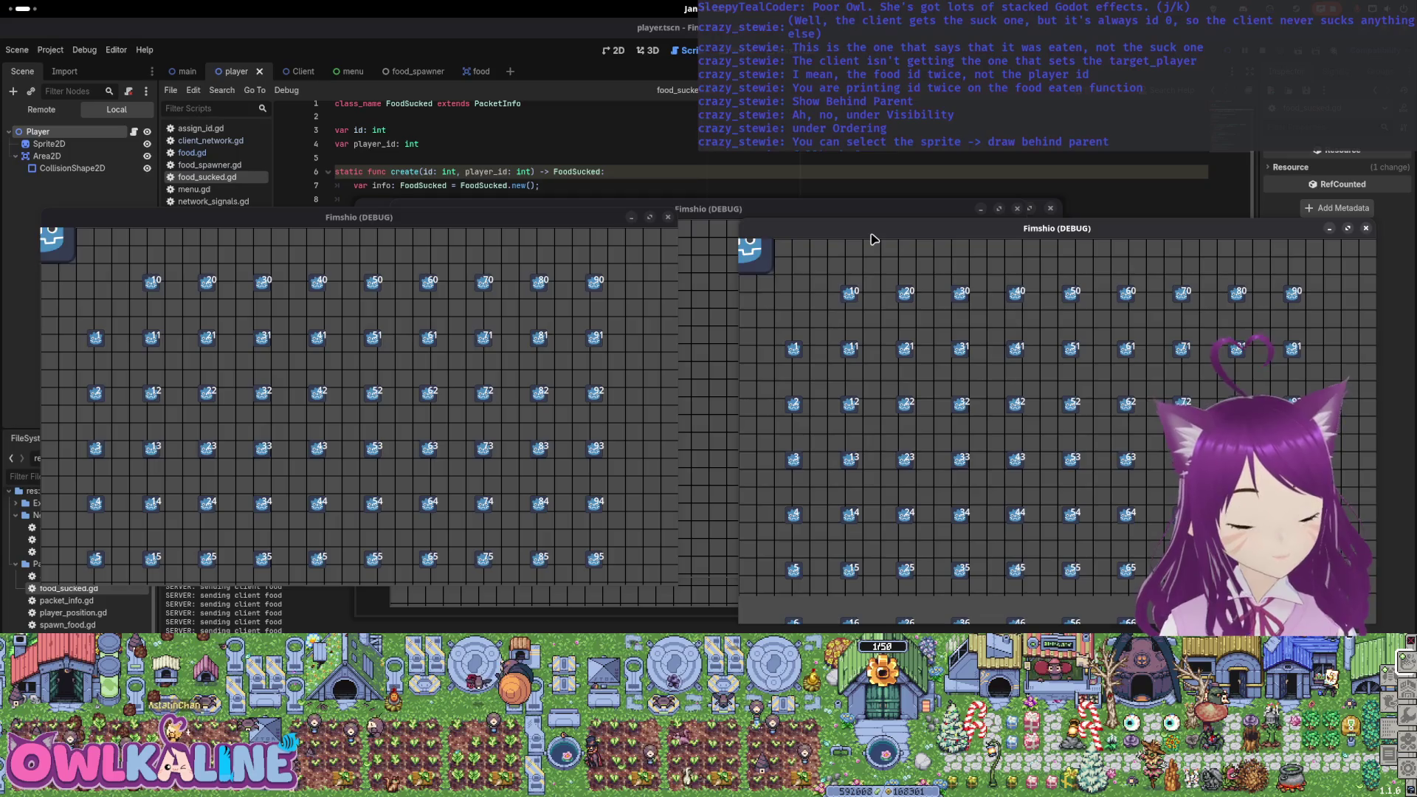
Move the player with the arrow keys to eat food, then stop and relaunch the project.
key("Right")
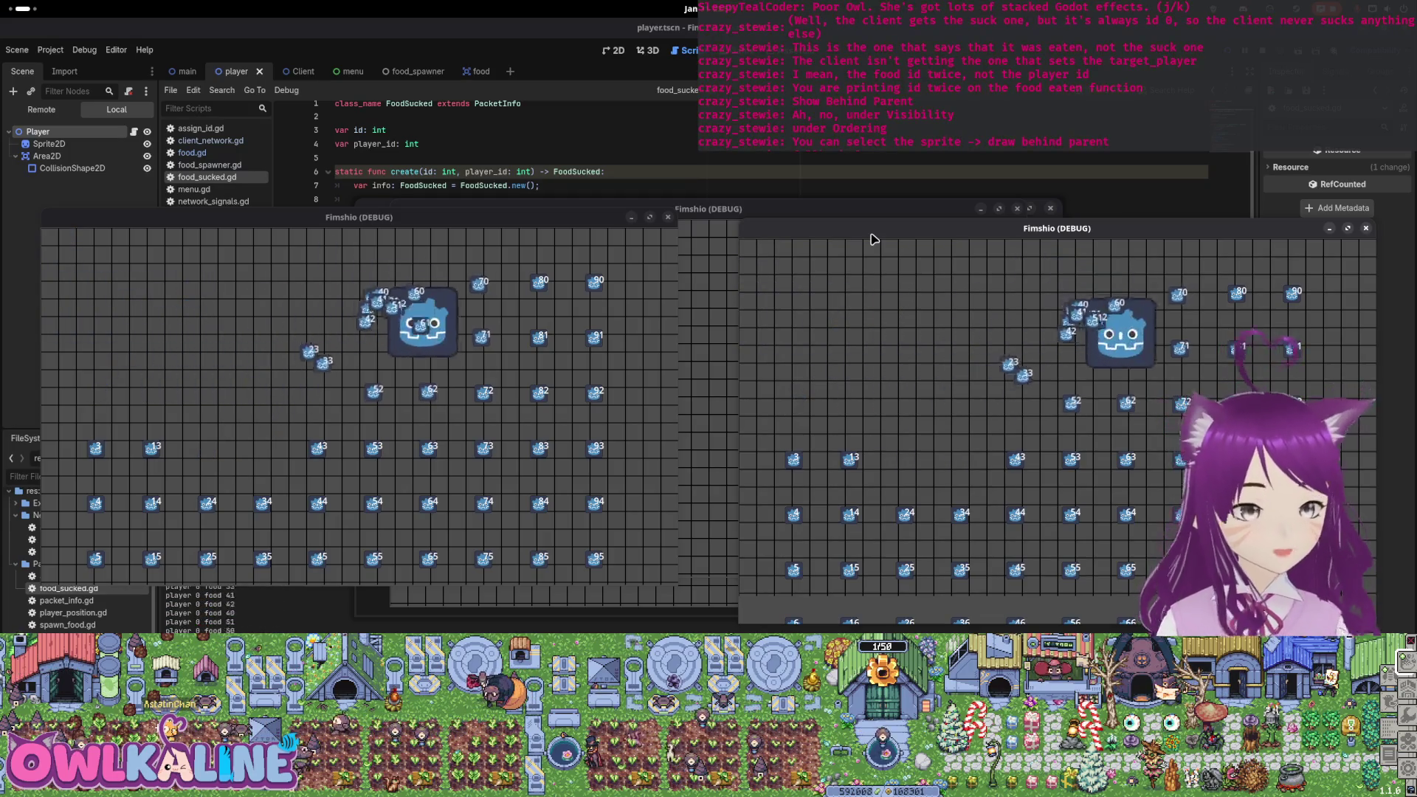
key("Left")
key("Down")
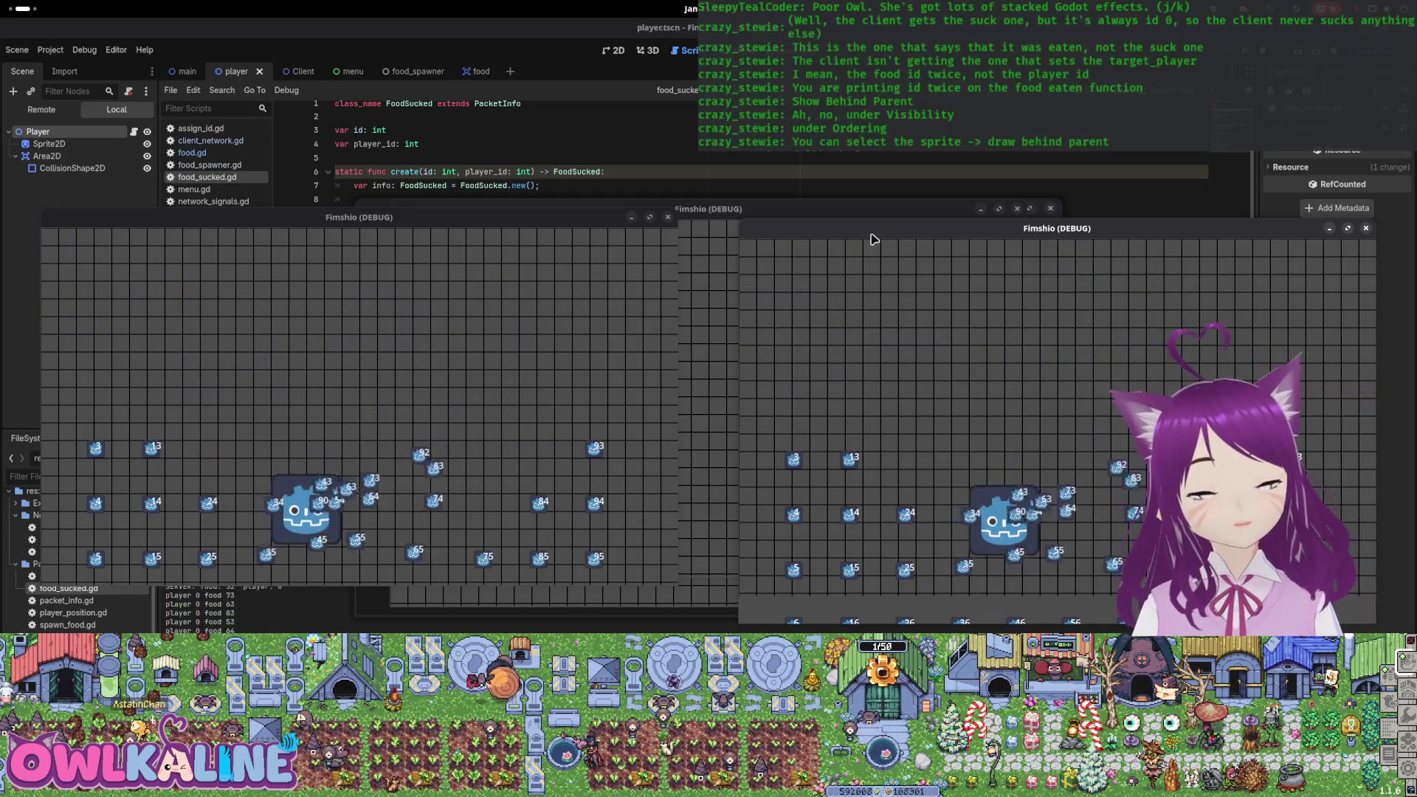
key("Up")
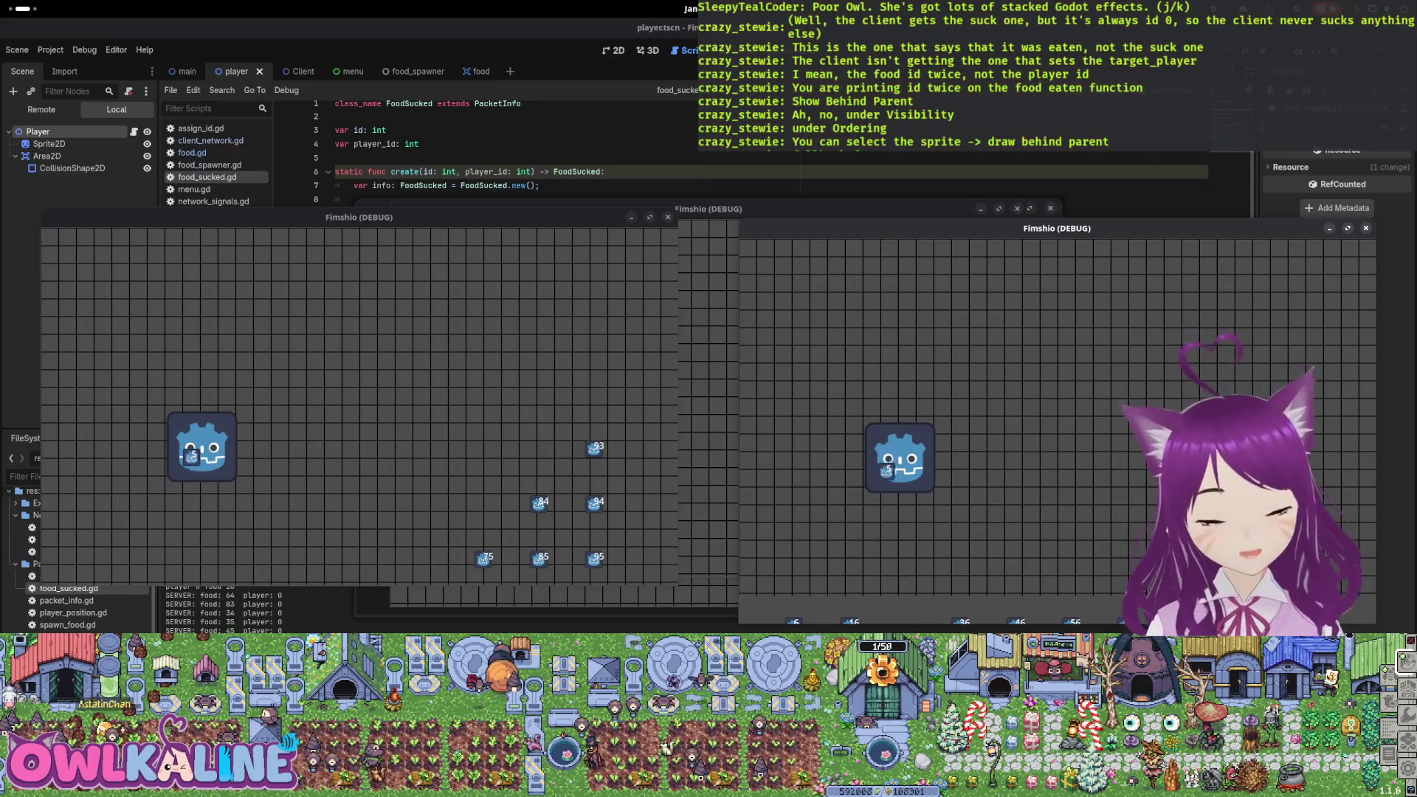
key("F8")
key("F5")
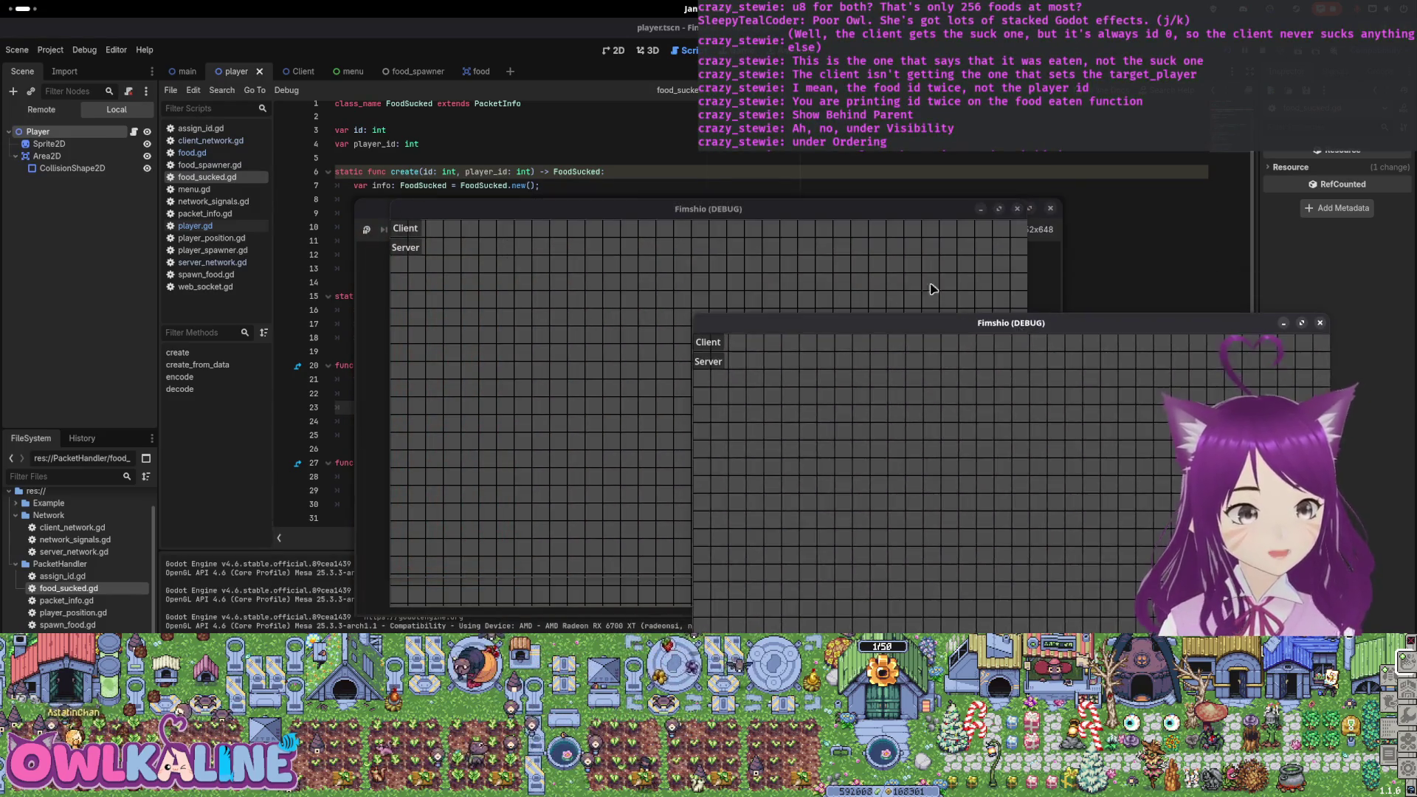
Arrange the four game windows into the top-left, top-right, lower-left and lower-right corners.
mouse_move(446, 168)
left_mouse_down()
mouse_move(380, 152)
mouse_move(432, 84)
mouse_move(417, 68)
left_mouse_up()
mouse_move(960, 323)
left_mouse_down()
mouse_move(1027, 129)
mouse_move(1005, 106)
left_mouse_up()
mouse_move(688, 203)
left_mouse_down()
mouse_move(456, 322)
mouse_move(403, 411)
left_mouse_up()
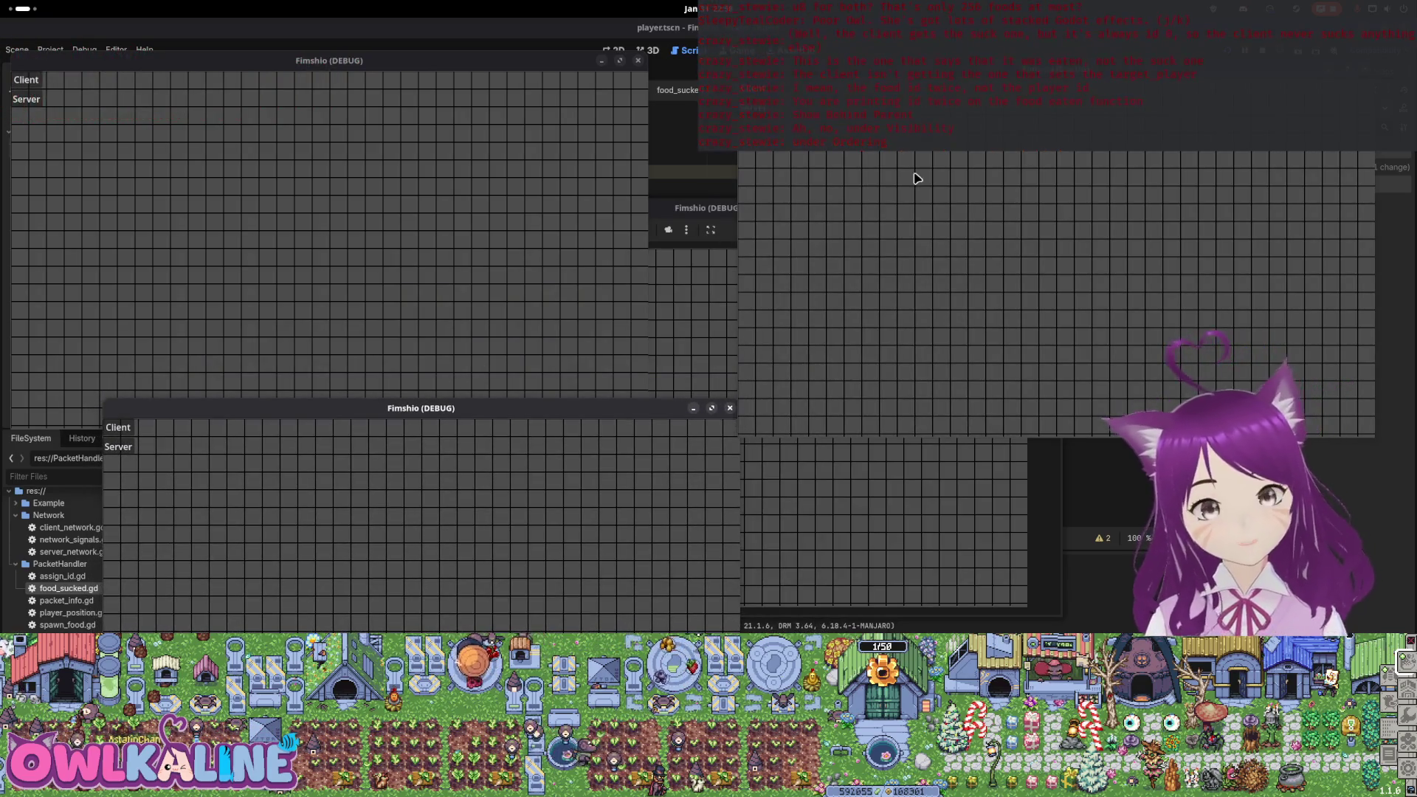
left_click(860, 438)
left_click_drag(742, 213, 1091, 367)
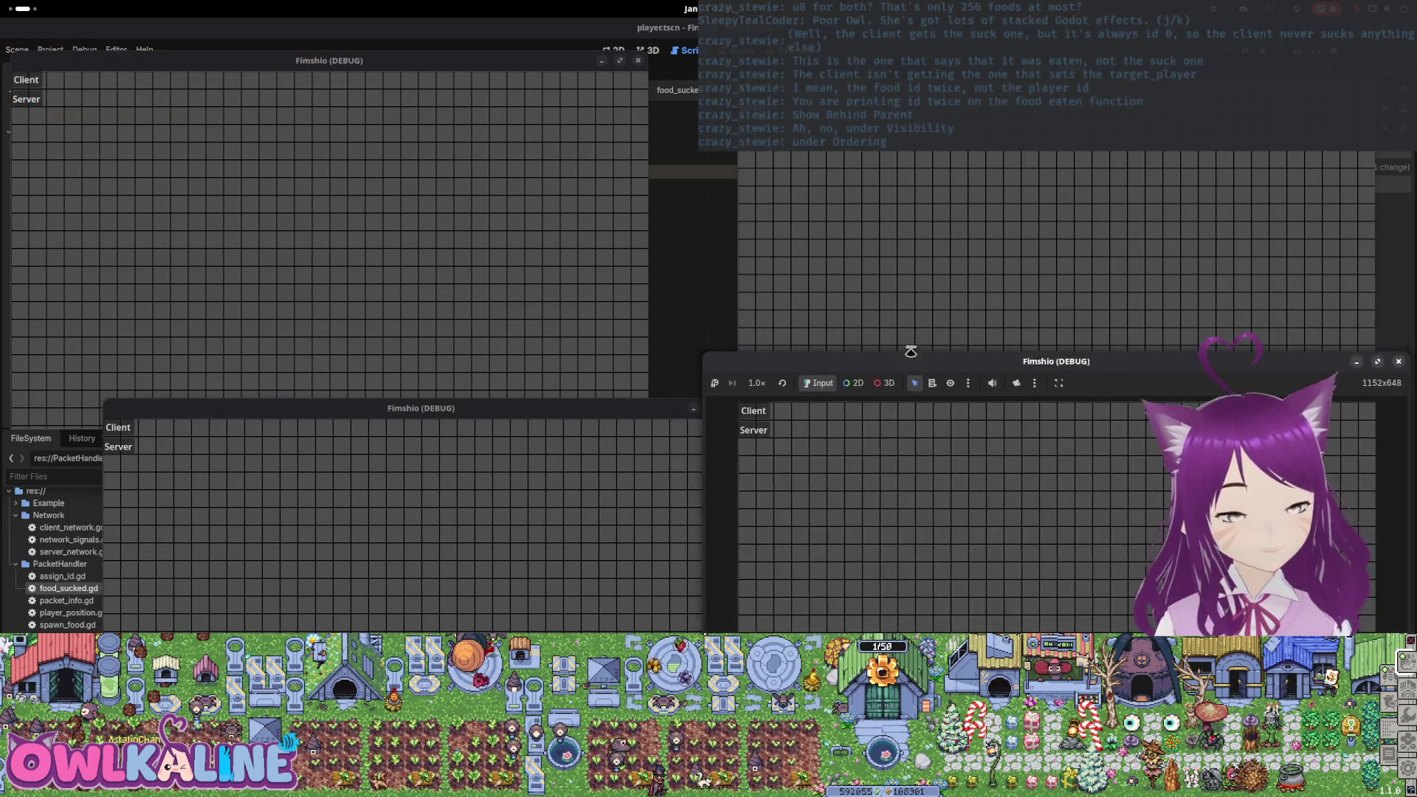
left_click(402, 250)
left_click_drag(290, 70, 302, 76)
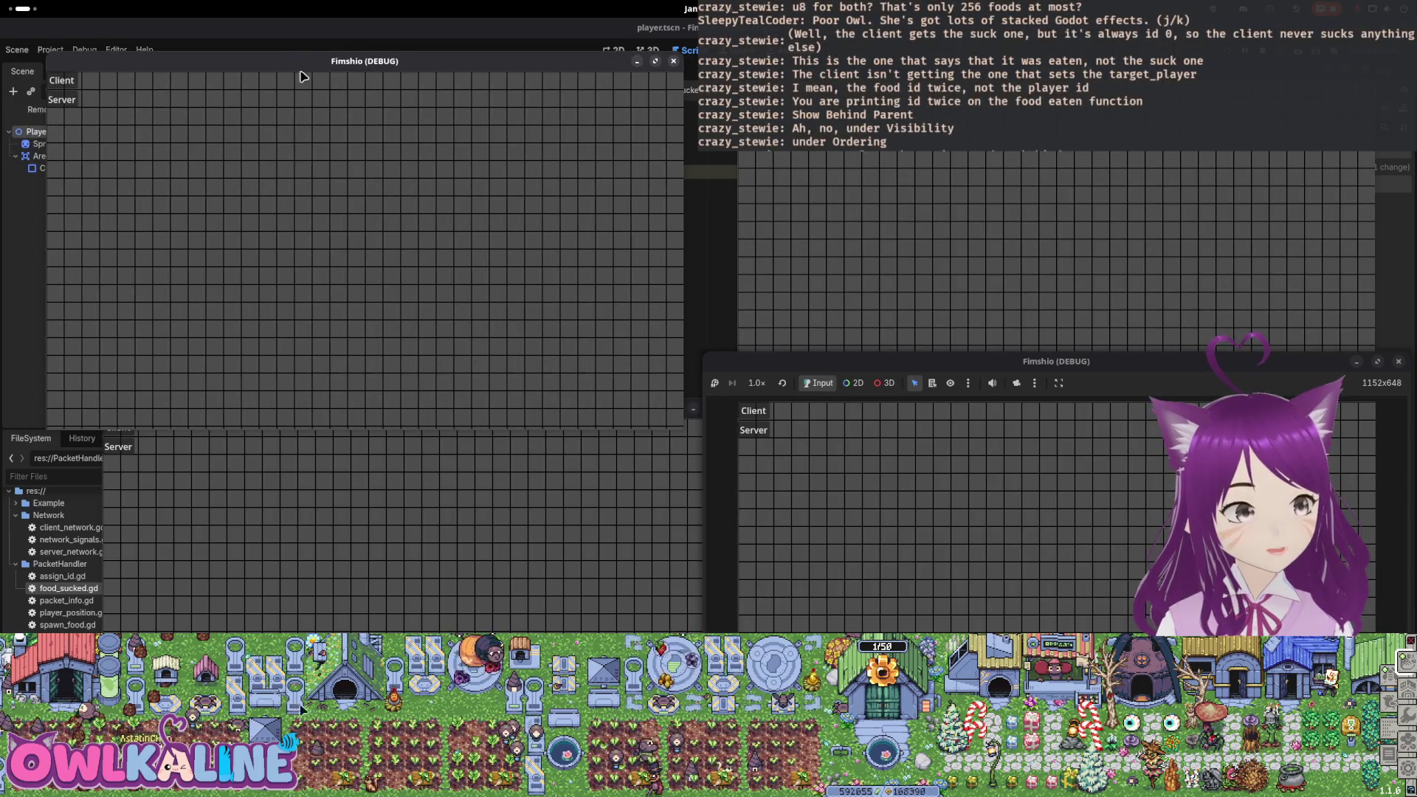
Start the server, connect the other windows, move players to eat food, then stop the game.
left_click(66, 81)
left_click(501, 535)
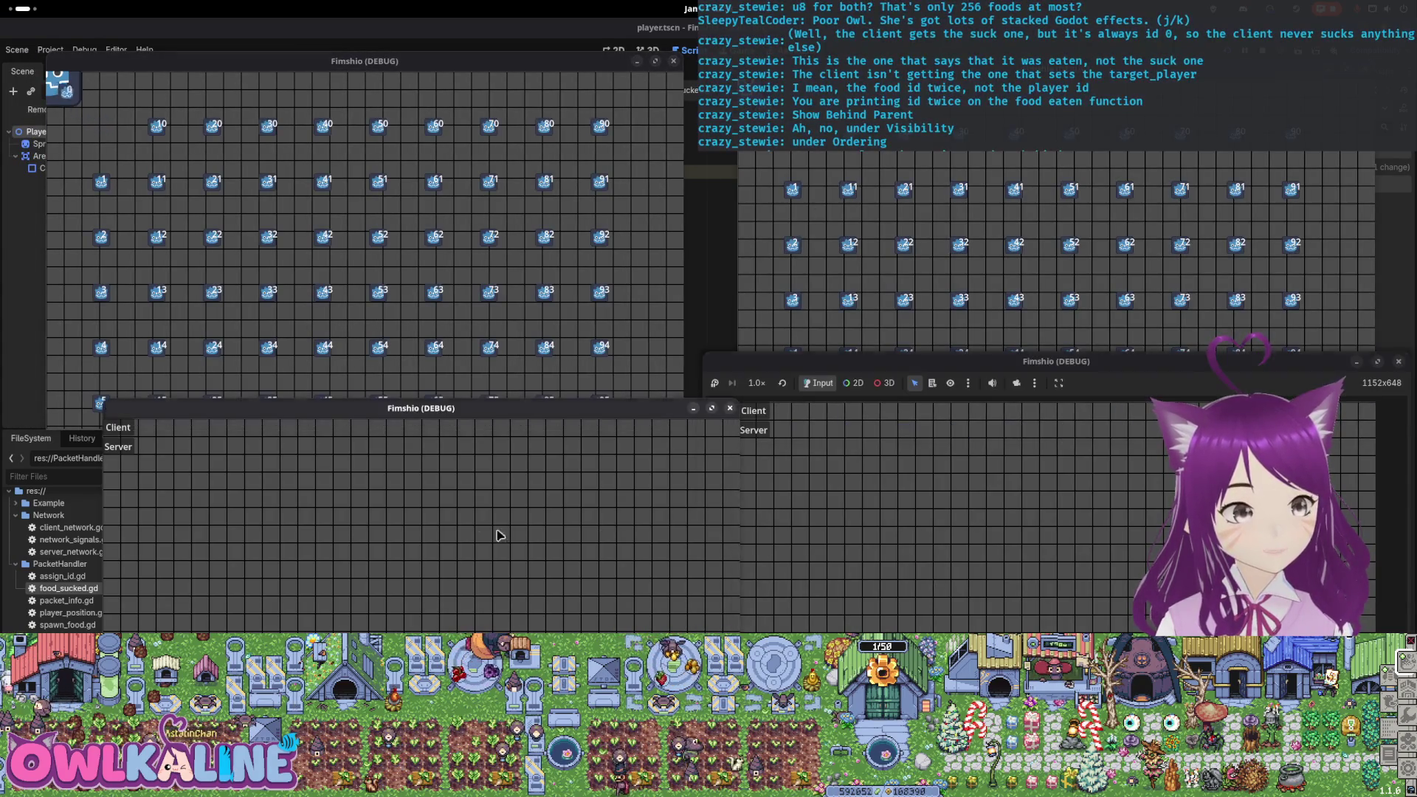
left_click(119, 427)
left_click(920, 538)
left_click(754, 431)
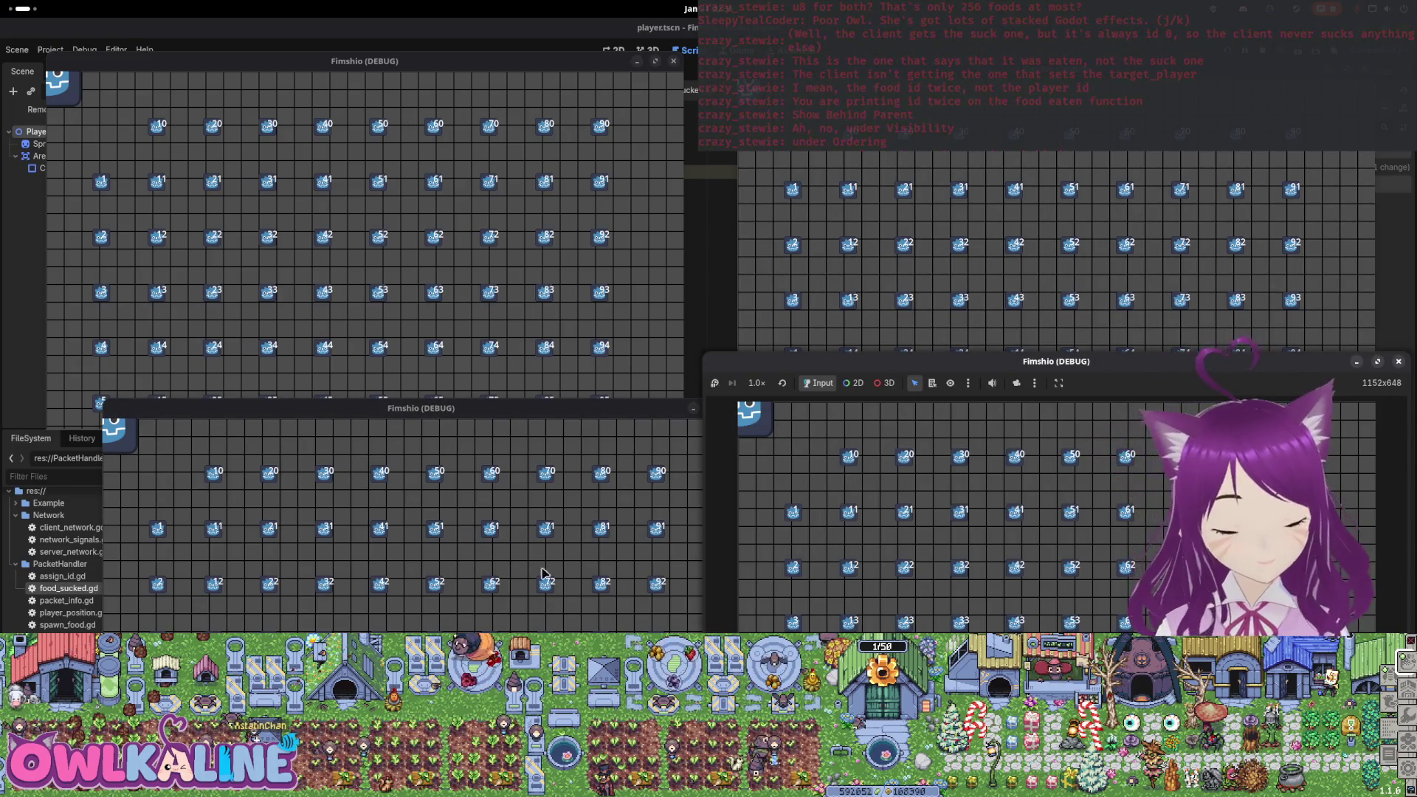
left_click(566, 566)
left_click(957, 188)
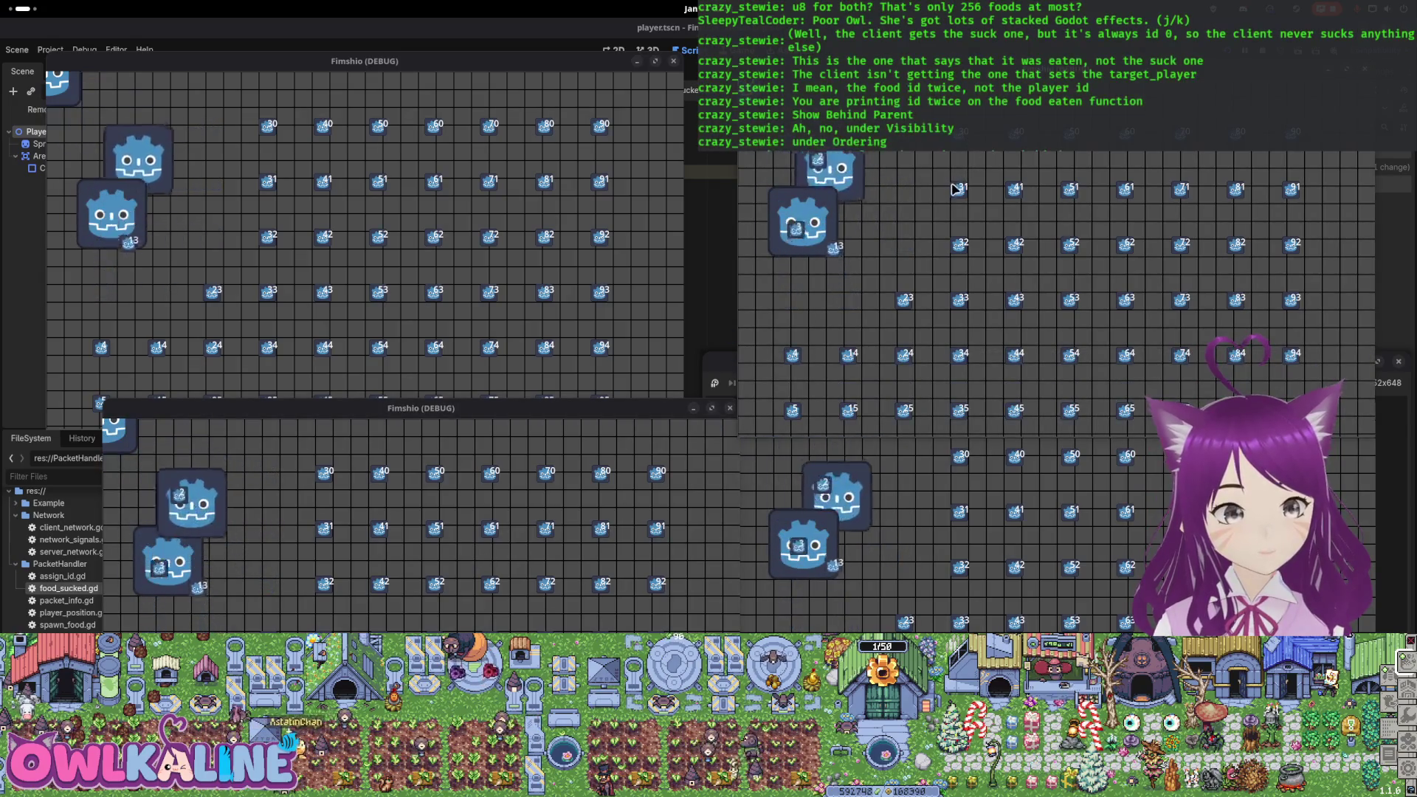
left_click(883, 588)
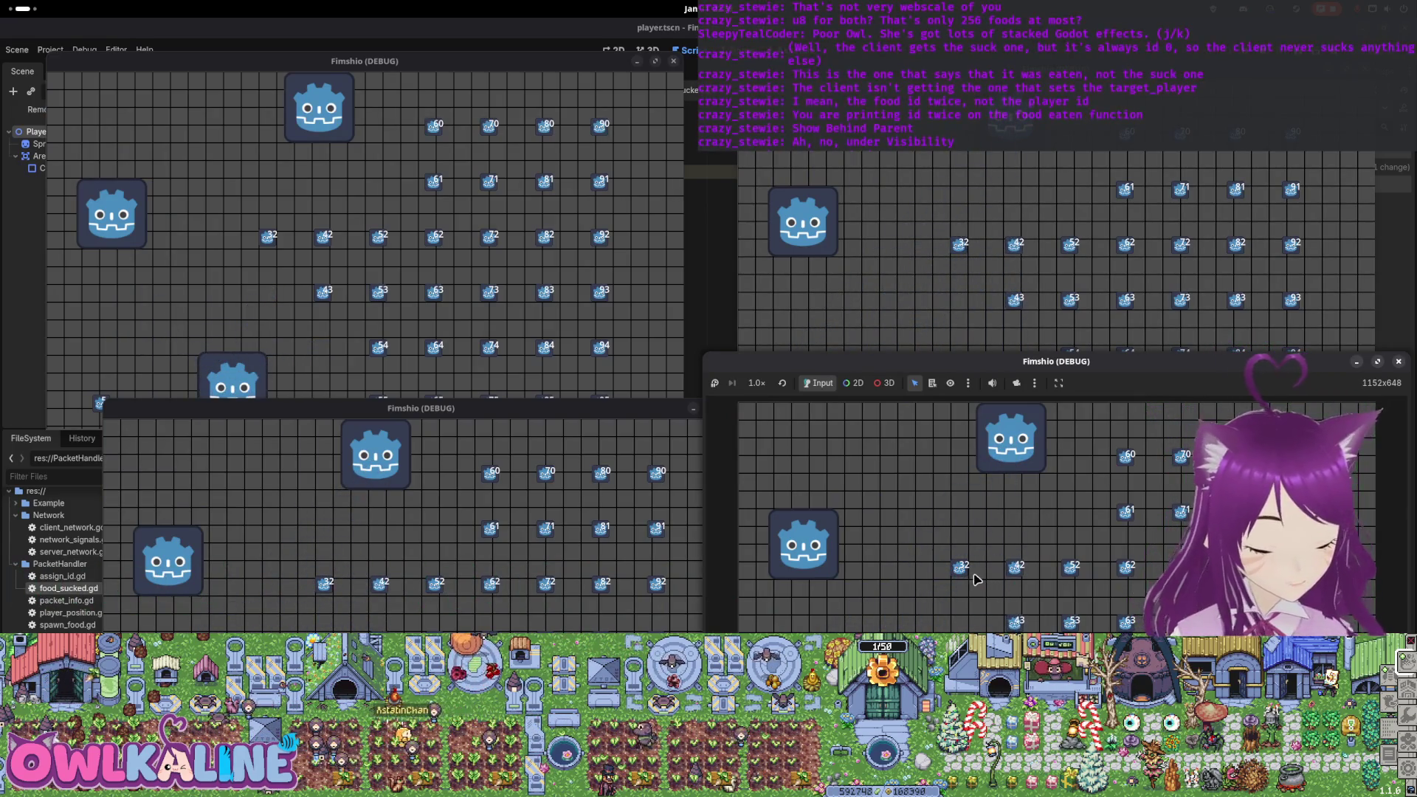
left_click(414, 511)
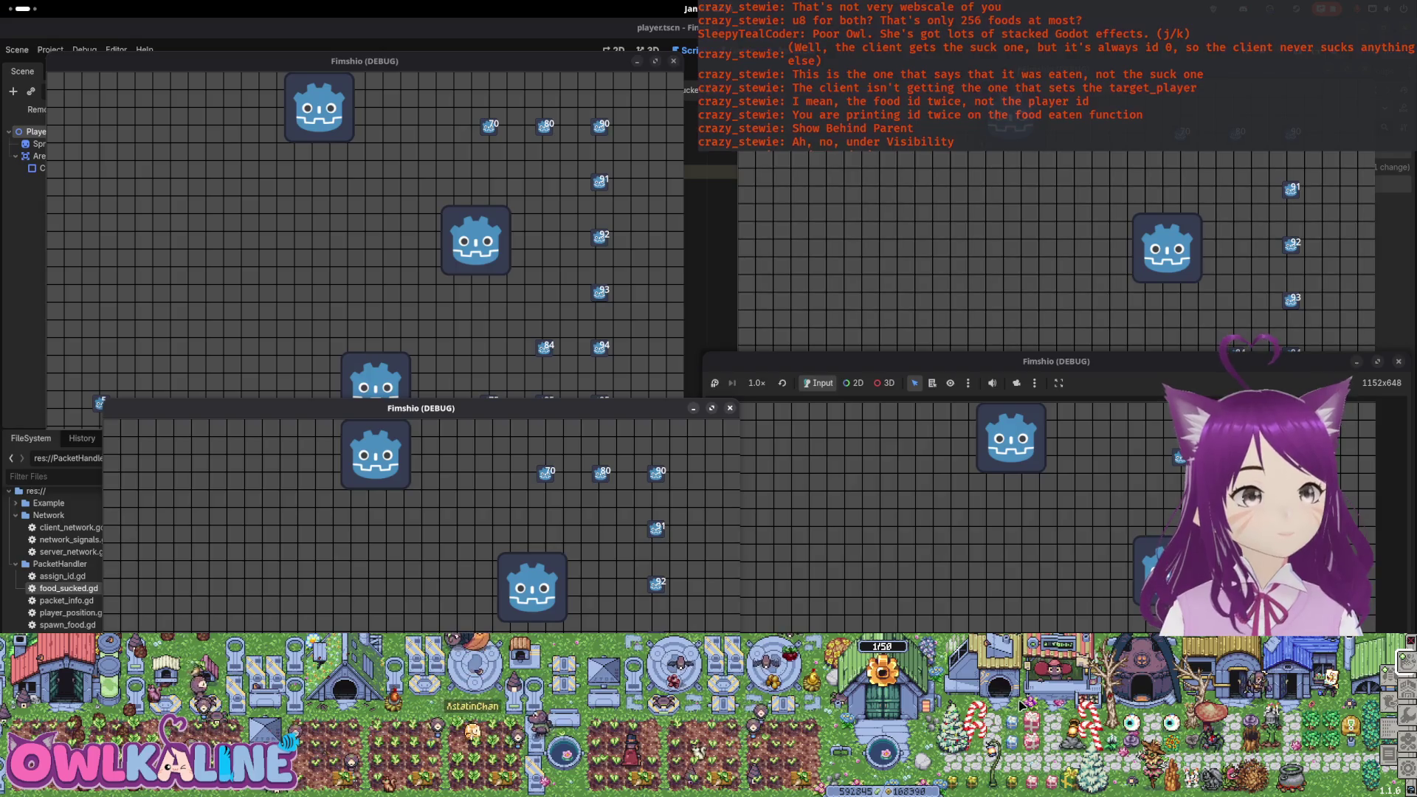
key("F8")
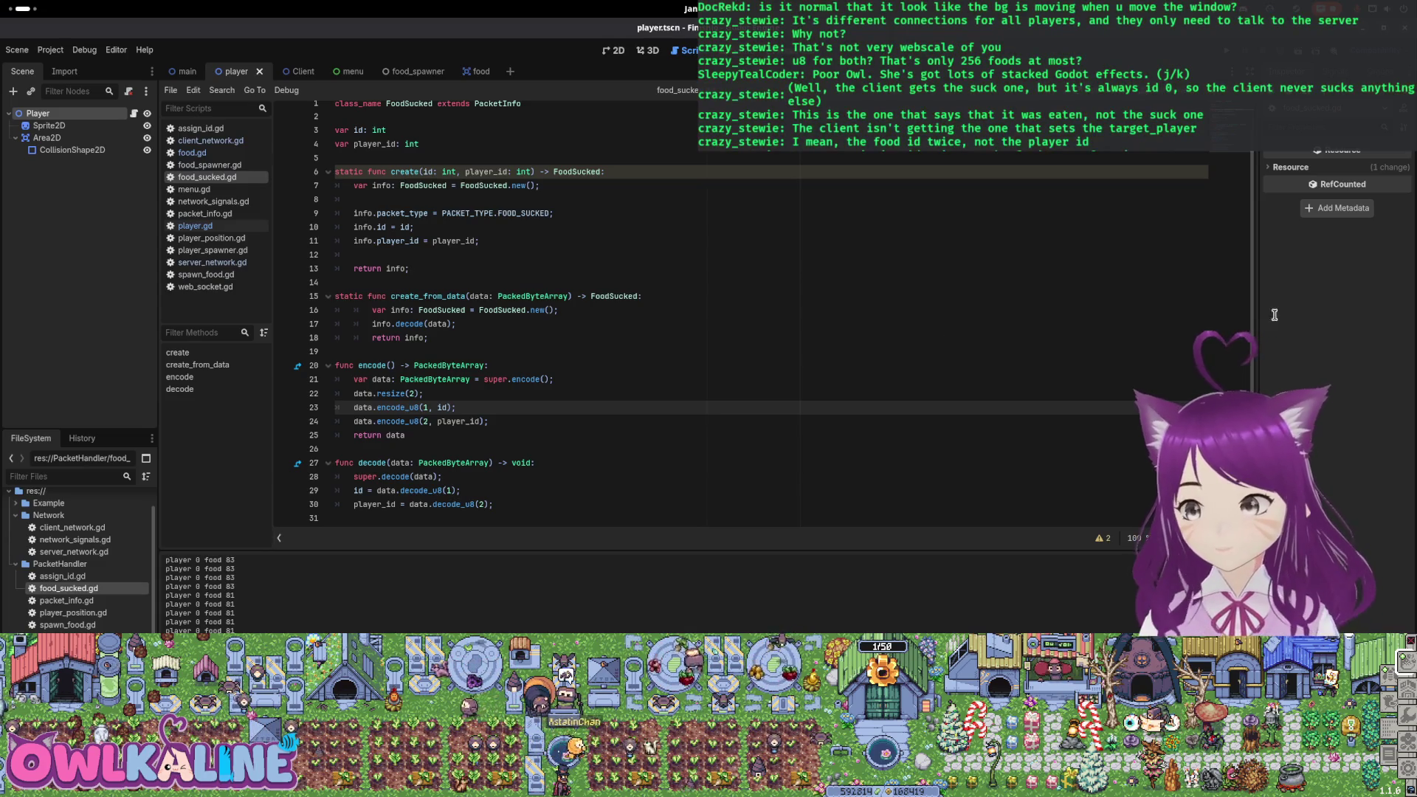
key("F5")
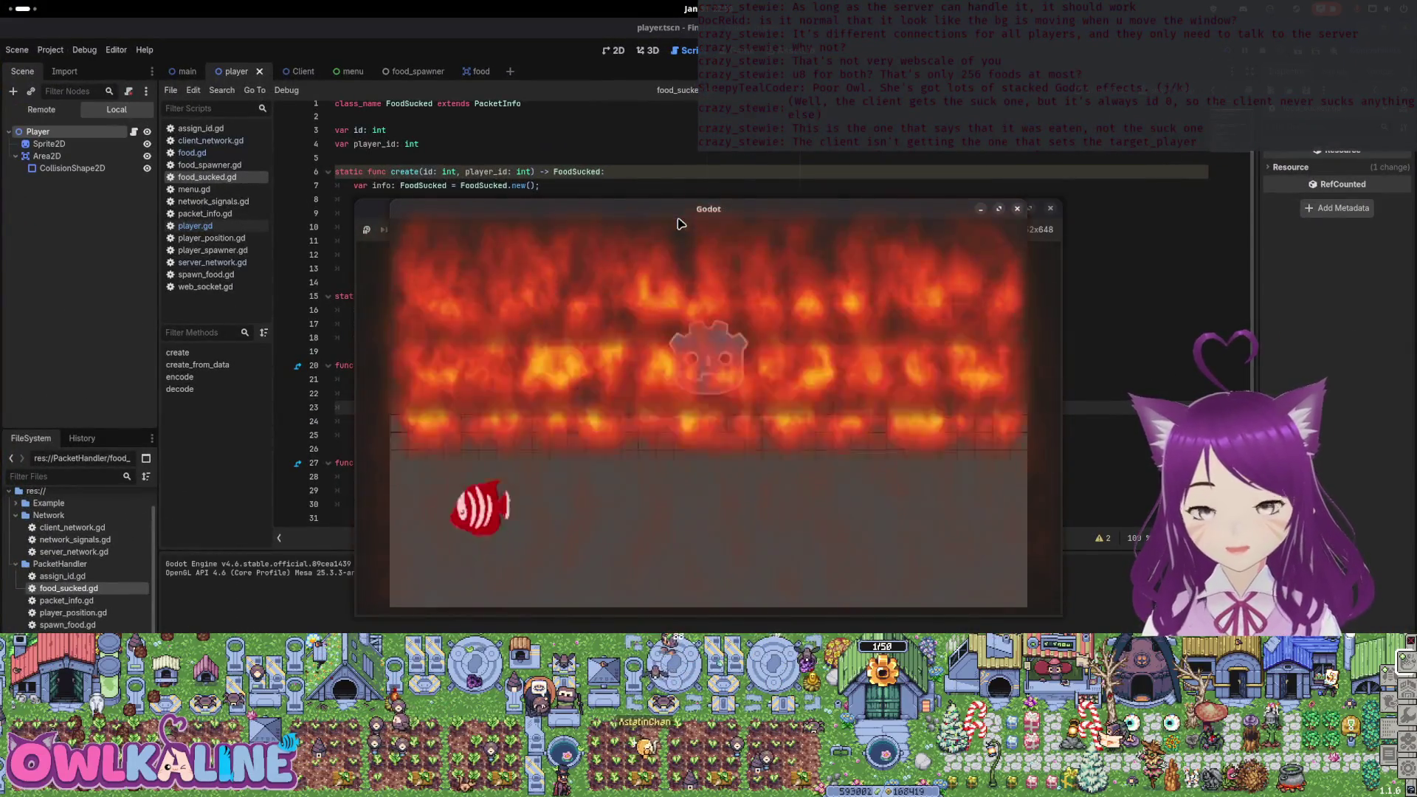
mouse_move(825, 311)
left_mouse_down()
mouse_move(683, 214)
mouse_move(753, 183)
mouse_move(785, 201)
mouse_move(672, 173)
mouse_move(553, 232)
mouse_move(638, 204)
mouse_move(629, 226)
mouse_move(719, 221)
left_mouse_up()
left_click(1054, 214)
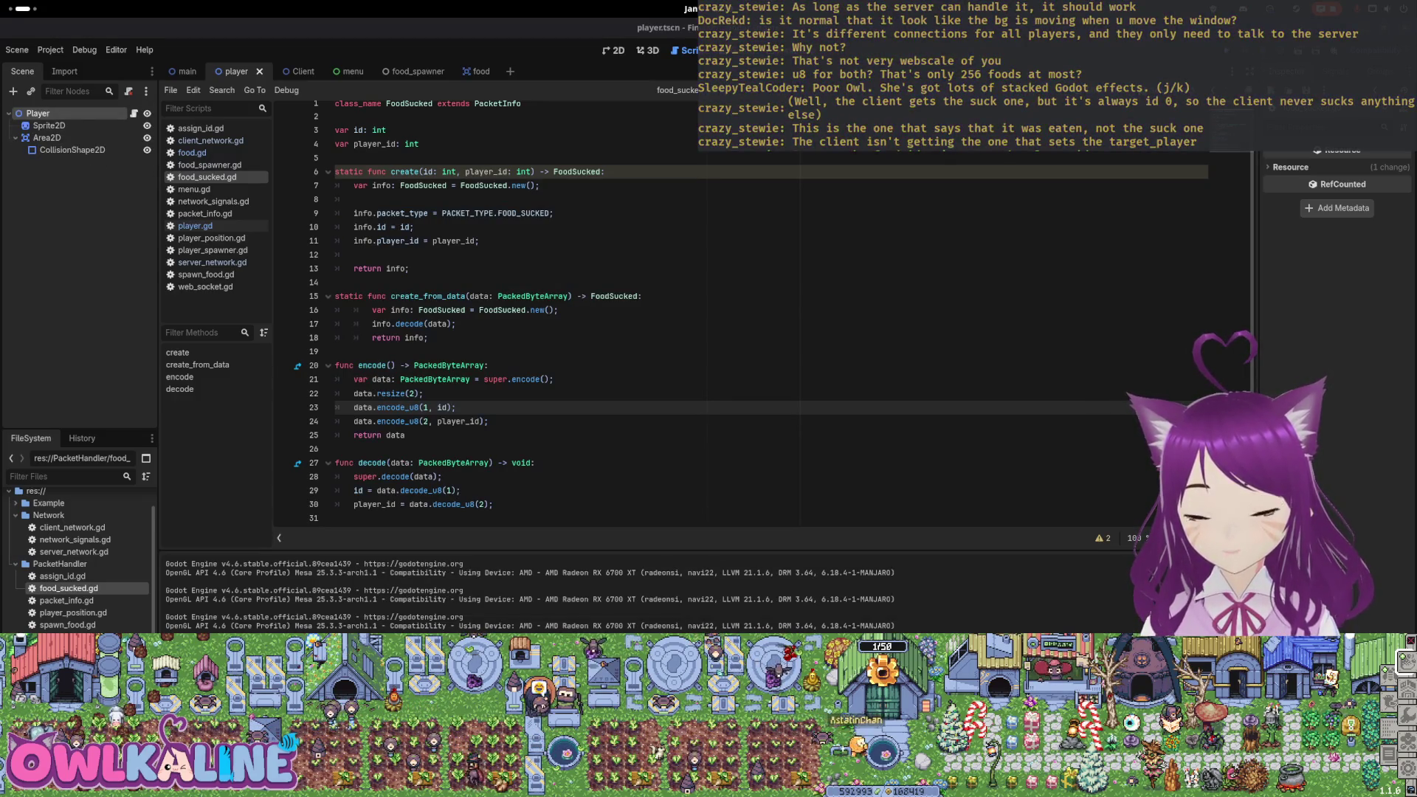
key("super+2")
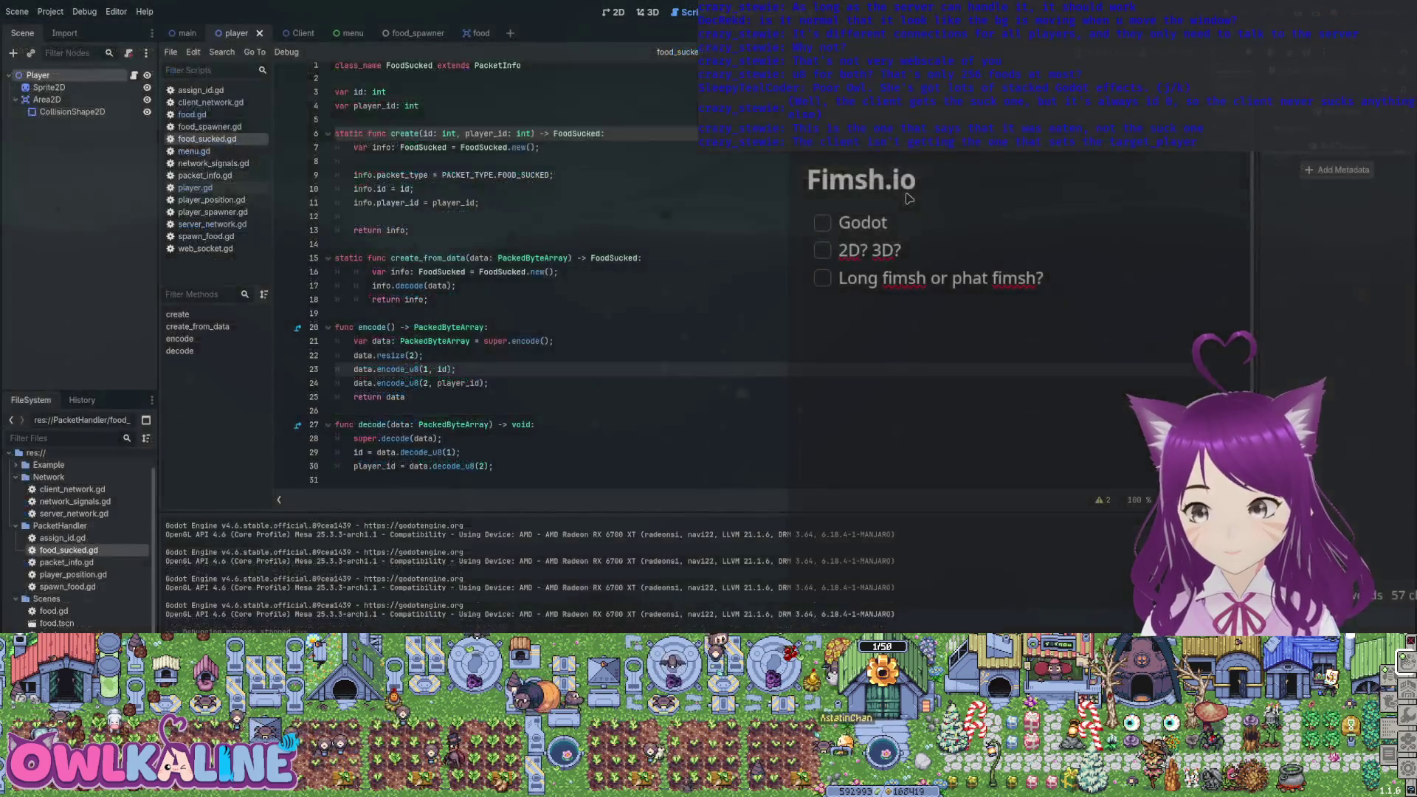
Move to the encode function in food_sucked.gd, rerun the project, and inspect encode_u8 on line 23.
key("Up")
key("Up")
key("Up")
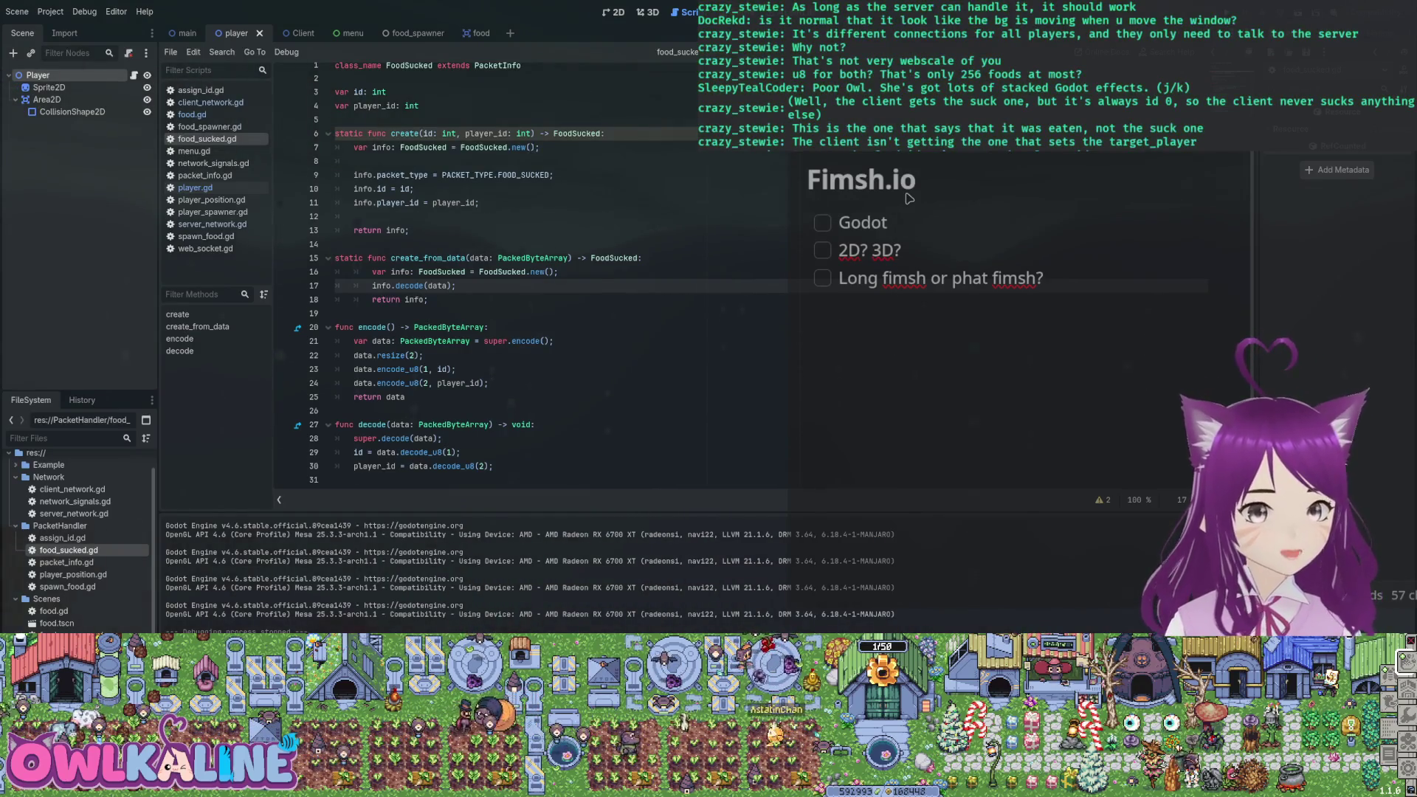
key("Down")
key("Down")
key("Down")
key("End")
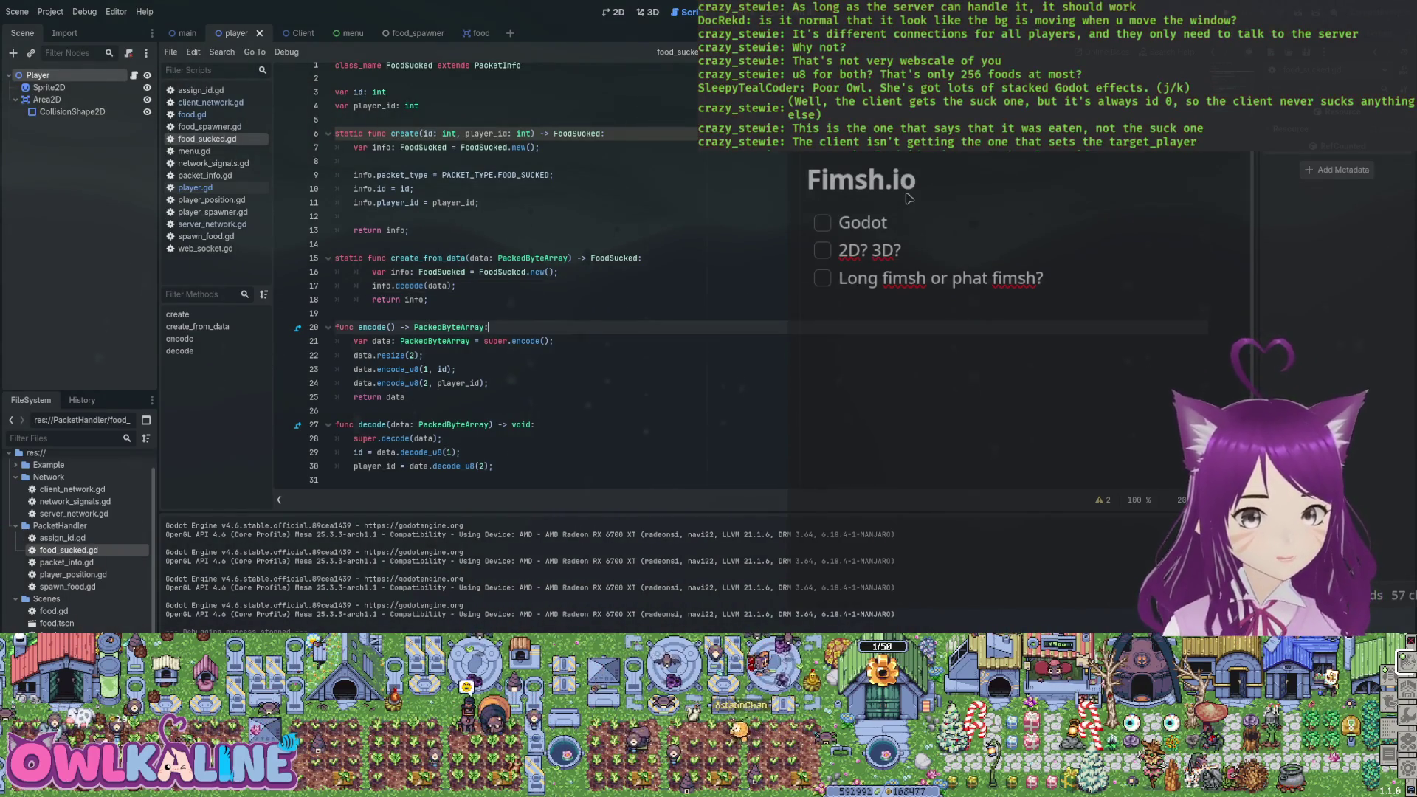
key("F5")
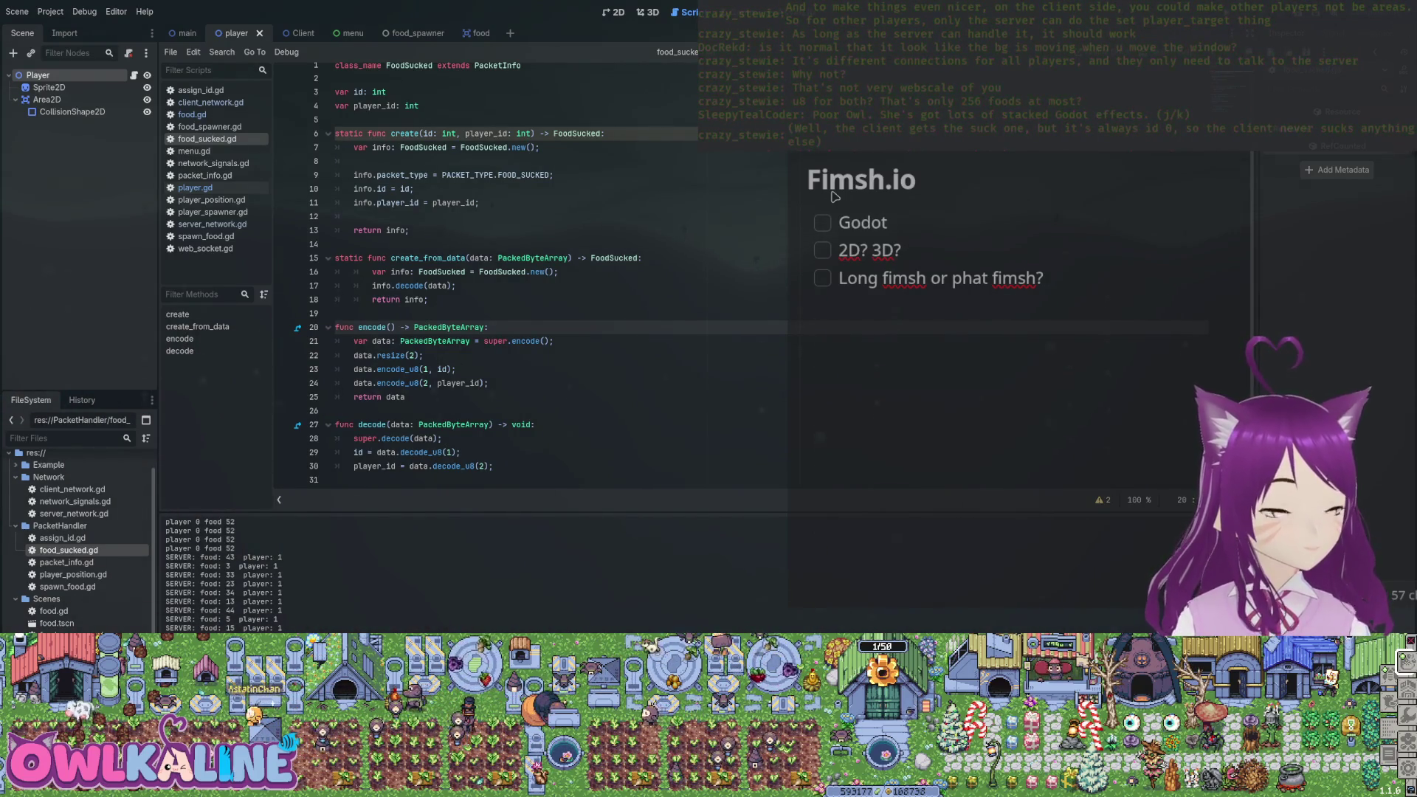
double_click(397, 369)
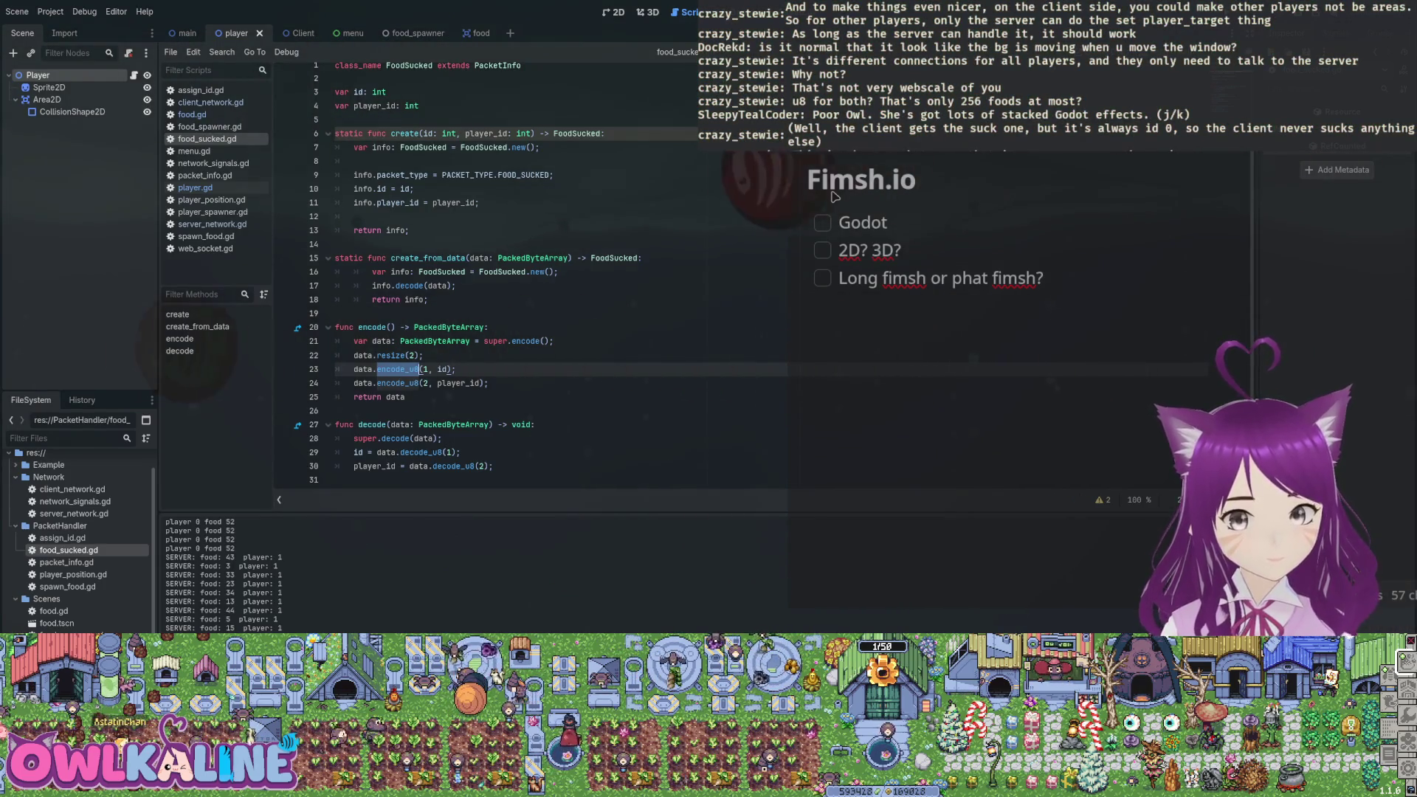
key("Down")
key("Down")
key("Down")
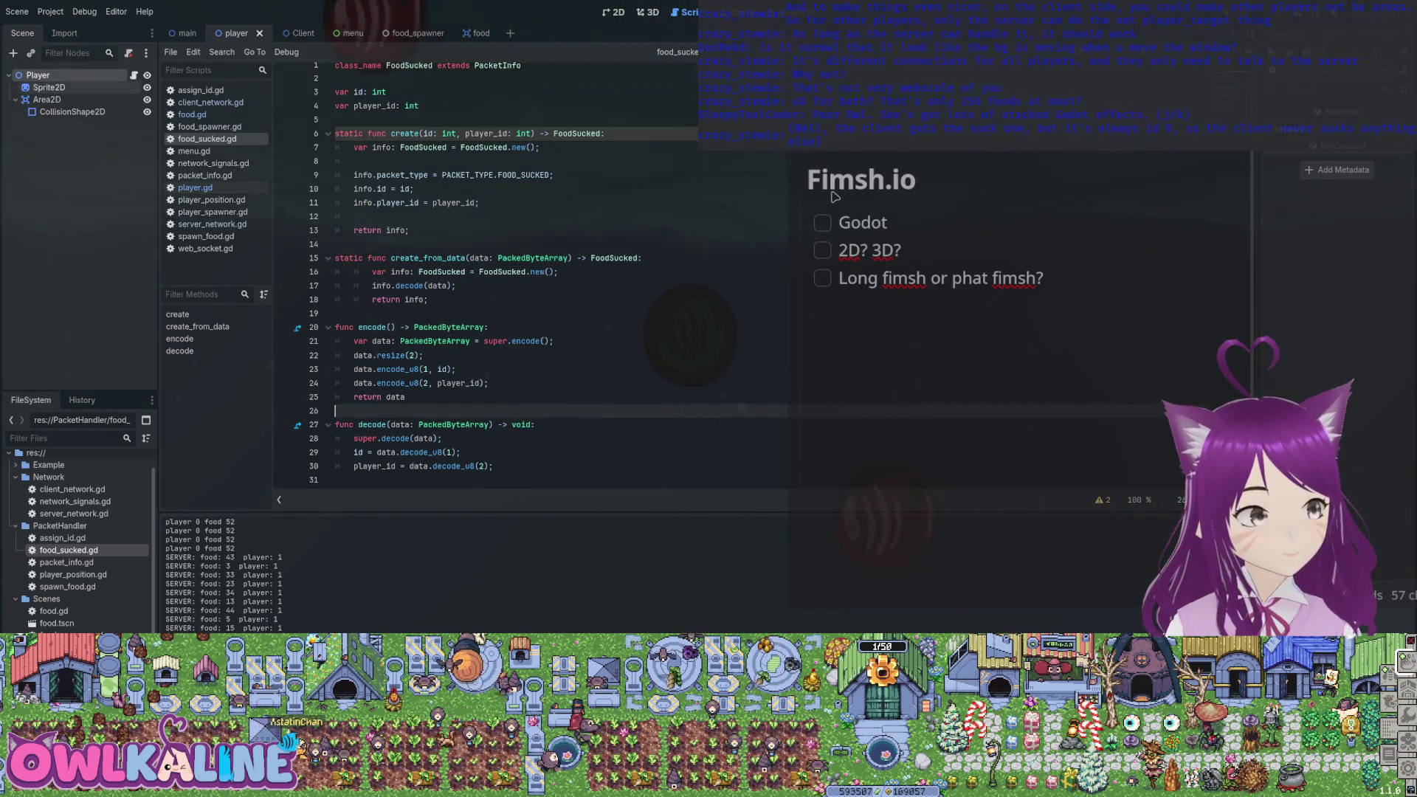
left_click(47, 99)
Inspect the Player node, review the encode_u8 lines in food_sucked.gd, and rerun the project.
left_click(38, 74)
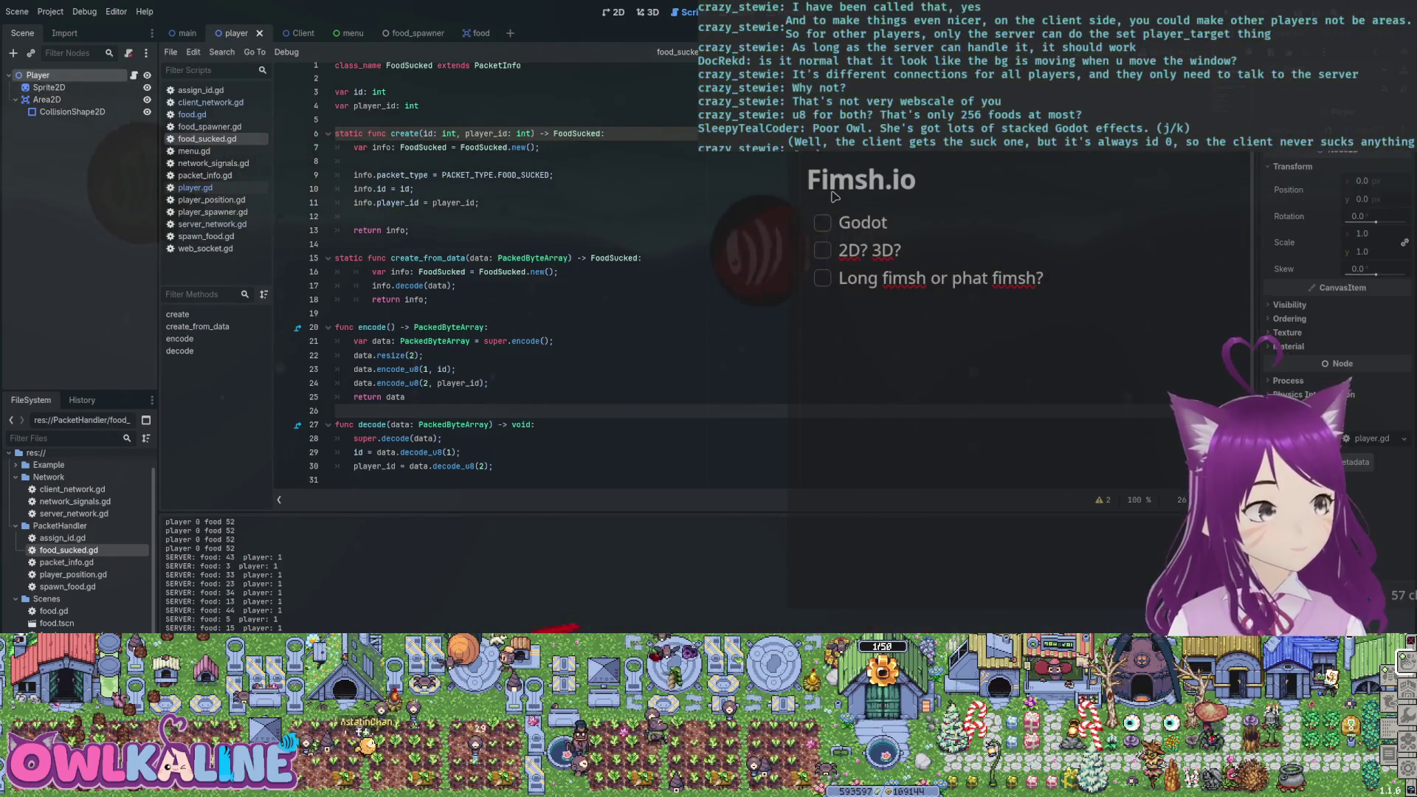
left_click(480, 203)
left_click(487, 327)
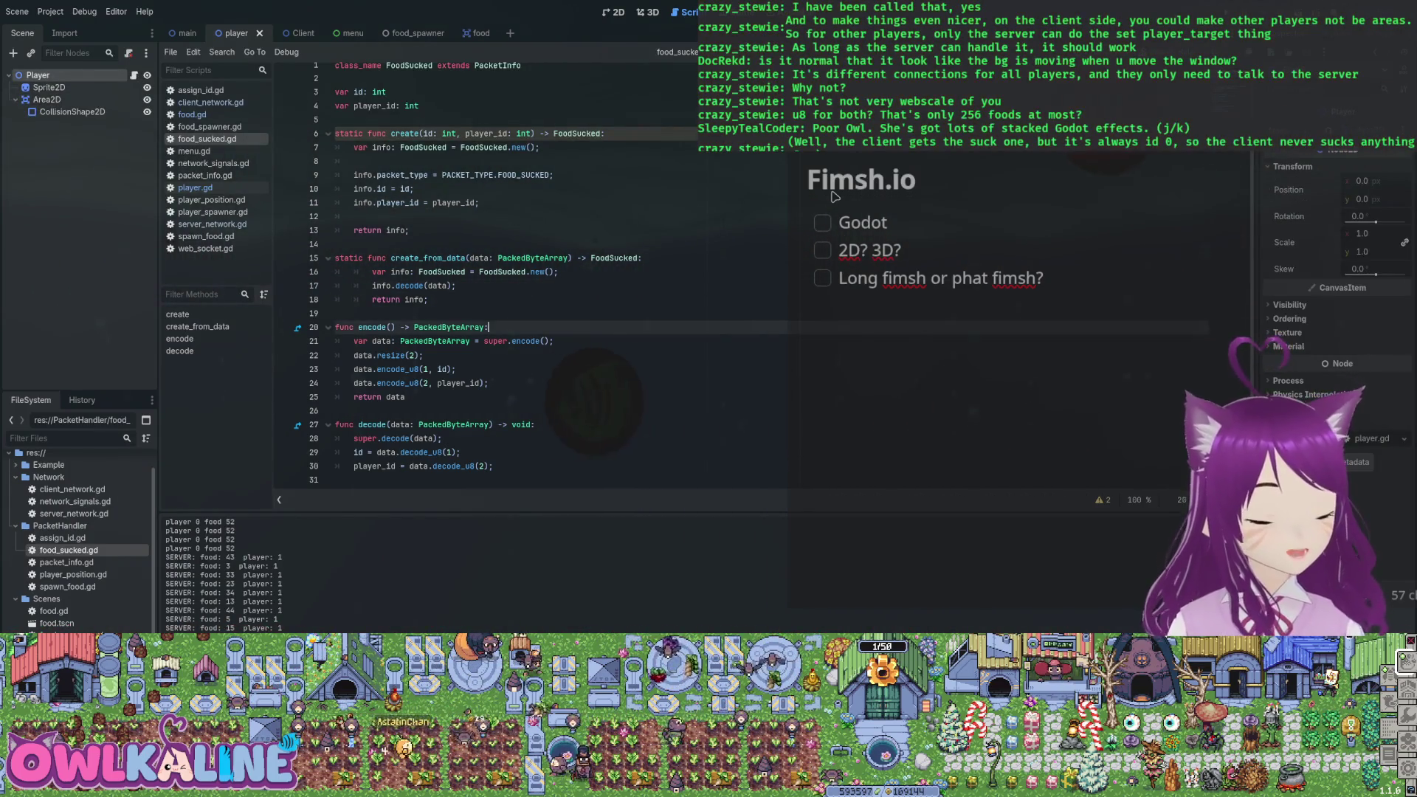
key("Up")
key("Up")
key("Up")
key("Down")
key("Down")
key("Down")
key("Down")
key("Down")
key("Down")
key("Down")
key("Left")
key("Left")
key("Left")
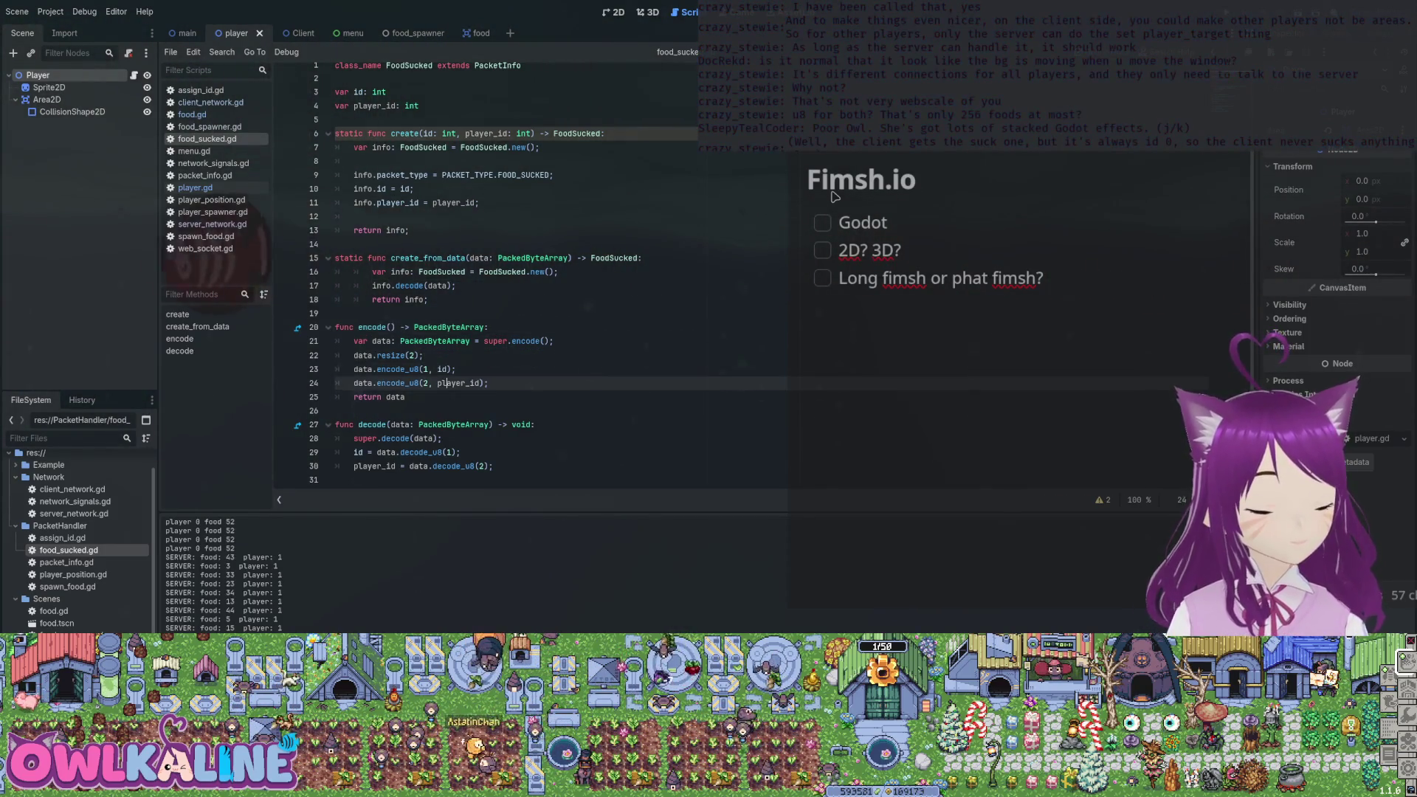
key("Up")
key("ctrl+Left")
key("ctrl+shift+Right")
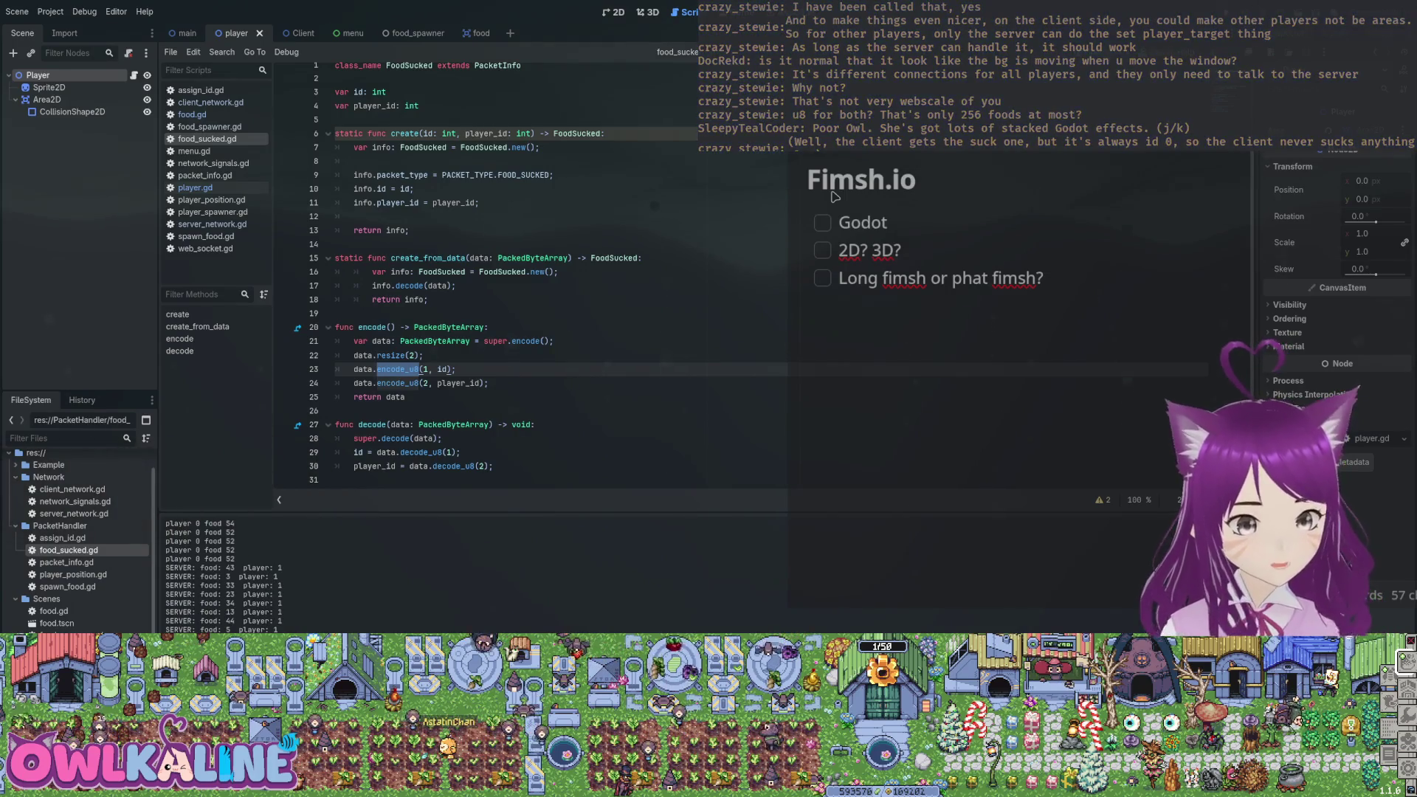
key("F5")
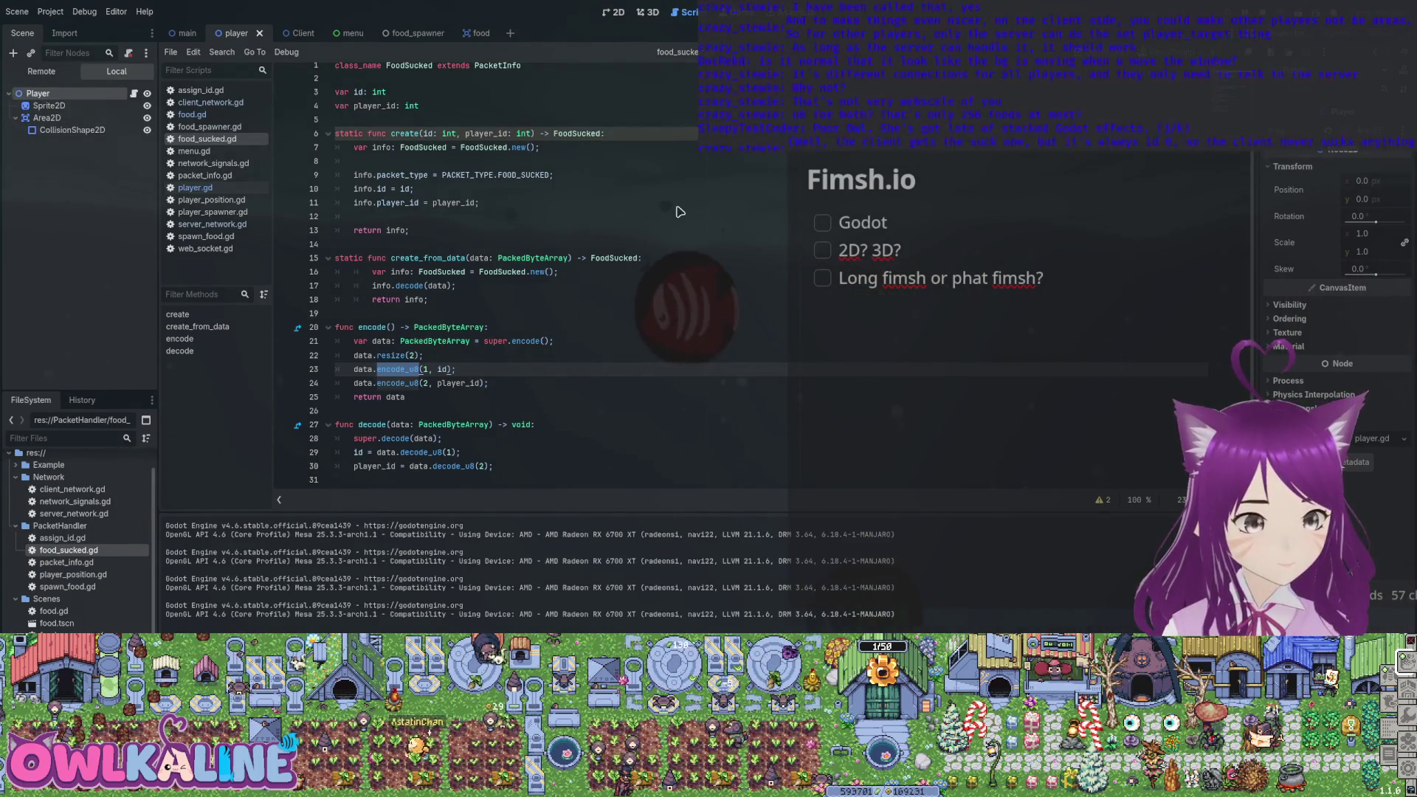
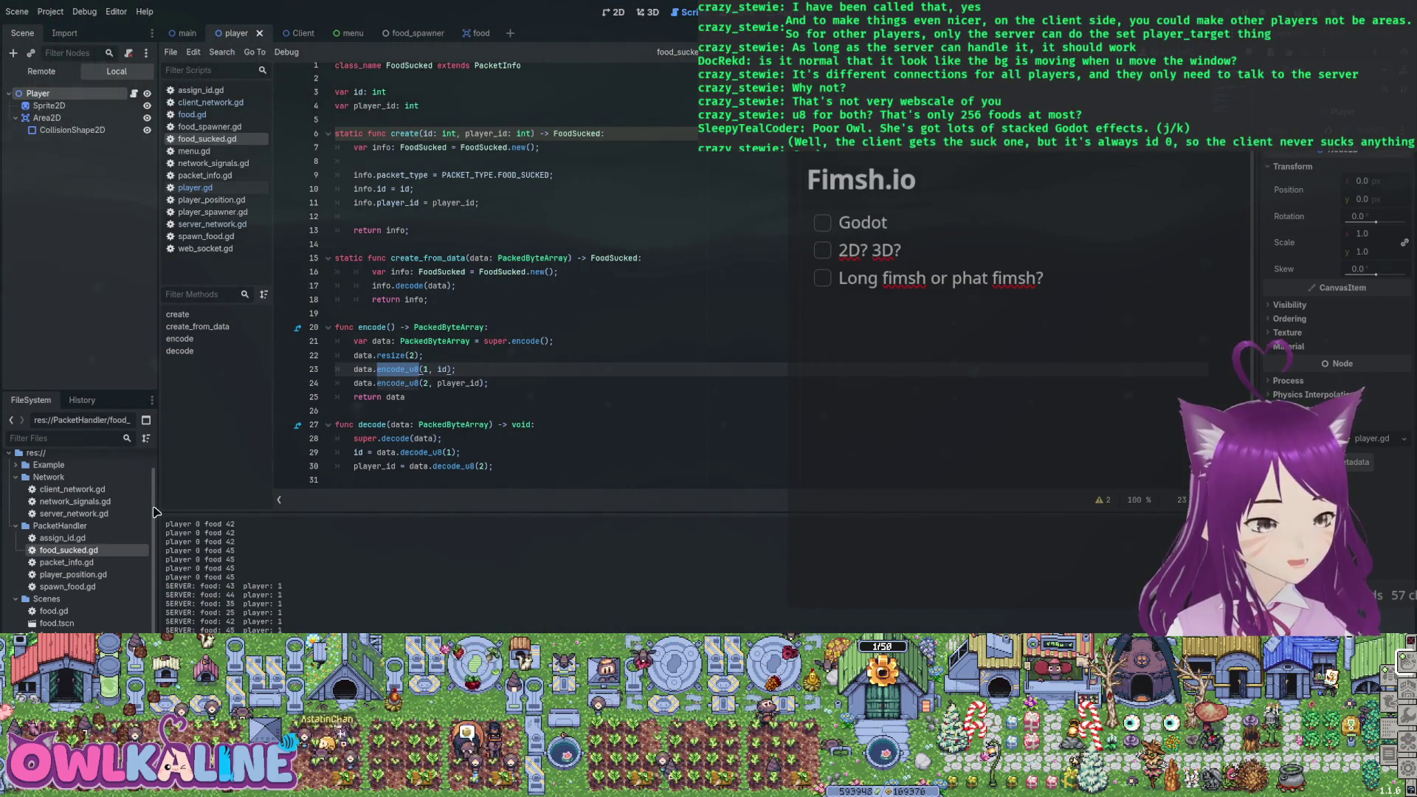
Stop the running game with F8 from the main scene, then return to player.gd.
key("Right")
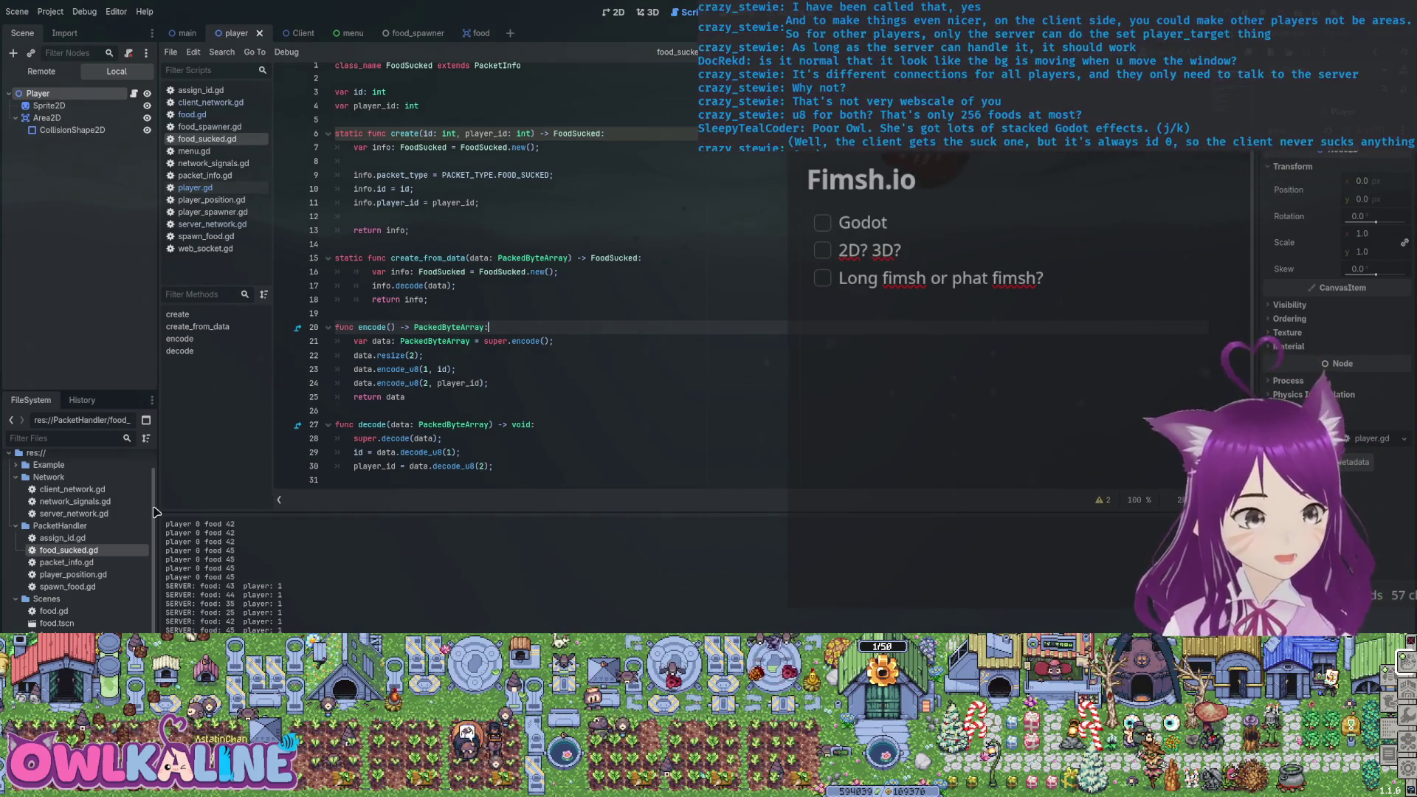
key("ctrl+shift+Tab")
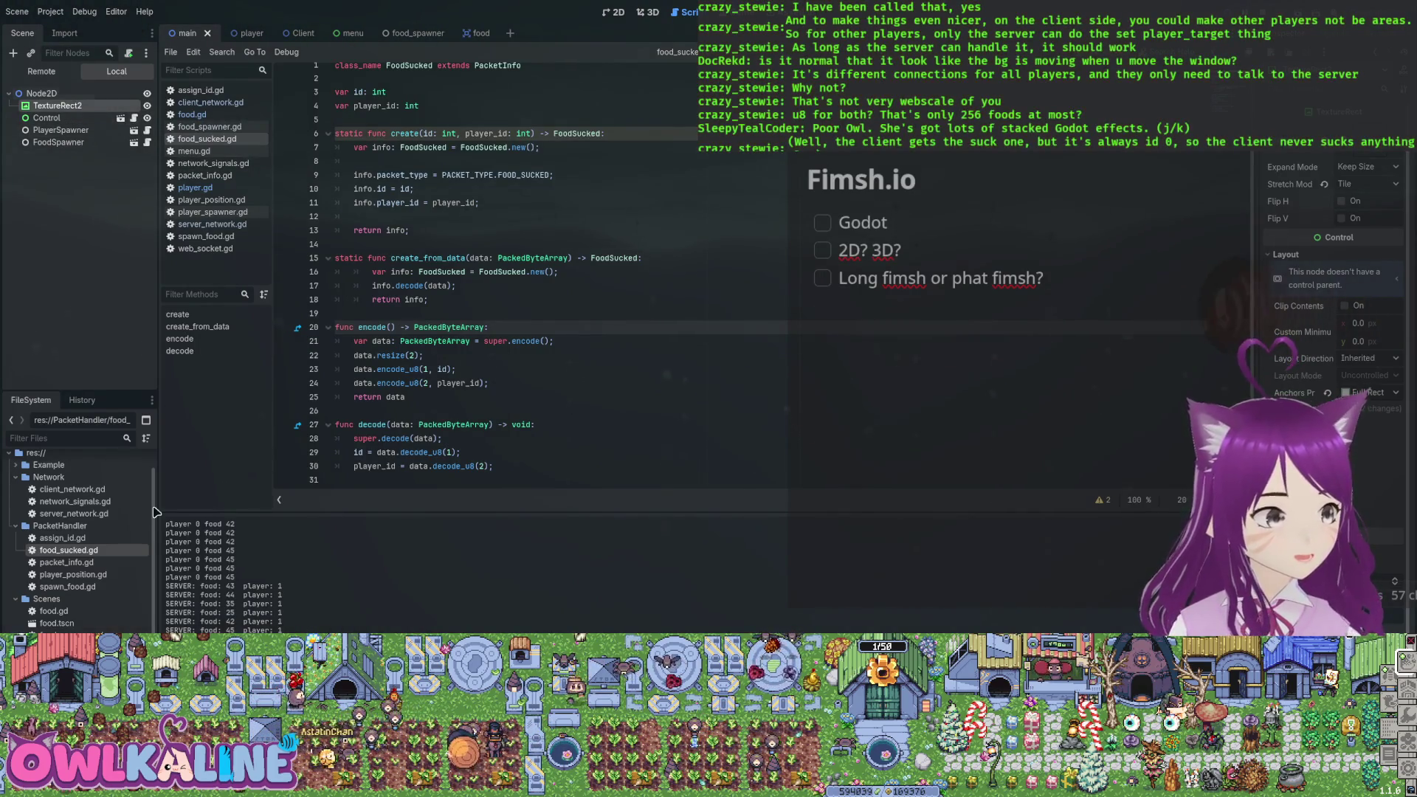
key("F8")
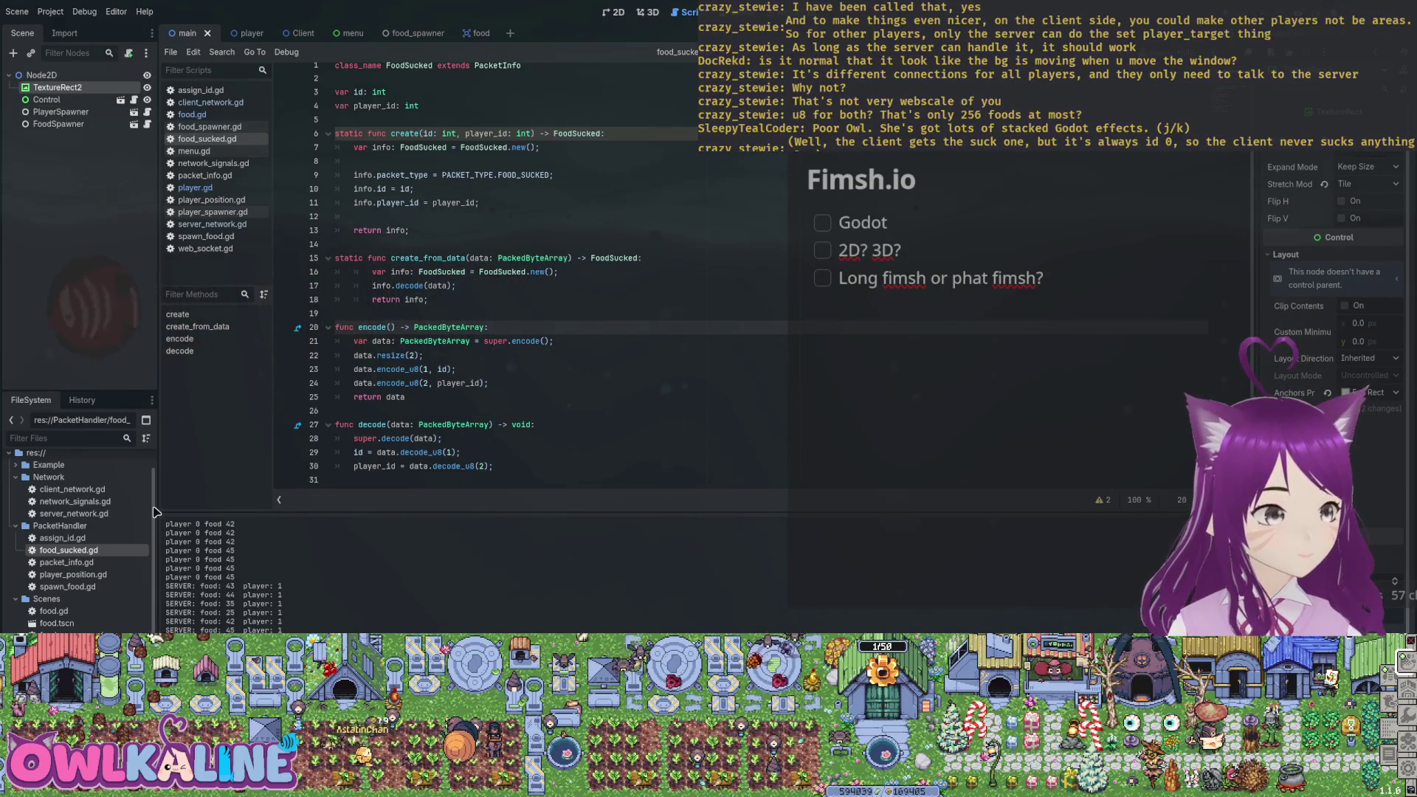
key("ctrl+Tab")
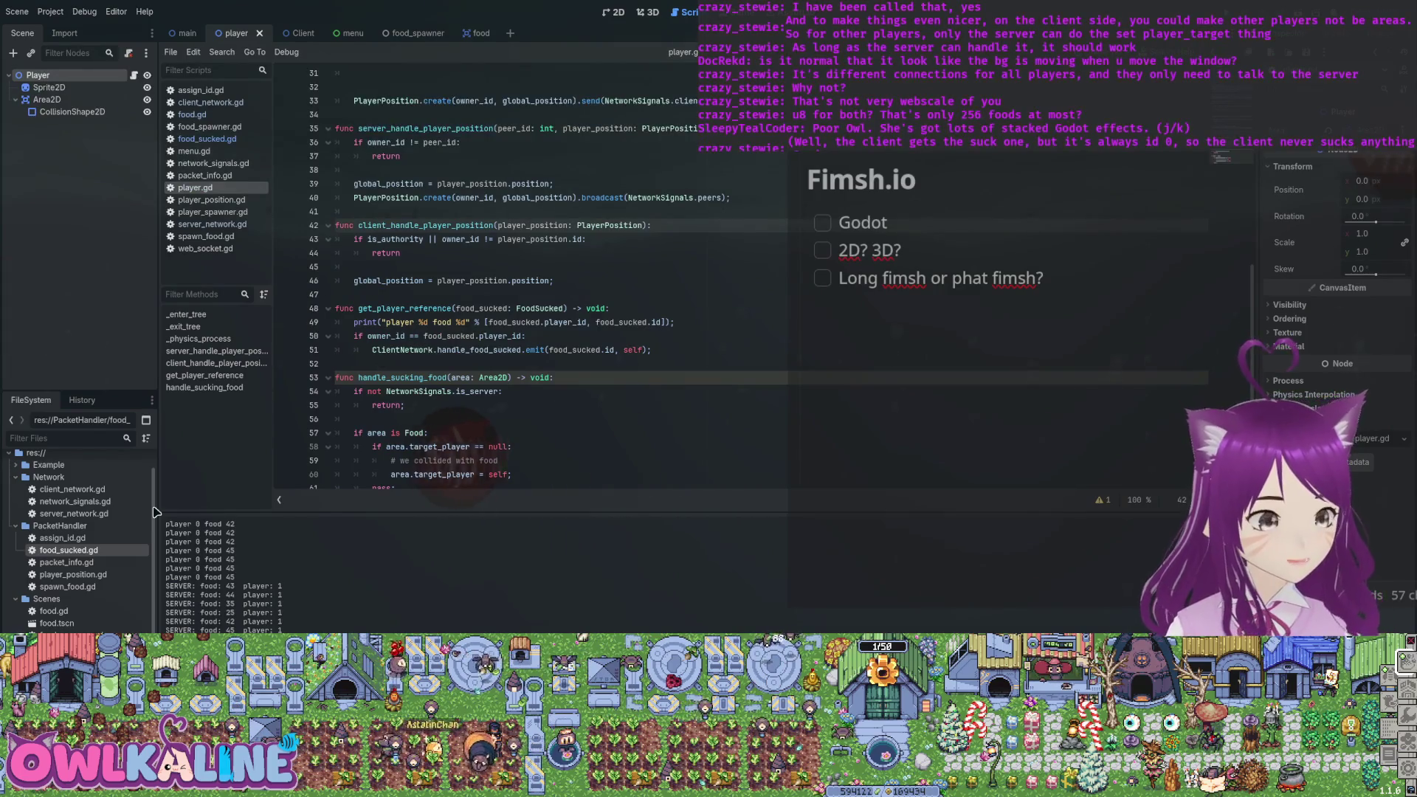
Look up the FoodSucked class definition and its id and player_id fields, then return to player.gd.
key("Down")
key("Down")
key("Down")
key("ctrl+shift+Right")
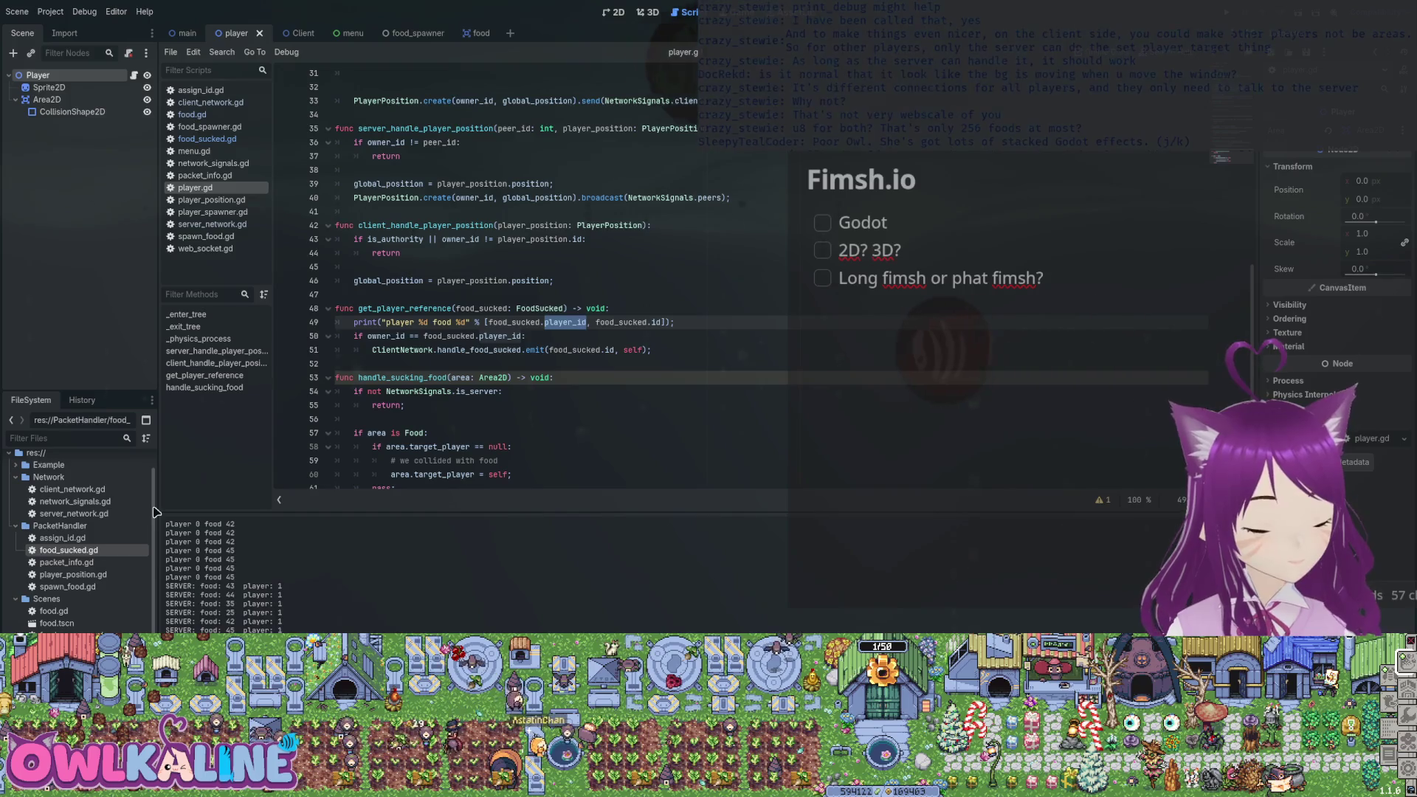
key("Left")
key("Up")
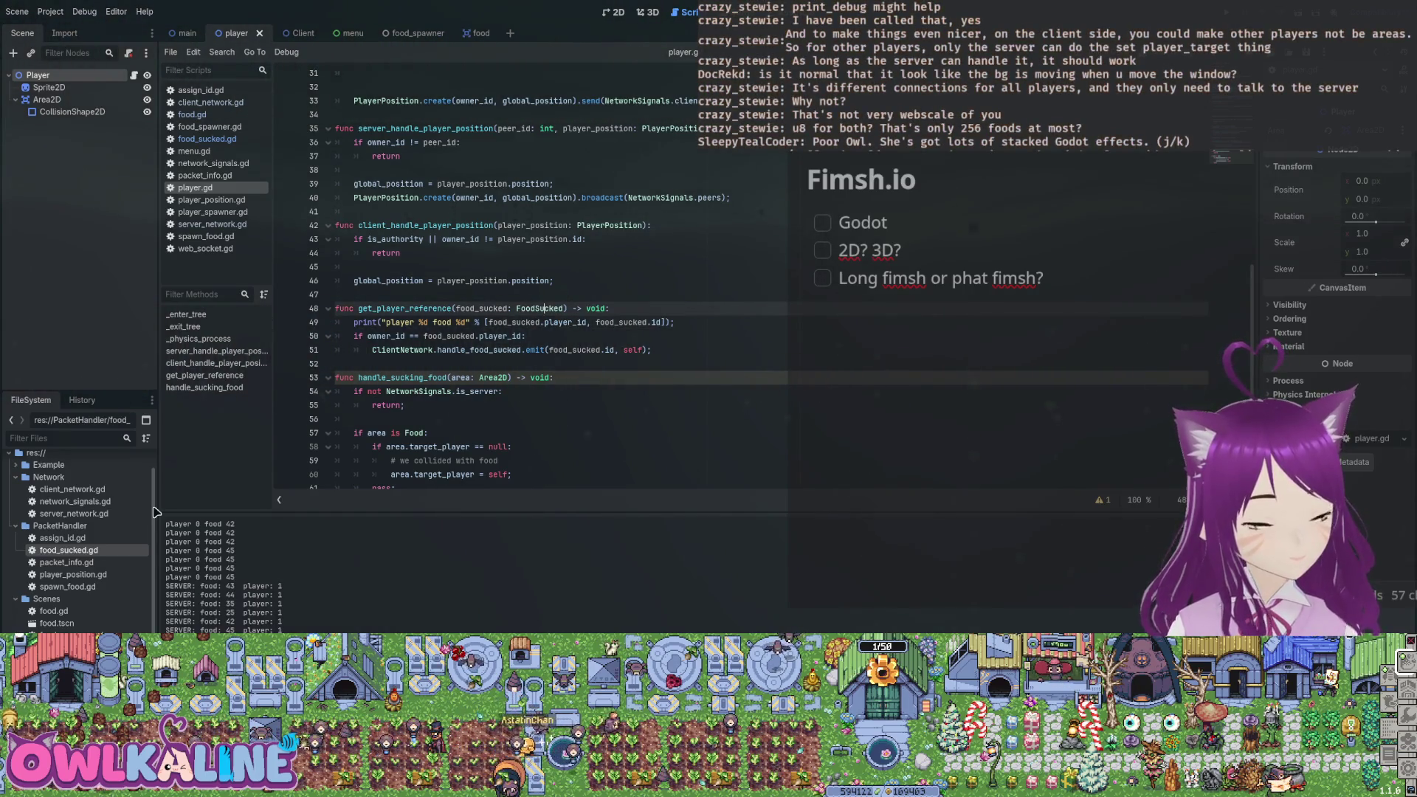
key("ctrl+alt+space")
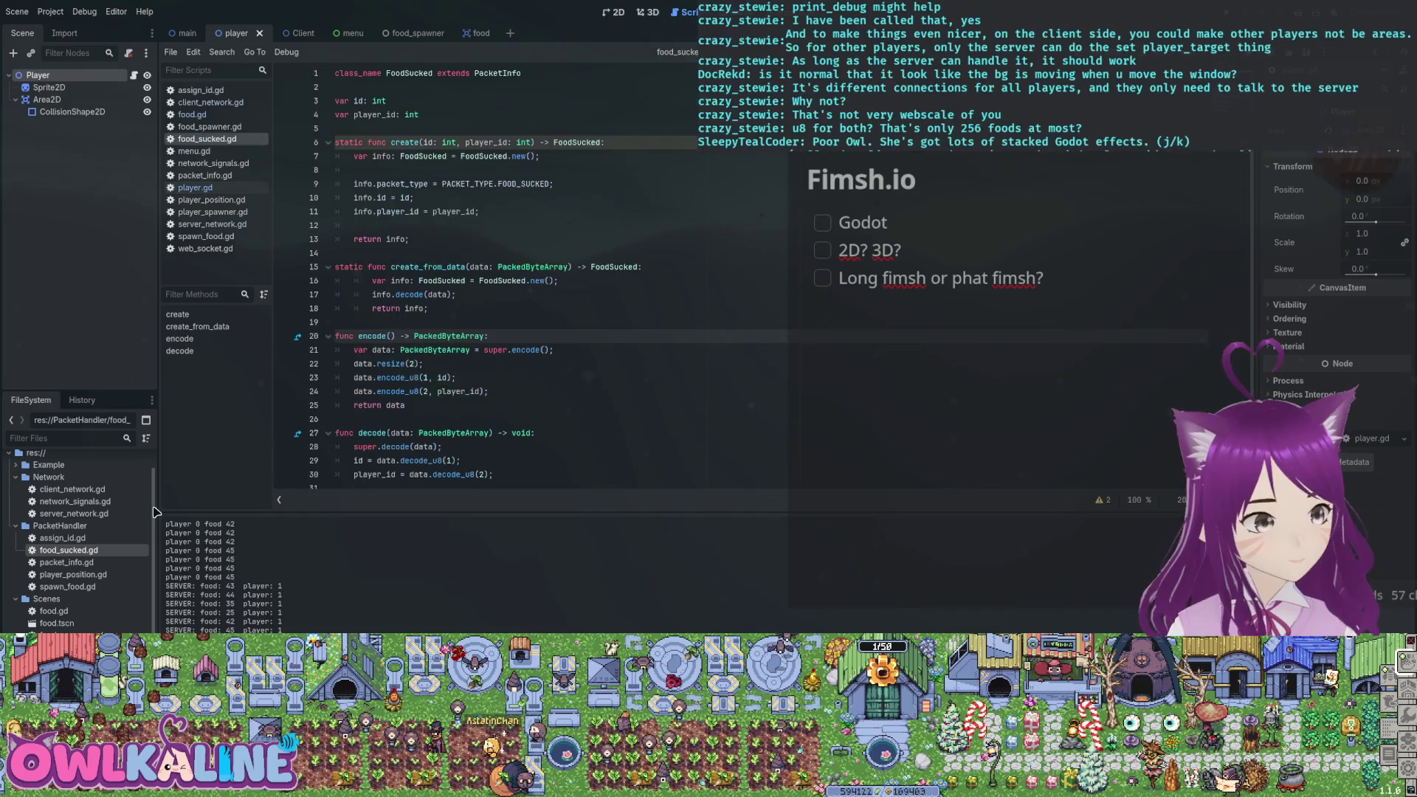
key("Up")
key("Up")
key("Up")
key("alt+Left")
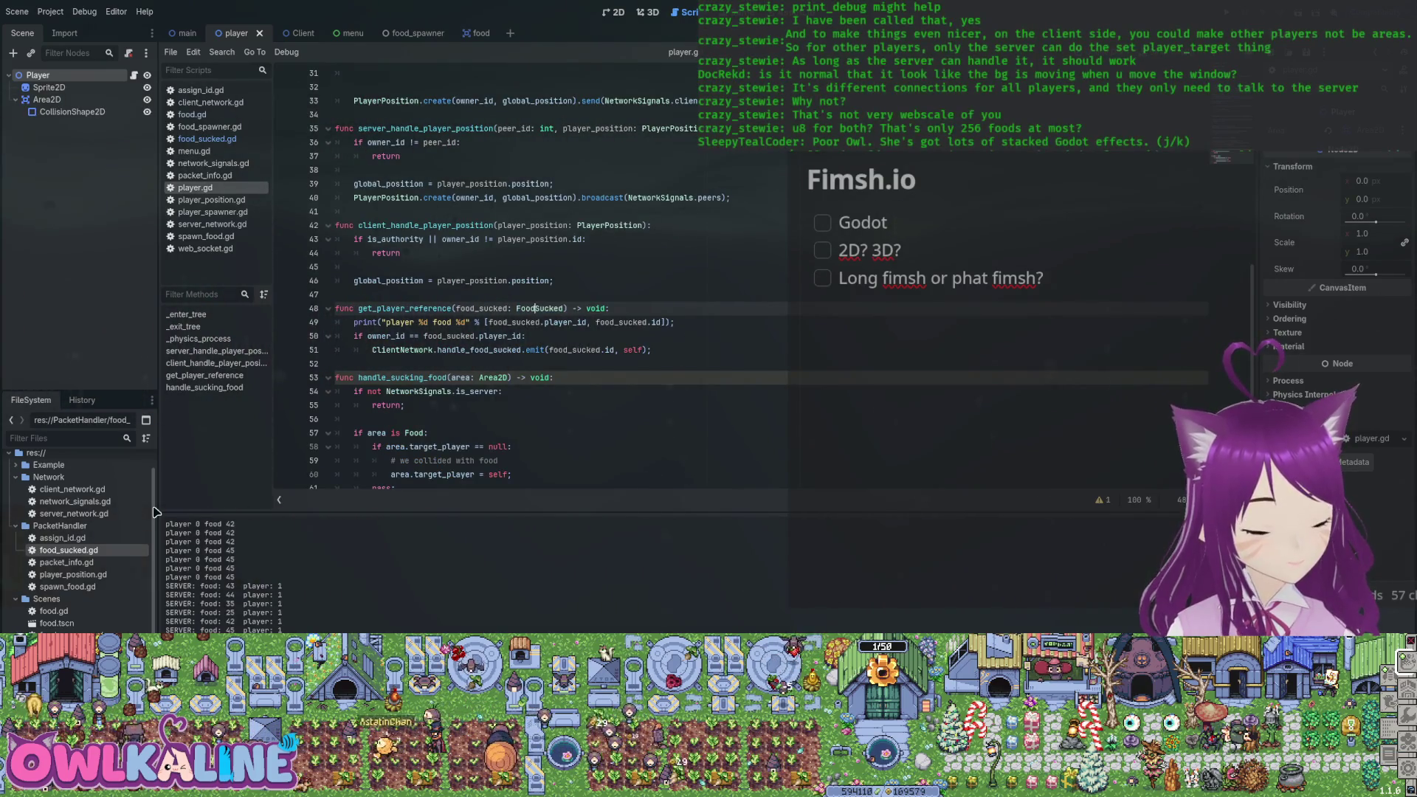
Change the print on player.gd line 49 to print_debug, then go back to food_sucked.gd.
key("Down")
key("ctrl+Right")
key("ctrl+Right")
key("ctrl+shift+Right")
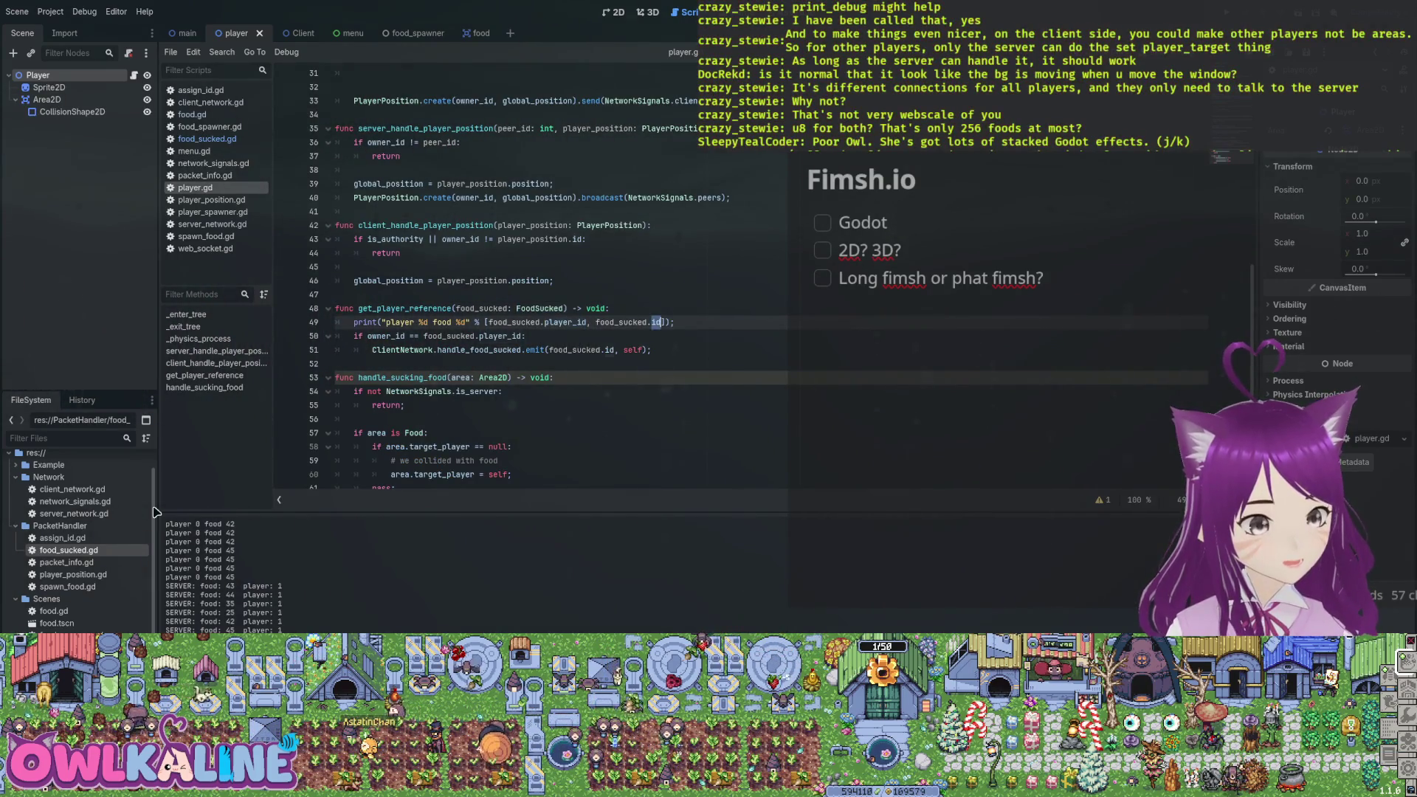
key("ctrl+Left")
key("ctrl+Left")
key("ctrl+Left")
key("ctrl+shift+Right")
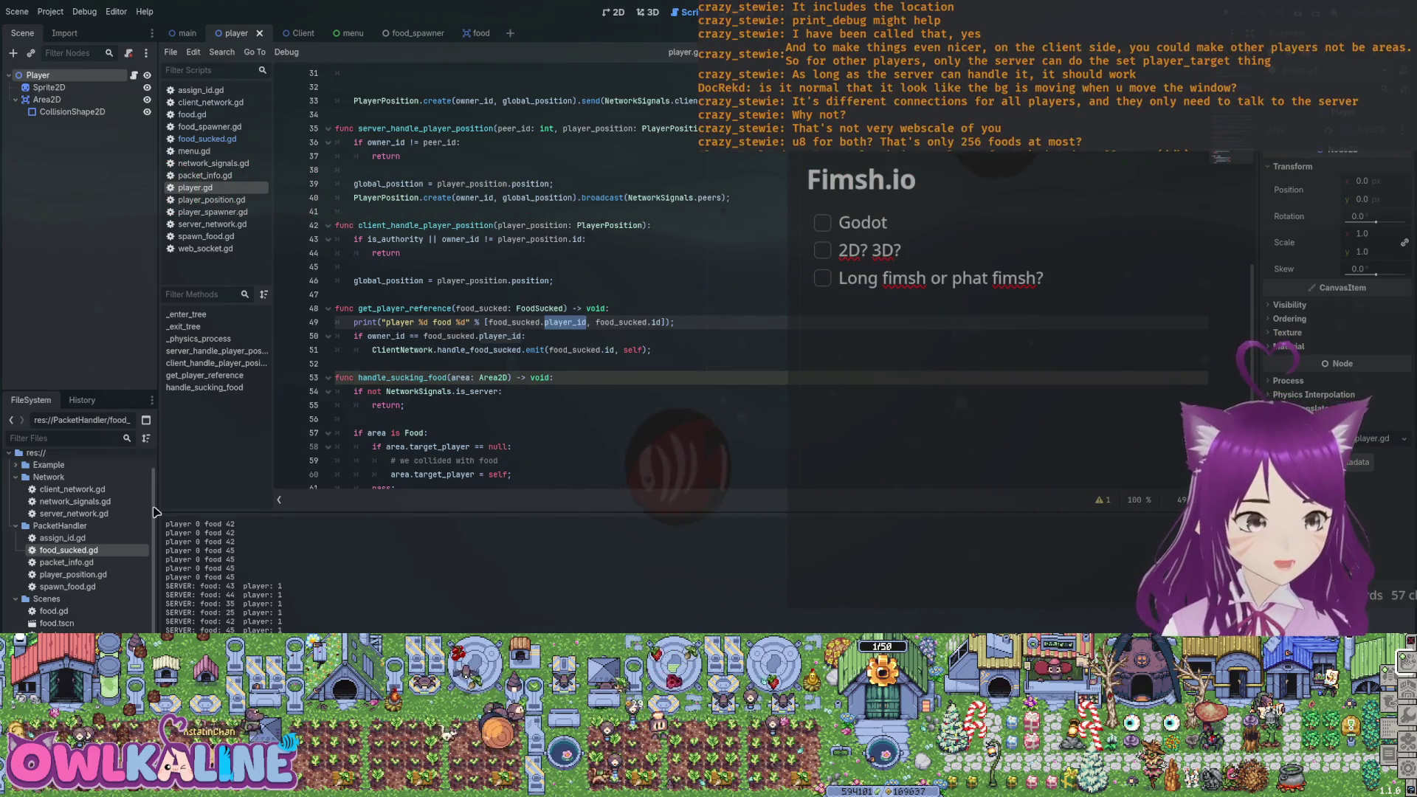
key("Home")
key("ctrl+Right")
type("_")
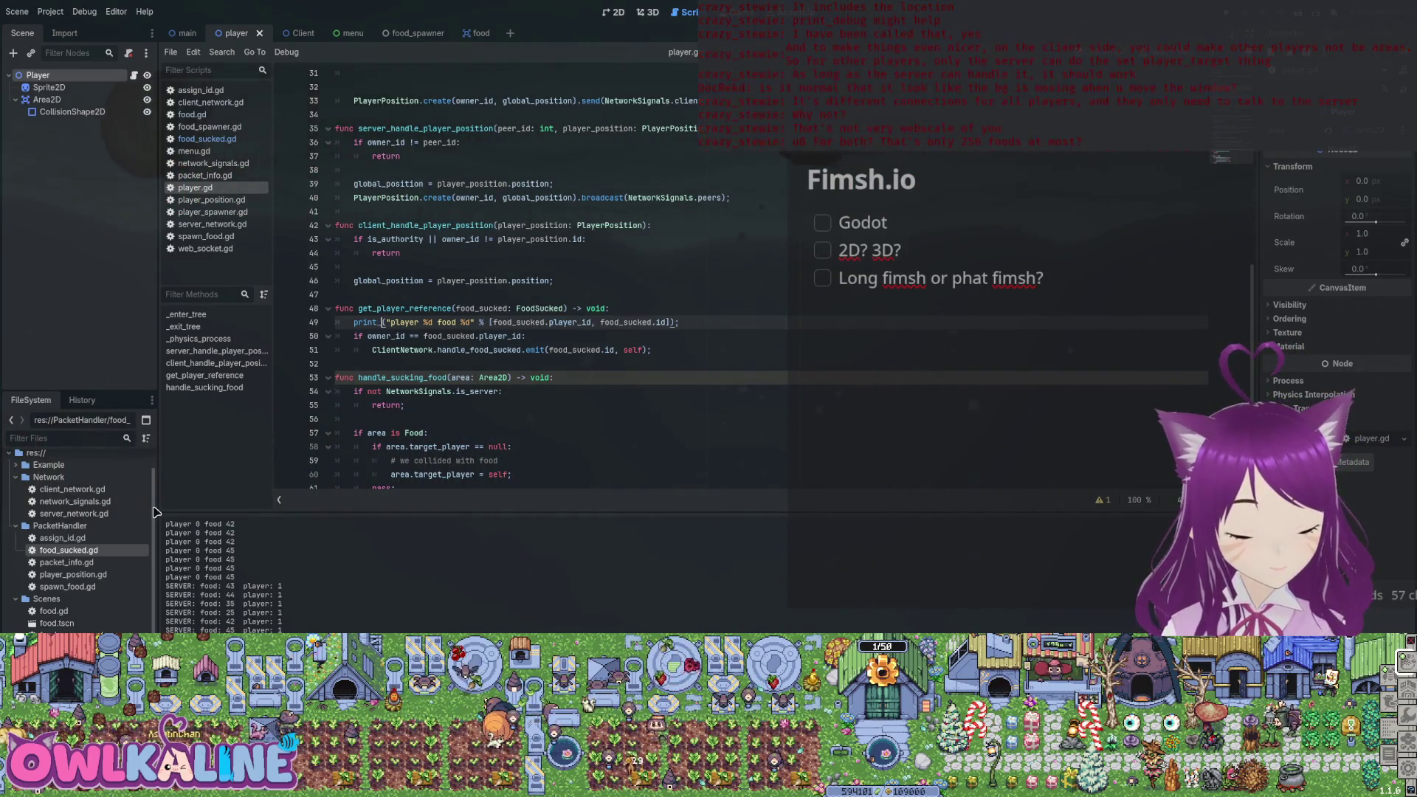
type("debug")
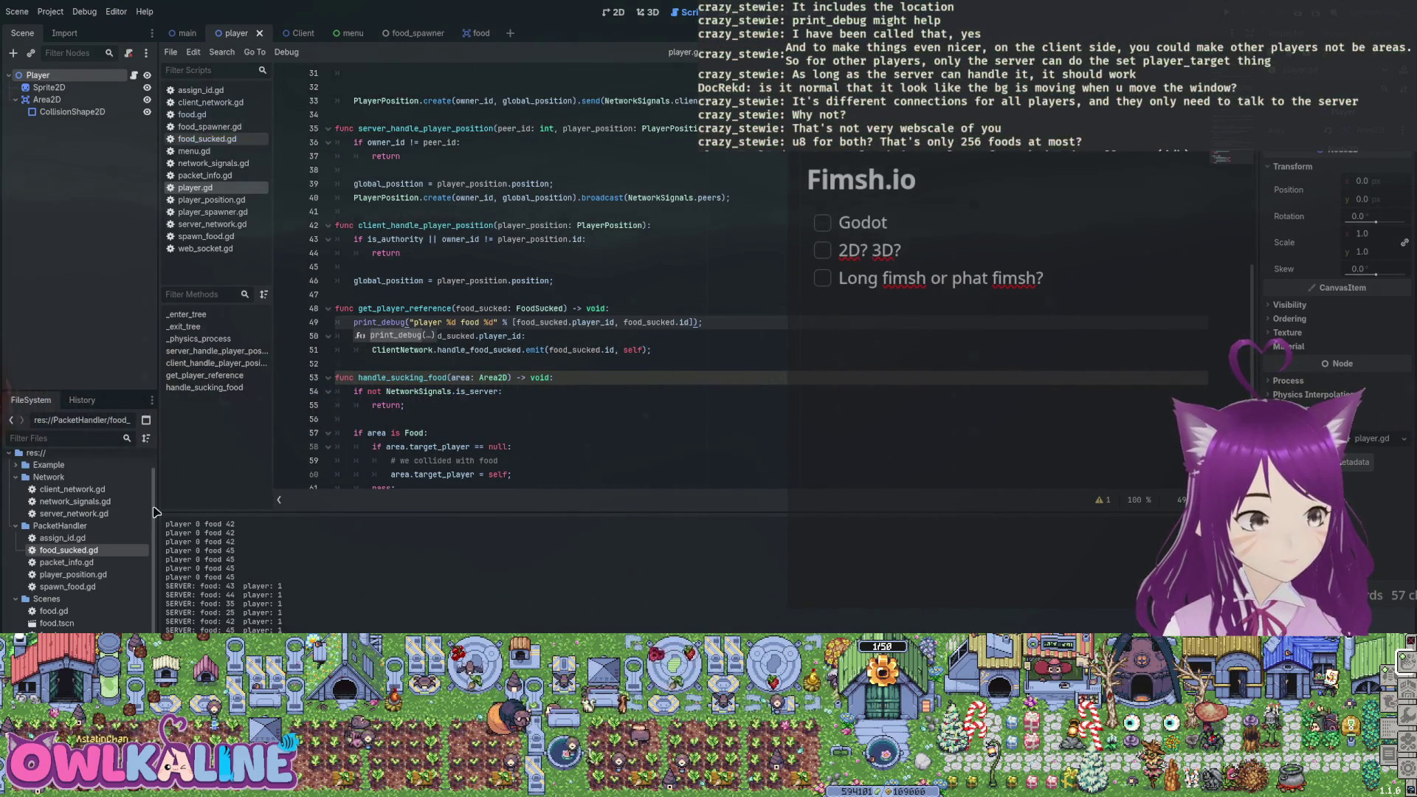
key("alt+Left")
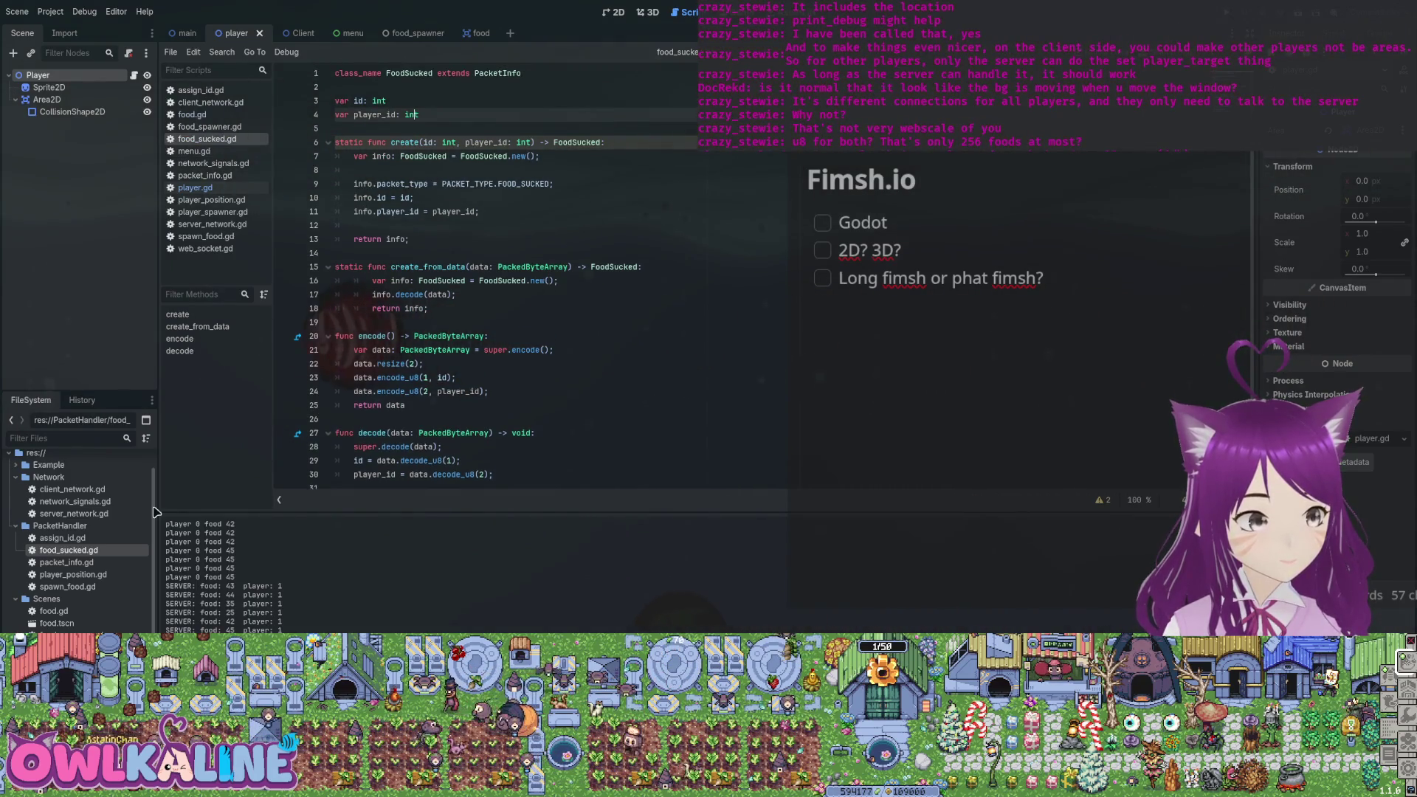
key("alt+Left")
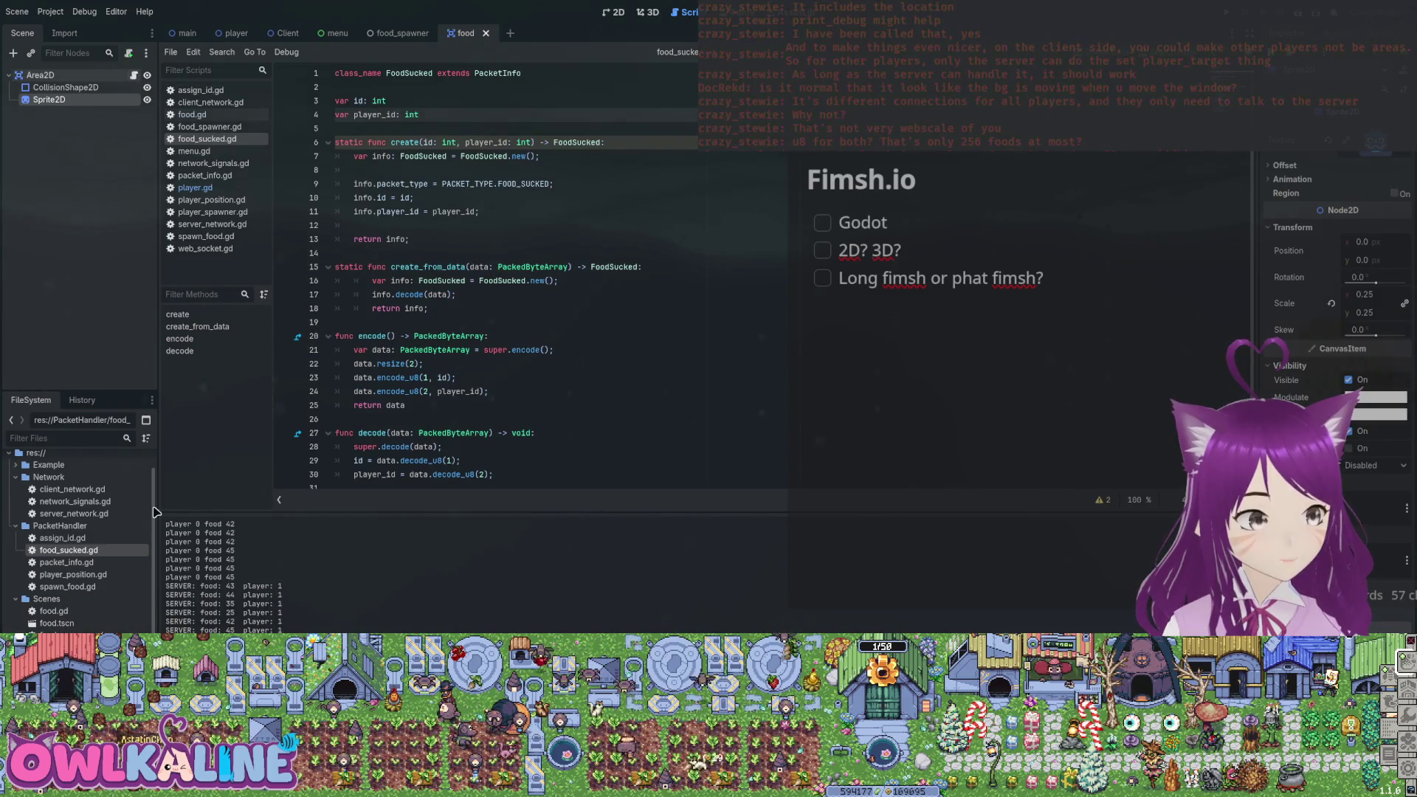
Make food.gd's SERVER food print on line 35 use print_debug and run the project.
key("alt+Left")
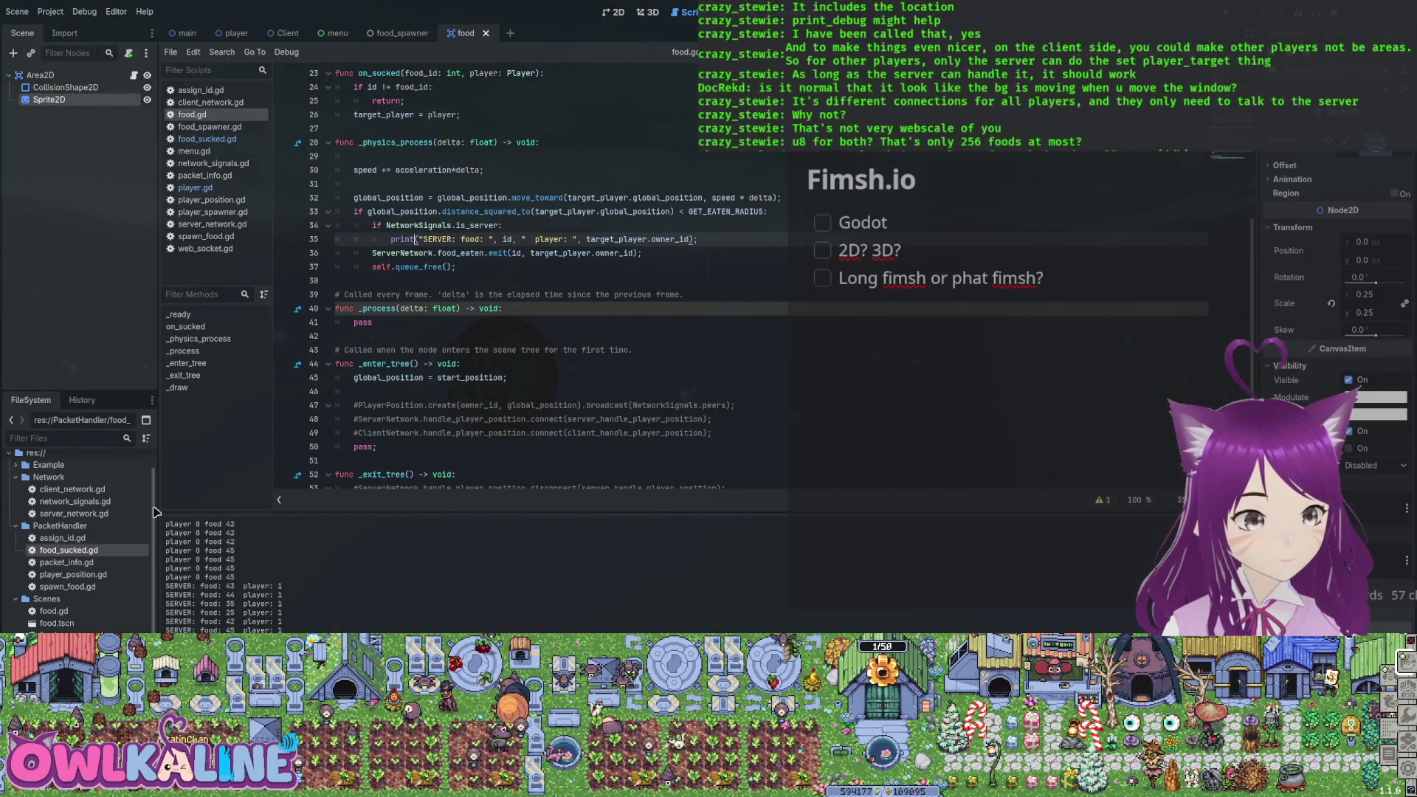
type("_debug")
key("End")
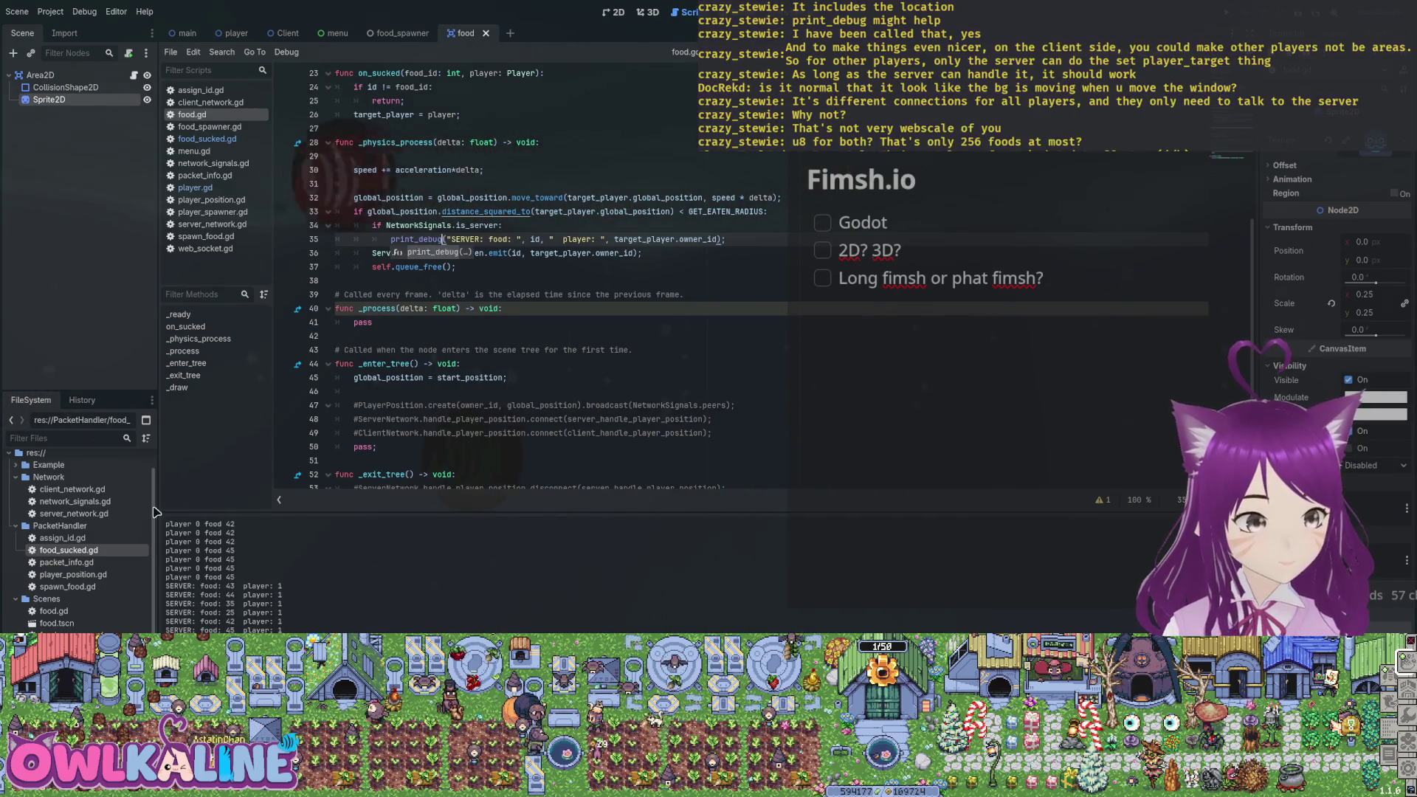
key("F5")
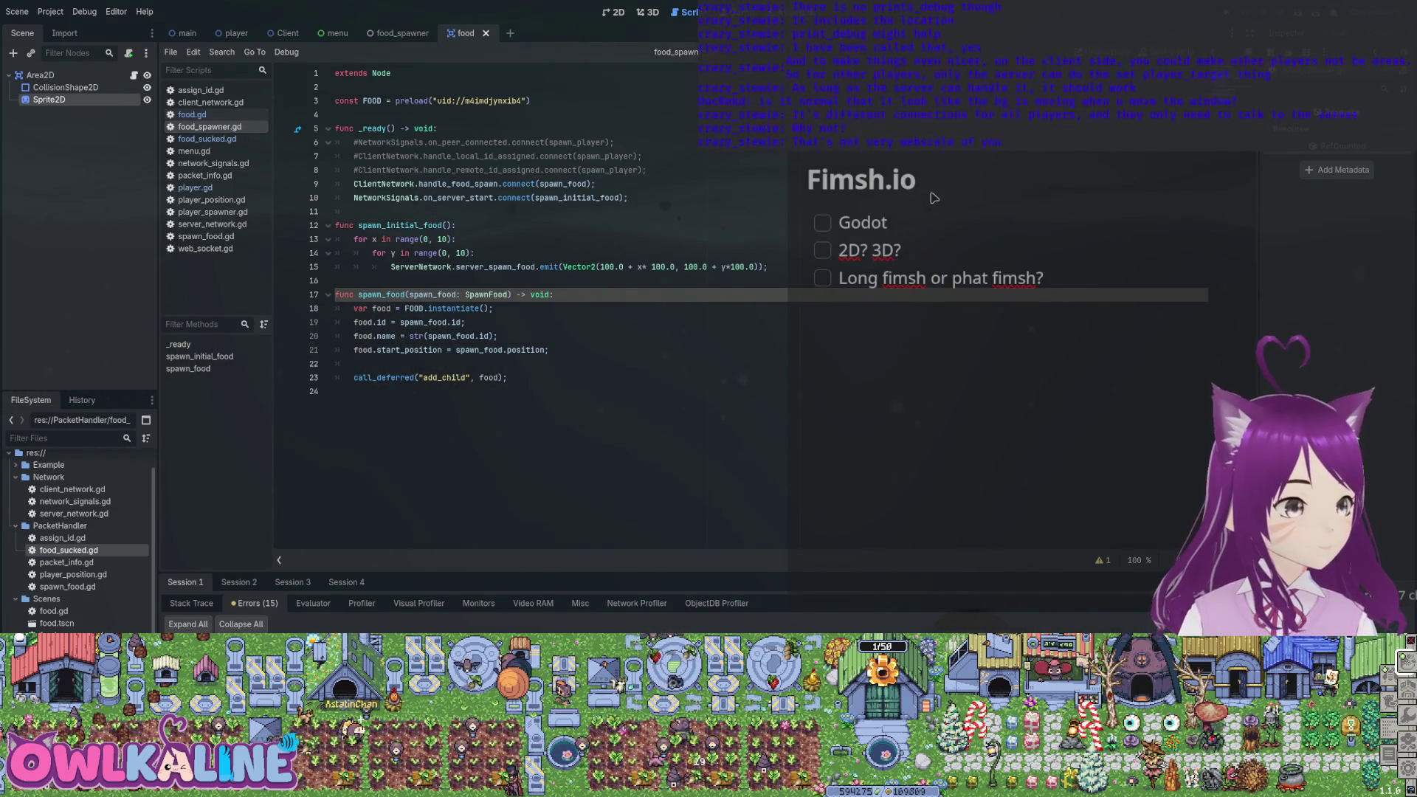
Replace print_debug with push_warning on player.gd line 49 and save the script.
key("ctrl+shift+Tab")
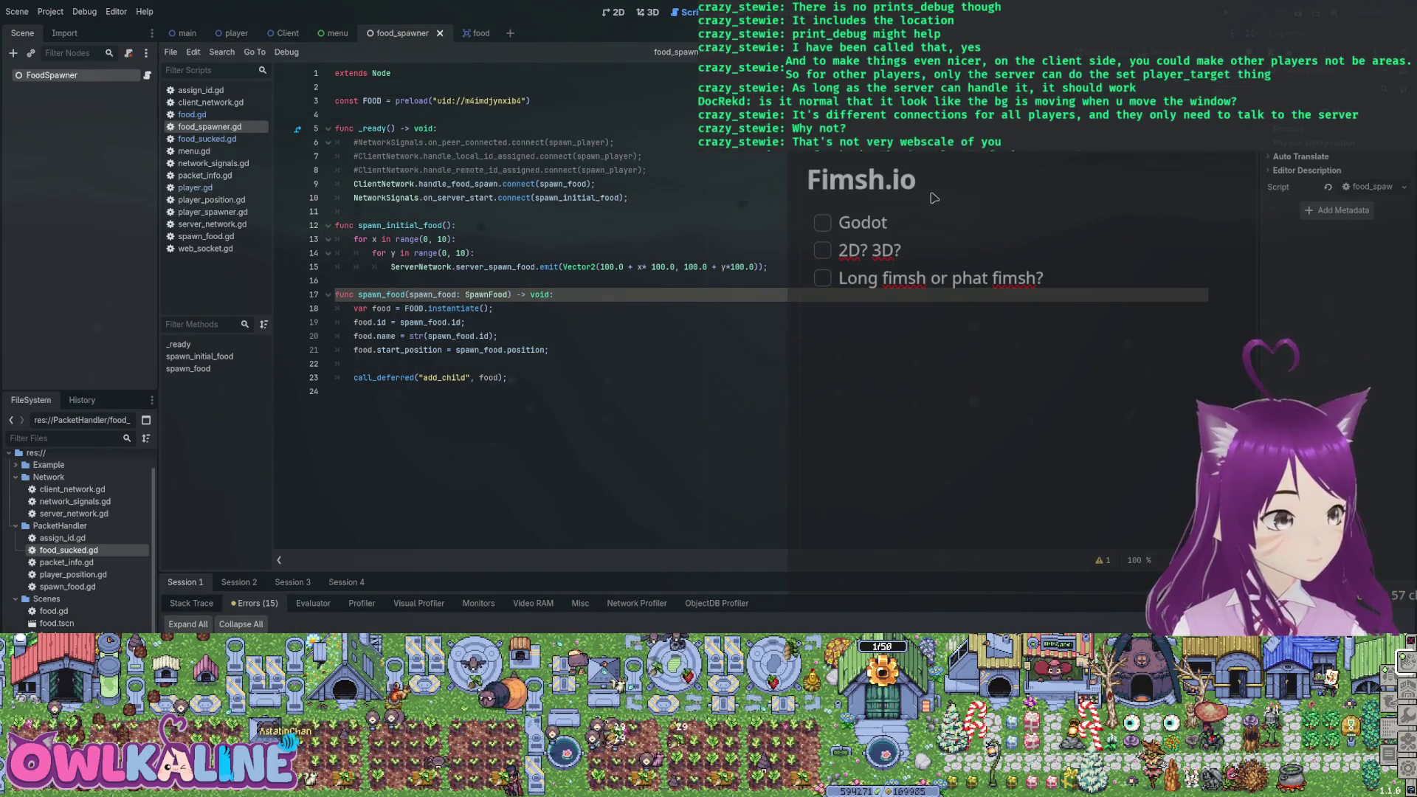
key("ctrl+Tab")
key("ctrl+Tab")
key("ctrl+Tab")
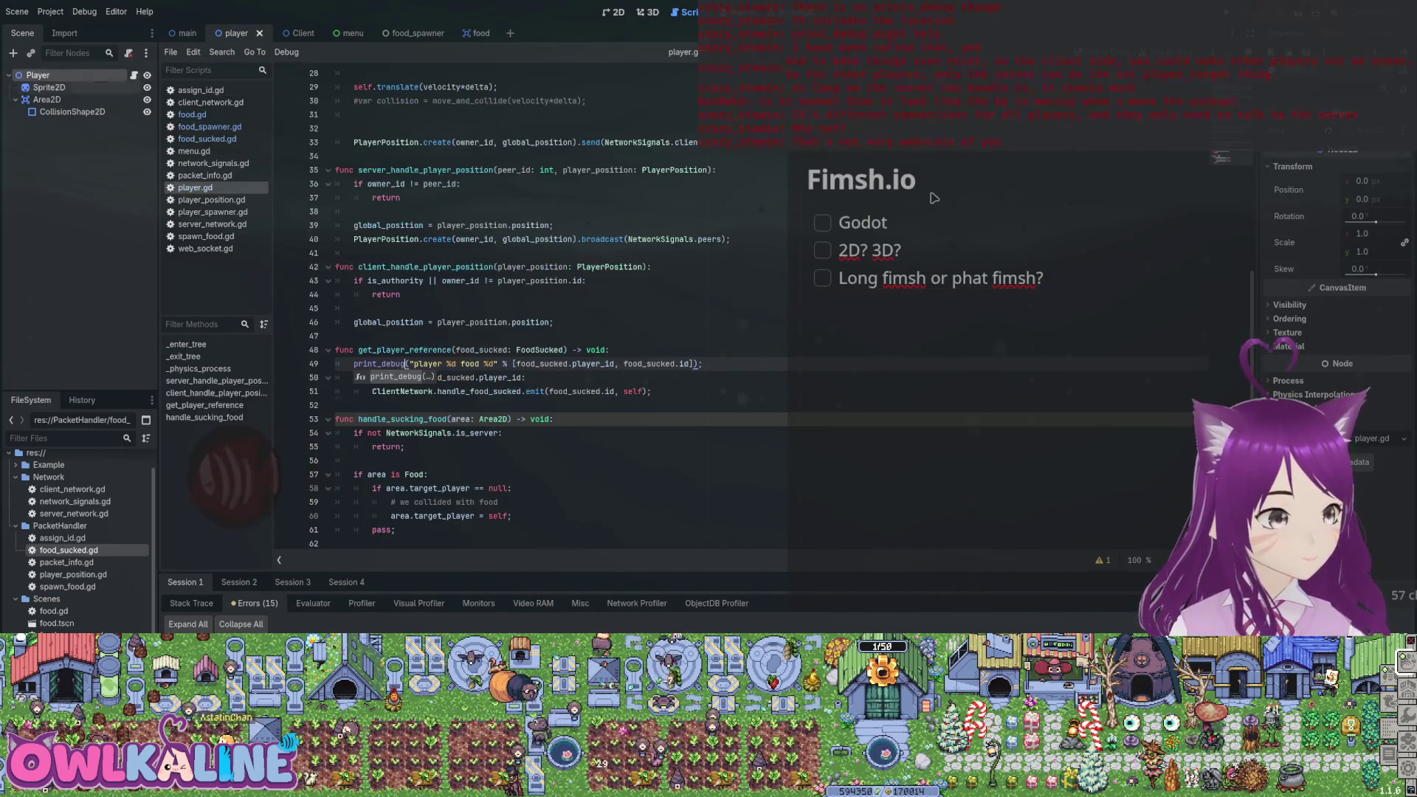
key("ctrl+shift+Left")
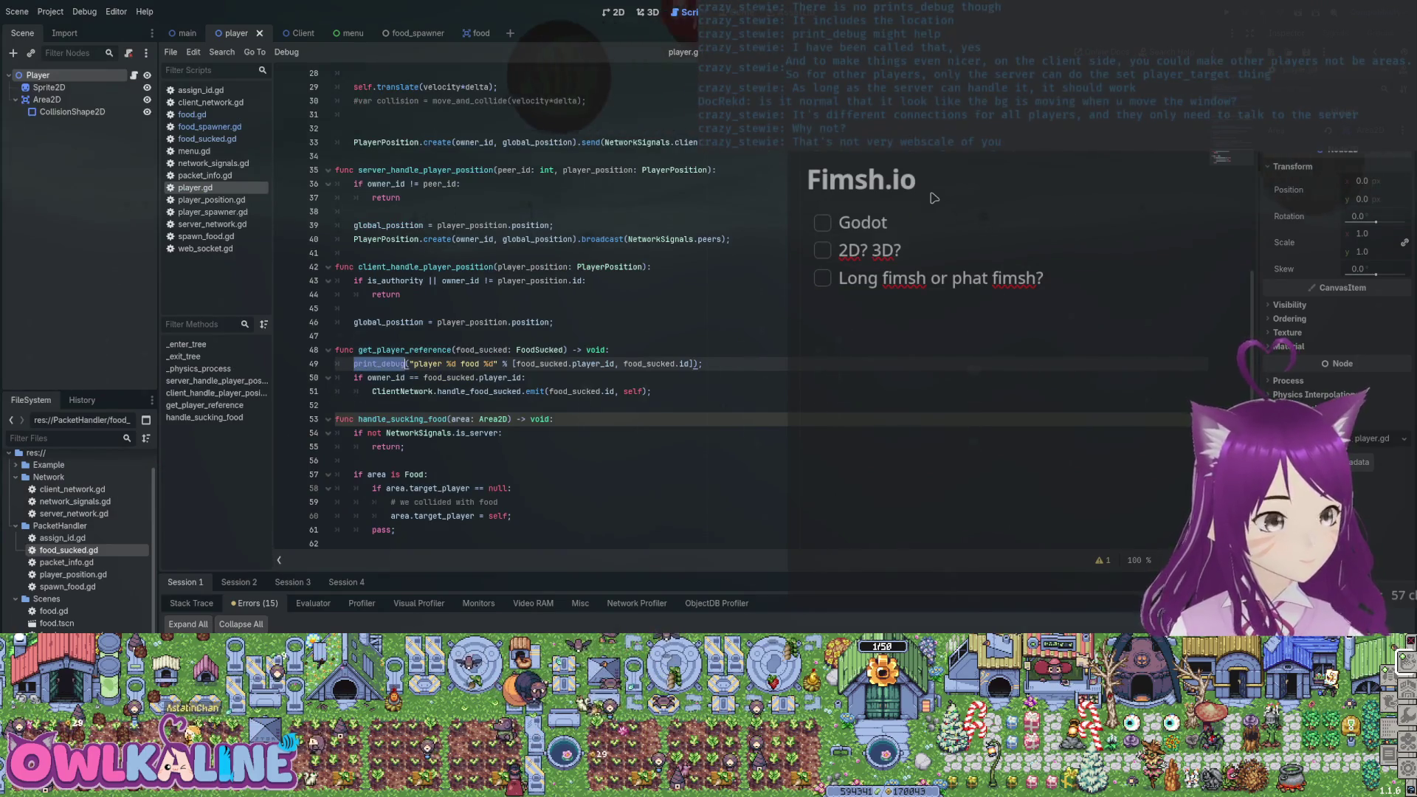
type("push_")
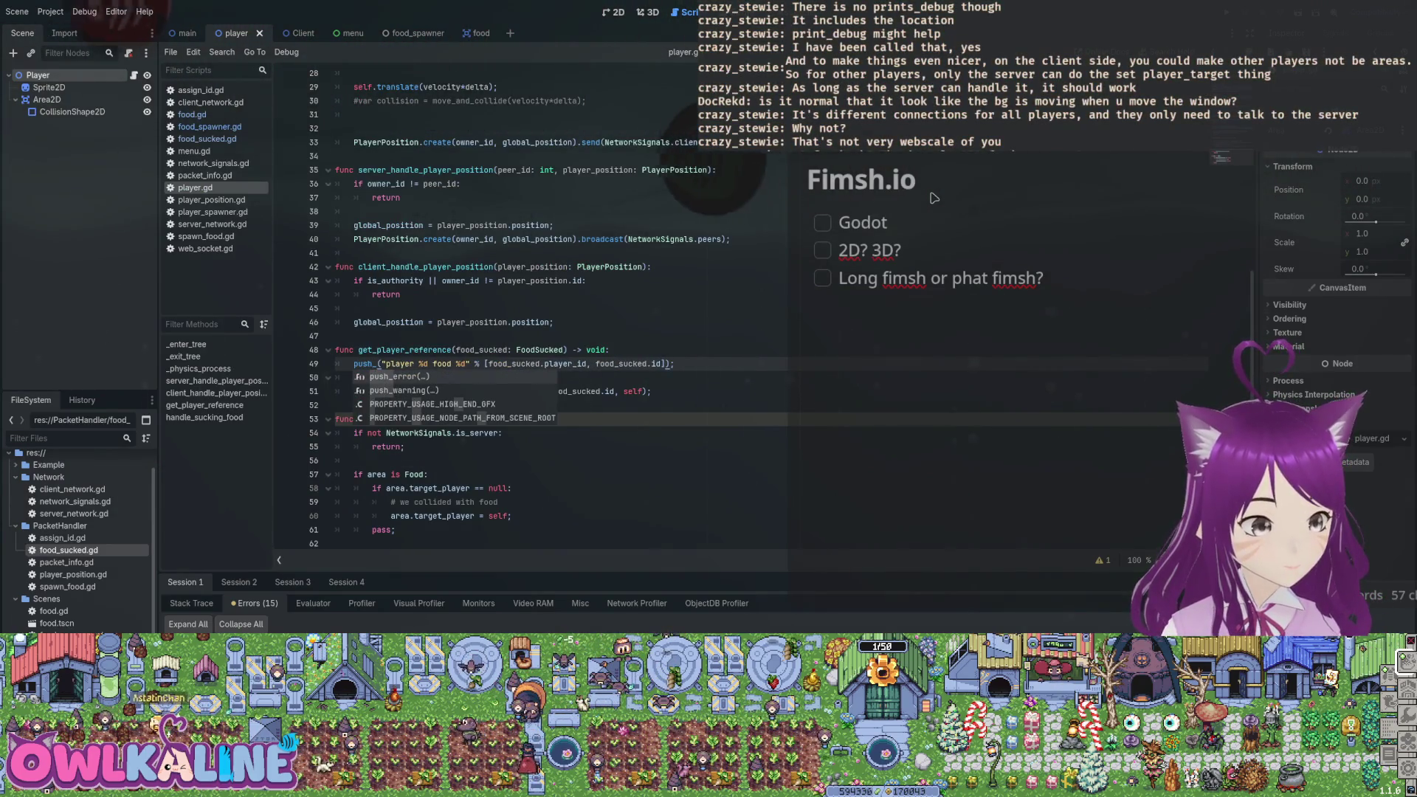
type("warning")
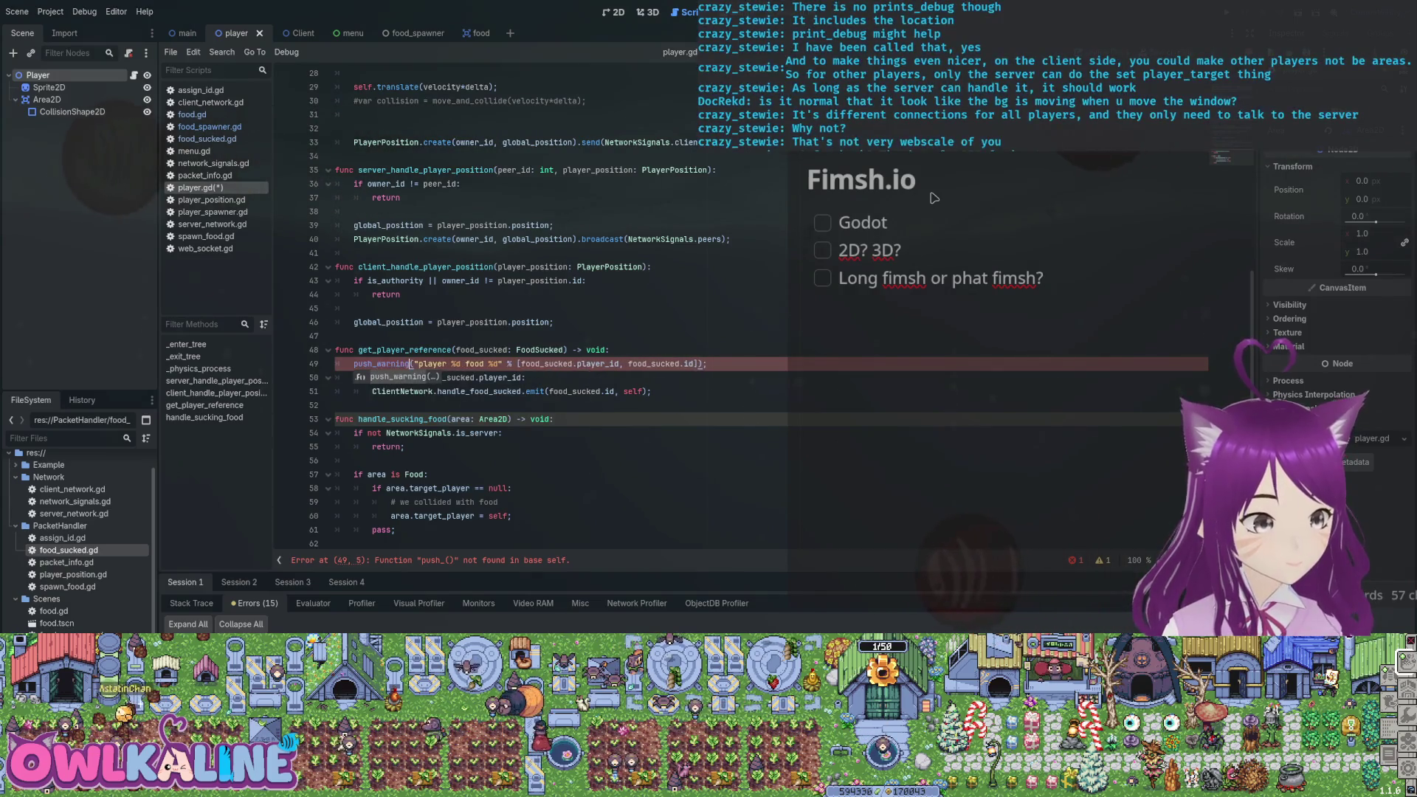
key("Return")
key("ctrl+s")
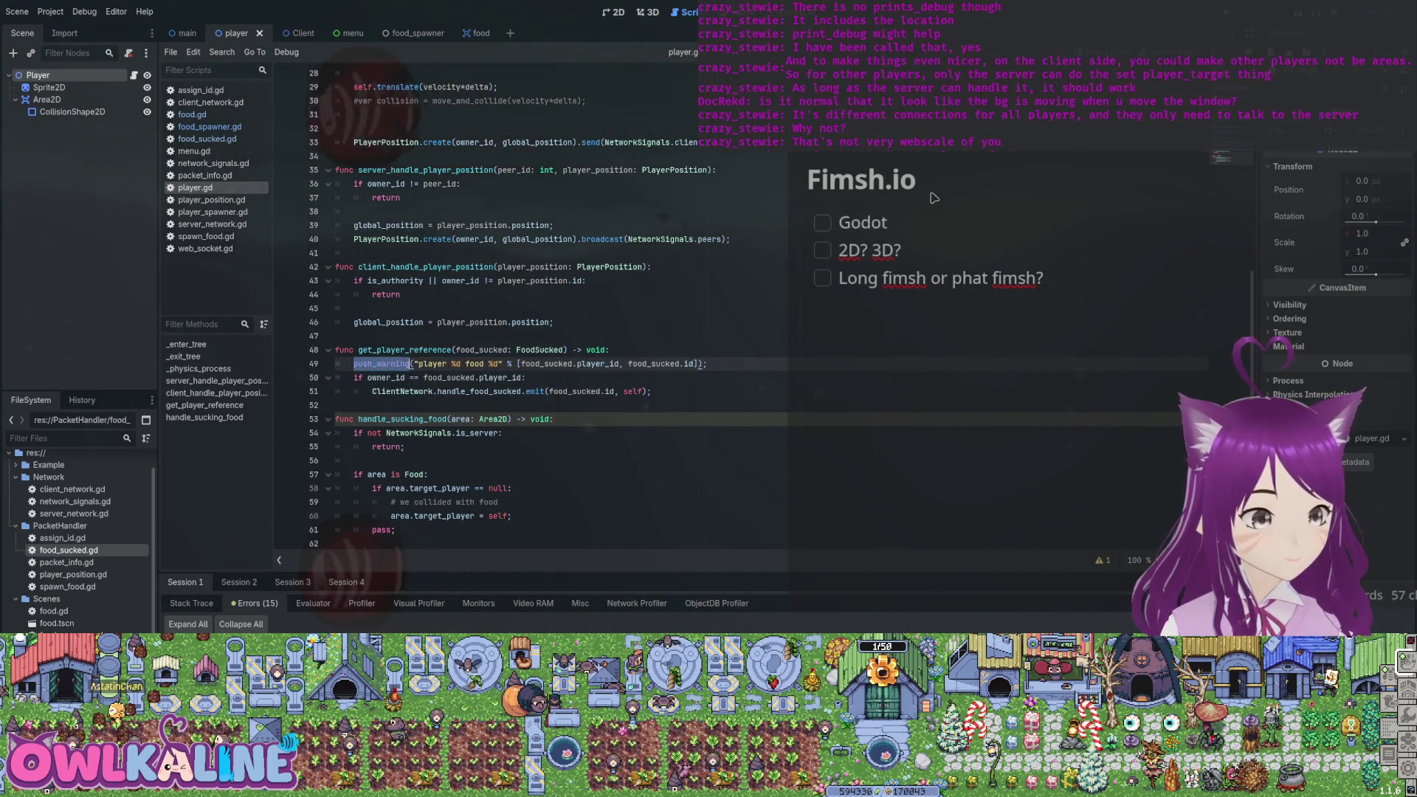
left_click(465, 34)
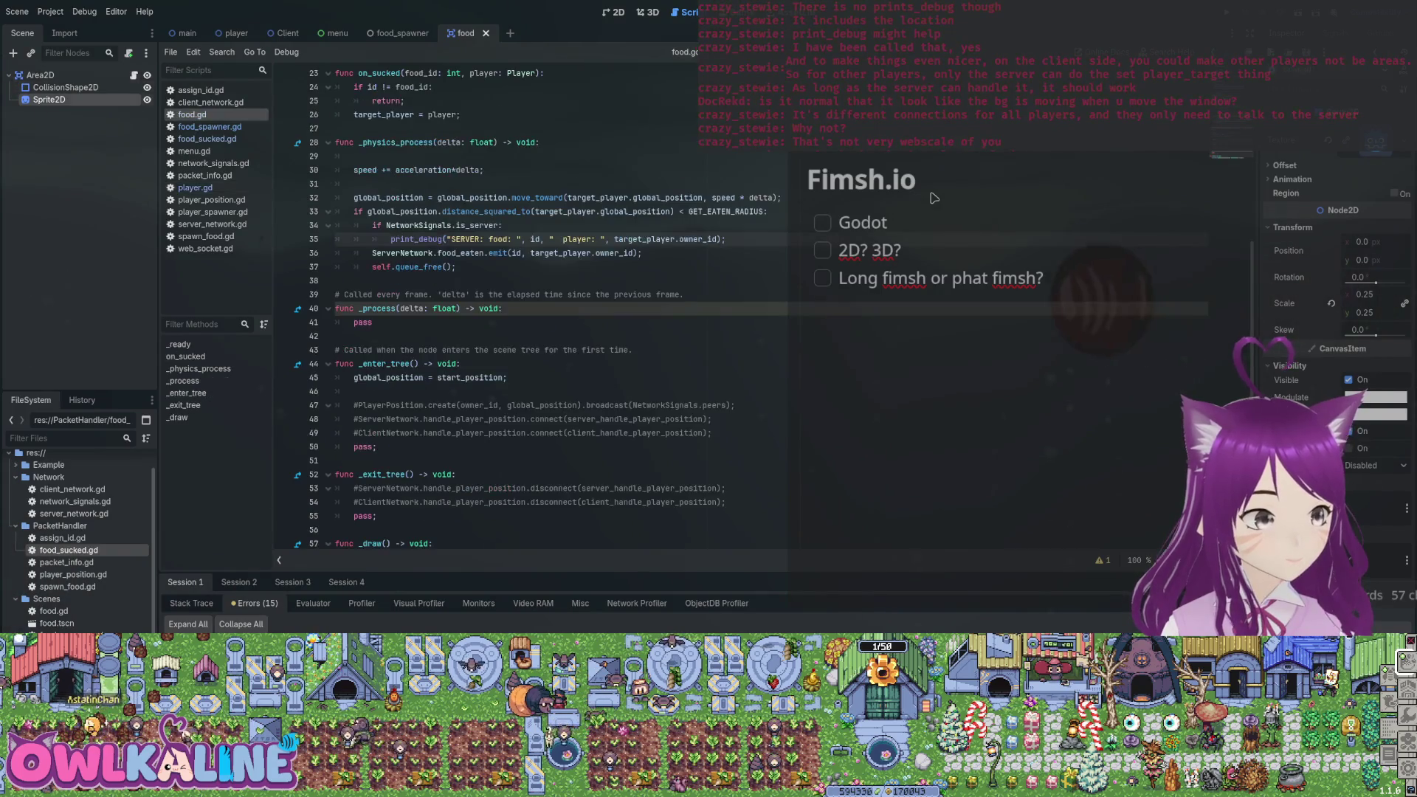
Paste push_warning over print_debug on food.gd line 35 and run the project again.
type("push_warning")
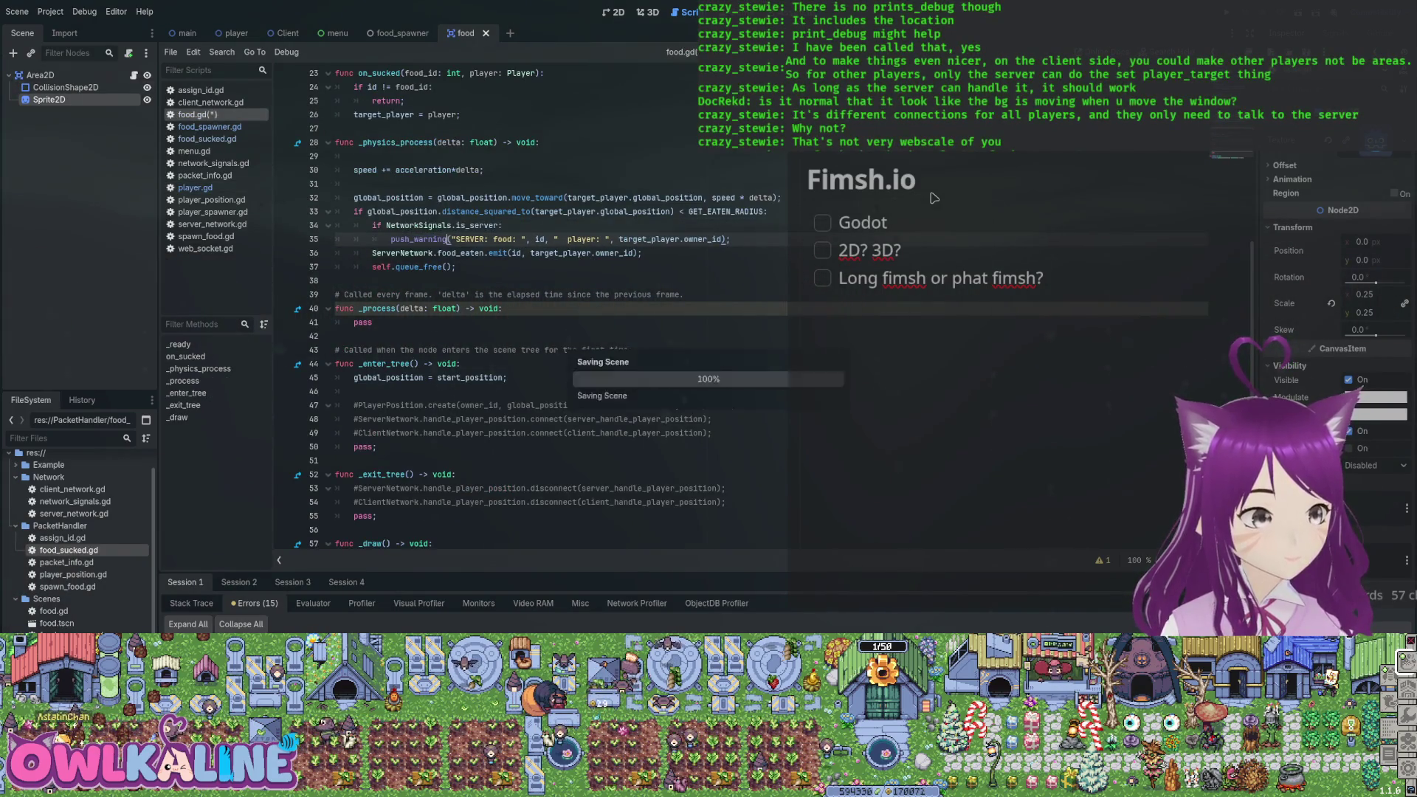
key("F5")
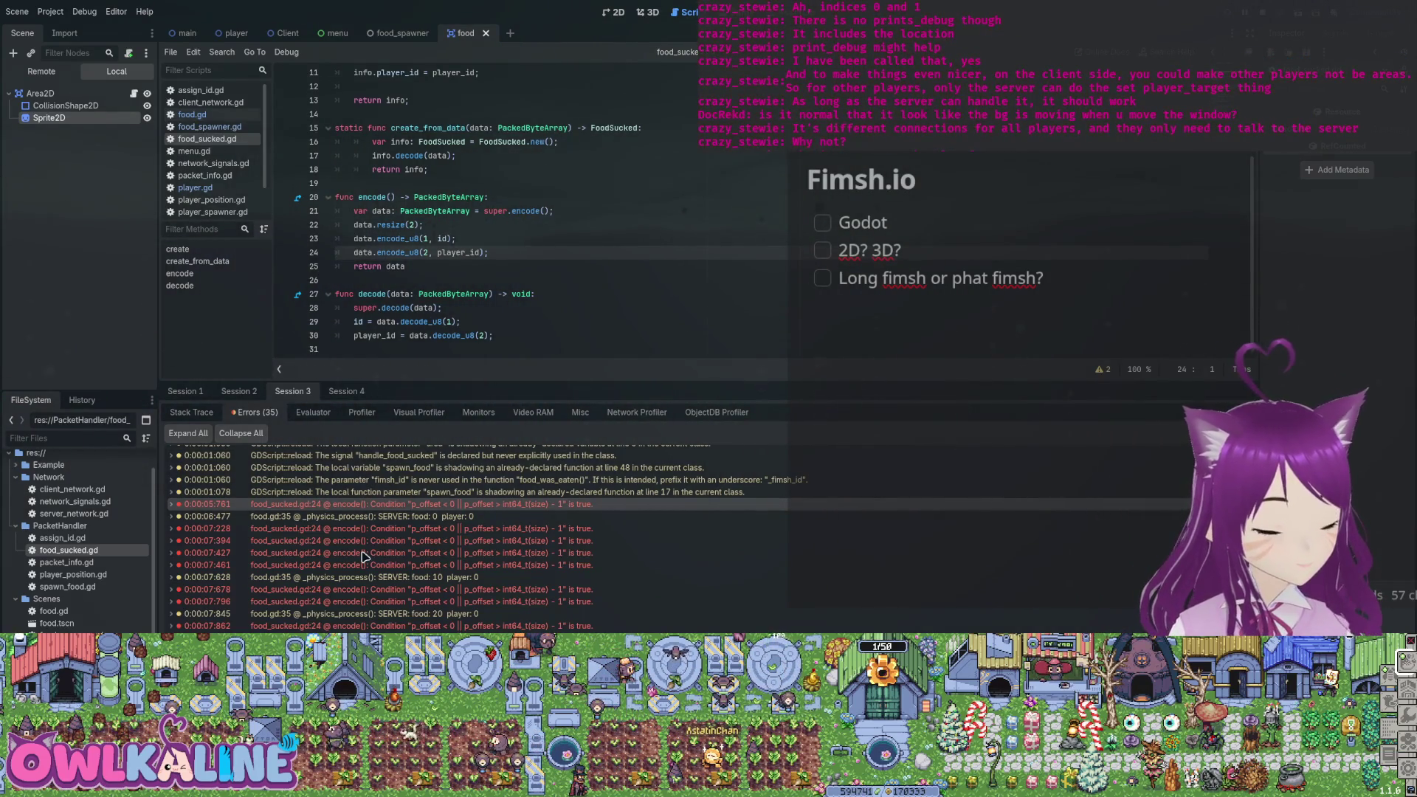
Scroll to the top of food_sucked.gd and select player_id in the line 24 encode call.
key("ctrl+Up")
key("ctrl+Up")
key("ctrl+Up")
key("End")
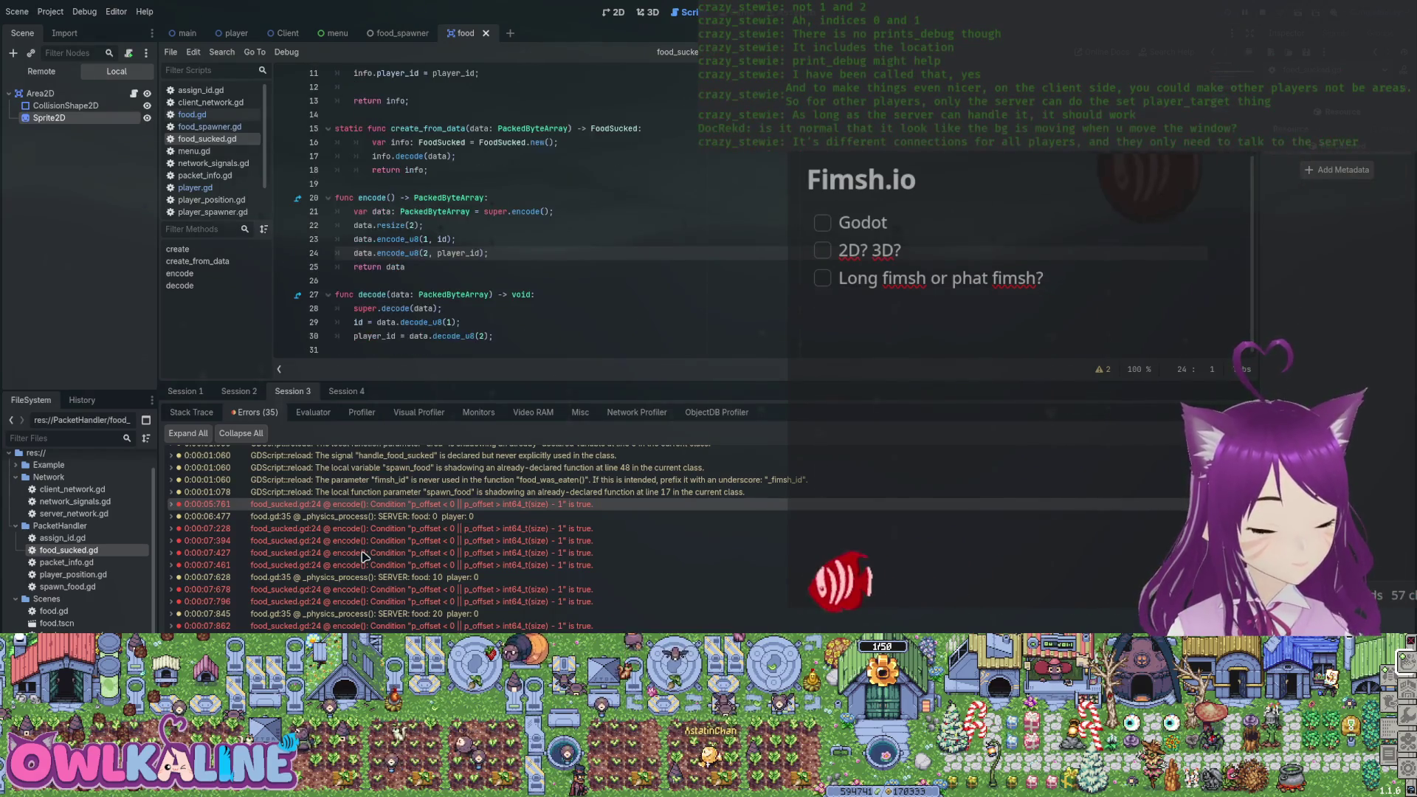
key("ctrl+Up")
key("ctrl+Up")
key("ctrl+Up")
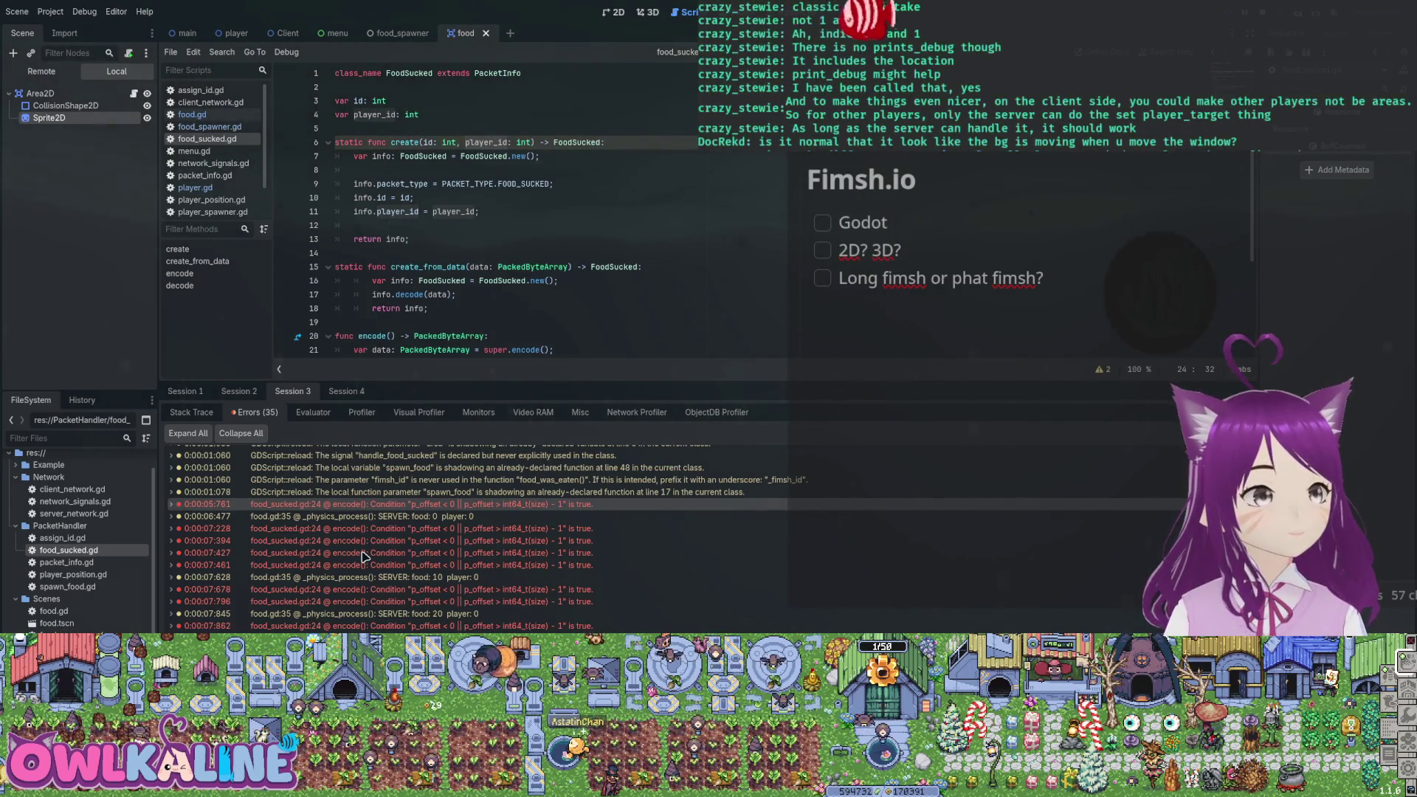
double_click(362, 553)
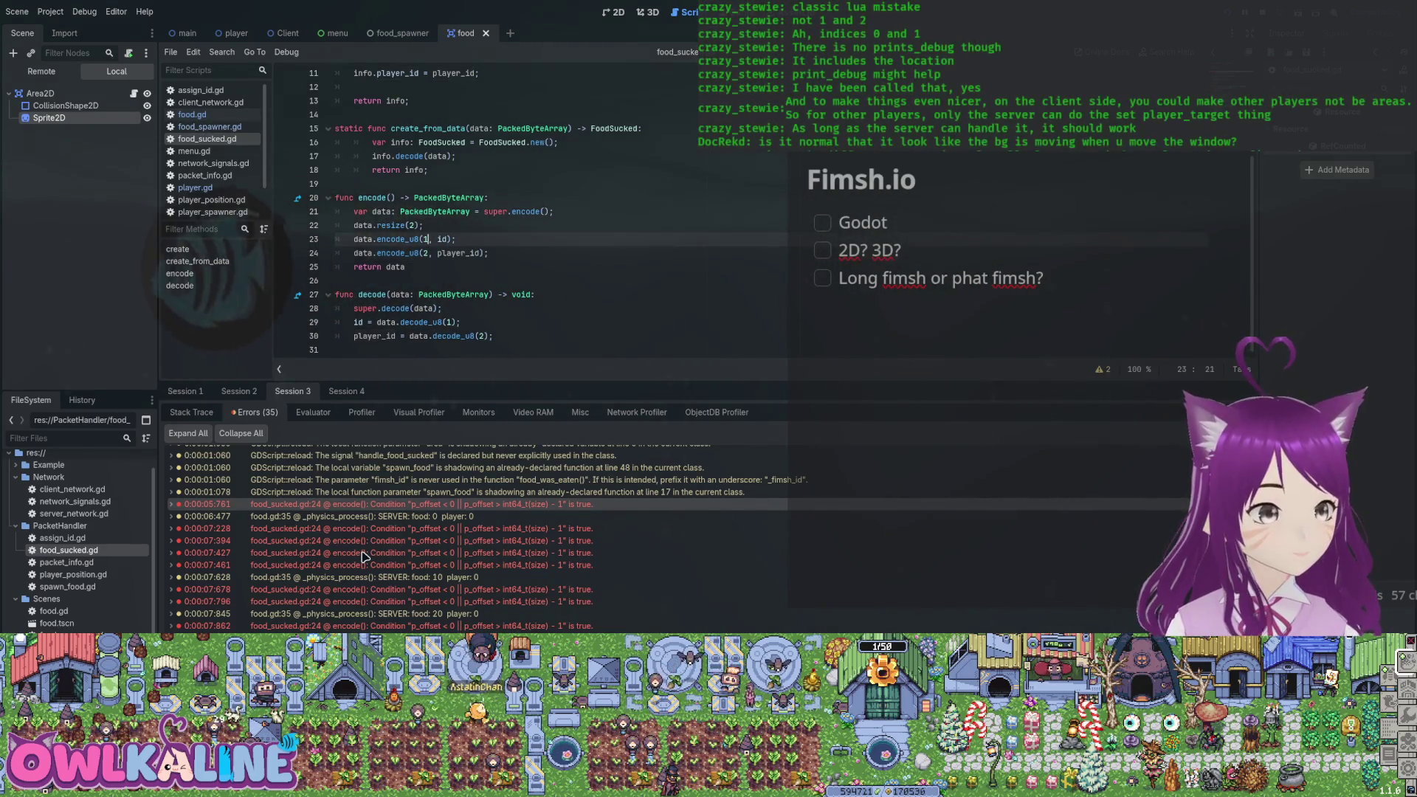
Set the id's byte offset in the line 23 encode_u8 call to 1.
key("Up")
key("Left")
key("Left")
key("Left")
key("BackSpace")
type("0")
key("Down")
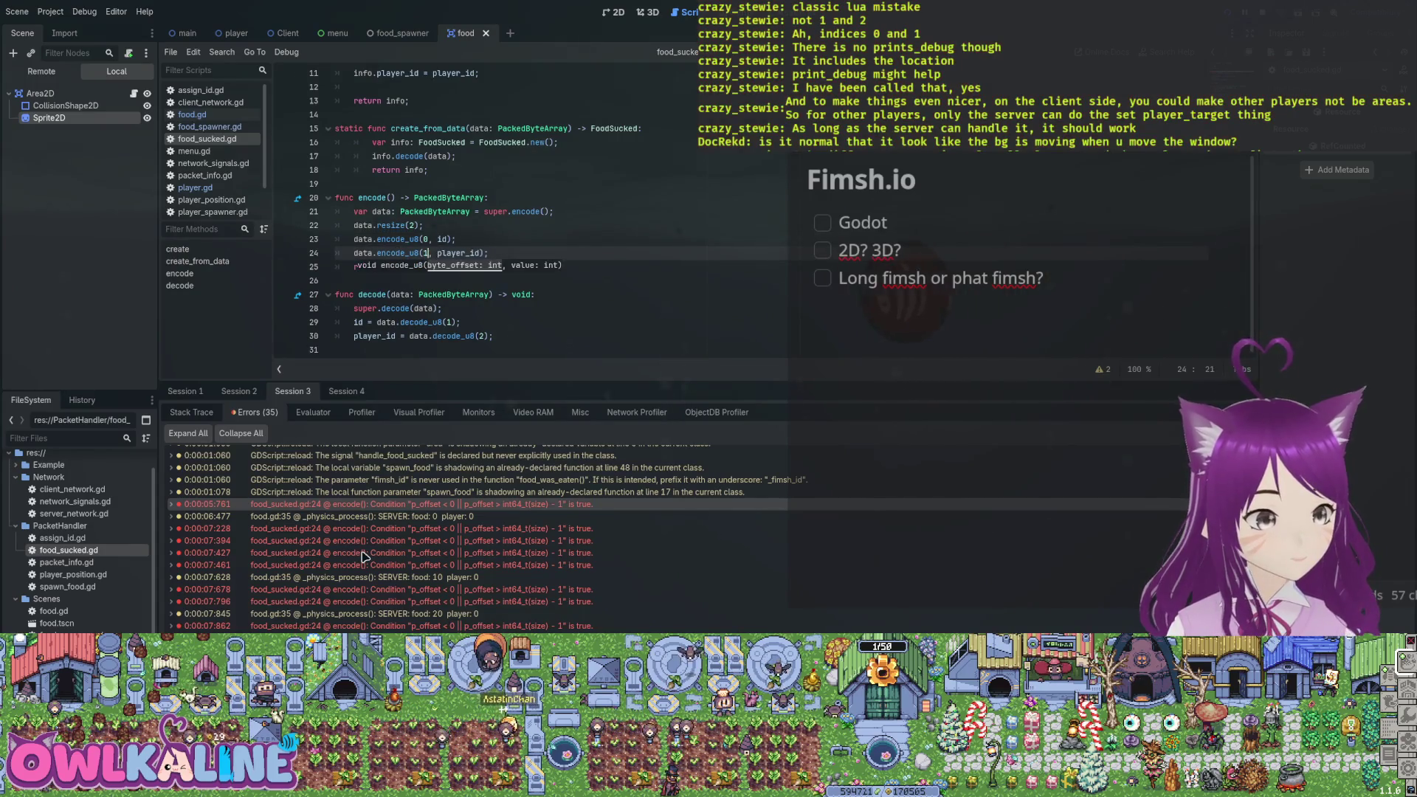
key("Up")
key("BackSpace")
type("1")
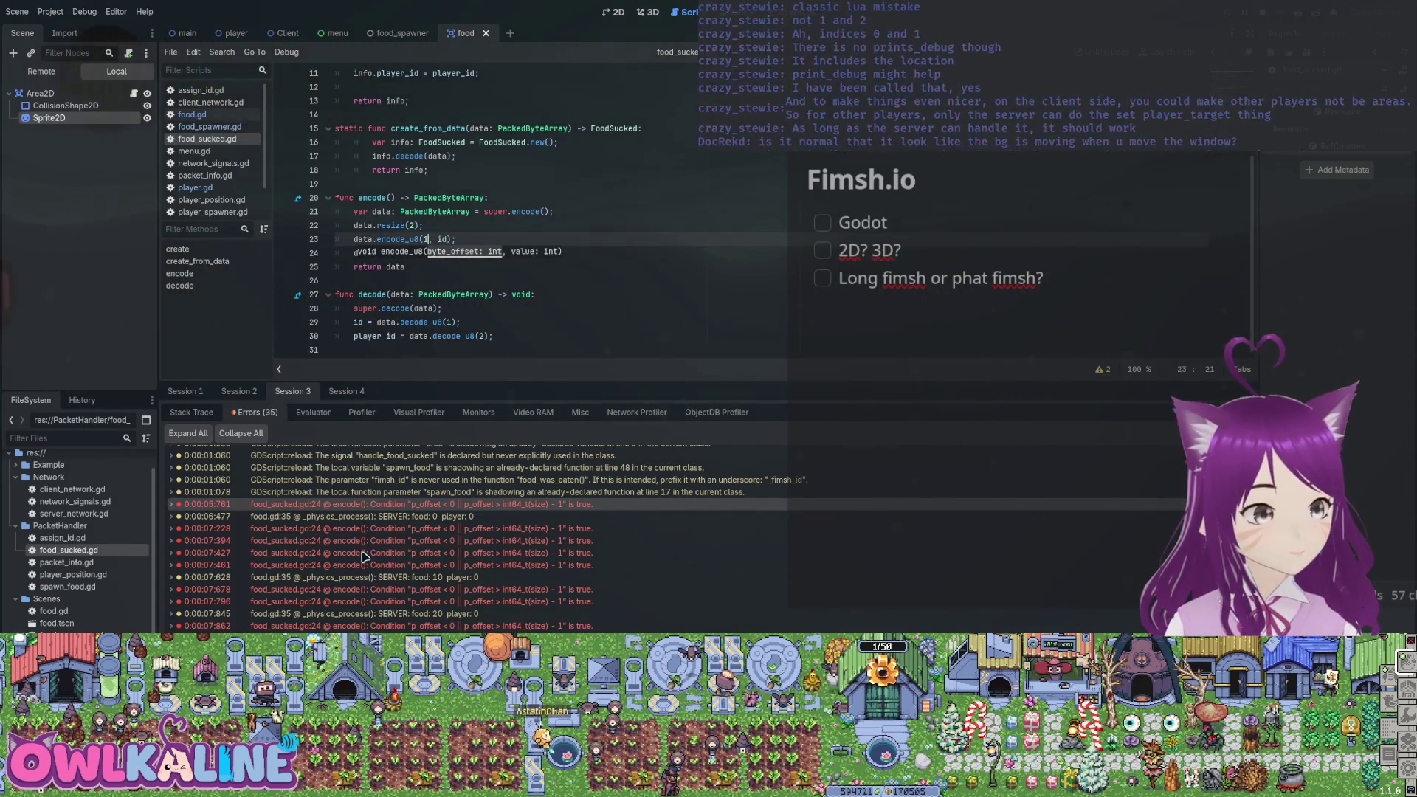
key("Up")
key("Up")
key("Up")
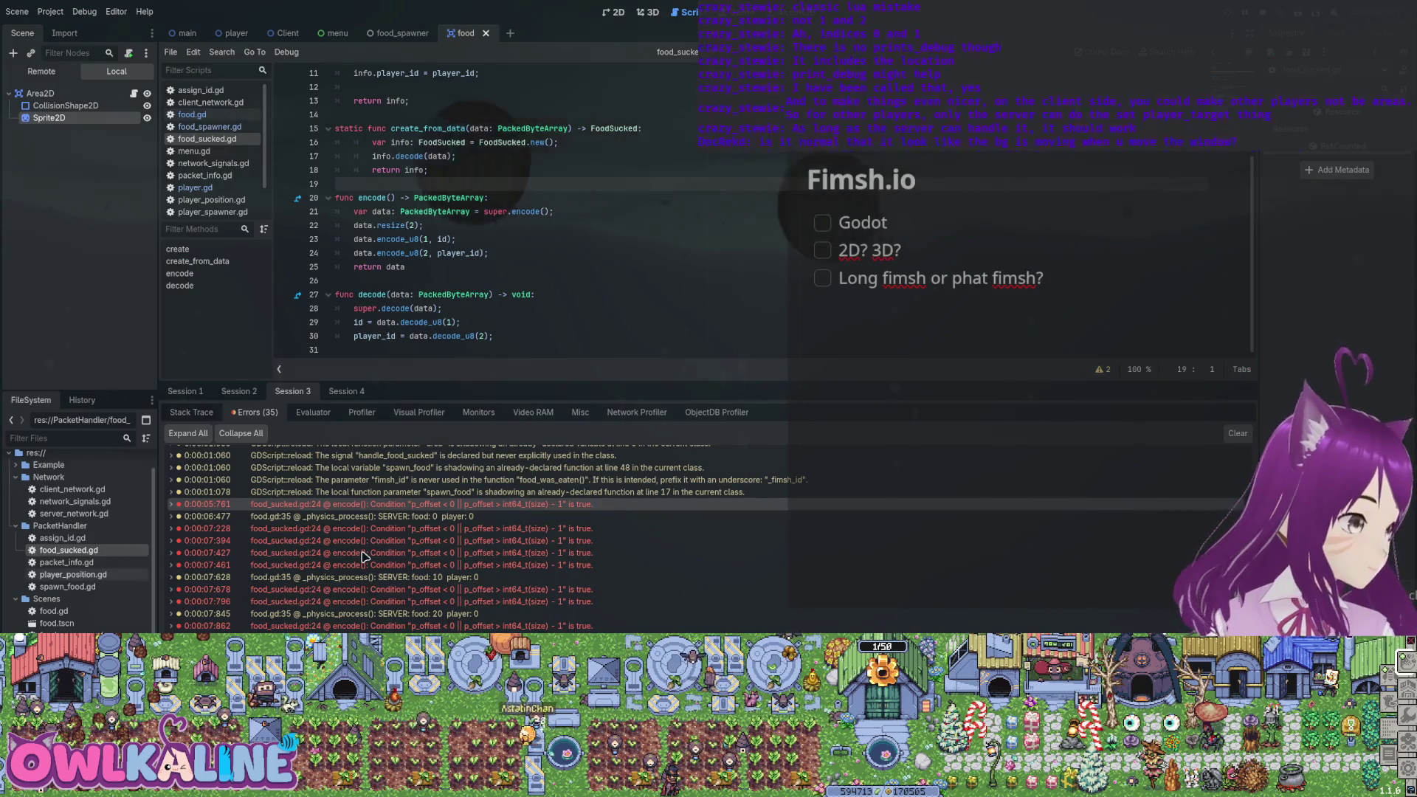
key("alt+Left")
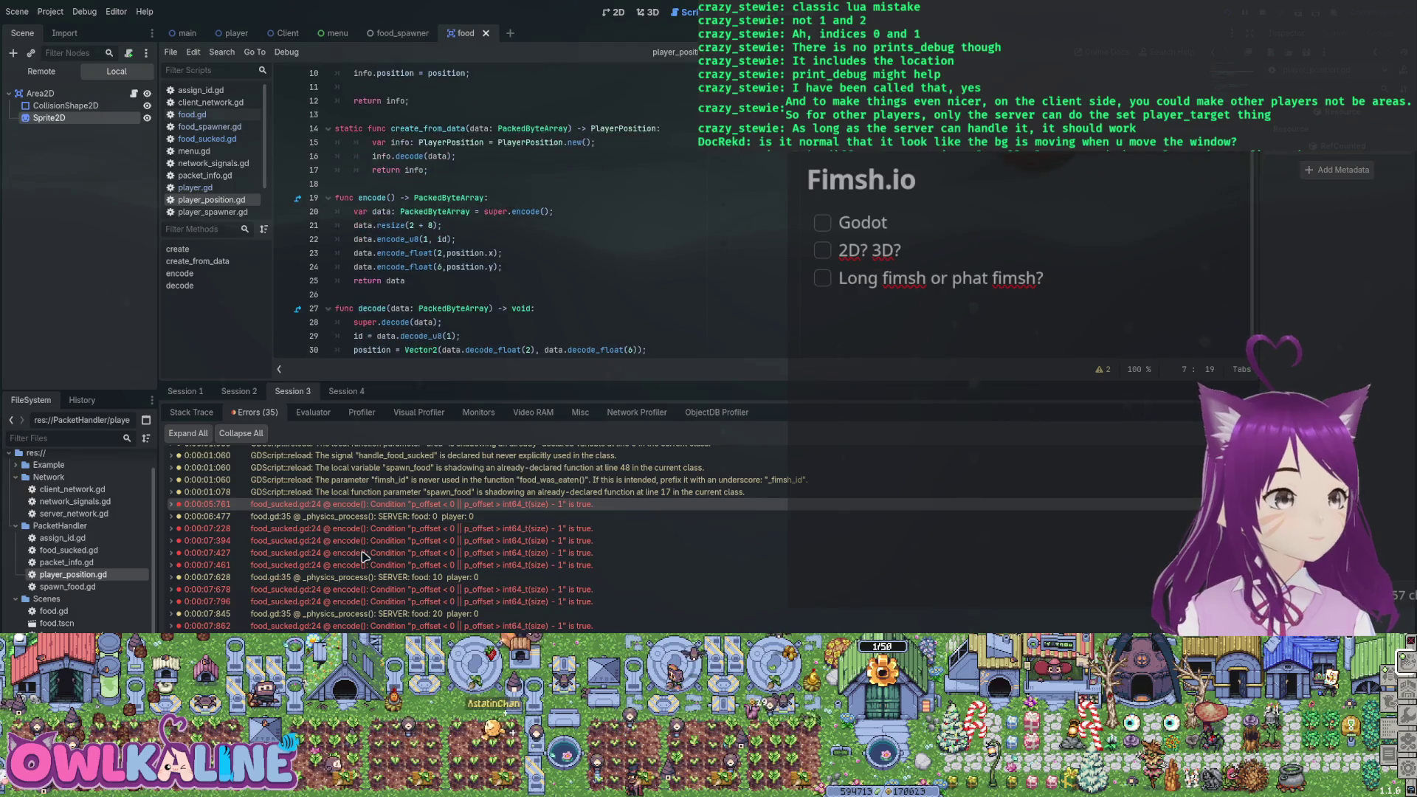
key("alt+Left")
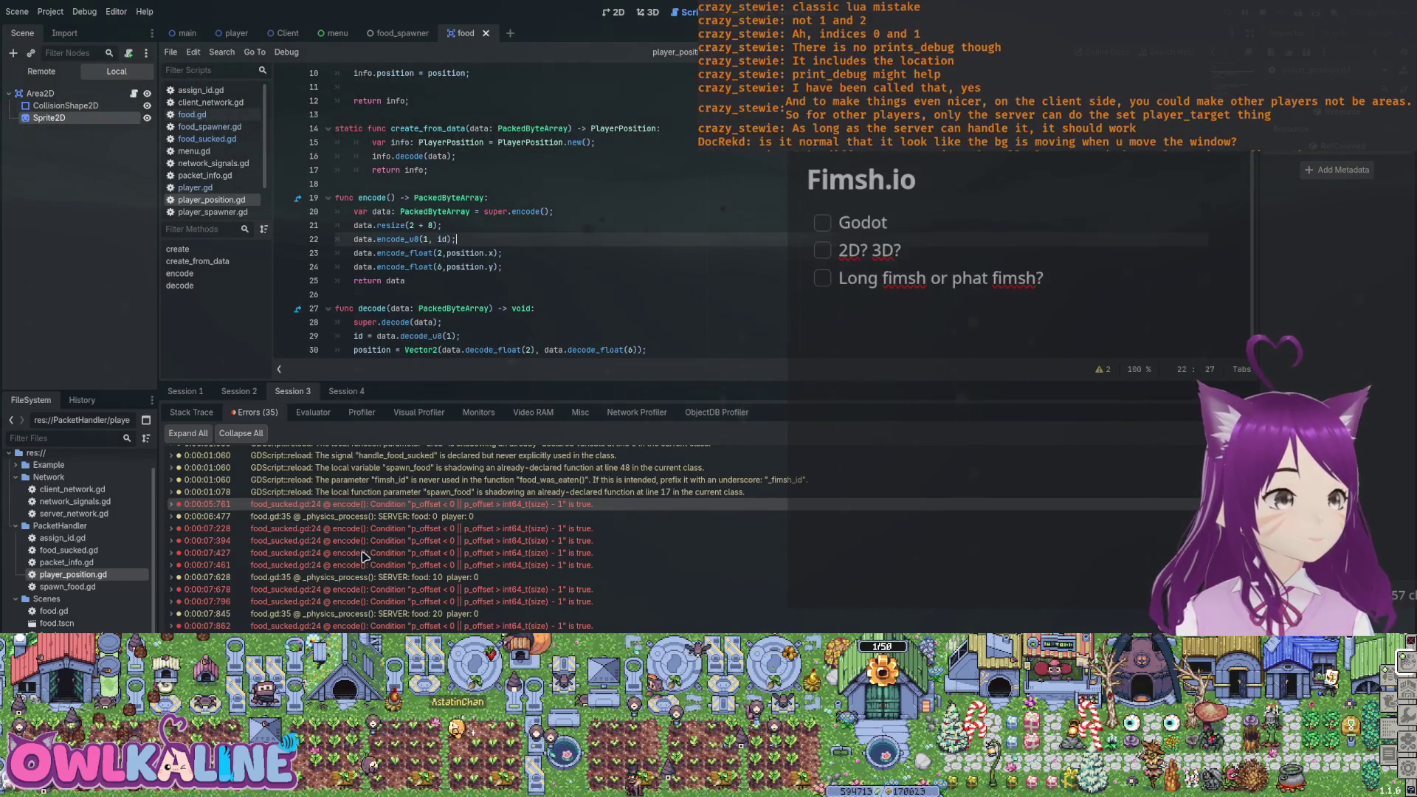
key("Home")
key("shift+End")
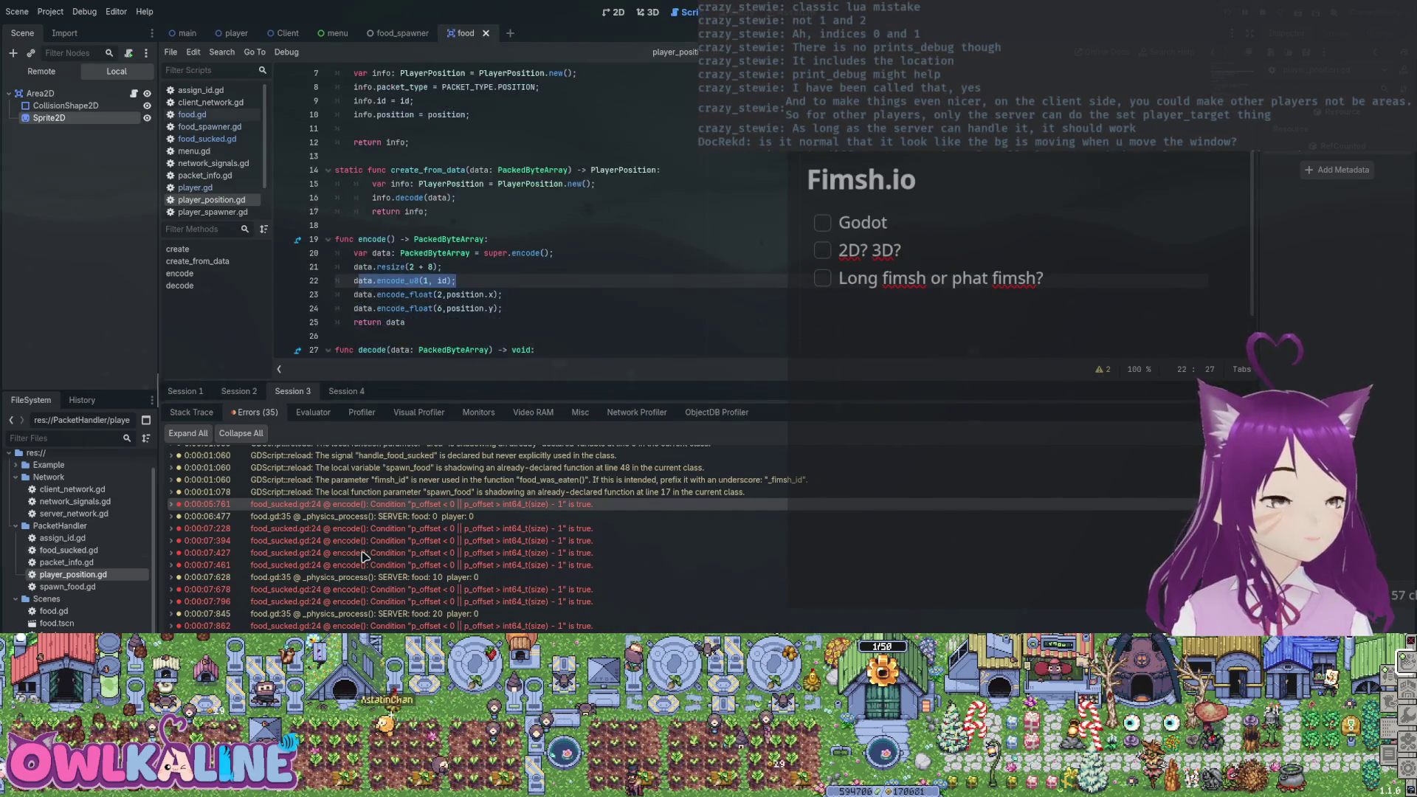
key("alt+Left")
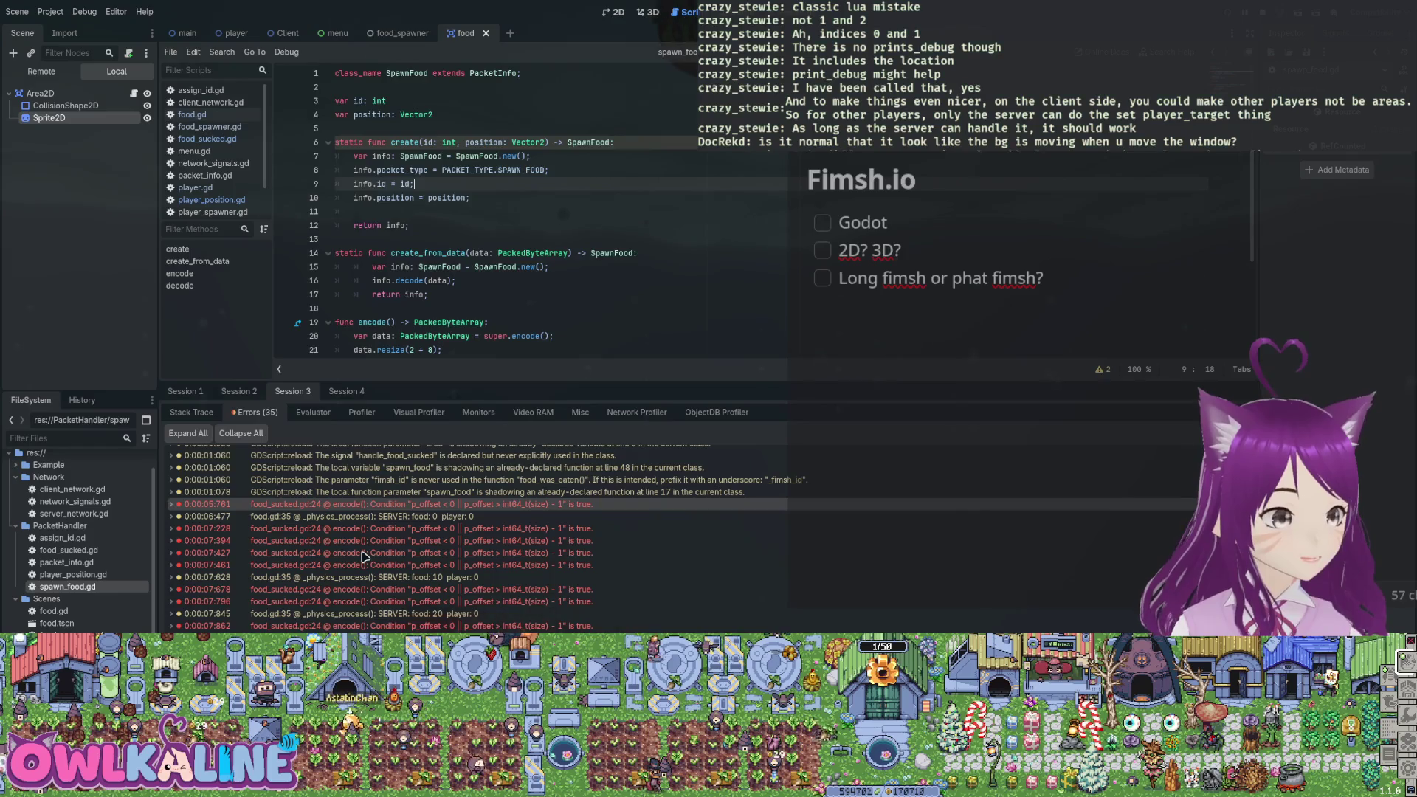
key("alt+Right")
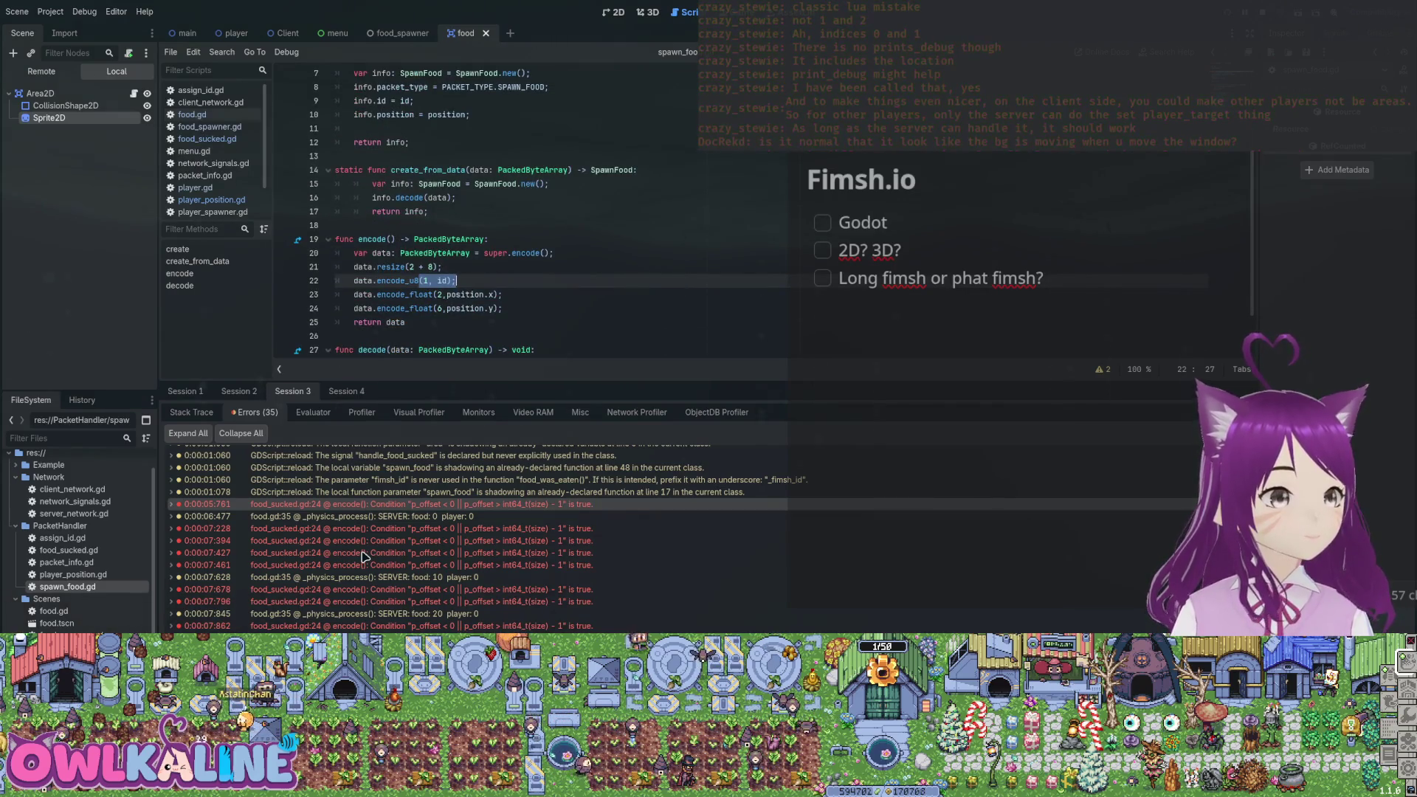
key("Up")
key("Up")
key("Up")
key("Return")
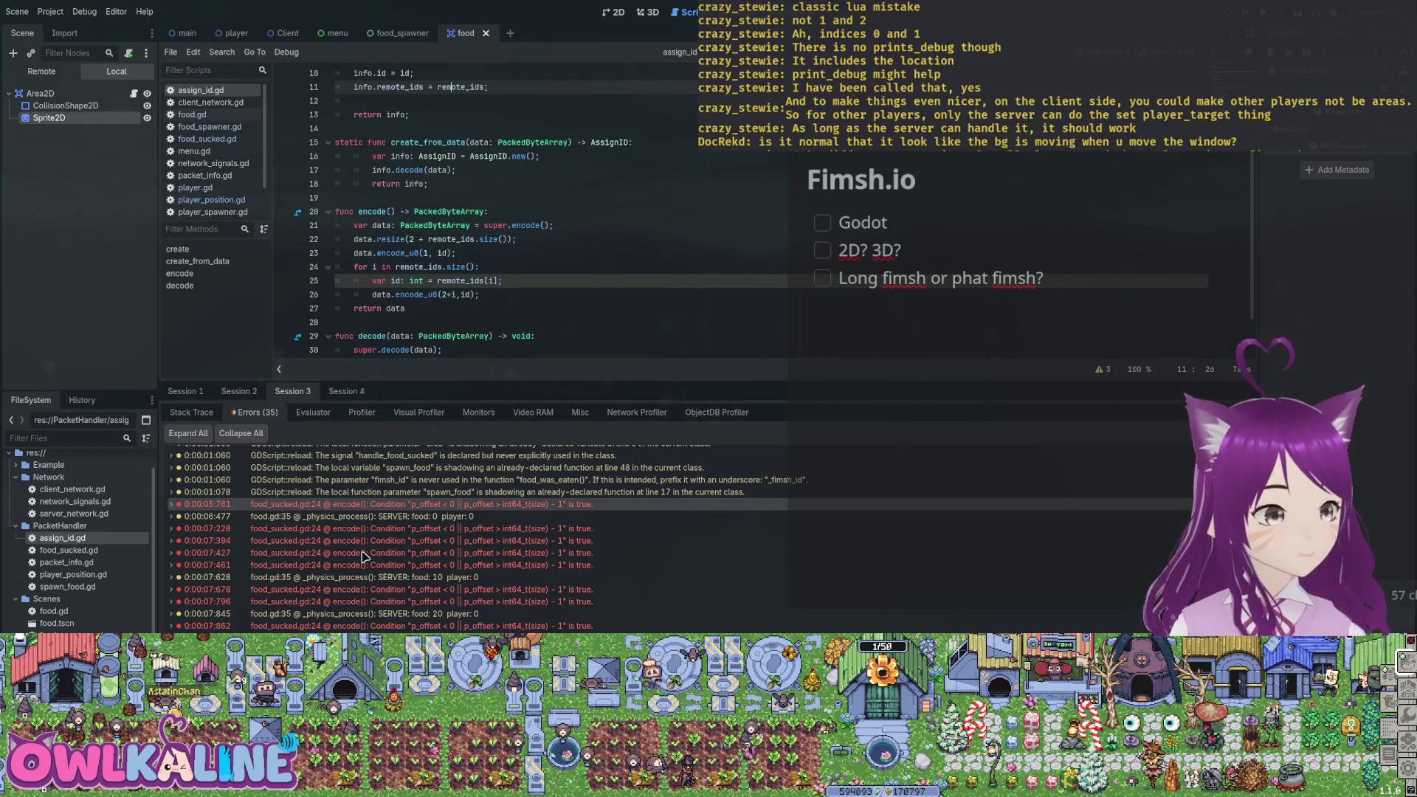
key("Down")
key("Down")
key("Down")
key("shift+Left")
key("shift+Left")
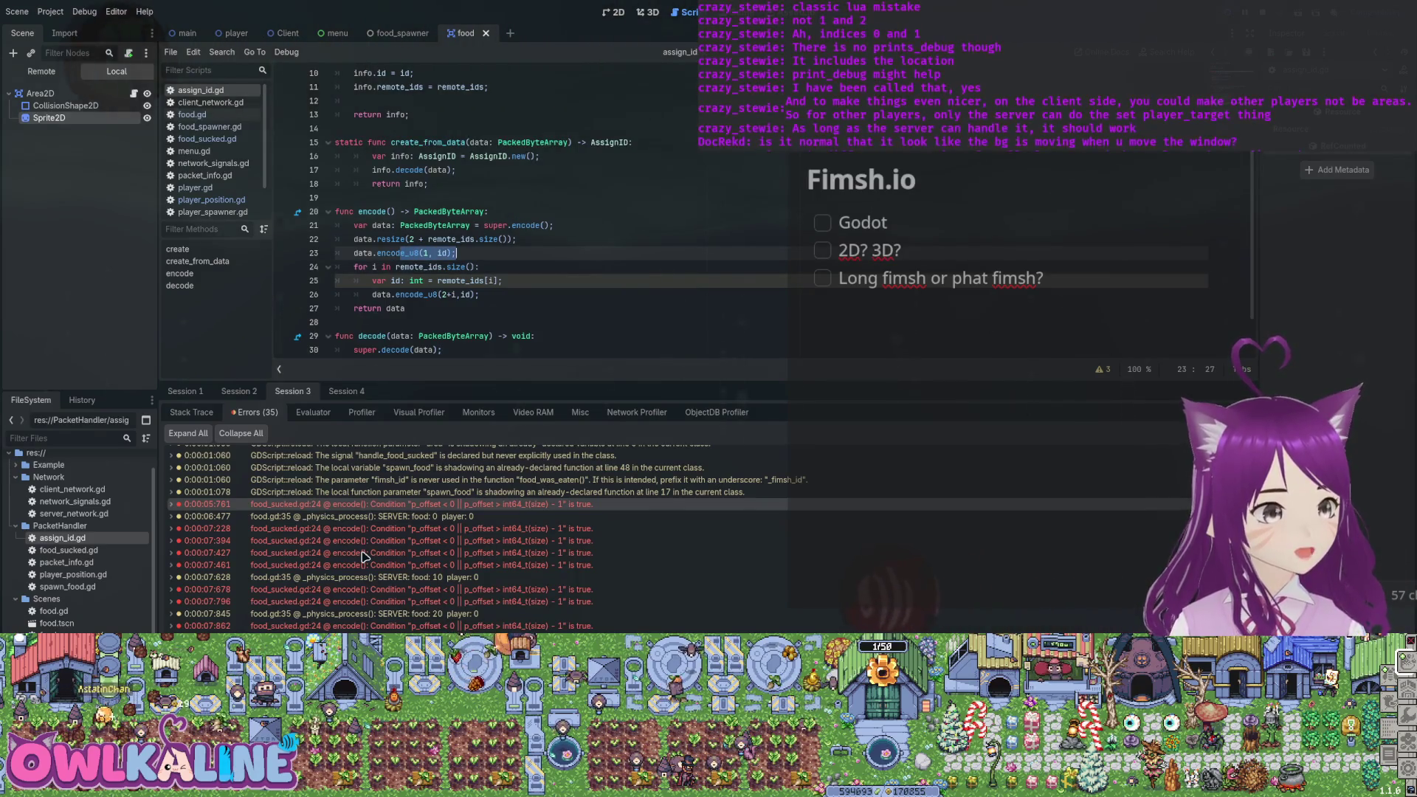
key("Up")
key("Up")
key("End")
key("Left")
key("Left")
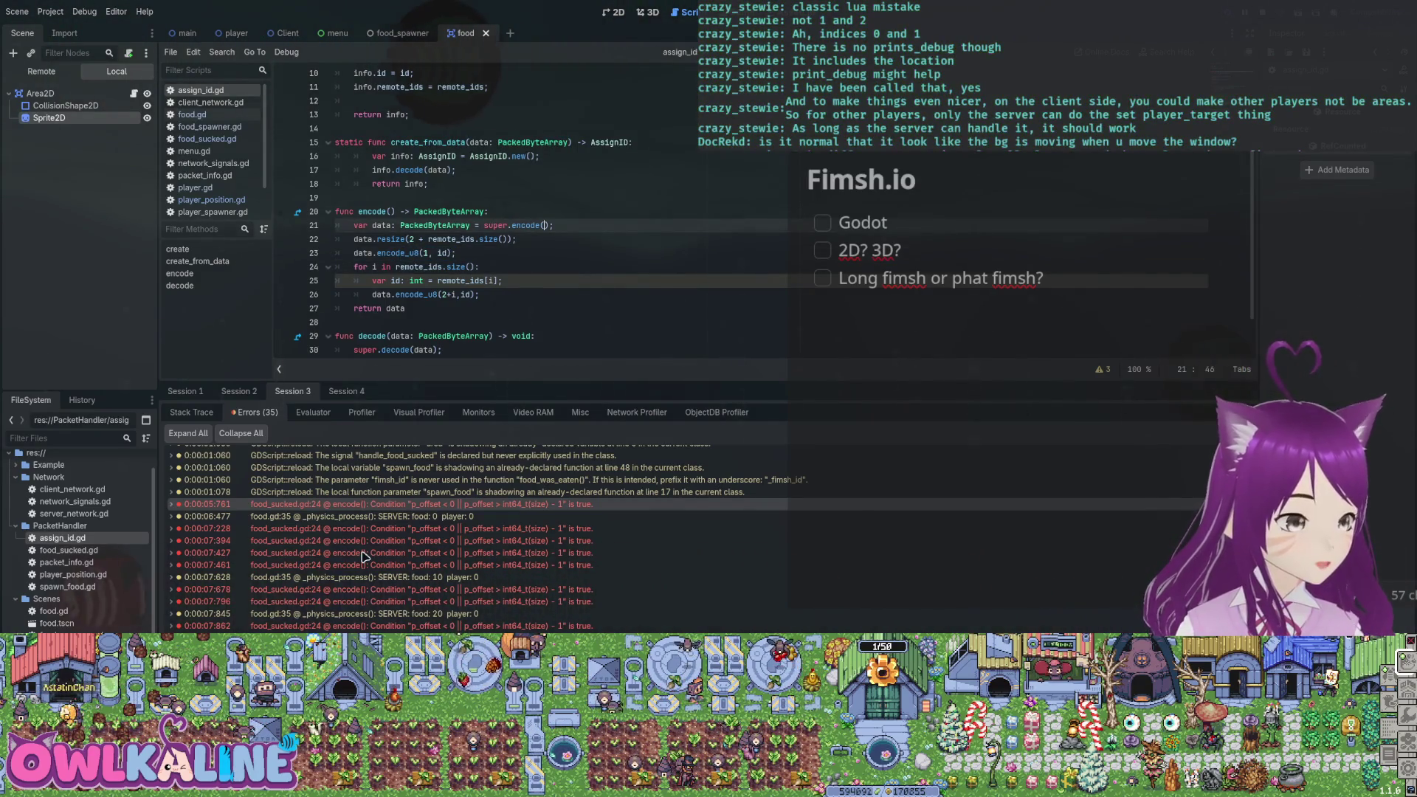
key("alt+Left")
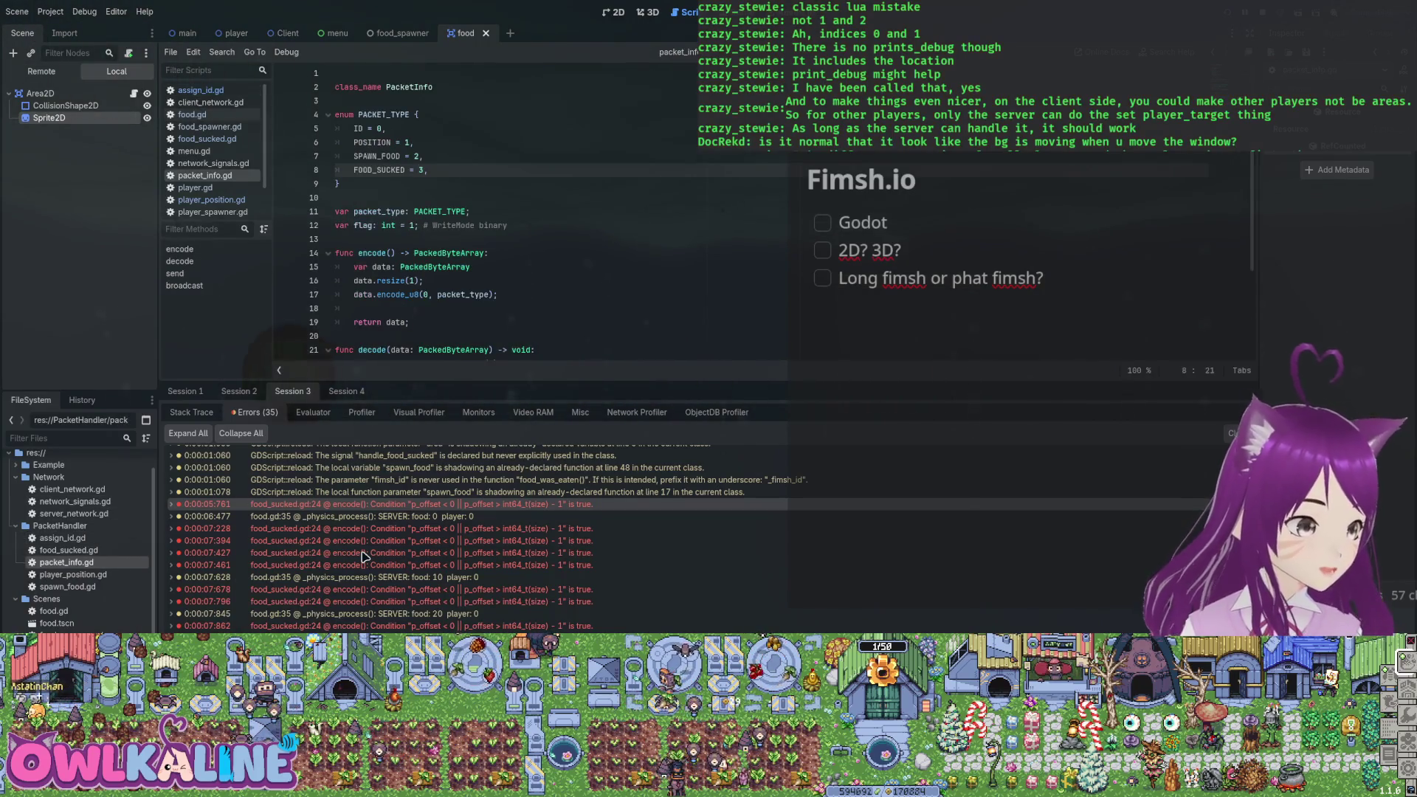
key("alt+Left")
key("alt+Left")
key("alt+Left")
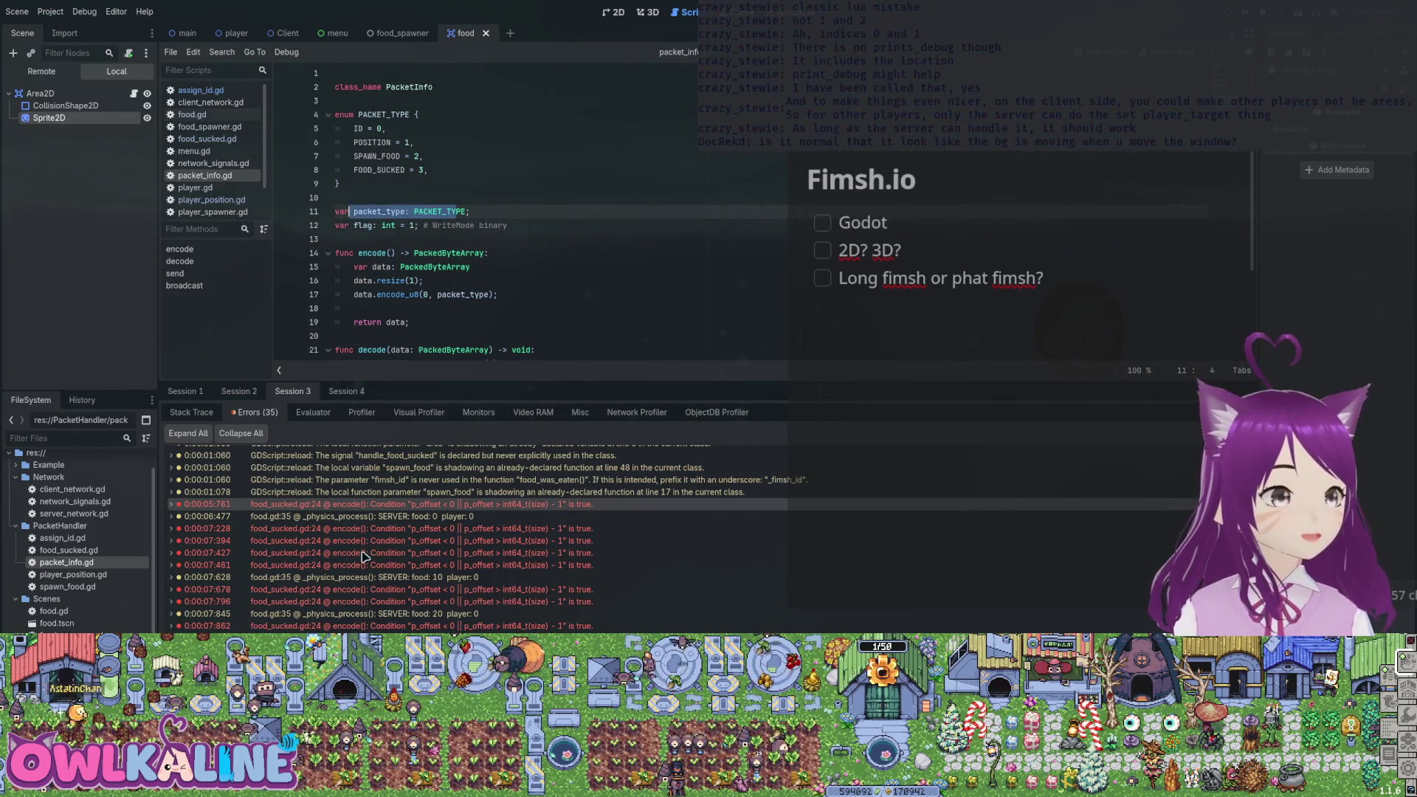
key("alt+Left")
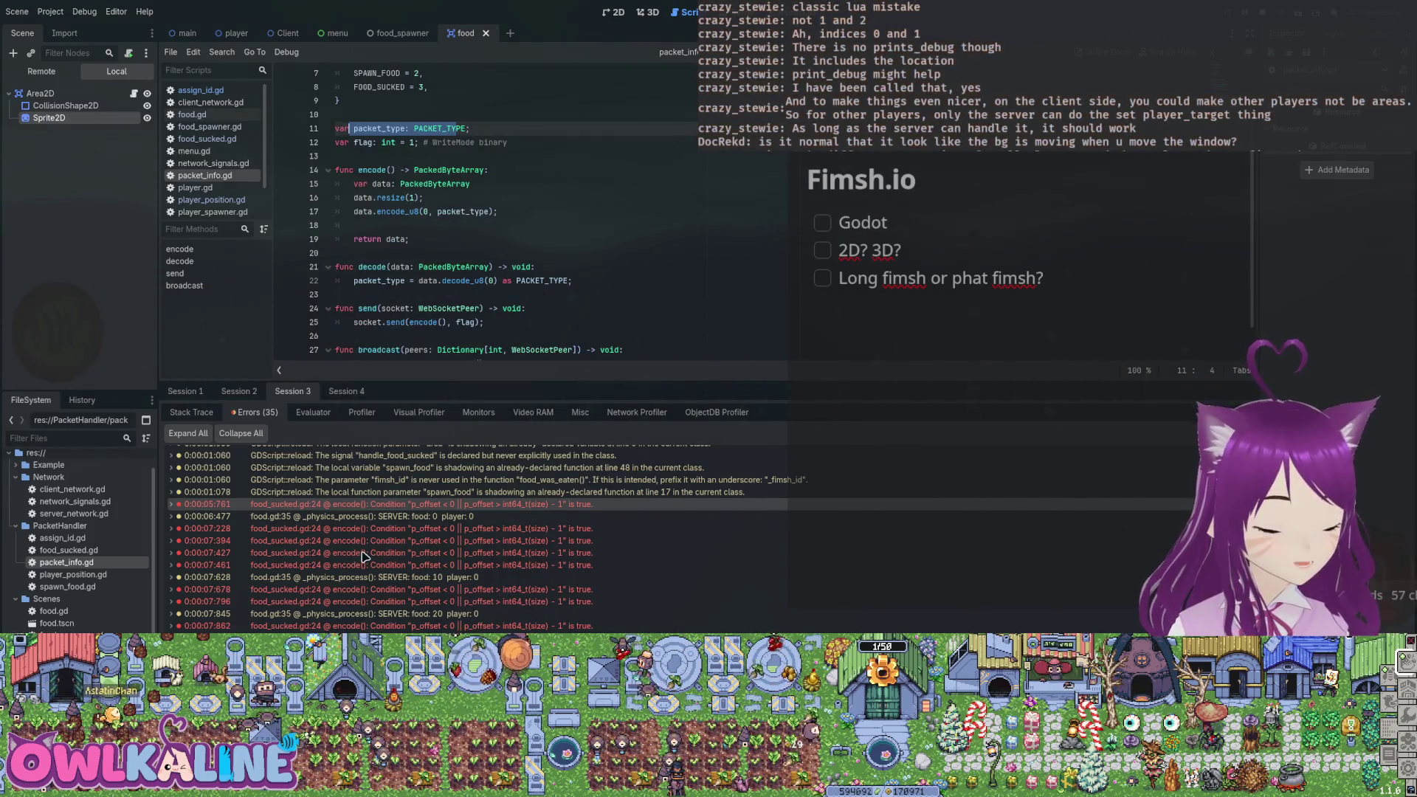
key("alt+Left")
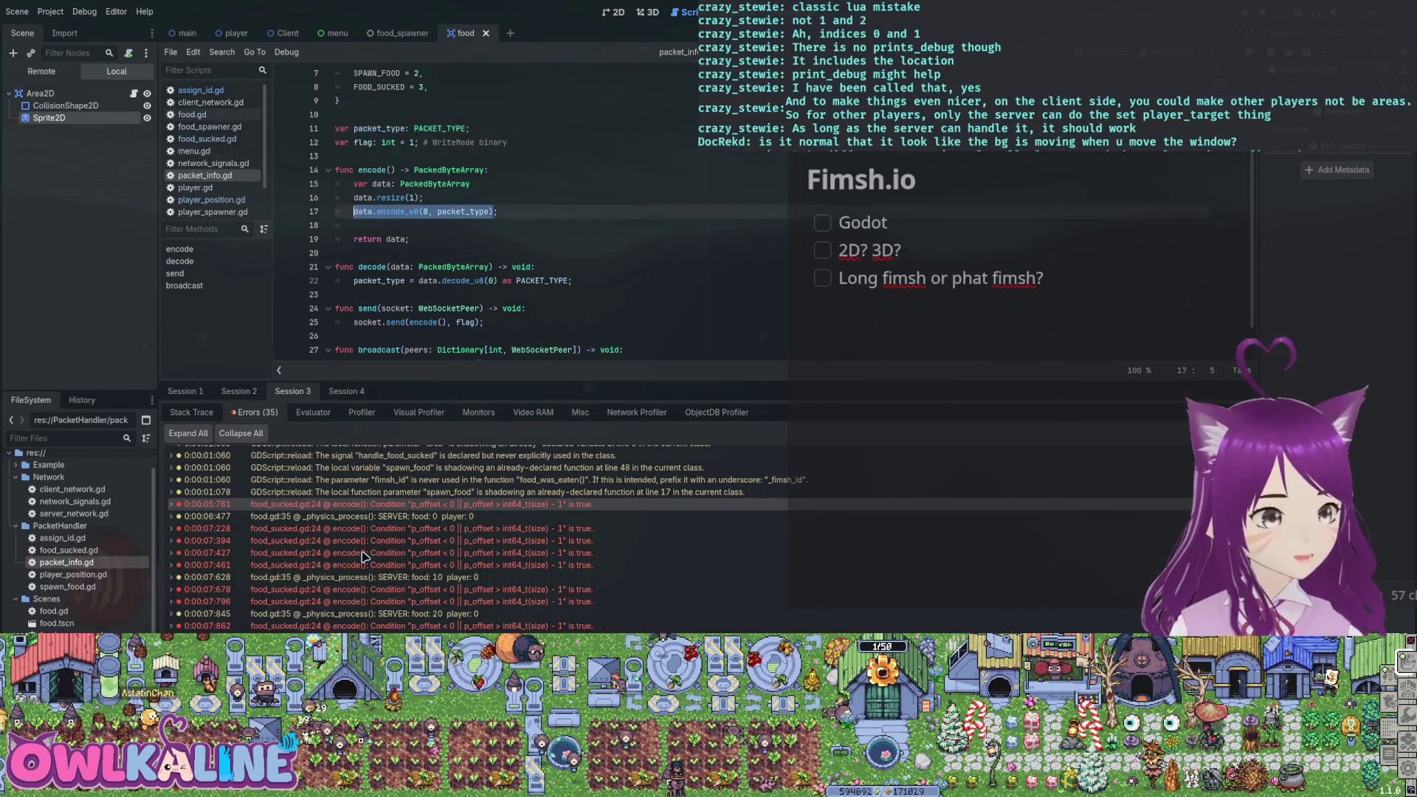
key("alt+Left")
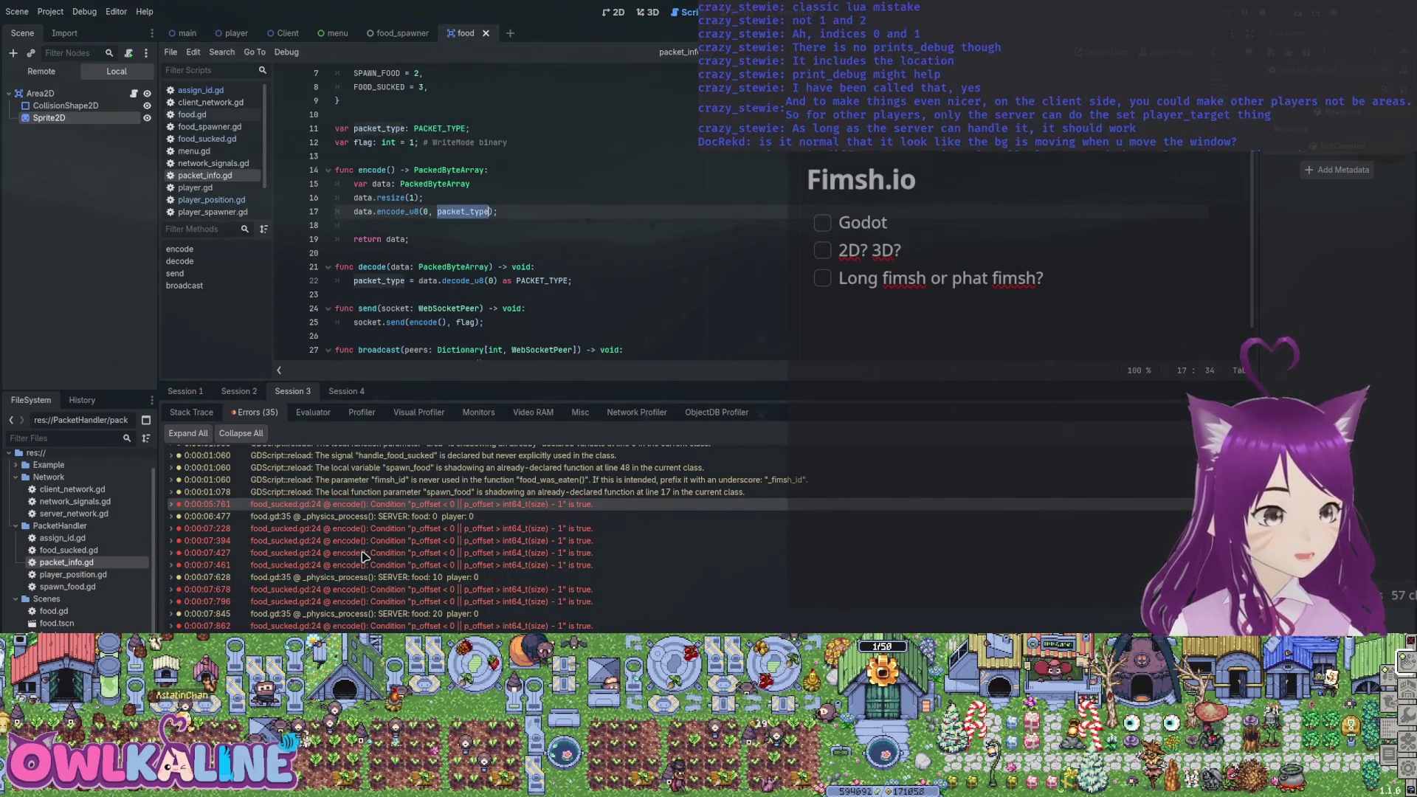
key("ctrl+Up")
key("ctrl+Up")
key("ctrl+Up")
key("ctrl+Down")
key("ctrl+Down")
key("ctrl+Down")
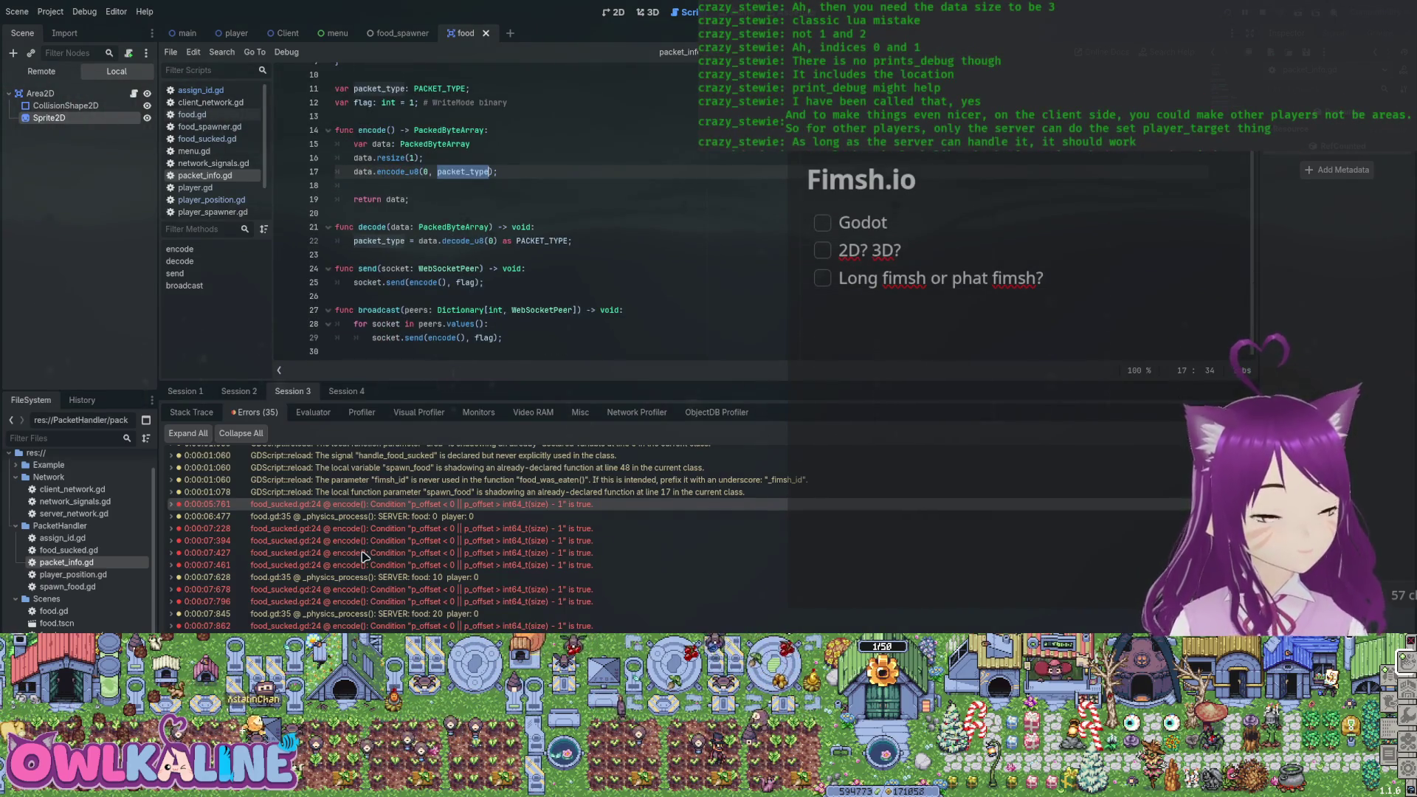
key("ctrl+Up")
key("ctrl+Up")
key("ctrl+Up")
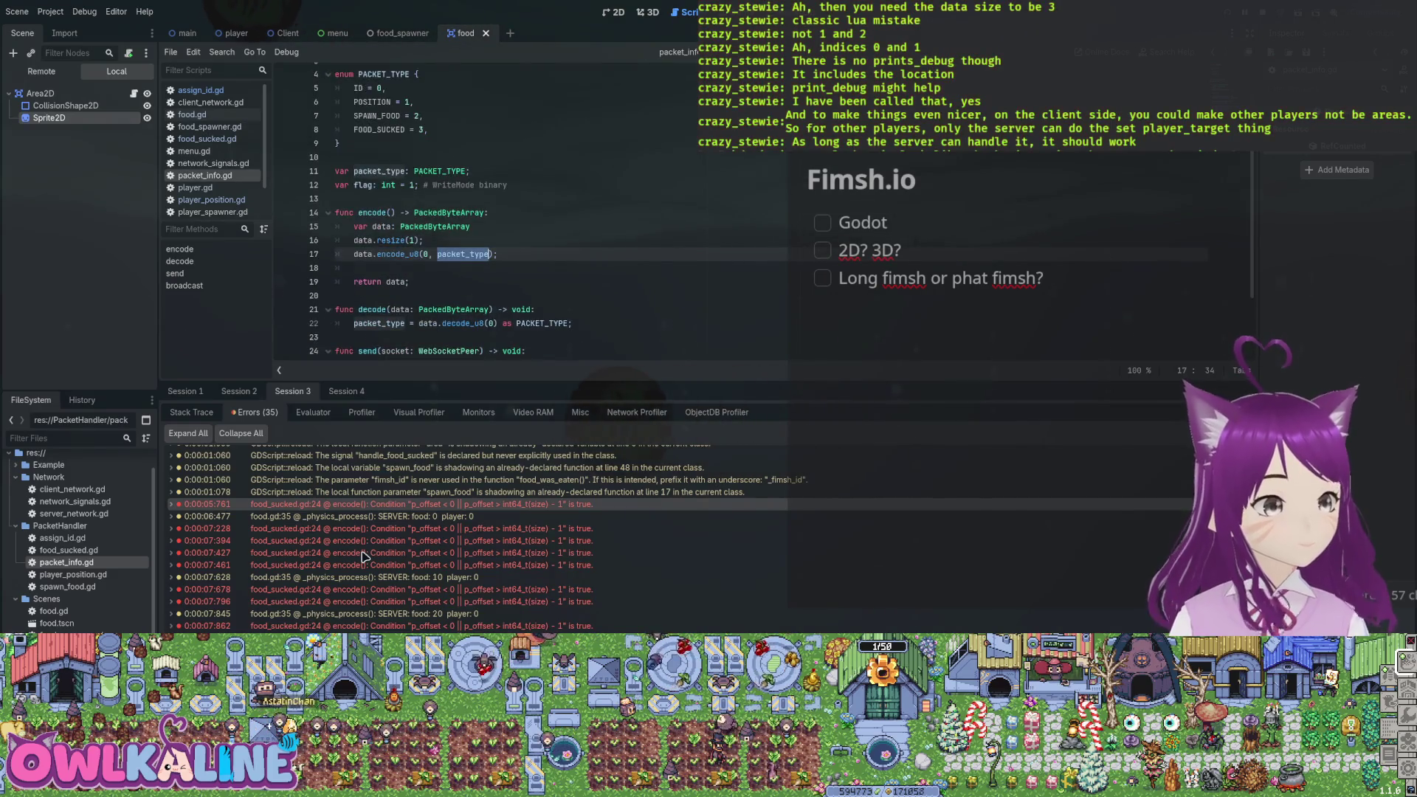
key("ctrl+Up")
key("ctrl+Up")
key("ctrl+Up")
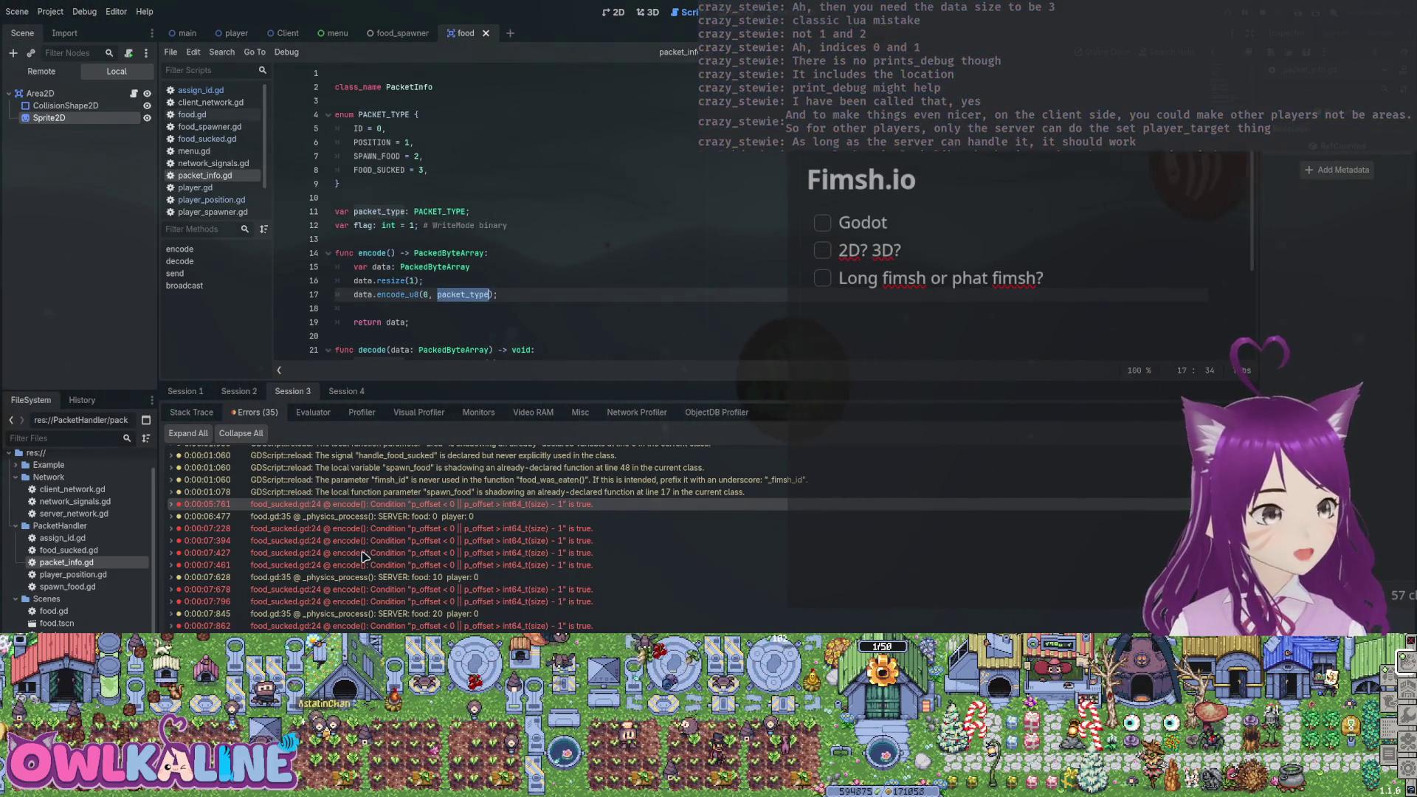
key("ctrl+Down")
key("ctrl+Down")
key("ctrl+Down")
key("ctrl+Up")
key("ctrl+Up")
key("ctrl+Up")
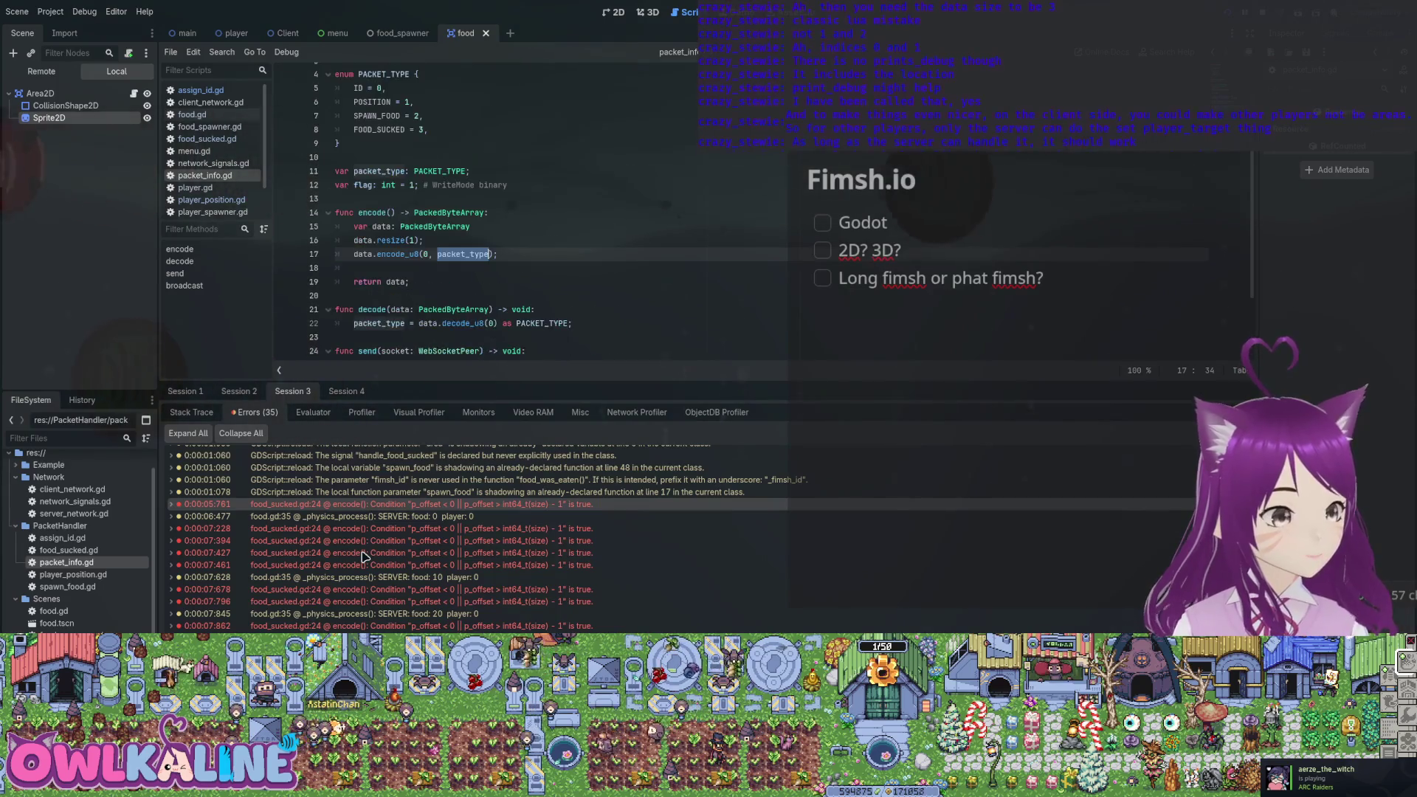
key("Left")
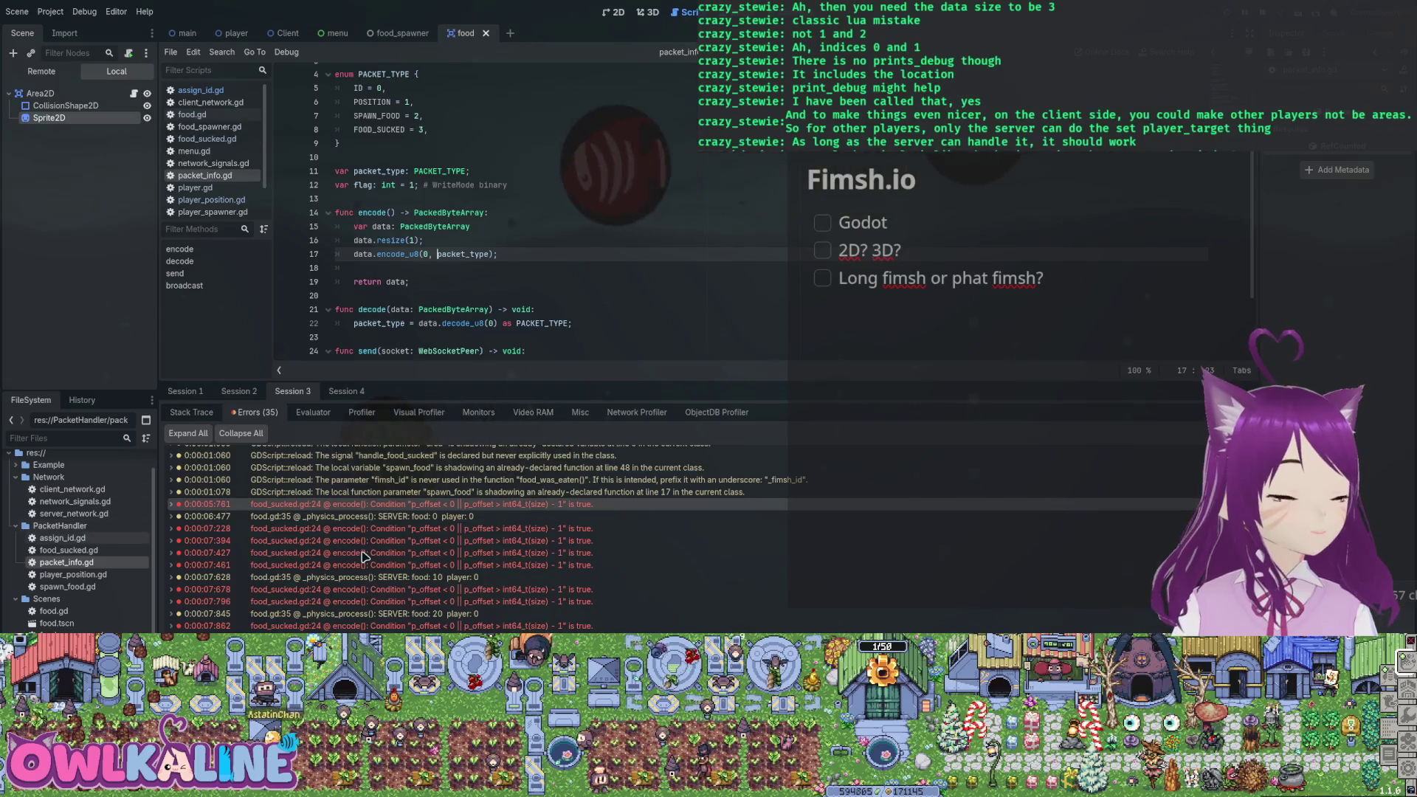
key("alt+Left")
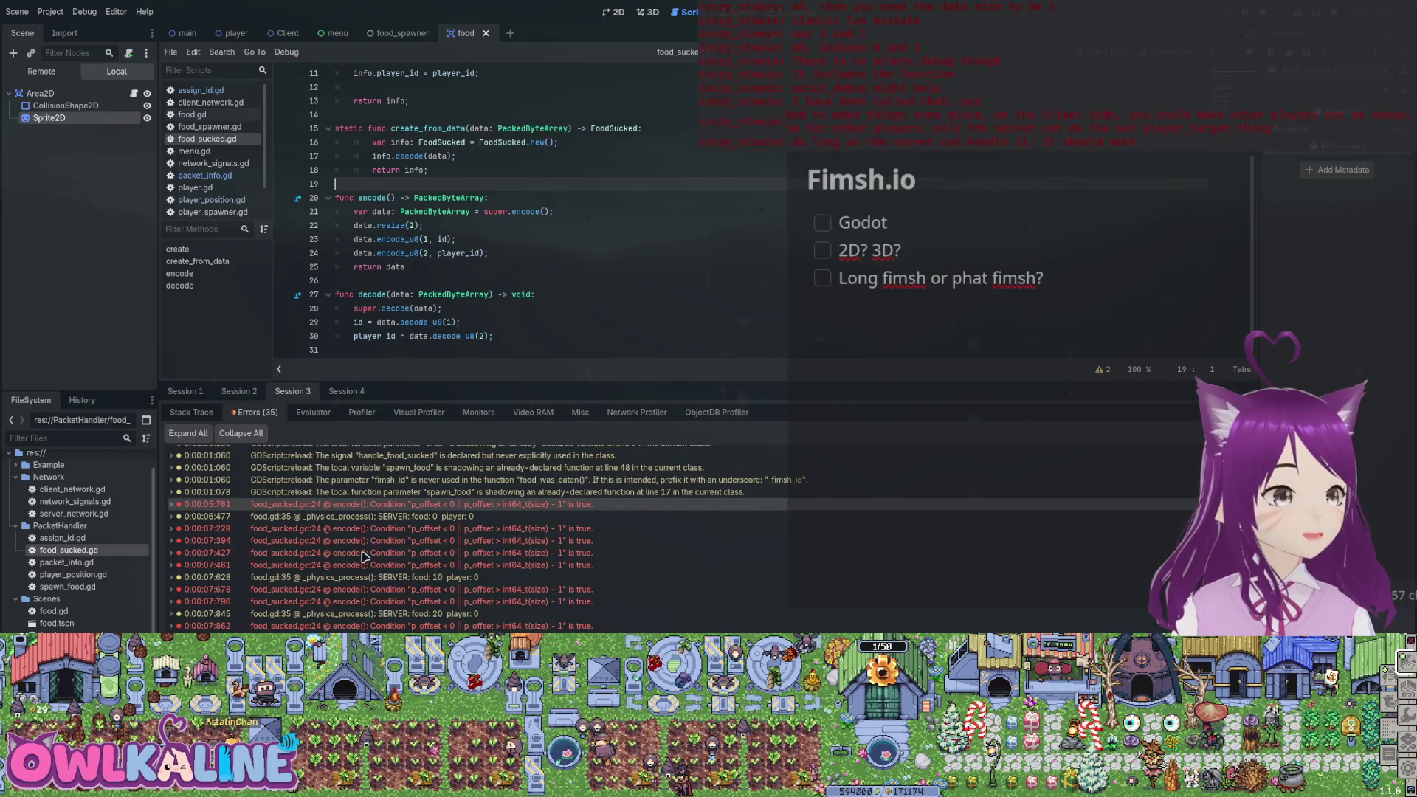
Change data.resize on line 22 to 3 bytes, then run, stop and relaunch the game.
key("Down")
key("Down")
key("Down")
key("End")
key("Left")
key("Left")
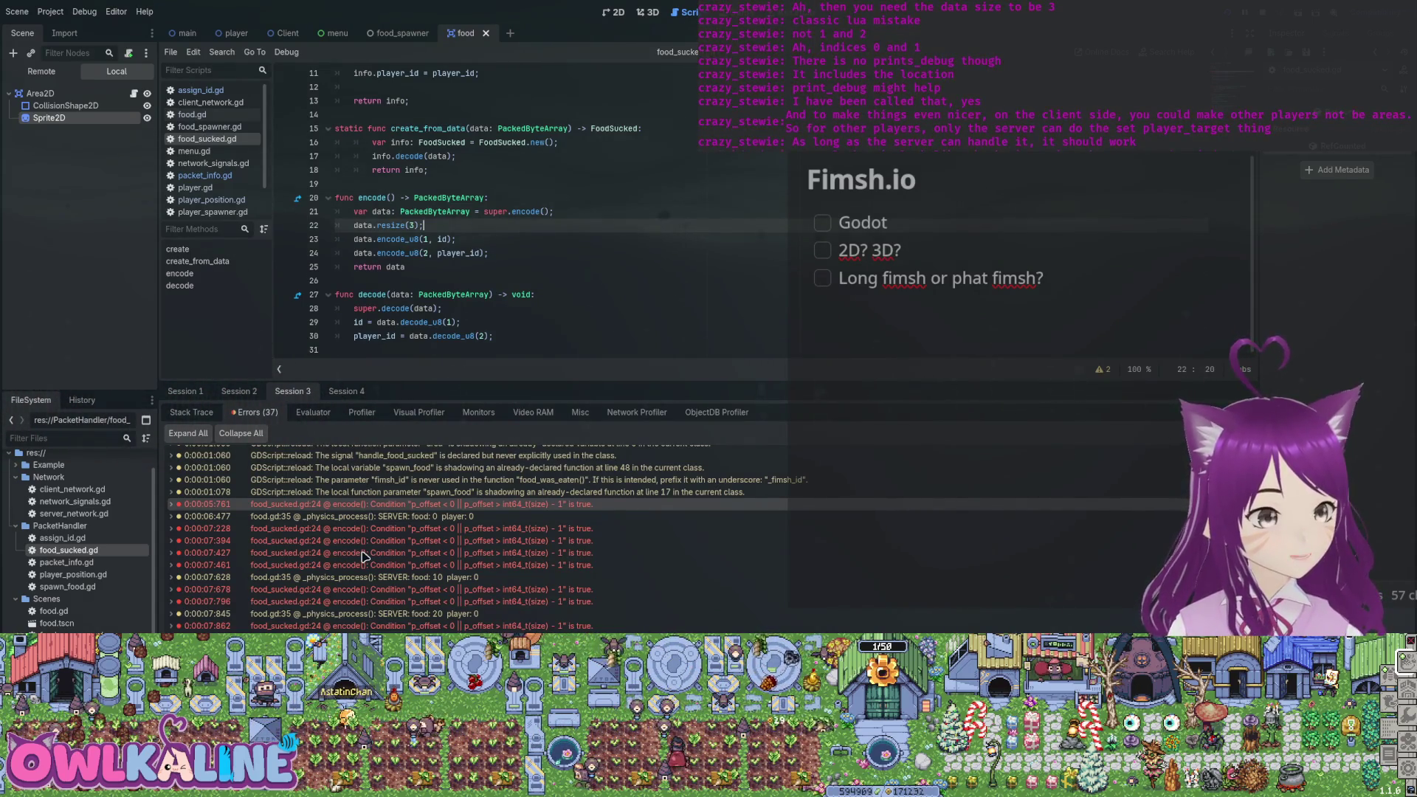
key("F5")
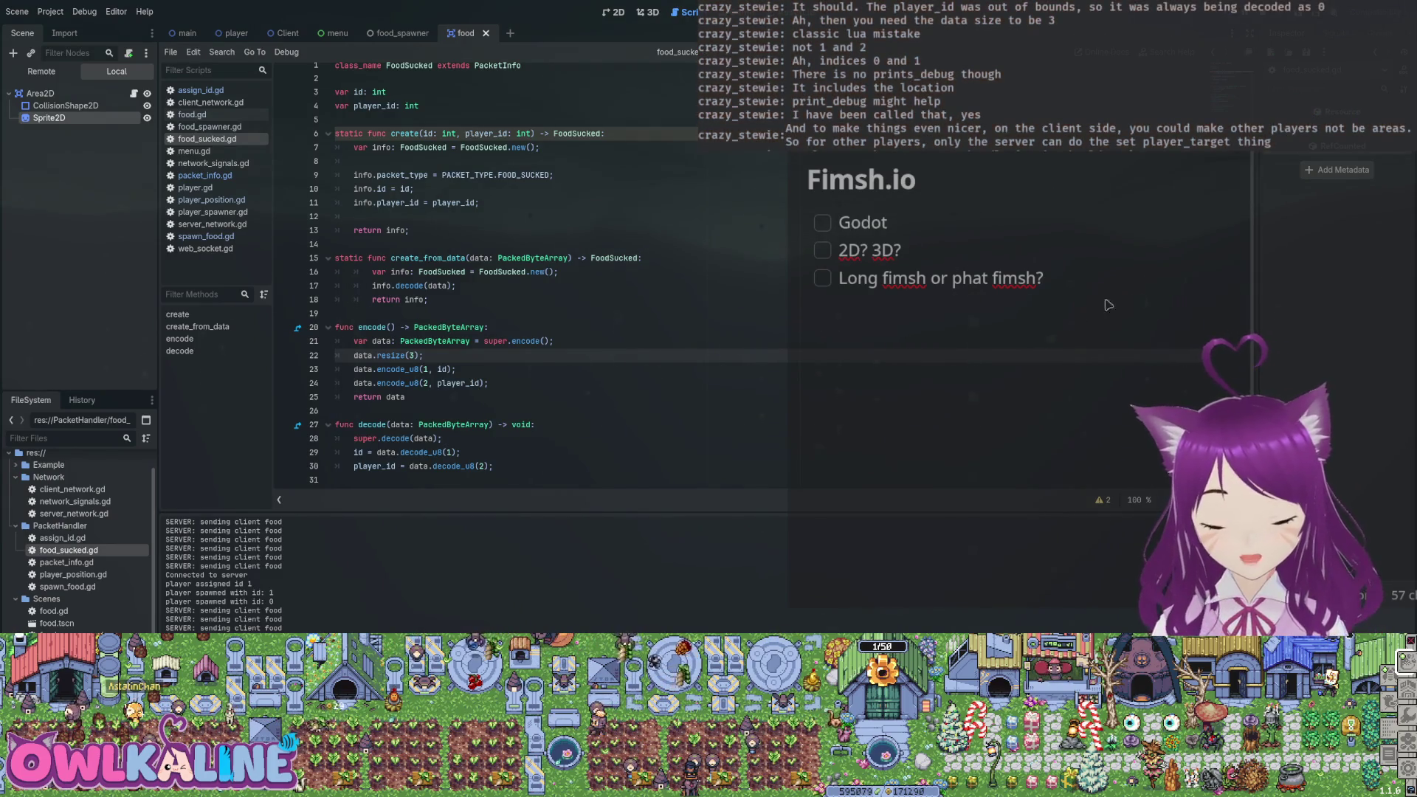
key("F8")
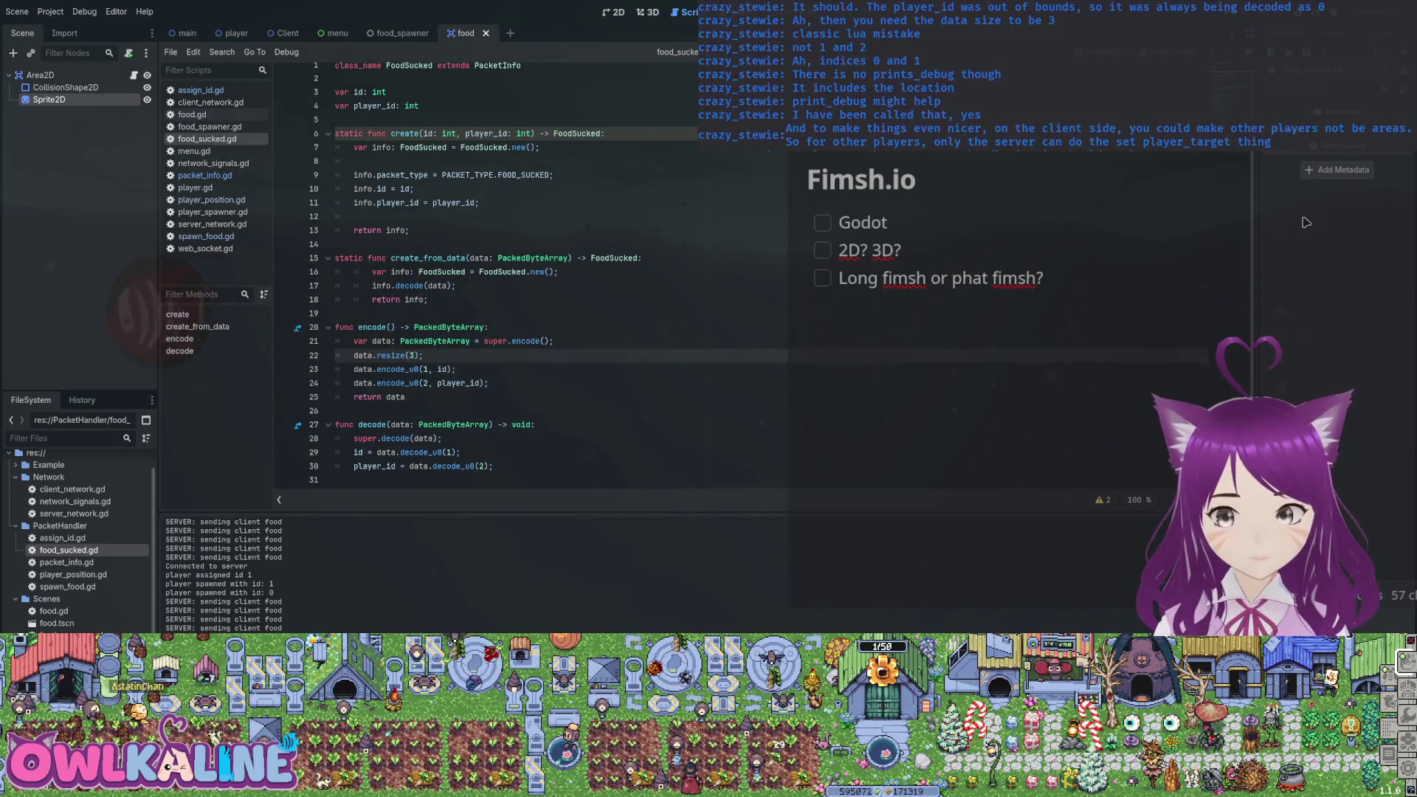
key("F5")
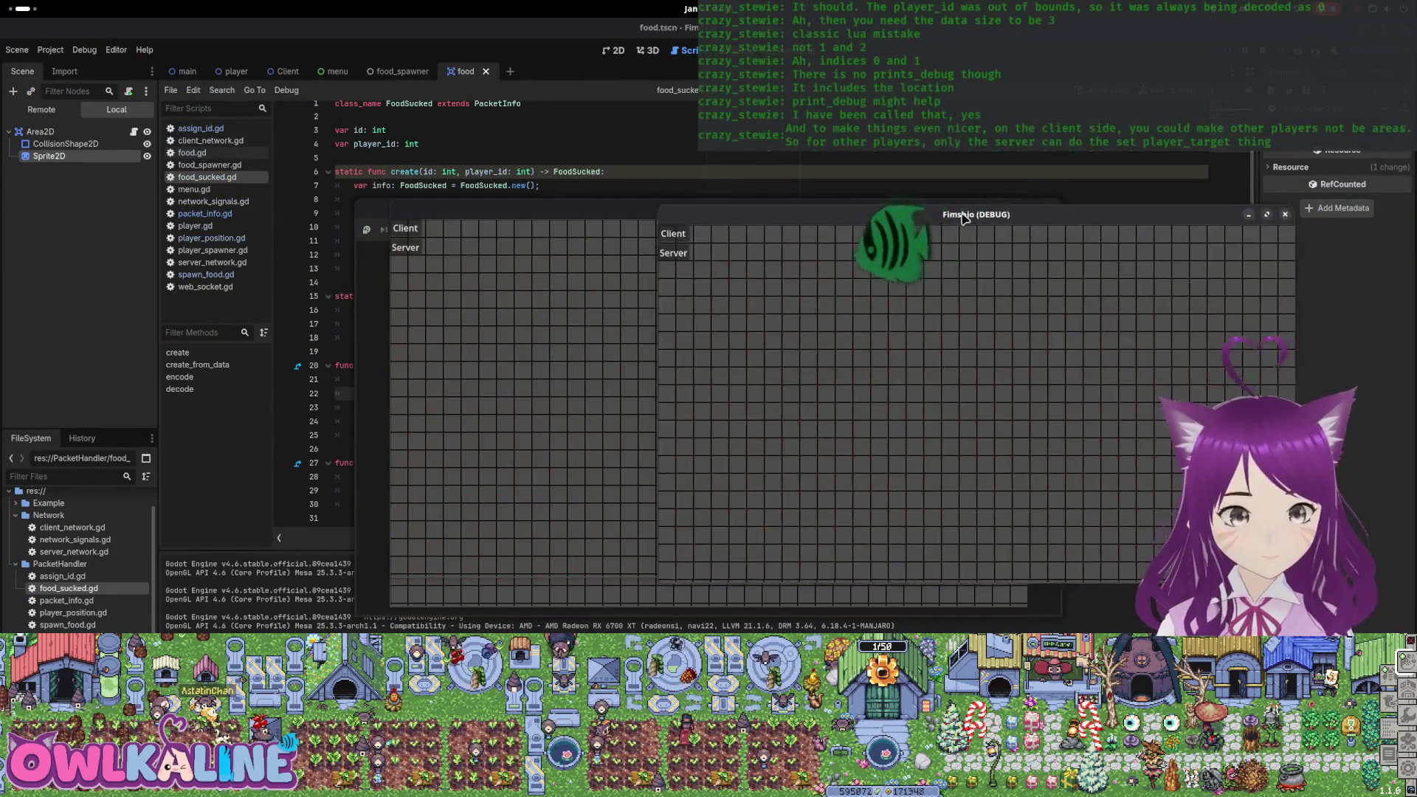
Arrange the three Fimshio (DEBUG) game windows around the screen.
left_click_drag(410, 234, 380, 115)
left_click_drag(819, 243, 830, 67)
mouse_move(666, 205)
left_mouse_down()
mouse_move(728, 348)
mouse_move(669, 425)
left_mouse_up()
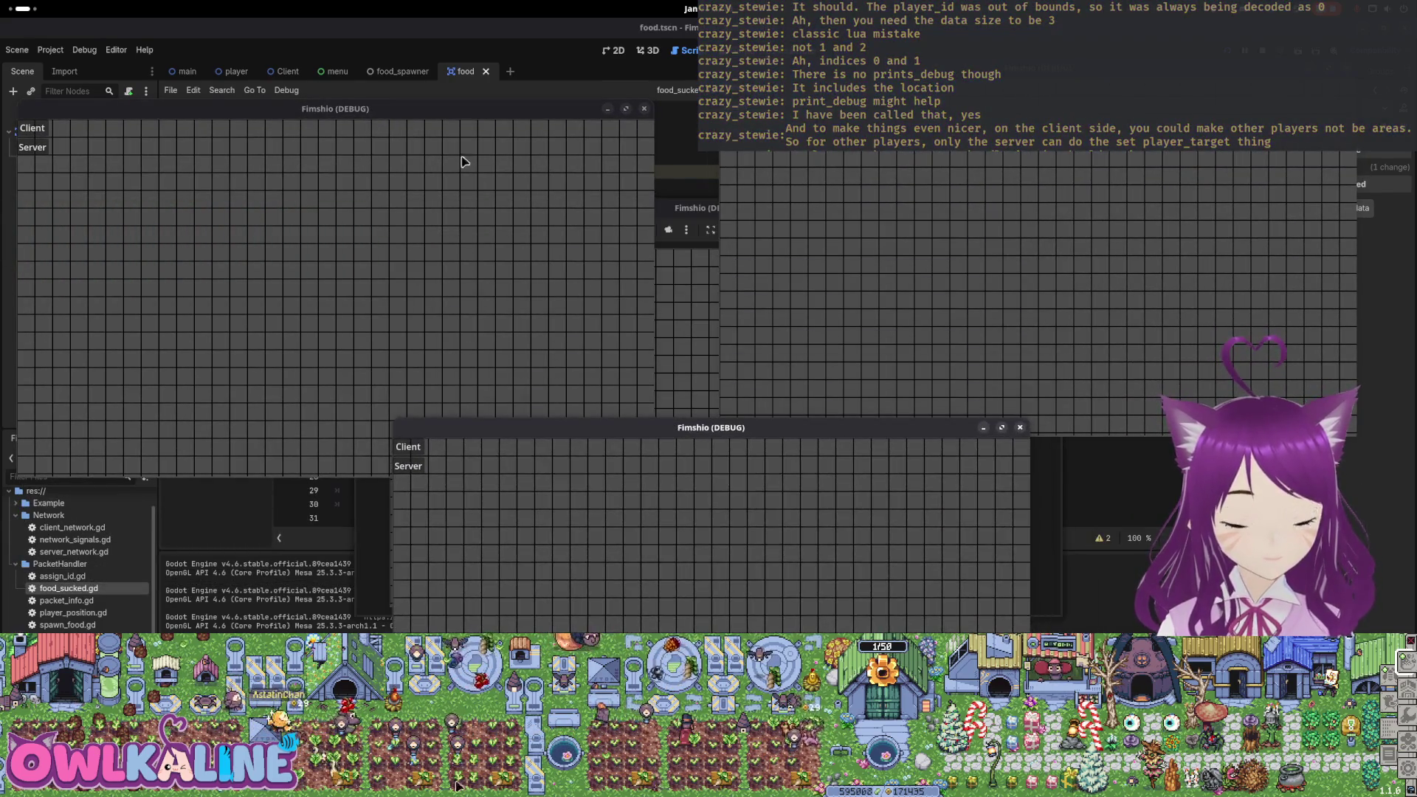
left_click_drag(451, 116, 446, 63)
Start one instance as Server and another as Client, watch food get eaten, then stop.
left_click(28, 94)
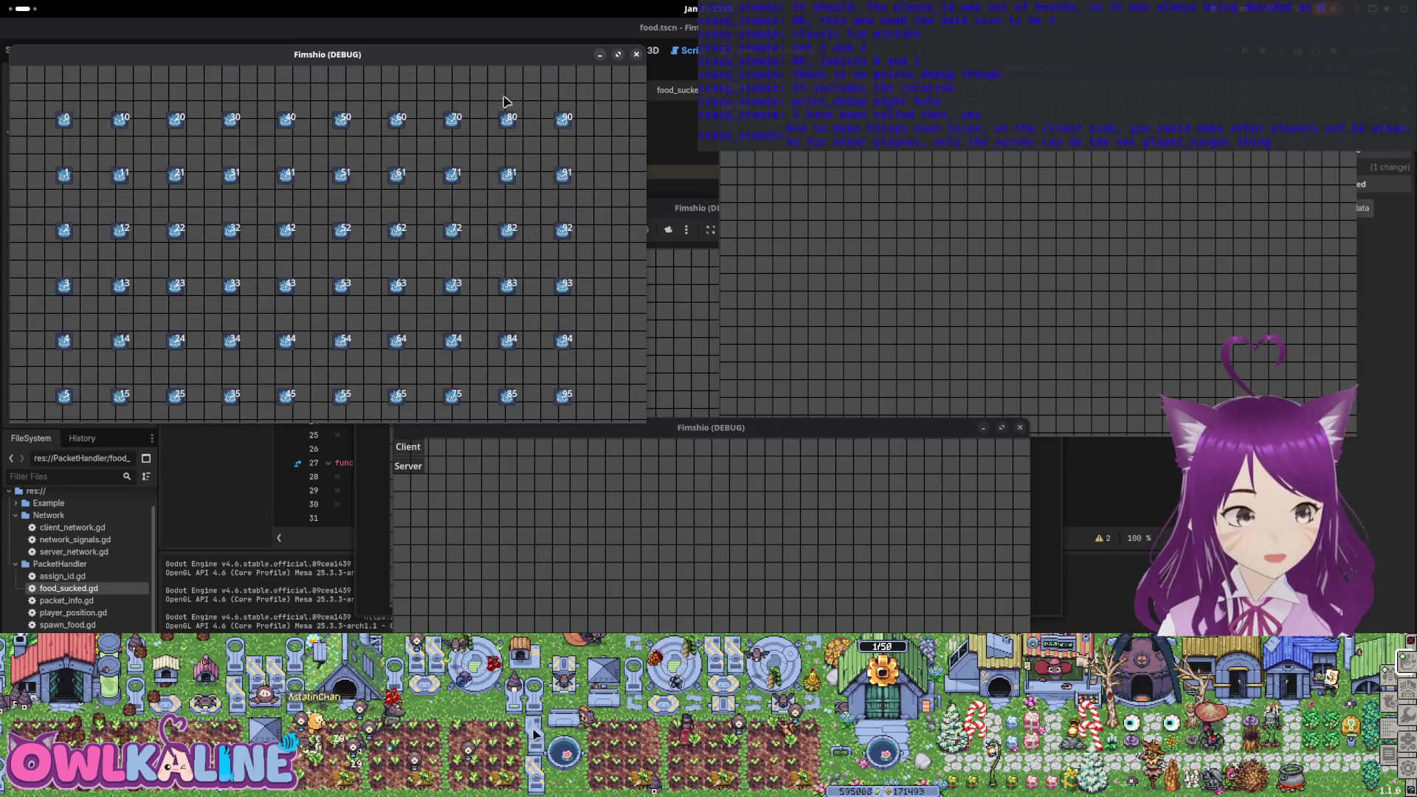
left_click(408, 447)
left_click_drag(552, 434, 415, 326)
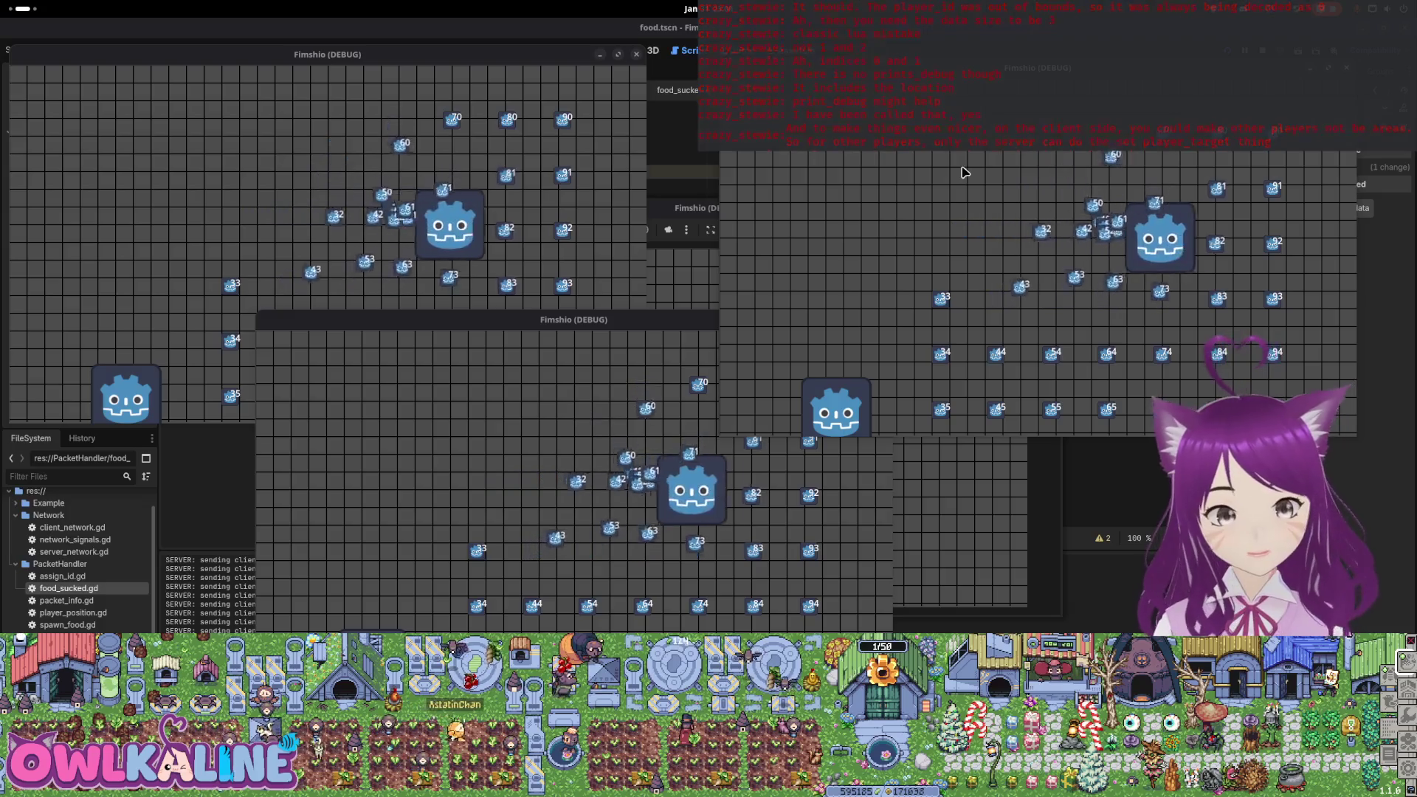
left_click(569, 411)
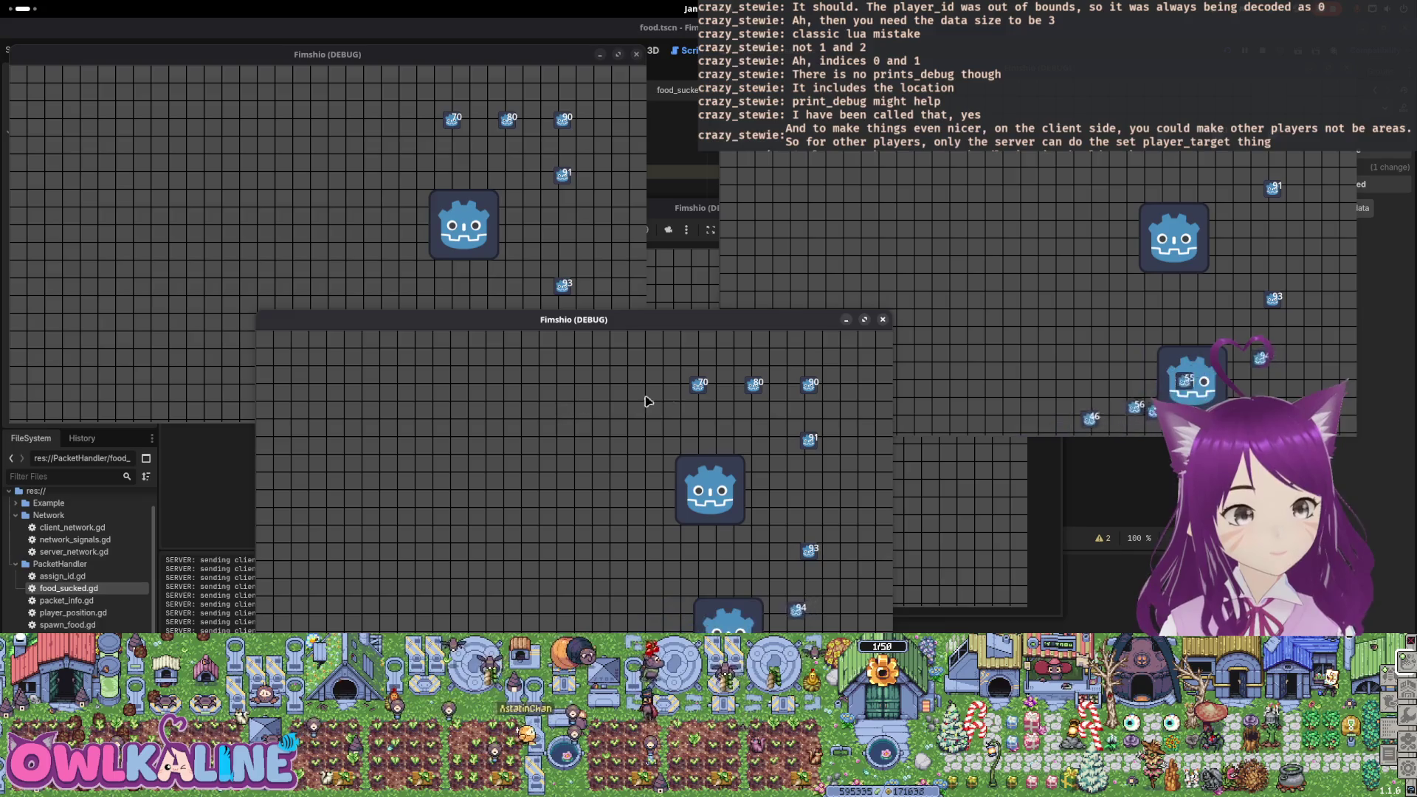
left_click(936, 348)
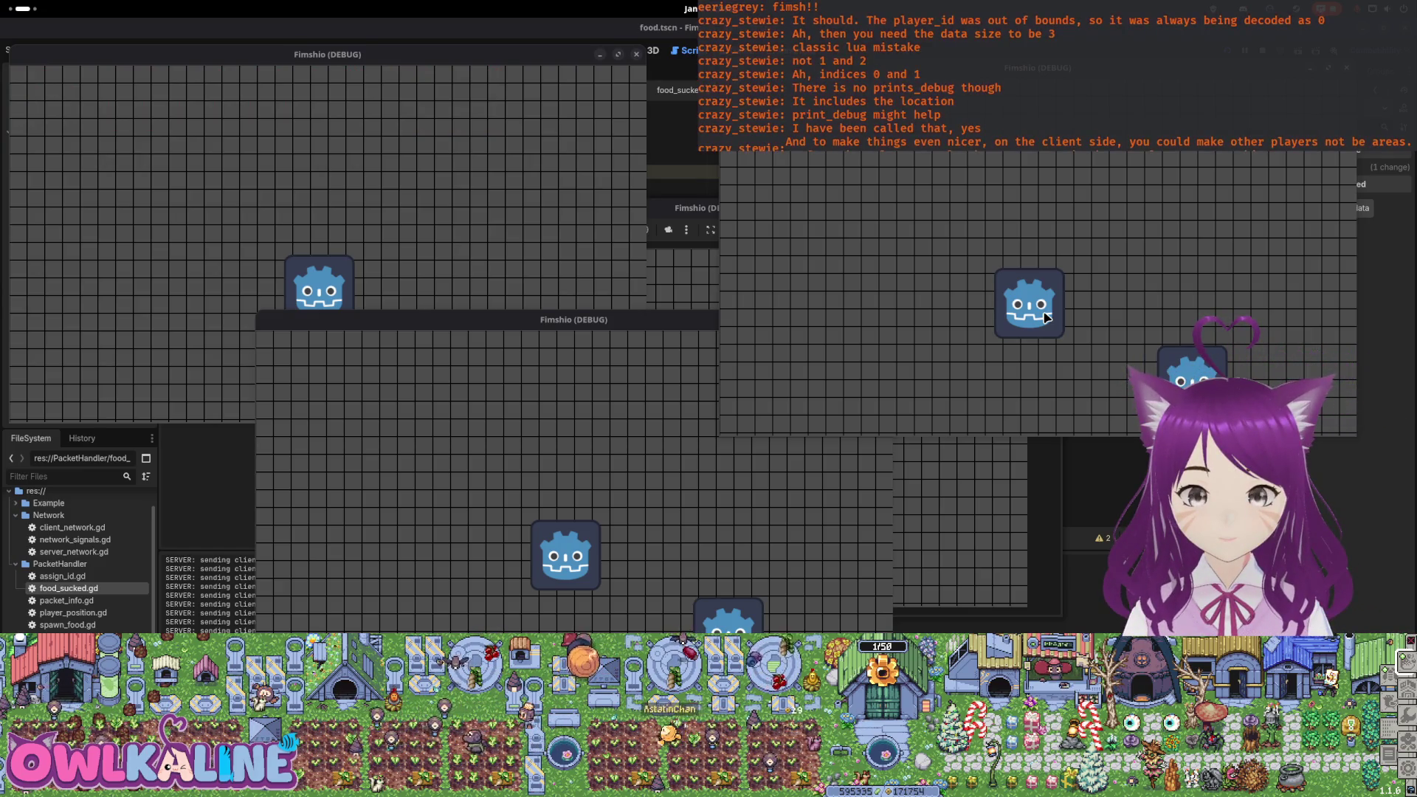
key("F8")
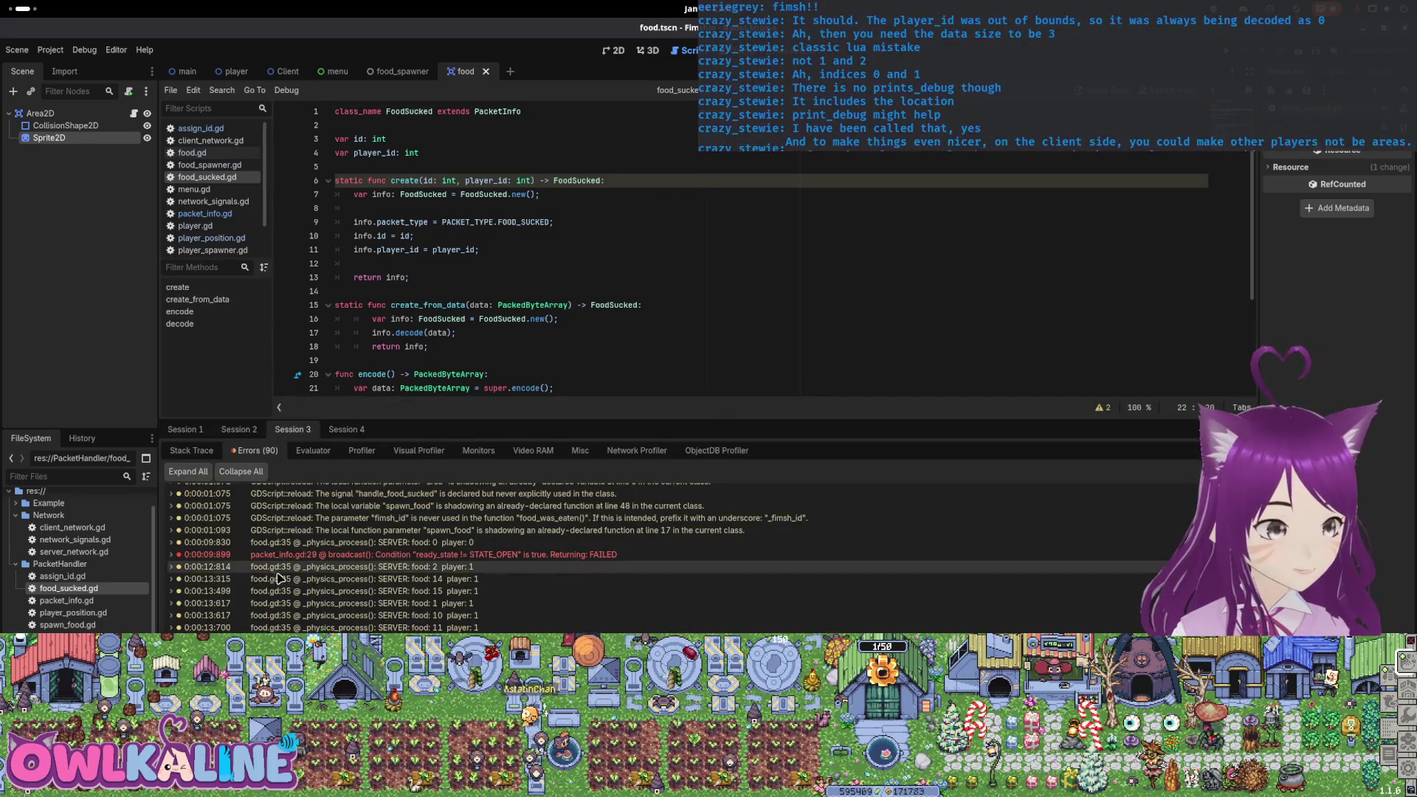
Delete the server-only push_warning lines 34–35 in food.gd.
left_click(434, 591)
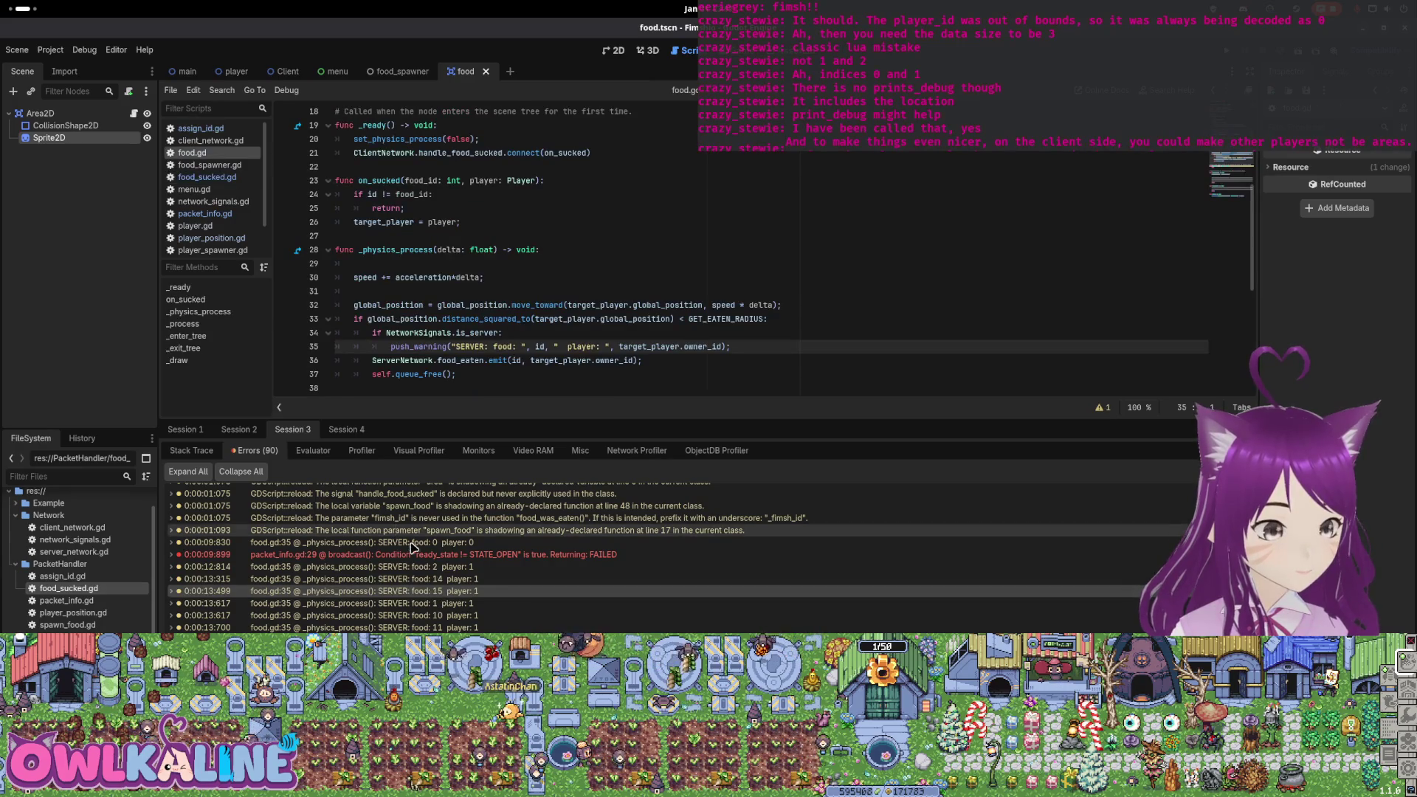
left_click(392, 572)
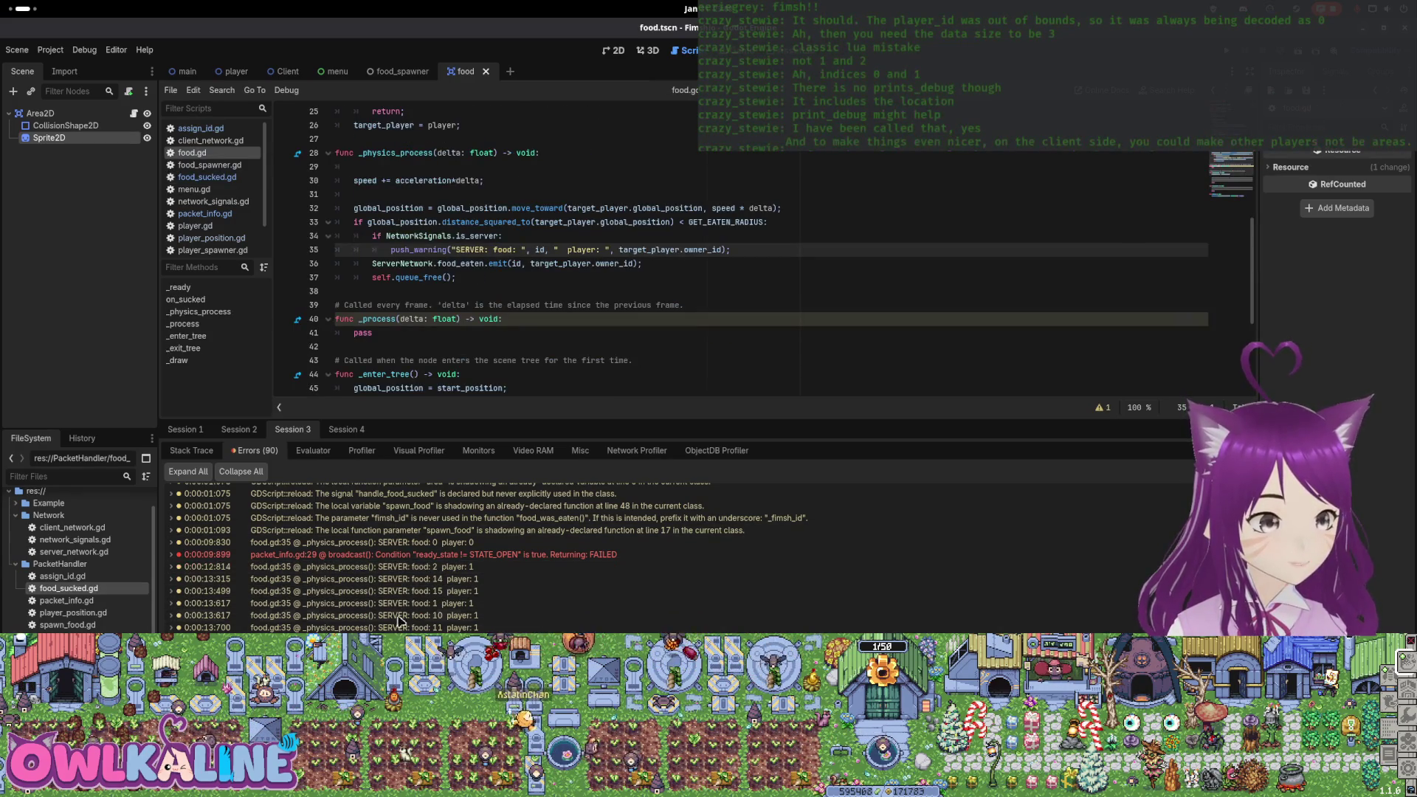
scroll(392, 577, "down", 10)
scroll(433, 591, "up", 10)
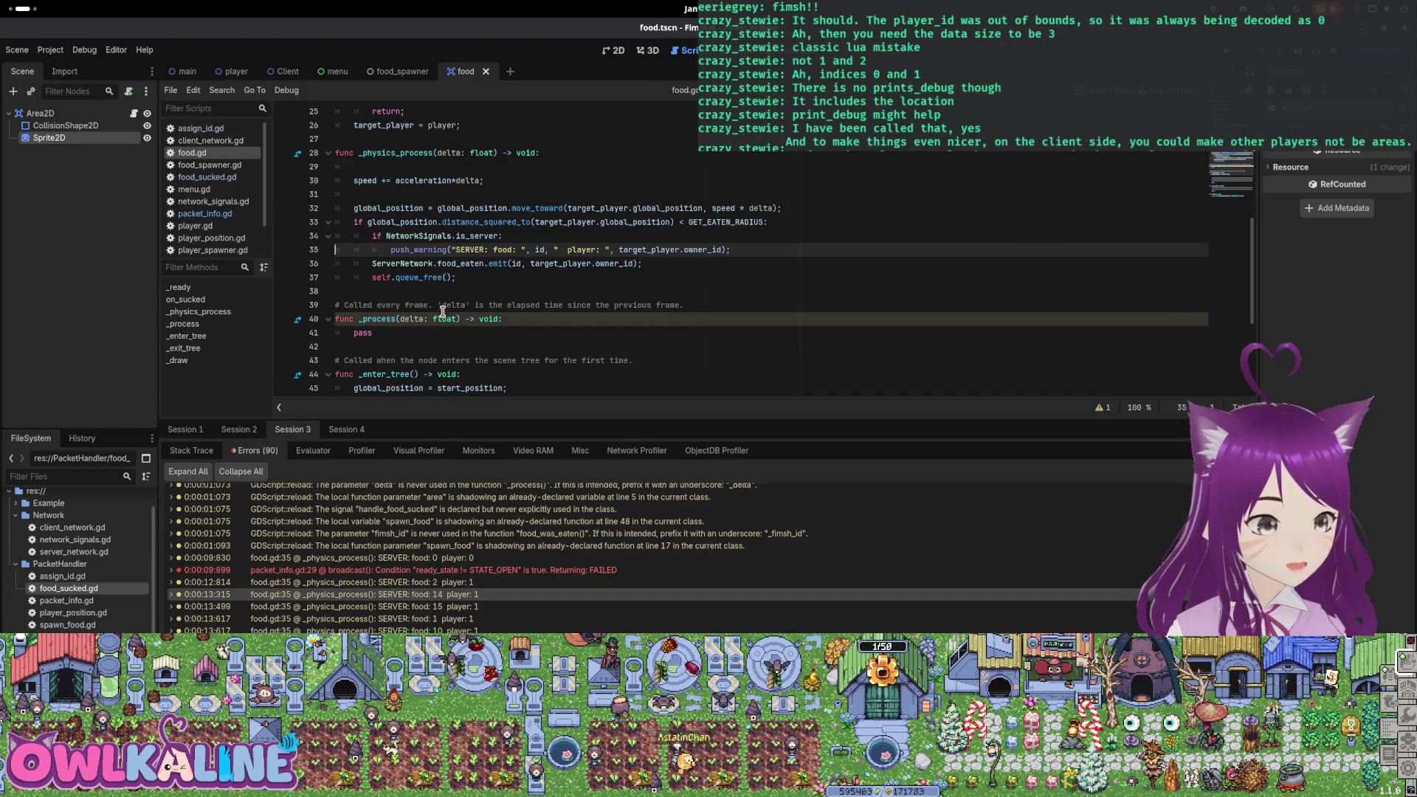
left_click_drag(778, 245, 308, 243)
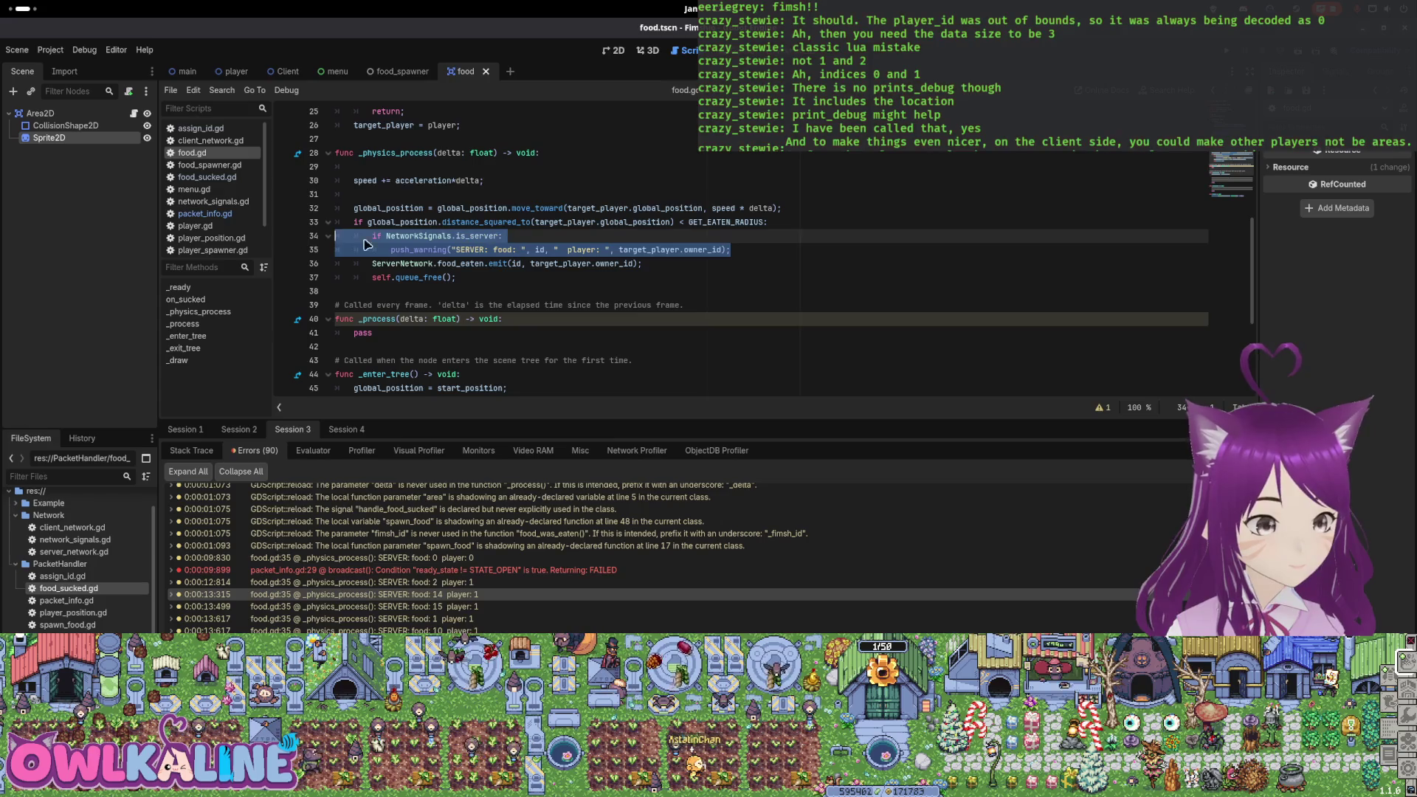
key("BackSpace")
key("BackSpace")
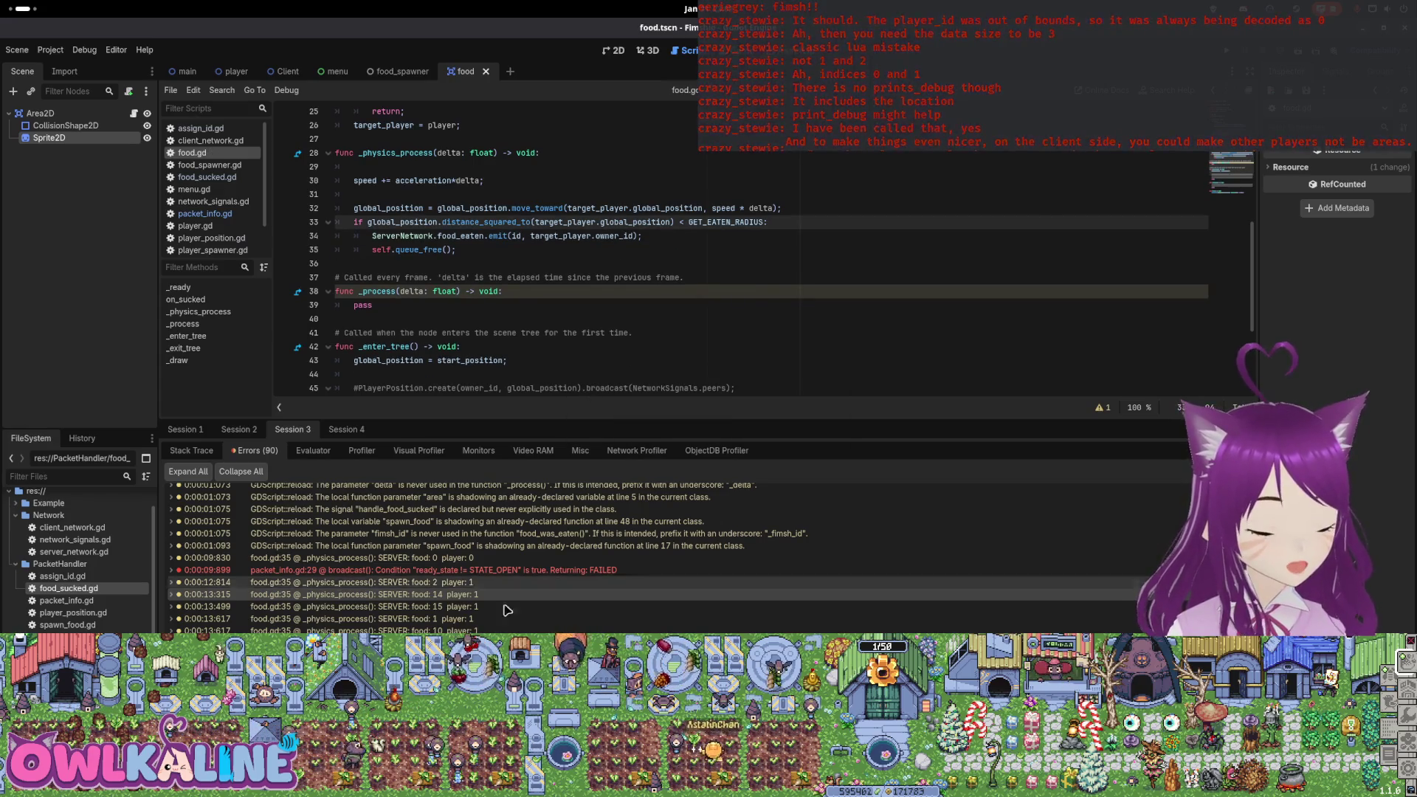
left_click(336, 250)
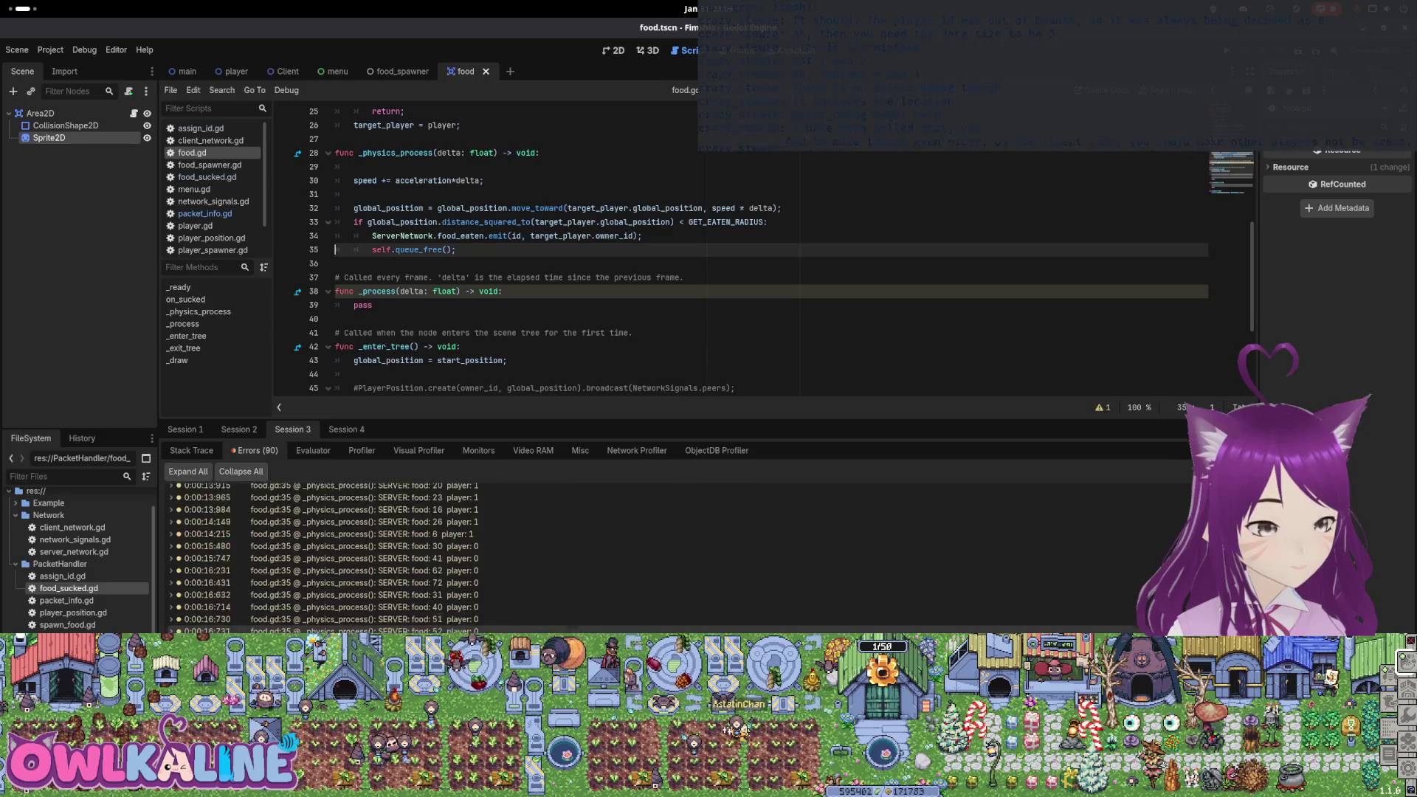
From Session 4's errors, delete the push_warning line 49 in player.gd's get_player_reference.
left_click(326, 430)
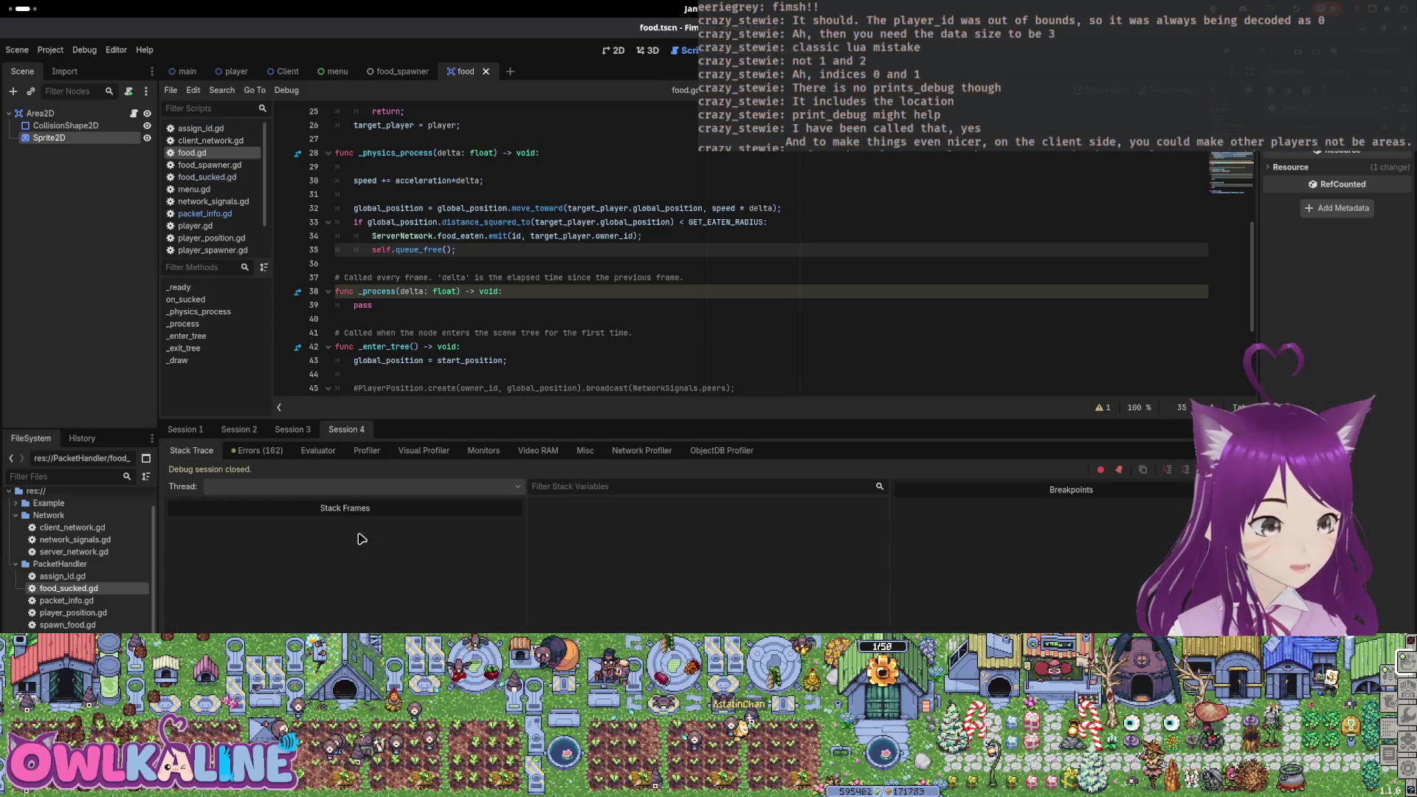
left_click(255, 451)
left_click(370, 582)
left_click(371, 605)
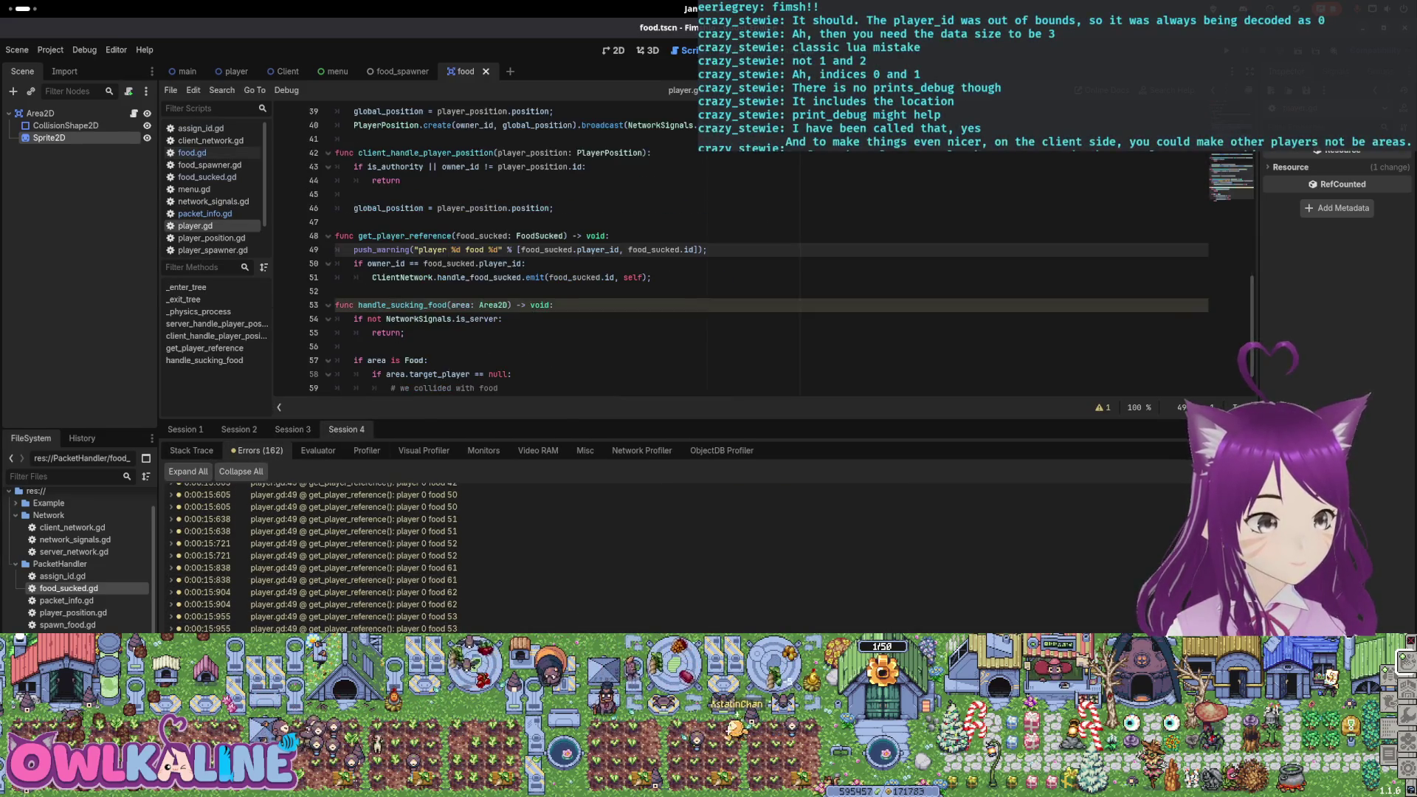
left_click_drag(734, 250, 286, 251)
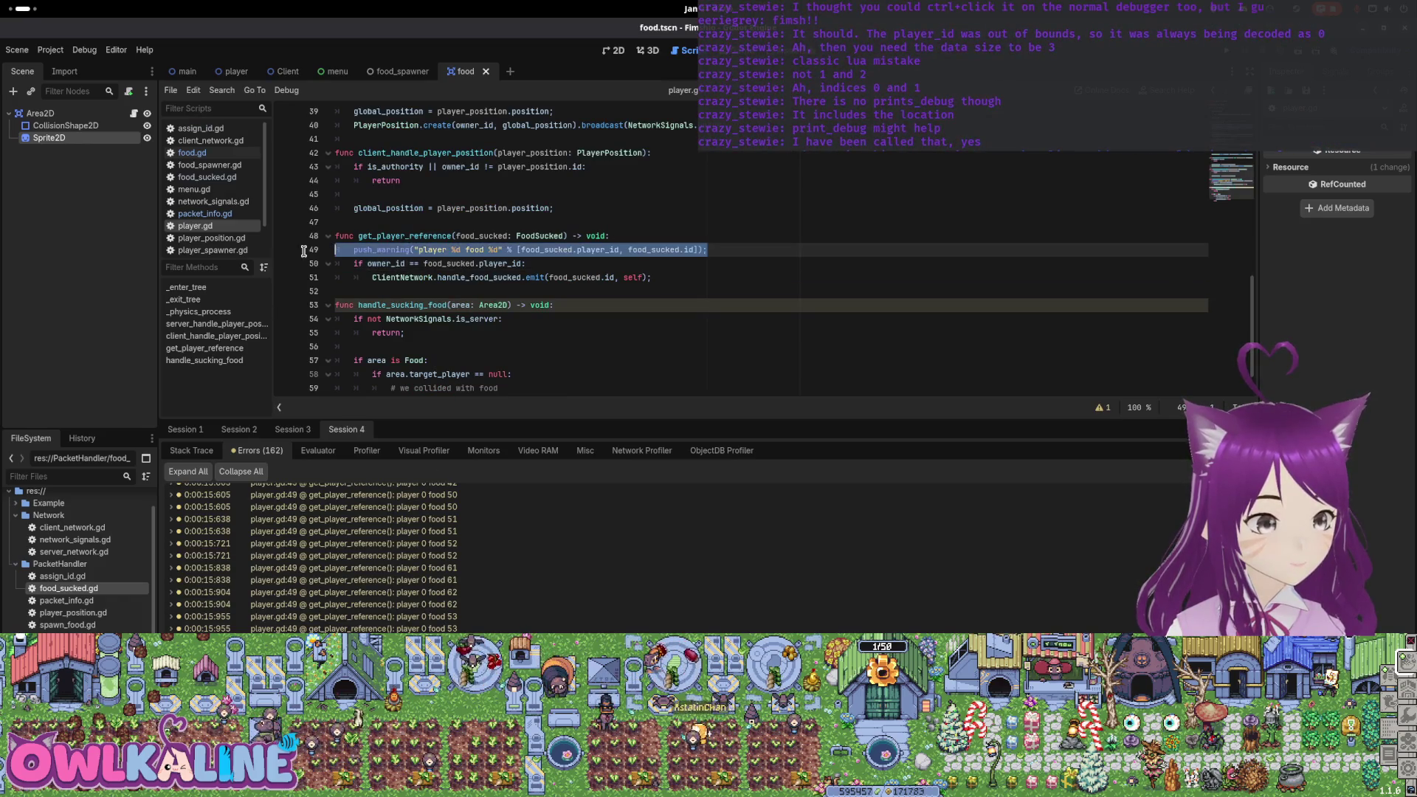
key("BackSpace")
key("BackSpace")
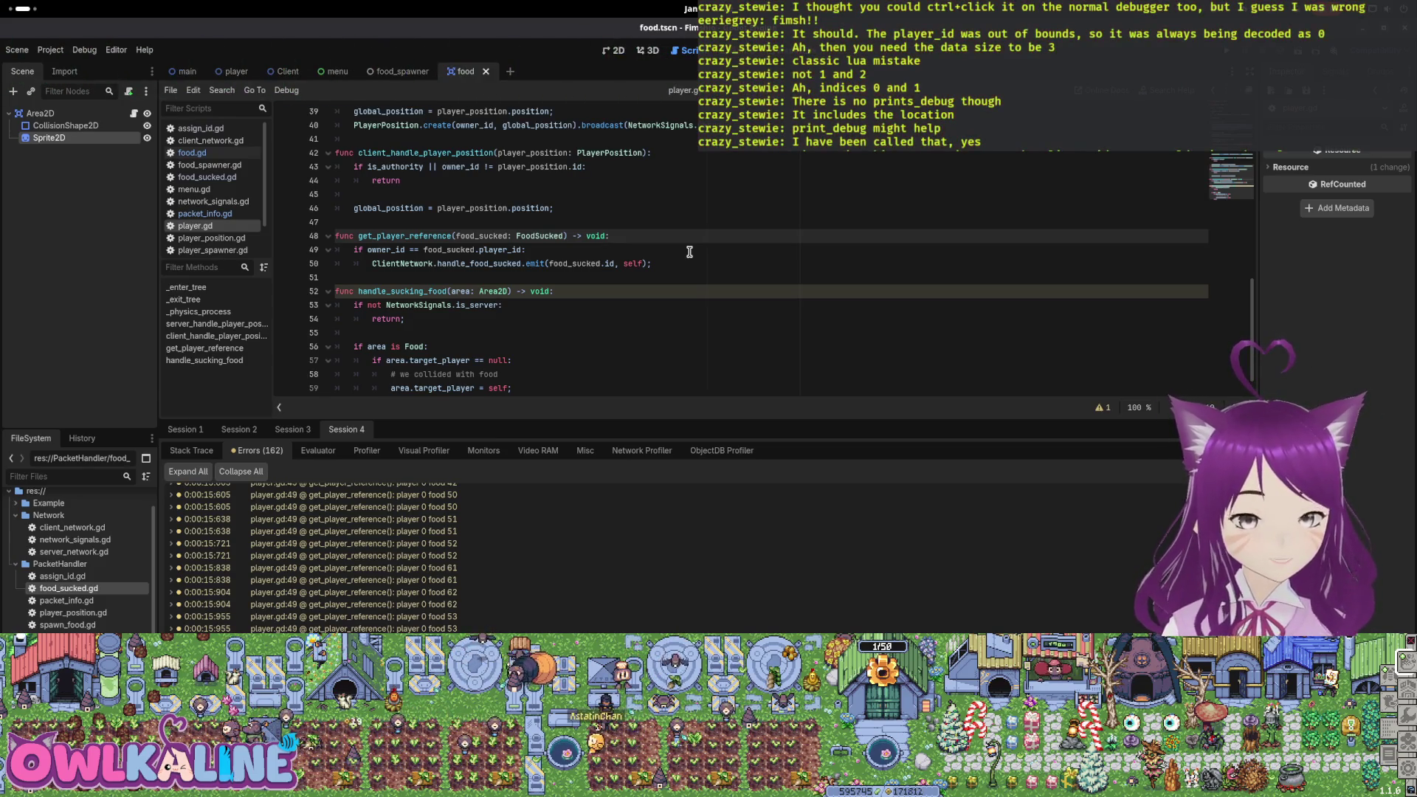
Return the script editor to food.gd and scroll to its top.
scroll(443, 561, "up", 5)
left_click(383, 560)
scroll(391, 565, "up", 10)
scroll(408, 550, "down", 15)
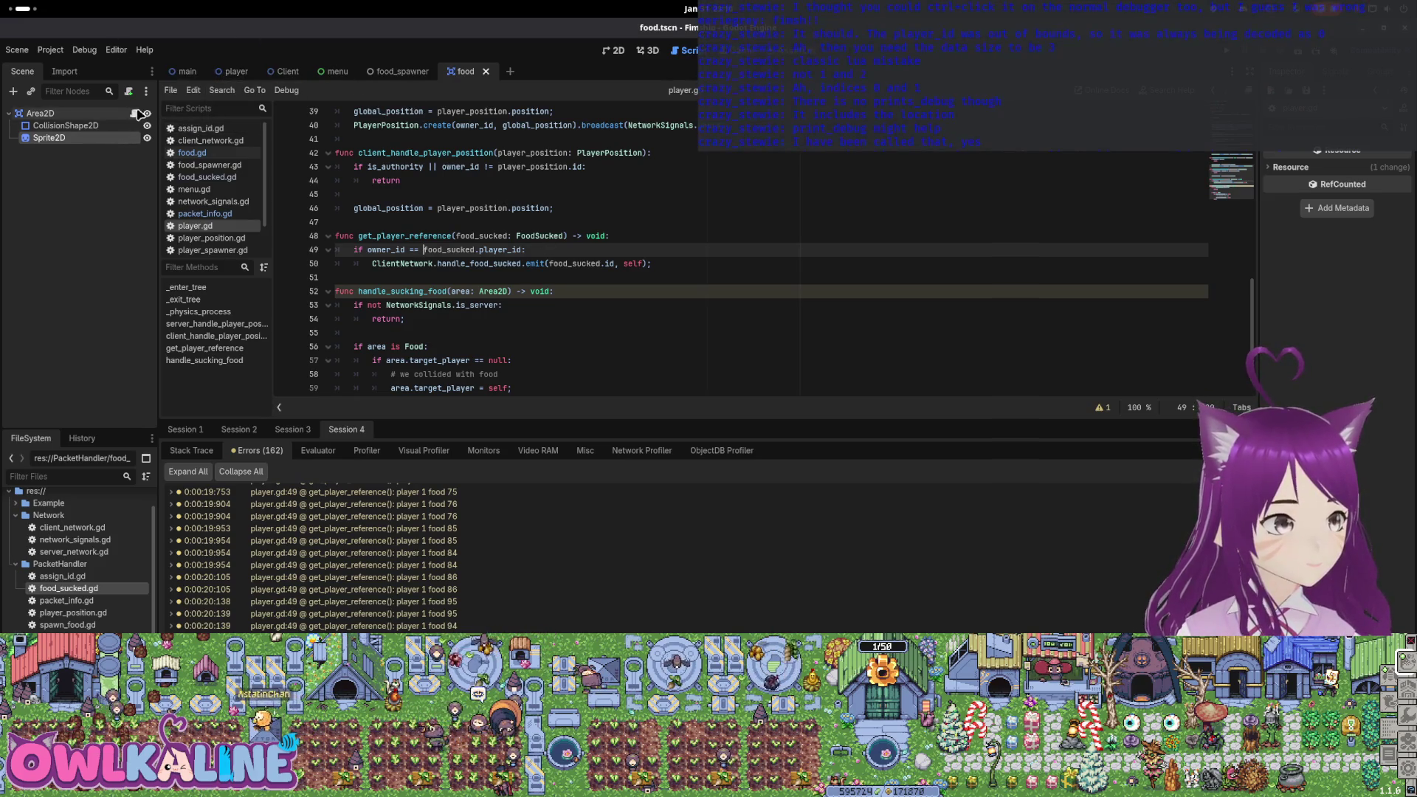
left_click(135, 115)
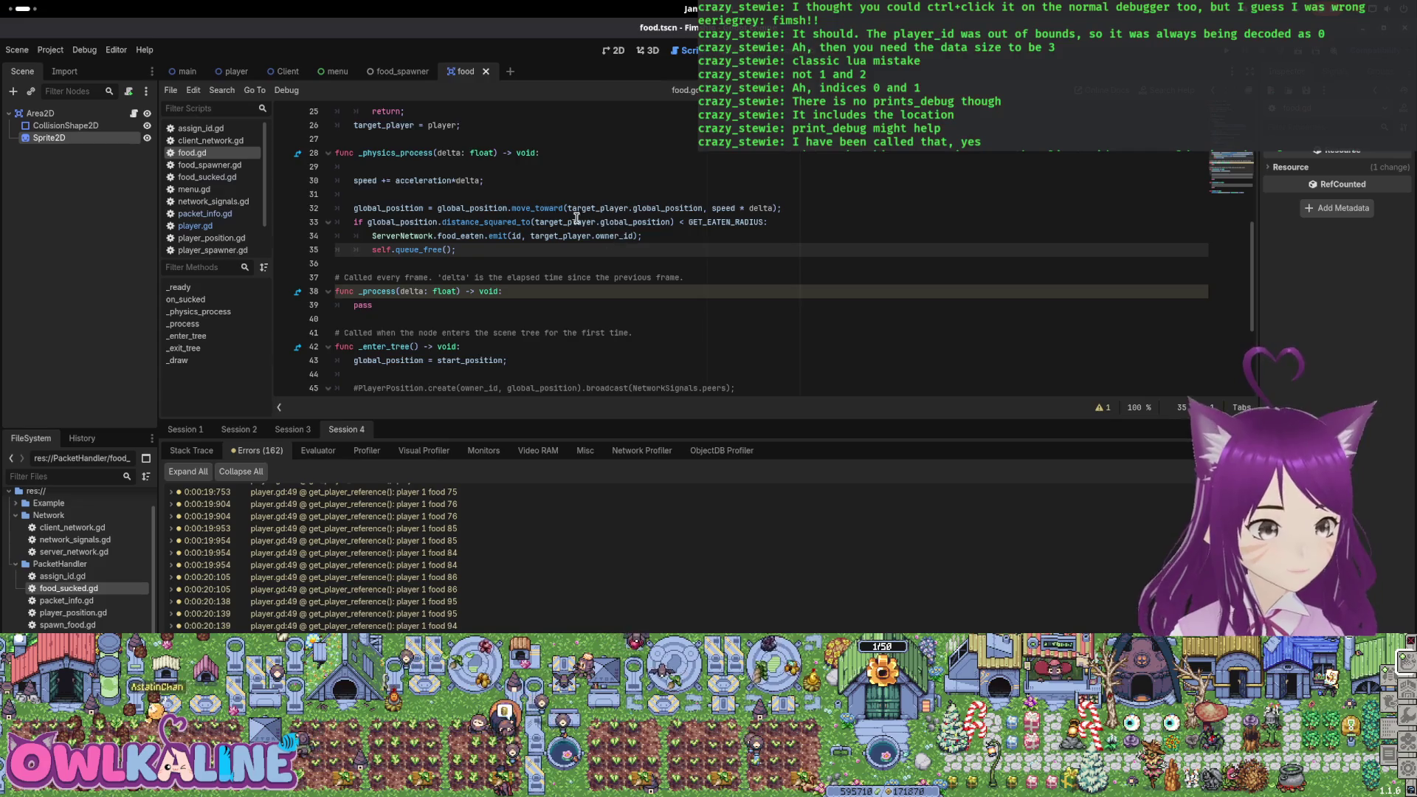
scroll(532, 250, "up", 2)
scroll(532, 249, "up", 6)
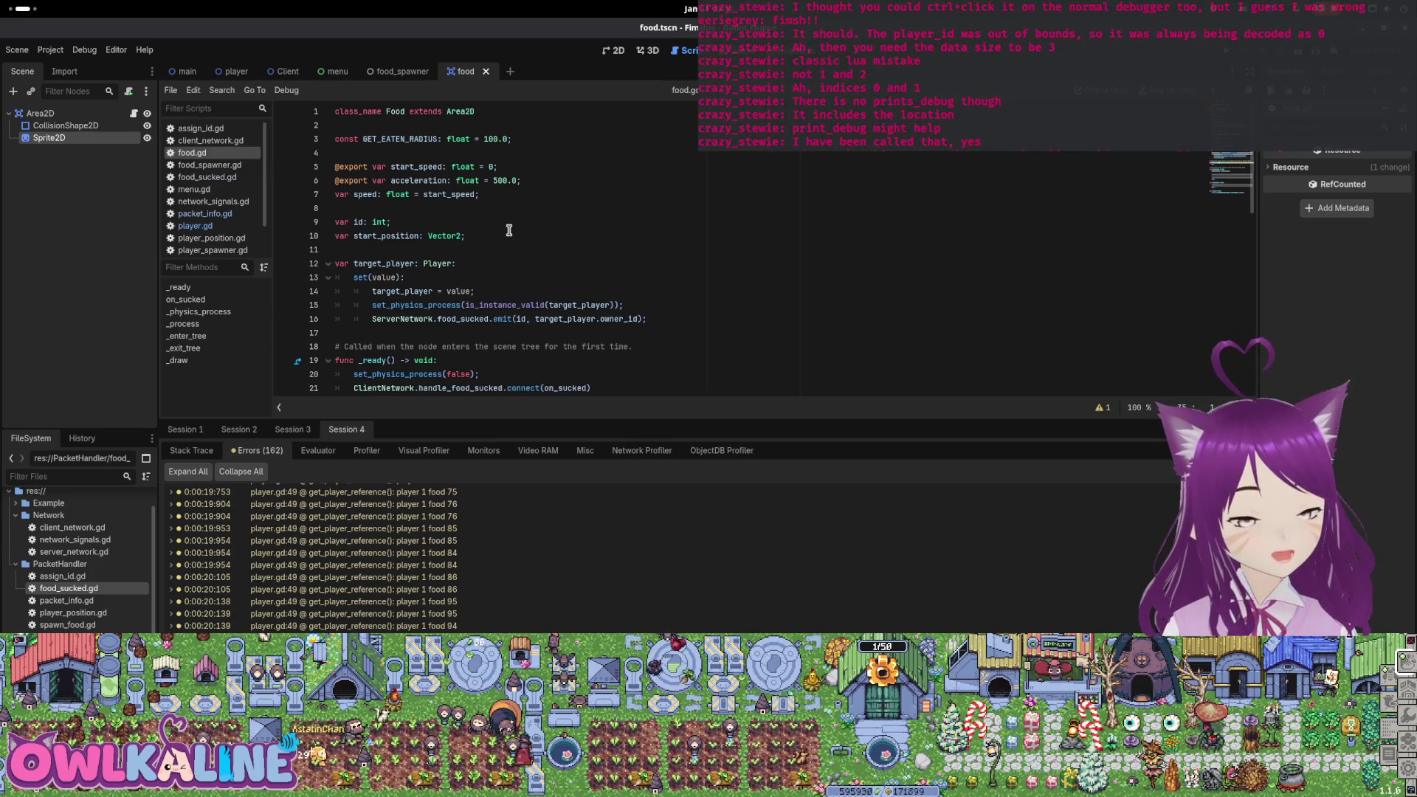
Show player.gd from the top and select the is_authority variable on line 7.
left_click(236, 71)
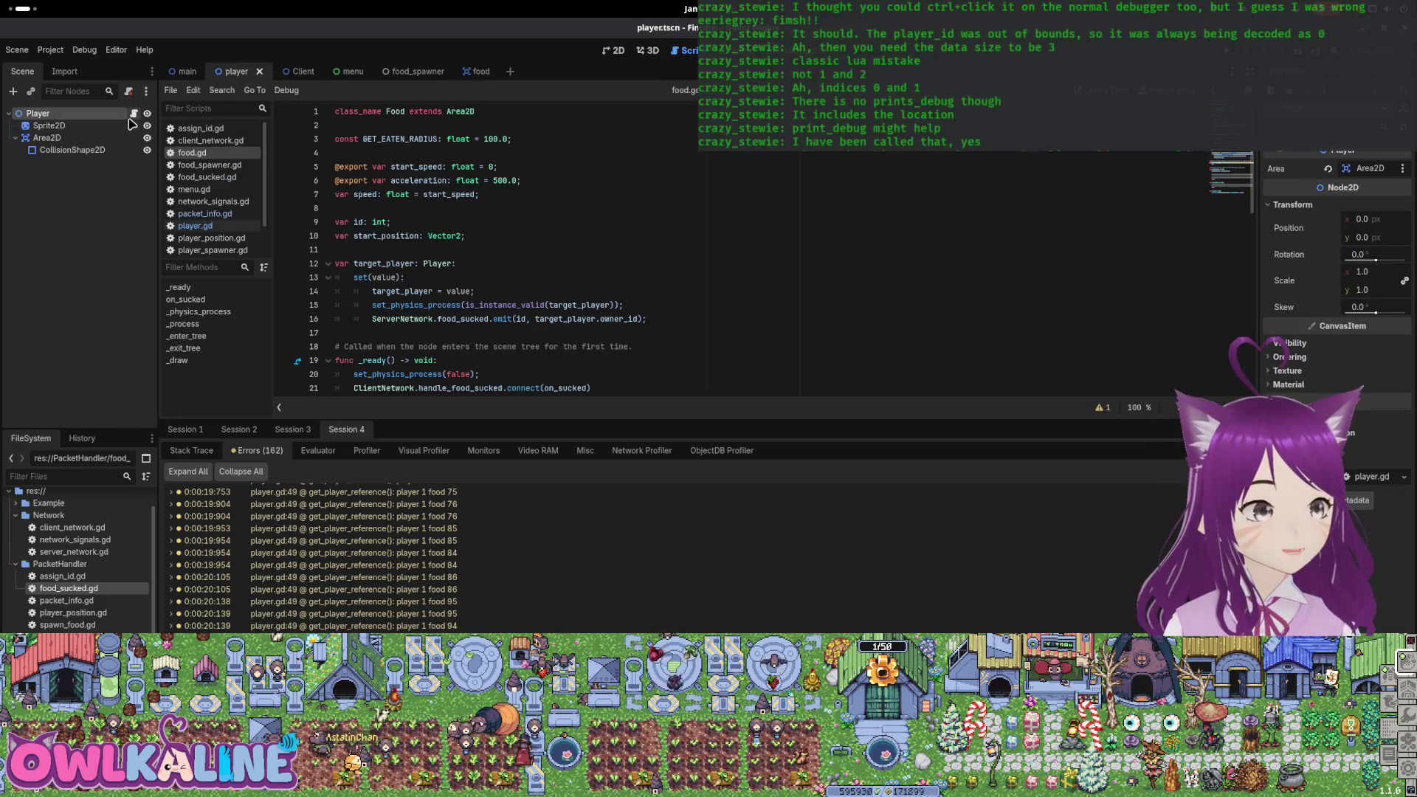
scroll(460, 275, "up", 12)
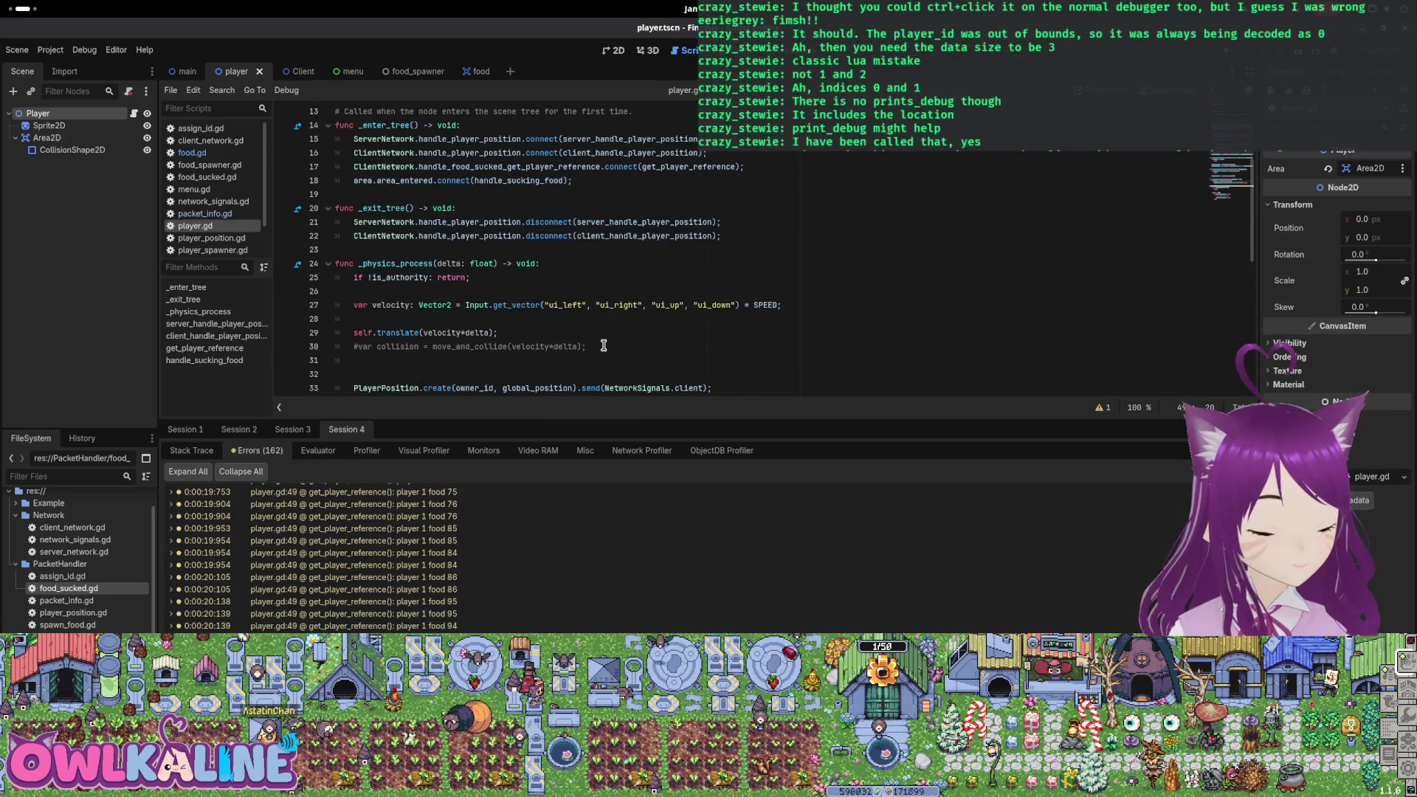
left_click(605, 346)
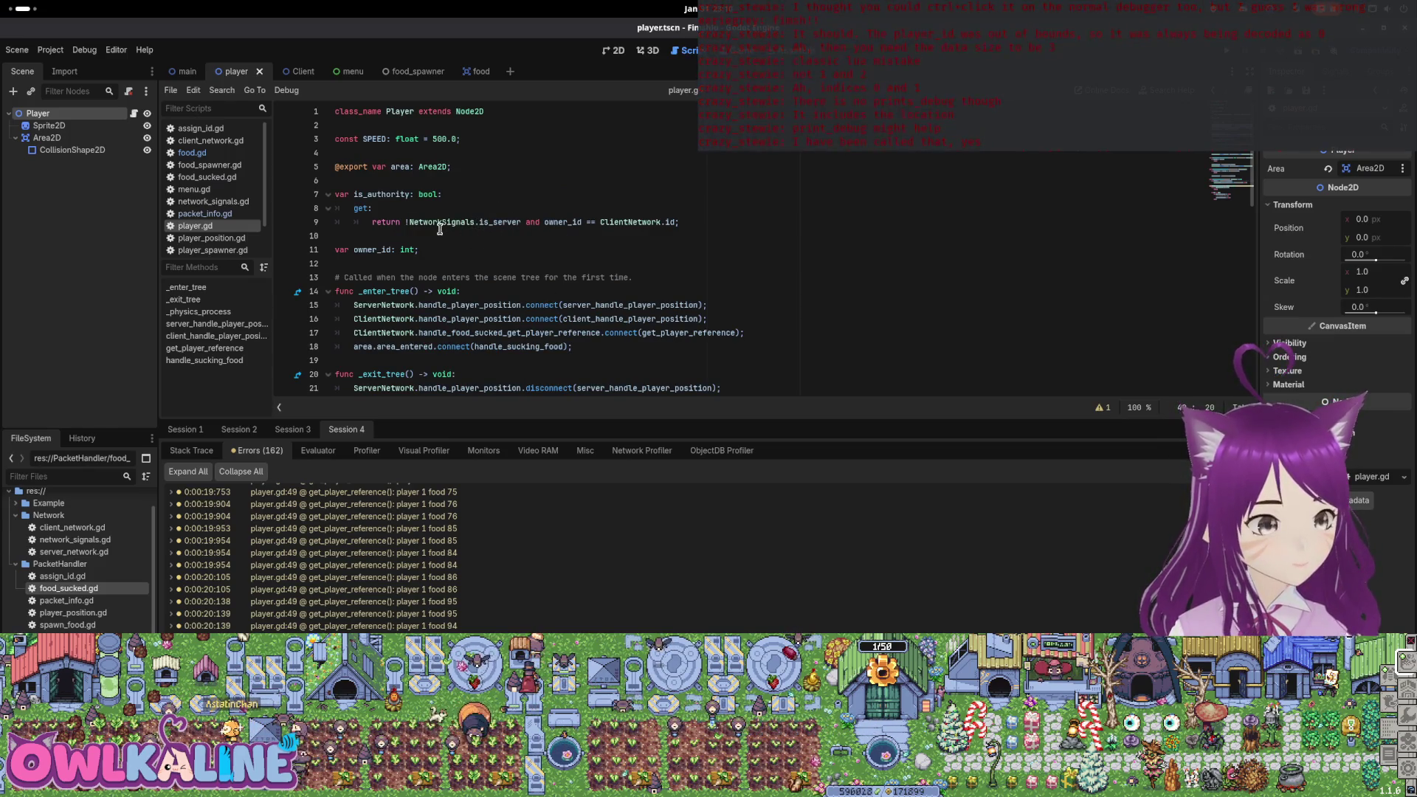
double_click(373, 194)
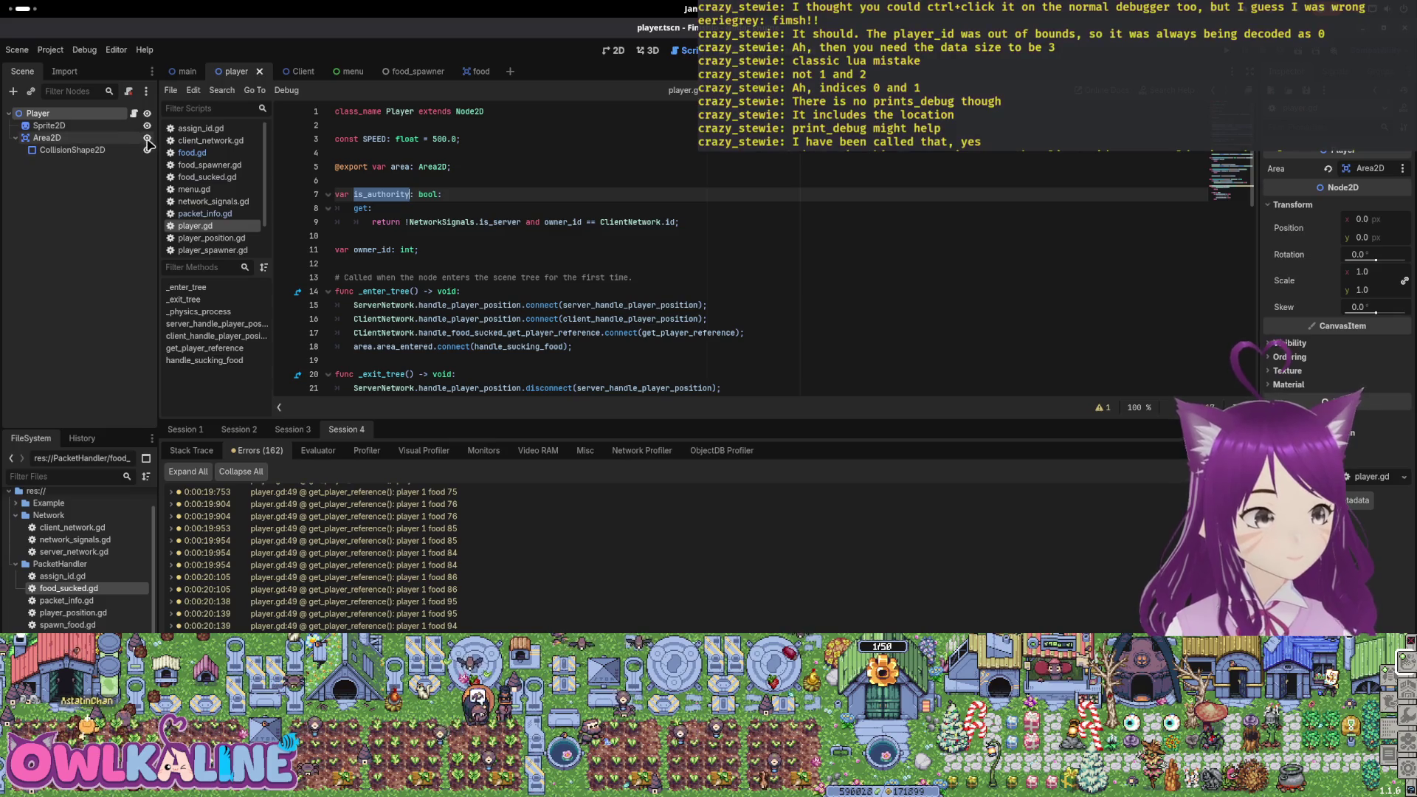
right_click(122, 141)
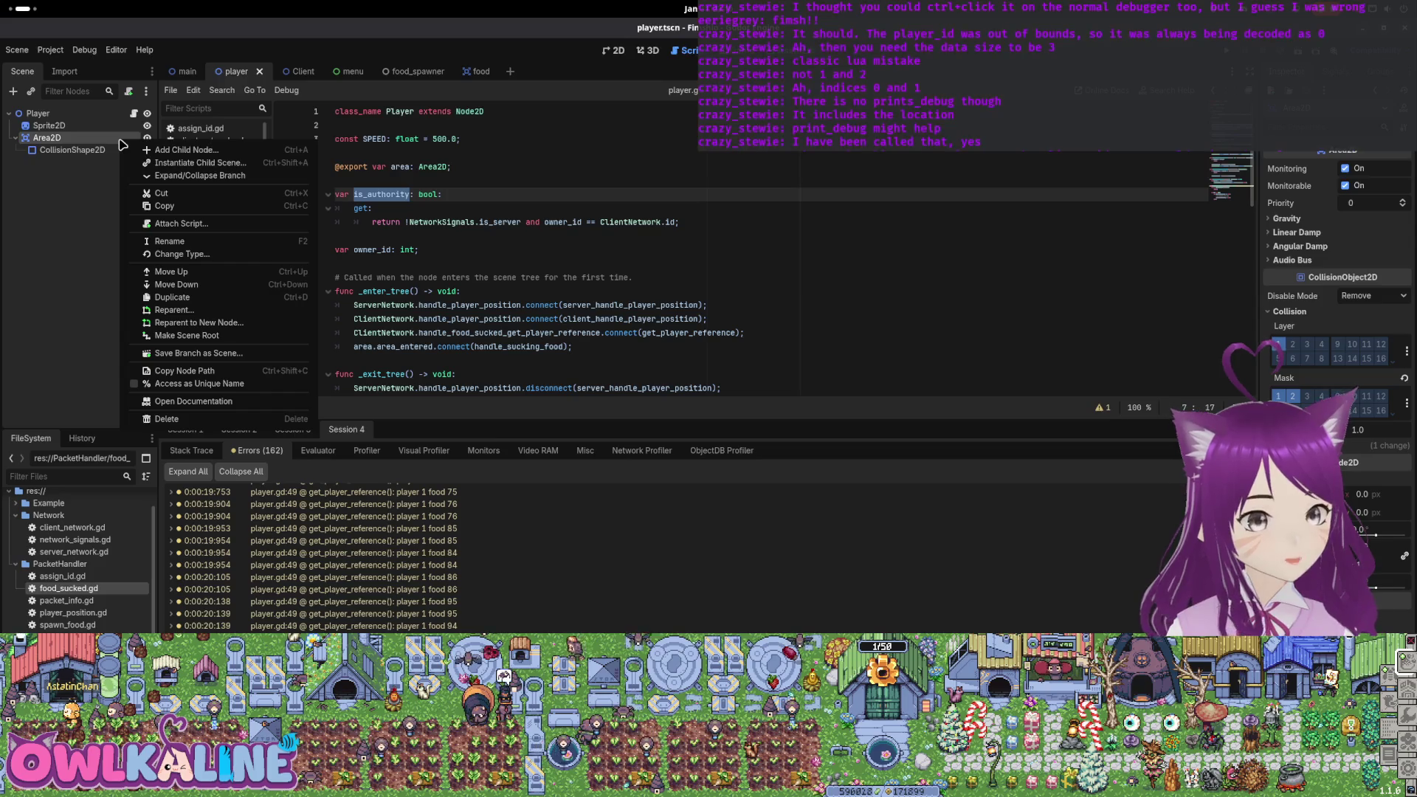
left_click(91, 112)
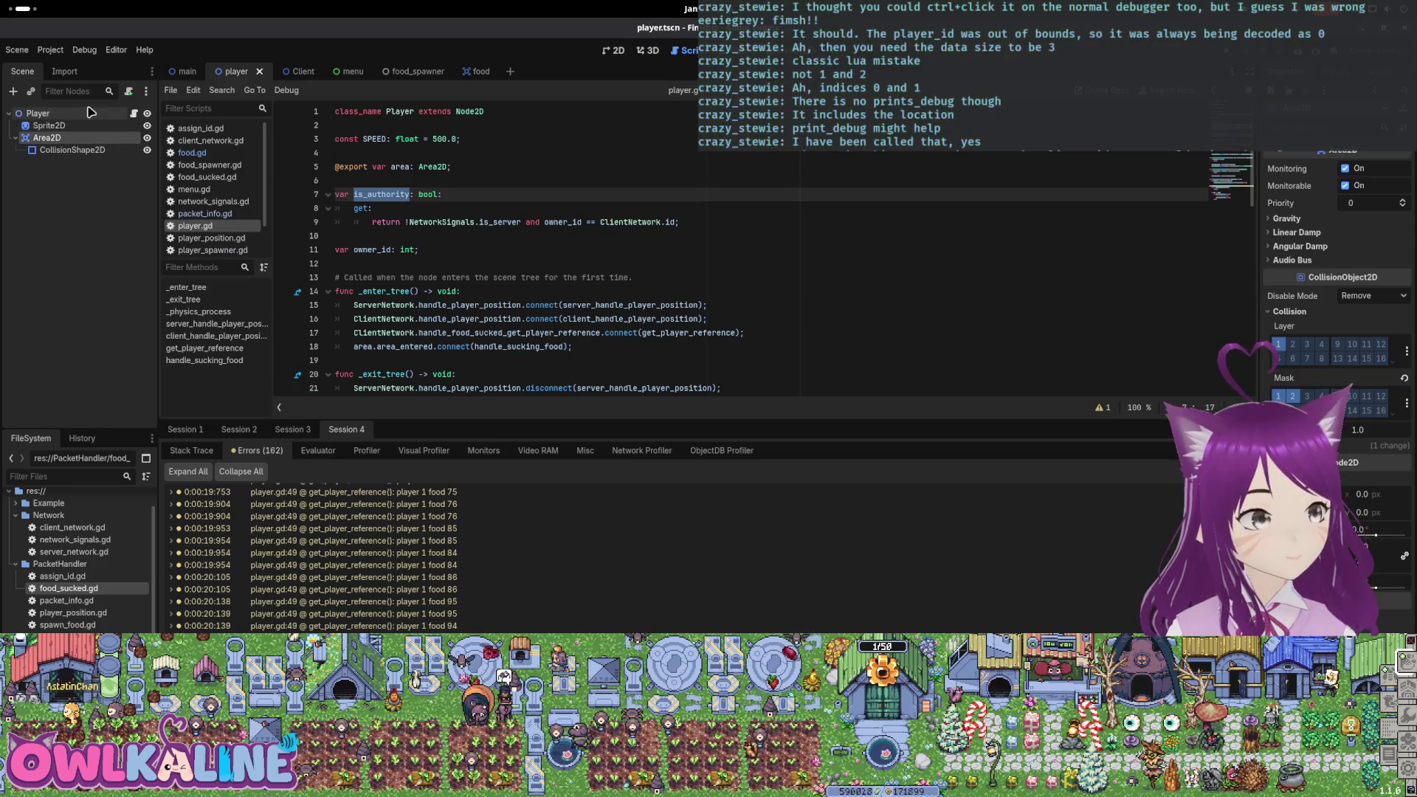
left_click(91, 113)
left_click(520, 222)
double_click(385, 196)
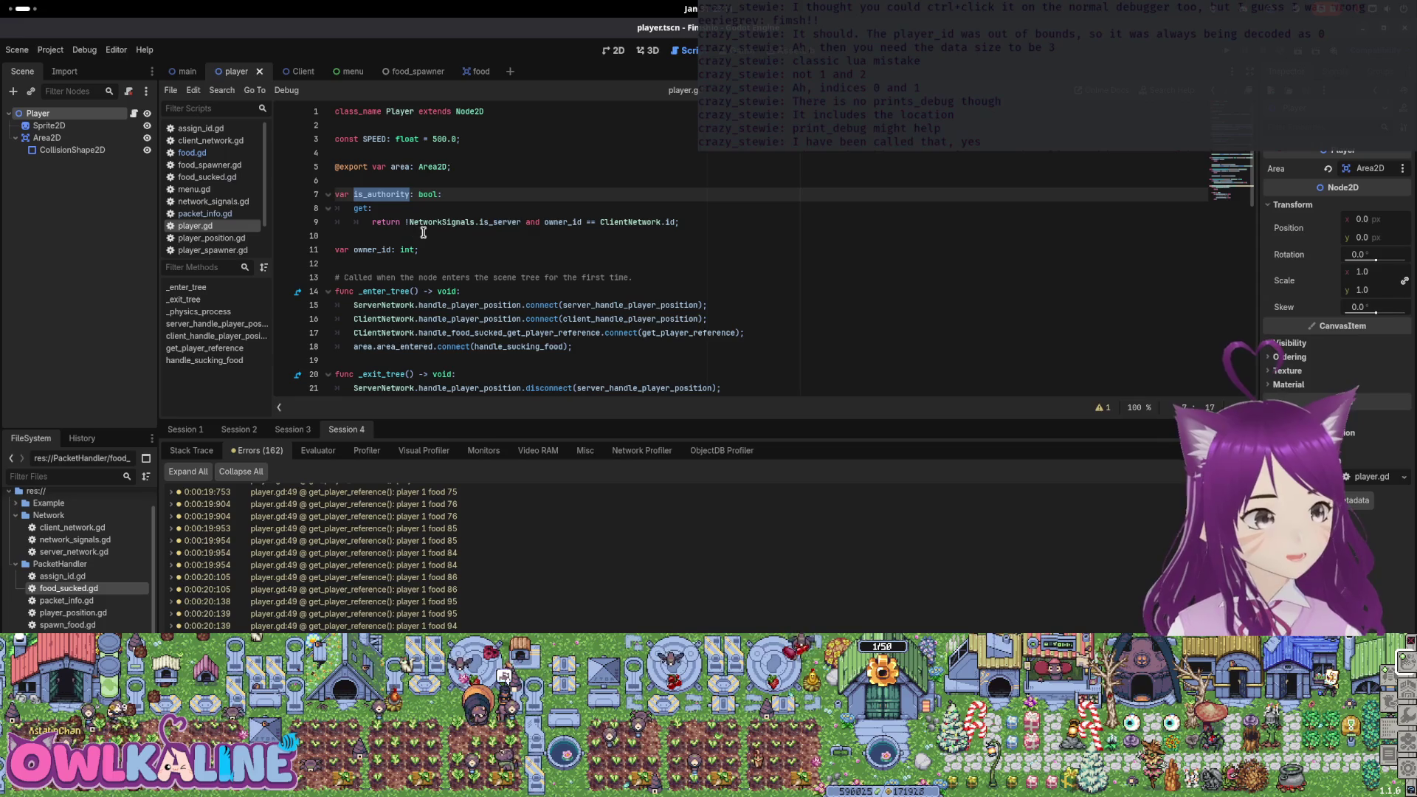
scroll(423, 236, "down", 6)
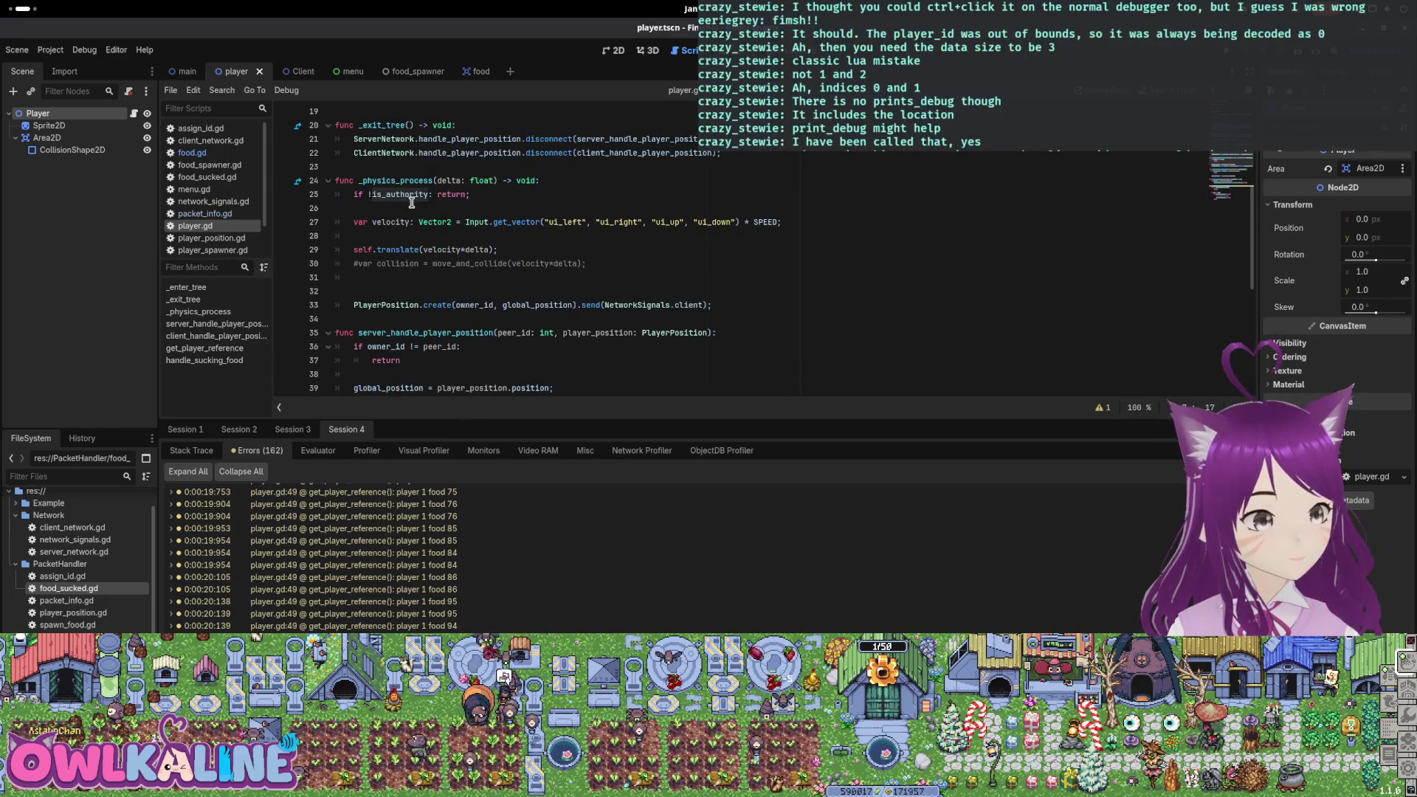
scroll(443, 210, "down", 1)
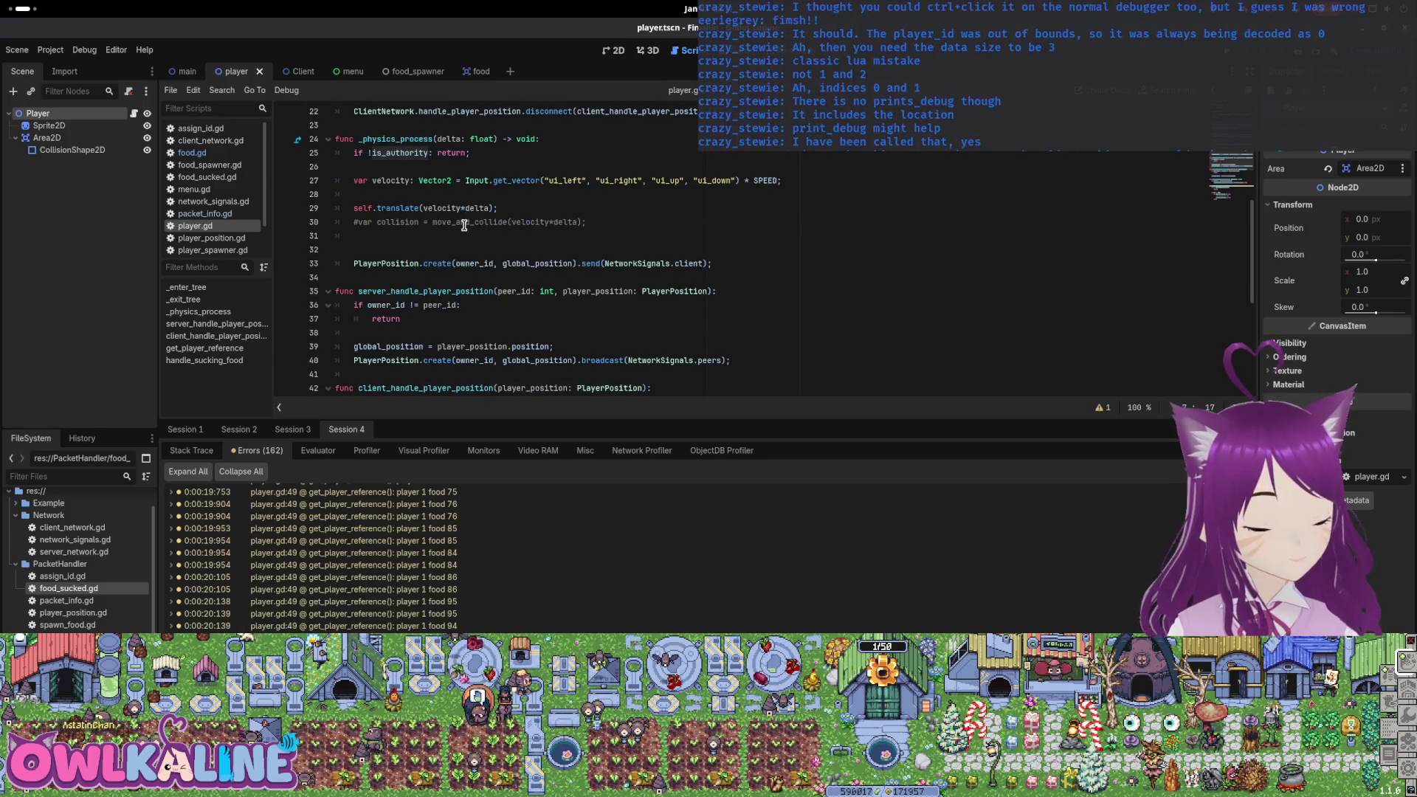
scroll(464, 225, "down", 1)
scroll(475, 260, "down", 5)
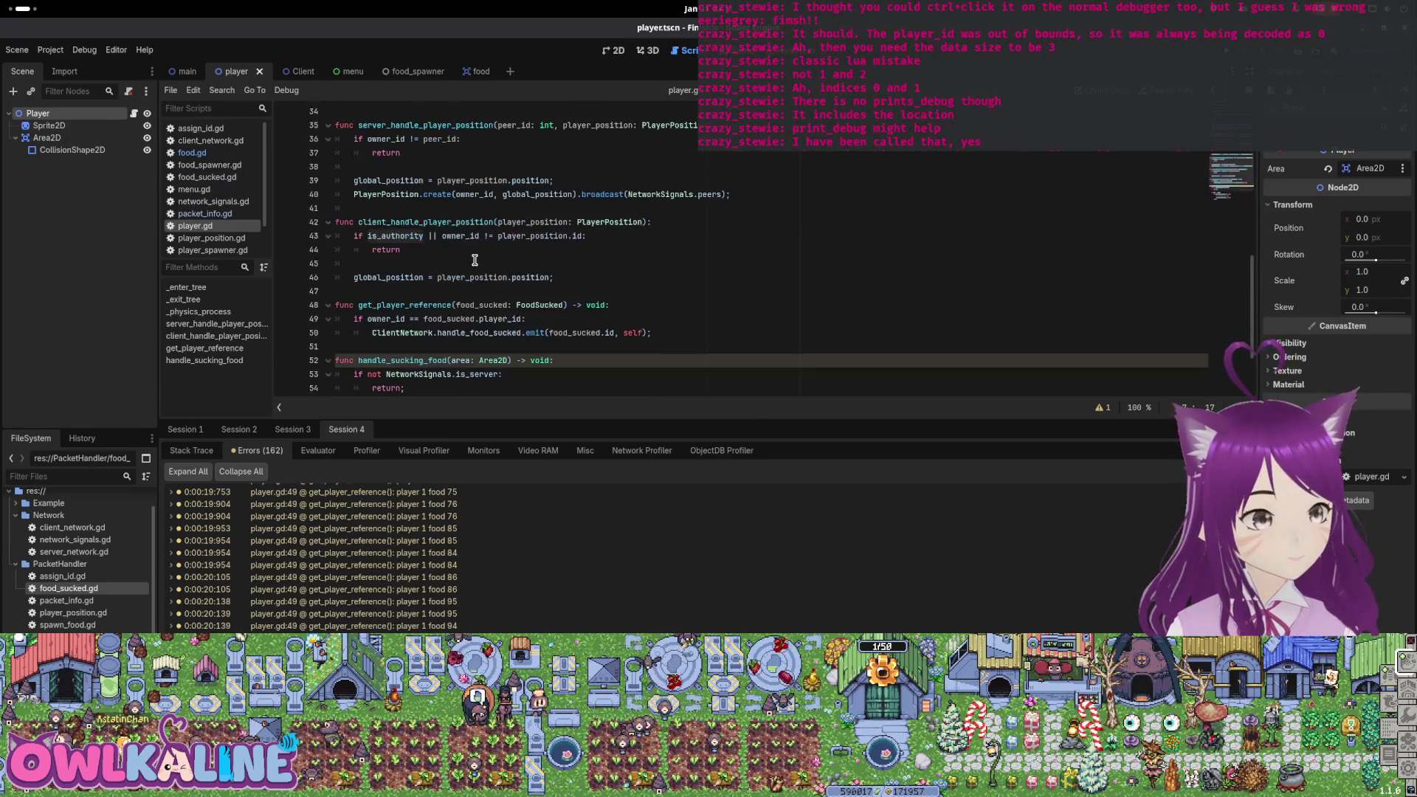
scroll(475, 260, "up", 5)
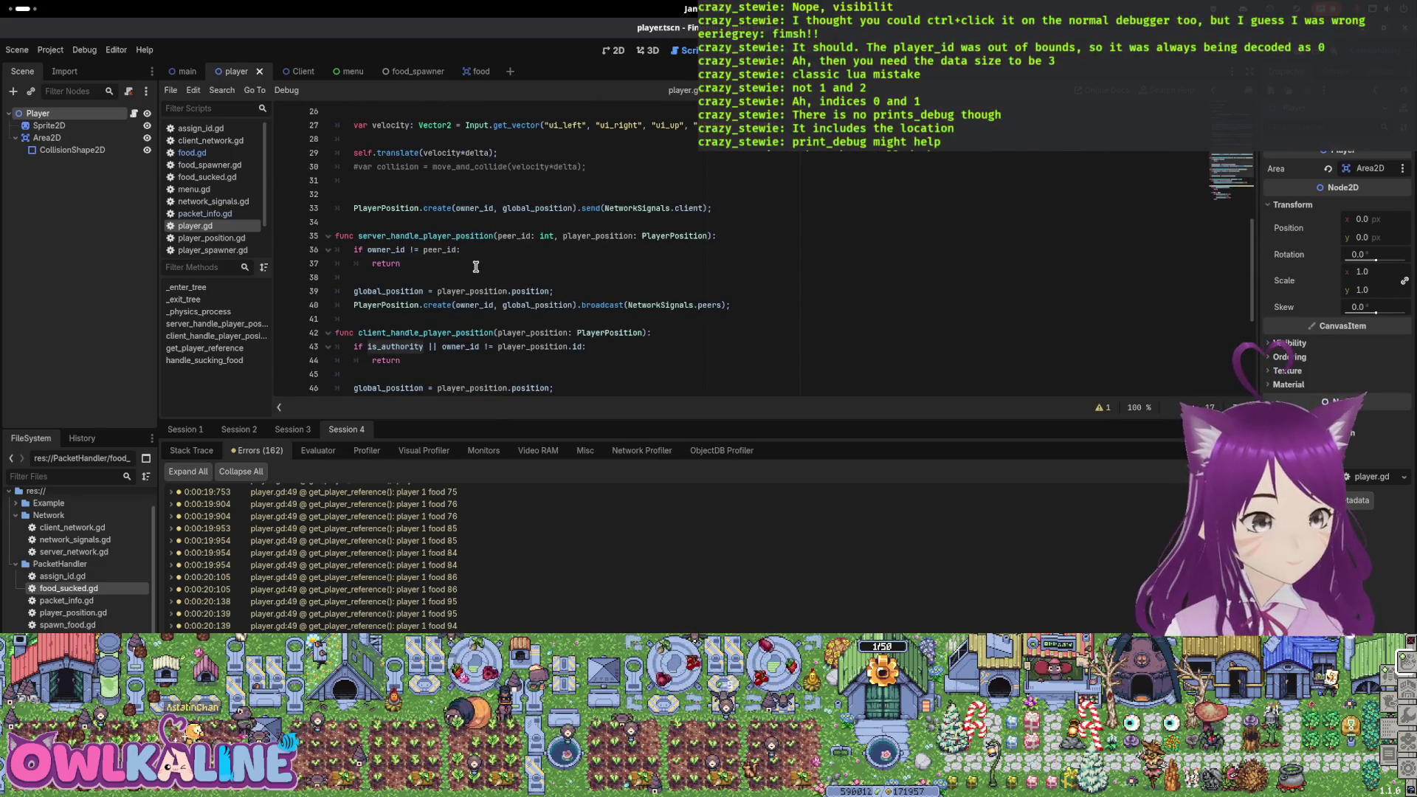
scroll(476, 264, "up", 3)
scroll(476, 267, "up", 5)
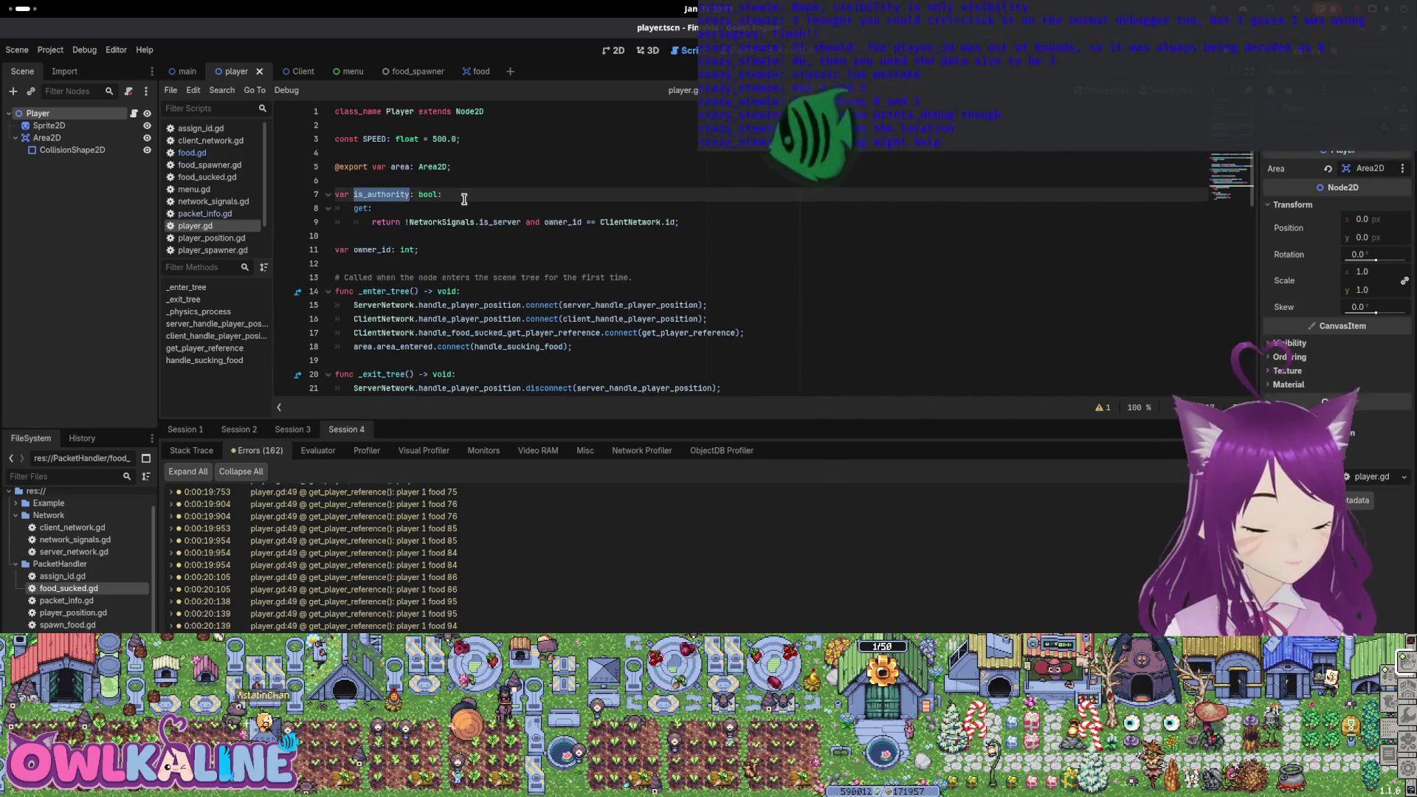
right_click(72, 140)
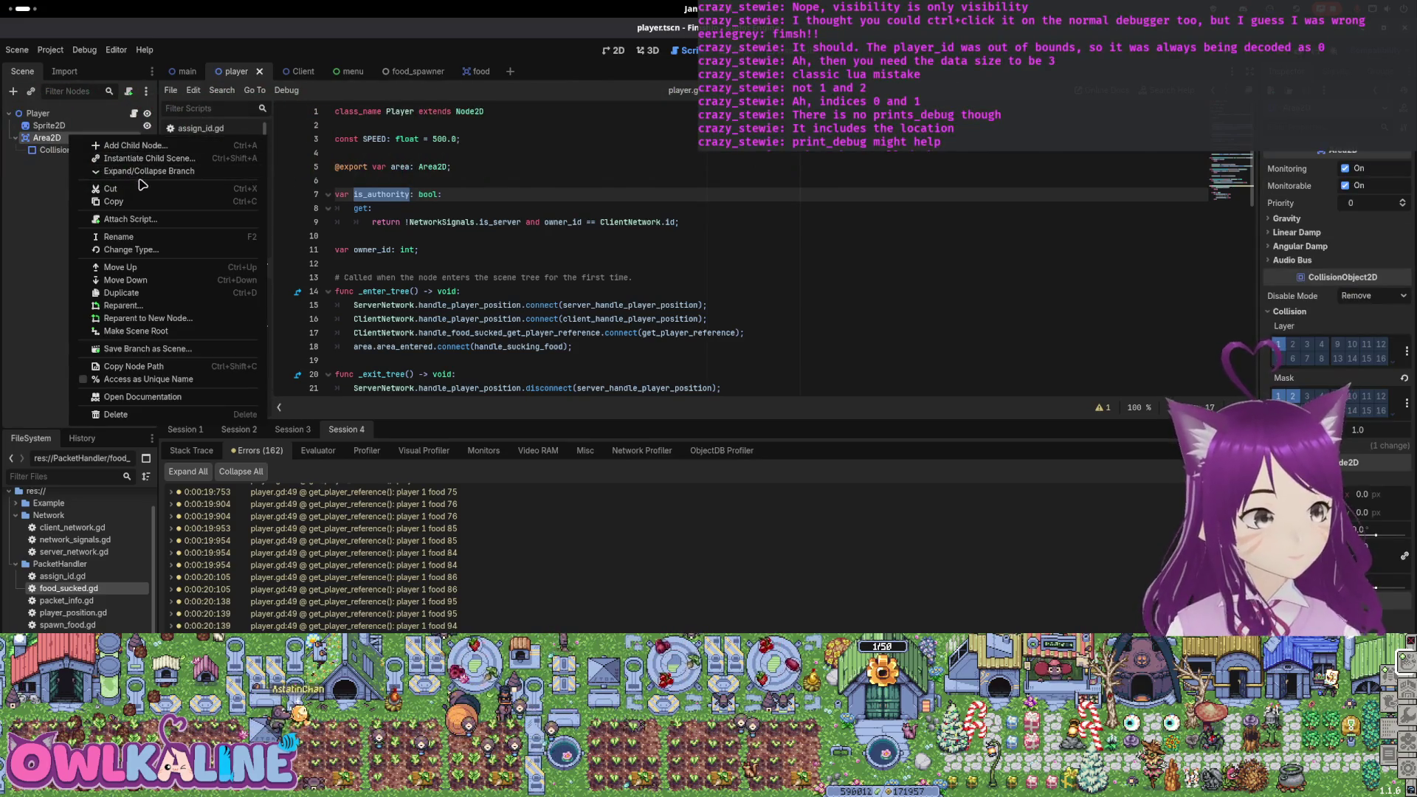
left_click(585, 274)
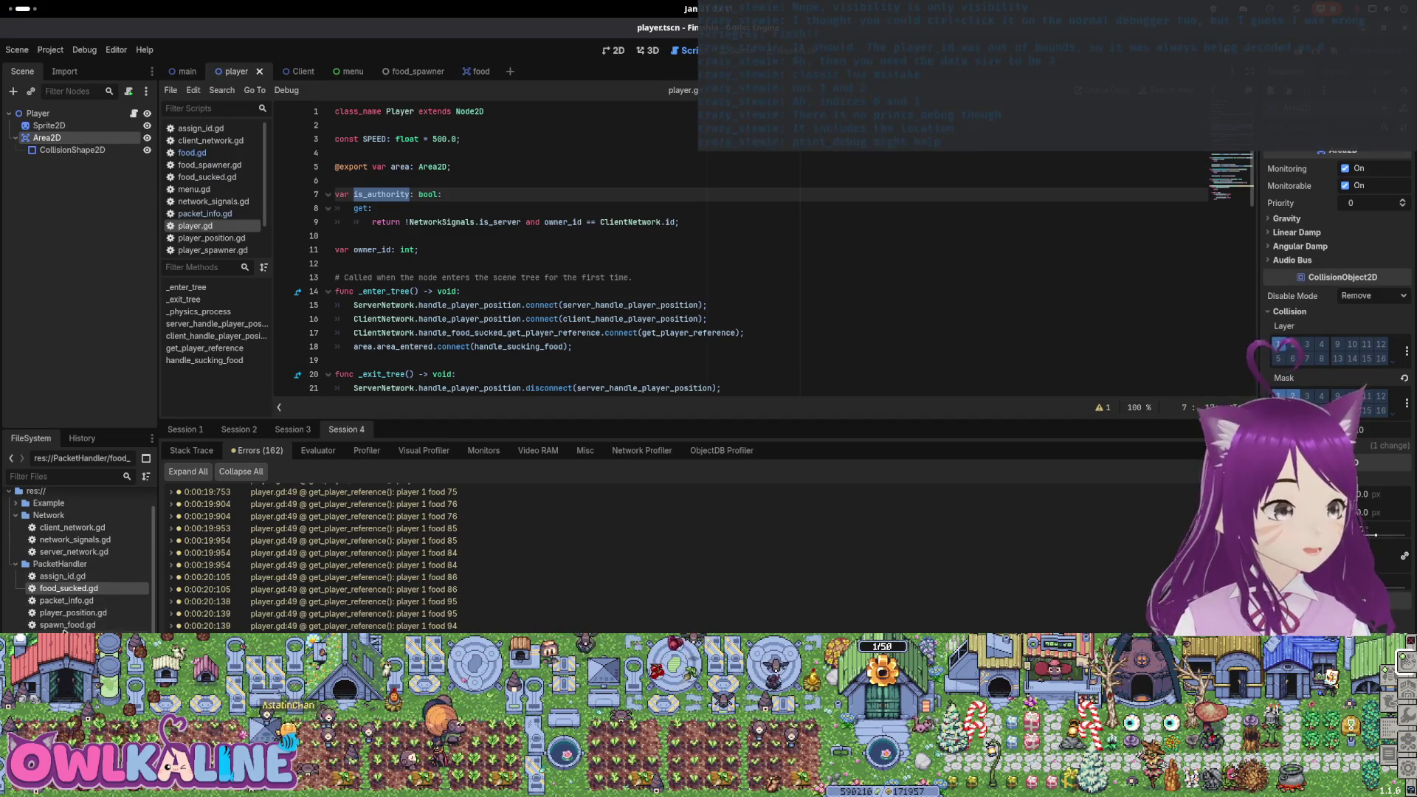
left_click(78, 577)
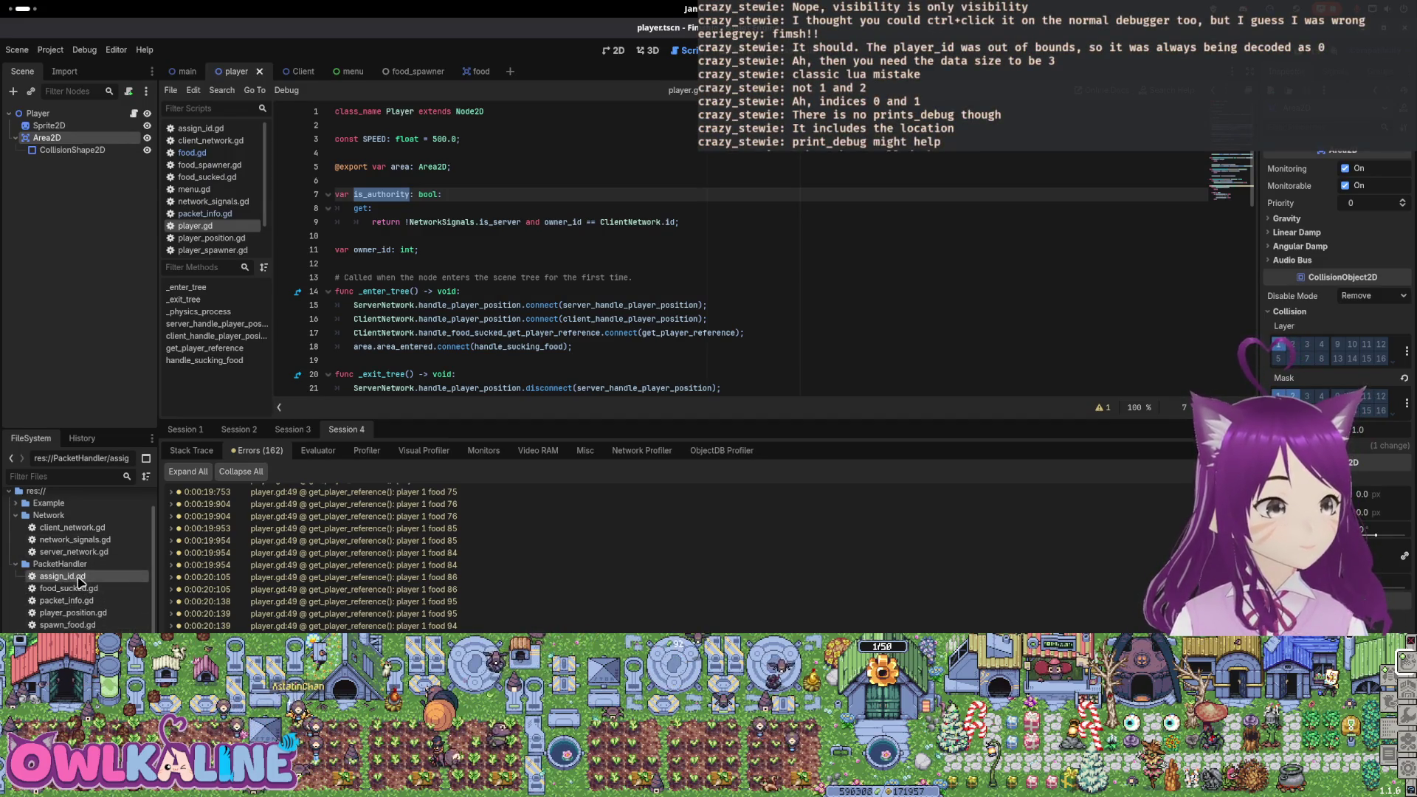
Open assign_id.gd, packet_info.gd and then player_position.gd from the FileSystem dock.
double_click(78, 577)
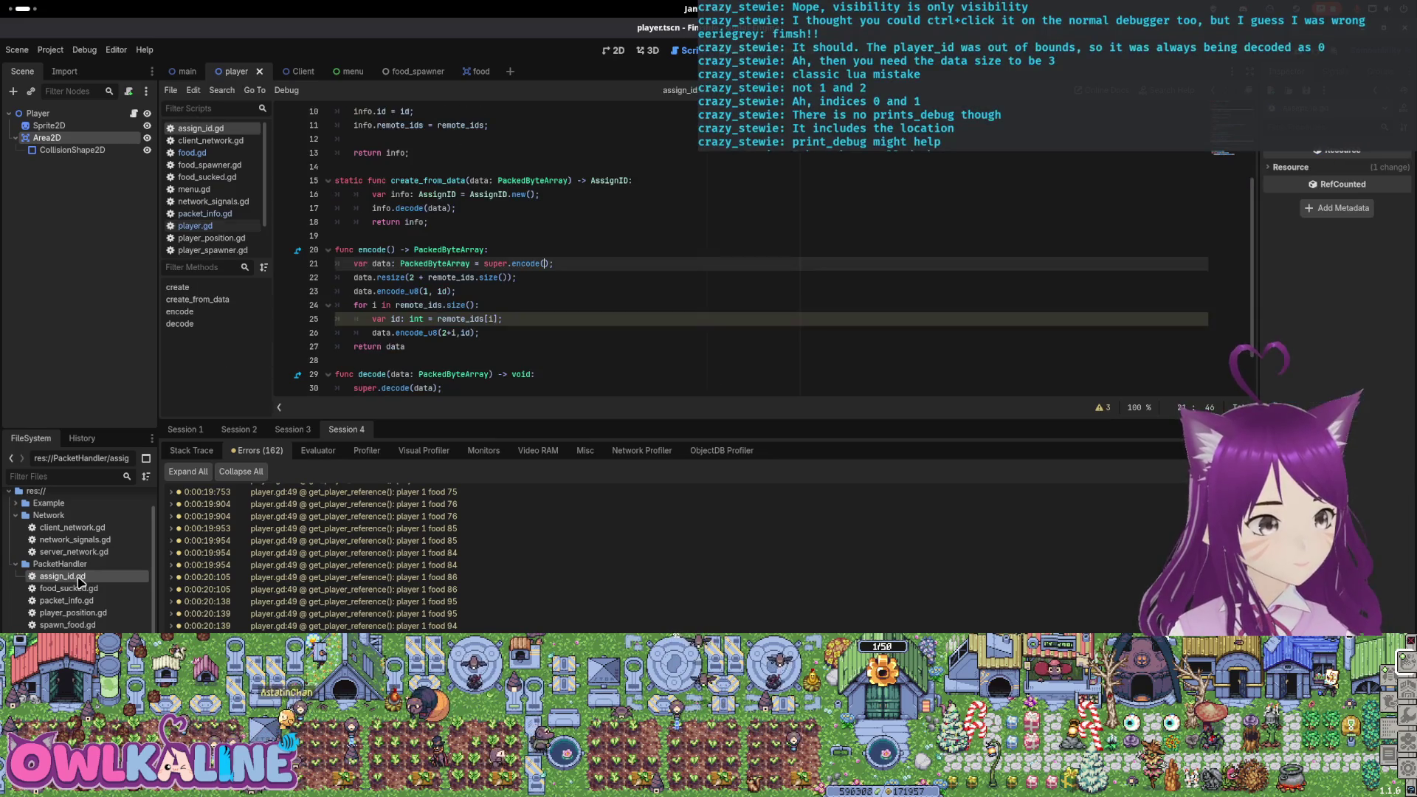
double_click(70, 600)
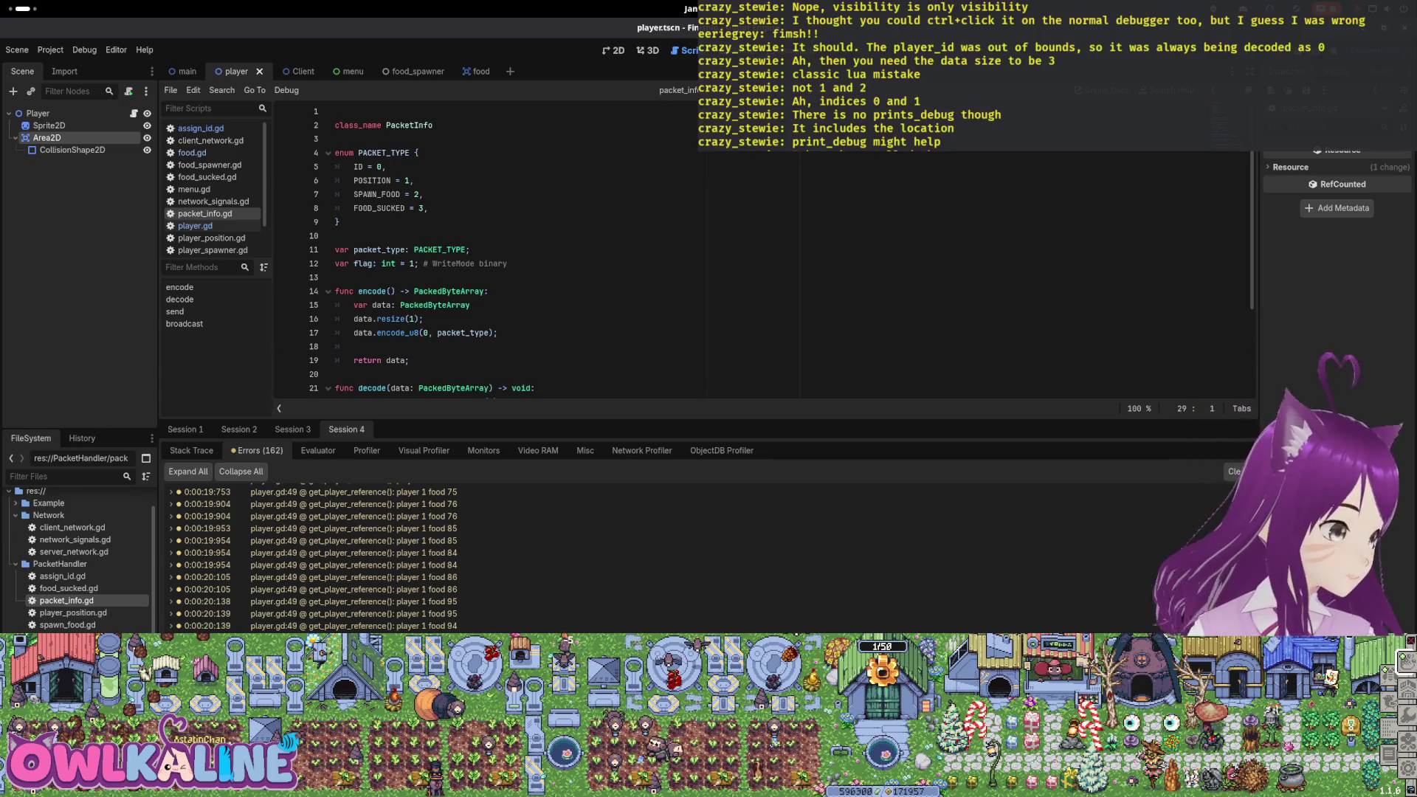
double_click(98, 618)
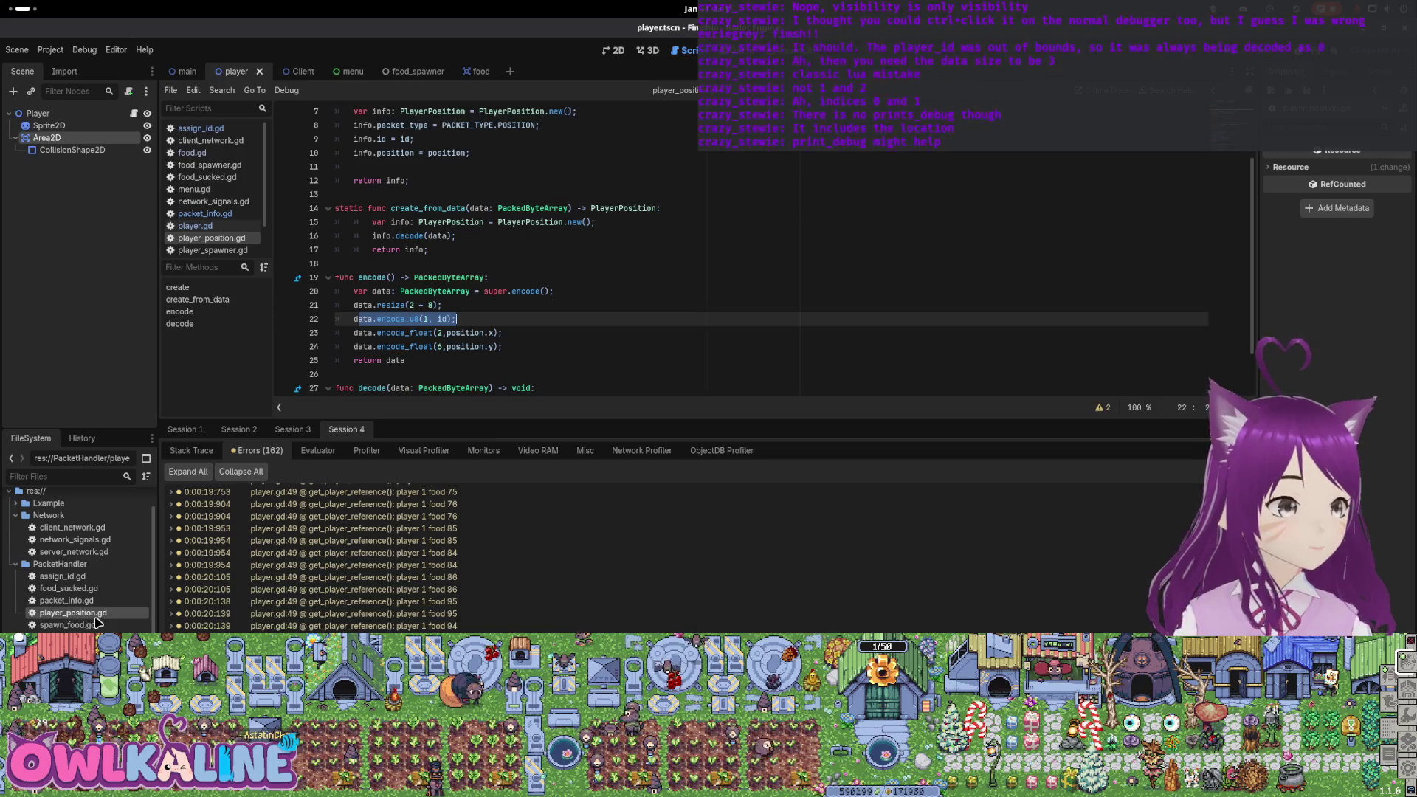
Change player_position.gd's id encoding call from encode_u8 to encode_u32.
scroll(374, 138, "up", 2)
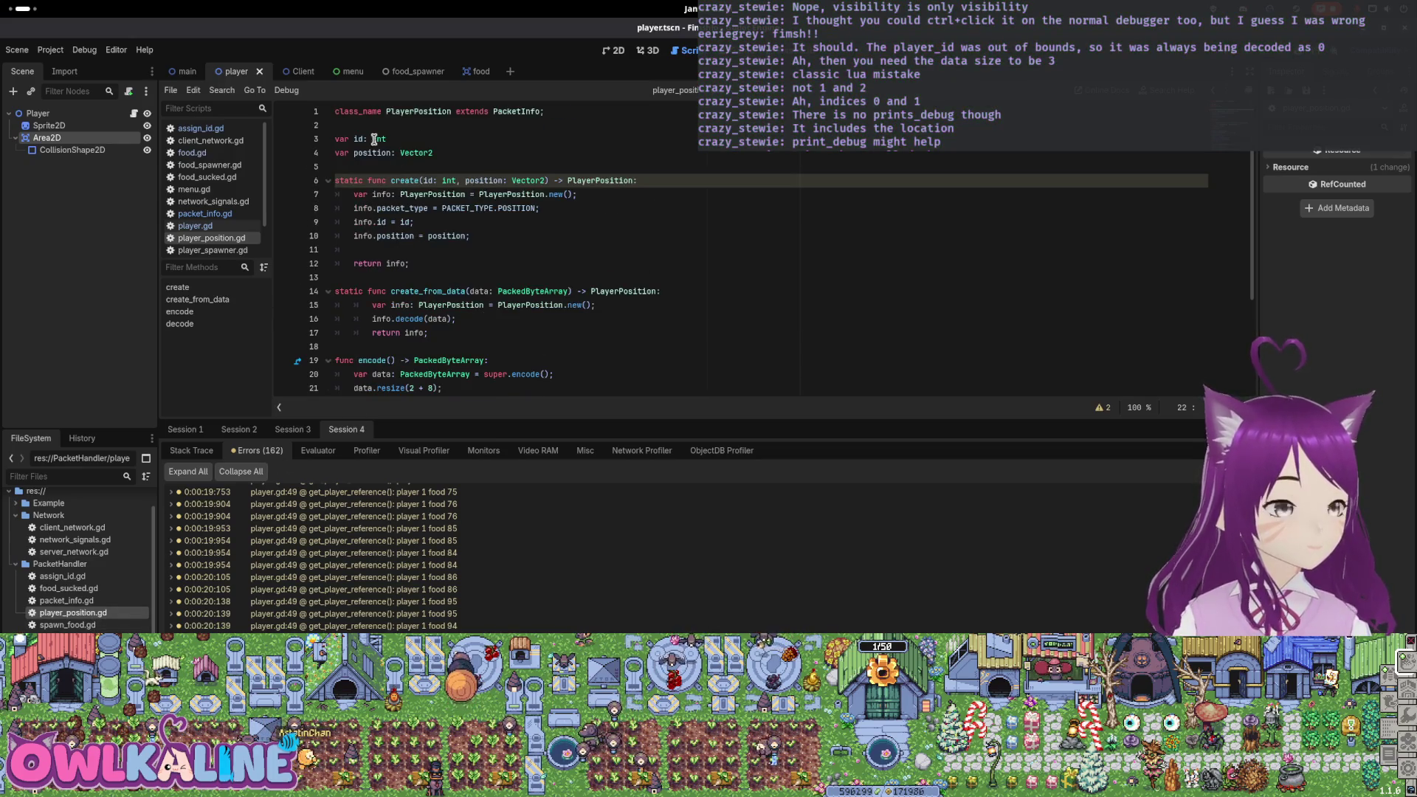
scroll(391, 221, "down", 4)
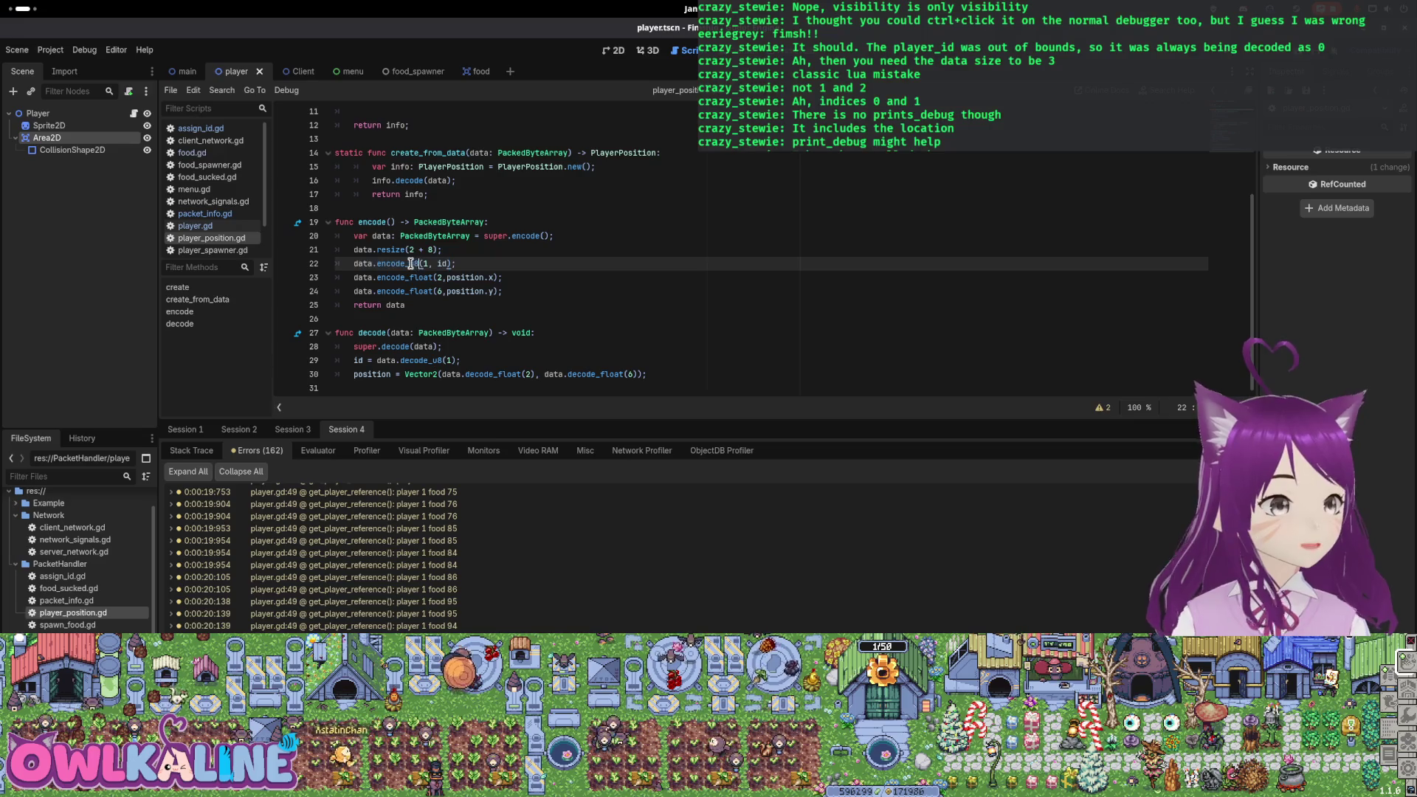
mouse_move(412, 263)
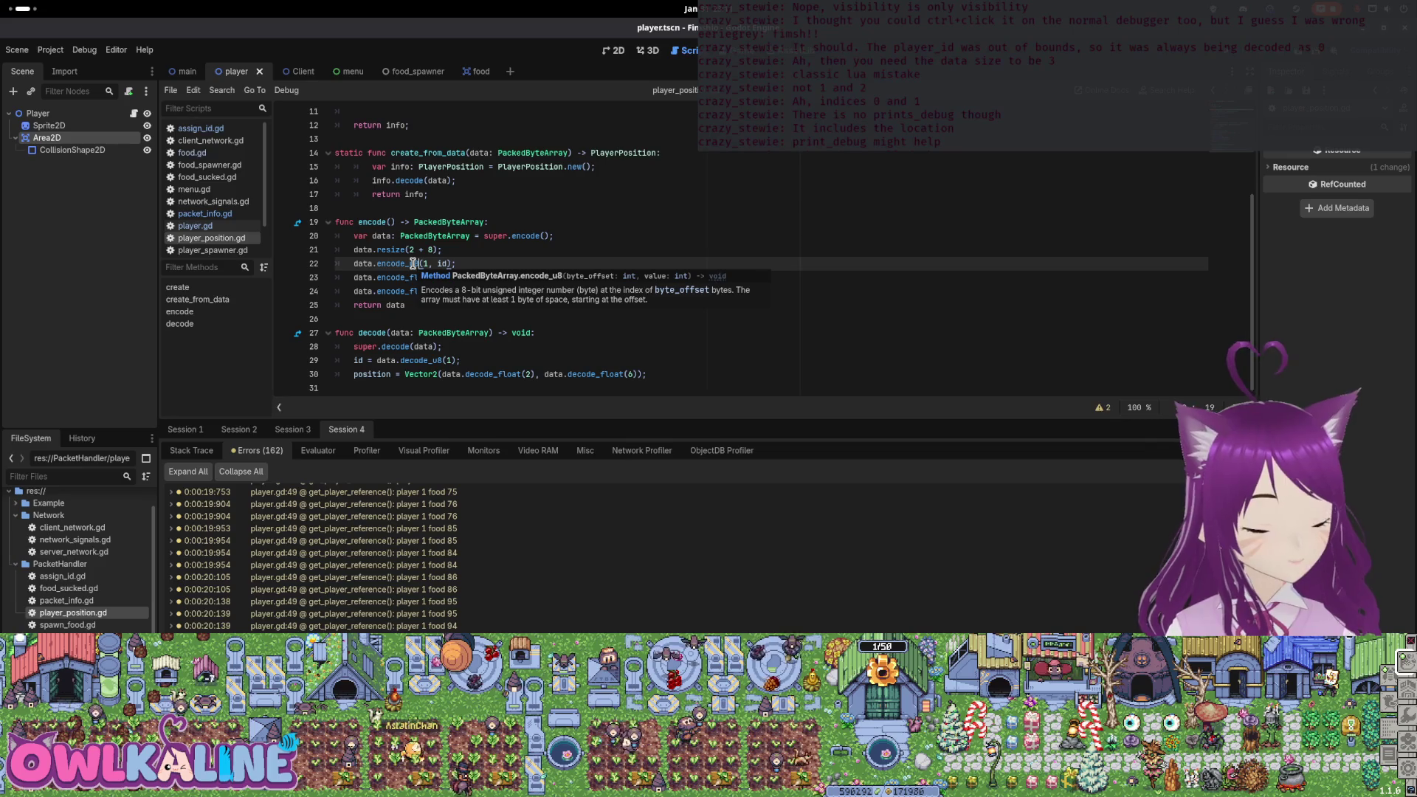
left_click(411, 263)
type("32")
key("Delete")
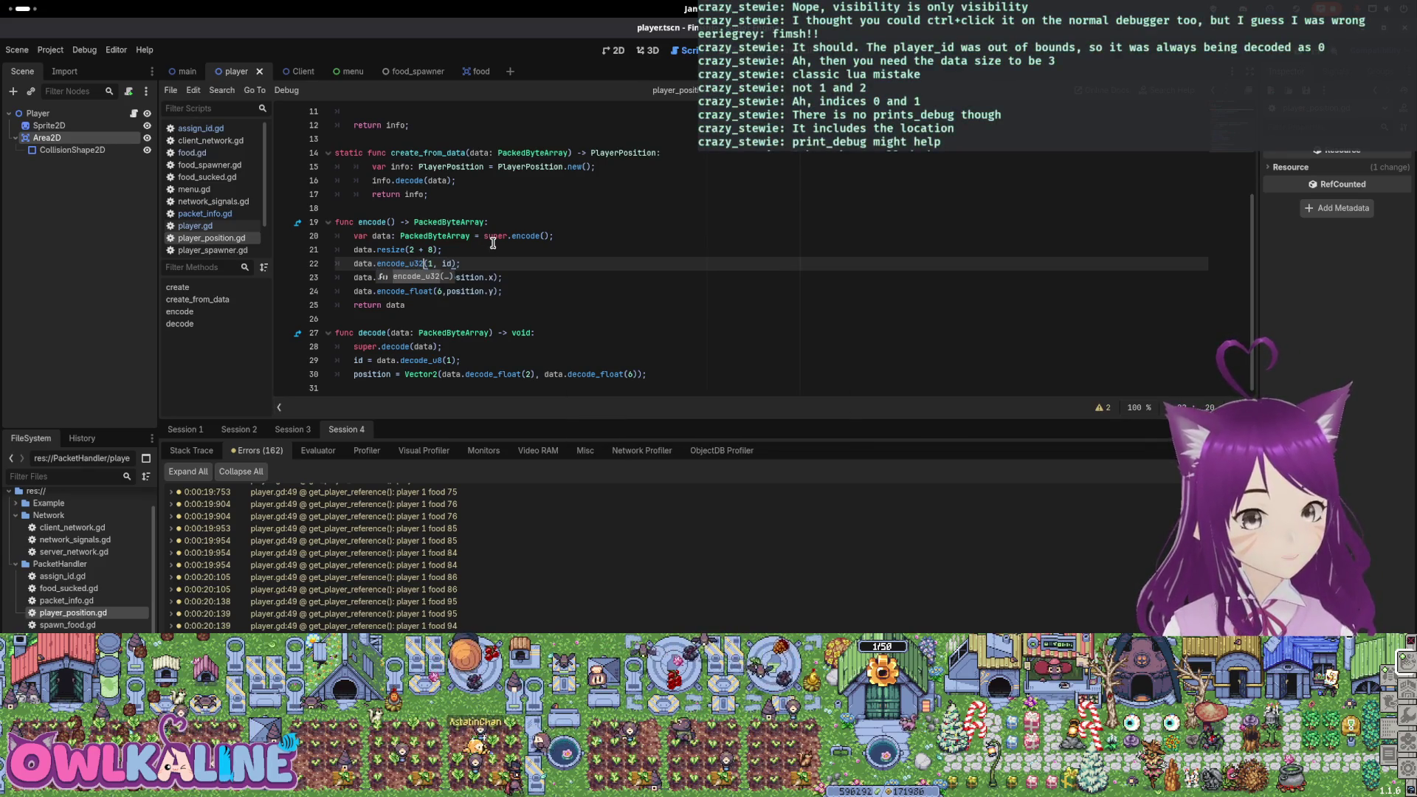
Rework the buffer size sum to start with 4 and save player_position.gd.
left_click(431, 250)
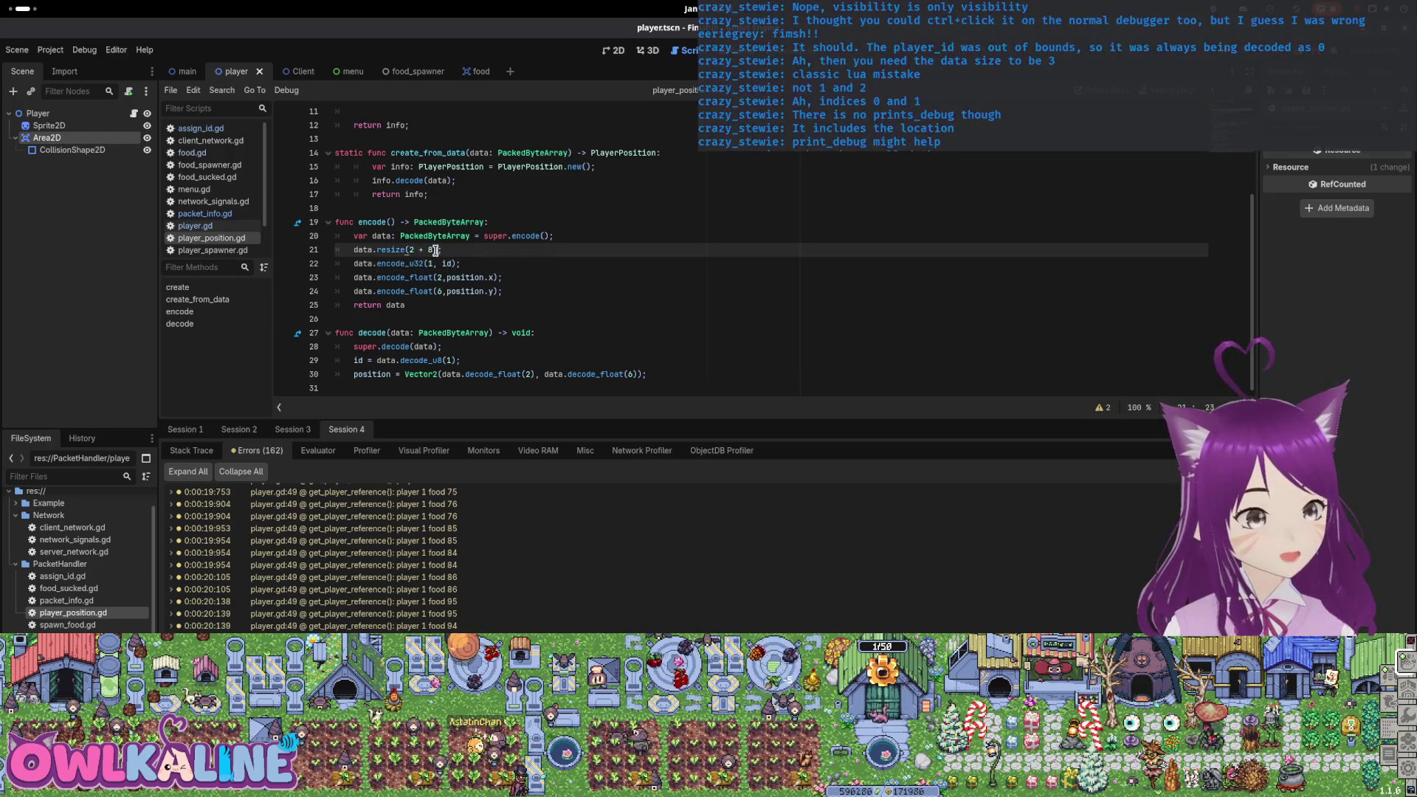
type("+")
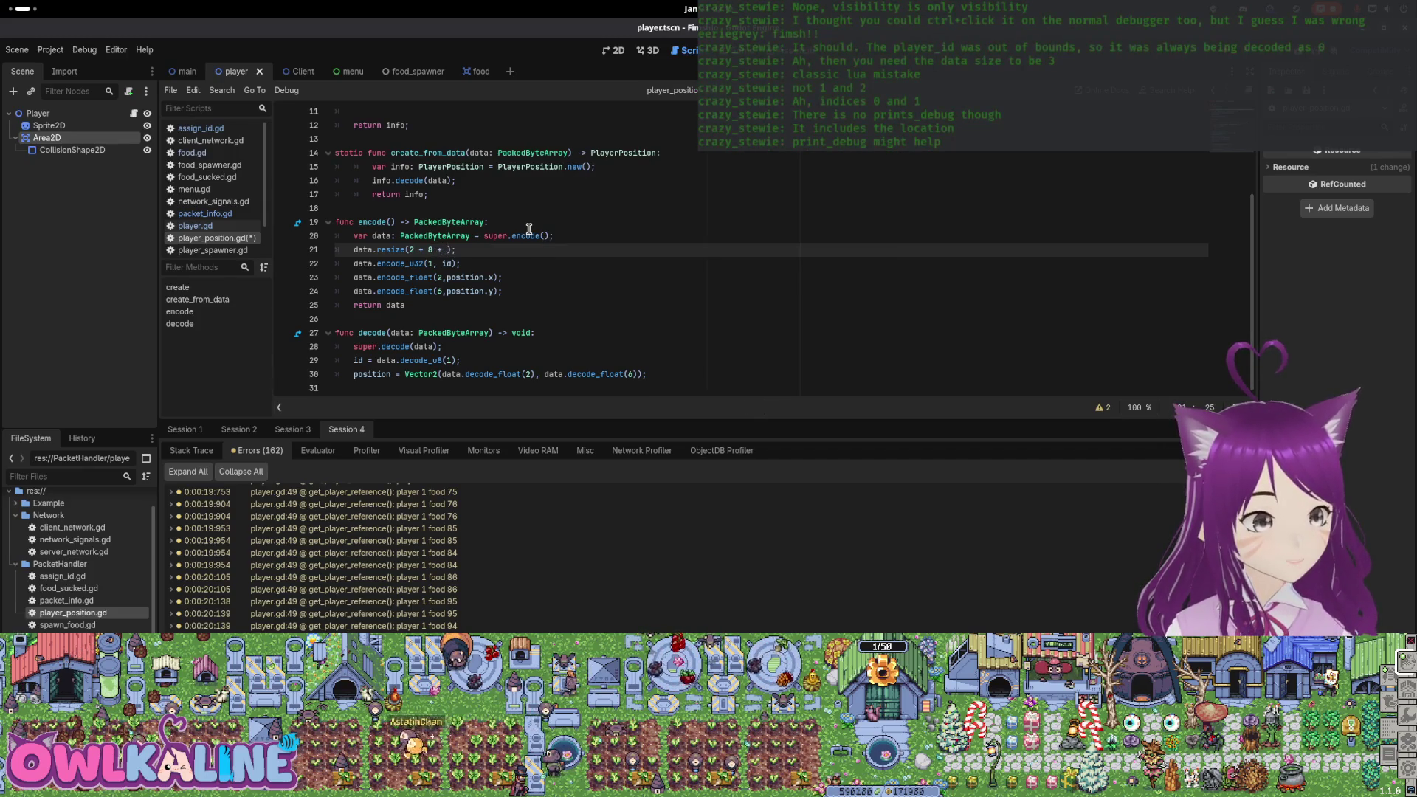
key("Left")
key("Left")
key("BackSpace")
type("4 ")
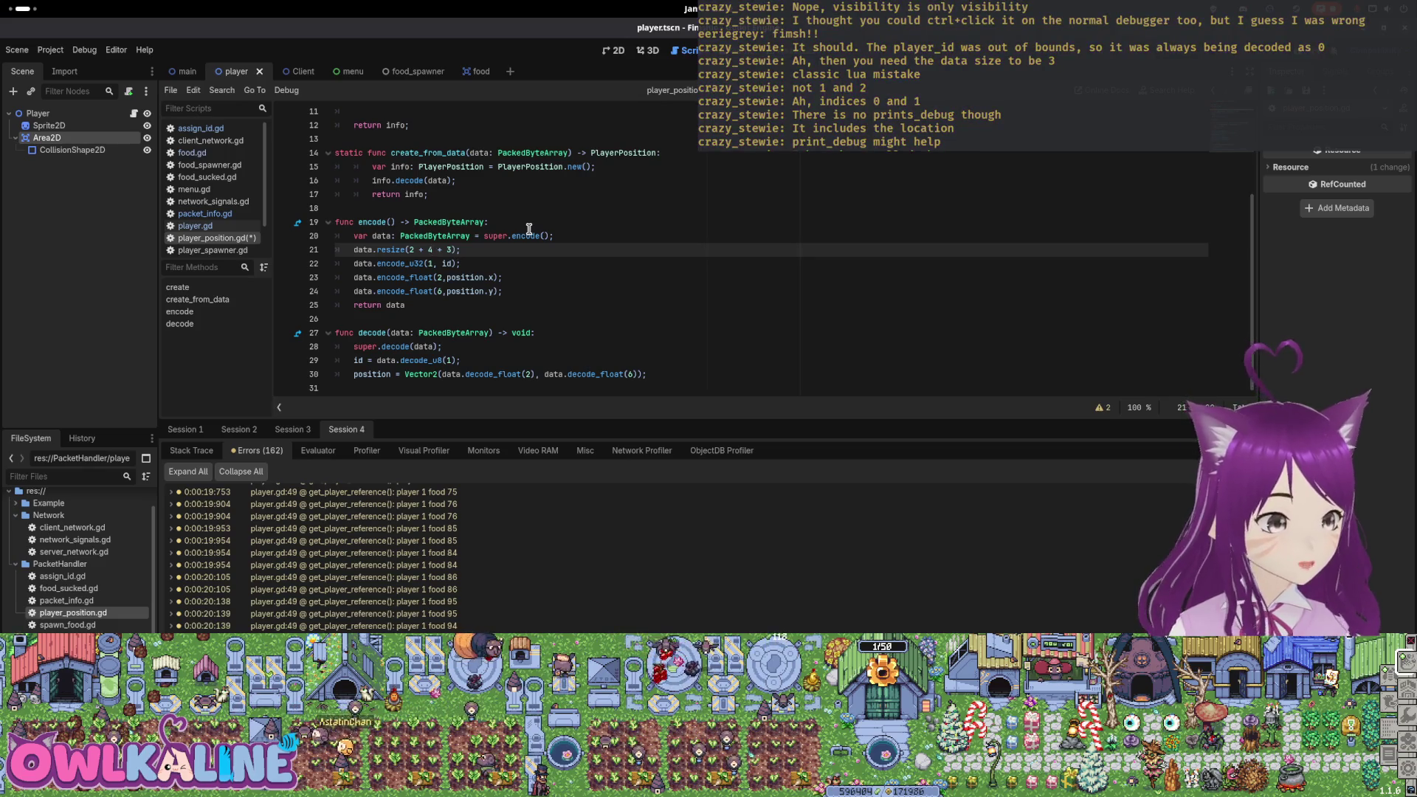
type("+")
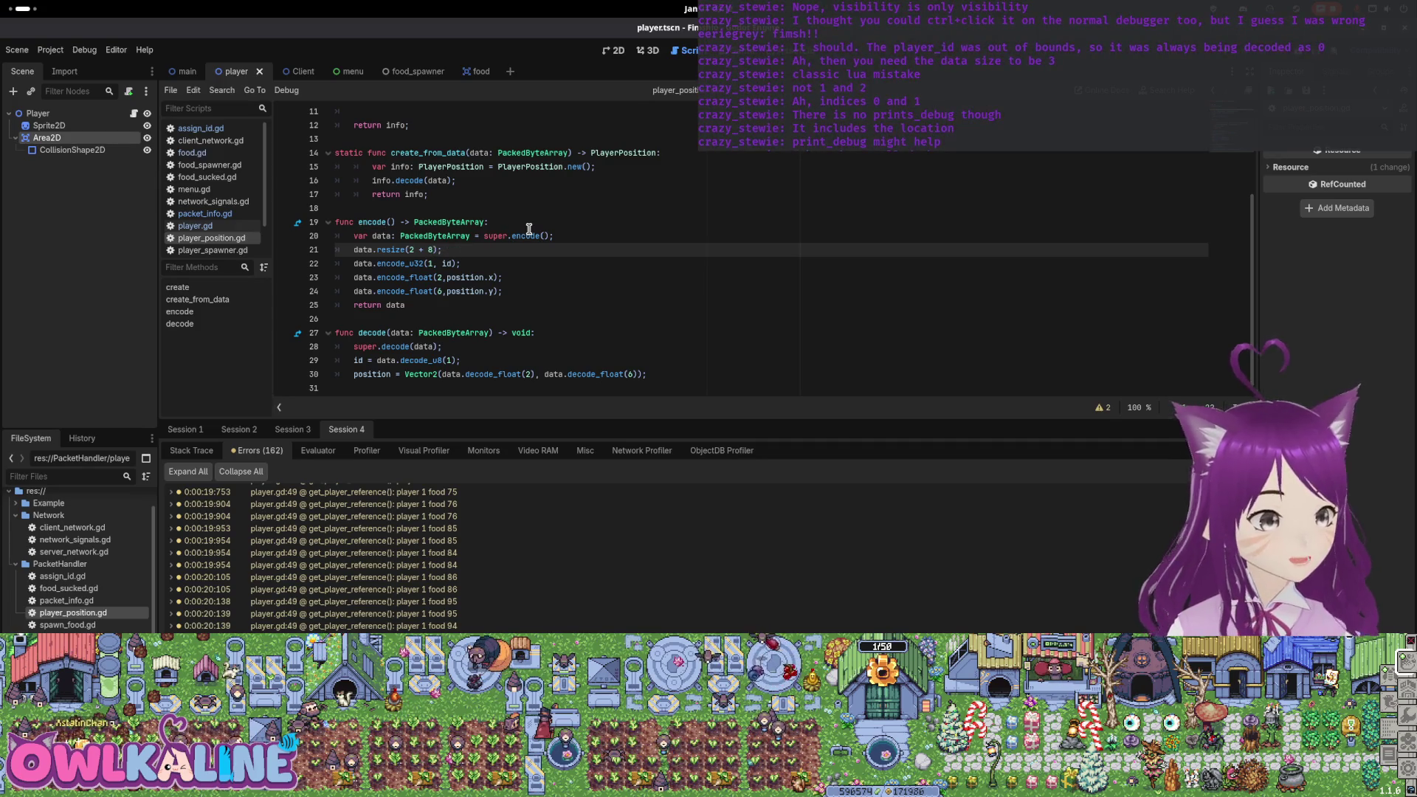
left_click(436, 264)
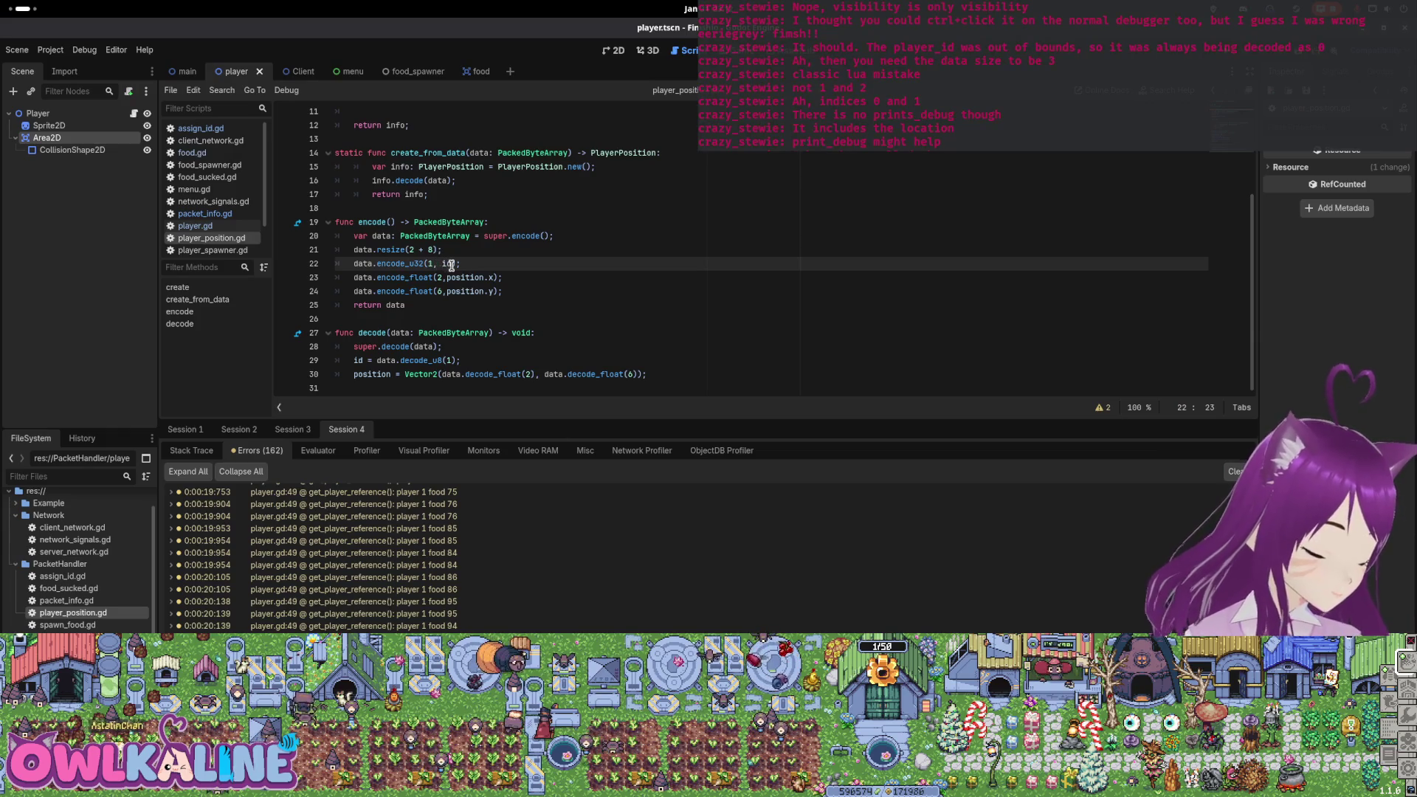
left_click_drag(441, 291, 396, 279)
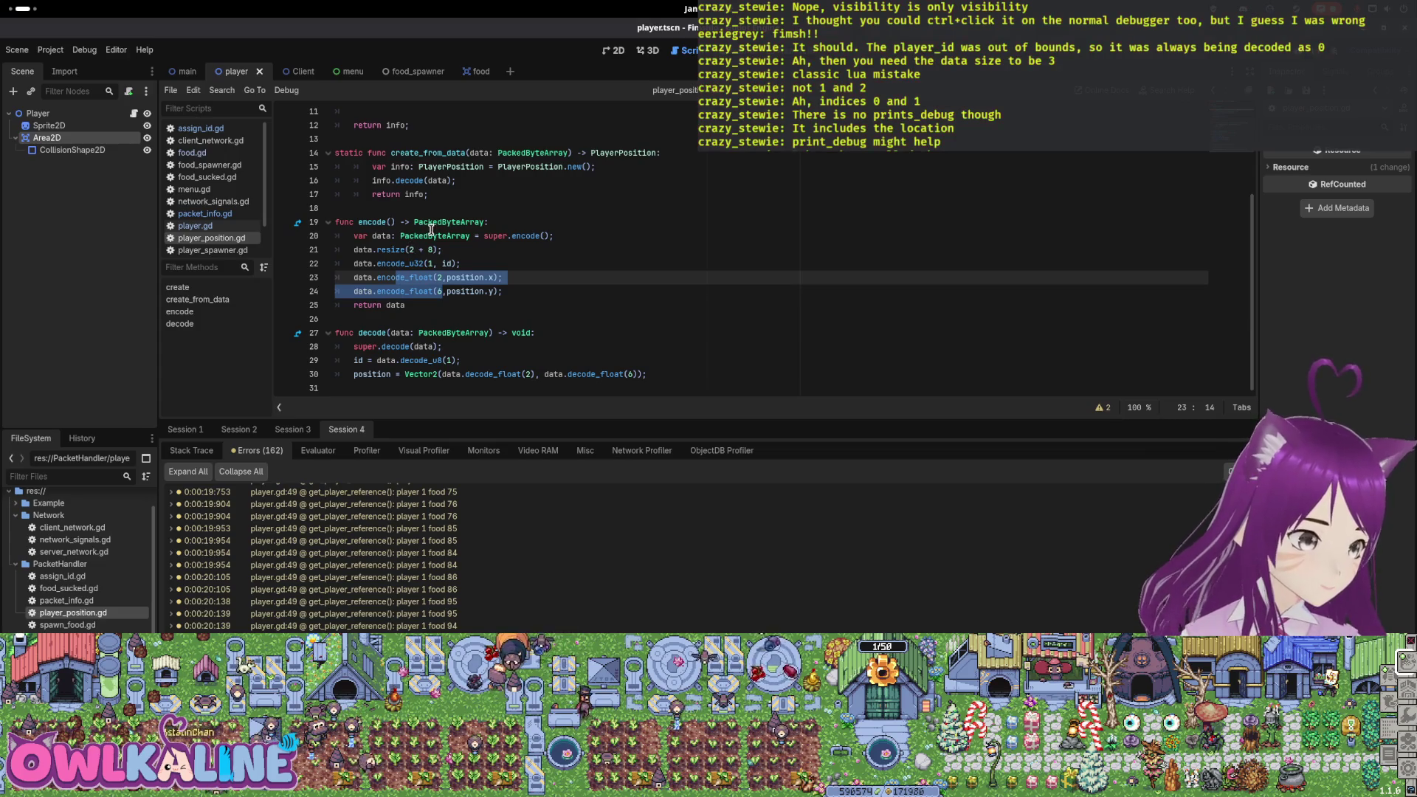
left_click(412, 250)
double_click(465, 290)
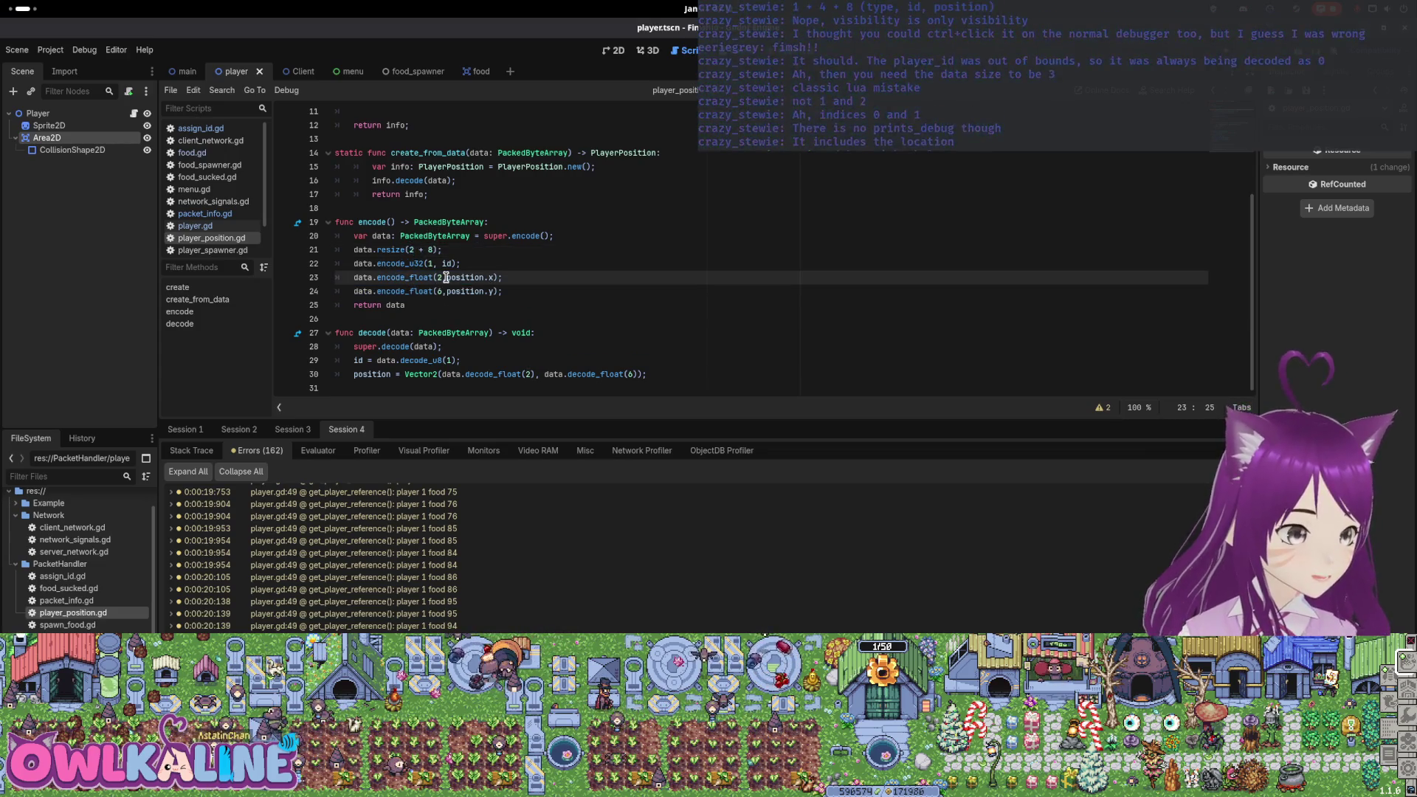
left_click(438, 277)
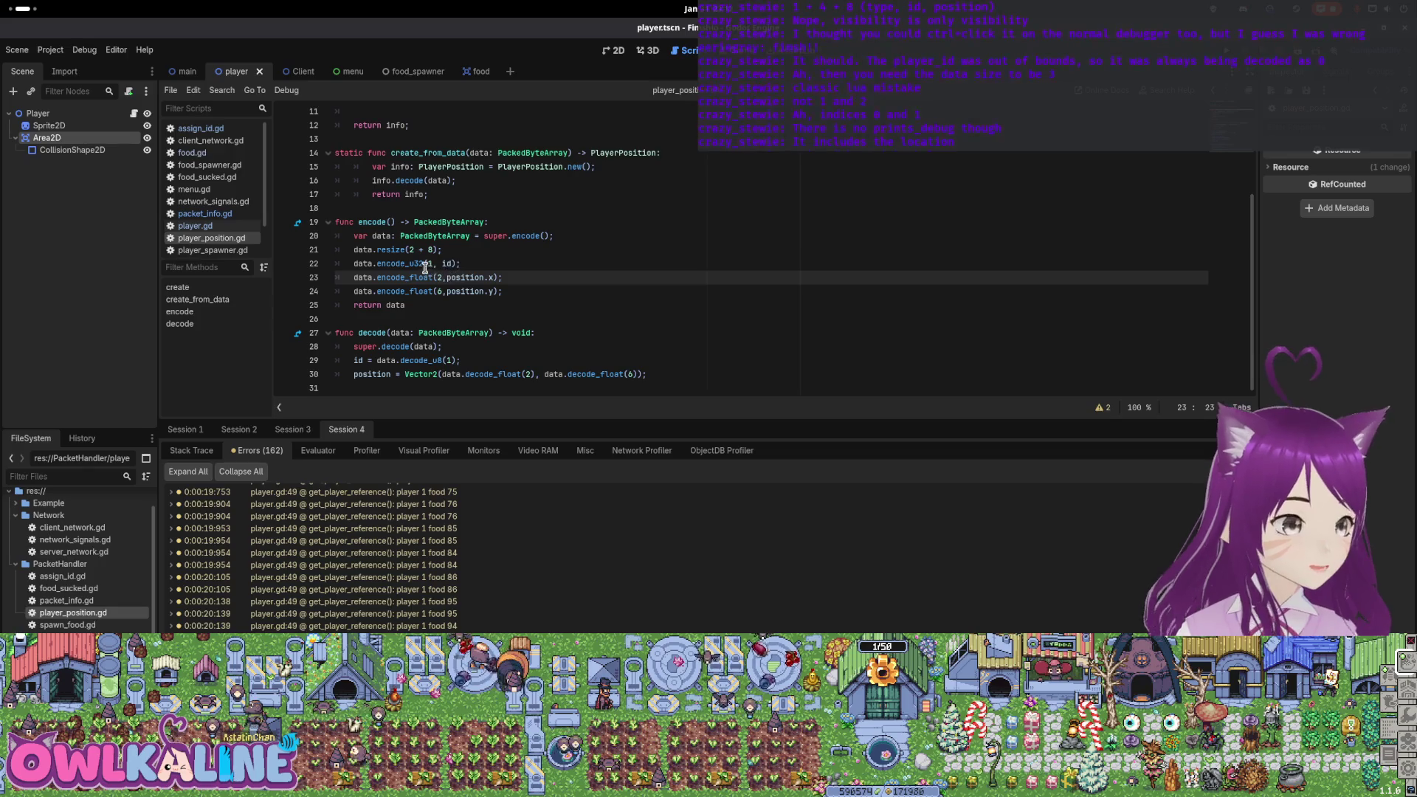
left_click(431, 249)
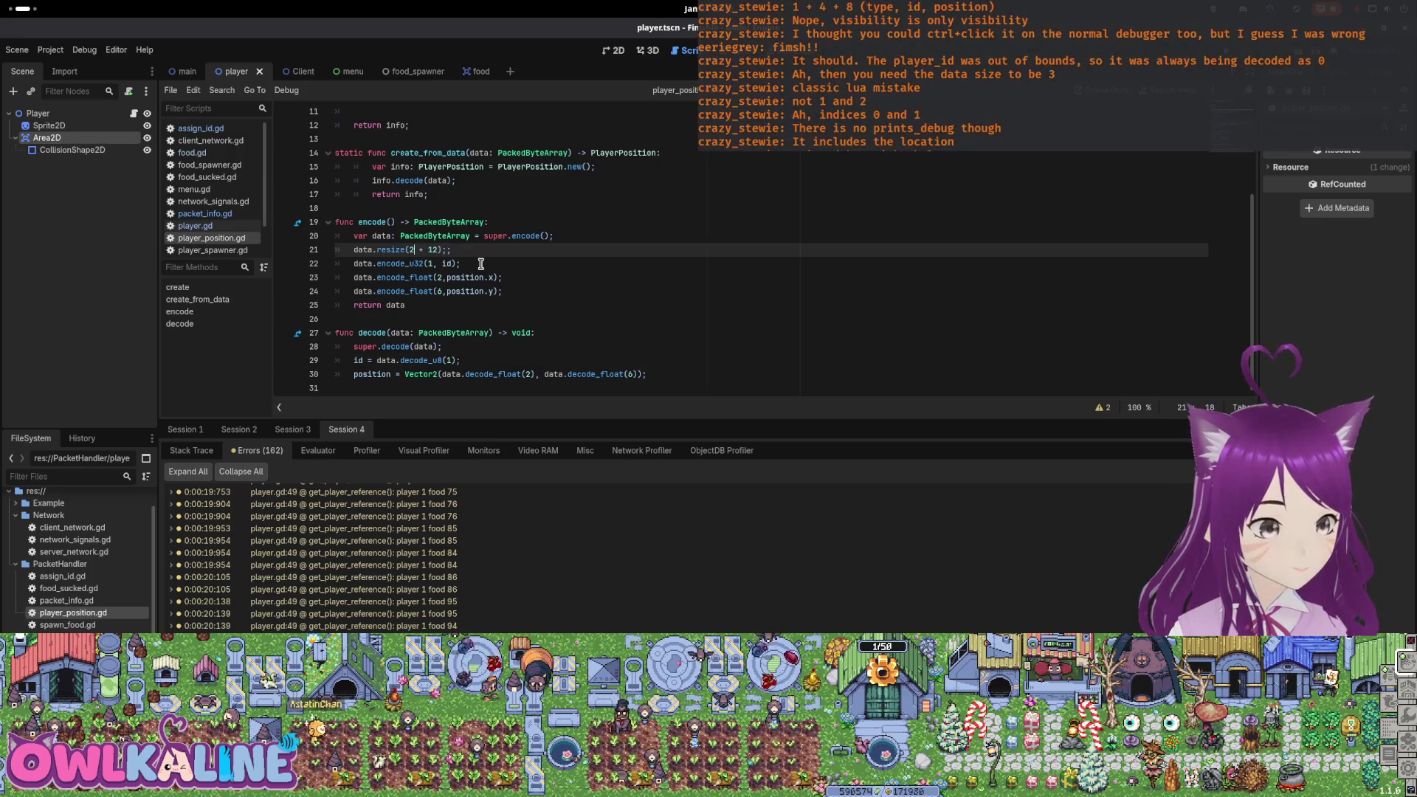
key("ctrl+s")
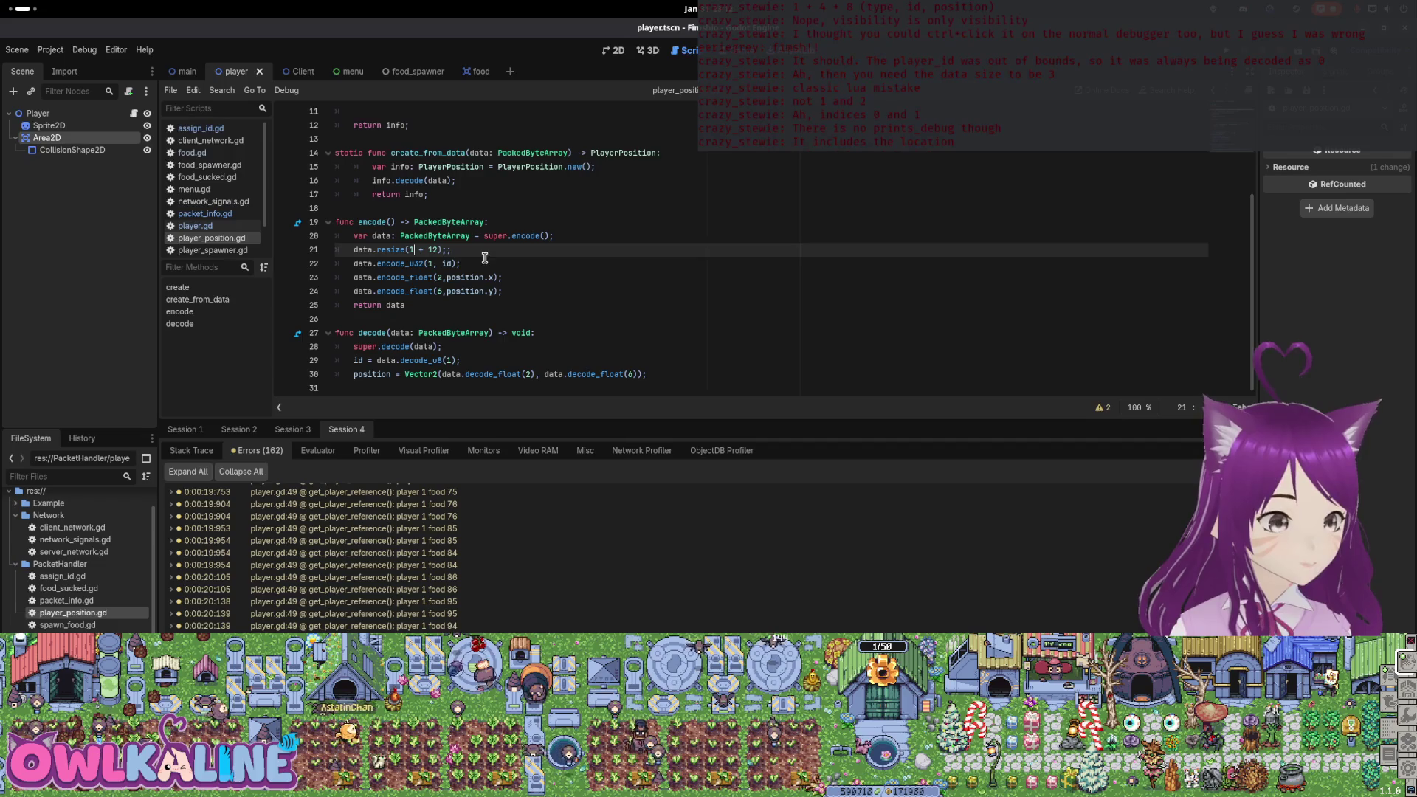
Finish the buffer resize as 4 + 8, then switch to food_sucked.gd.
key("BackSpace")
type("4")
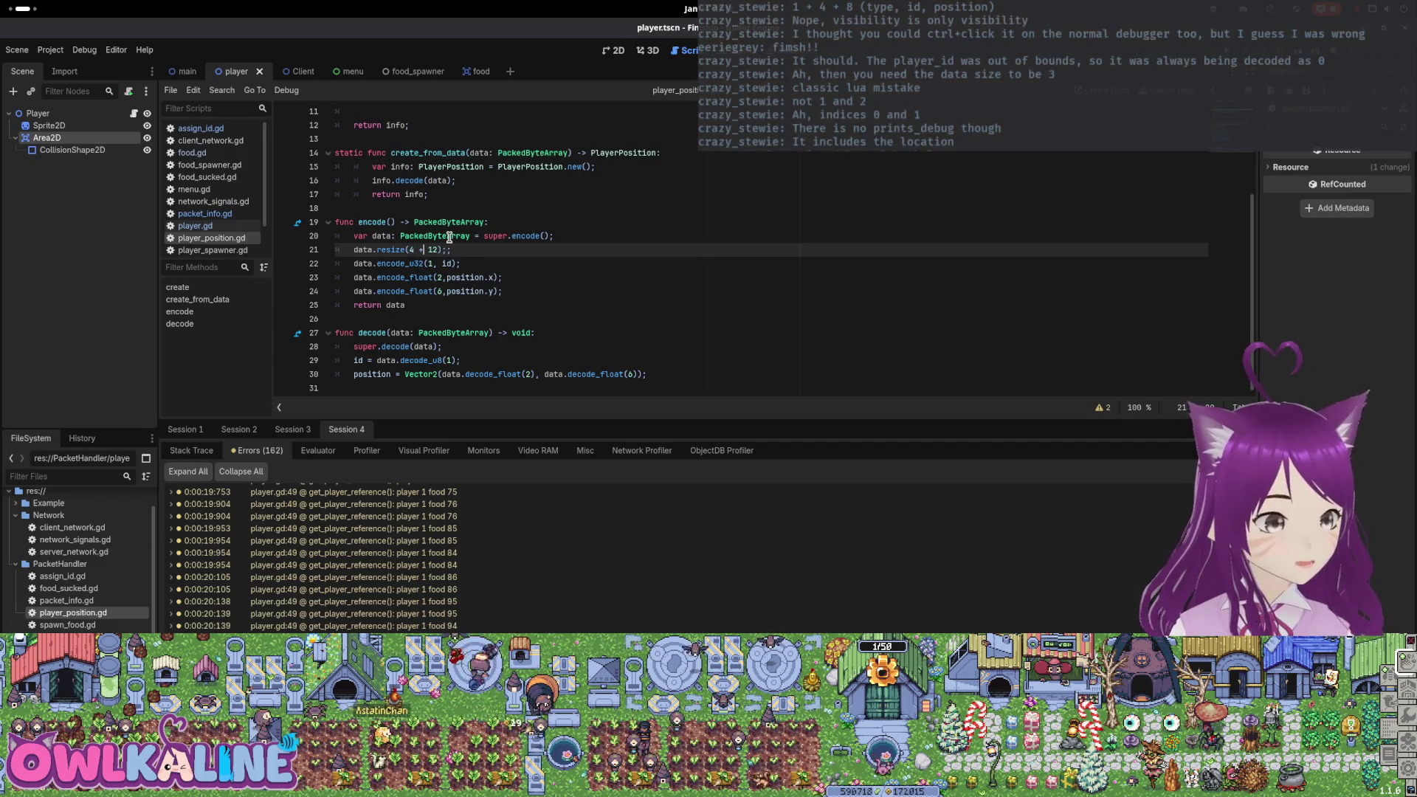
key("Delete")
key("Delete")
type("8")
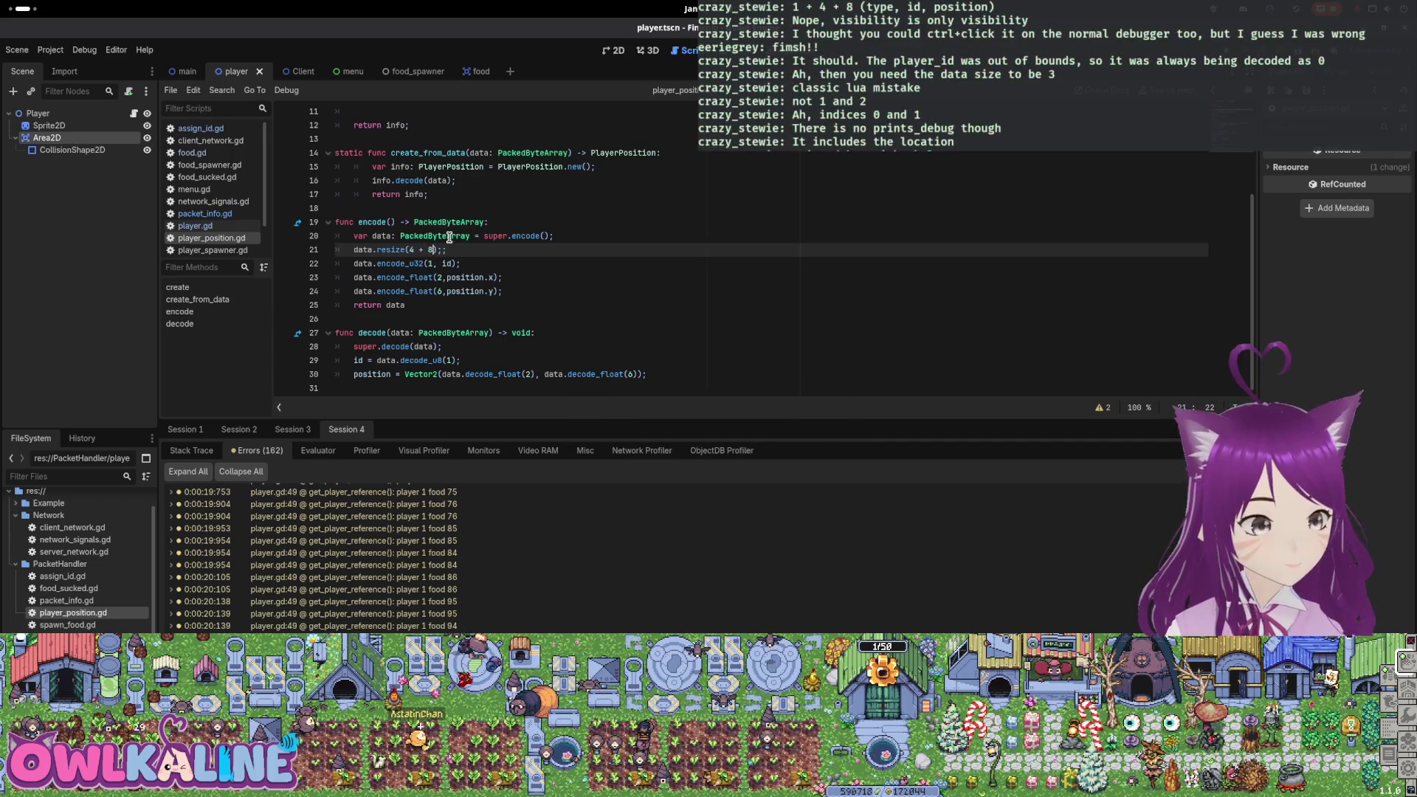
double_click(402, 265)
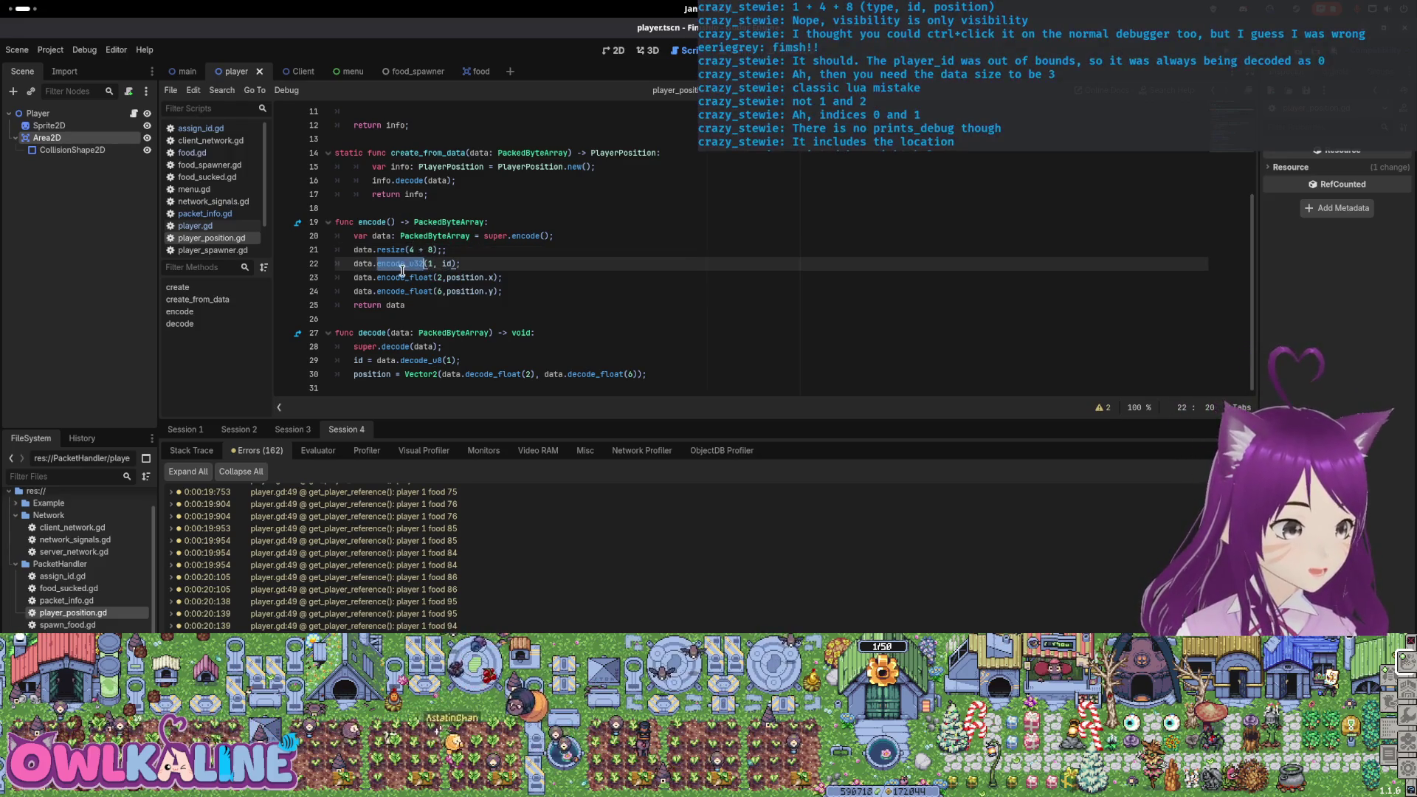
mouse_move(411, 266)
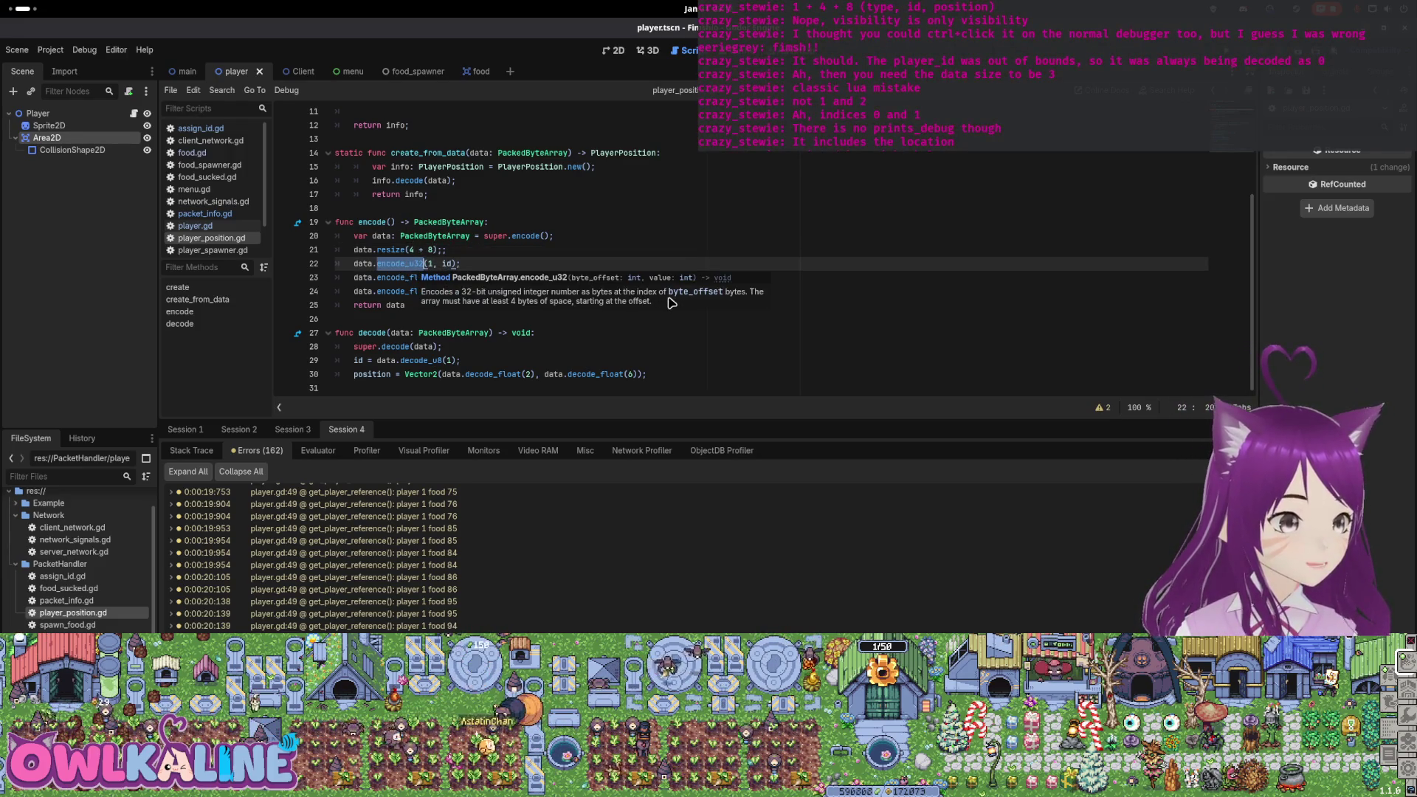
left_click(539, 230)
left_click_drag(461, 292, 354, 278)
key("alt+Left")
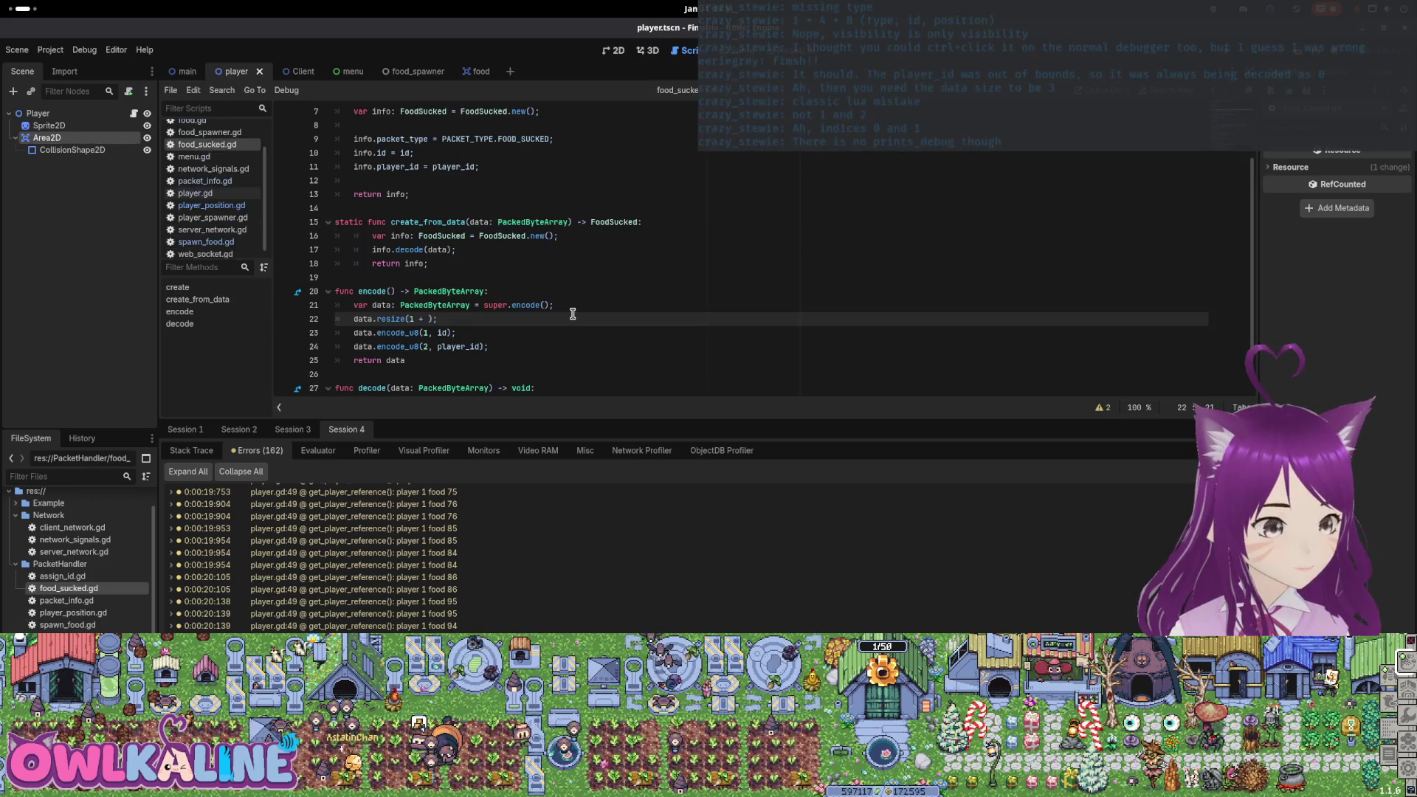
Make food_sucked.gd's encode resize to 1 + 4 + 4 and write player_id at offset 5.
type("4 +")
key("Down")
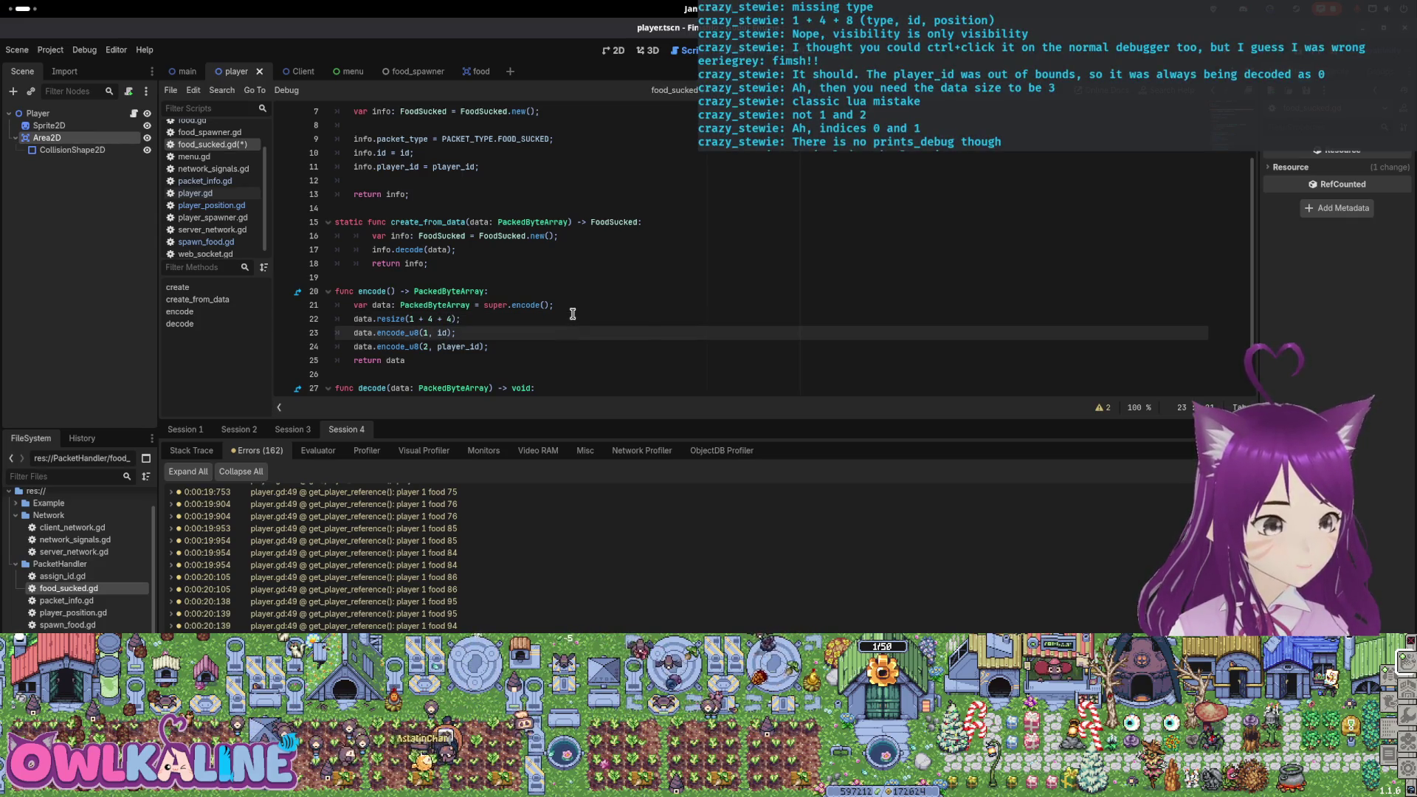
key("Down")
type("5")
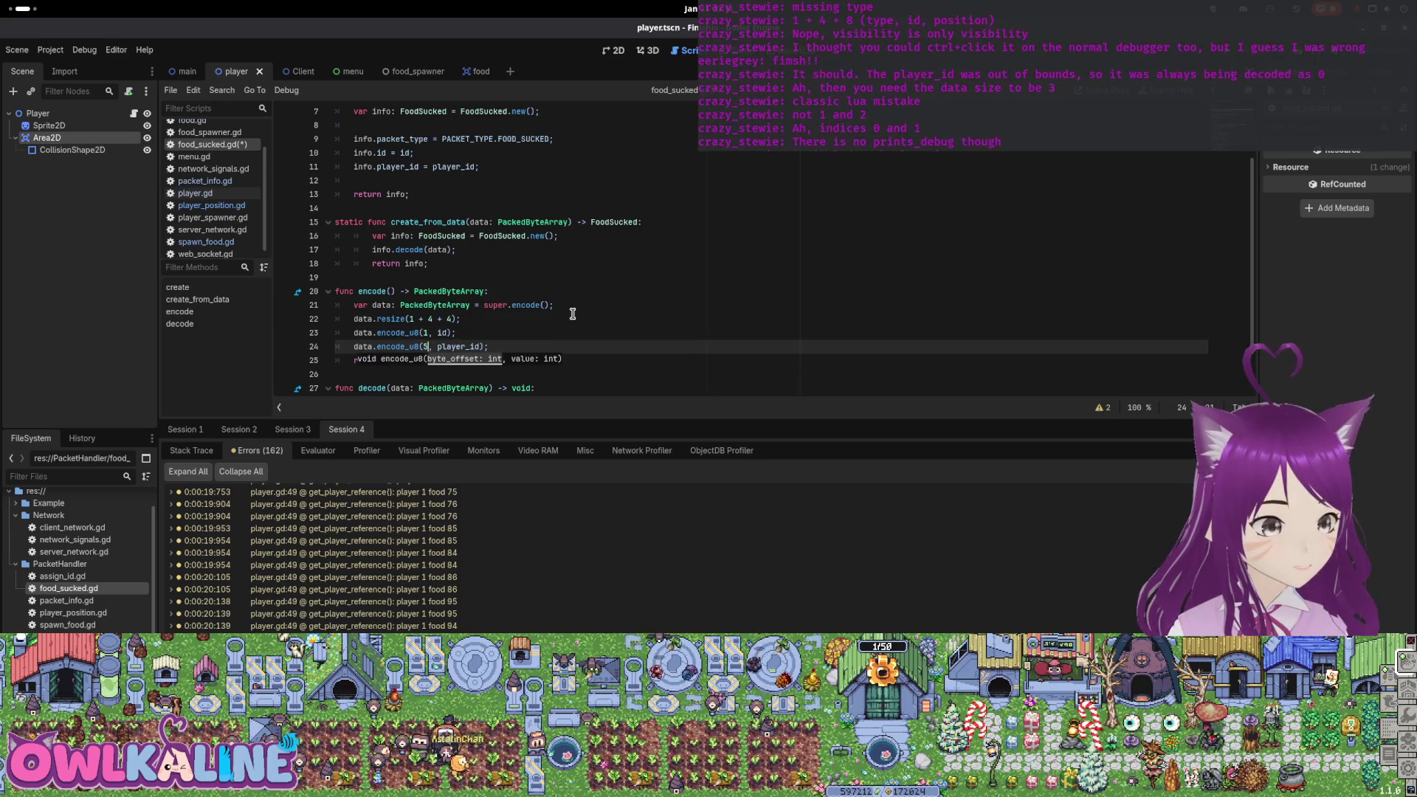
left_click(526, 319)
scroll(522, 347, "down", 1)
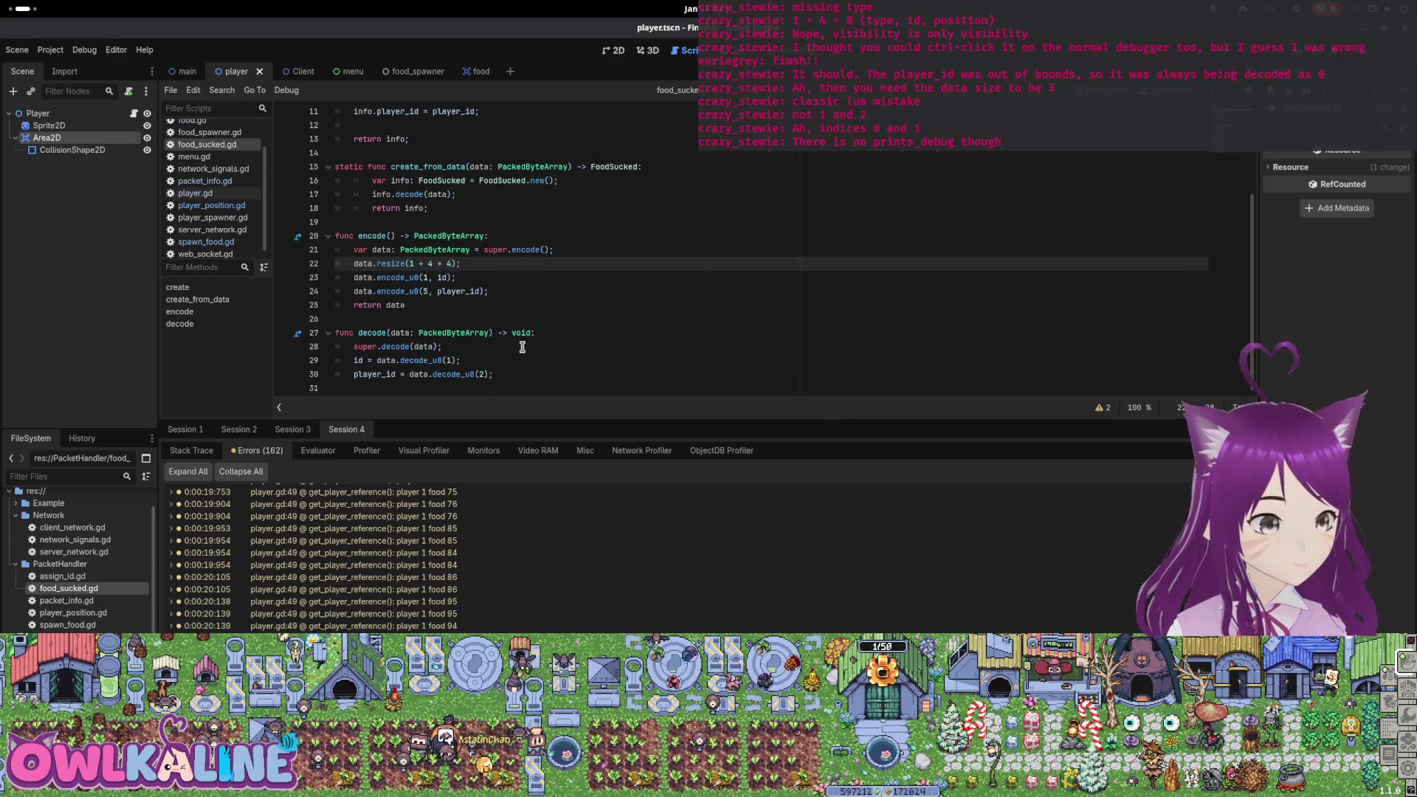
Decode player_id from offset 5 as decode_u32 and save food_sucked.gd.
left_click(483, 369)
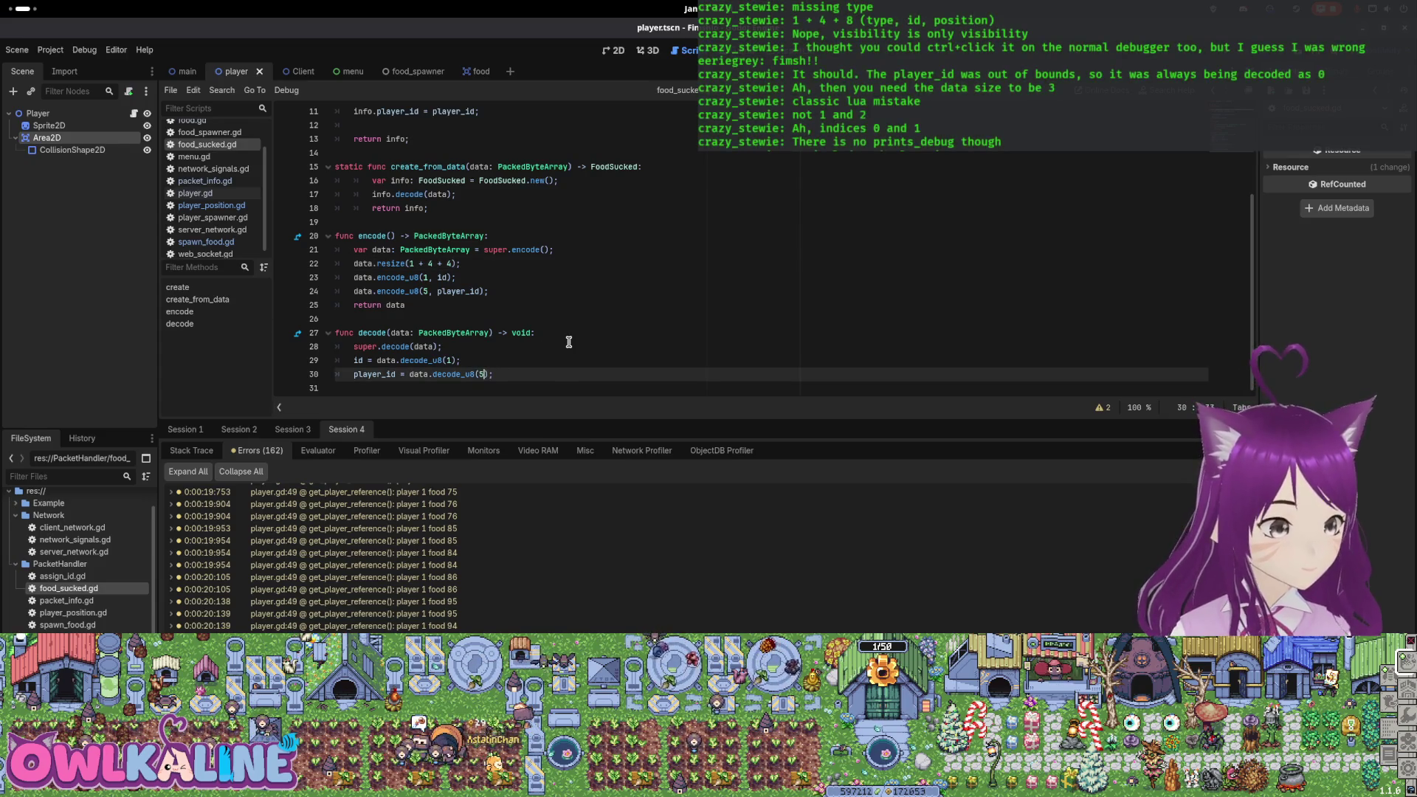
key("BackSpace")
type("5")
key("Up")
key("Left")
key("BackSpace")
type("32")
key("Down")
type("32")
key("ctrl+s")
Check the player_id assignment at the top of the script, then switch to assign_id.gd.
left_click(613, 290)
key("Page_Up")
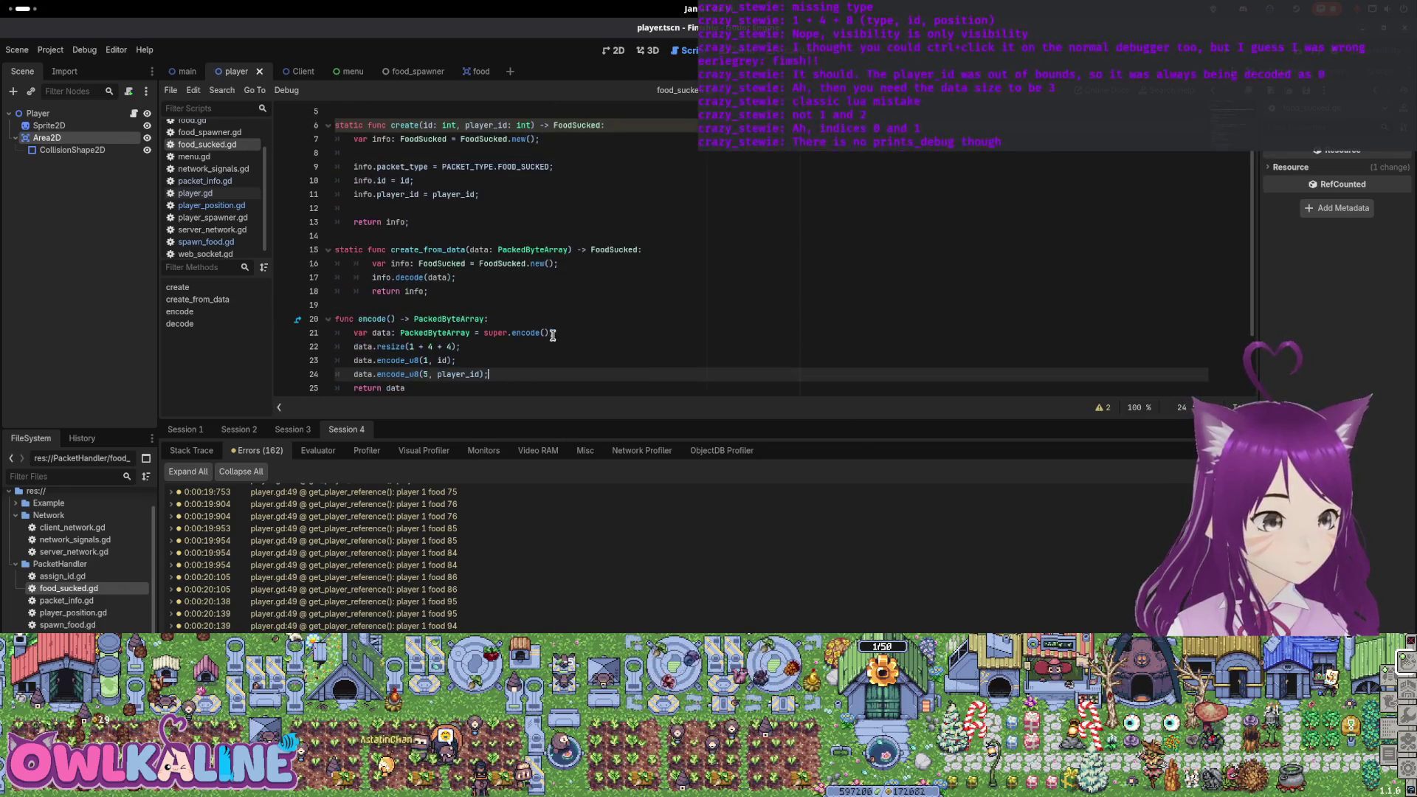
left_click(564, 256)
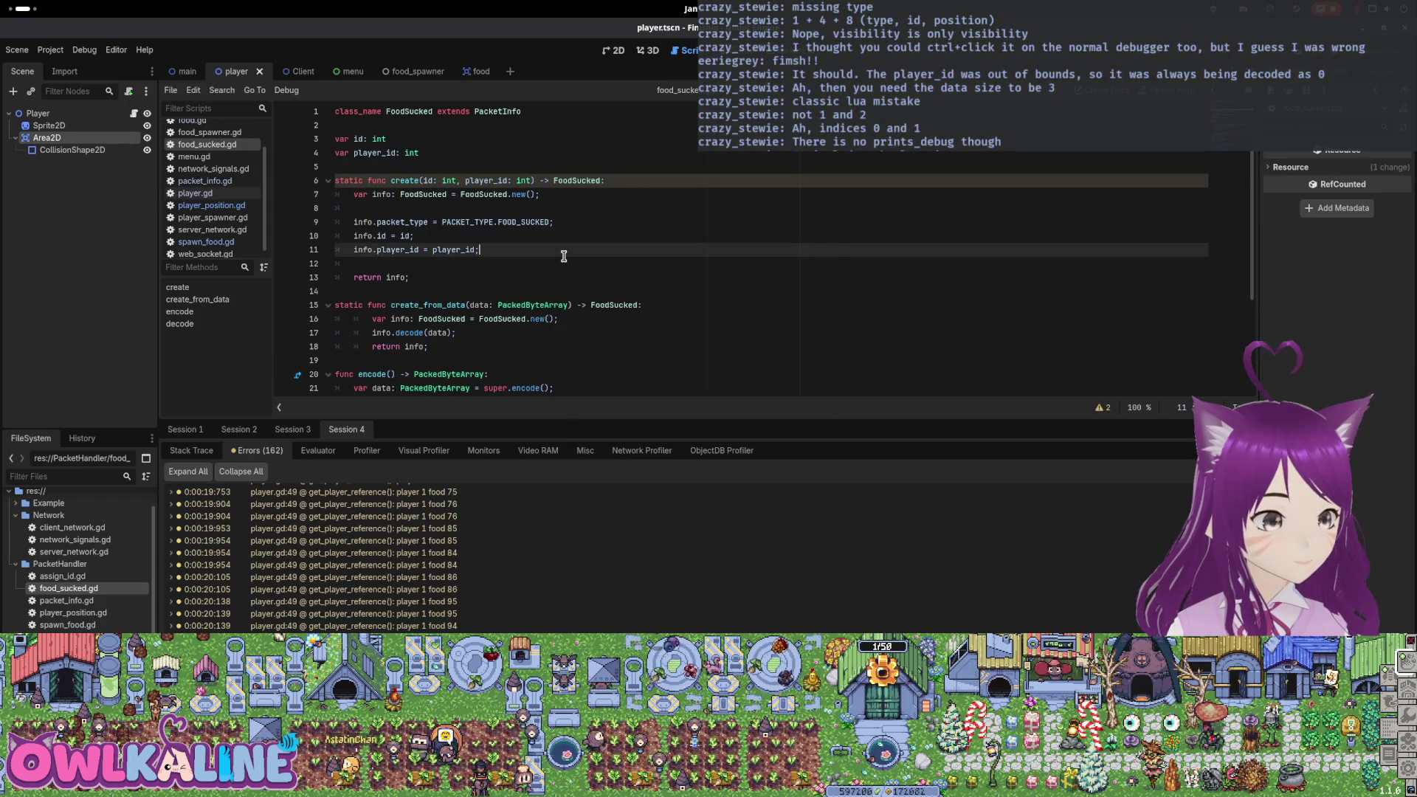
key("alt+Left")
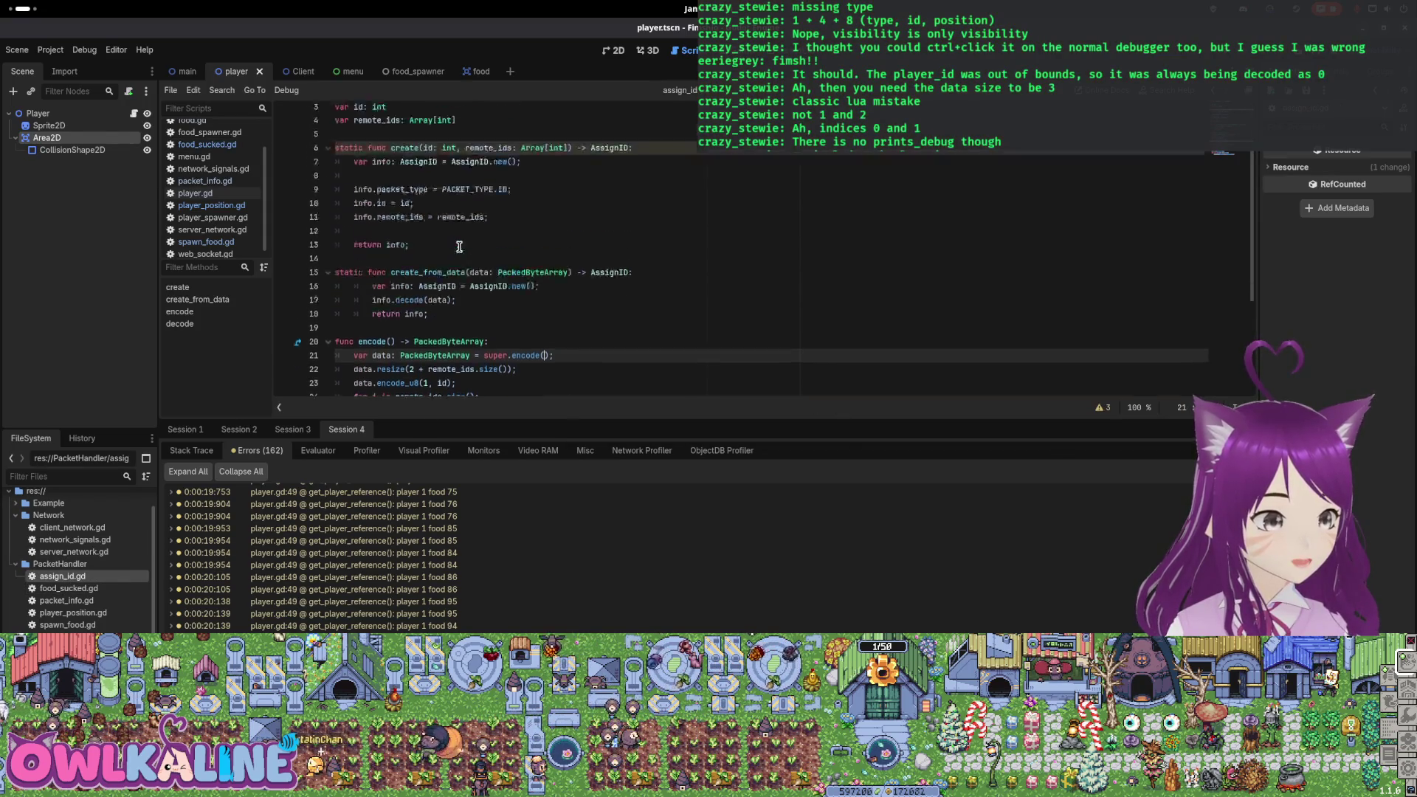
Change assign_id.gd's buffer size base to 1 + 4 plus the ids.
scroll(459, 247, "up", 2)
scroll(471, 246, "down", 3)
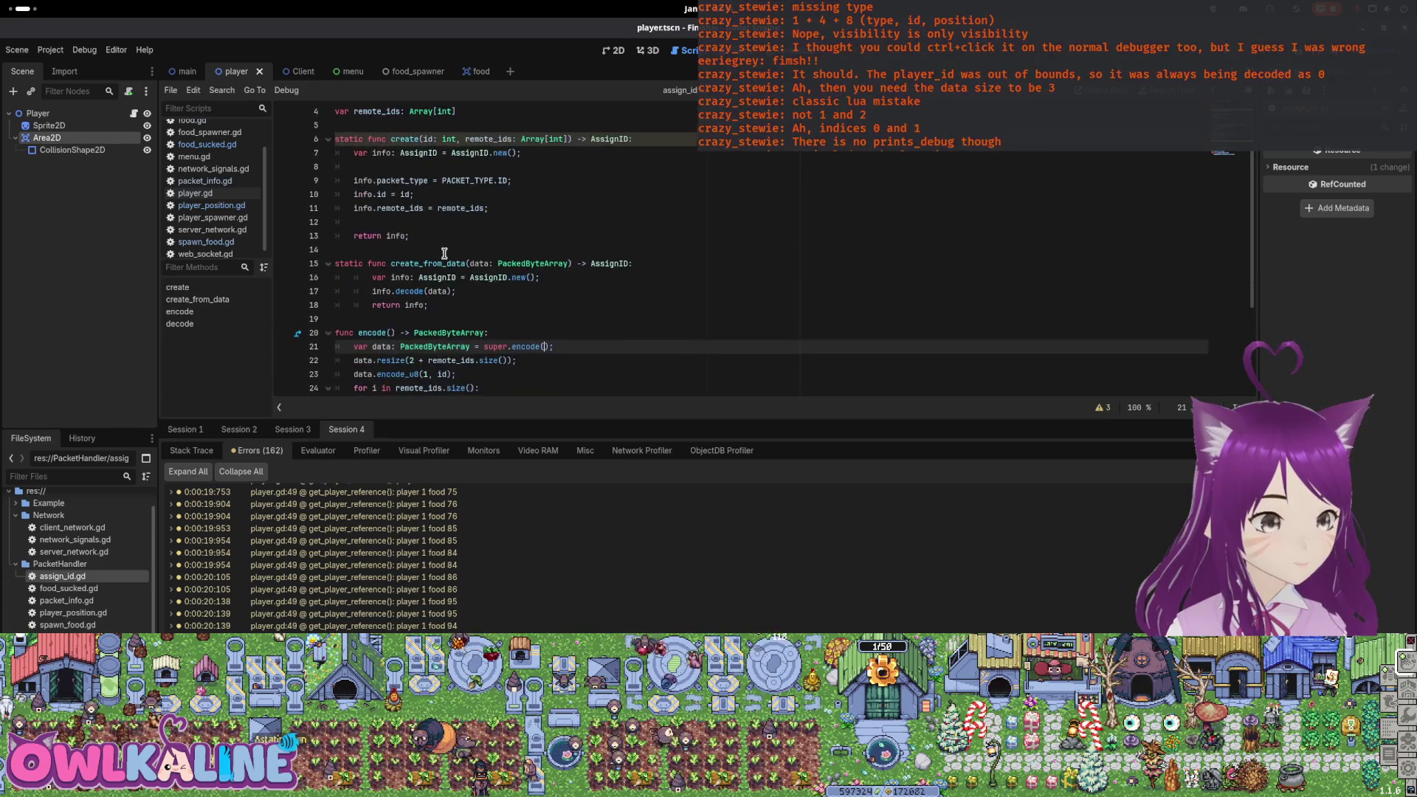
scroll(473, 280, "down", 1)
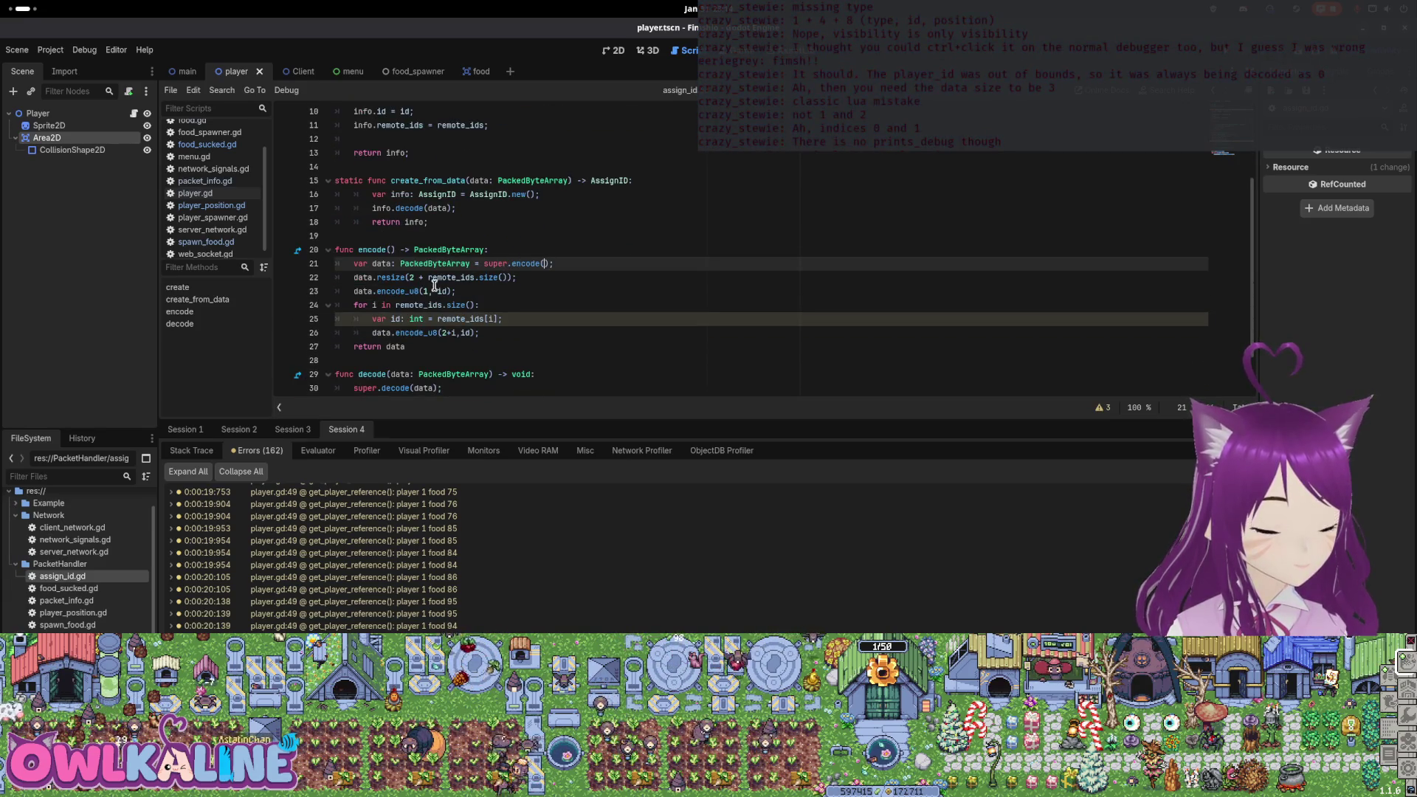
scroll(435, 285, "down", 1)
mouse_move(478, 233)
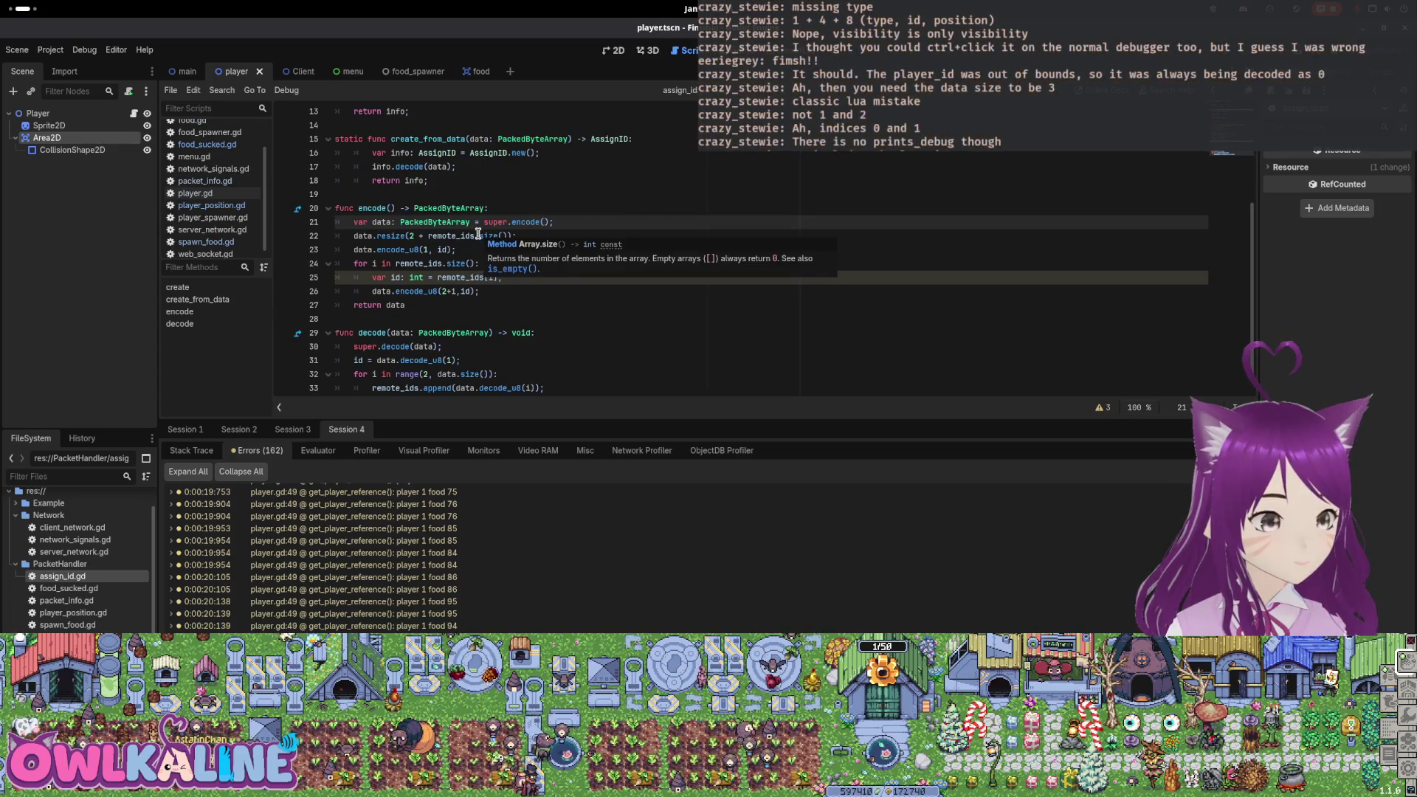
left_click(409, 250)
left_click(410, 236)
key("Delete")
type("1 + 4")
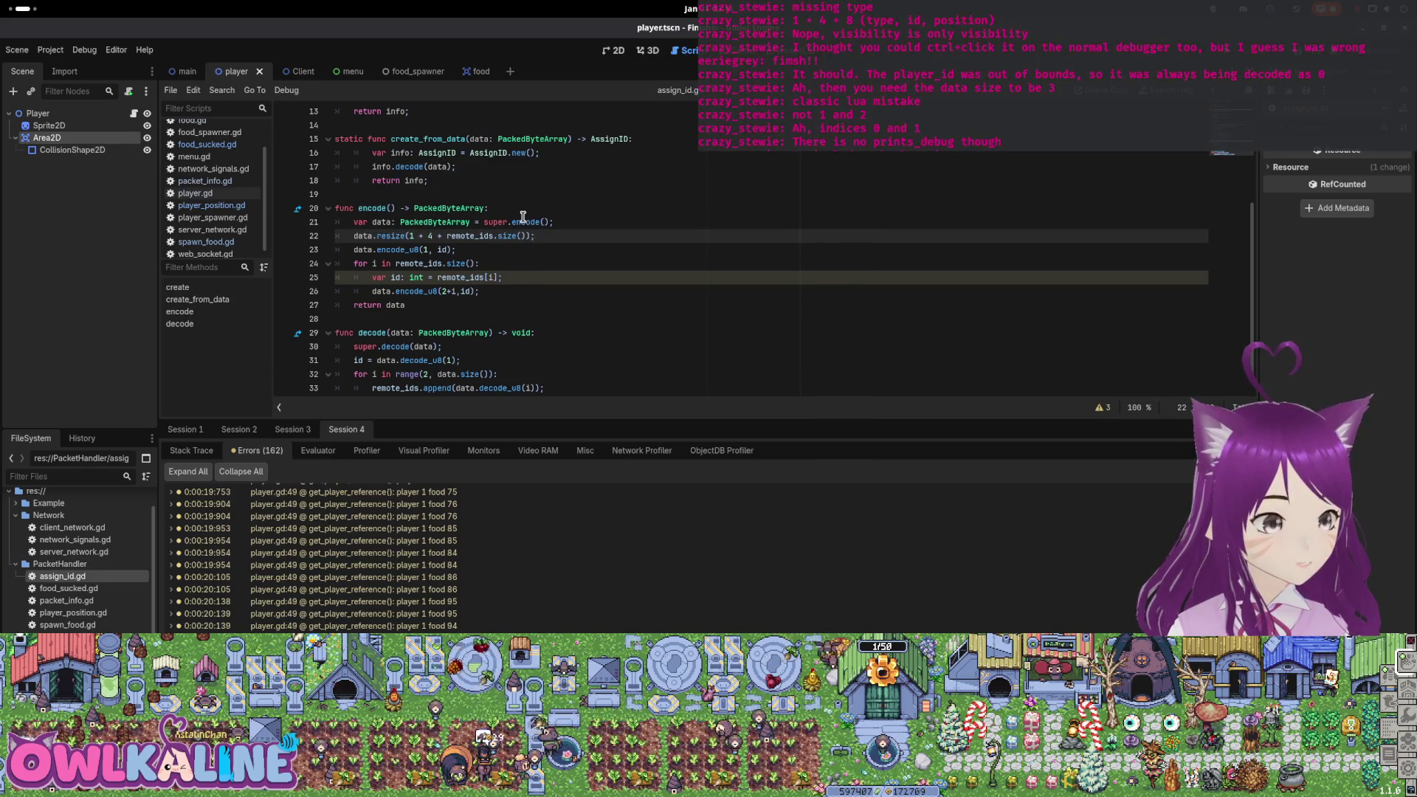
key("Down")
key("Down")
key("Down")
key("Down")
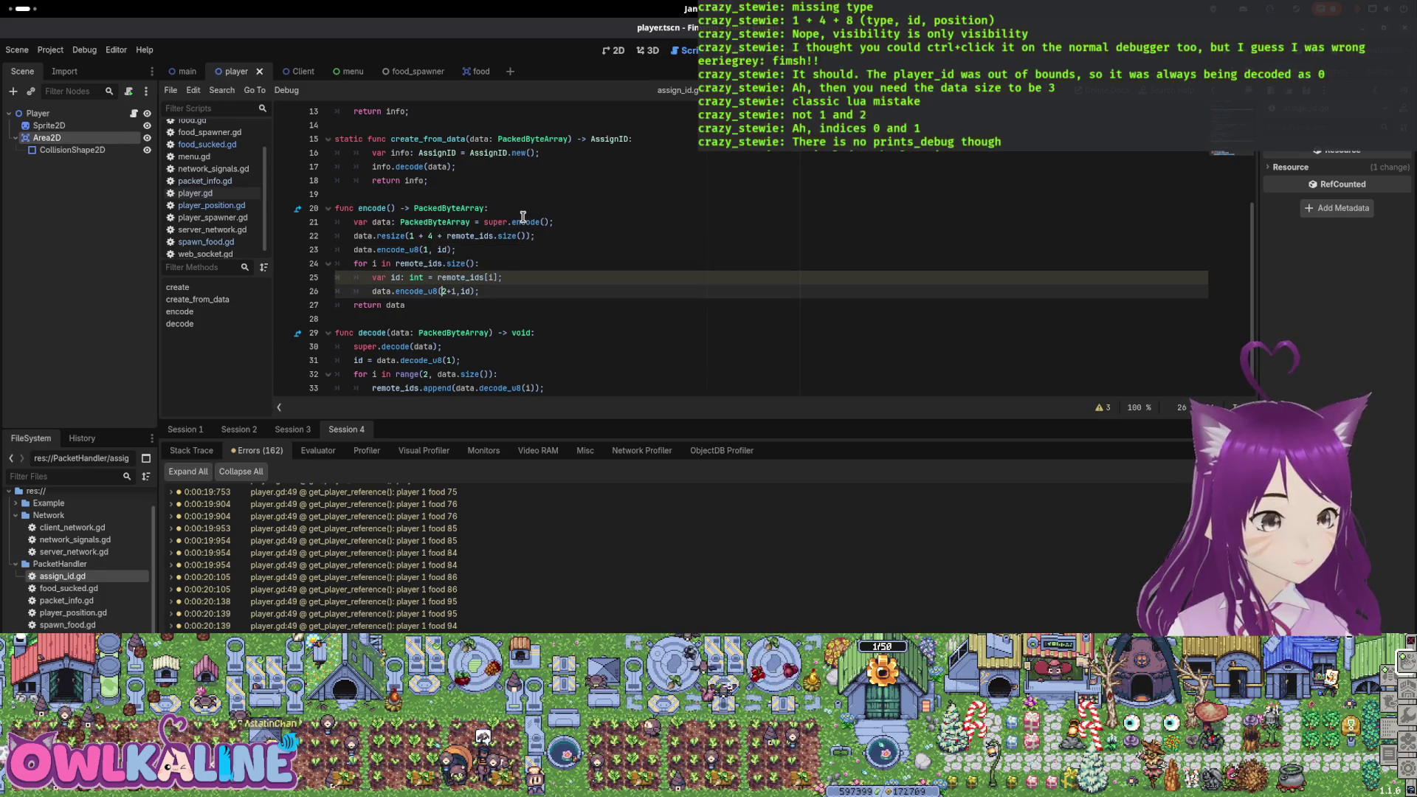
Decode the id as a 32-bit value and start the remote id loop at 5.
scroll(450, 280, "down", 1)
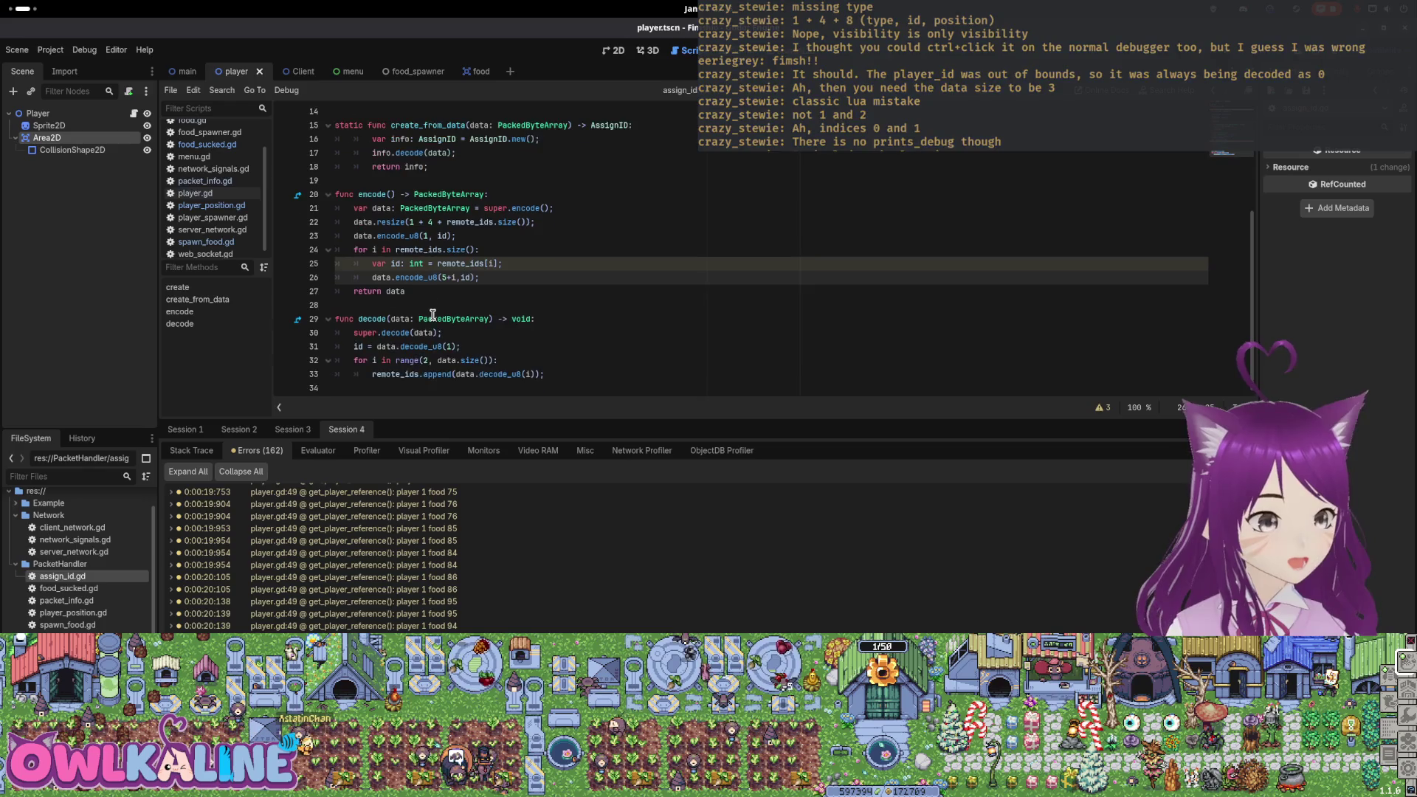
left_click(450, 346)
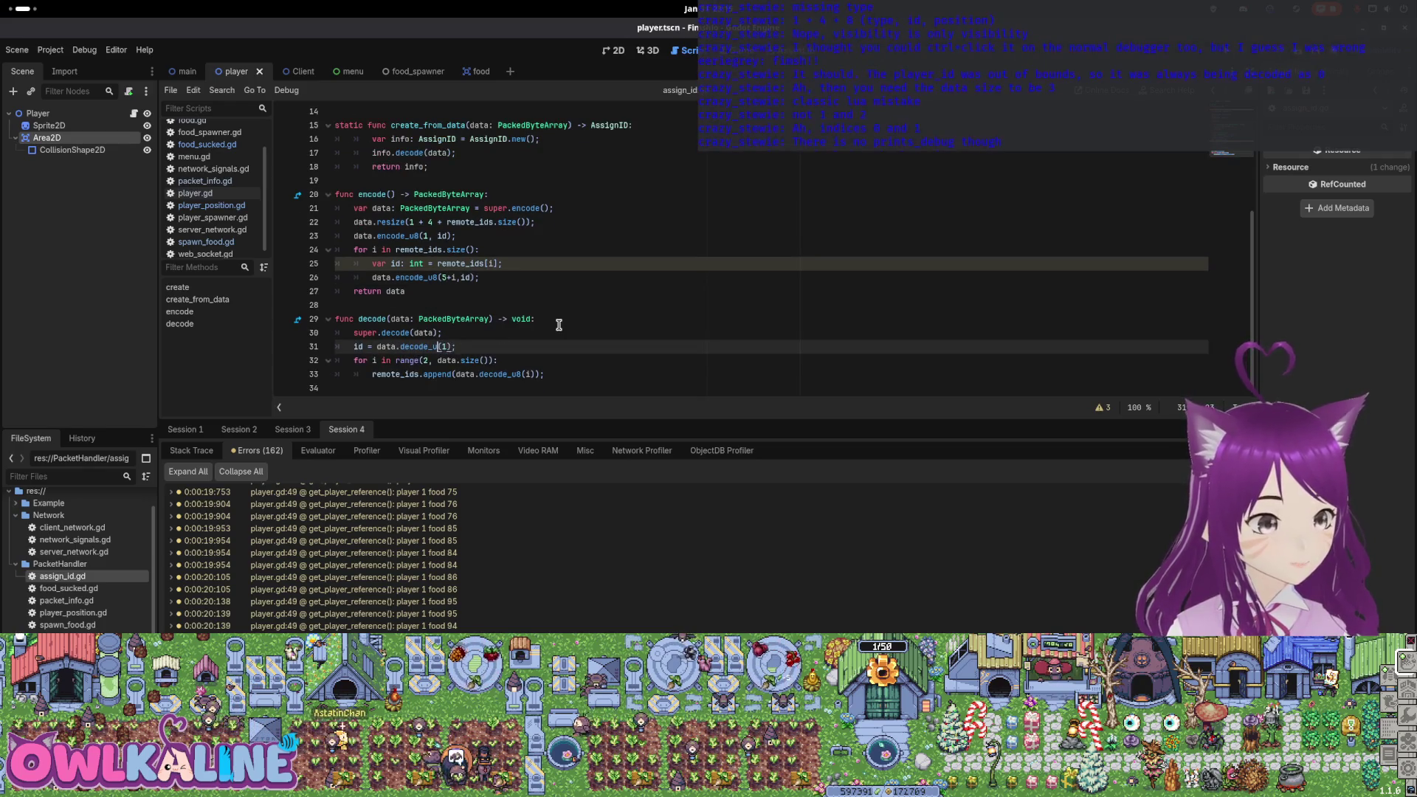
type("32")
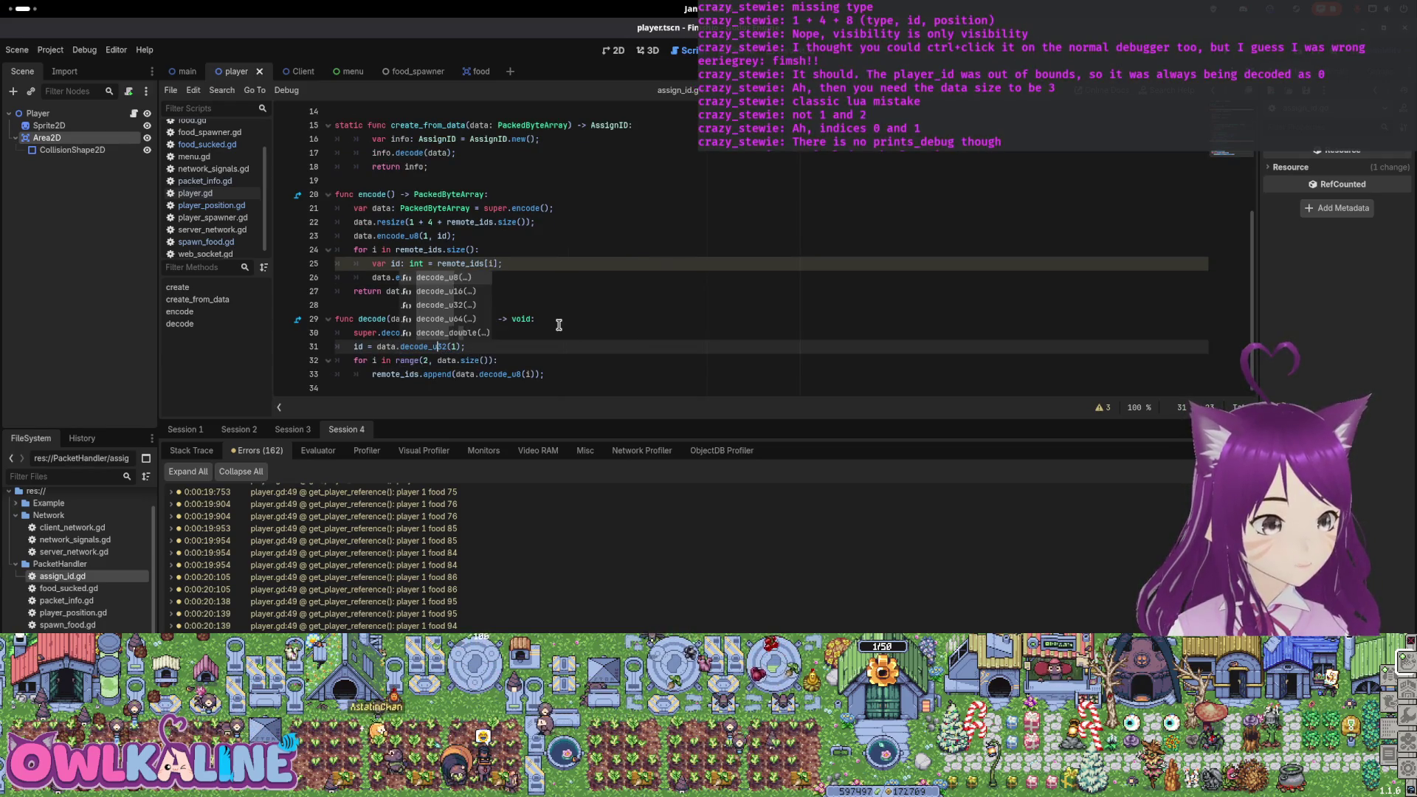
key("Escape")
key("Down")
key("BackSpace")
type("5")
key("Up")
key("Up")
key("Up")
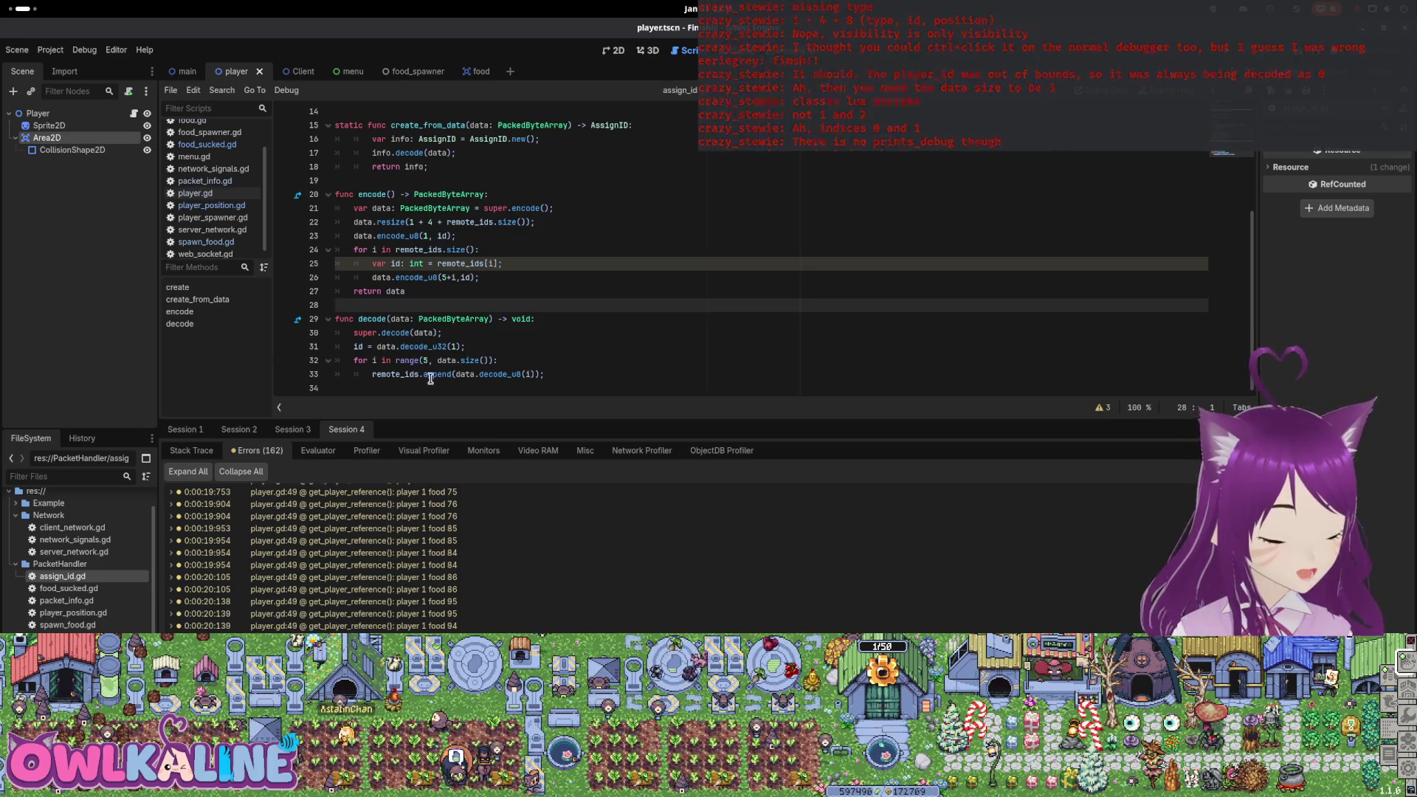
Multiply the remote id write offset by 4 and decode remote ids with decode_u32.
left_click(518, 372)
scroll(472, 310, "up", 1)
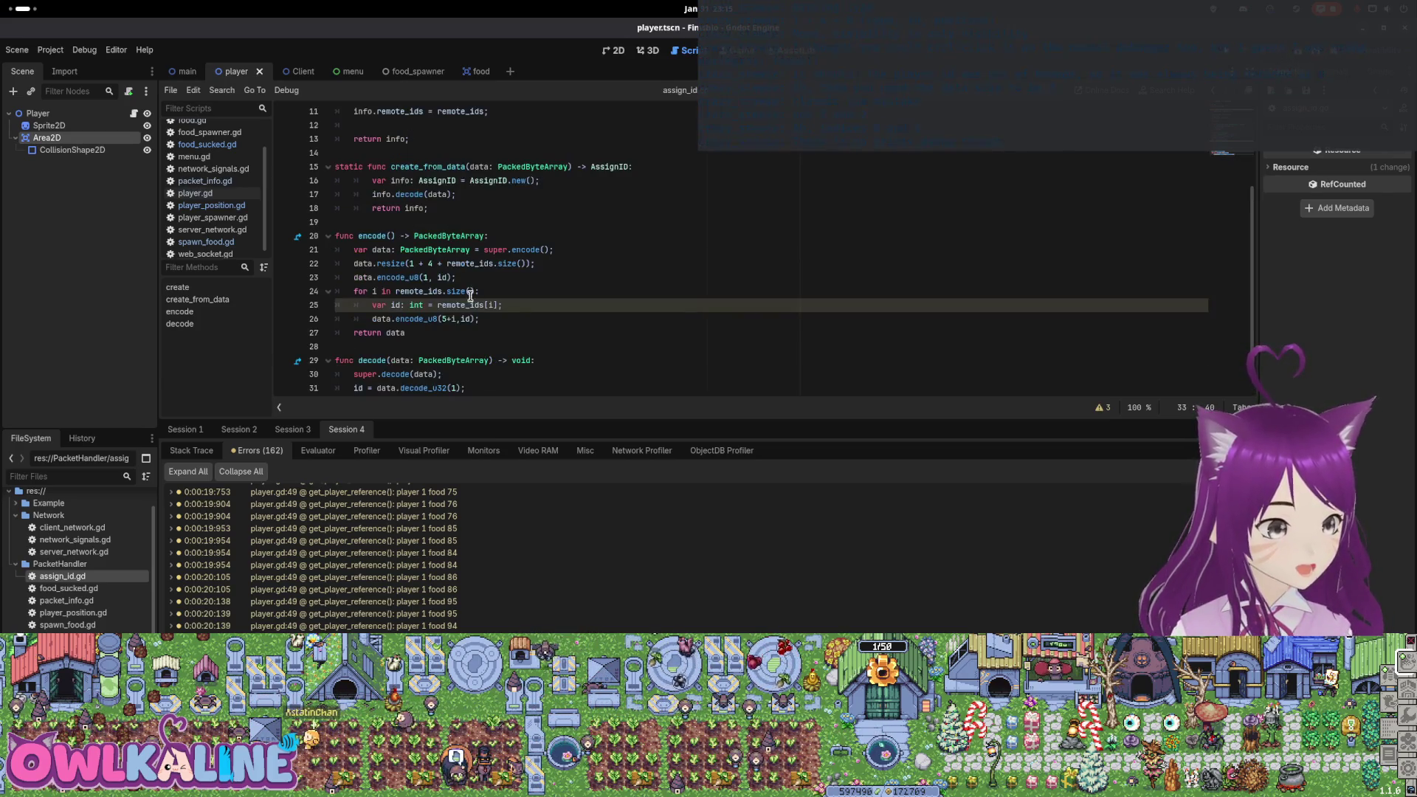
left_click(459, 319)
type("*4")
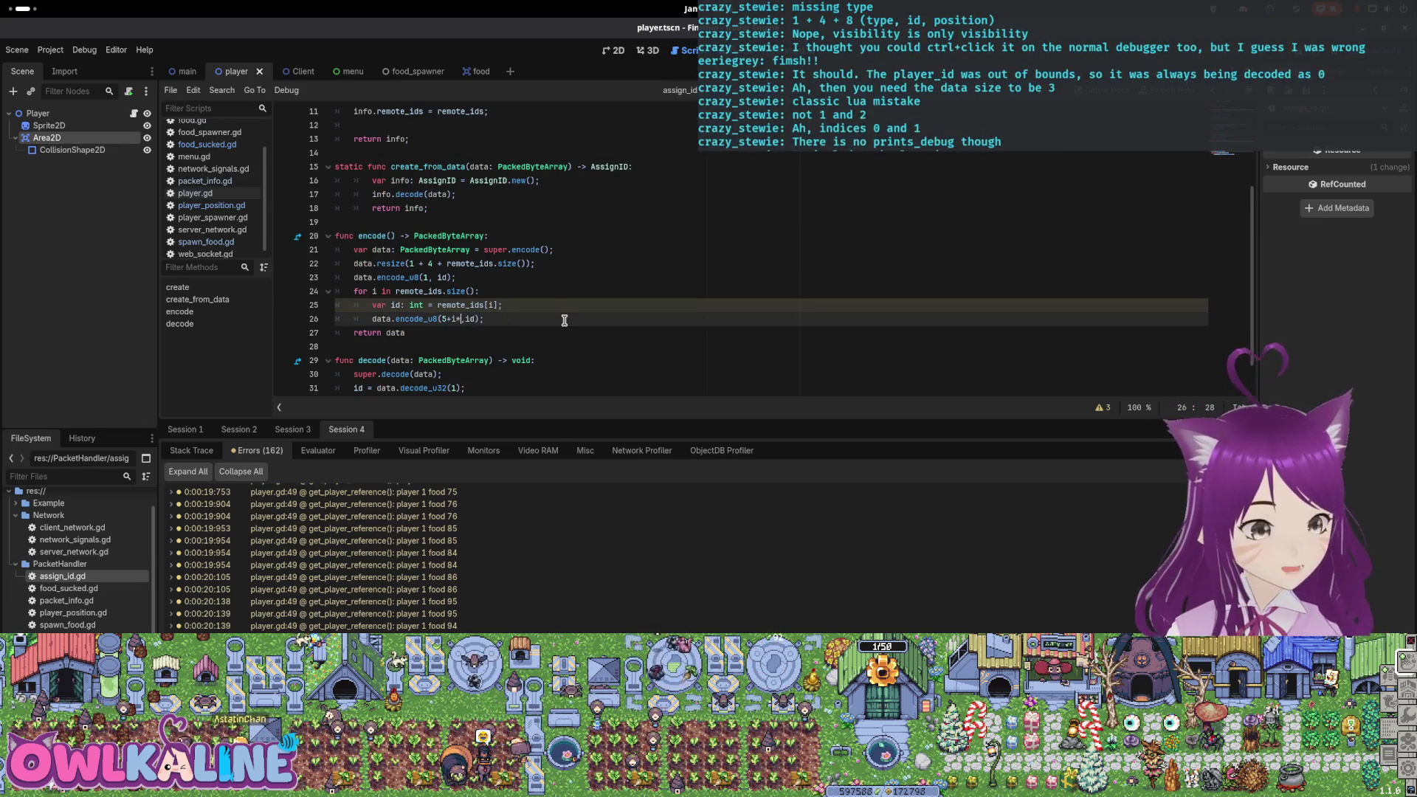
scroll(488, 372, "down", 1)
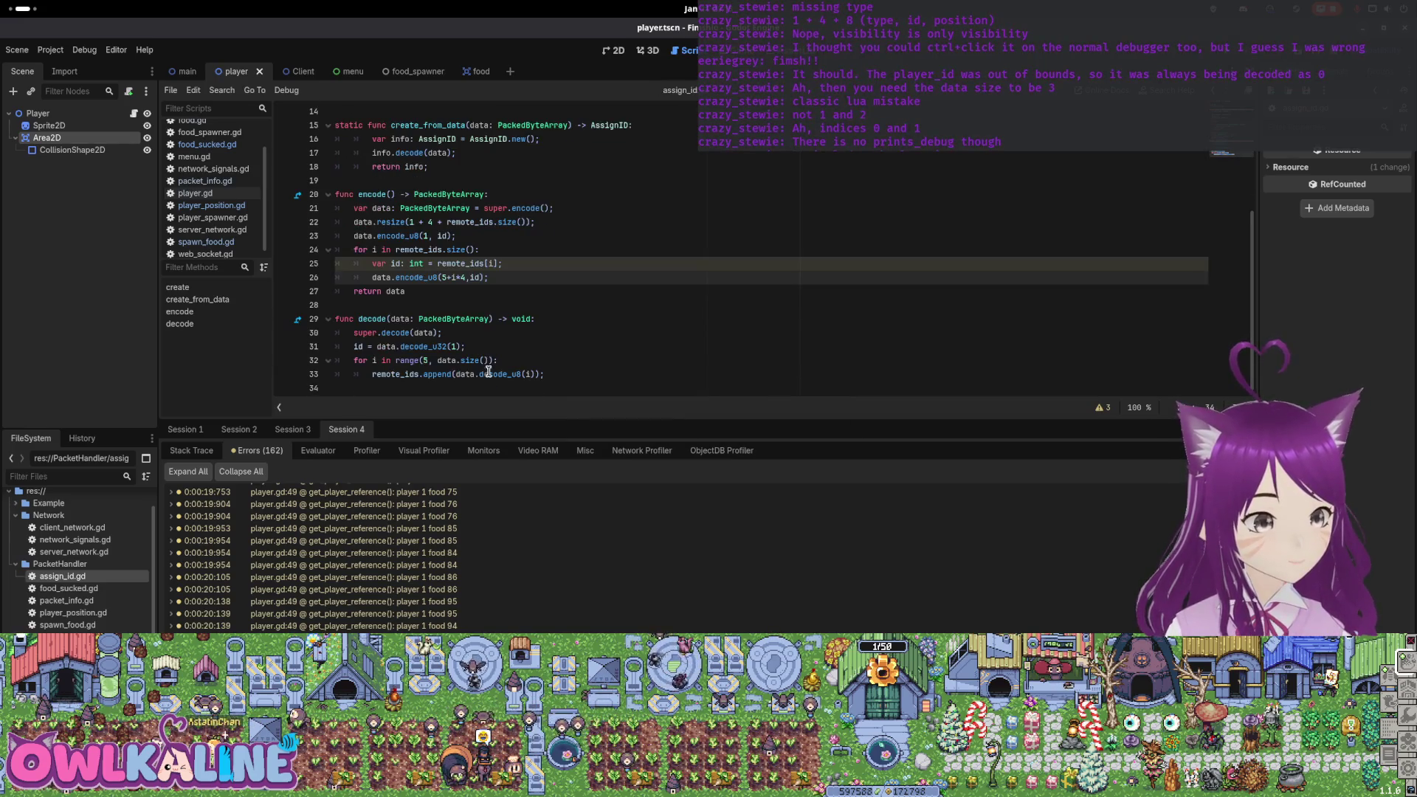
left_click(533, 372)
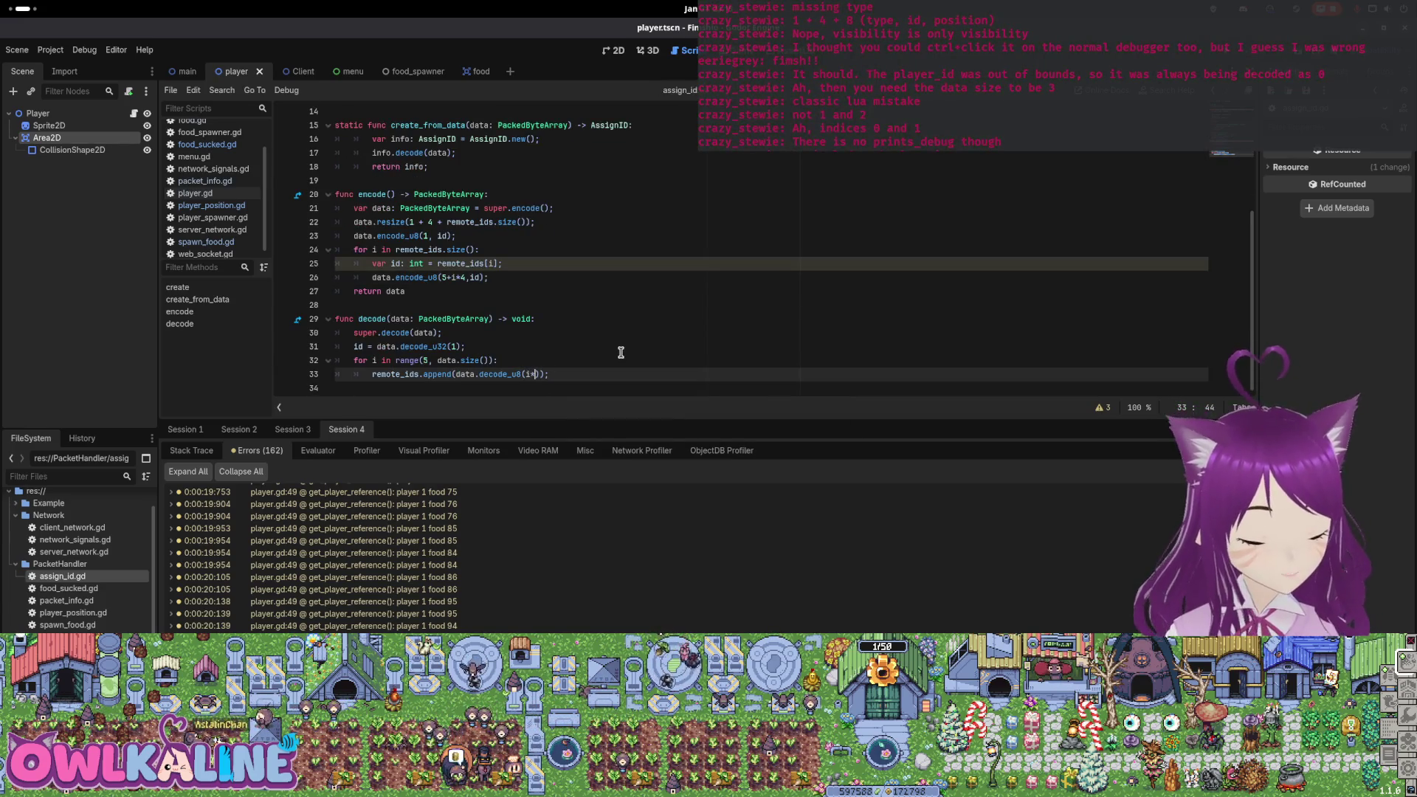
key("Left")
key("Left")
key("Left")
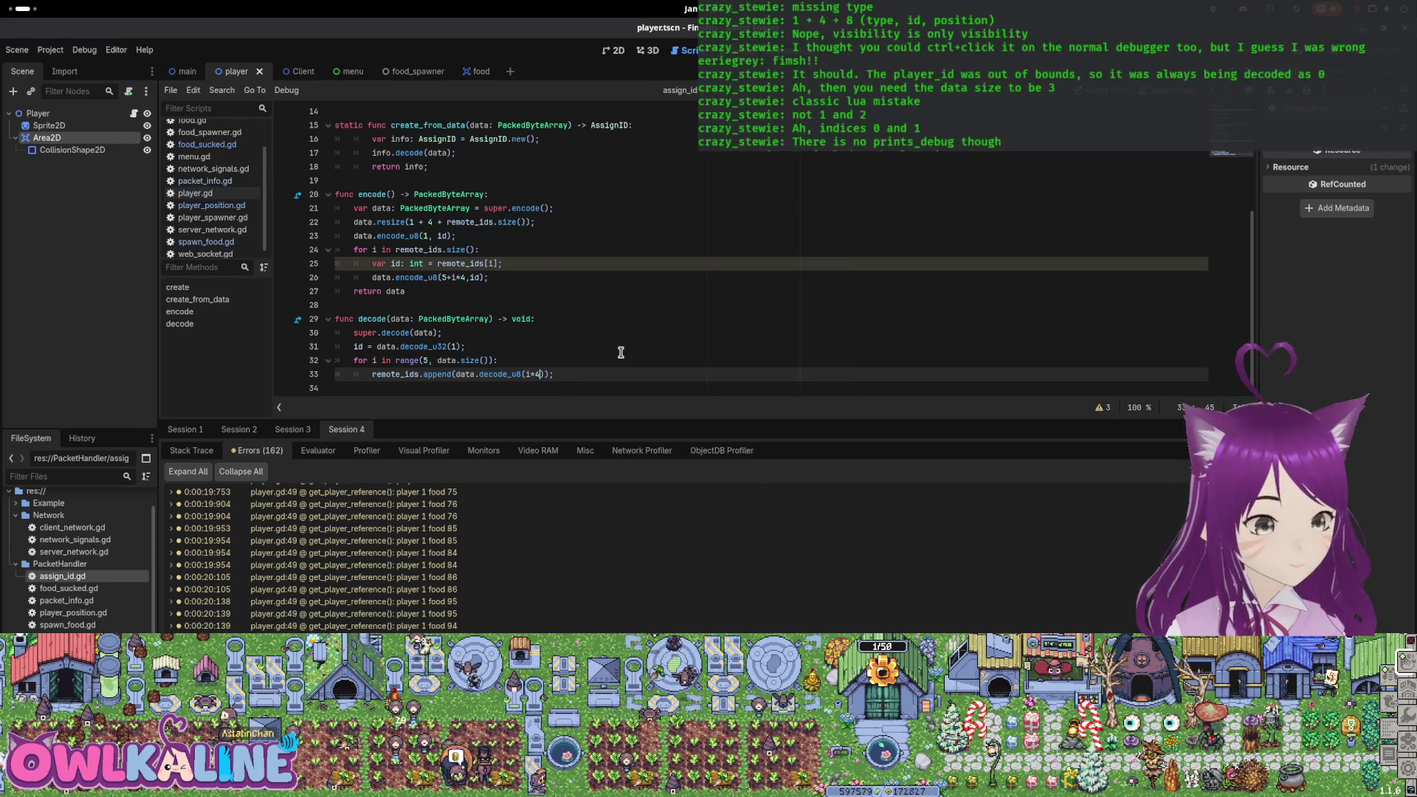
key("Left")
key("BackSpace")
type("32")
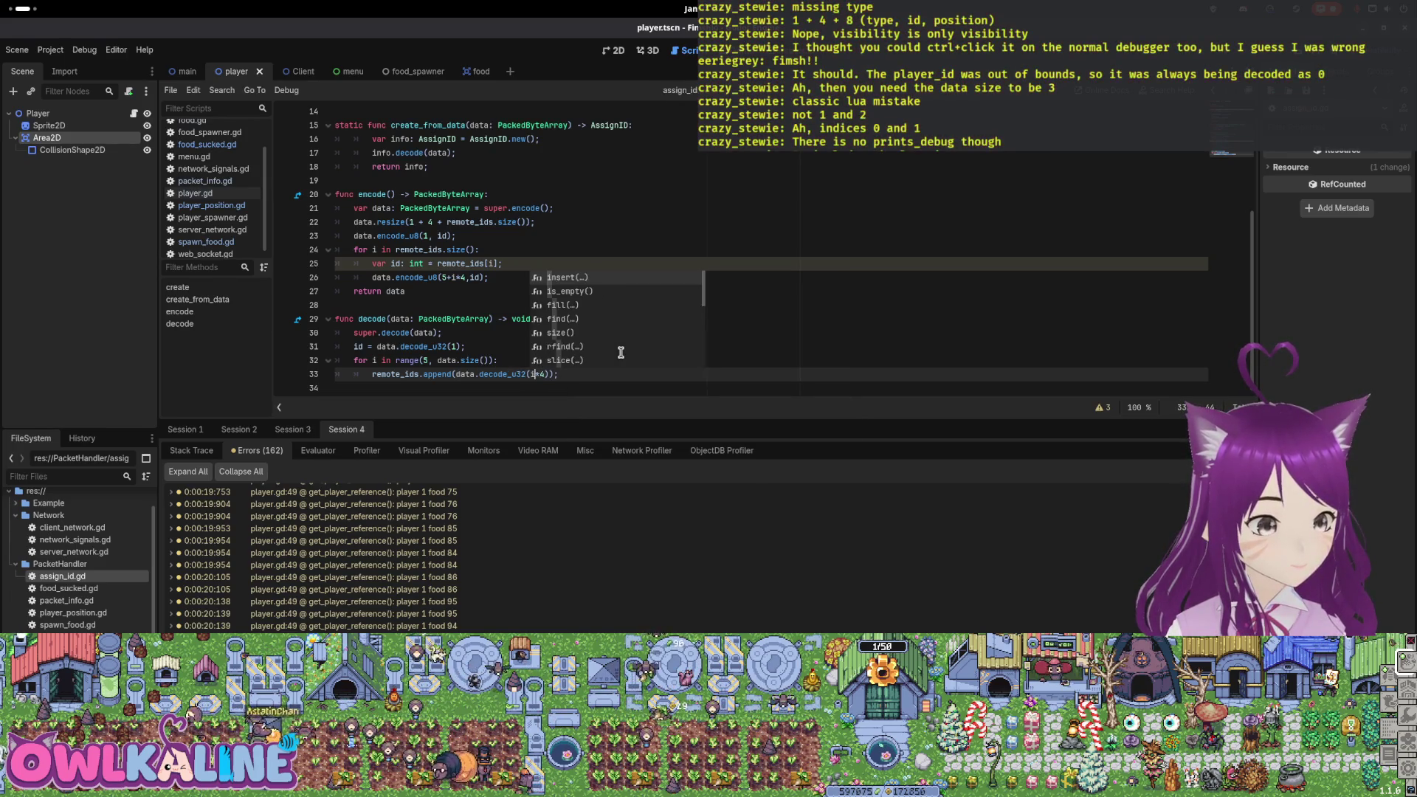
Switch the remote id encoding on line 26 to encode_u32.
key("Up")
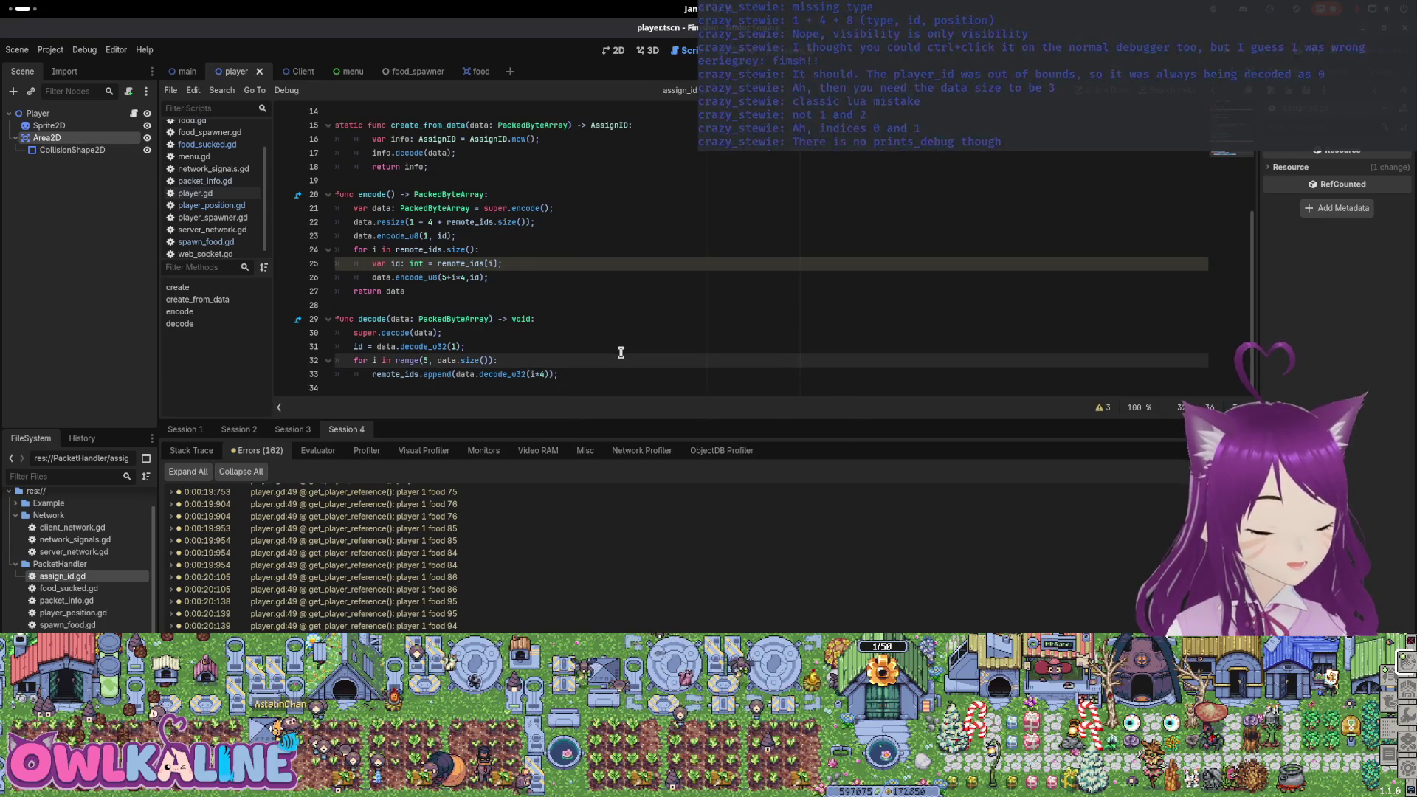
key("Left")
key("Left")
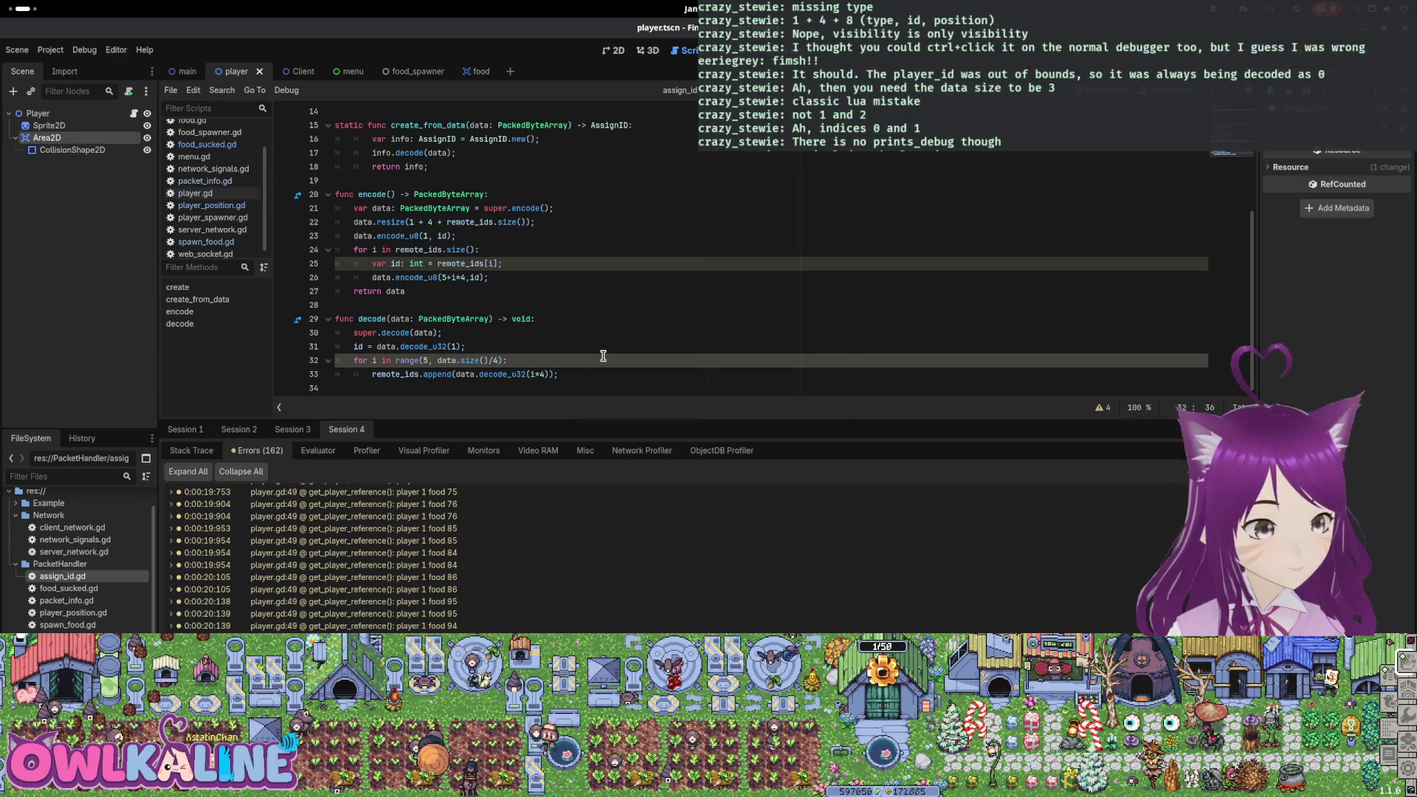
left_click(508, 293)
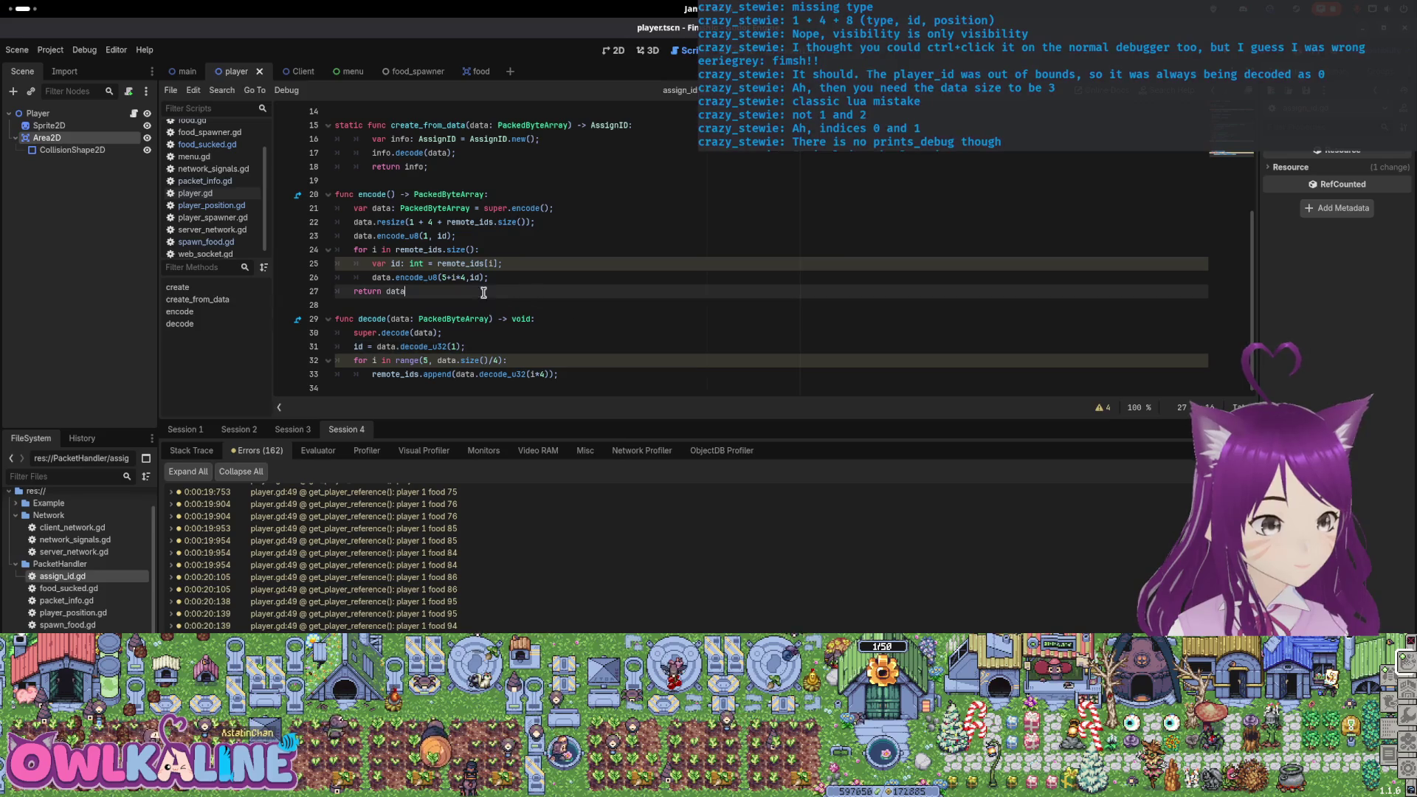
left_click(435, 278)
key("Delete")
type("32")
key("End")
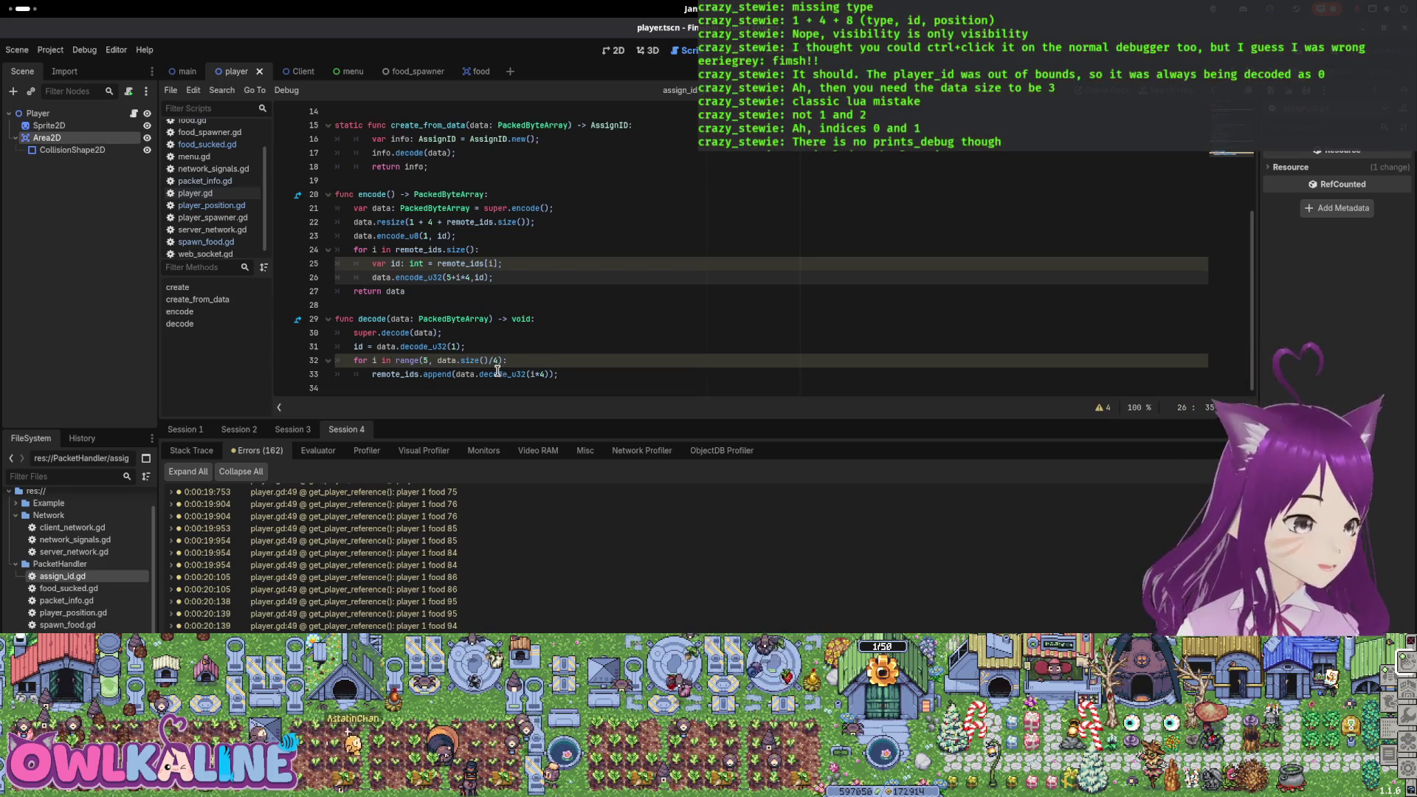
Review the loop's range(5, data.size()/4) bounds and the decode index on line 33.
left_click_drag(438, 360, 503, 360)
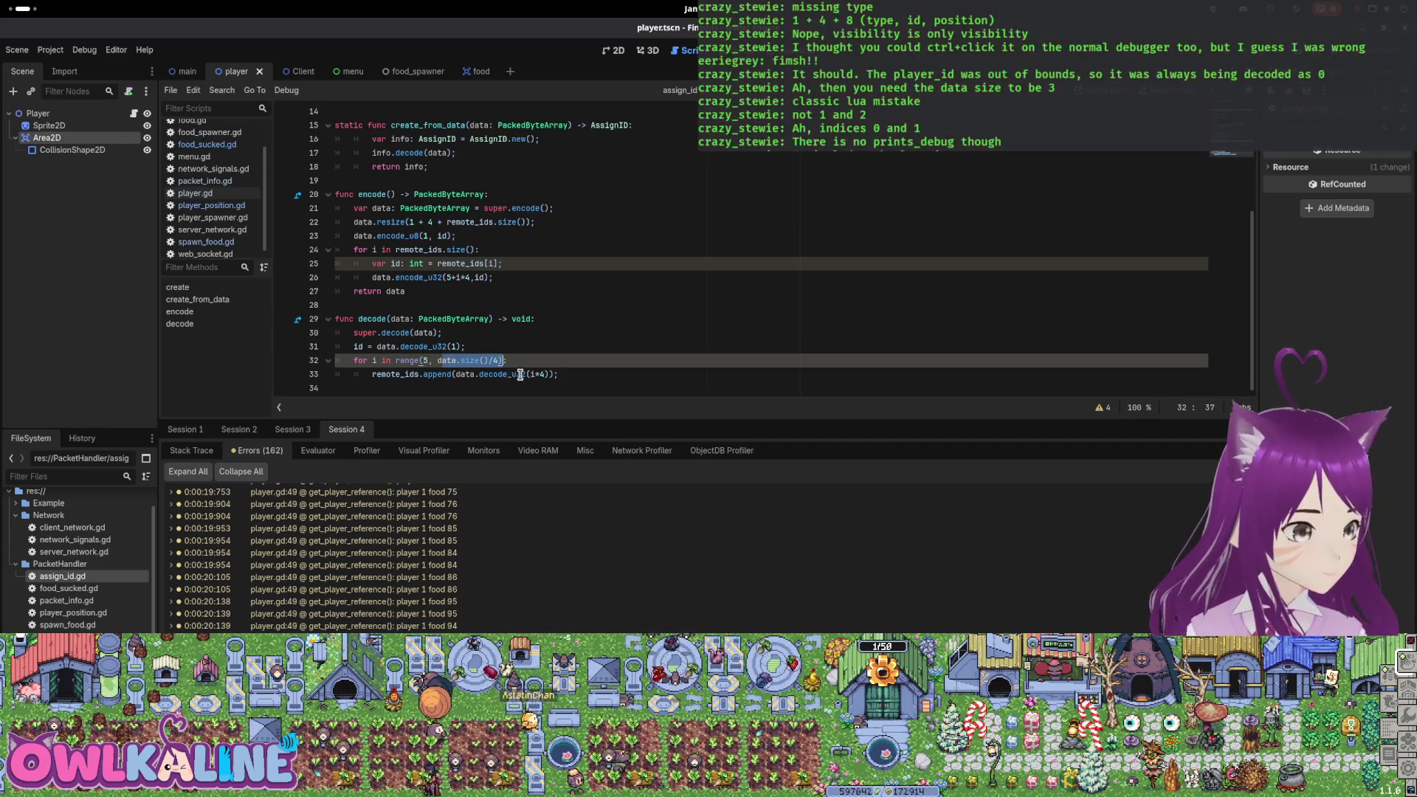
mouse_move(524, 375)
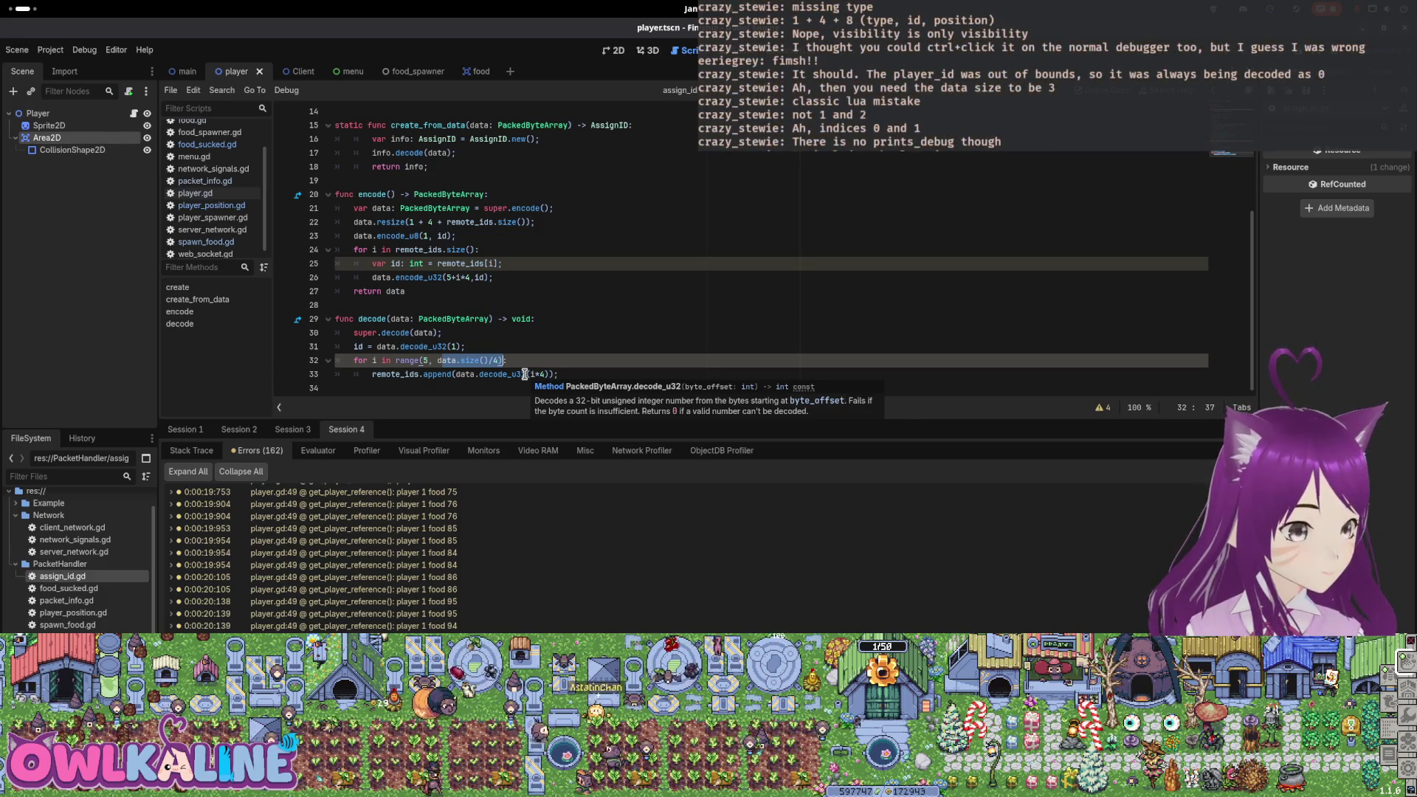
left_click(480, 319)
left_click(465, 250)
left_click(454, 305)
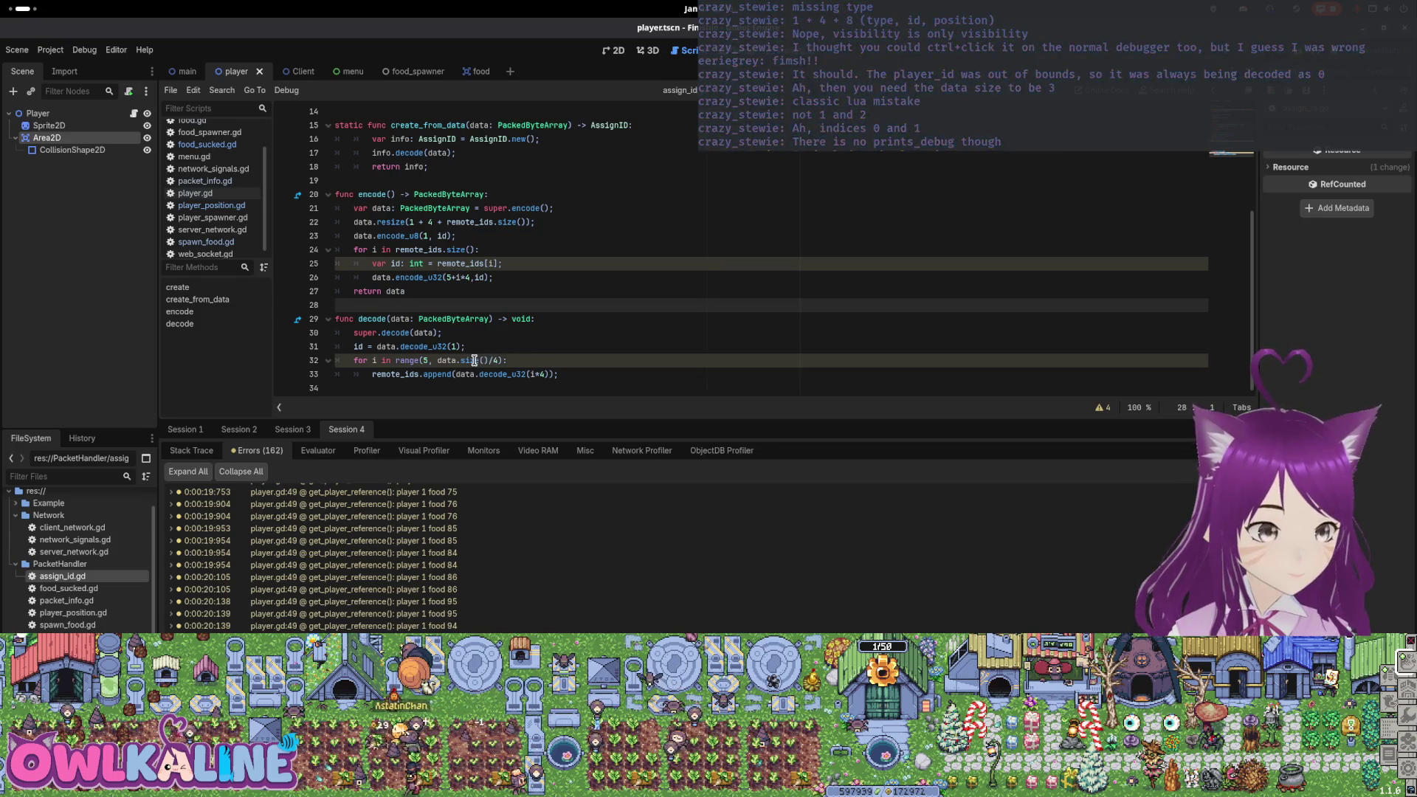
mouse_move(474, 360)
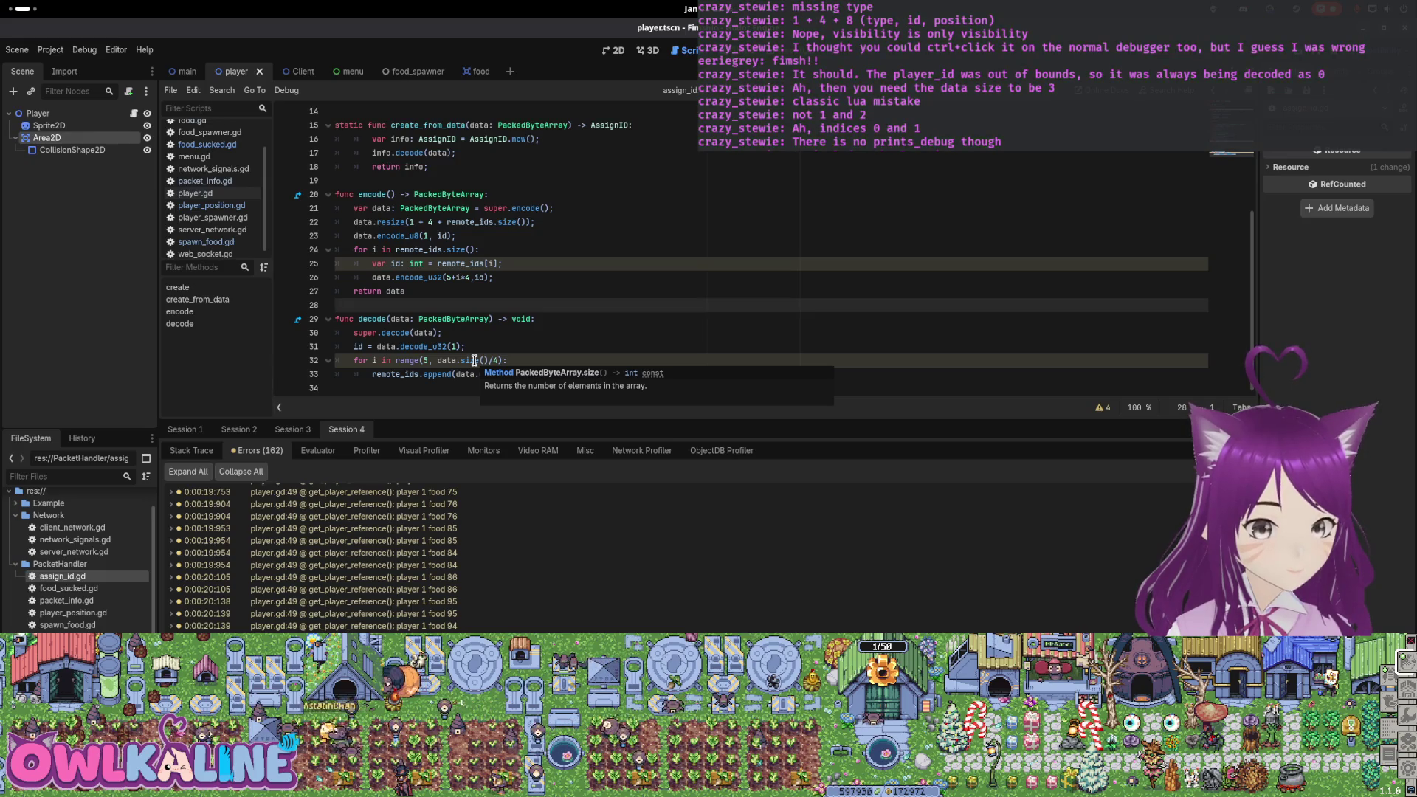
double_click(495, 360)
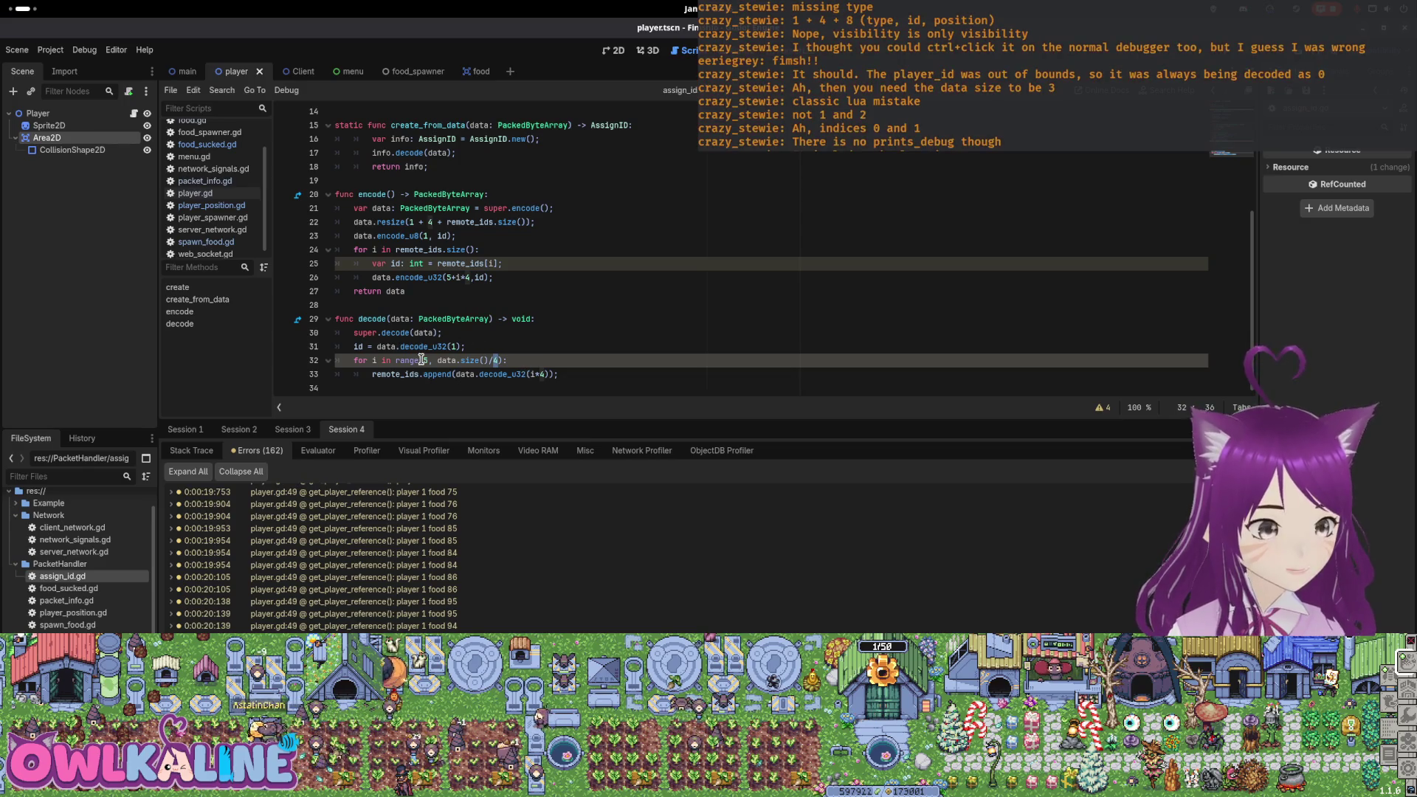
left_click_drag(422, 362, 510, 360)
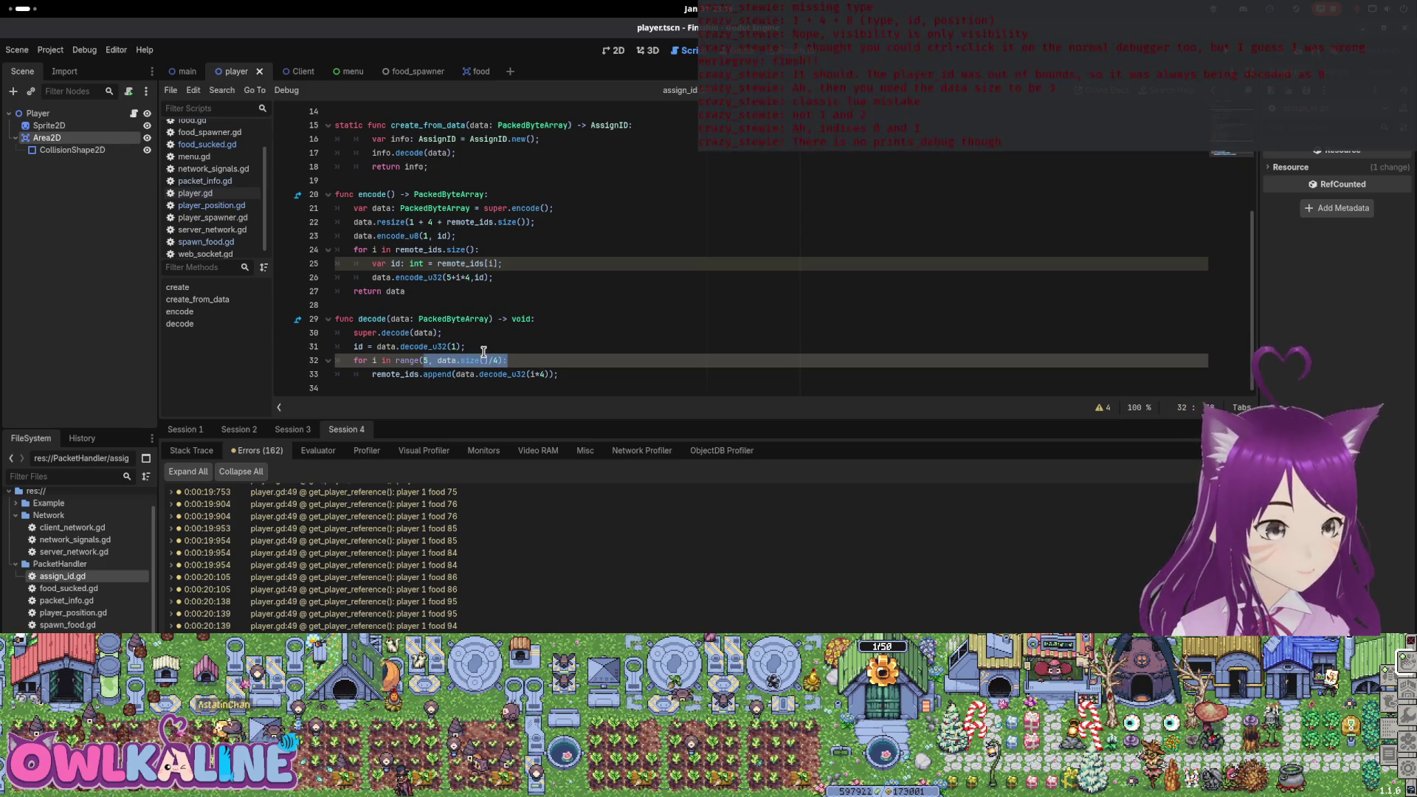
left_click(372, 361)
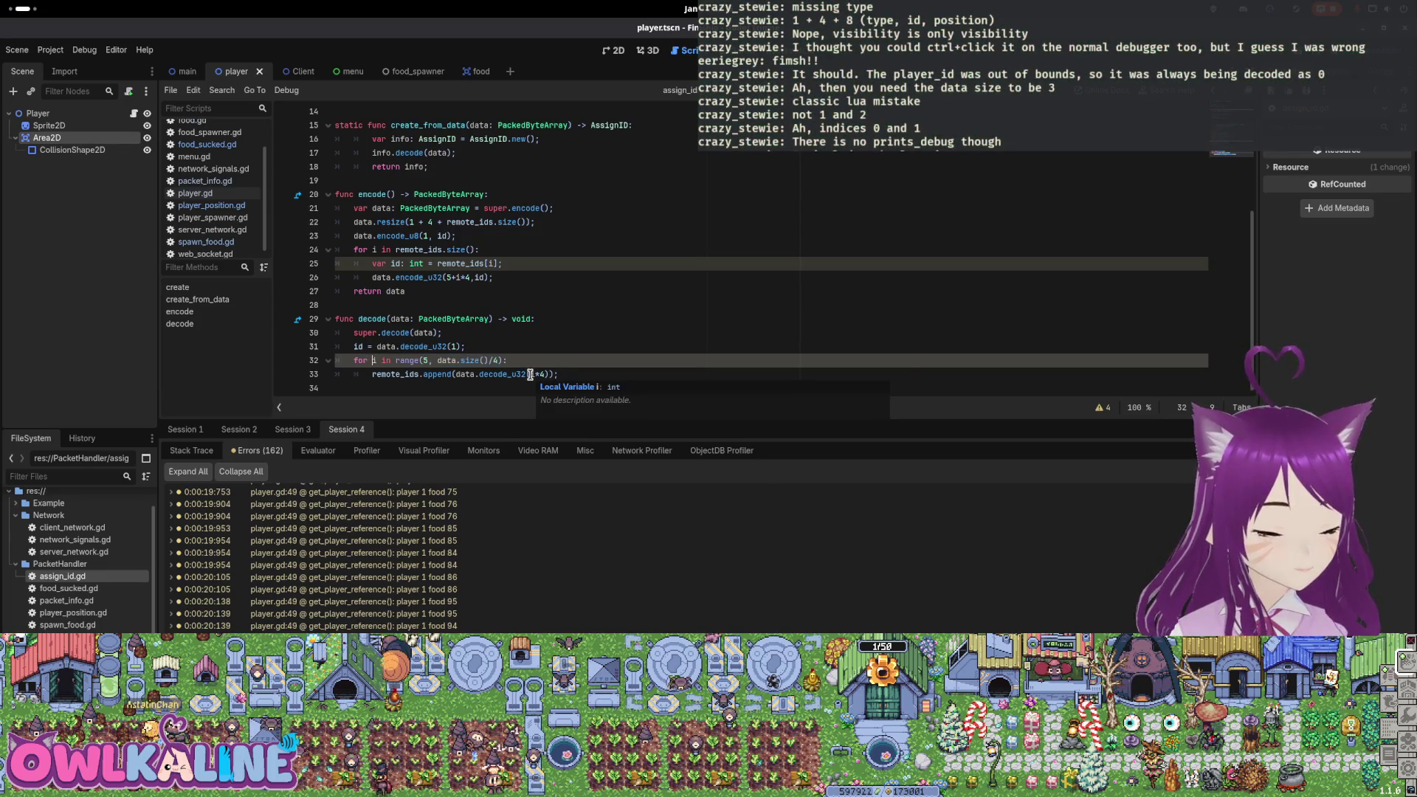
key("Right")
key("Right")
key("Right")
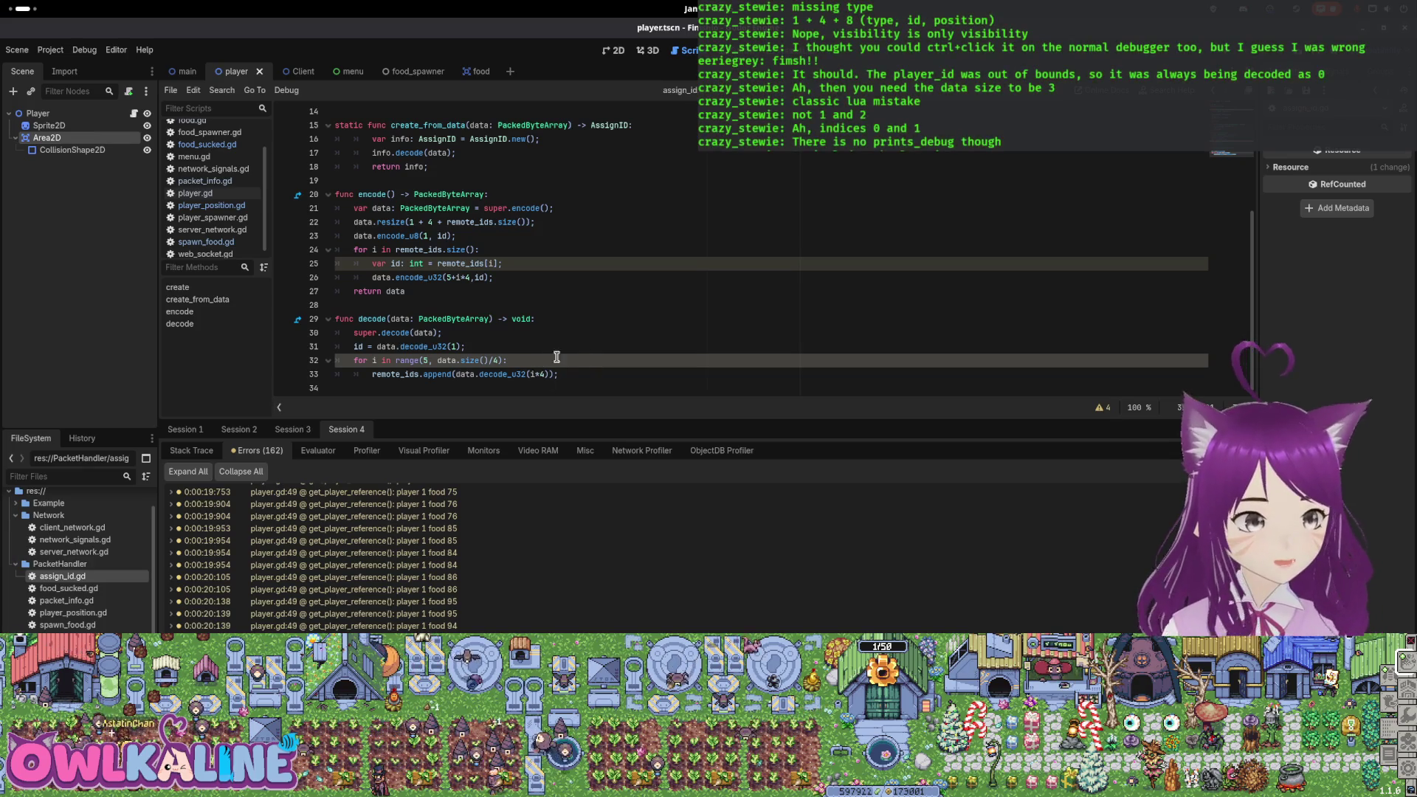
left_click(543, 374)
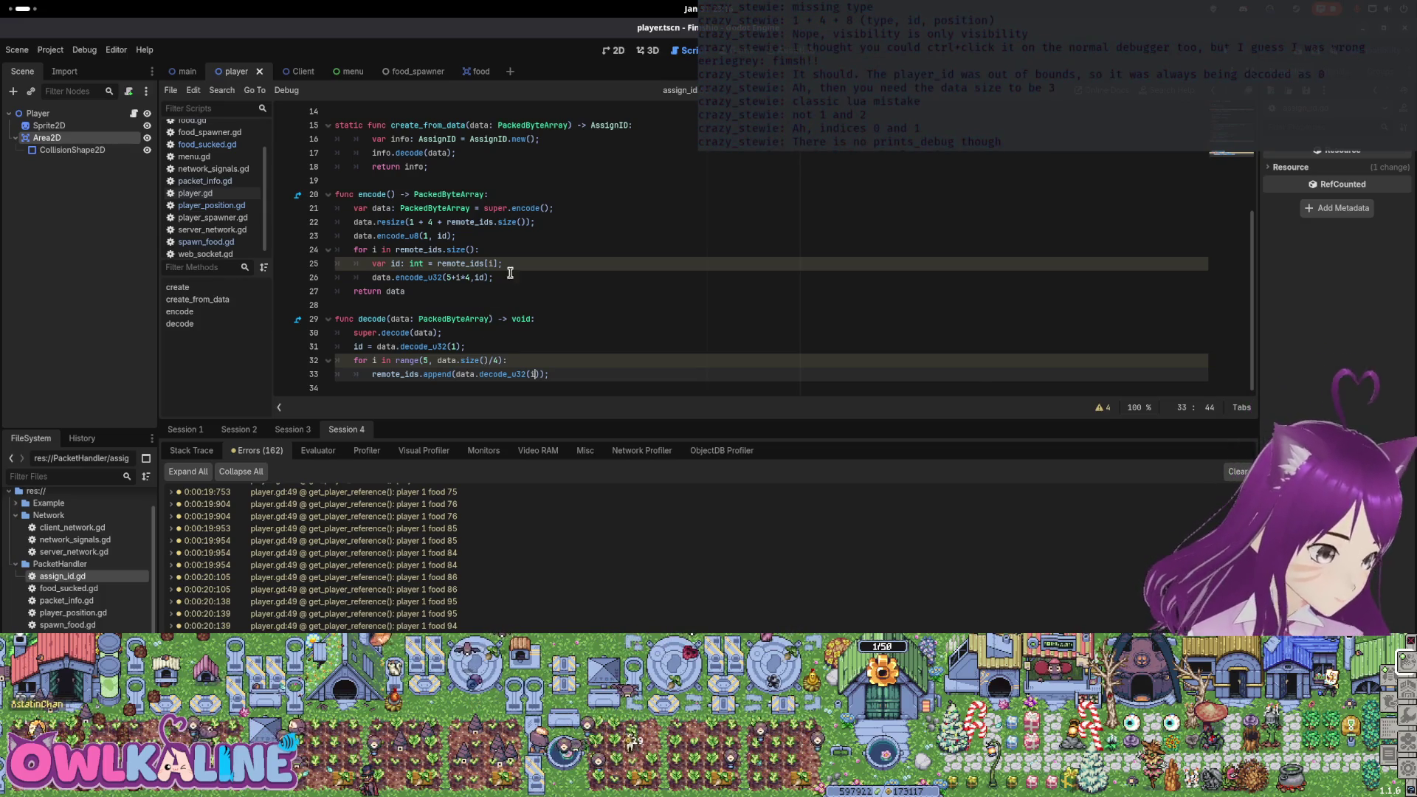
left_click(526, 224)
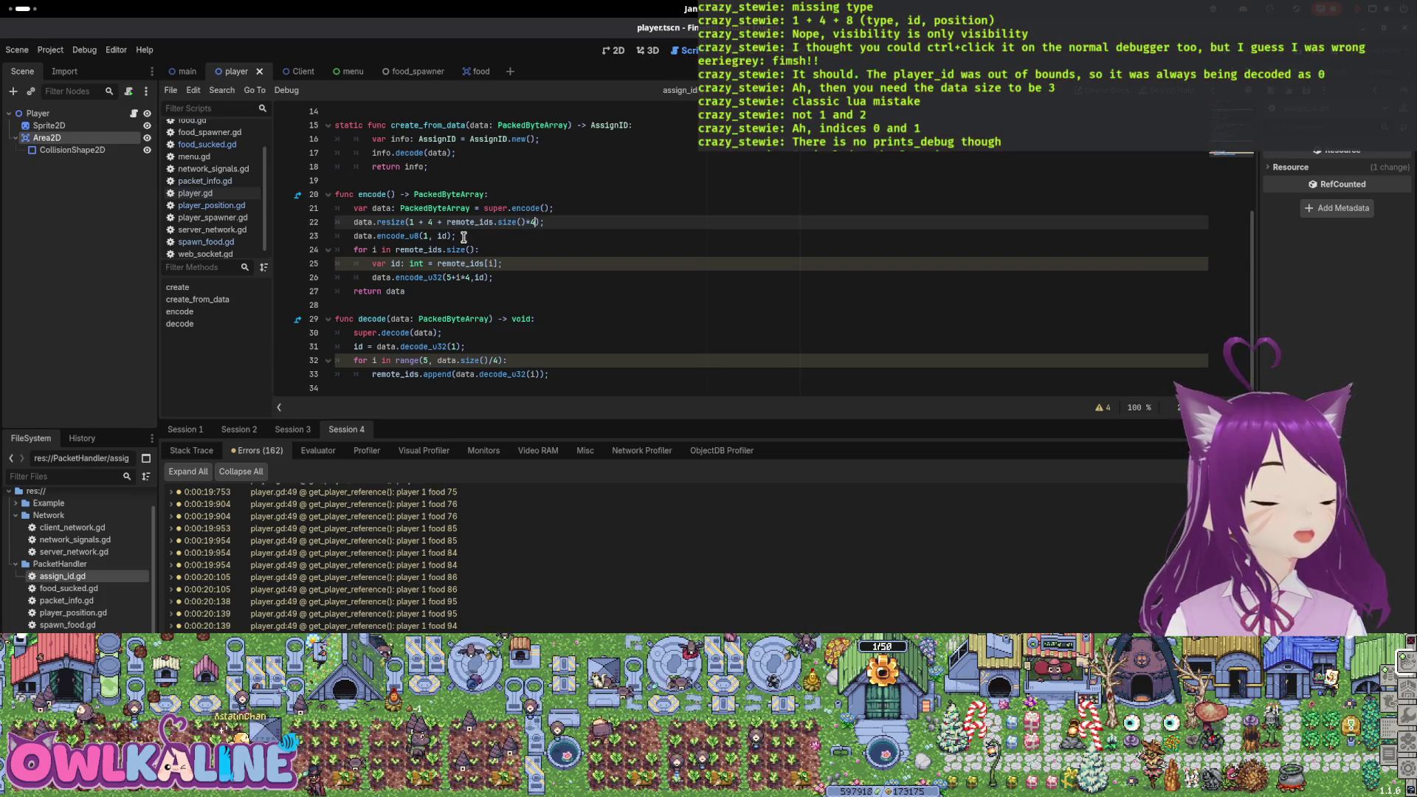
Change the id encoding on line 23 to 32-bit.
left_click(420, 235)
key("BackSpace")
type("32")
left_click(500, 236)
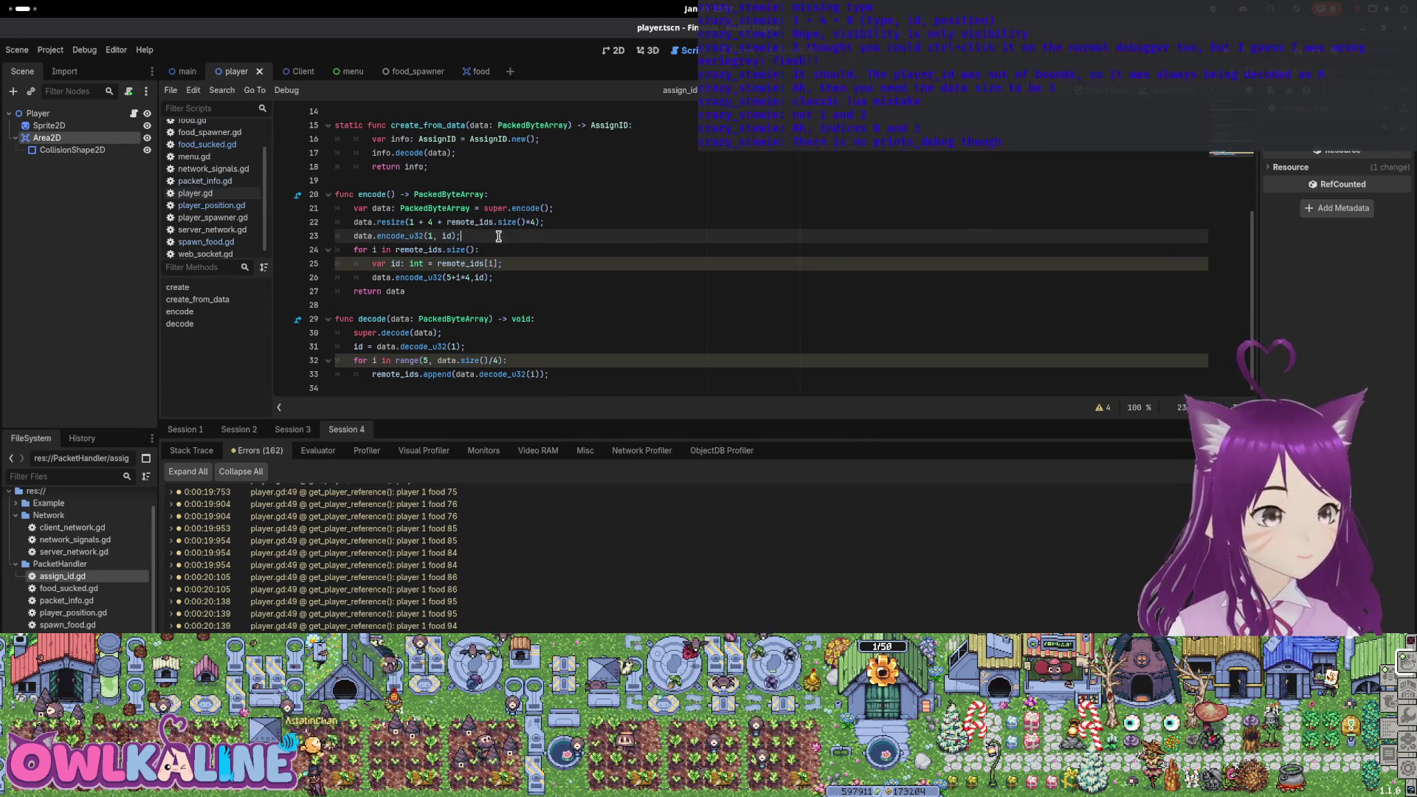
left_click(451, 276)
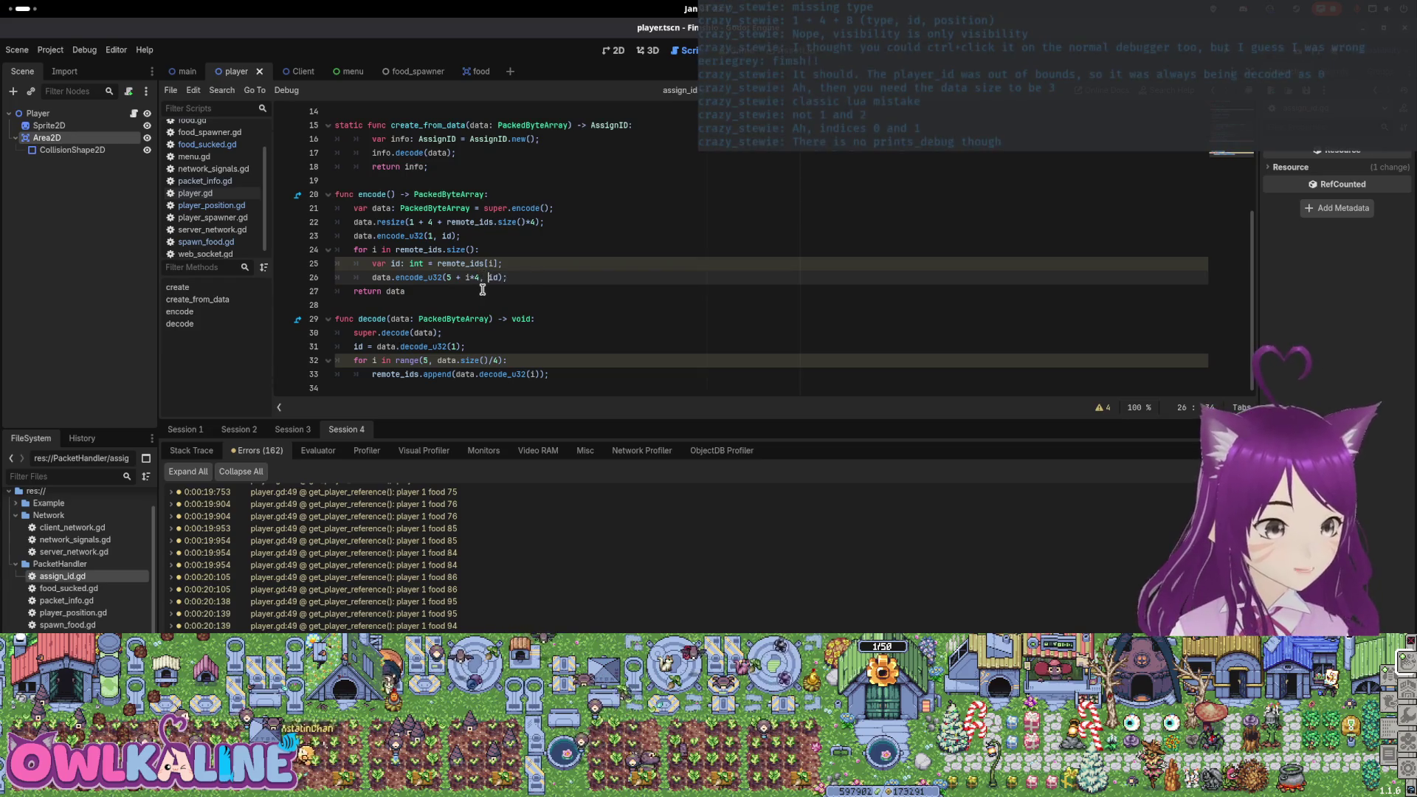
left_click(618, 293)
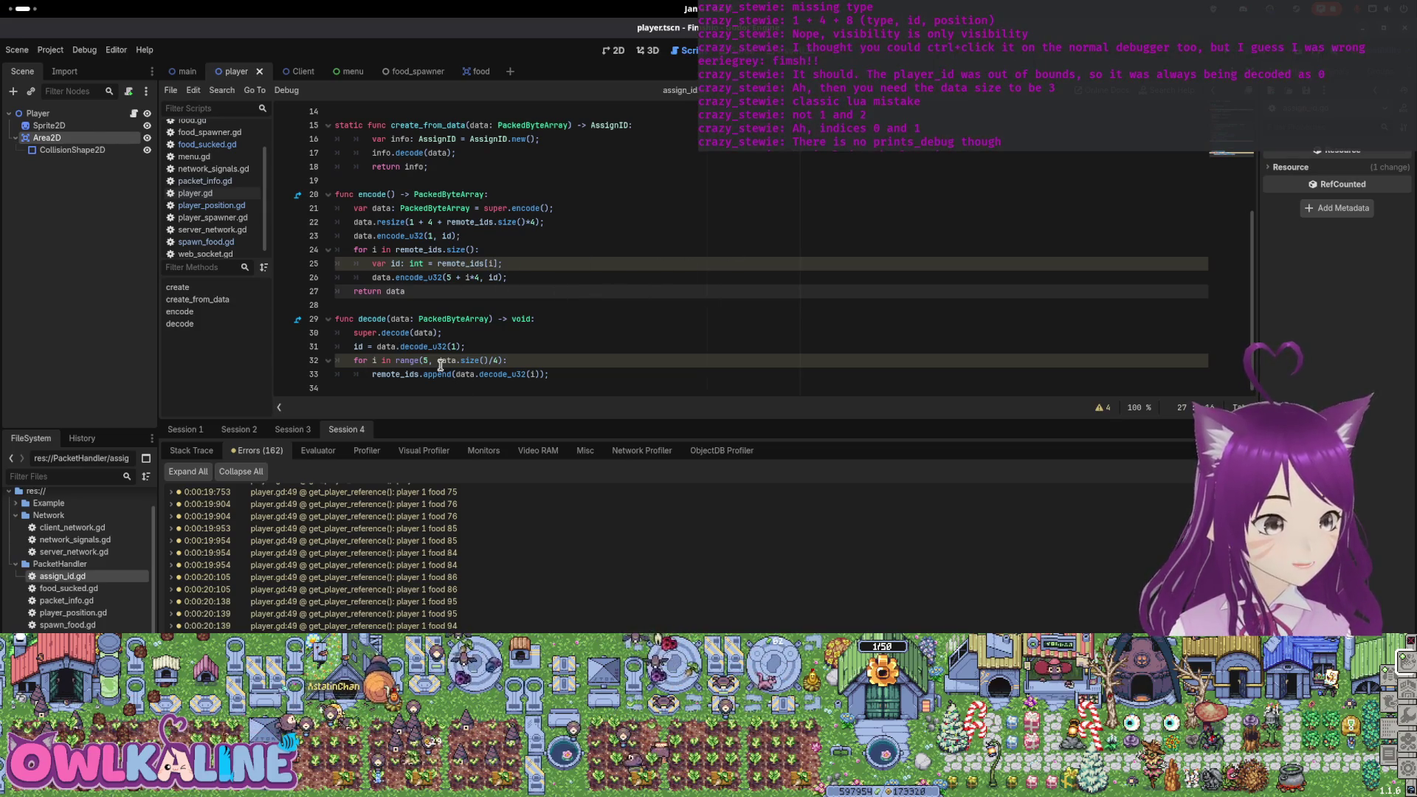
left_click(529, 374)
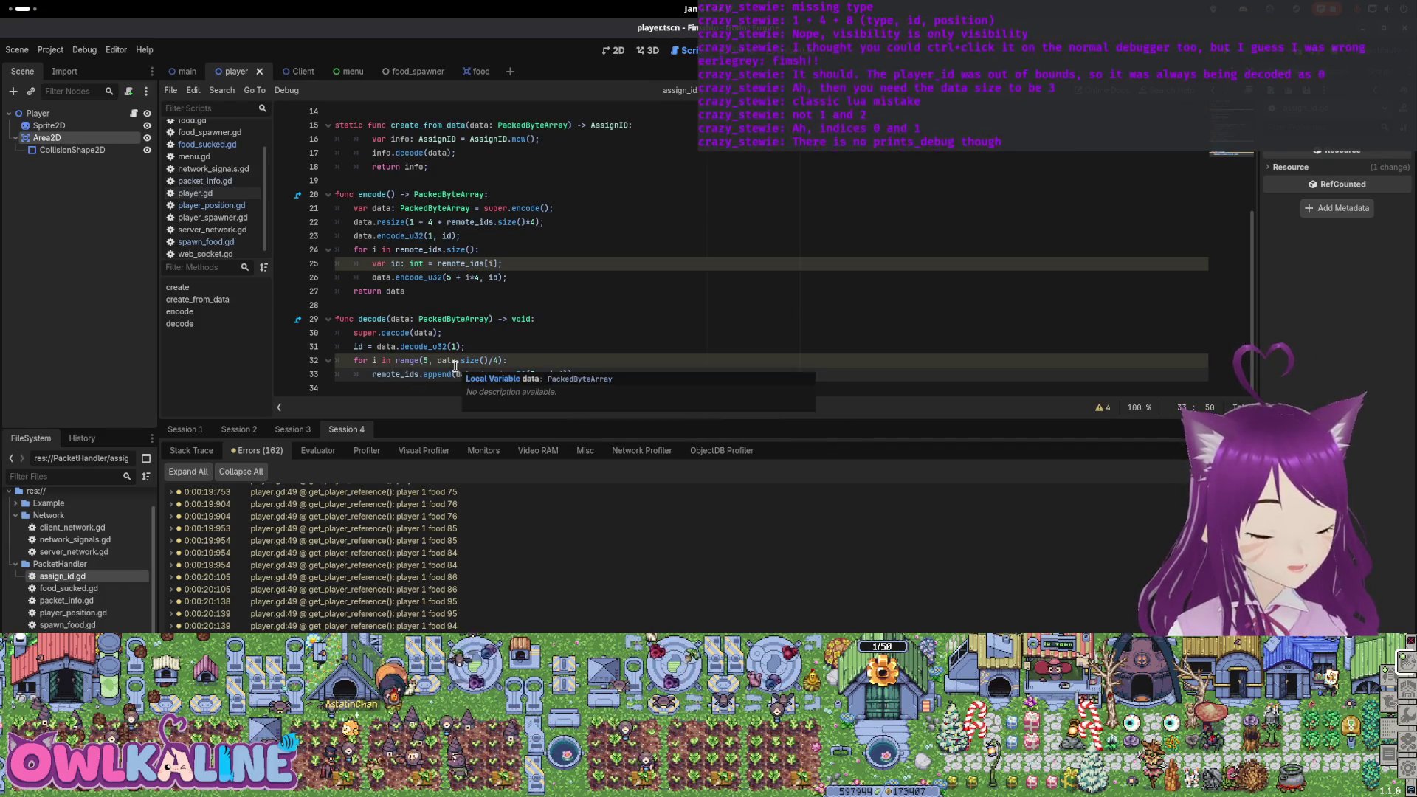
Fix line 32's loop to range(0, (5-data.size())/4), adding the missing parenthesis.
double_click(426, 360)
type("5,")
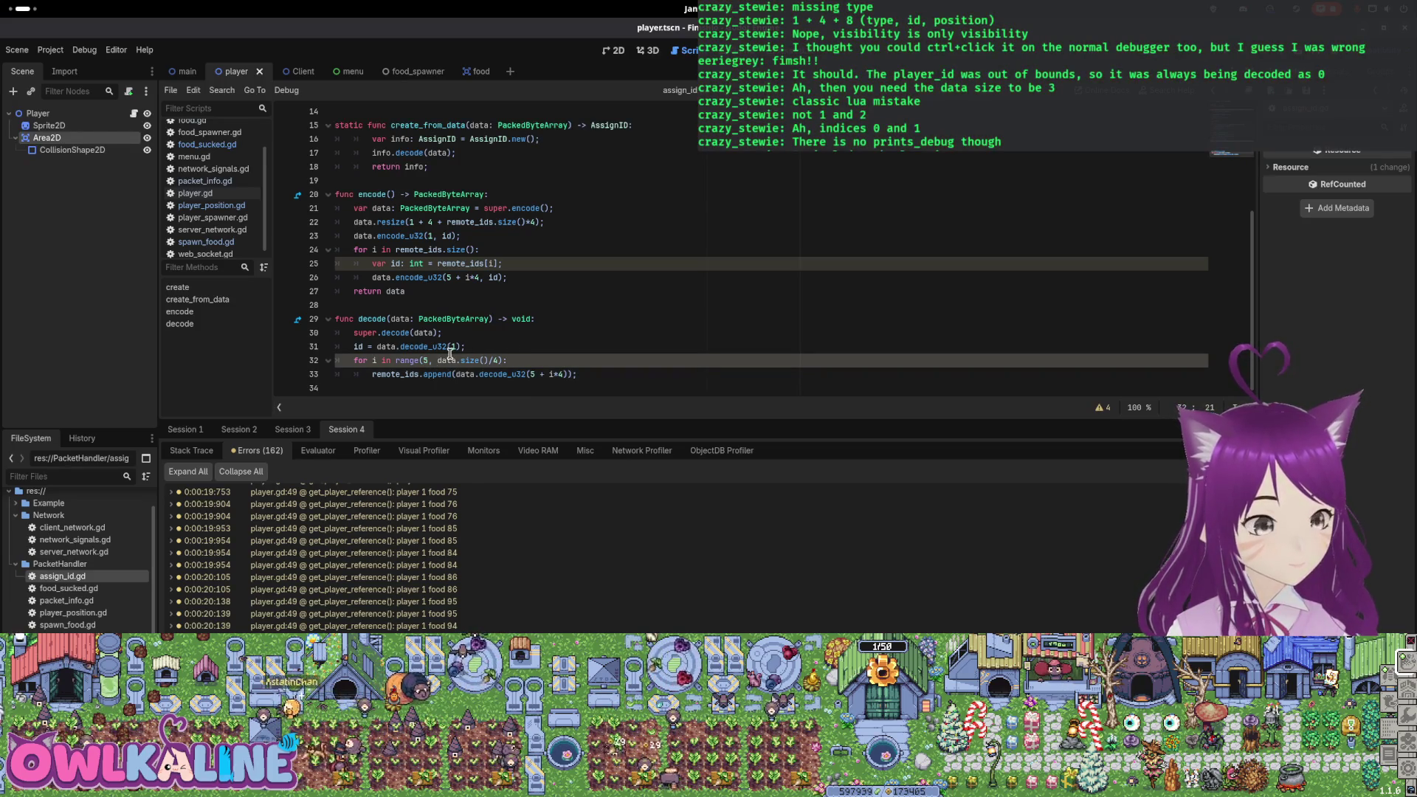
type(" (")
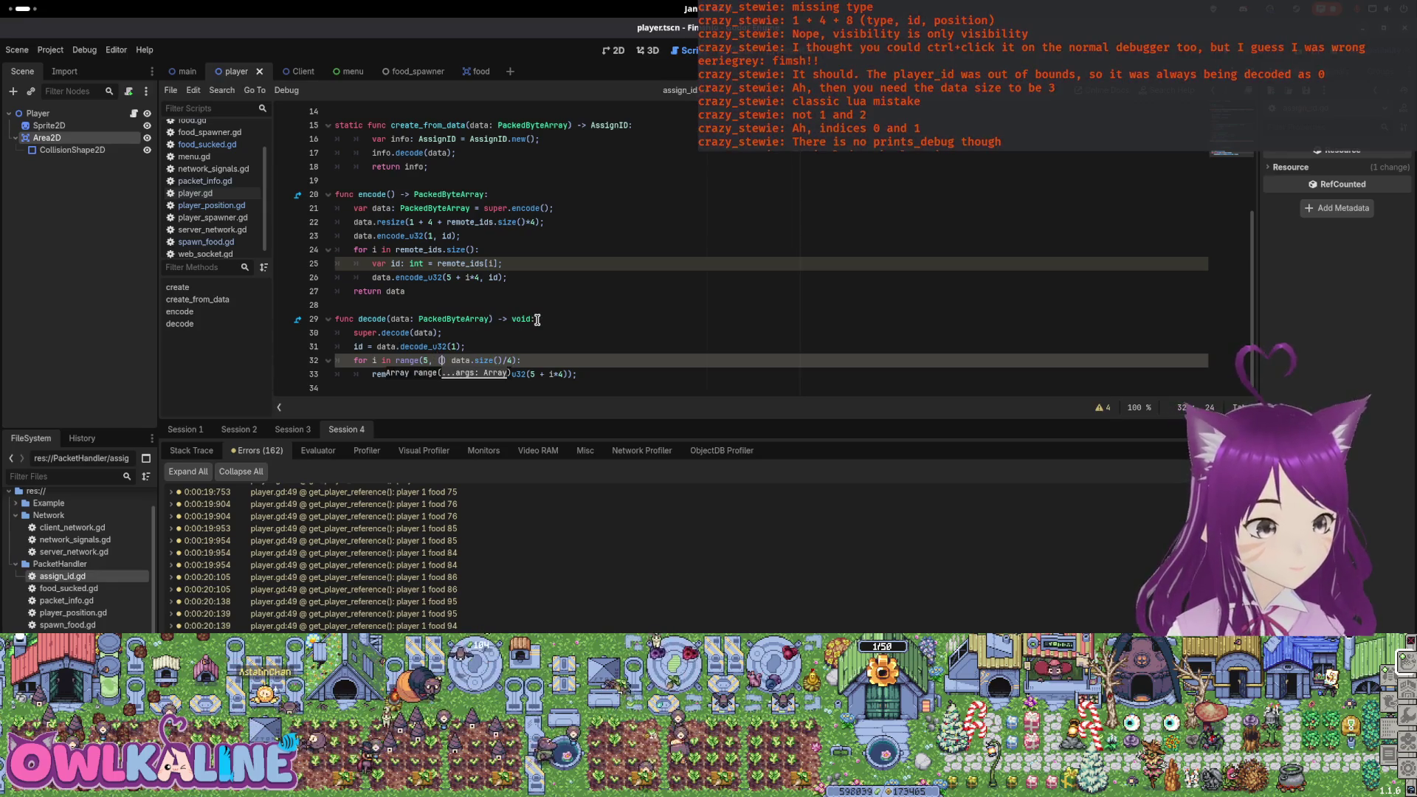
type("5-")
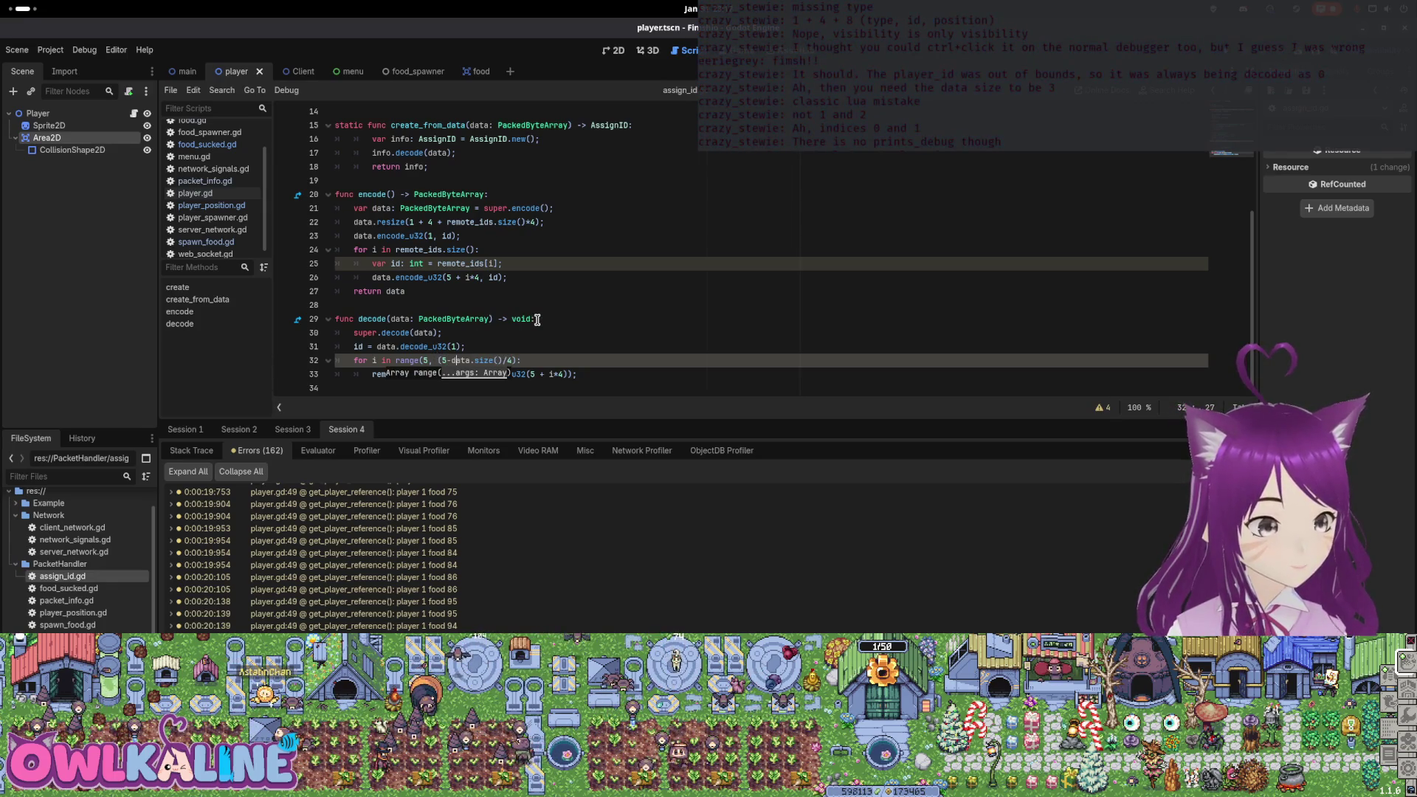
key("Left")
type(")")
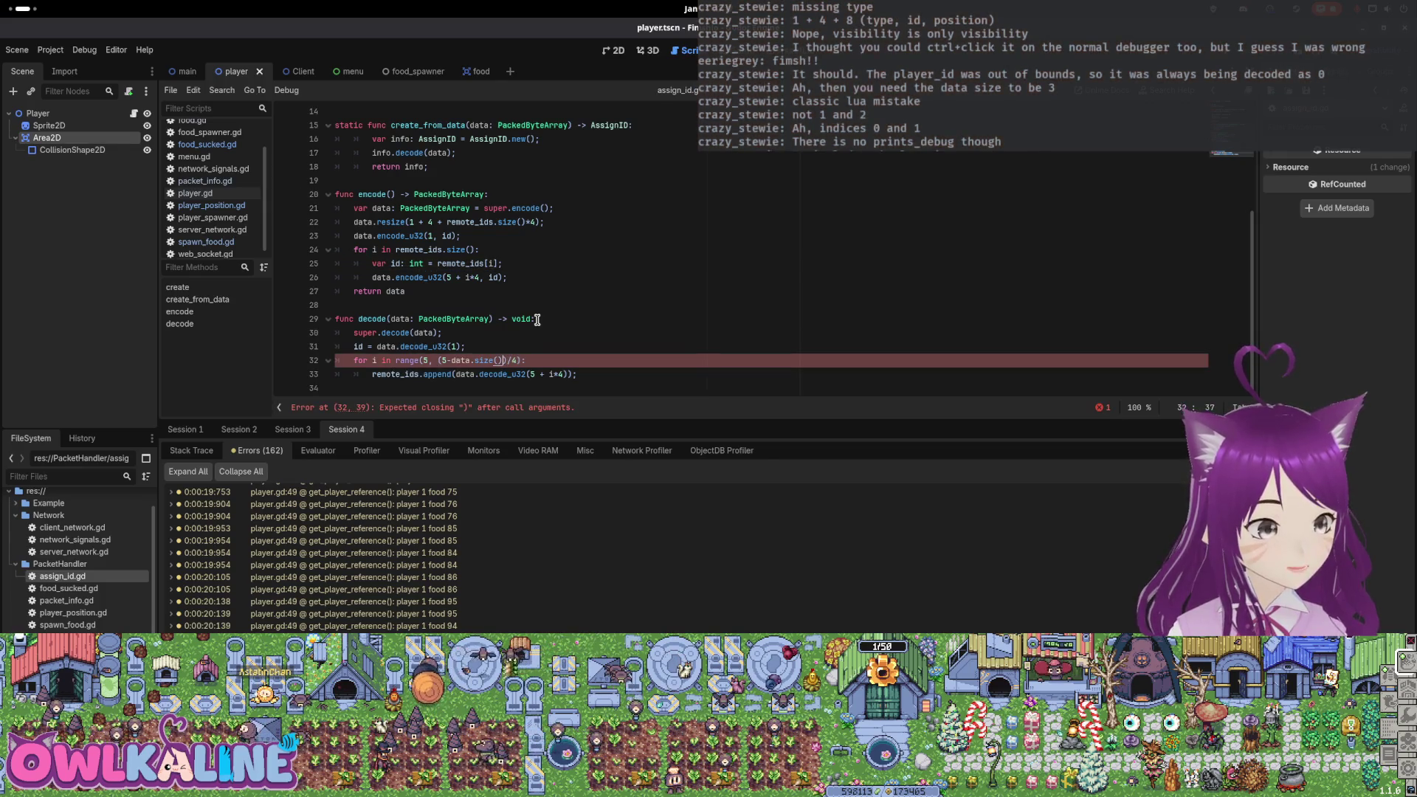
key("Left")
key("Left")
key("Left")
key("Left")
key("BackSpace")
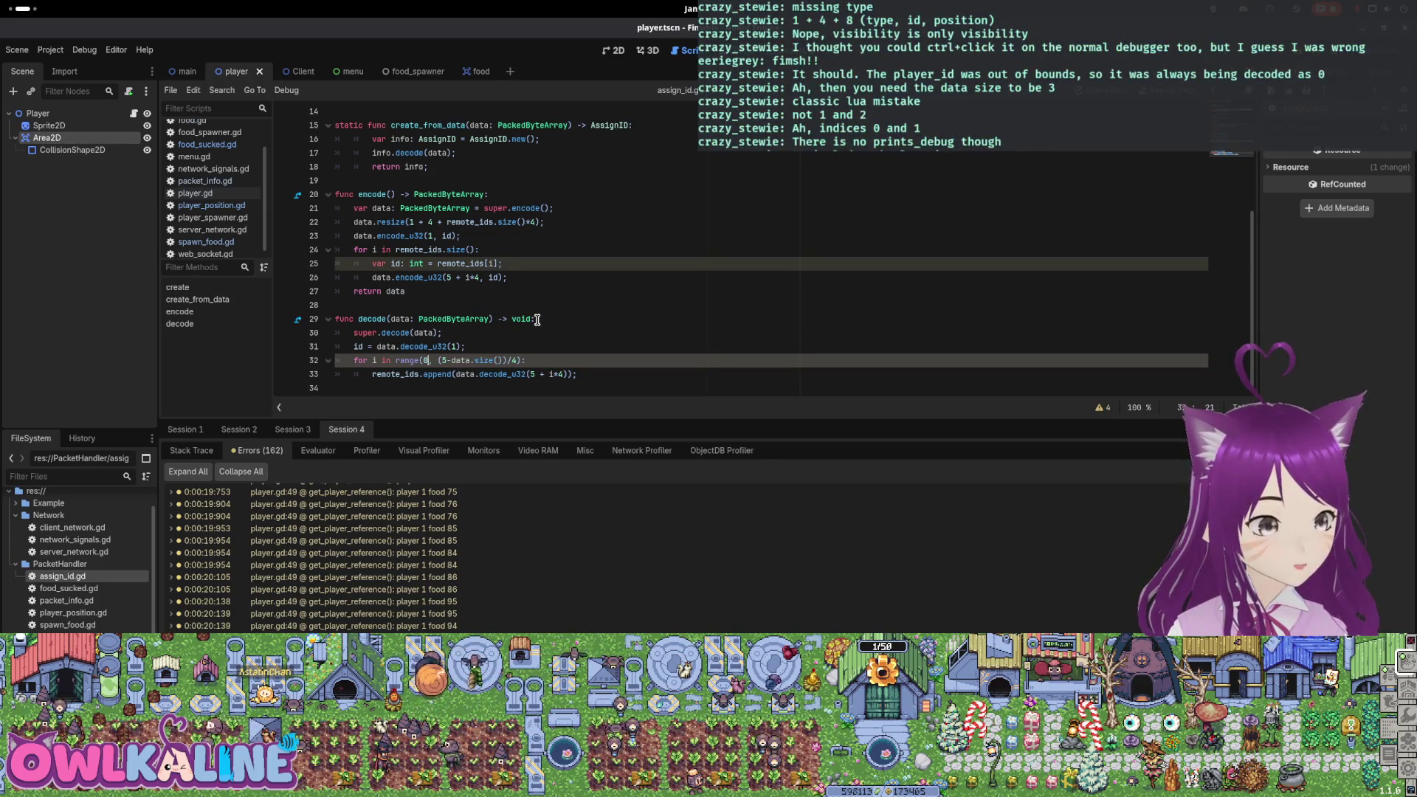
type("0")
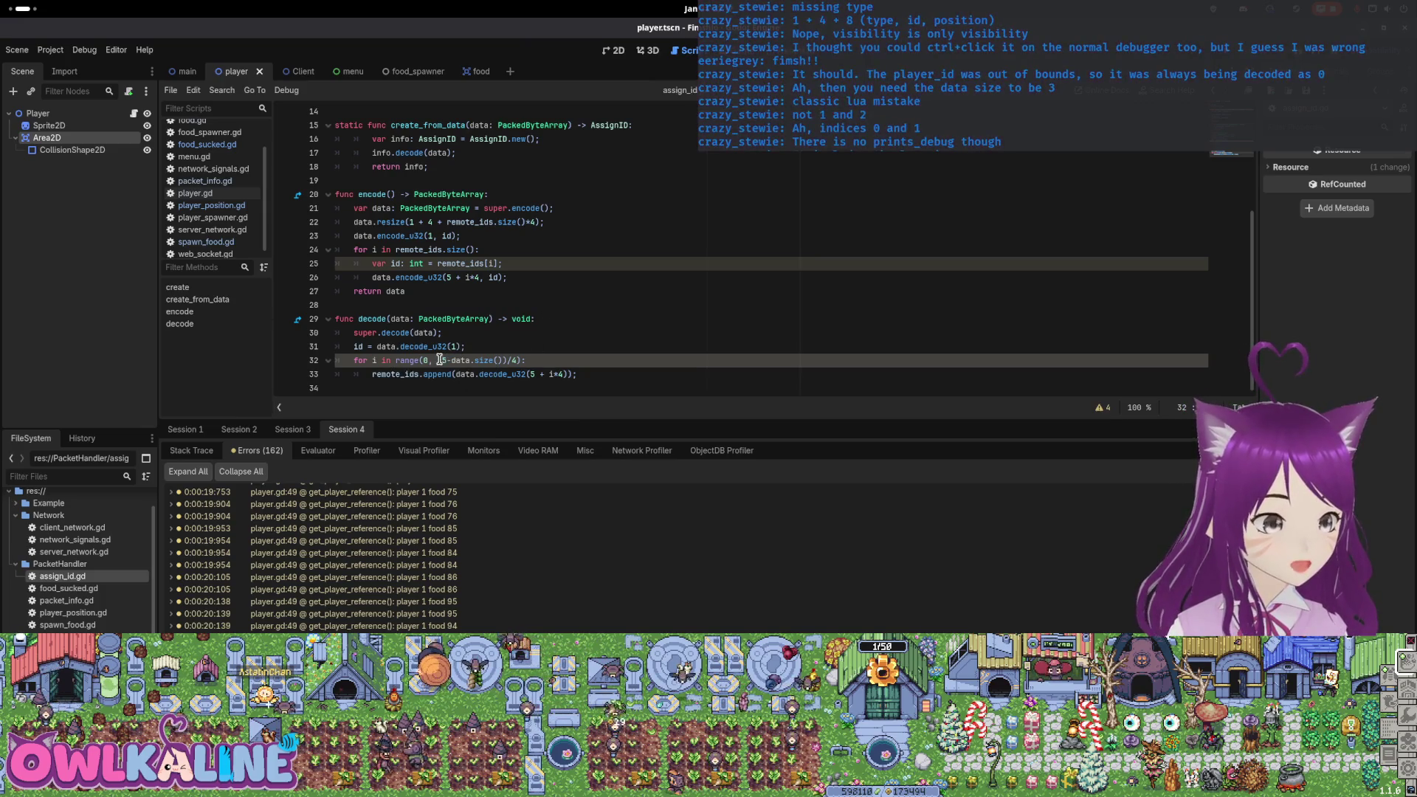
left_click_drag(439, 361, 515, 363)
left_click(617, 371)
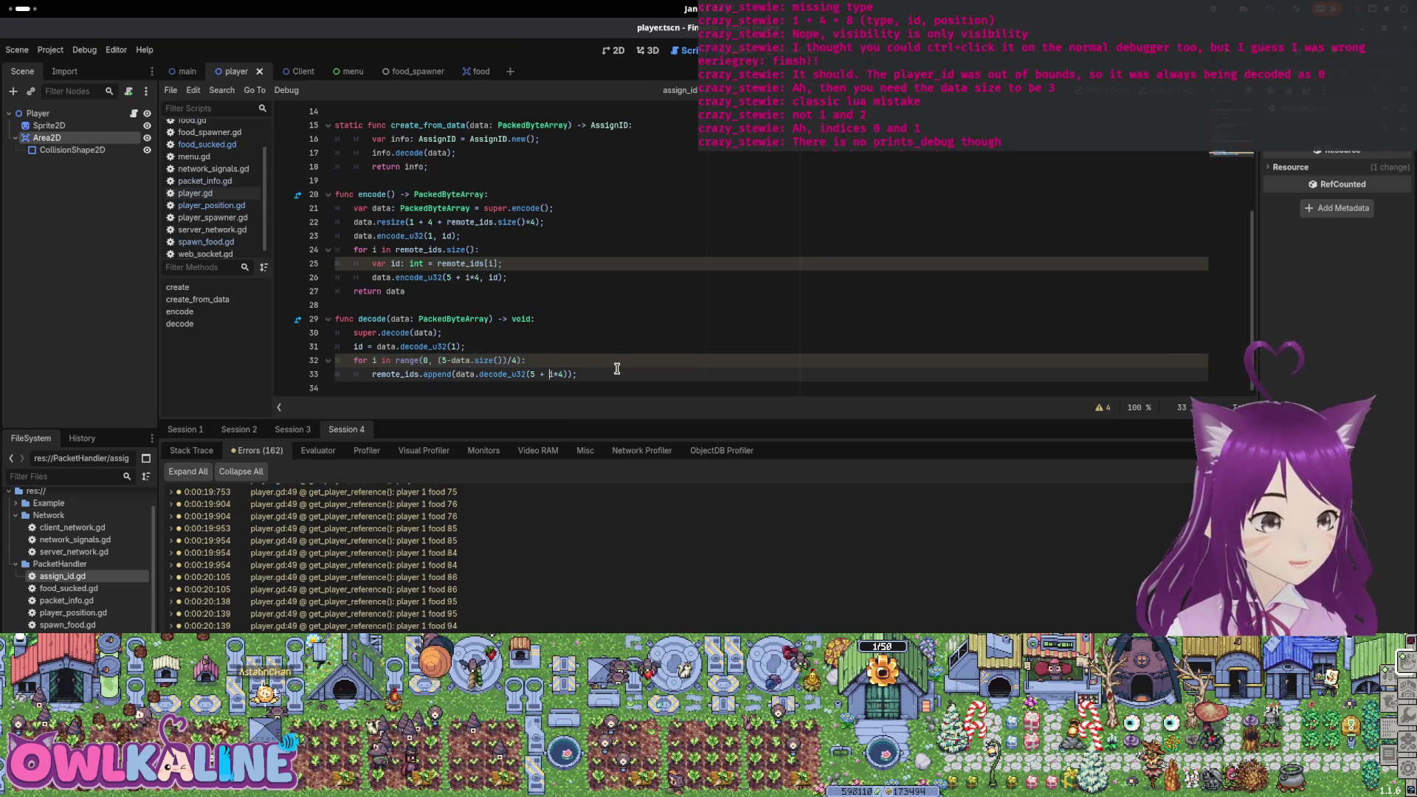
Look over the decode and encode functions, then open packet_info.gd.
left_click(603, 316)
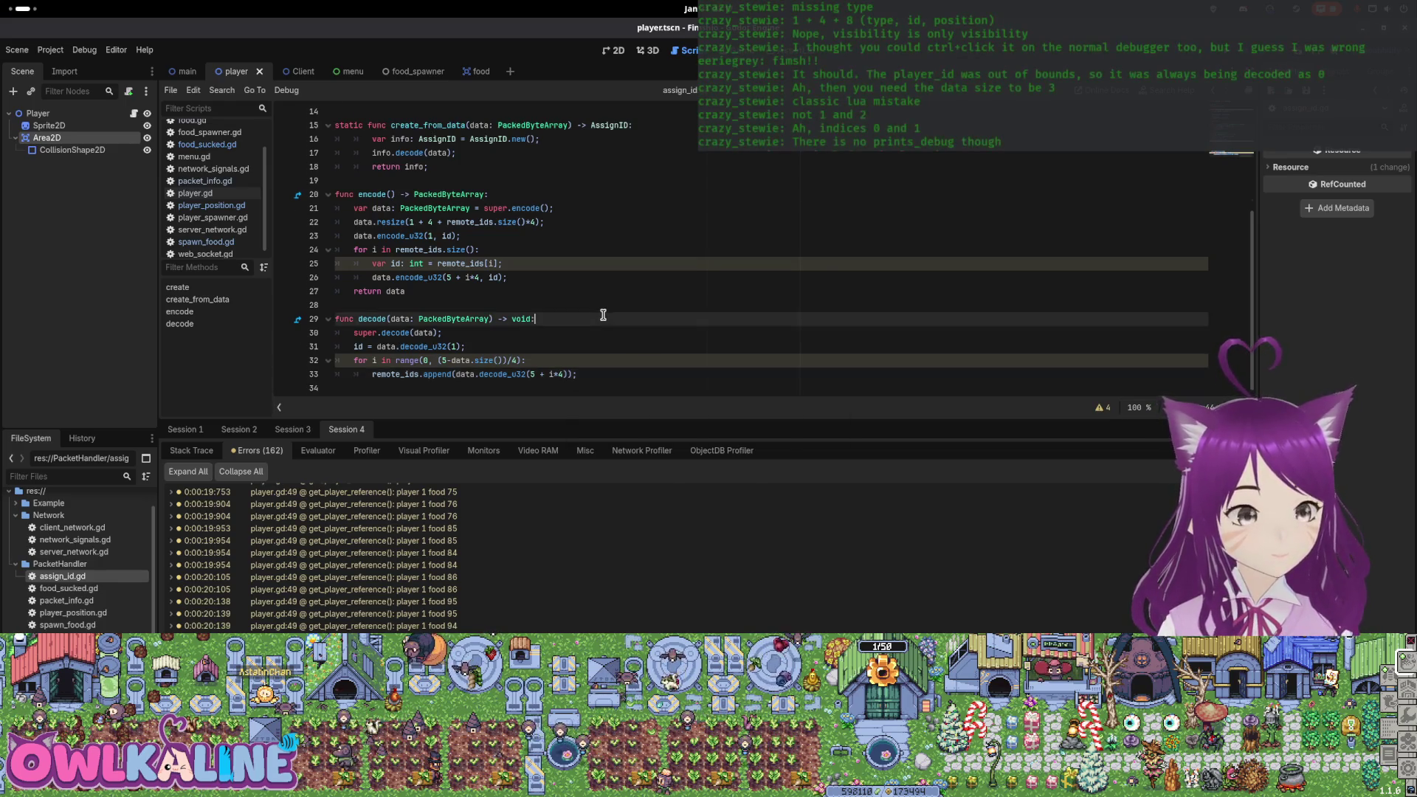
scroll(603, 314, "up", 5)
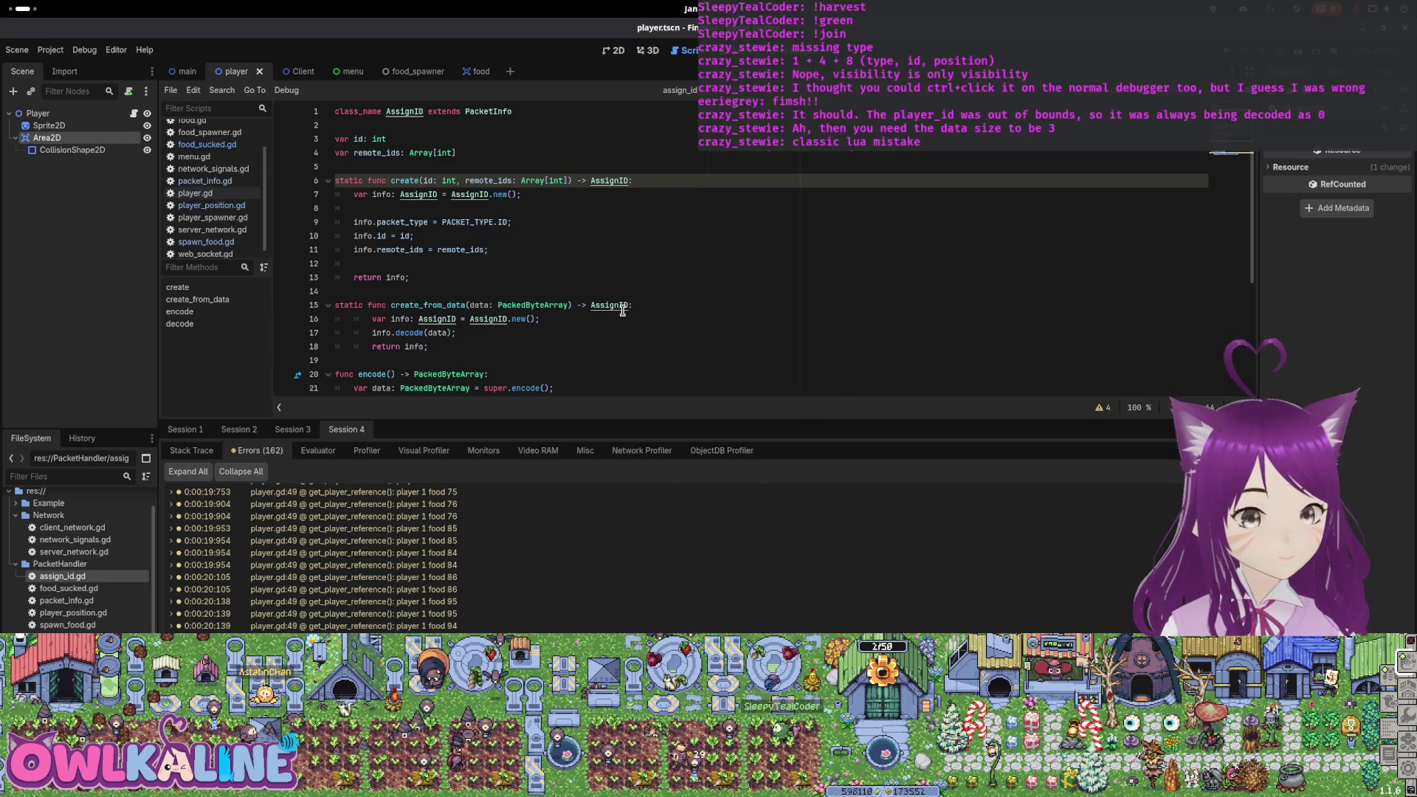
key("Page_Down")
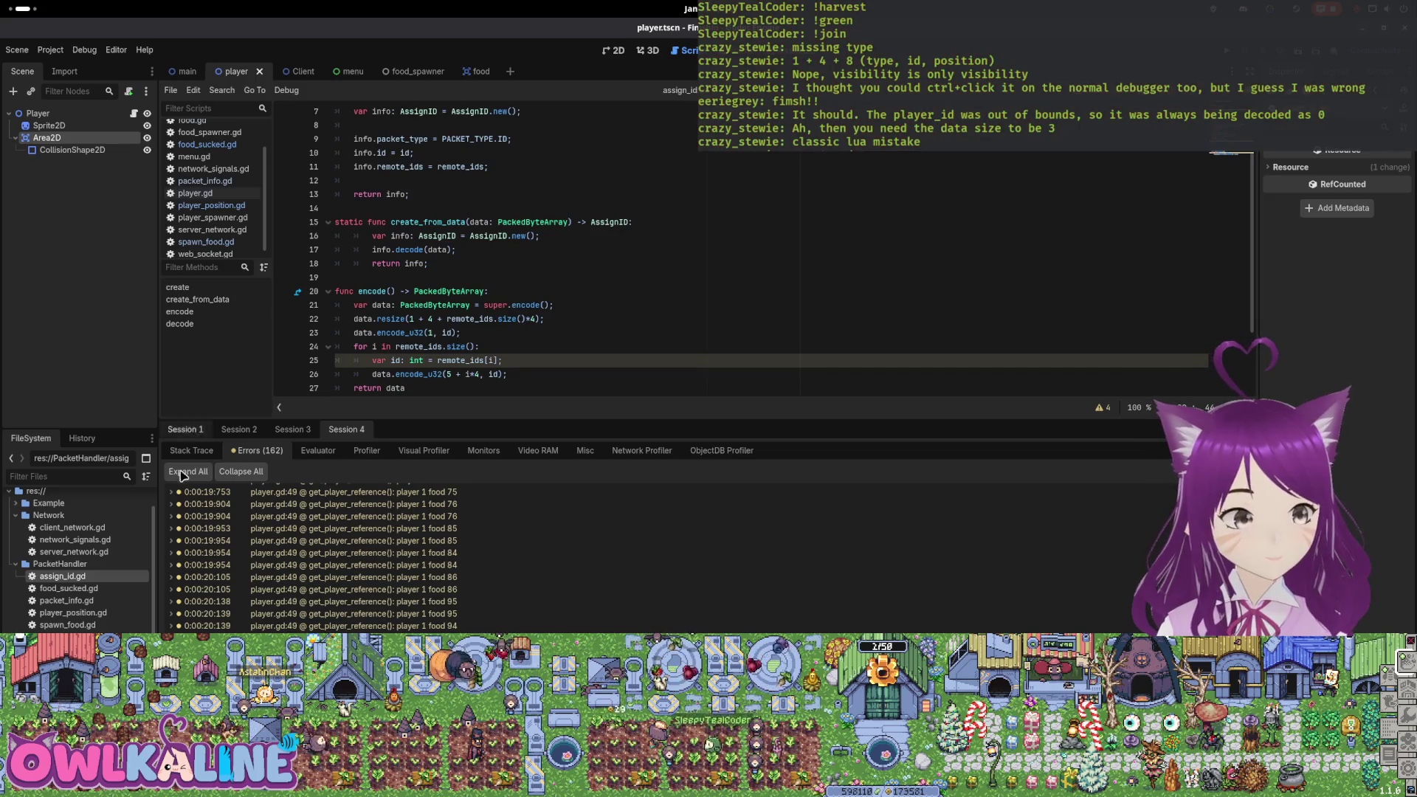
double_click(66, 600)
left_click(689, 269)
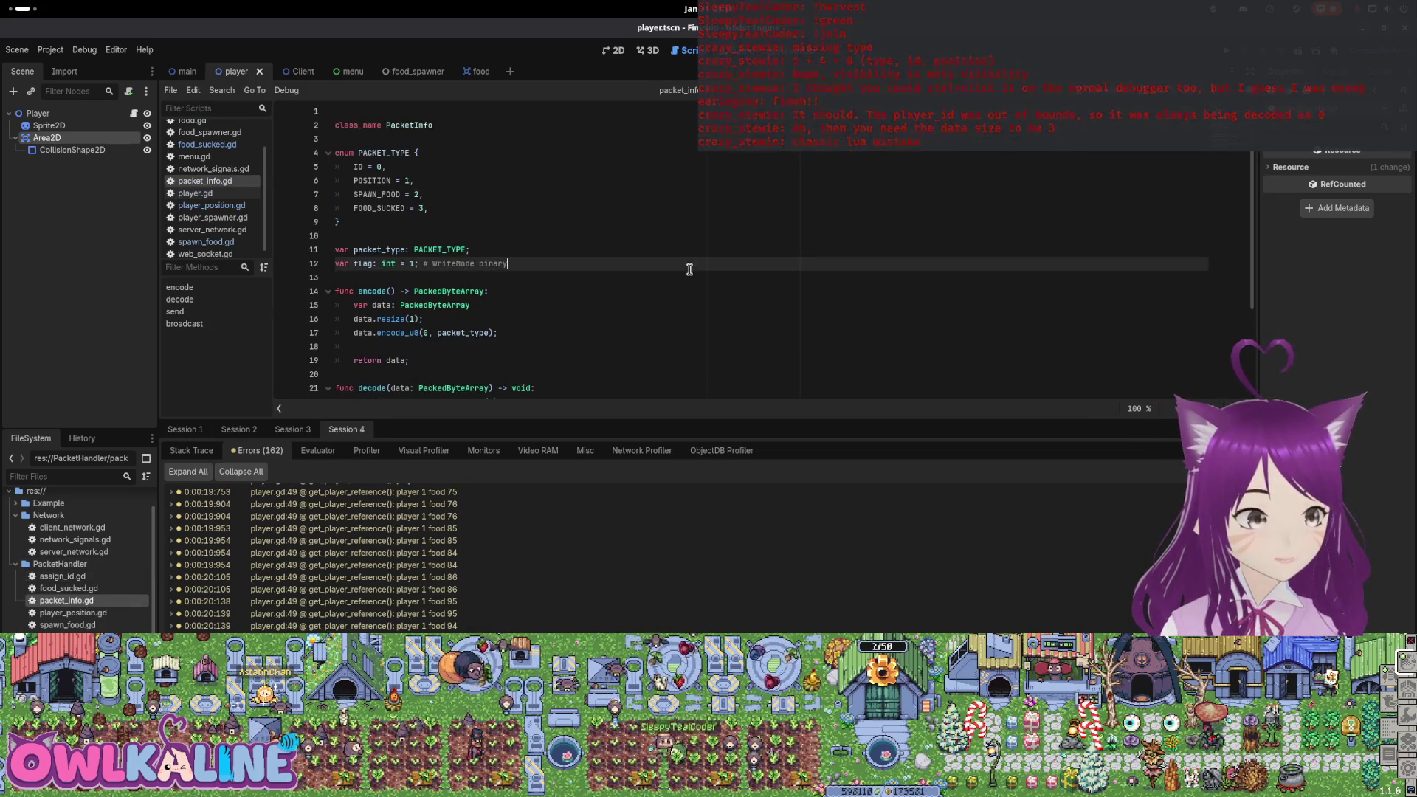
Run the project with F5, starting one window as Server and the others as Clients.
key("F5")
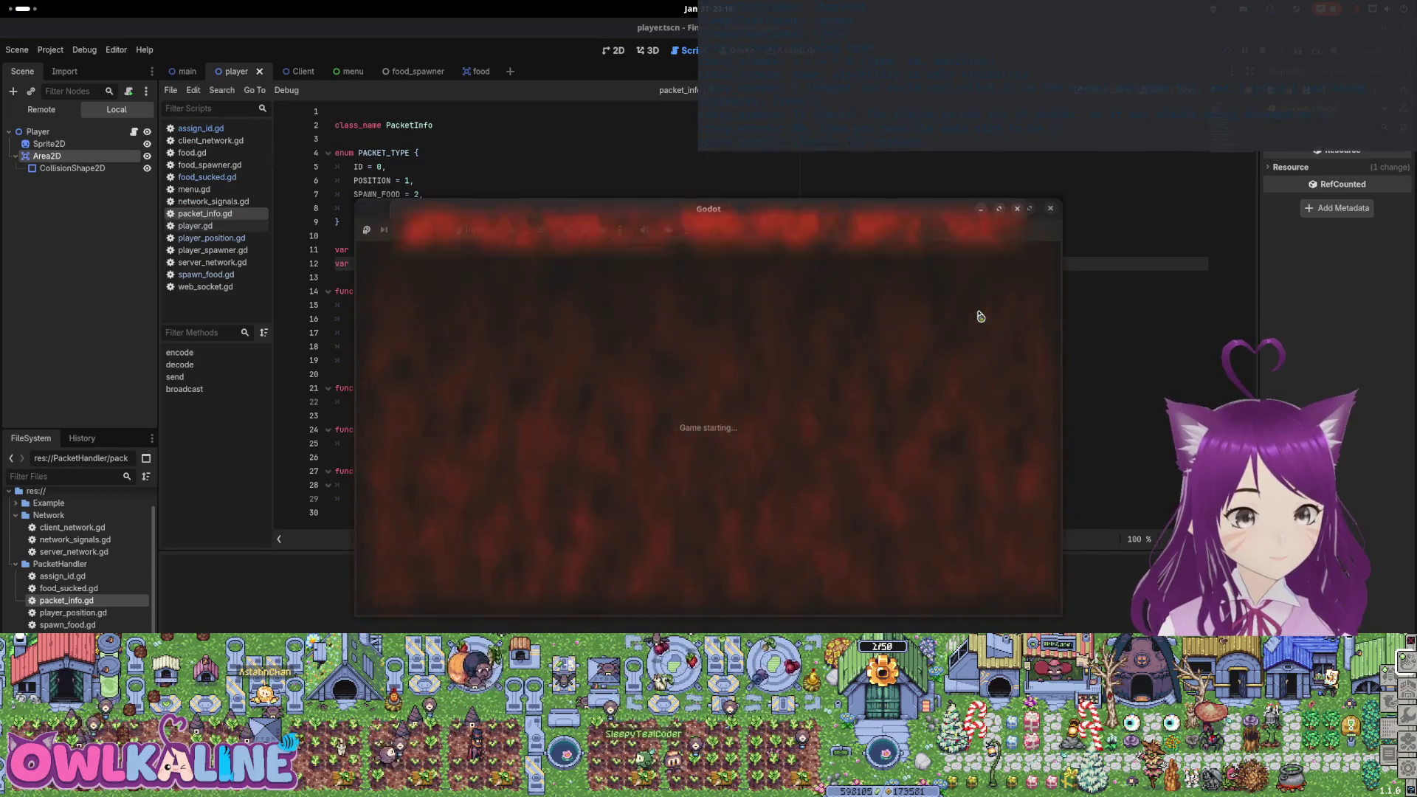
mouse_move(693, 212)
left_mouse_down()
mouse_move(708, 214)
mouse_move(472, 198)
mouse_move(342, 207)
left_mouse_up()
left_click(46, 241)
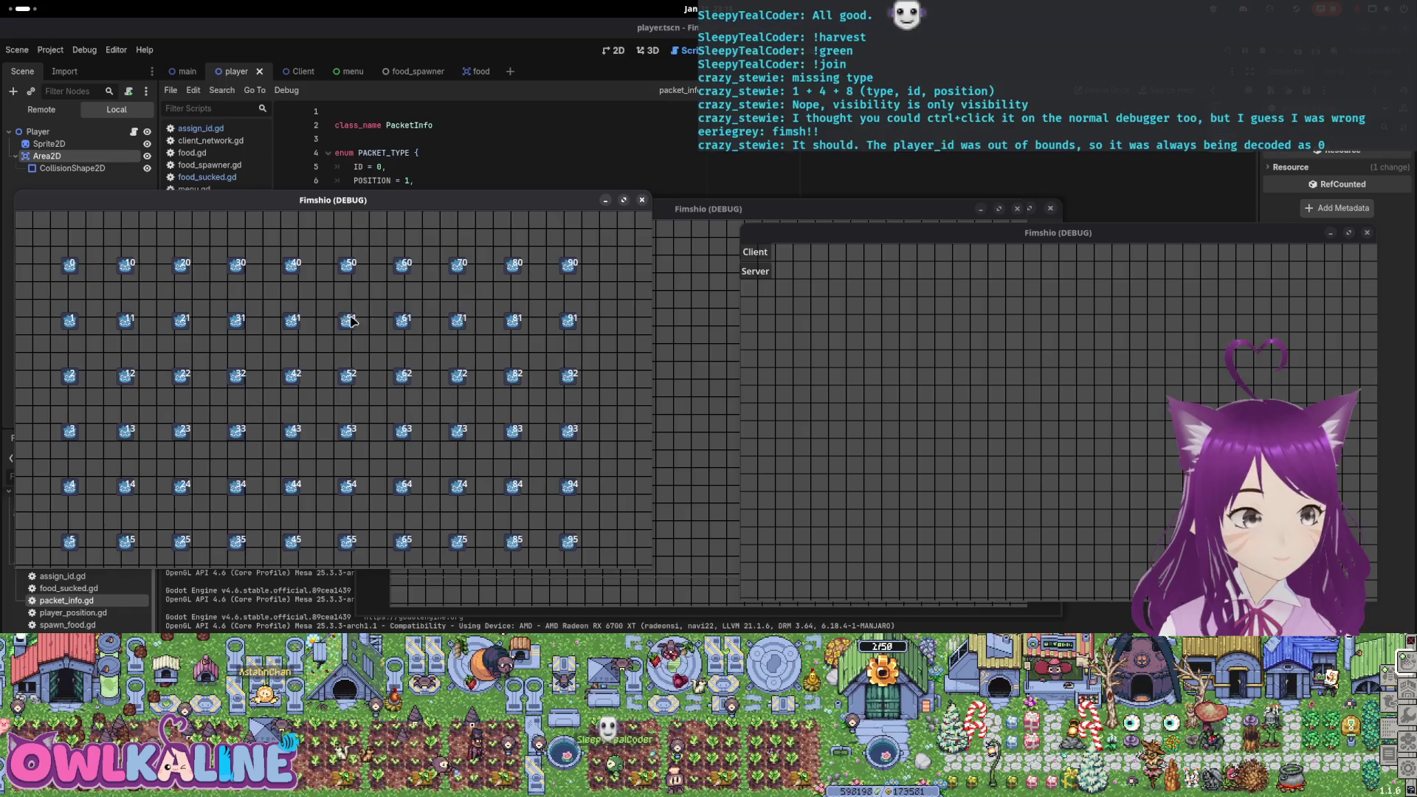
left_click(755, 252)
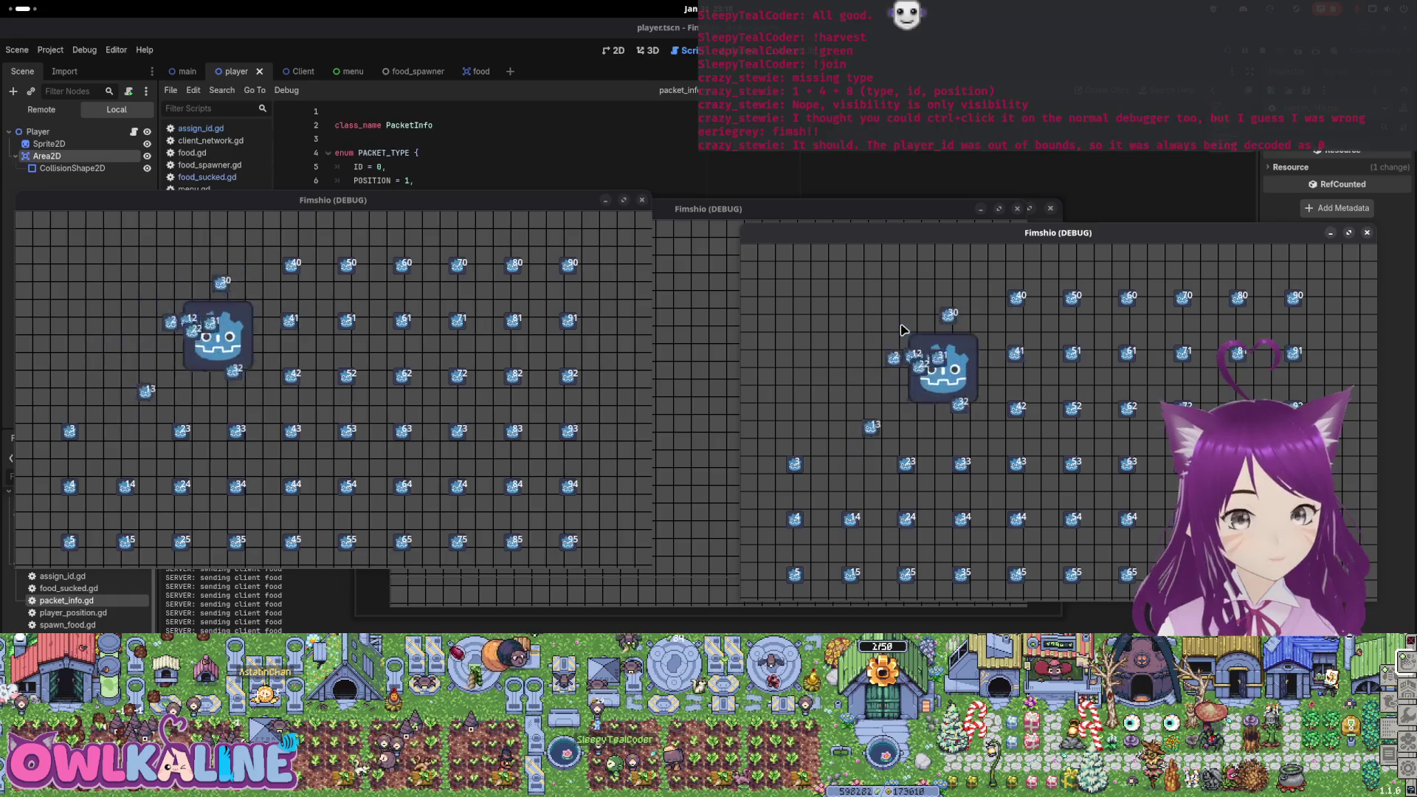
left_click(690, 335)
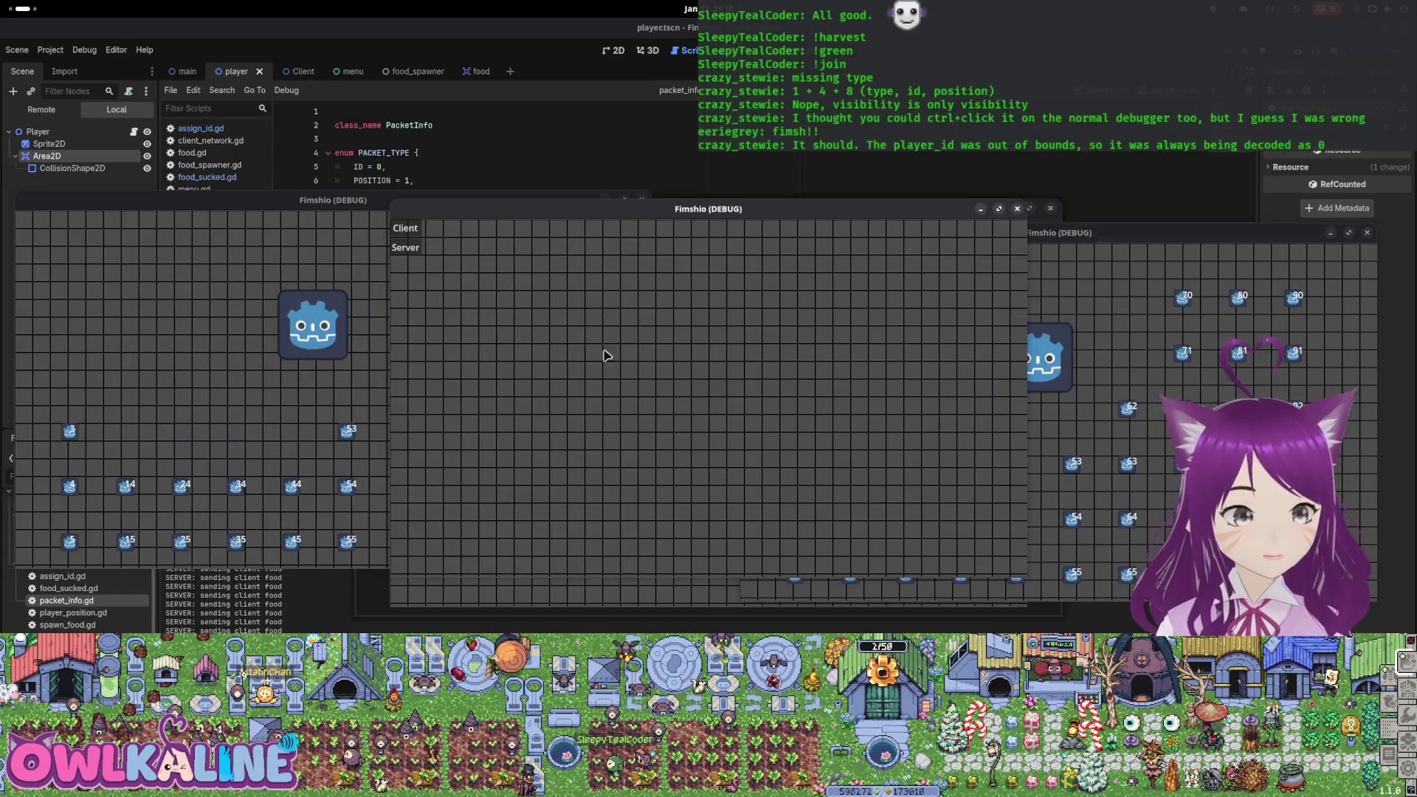
left_click(411, 230)
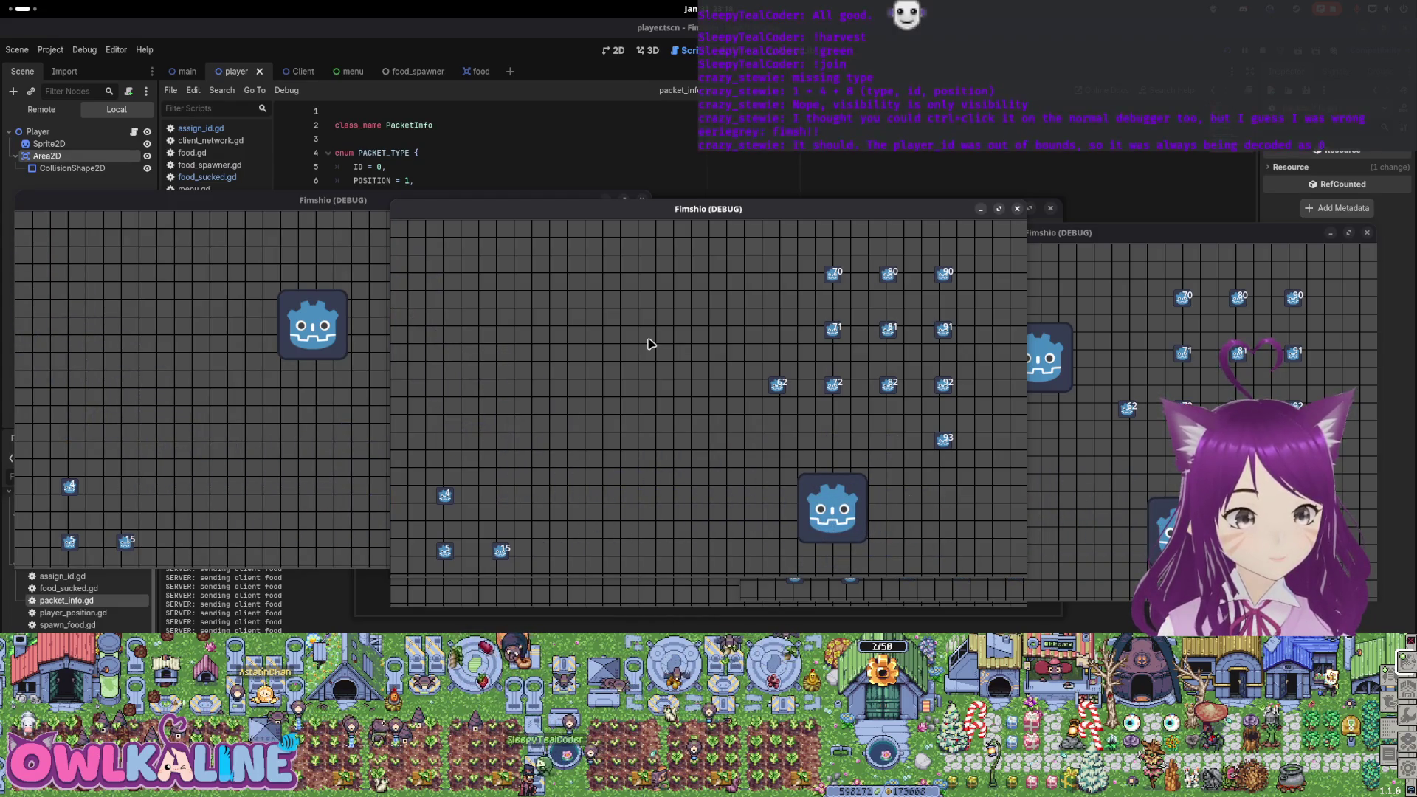
mouse_move(708, 215)
left_mouse_down()
mouse_move(458, 408)
mouse_move(443, 396)
mouse_move(509, 610)
mouse_move(554, 339)
mouse_move(585, 347)
mouse_move(410, 370)
left_mouse_up()
left_click(679, 307)
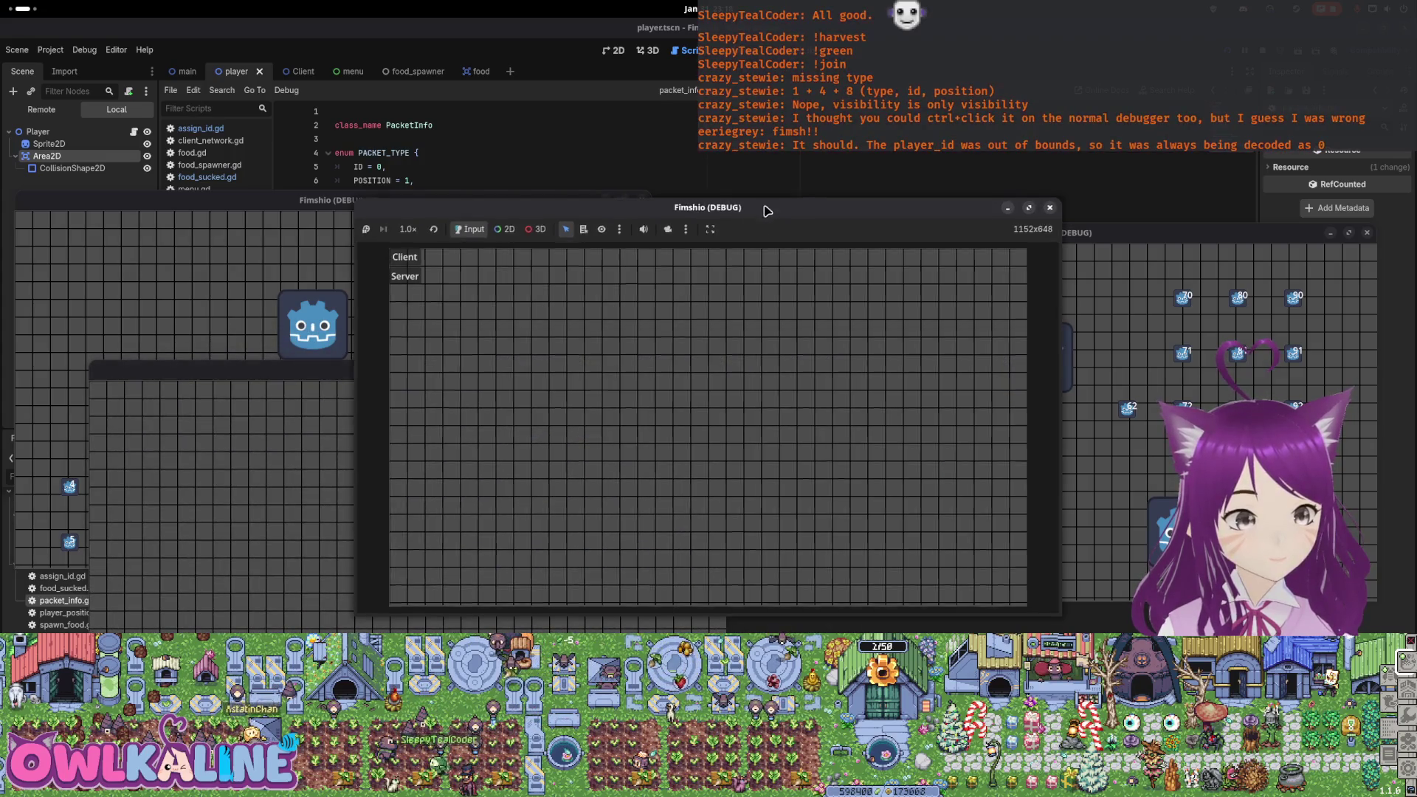
left_click_drag(767, 212, 604, 129)
left_click(256, 174)
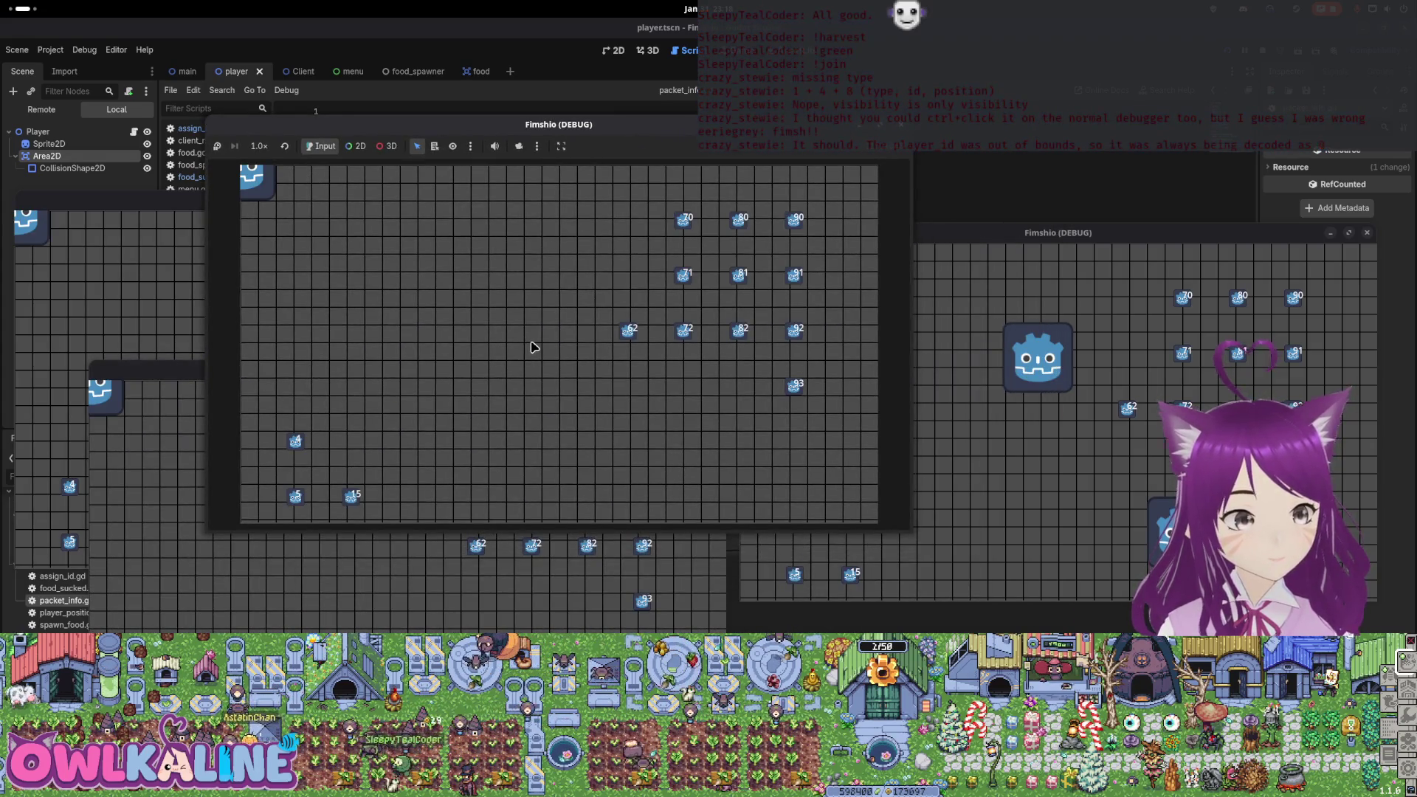
Steer the player with the arrow keys to eat food, then stop the run with F8.
key("Right")
key("Down")
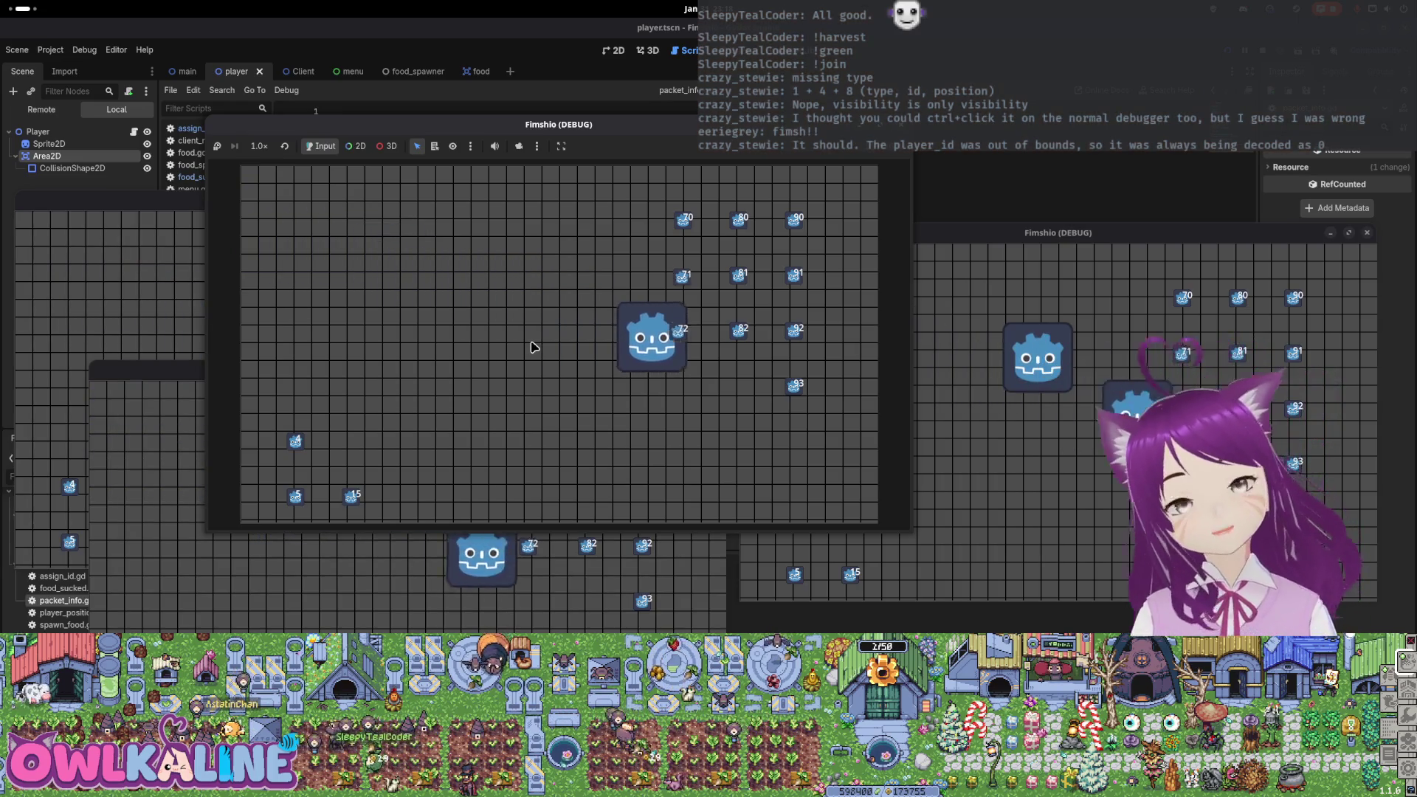
key("Up")
key("Right")
key("Down")
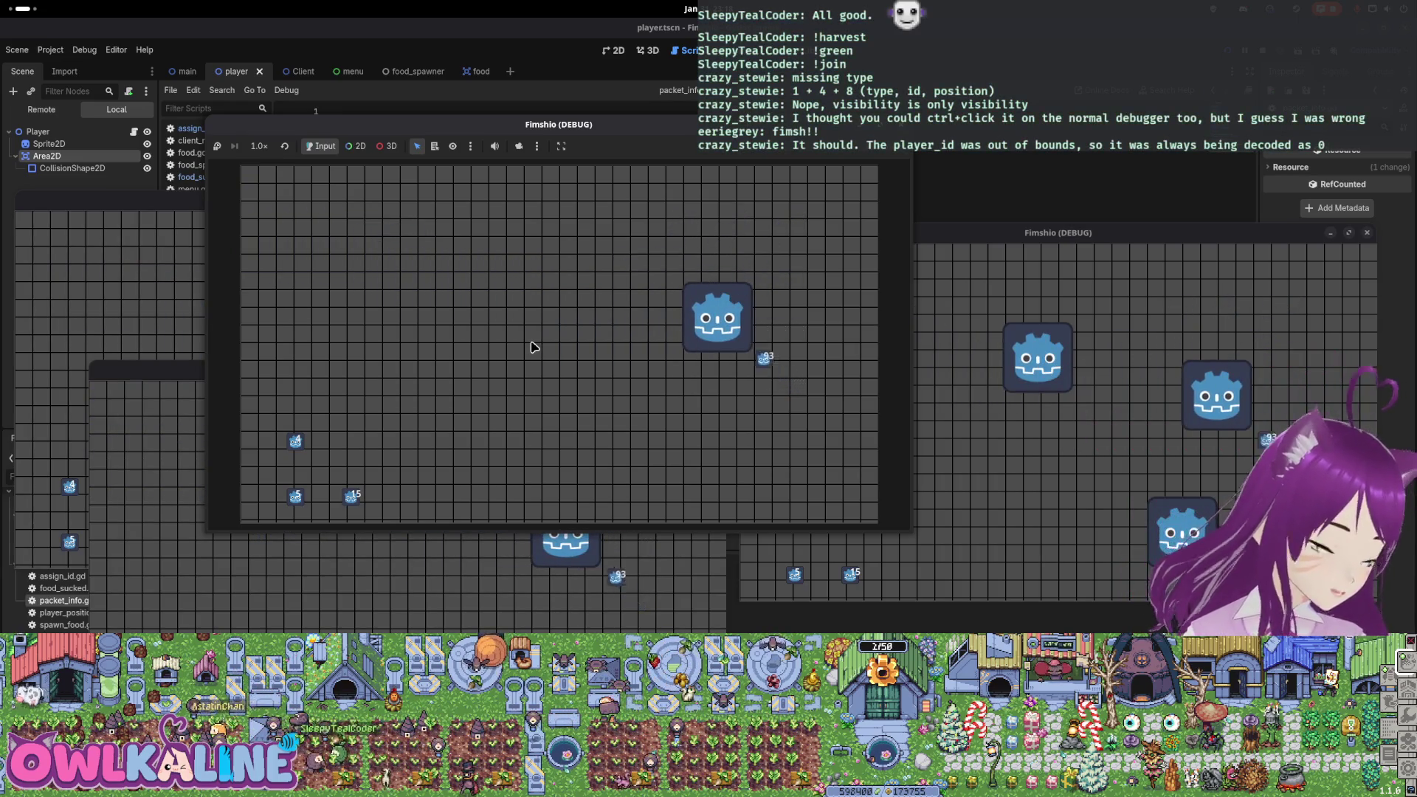
key("F8")
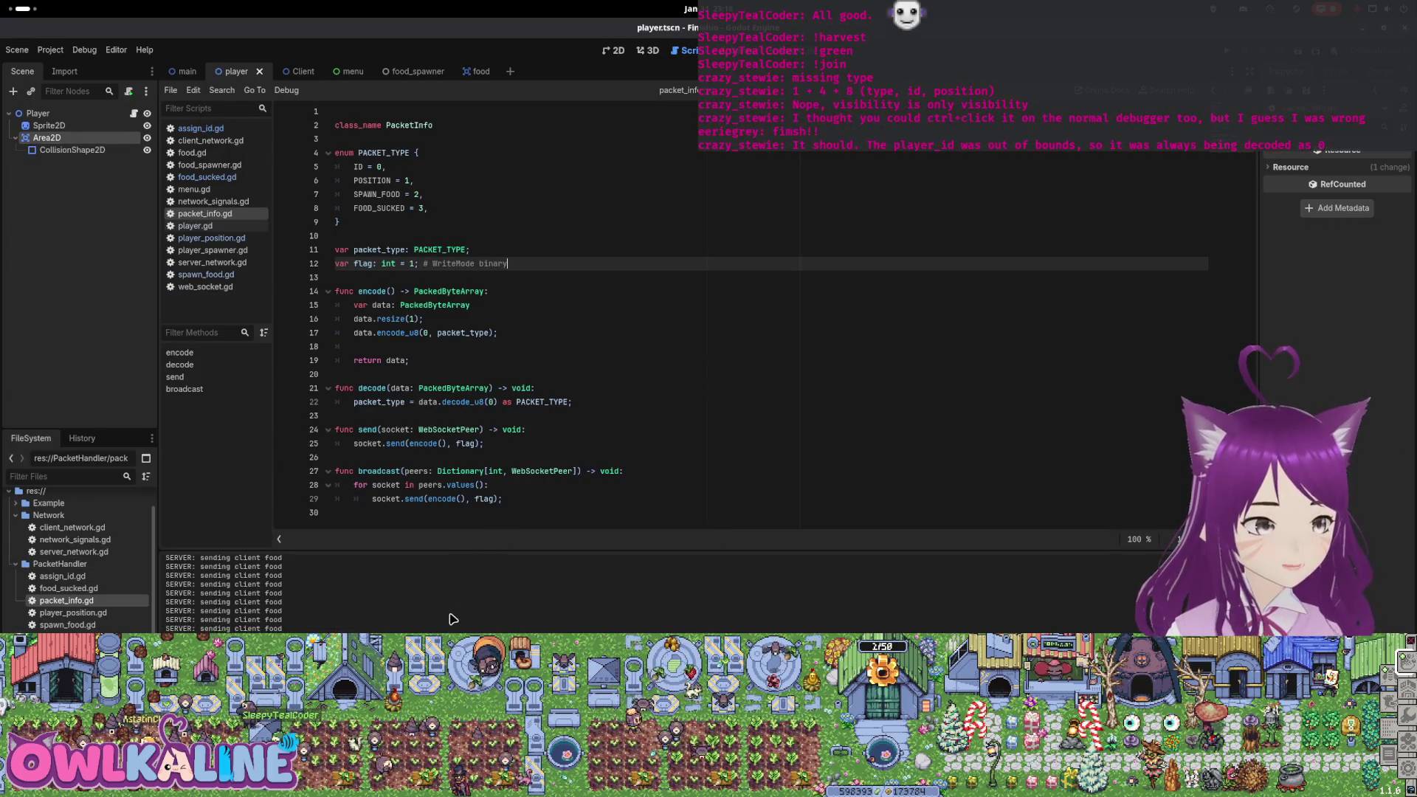
Review the debugger errors and output log, then look over the food and player scenes and food_spawner.gd.
key("alt+d")
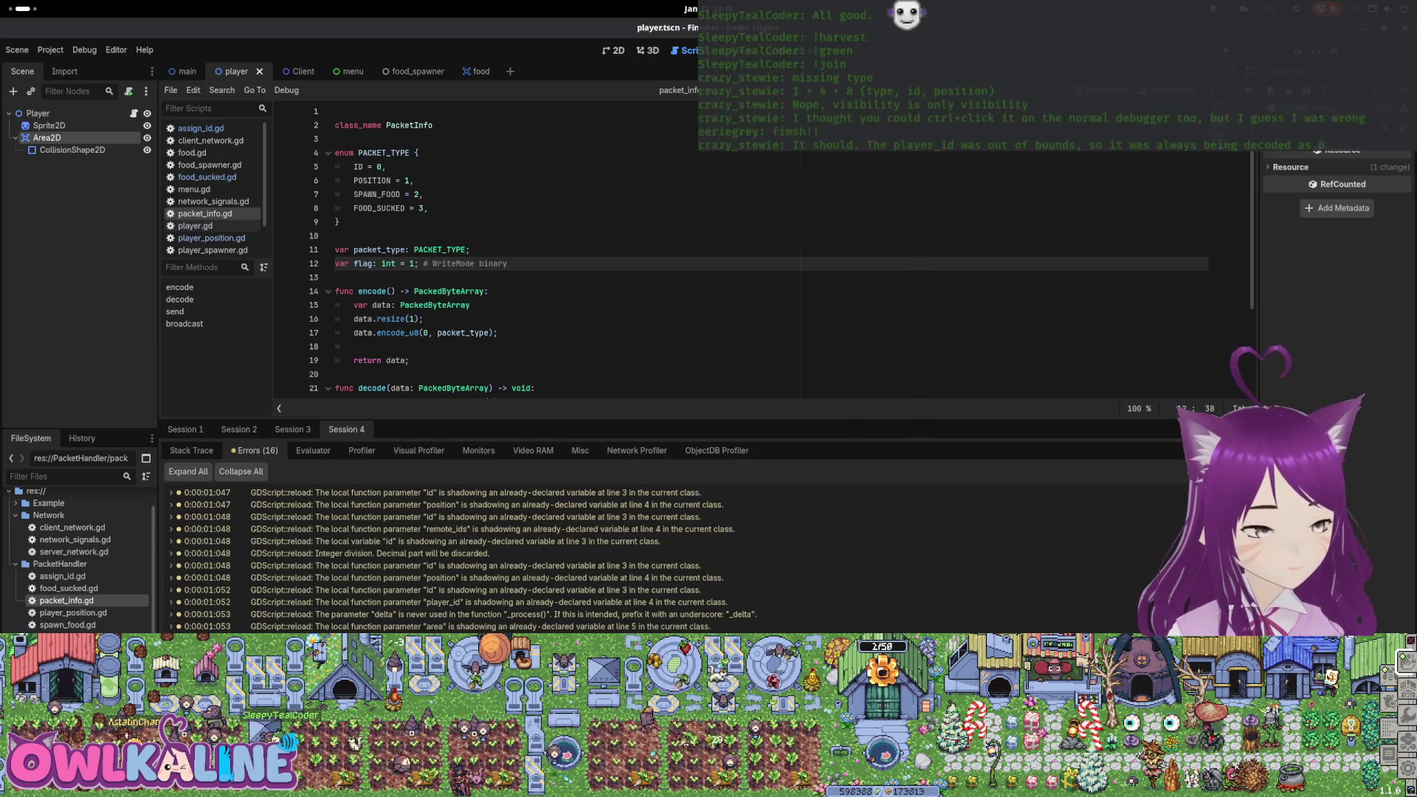
key("alt+o")
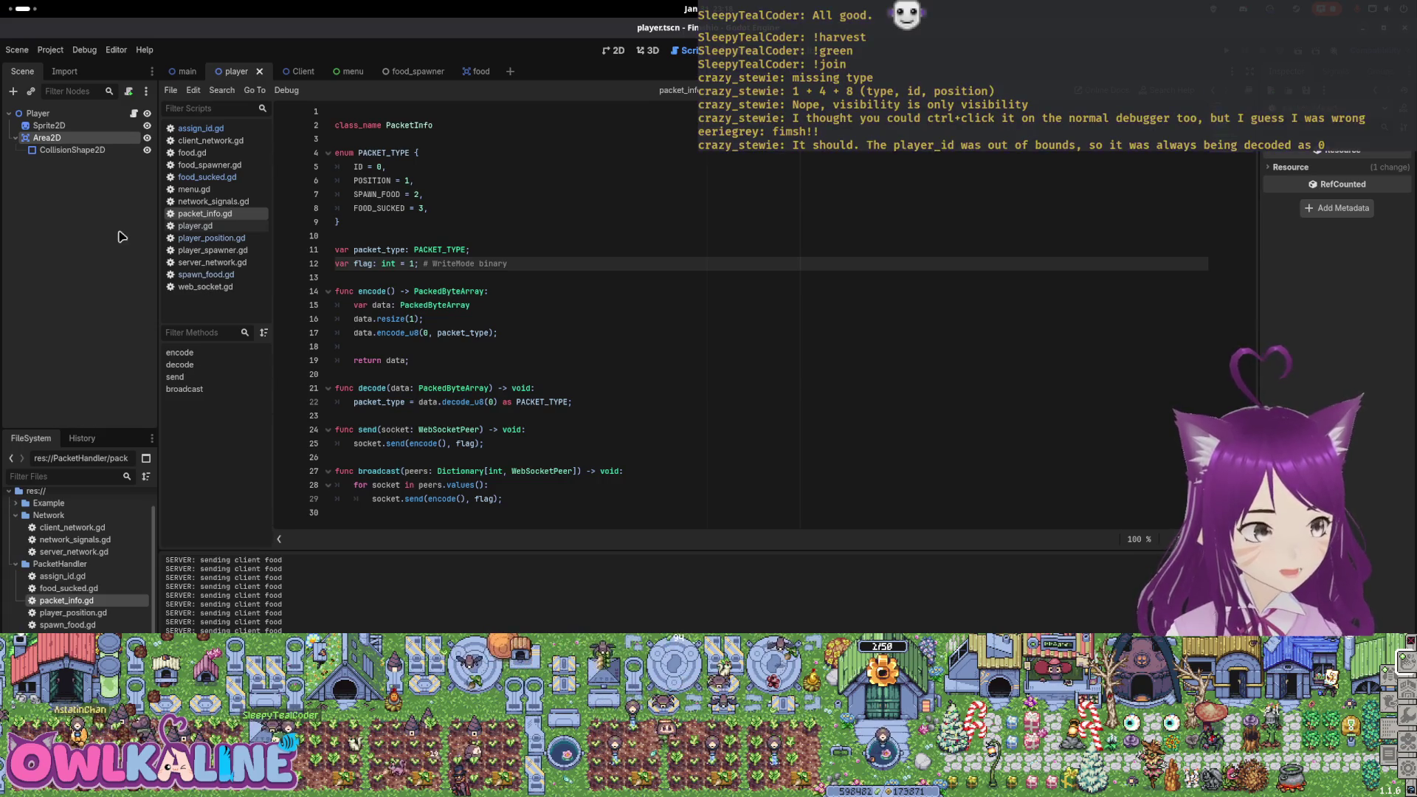
left_click(472, 71)
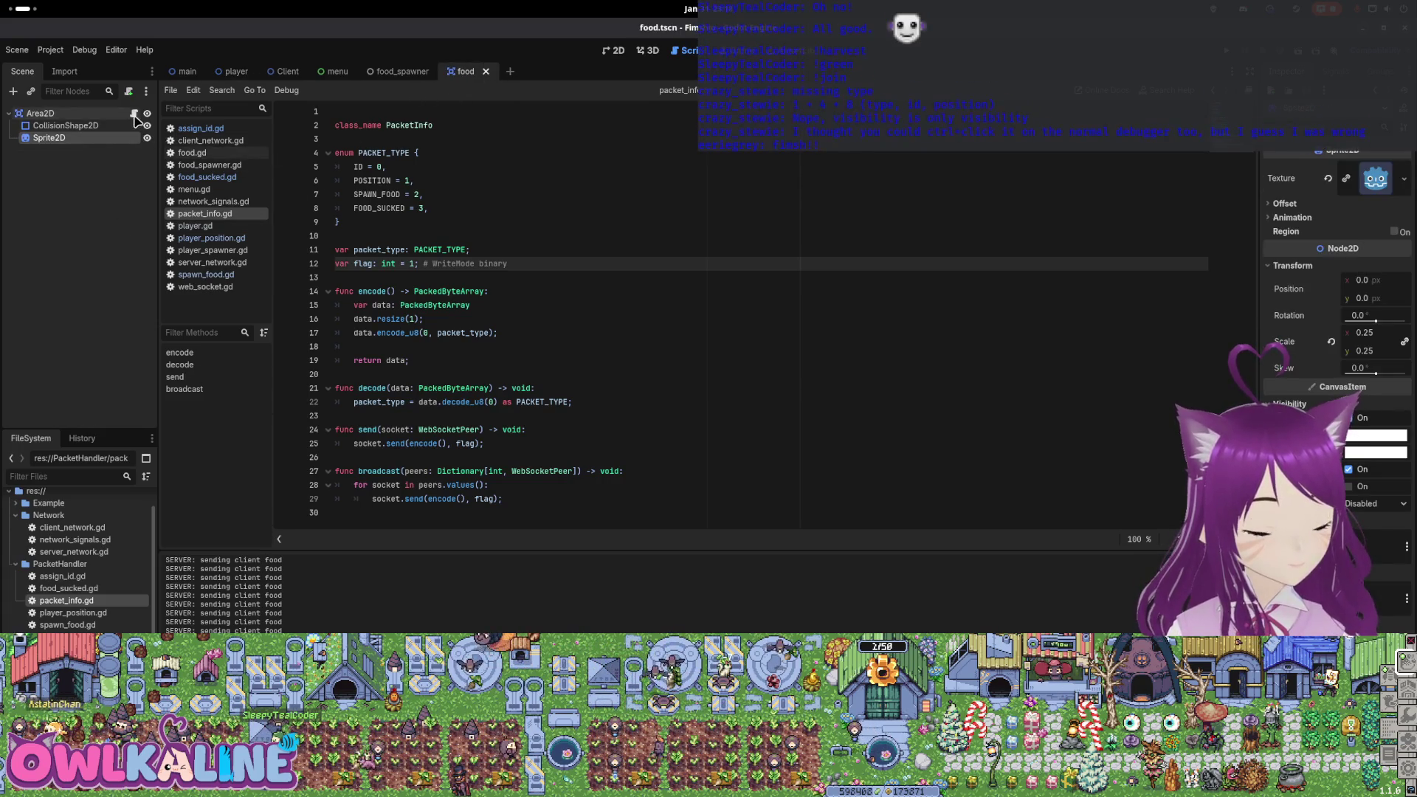
left_click(230, 72)
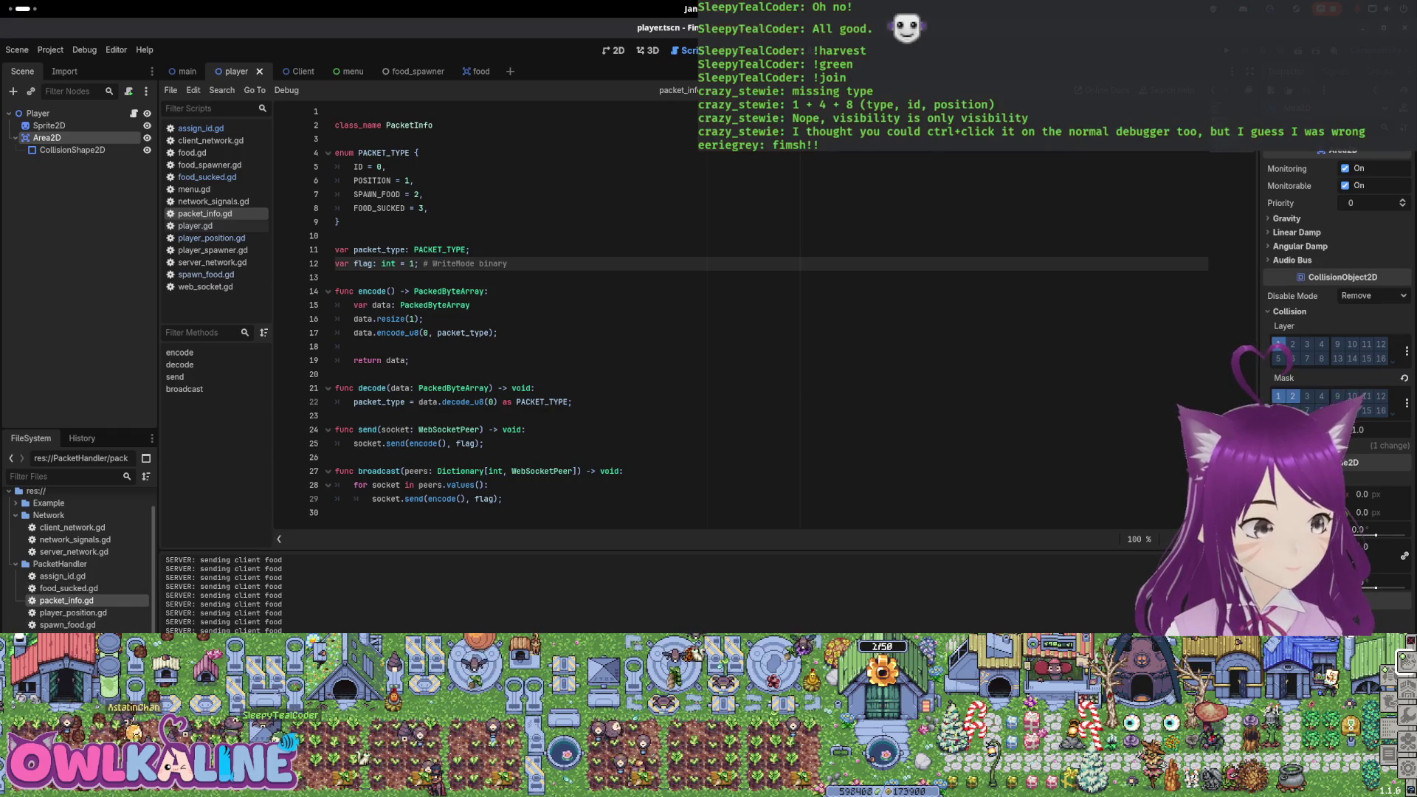
left_click(210, 165)
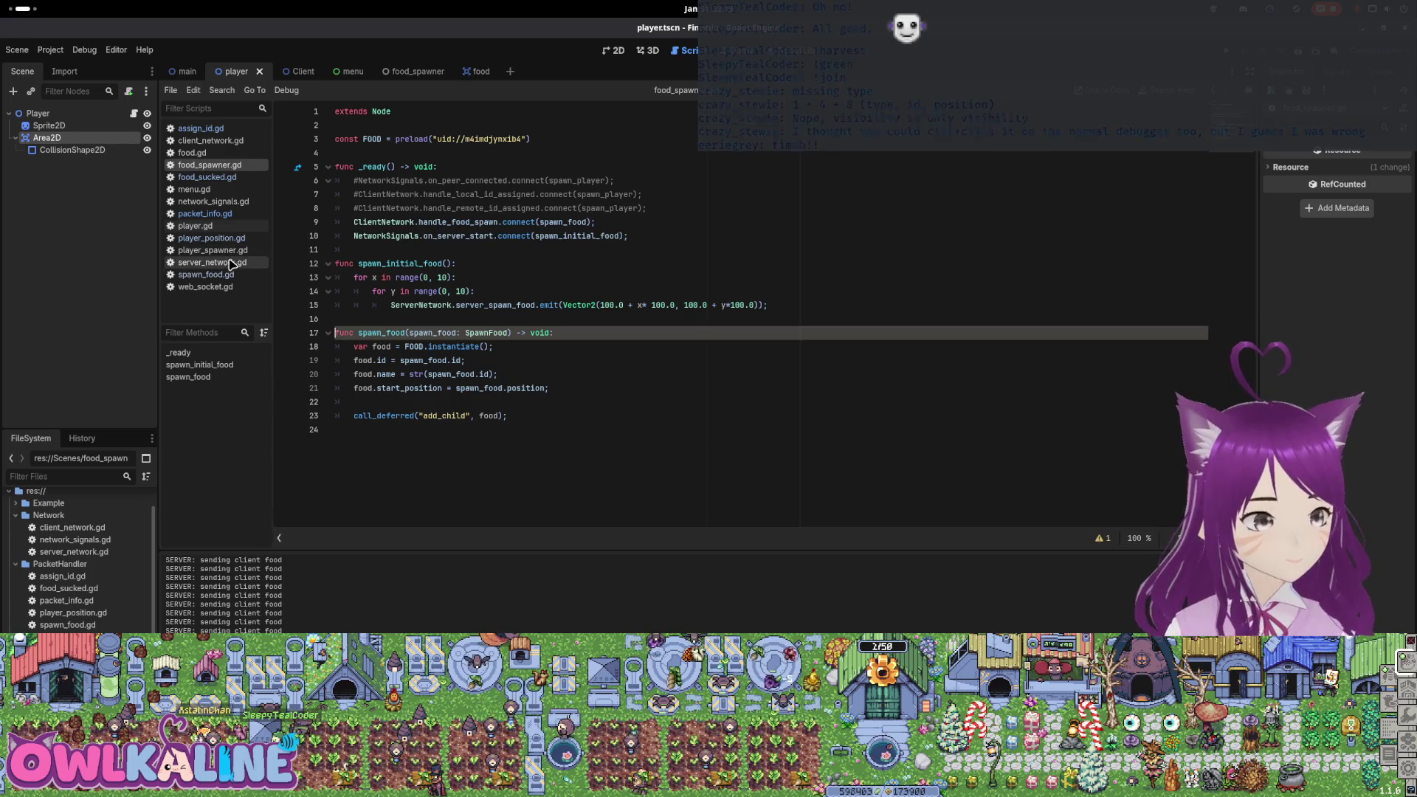
Delete the print("SERVER: sending client food") line from server_network.gd and rerun the project.
double_click(108, 553)
scroll(509, 354, "down", 5)
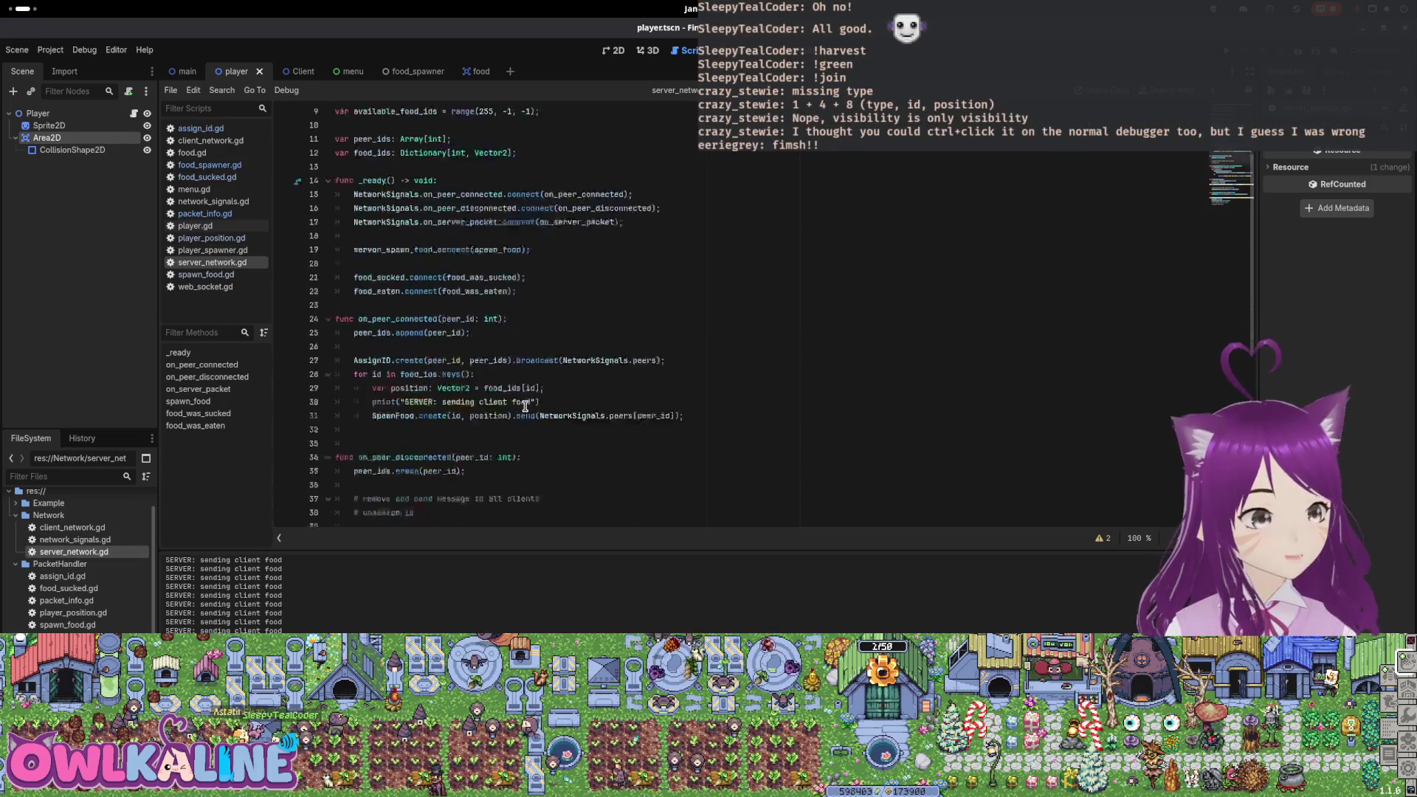
left_click_drag(549, 308, 338, 305)
key("BackSpace")
key("BackSpace")
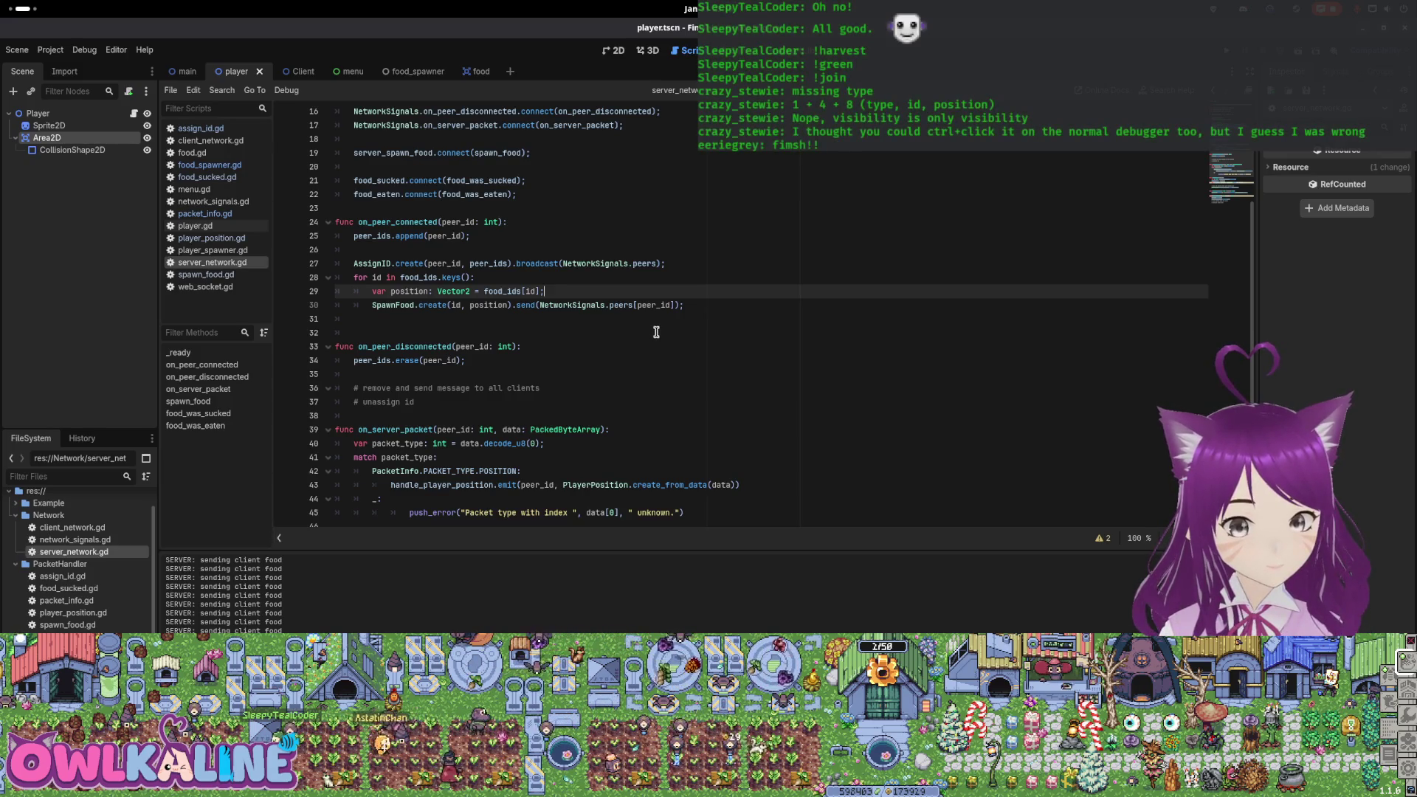
key("F5")
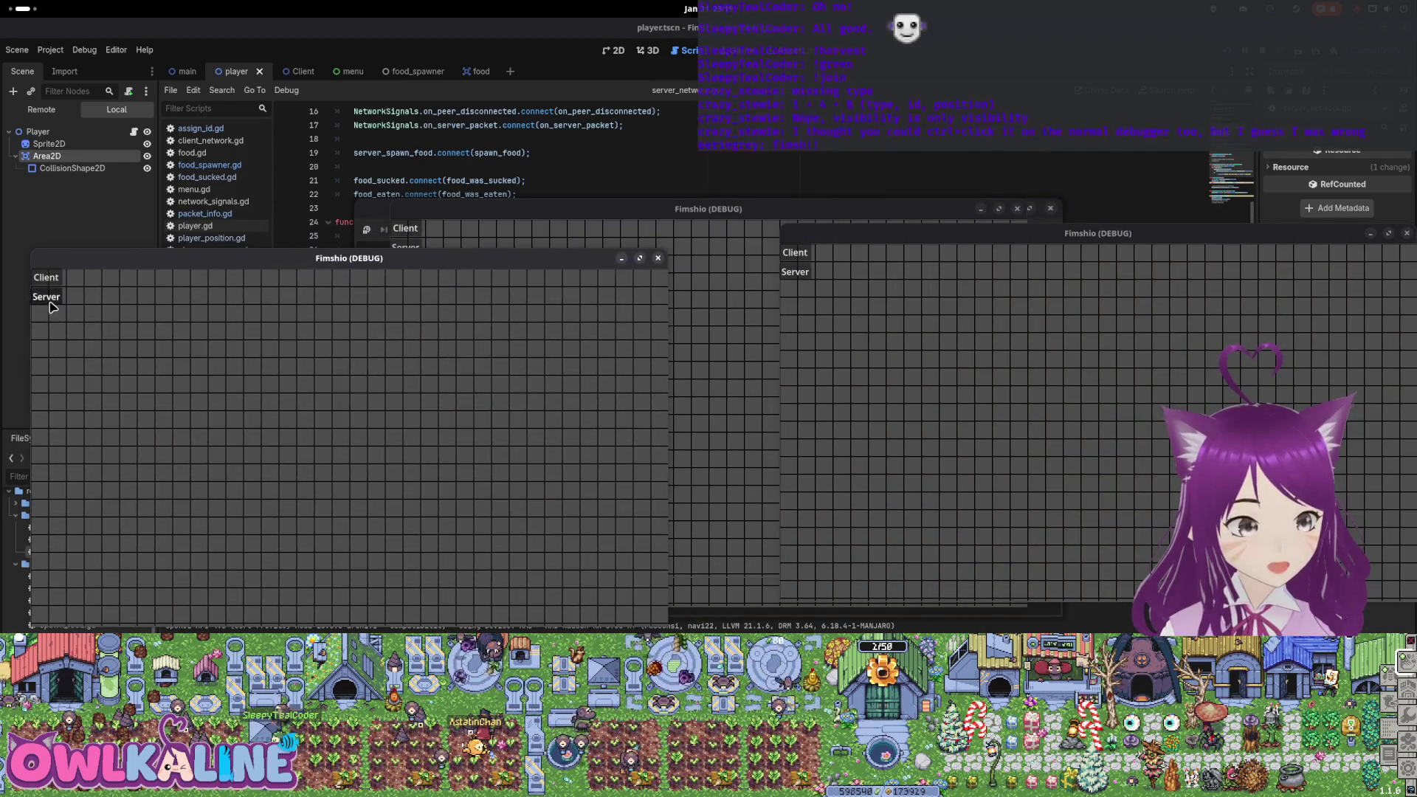
Start the left instance as server, connect the right and middle instances as clients, then stop.
left_click(46, 296)
left_click(795, 254)
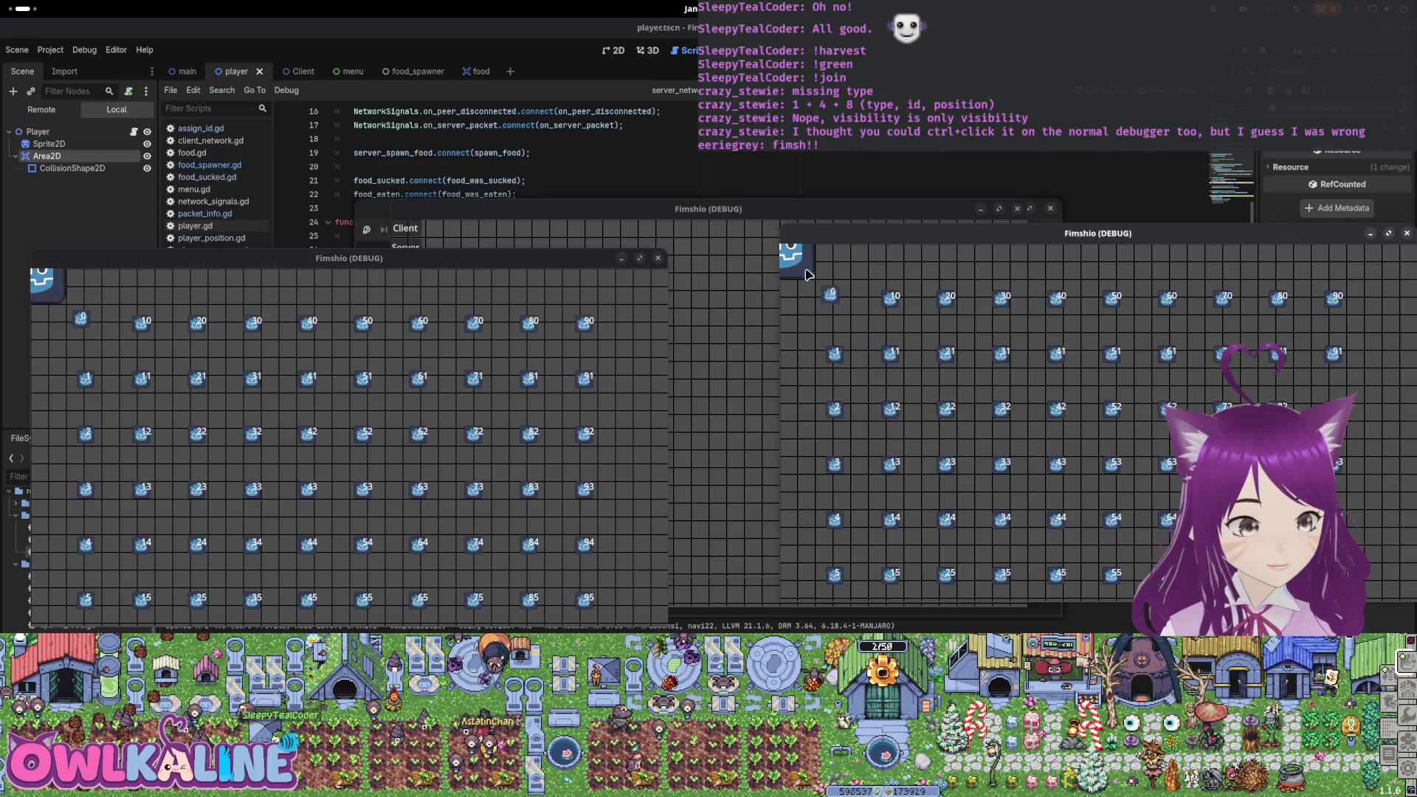
left_click(699, 349)
left_click(418, 230)
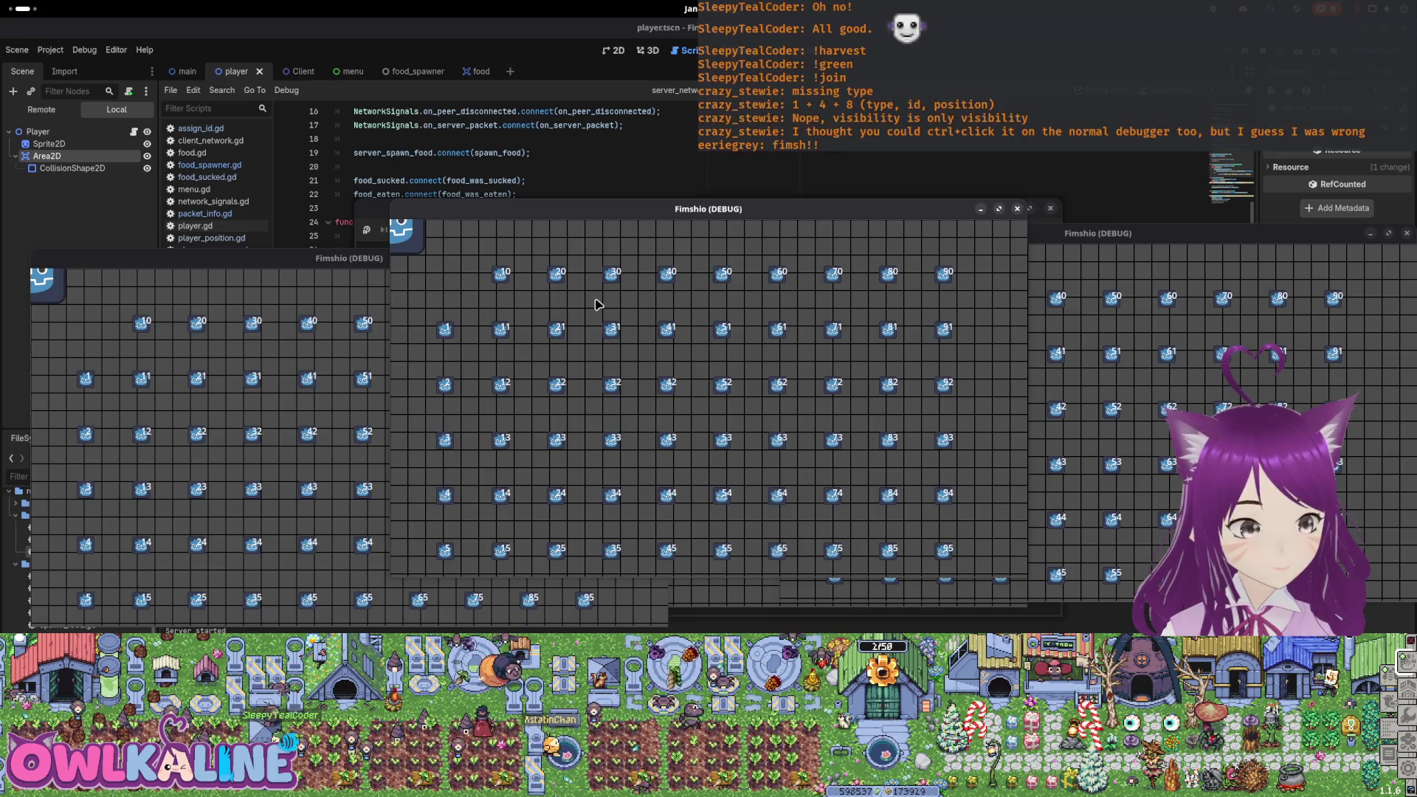
key("F8")
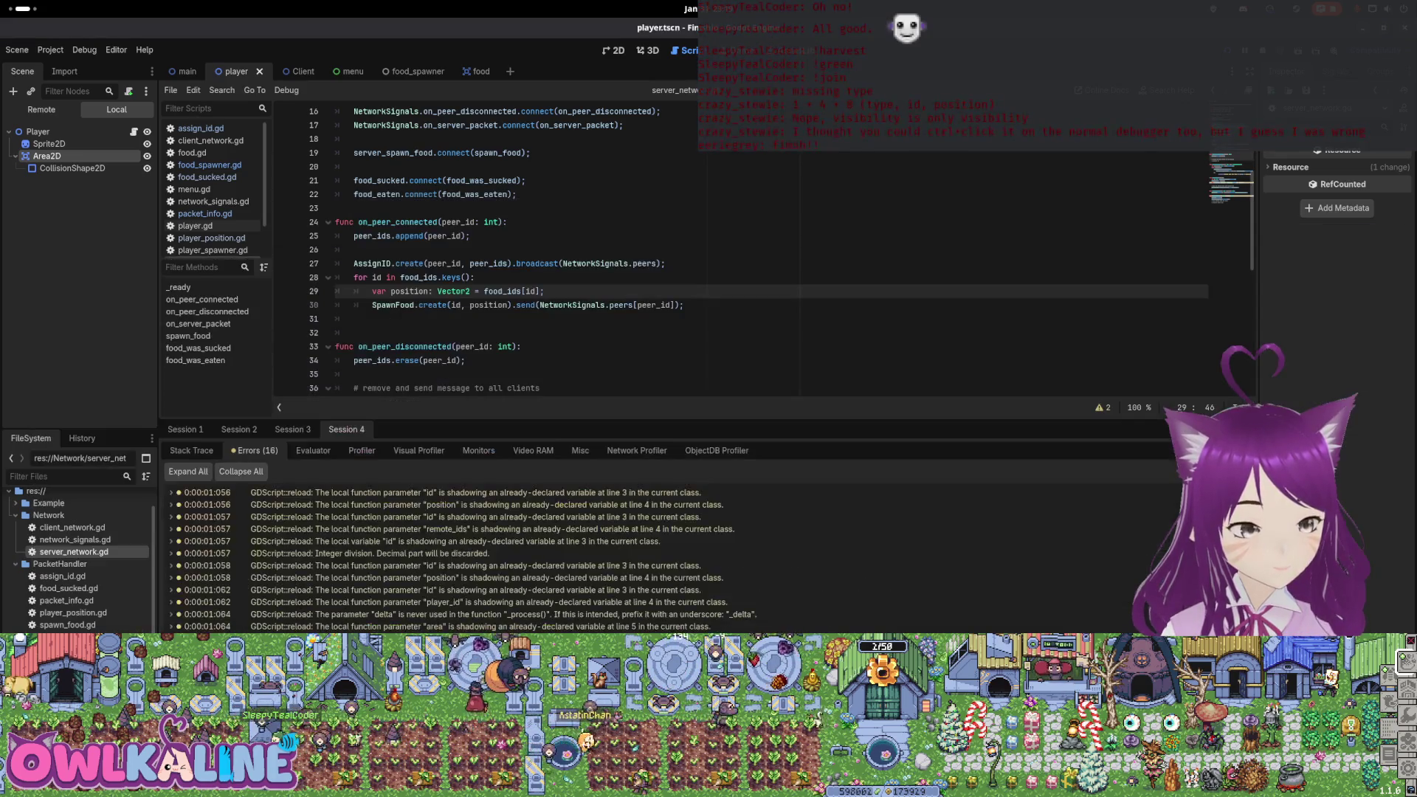
Review the Session 2 and Session 3 errors and bring the game windows to the front.
left_click(247, 432)
left_click(292, 429)
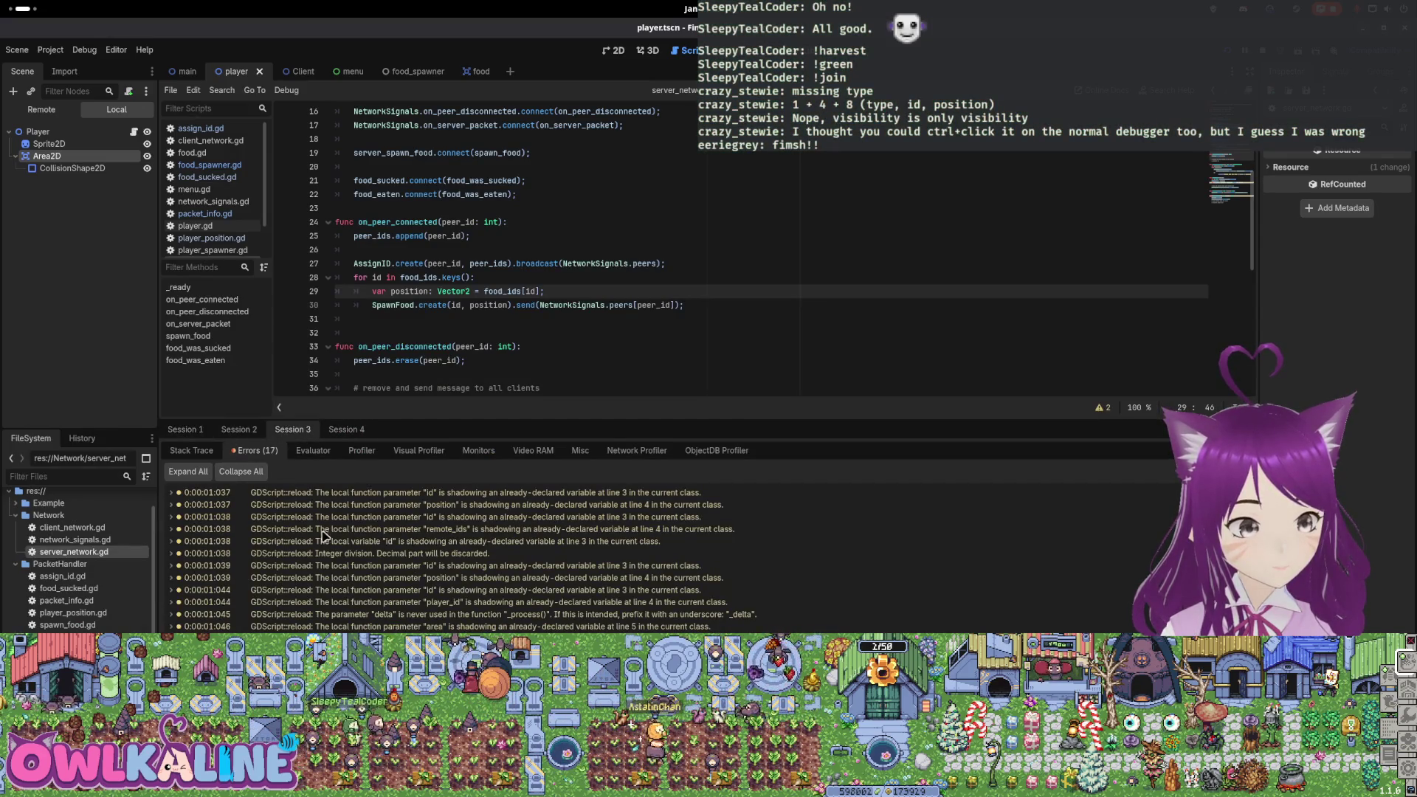
key("super")
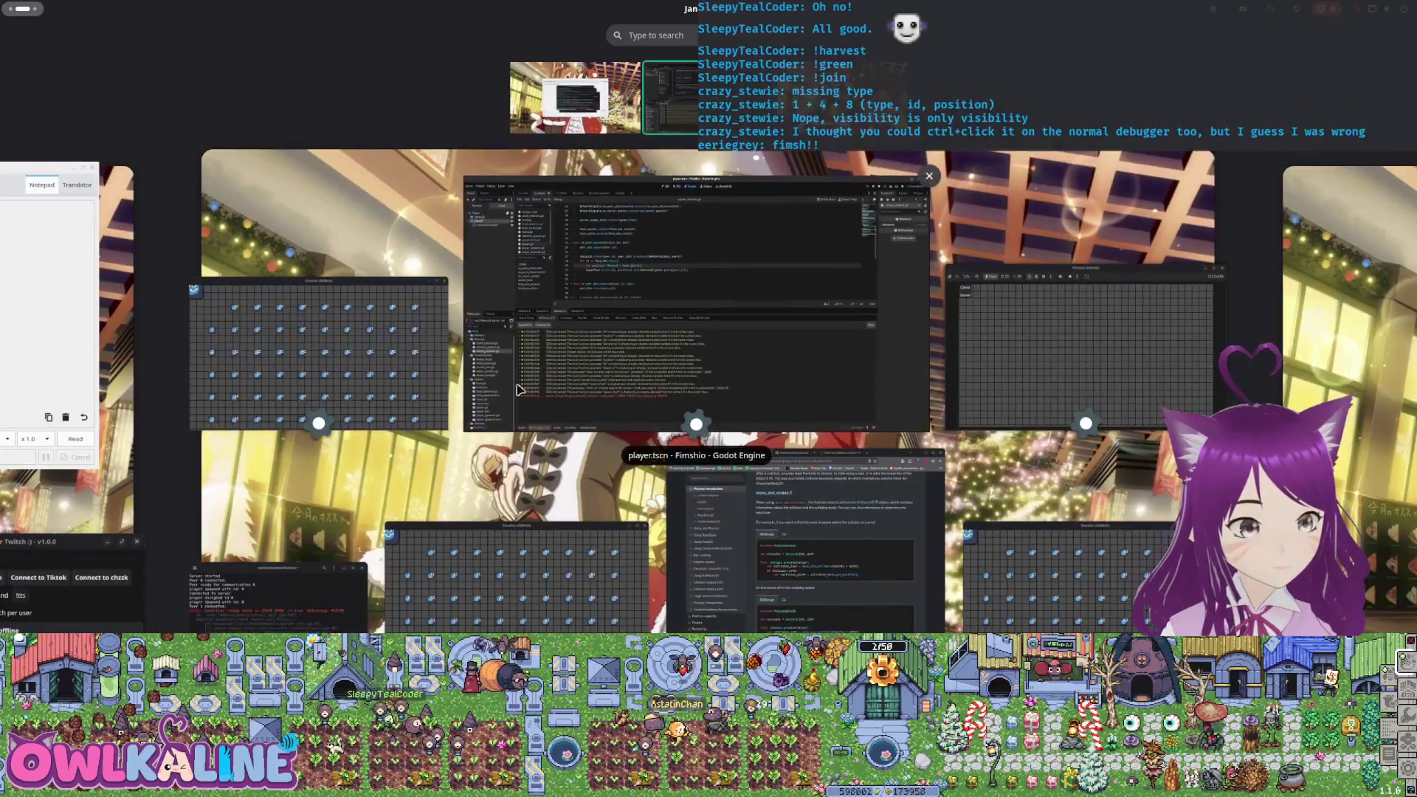
left_click(508, 559)
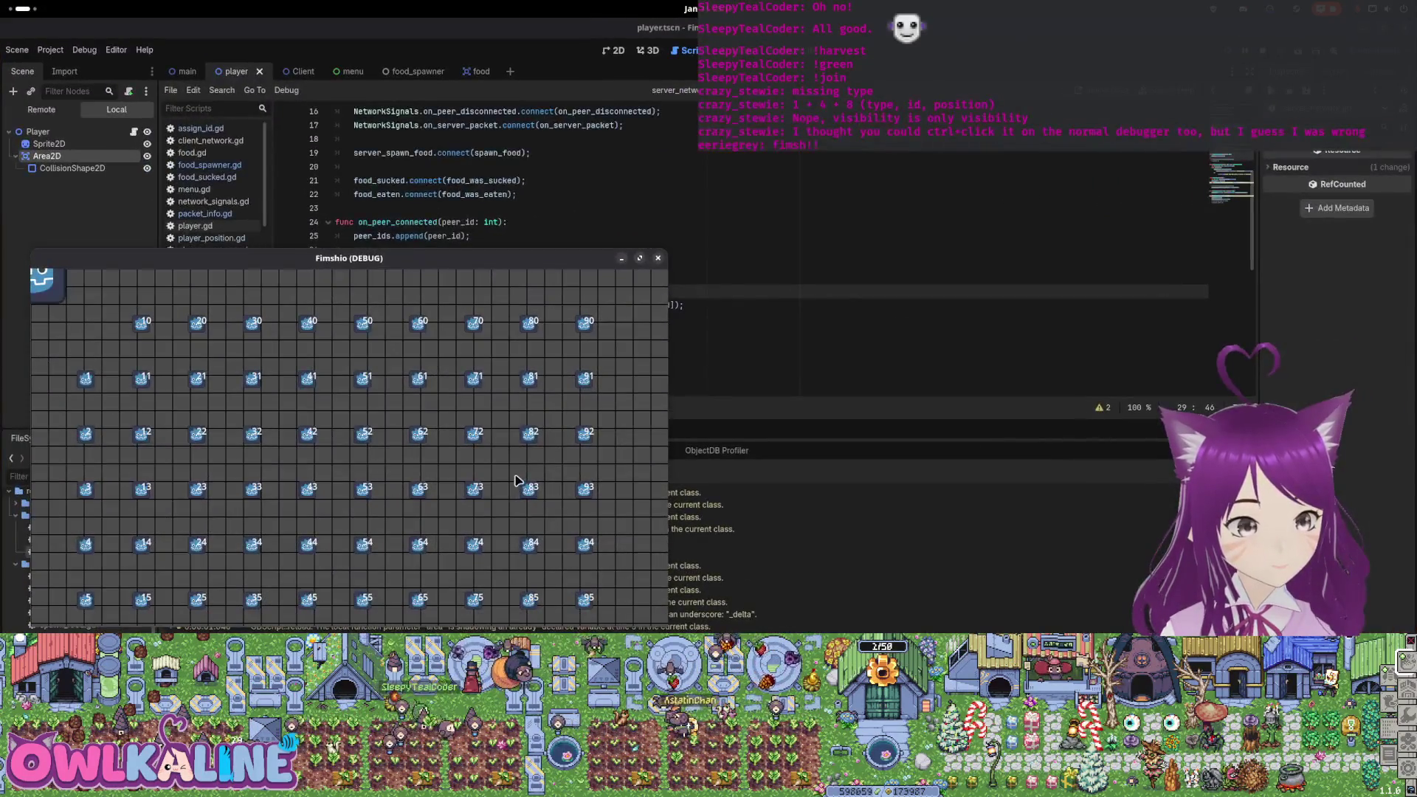
key("super")
key("super")
key("super")
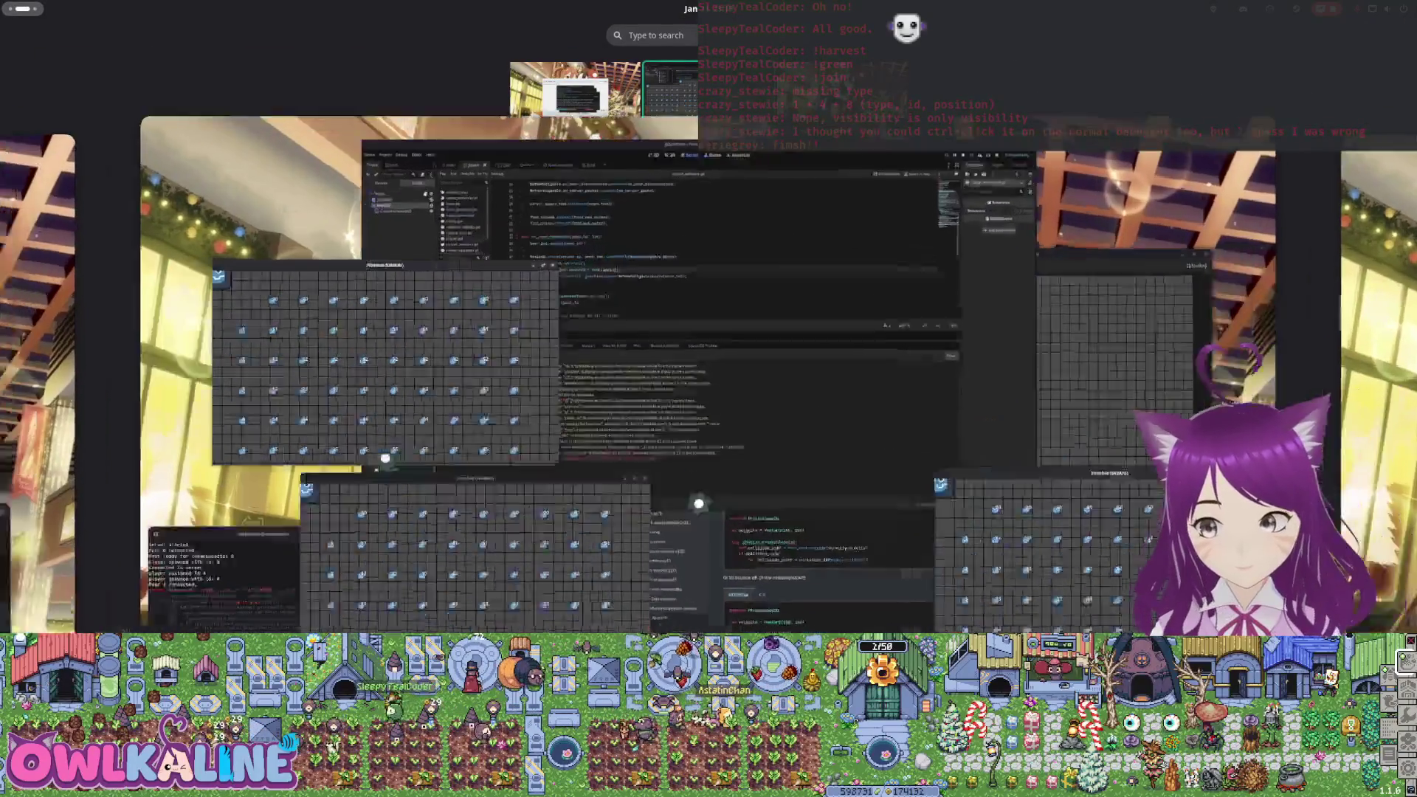
left_click(1032, 552)
left_click(558, 358)
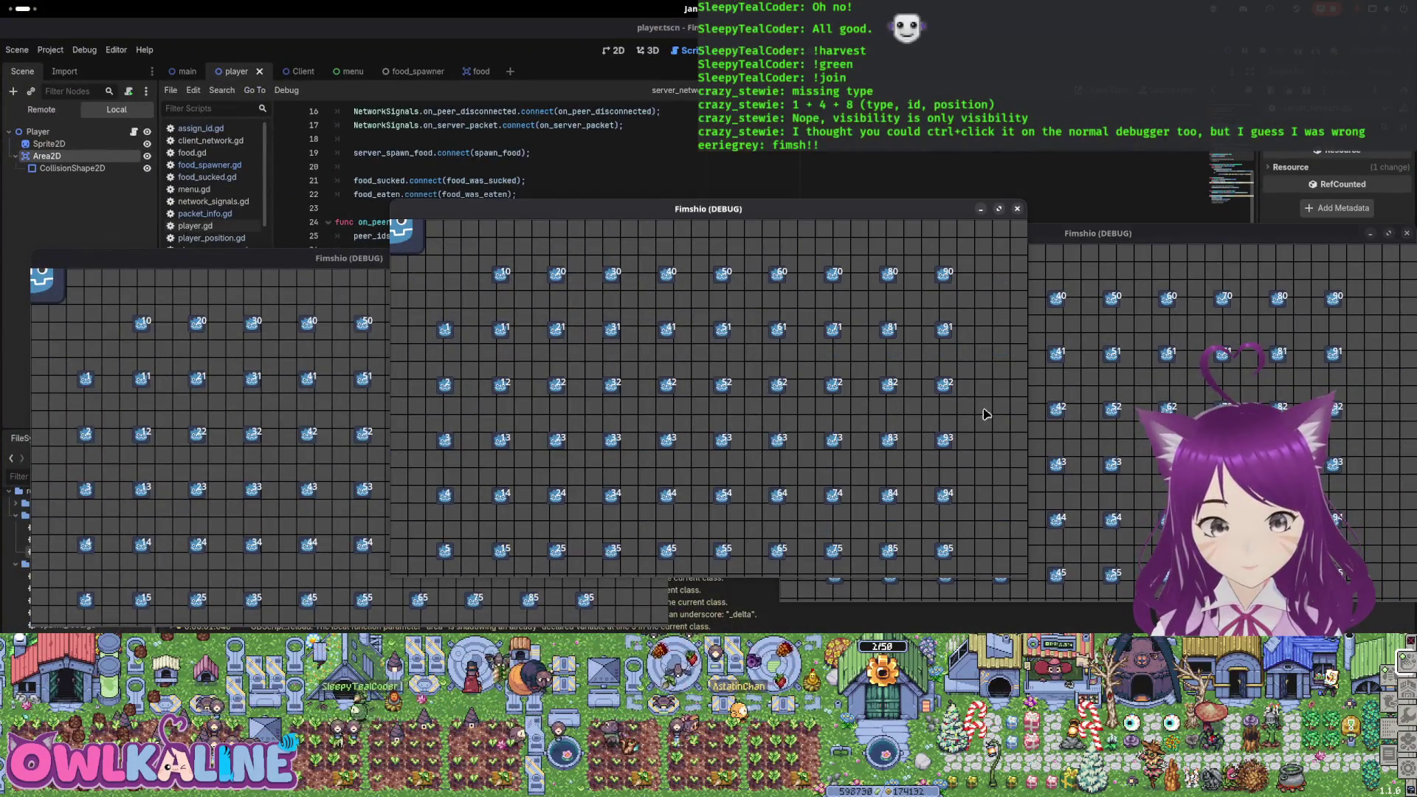
left_click(929, 400)
Move the player right and down to eat food, then stop the run with F8.
left_click(680, 361)
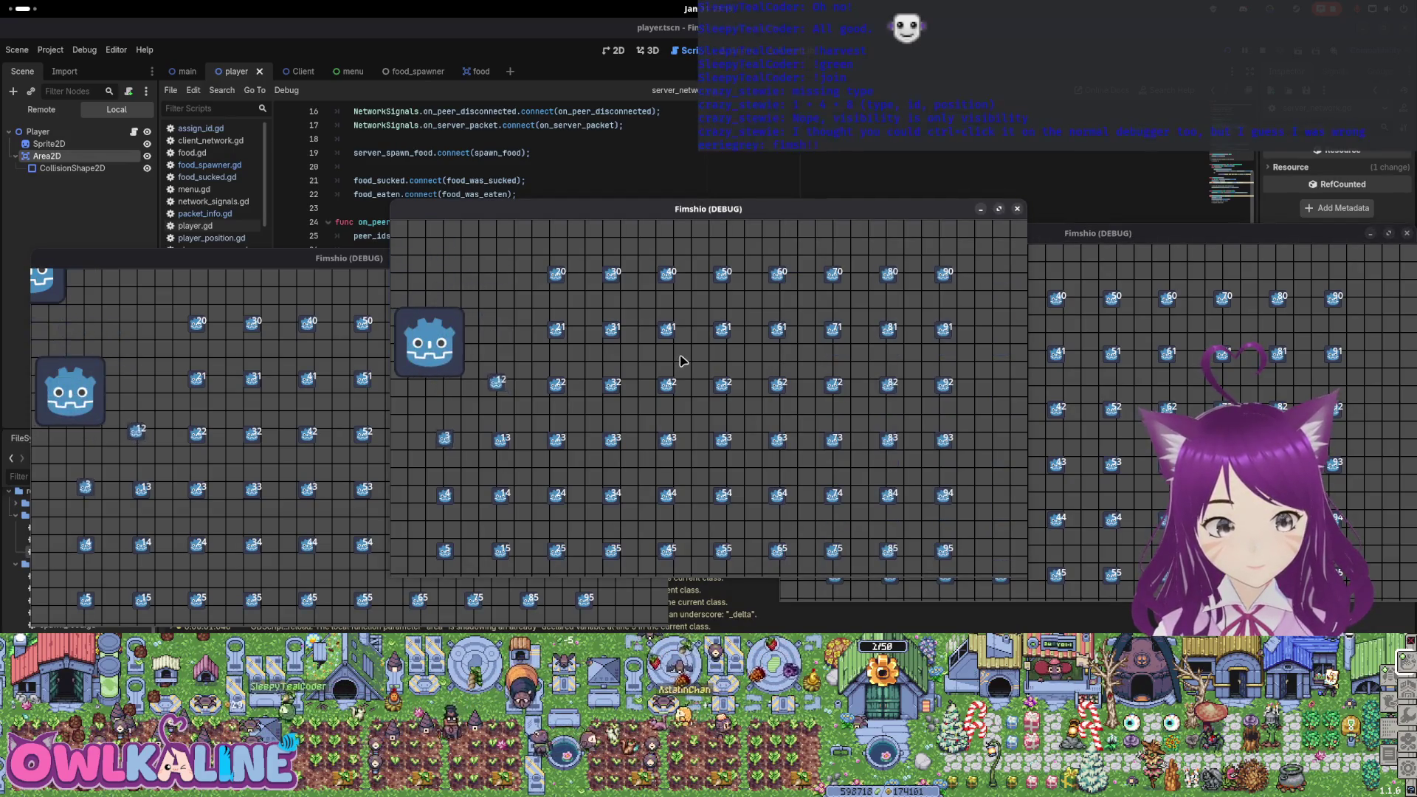
left_click(1167, 396)
key("Right")
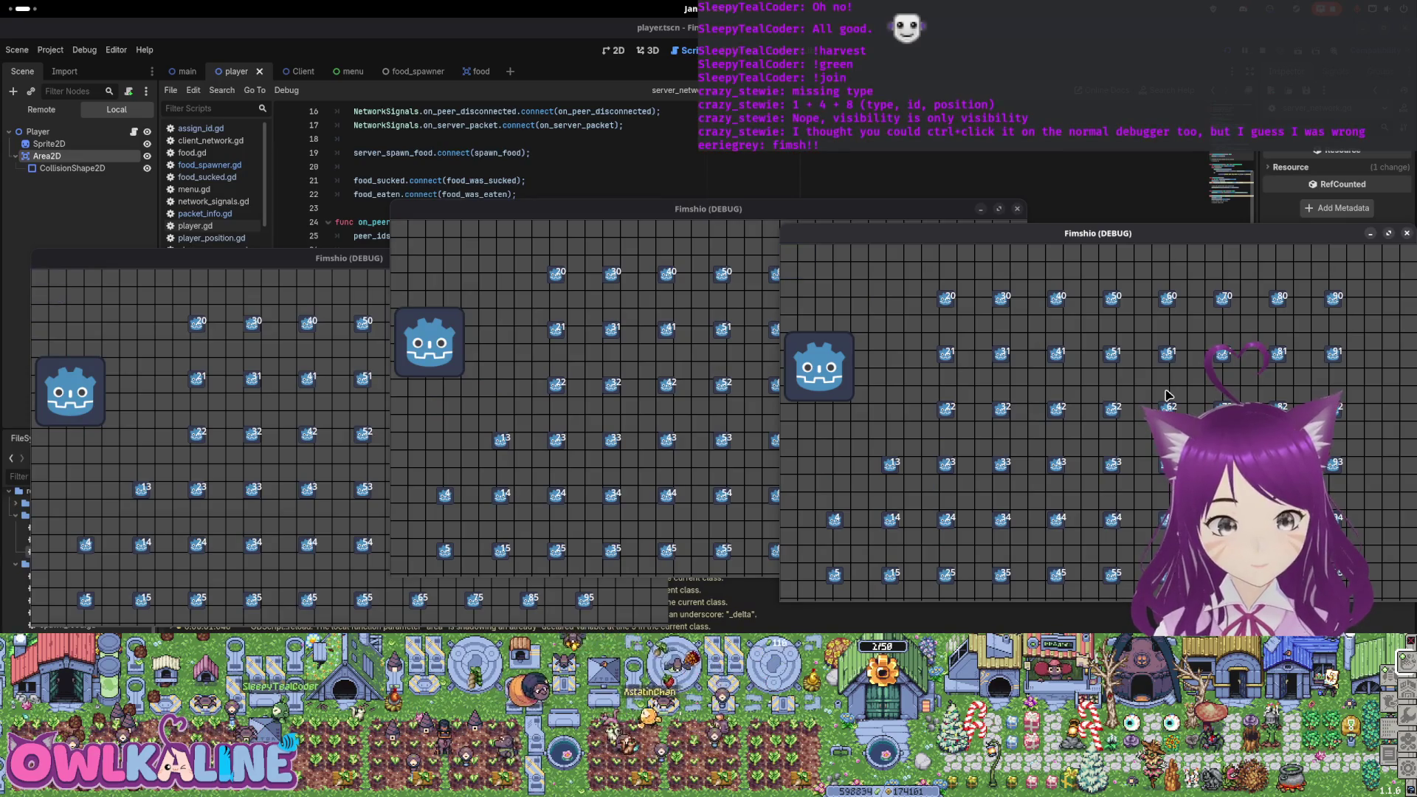
key("Down")
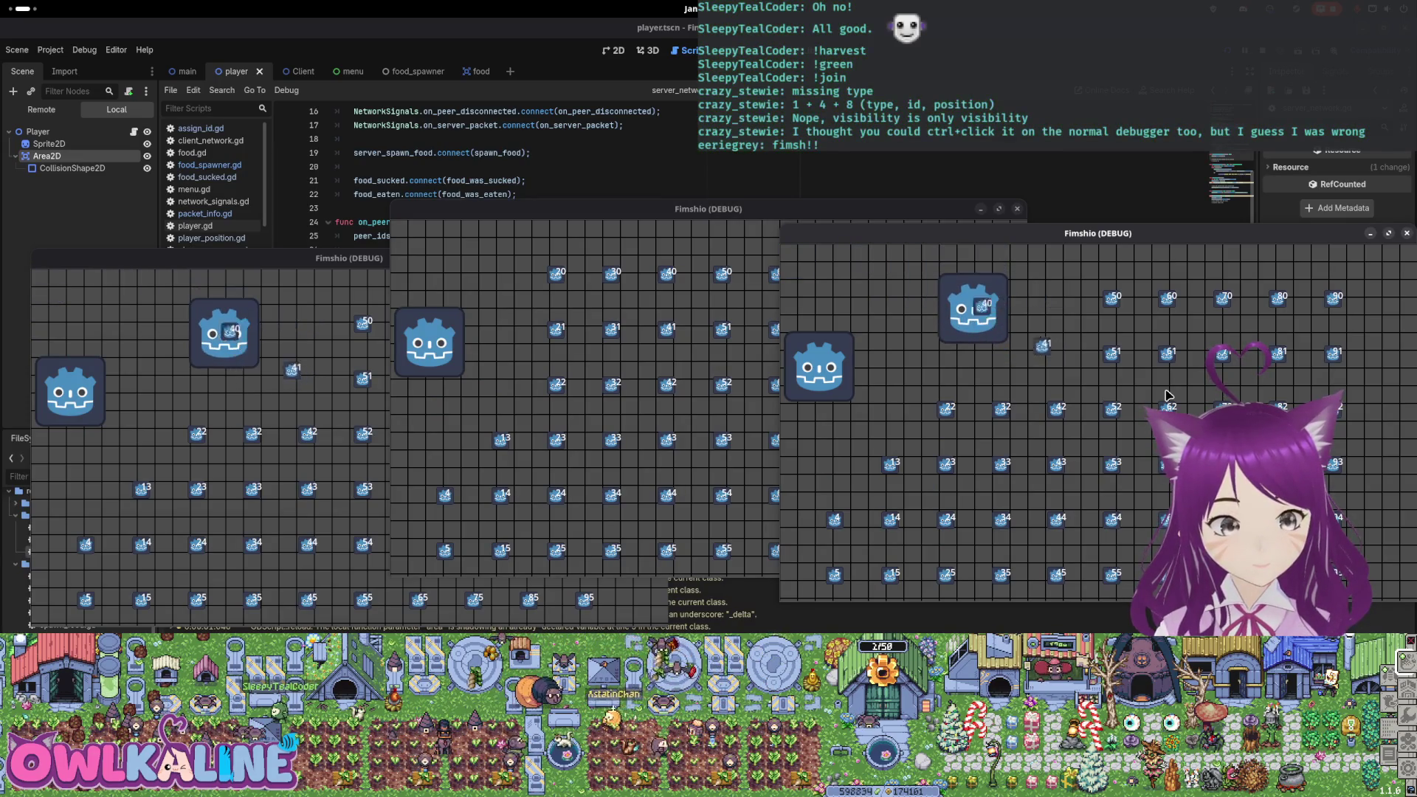
left_click(590, 391)
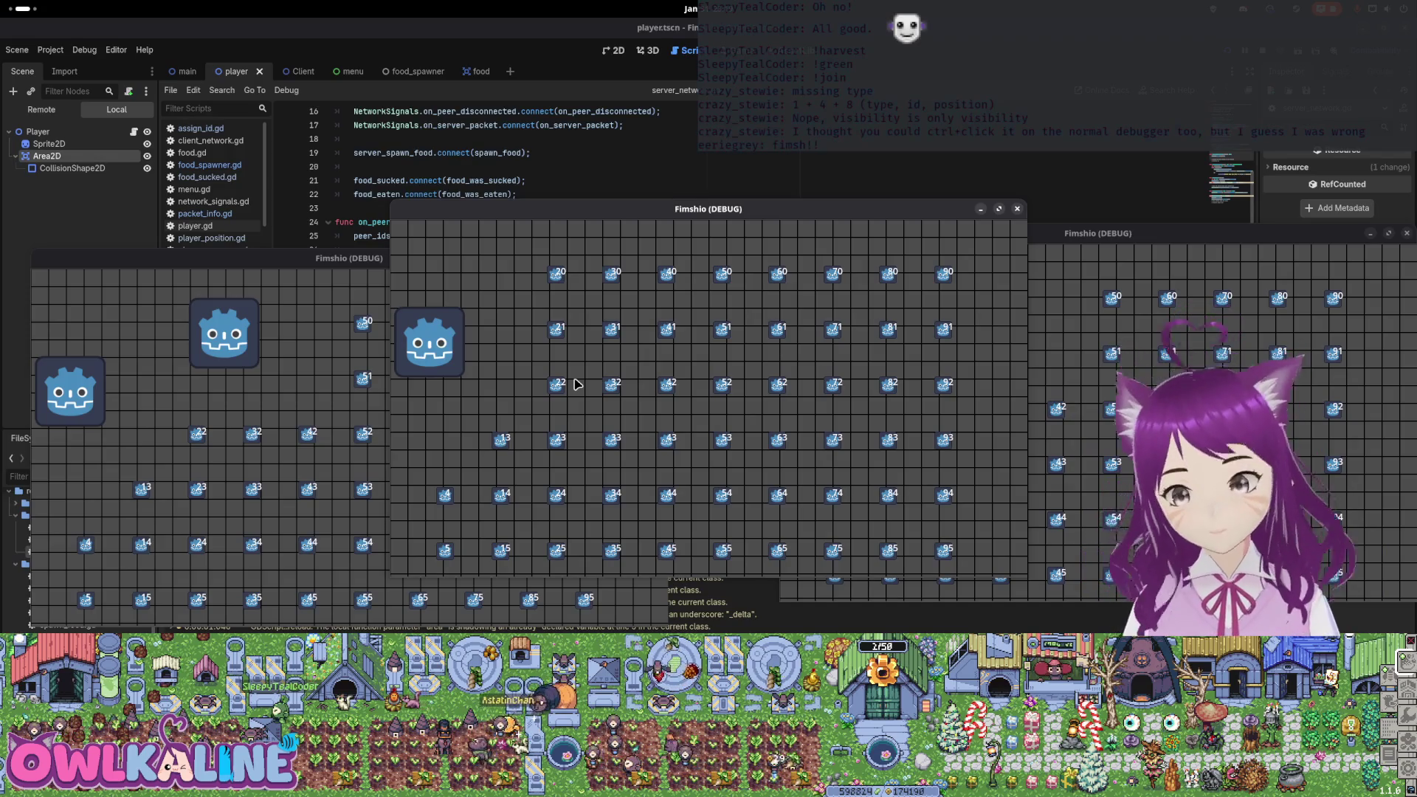
key("F8")
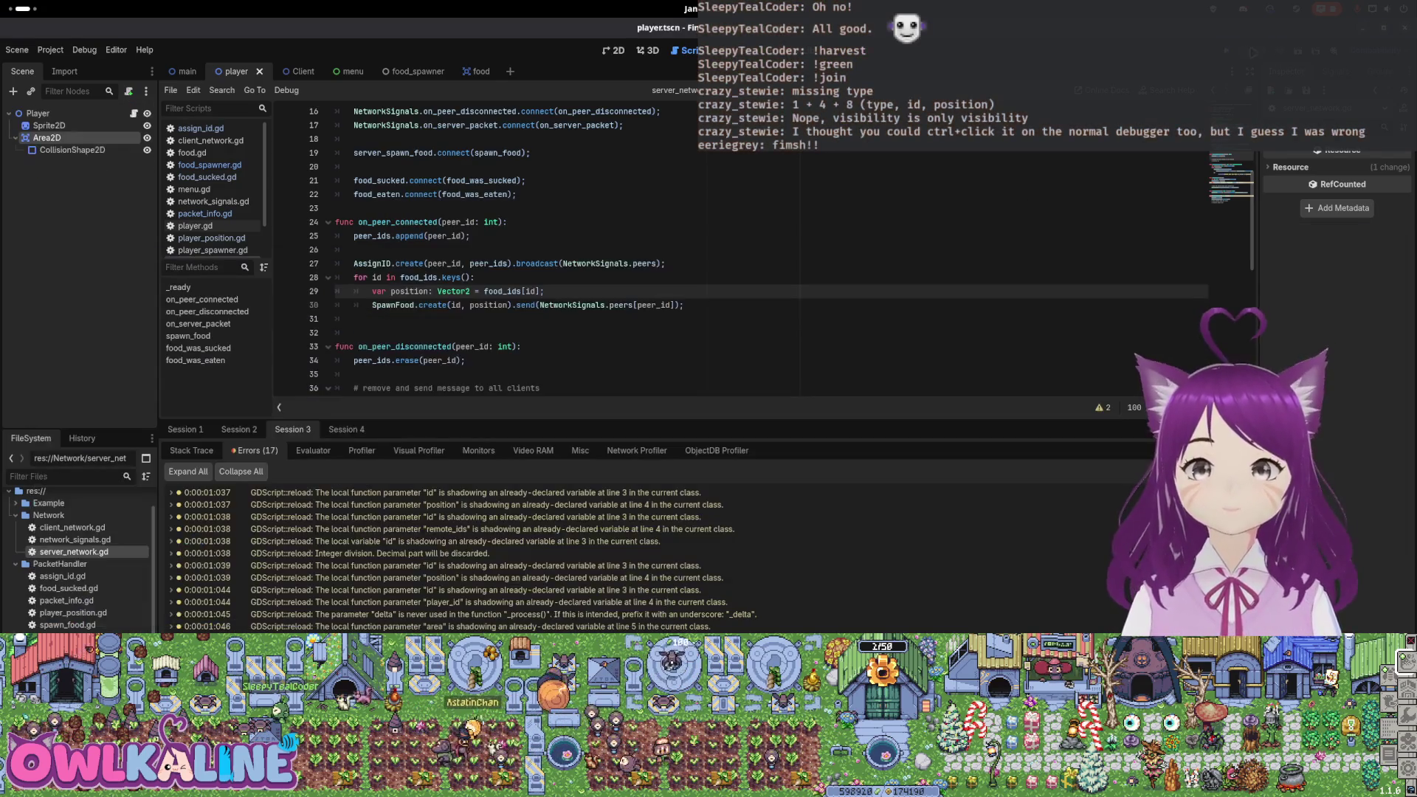
Relaunch the project, start one instance as server, and join the left instance as a client, moving players toward food.
key("F5")
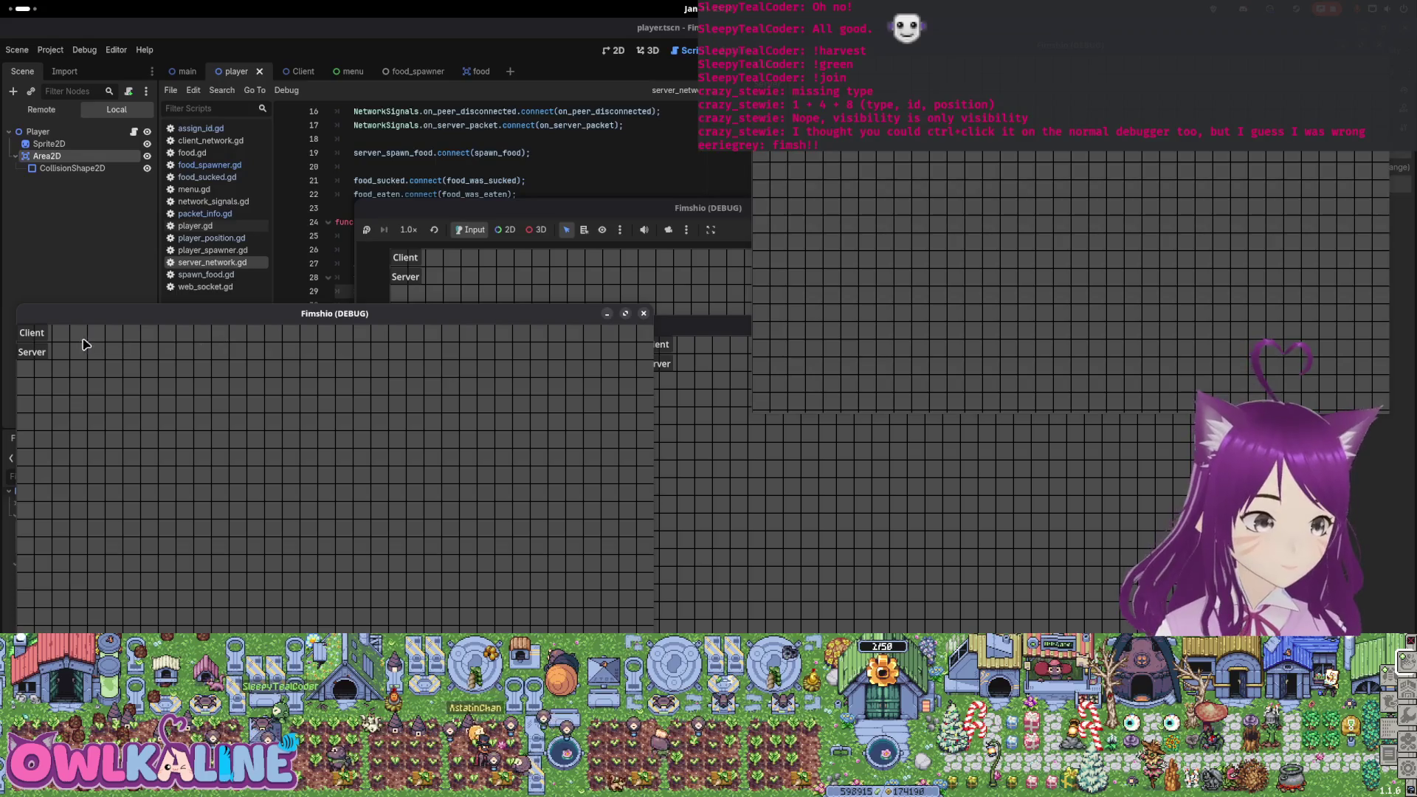
left_click(37, 362)
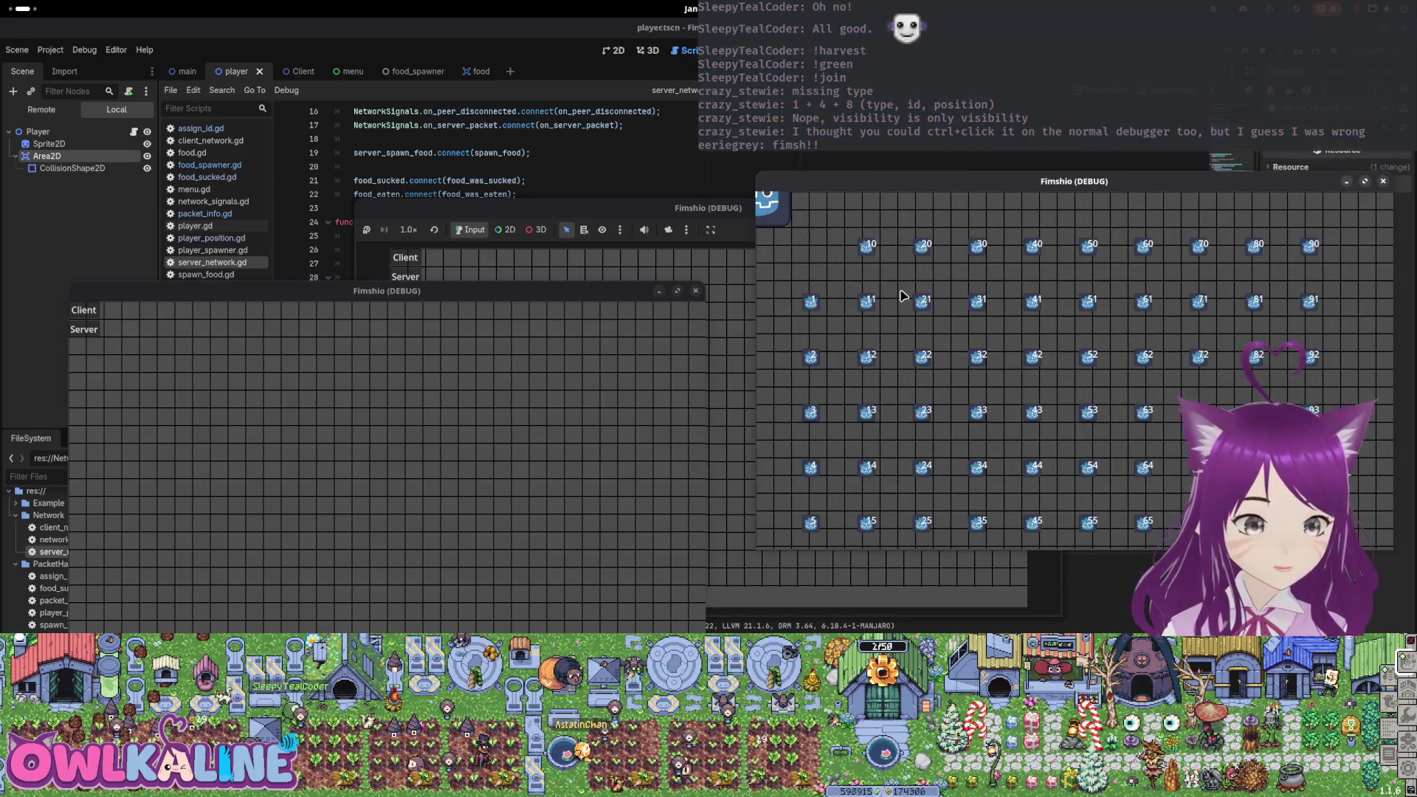
key("Down")
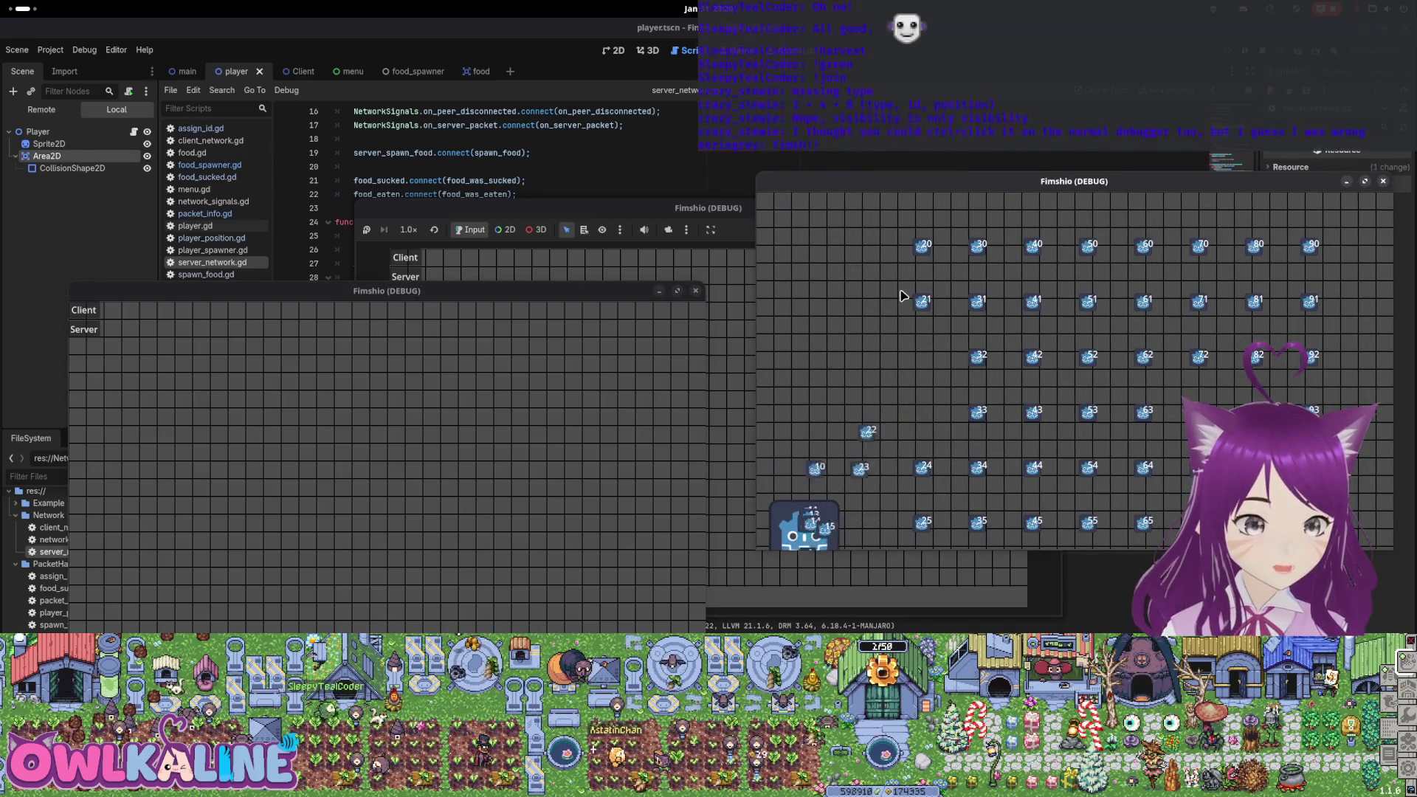
key("Up")
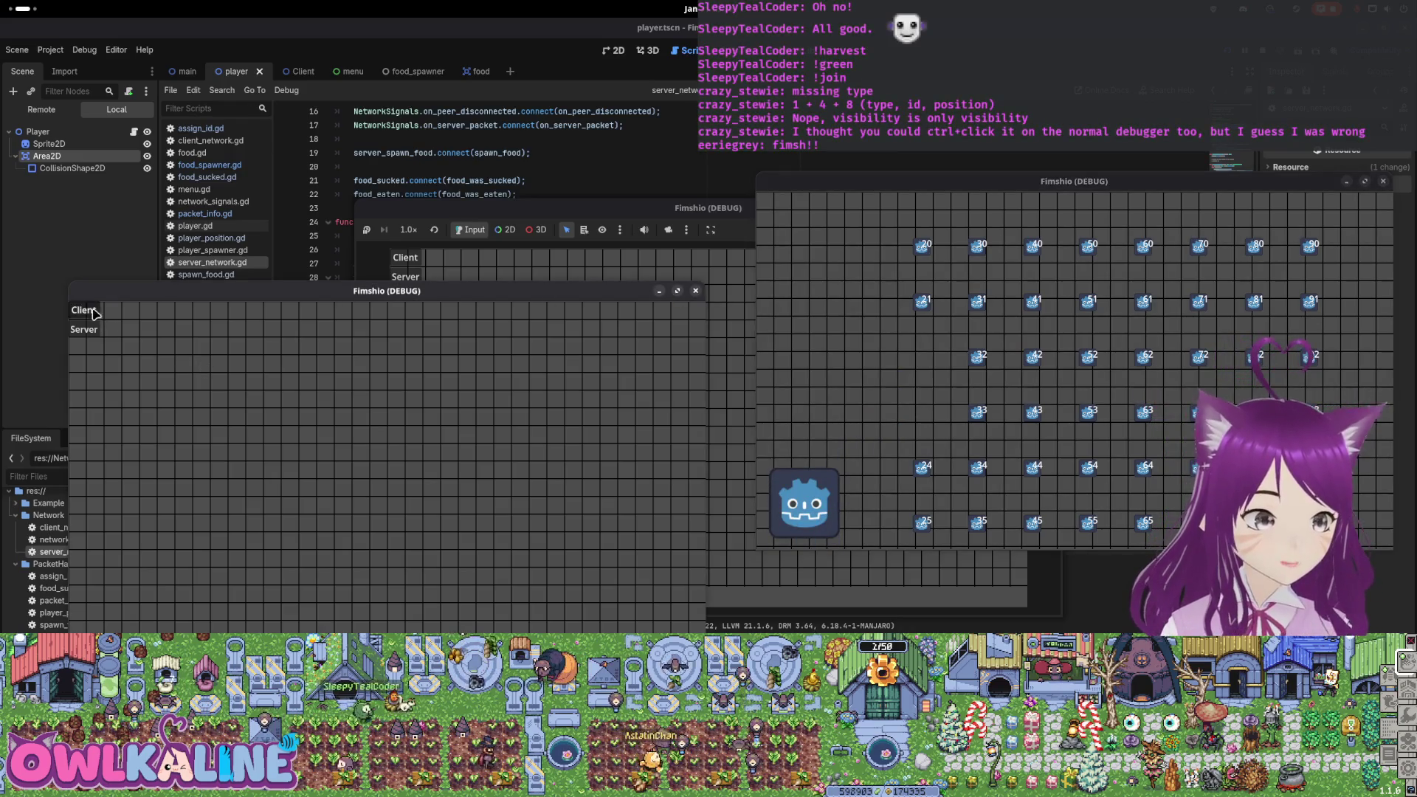
left_click(93, 311)
key("Down")
key("Right")
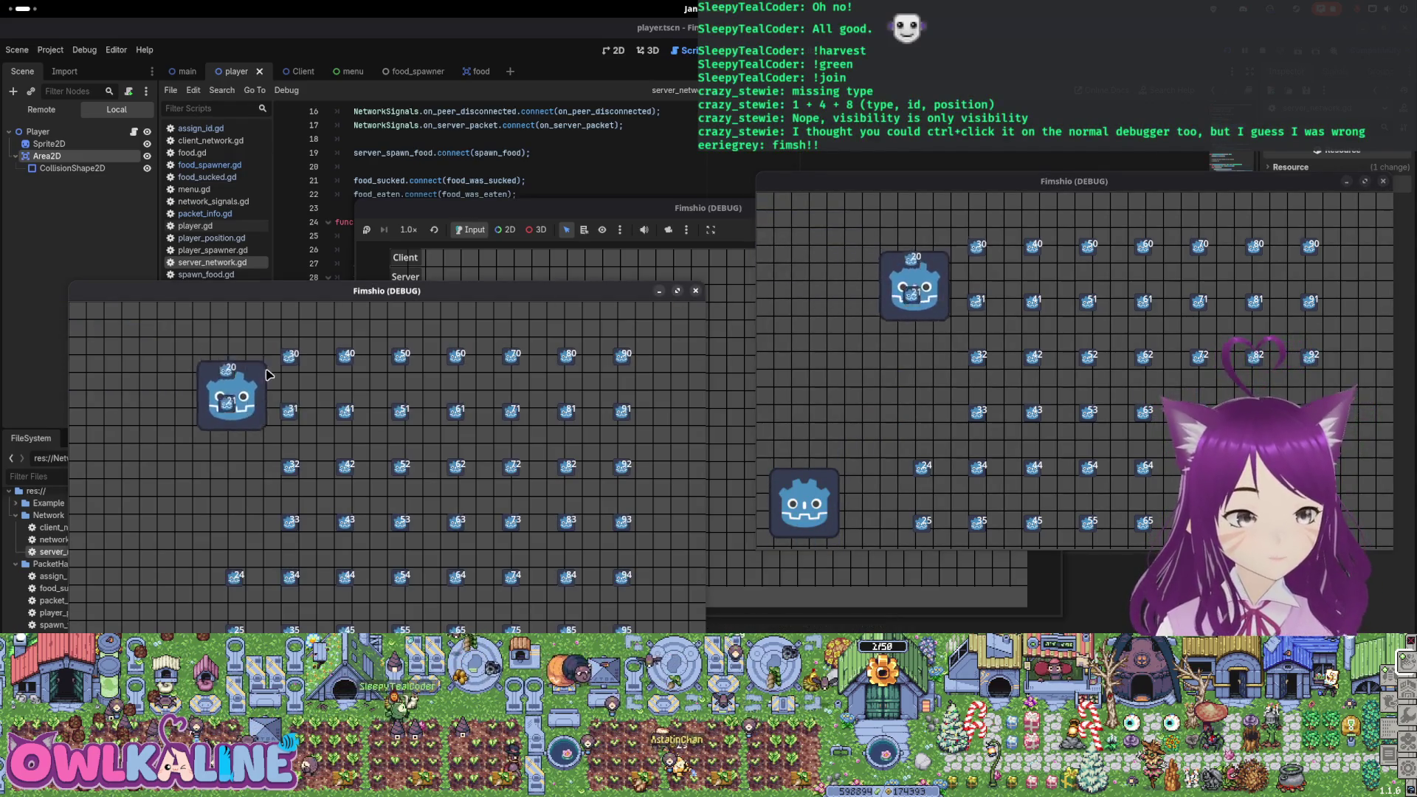
Join the middle window as another client, move its player right to eat food, then stop with F8.
left_click(464, 268)
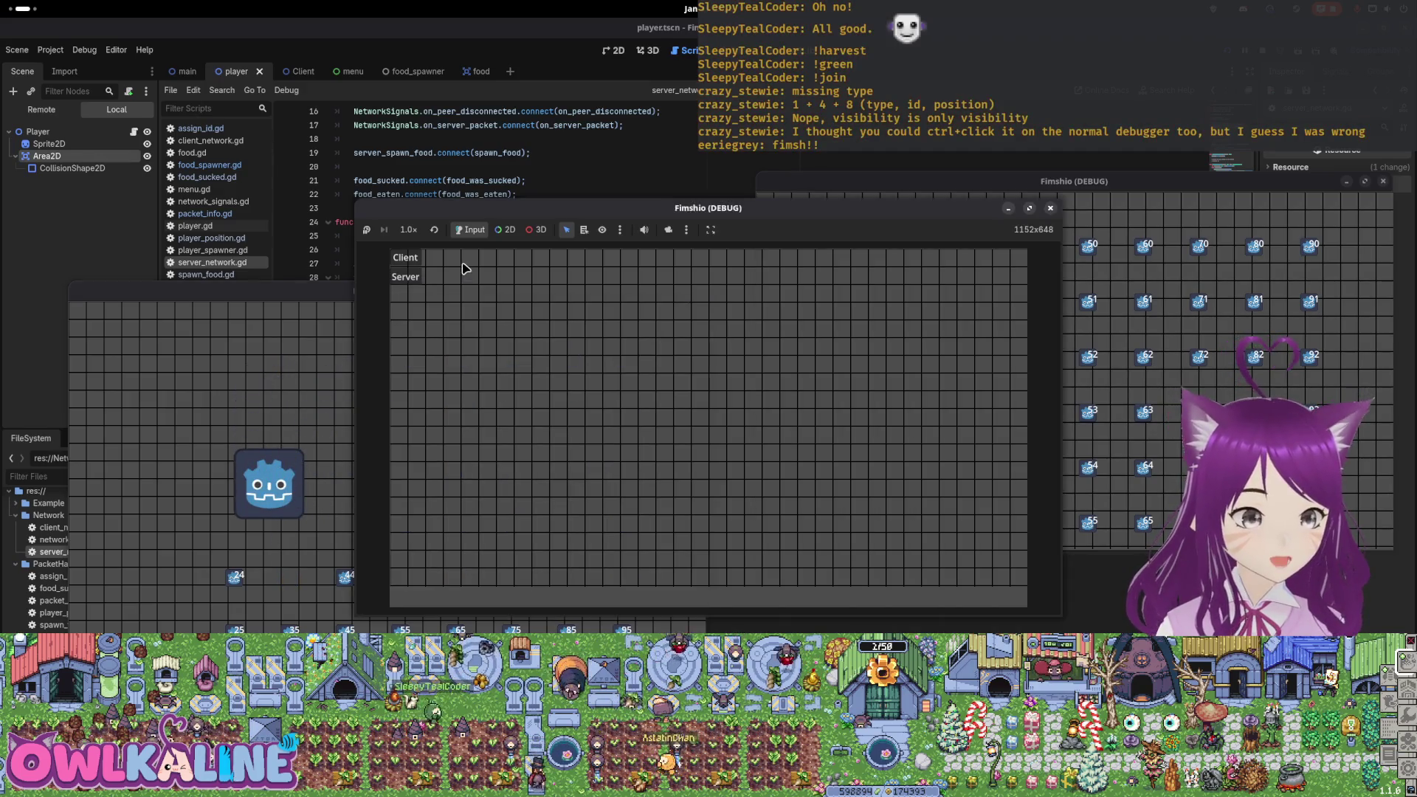
left_click(404, 260)
key("Down")
key("Right")
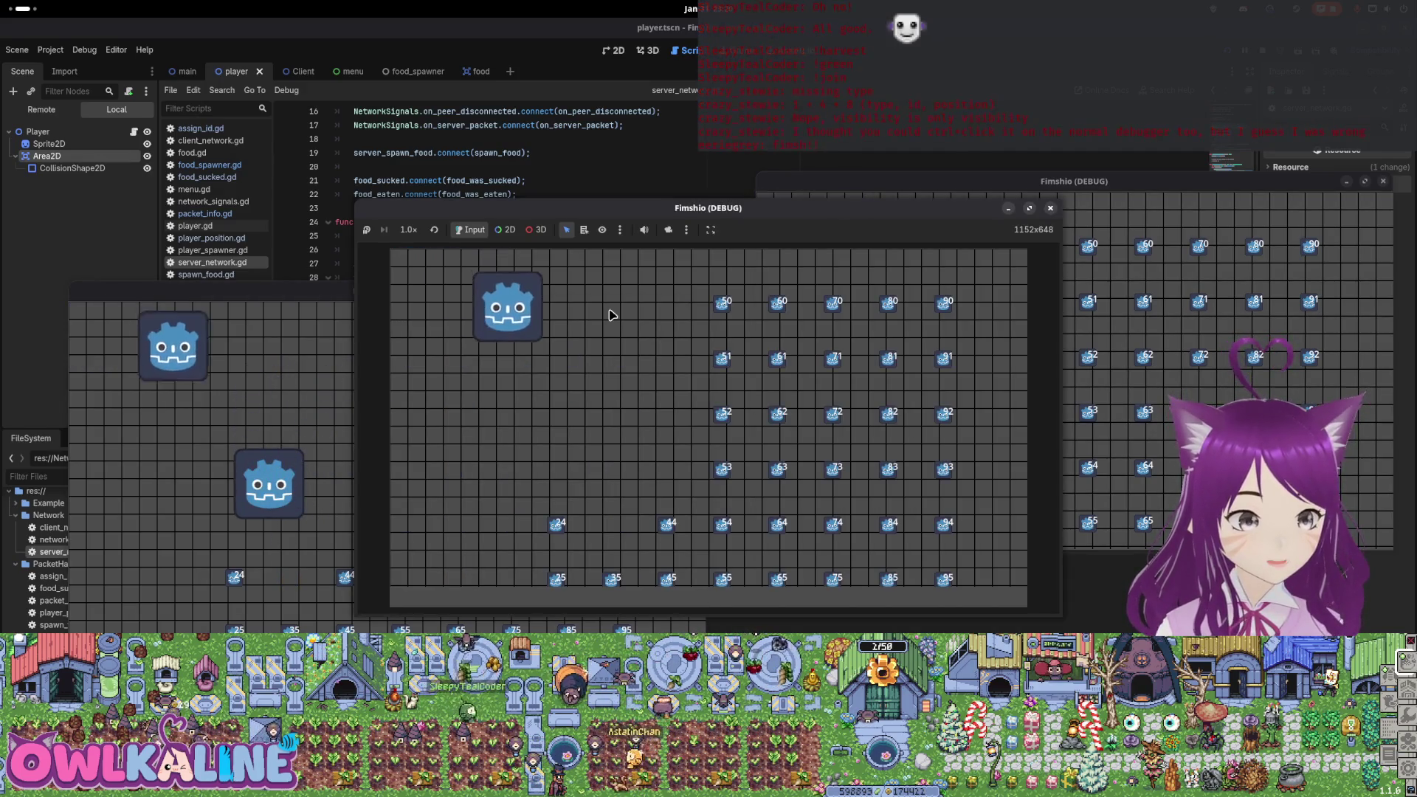
key("Right")
left_click(1072, 371)
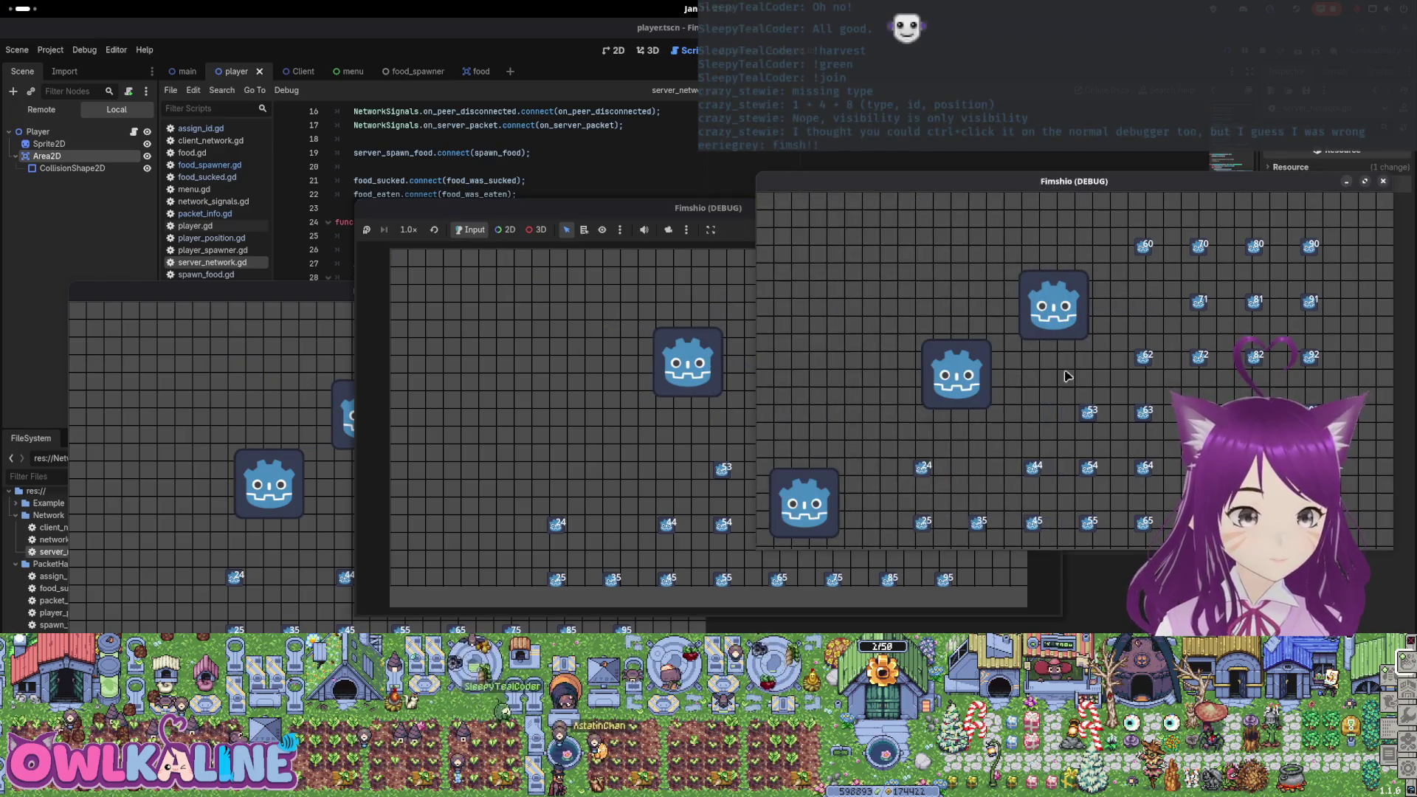
key("alt+Tab")
key("alt+Tab")
key("alt+Tab")
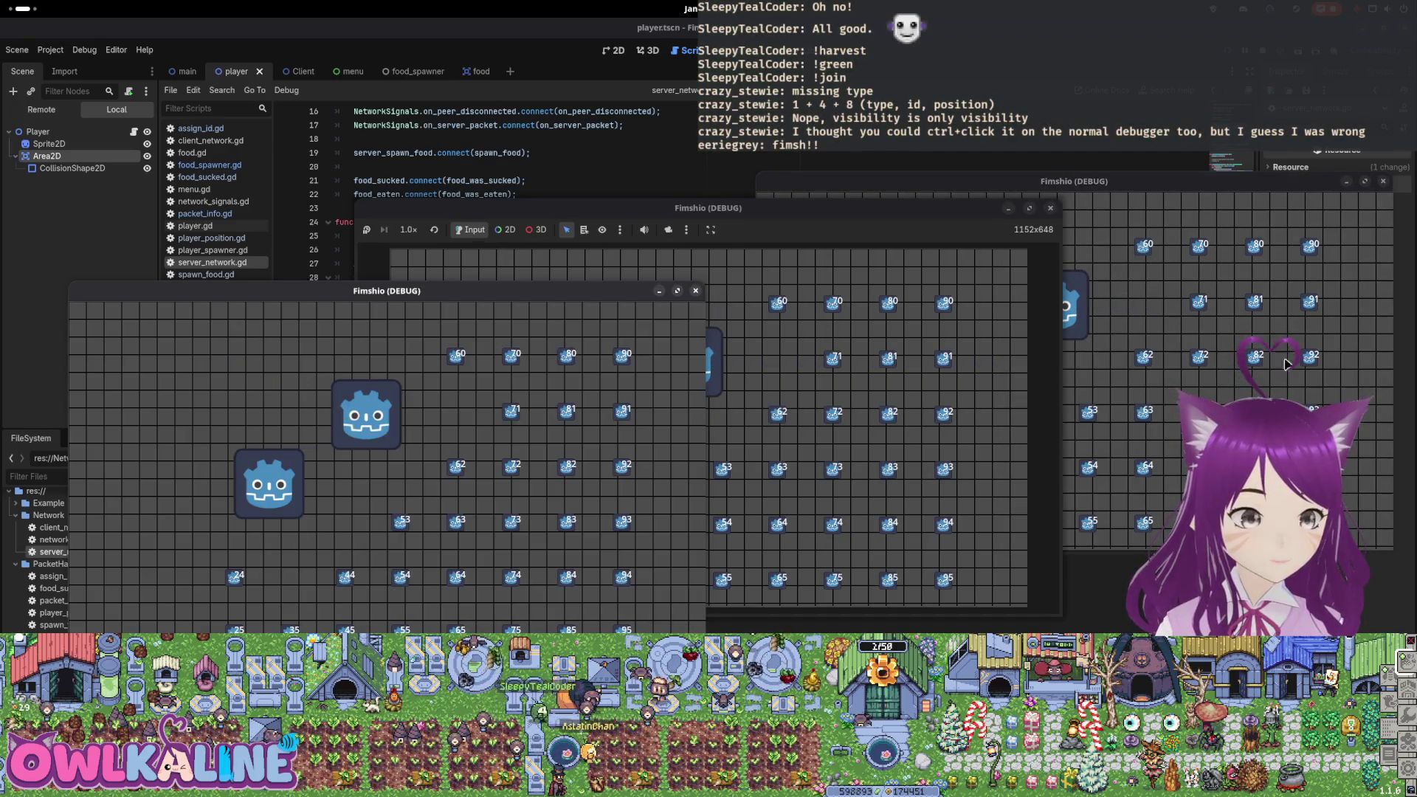
left_click(715, 339)
left_click(624, 405)
left_click(1178, 354)
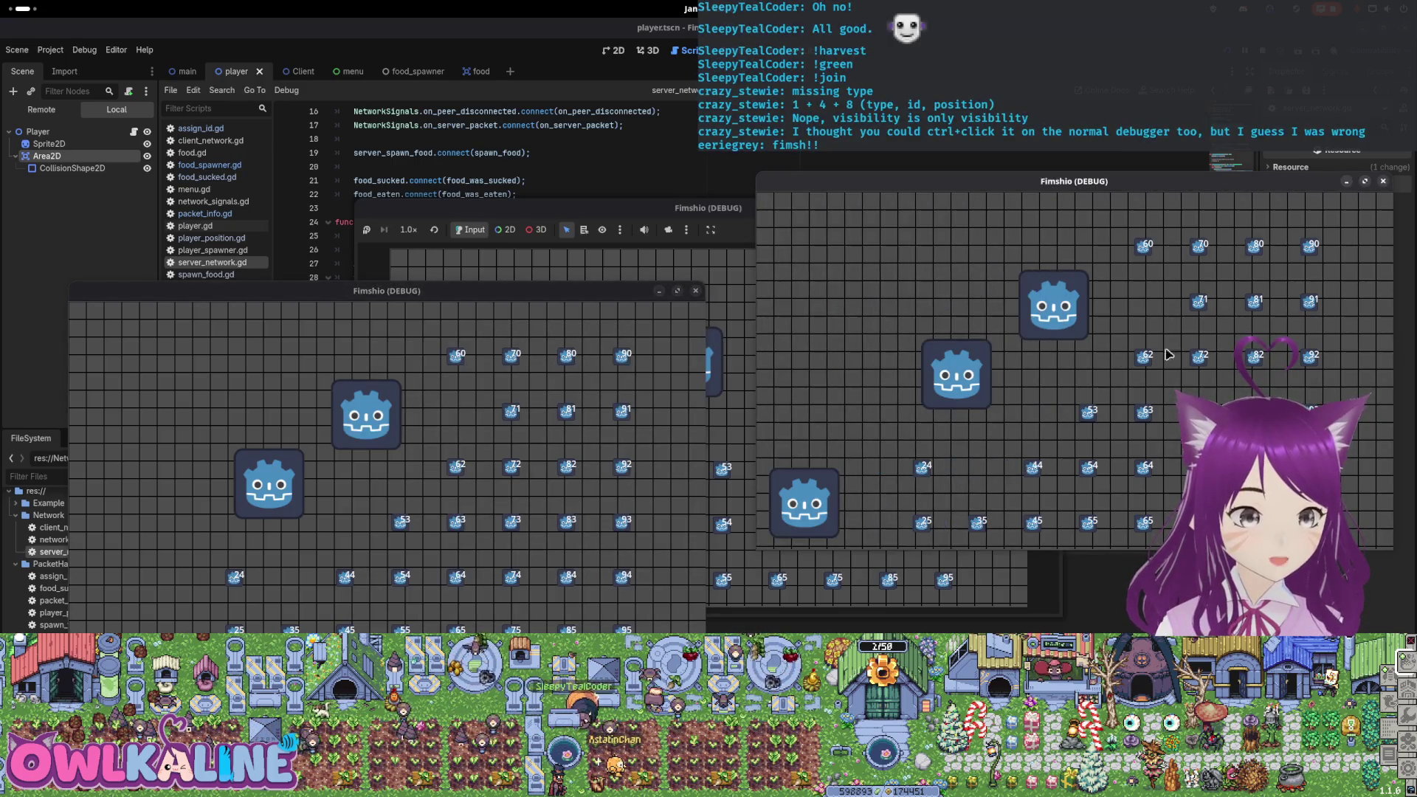
key("F8")
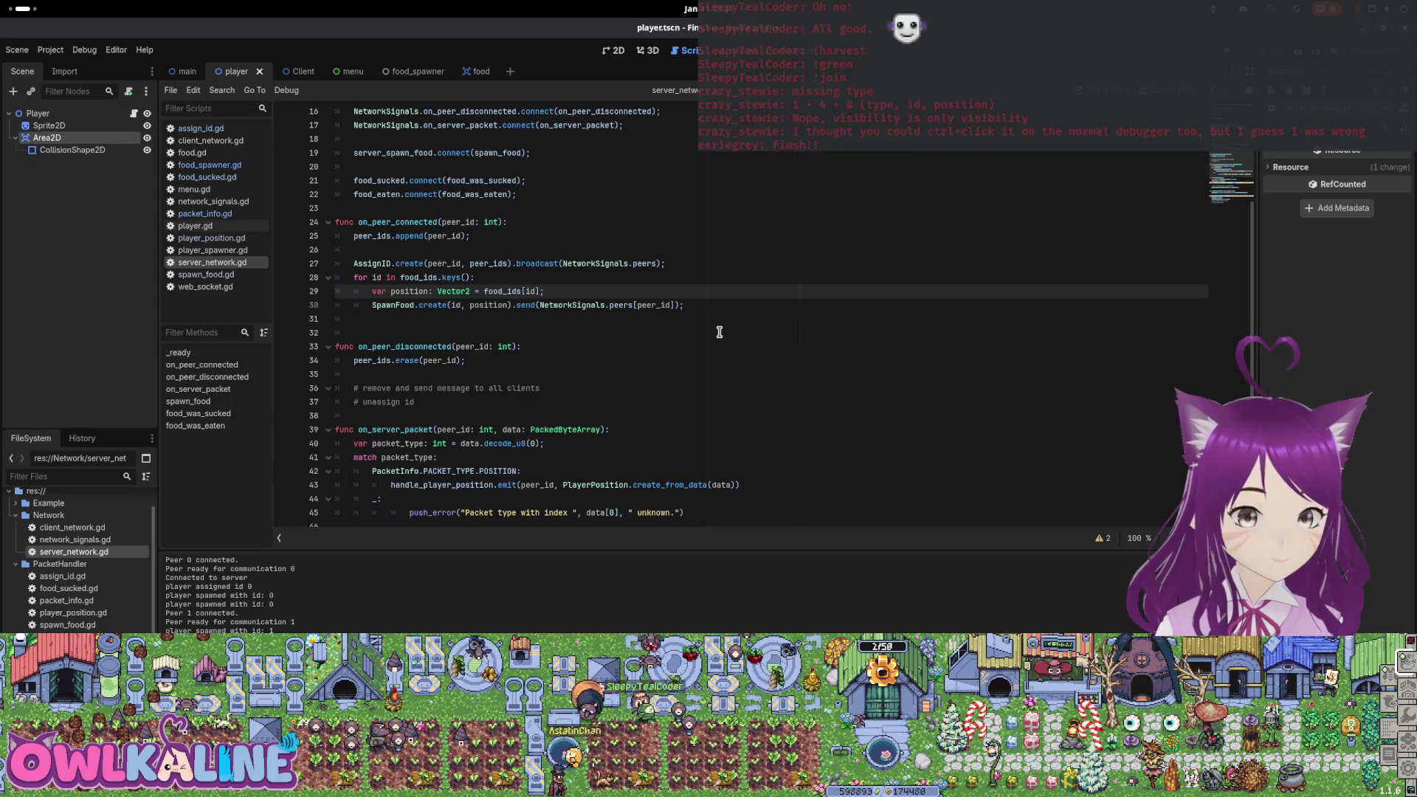
Check the errors list and open assign_id.gd from the project files.
key("alt+d")
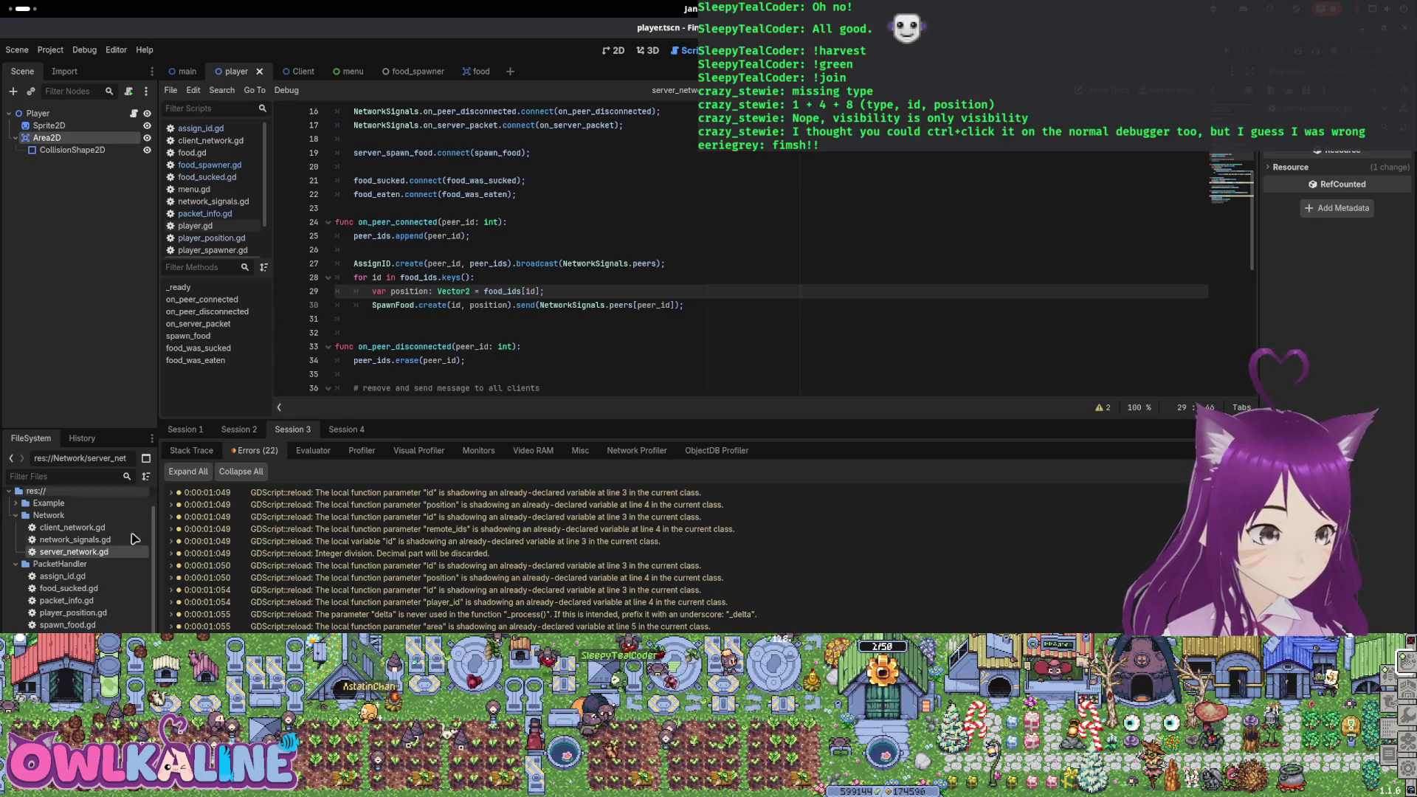
left_click(88, 613)
left_click(90, 626)
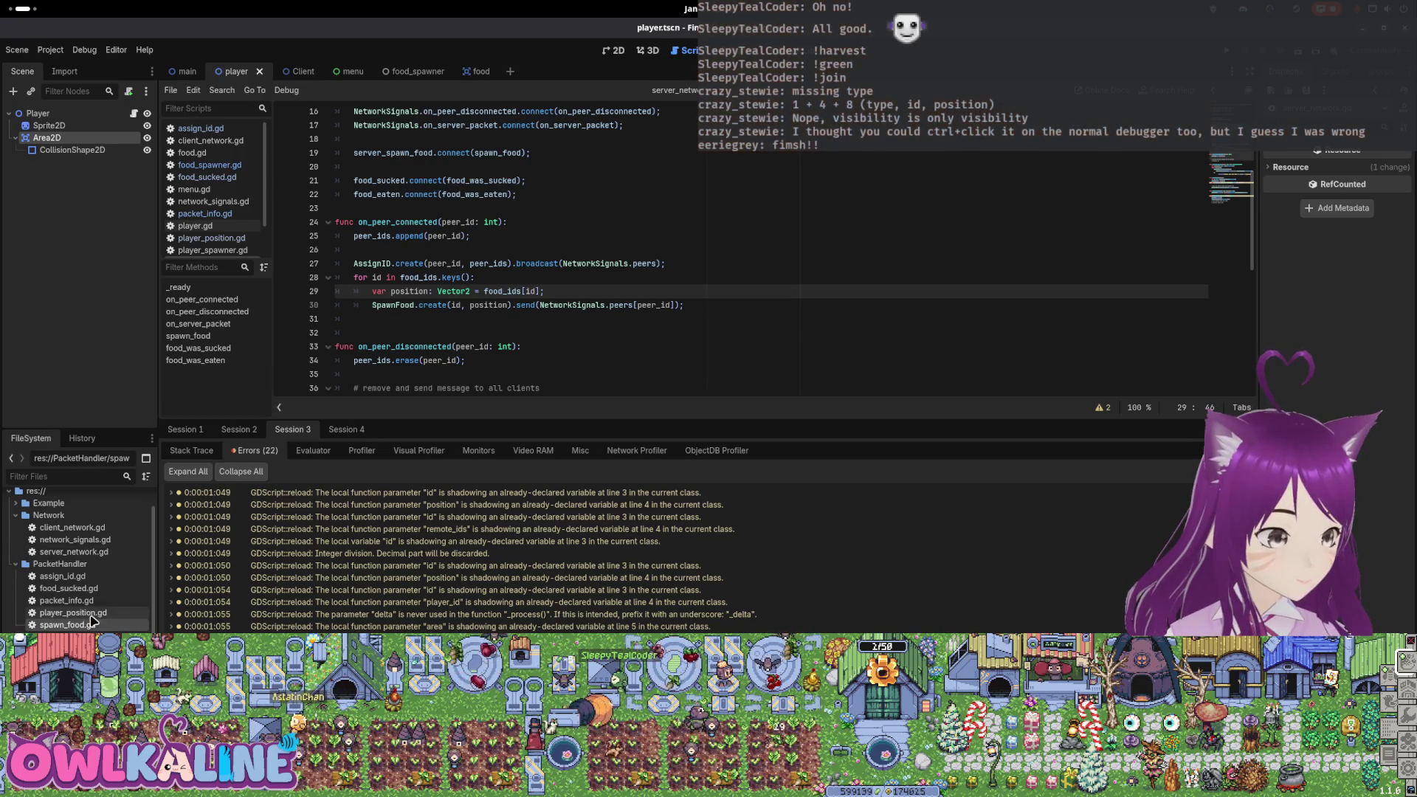
left_click(83, 578)
double_click(82, 579)
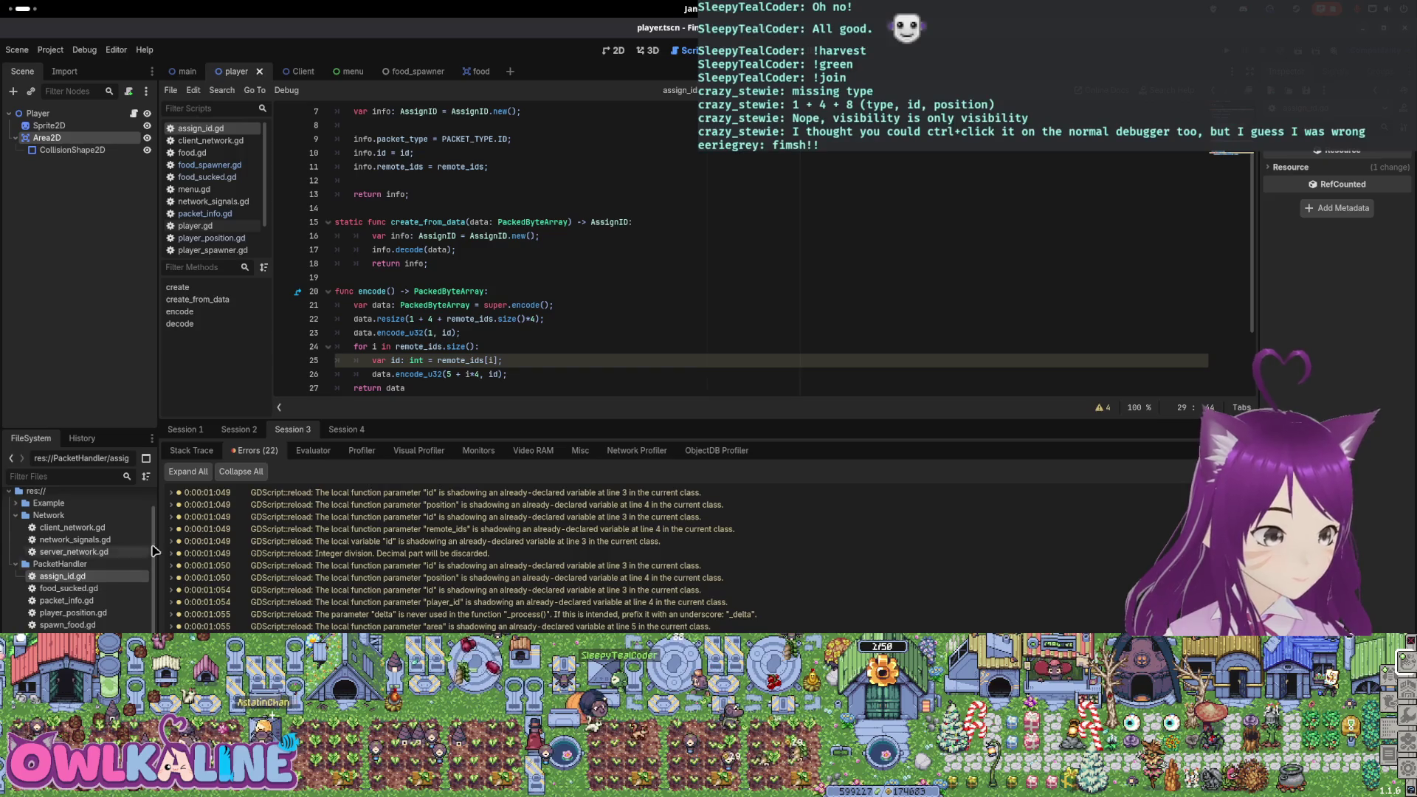
Undo the 32-bit encode/decode edits in assign_id.gd back to u8 ids, then run the project.
left_click(569, 249)
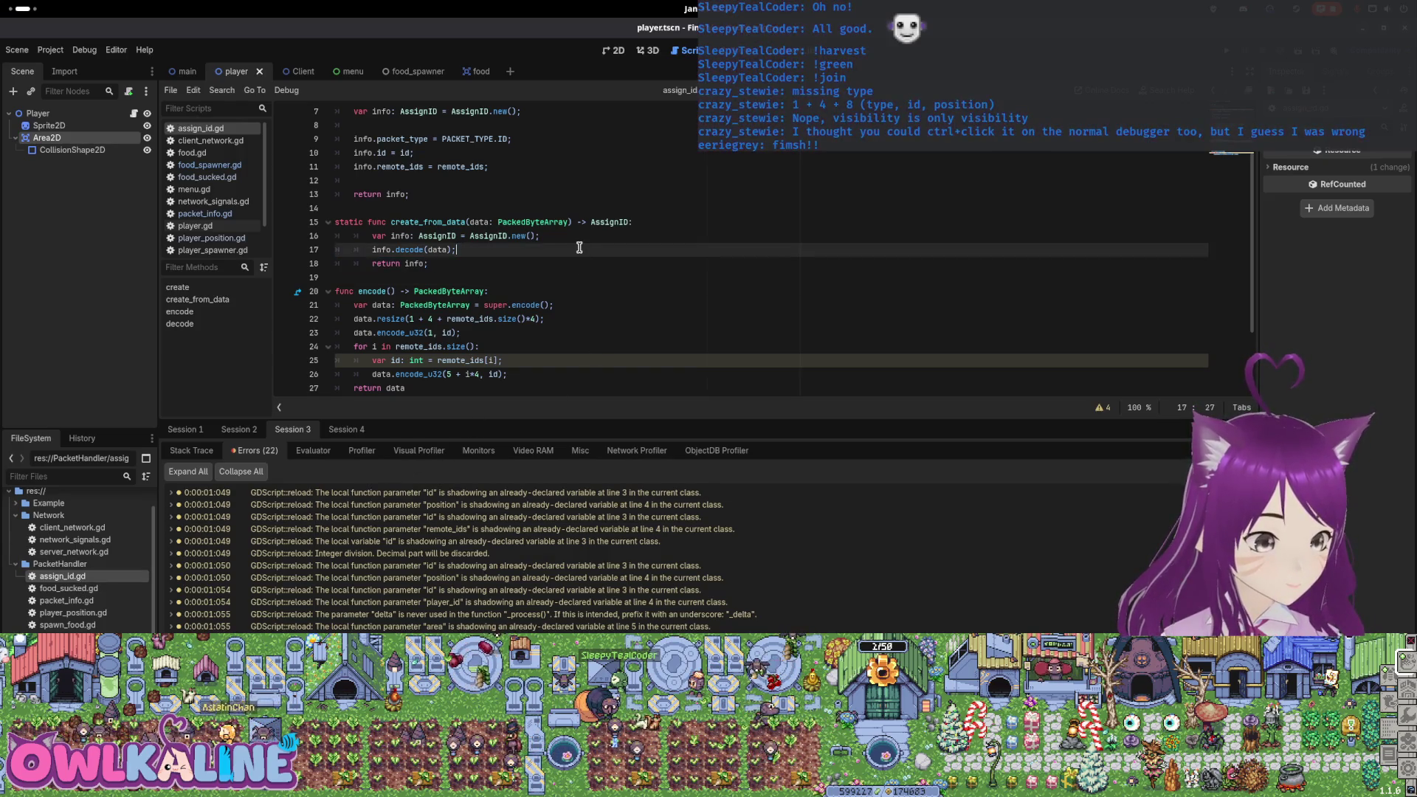
scroll(561, 278, "down", 2)
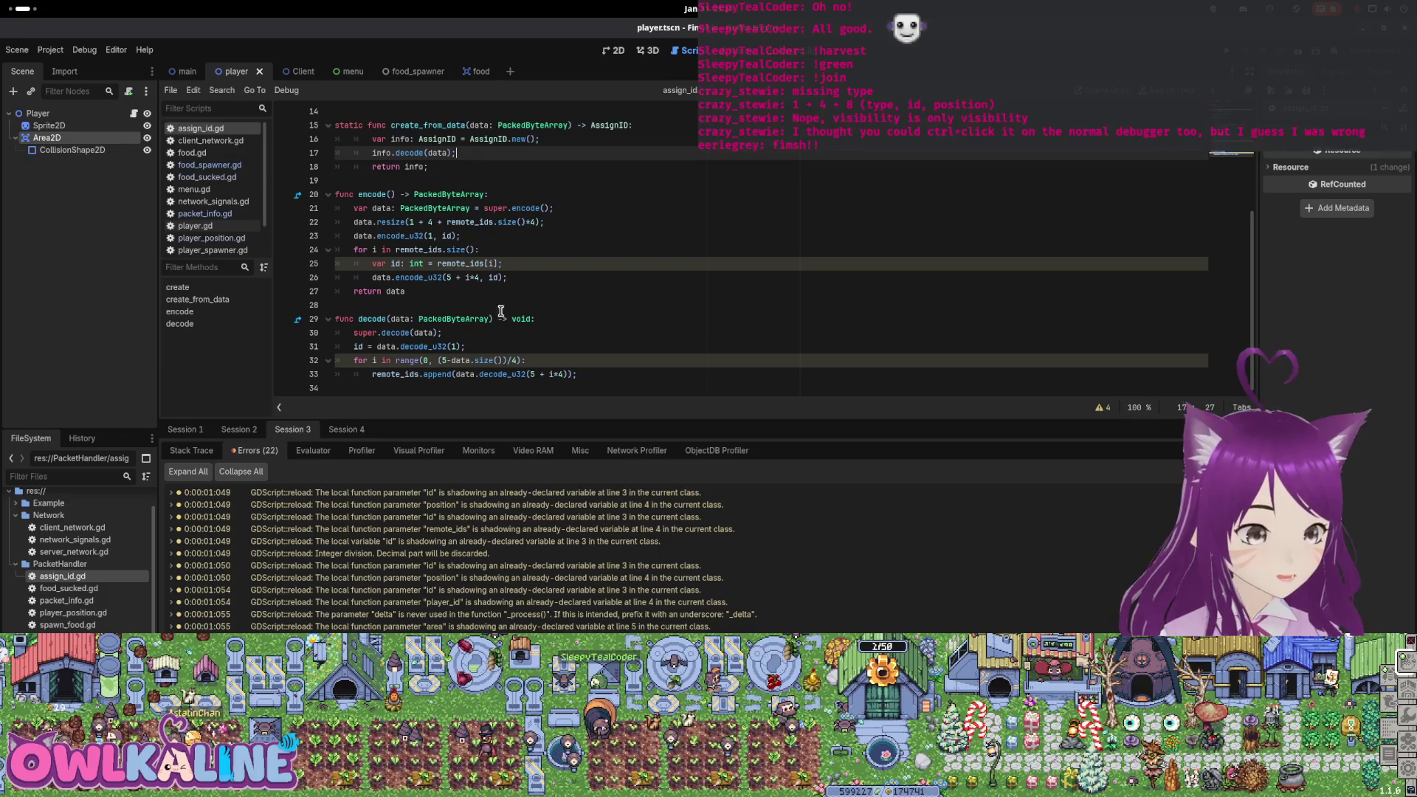
left_click(558, 312)
key("Down")
key("Down")
key("Down")
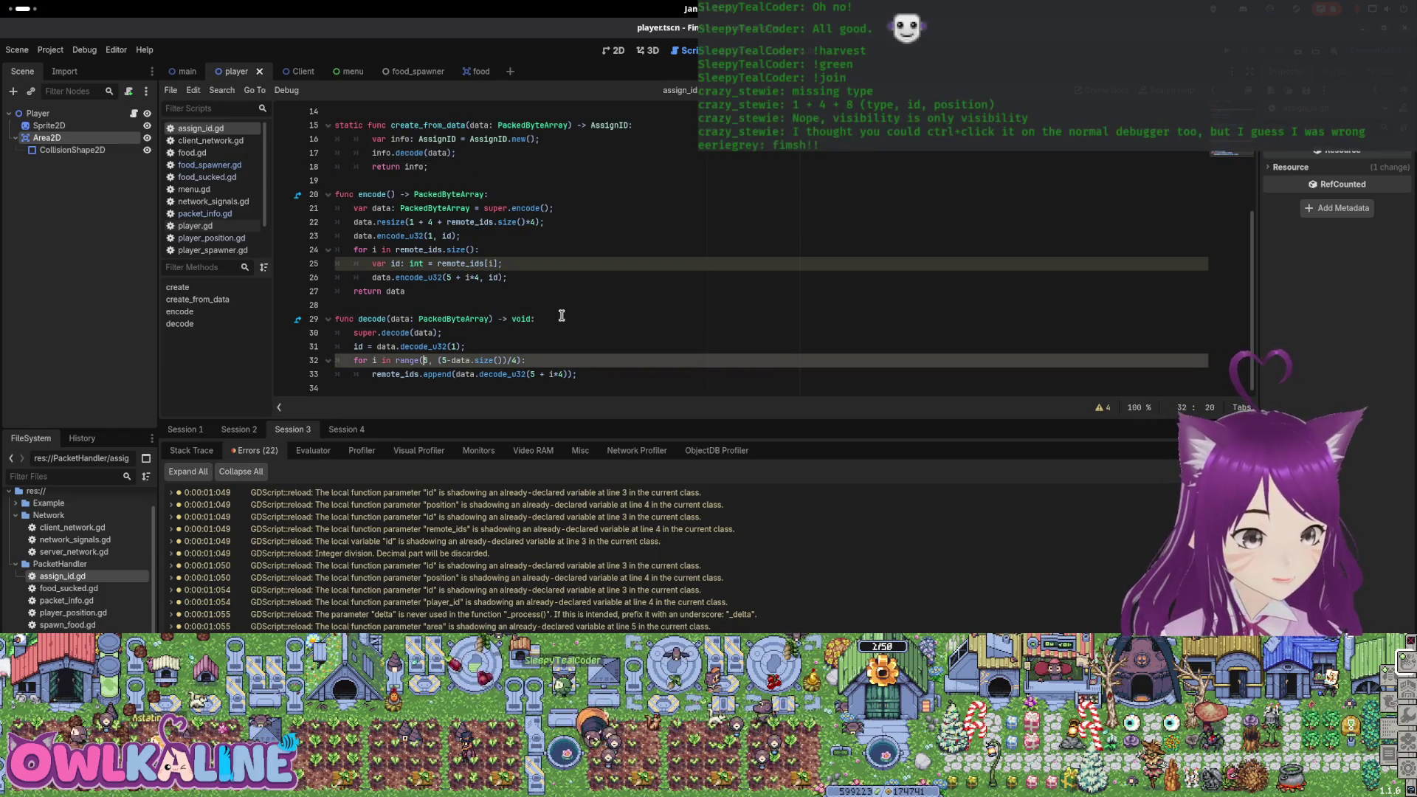
key("ctrl+z")
key("ctrl+z")
key("ctrl+z")
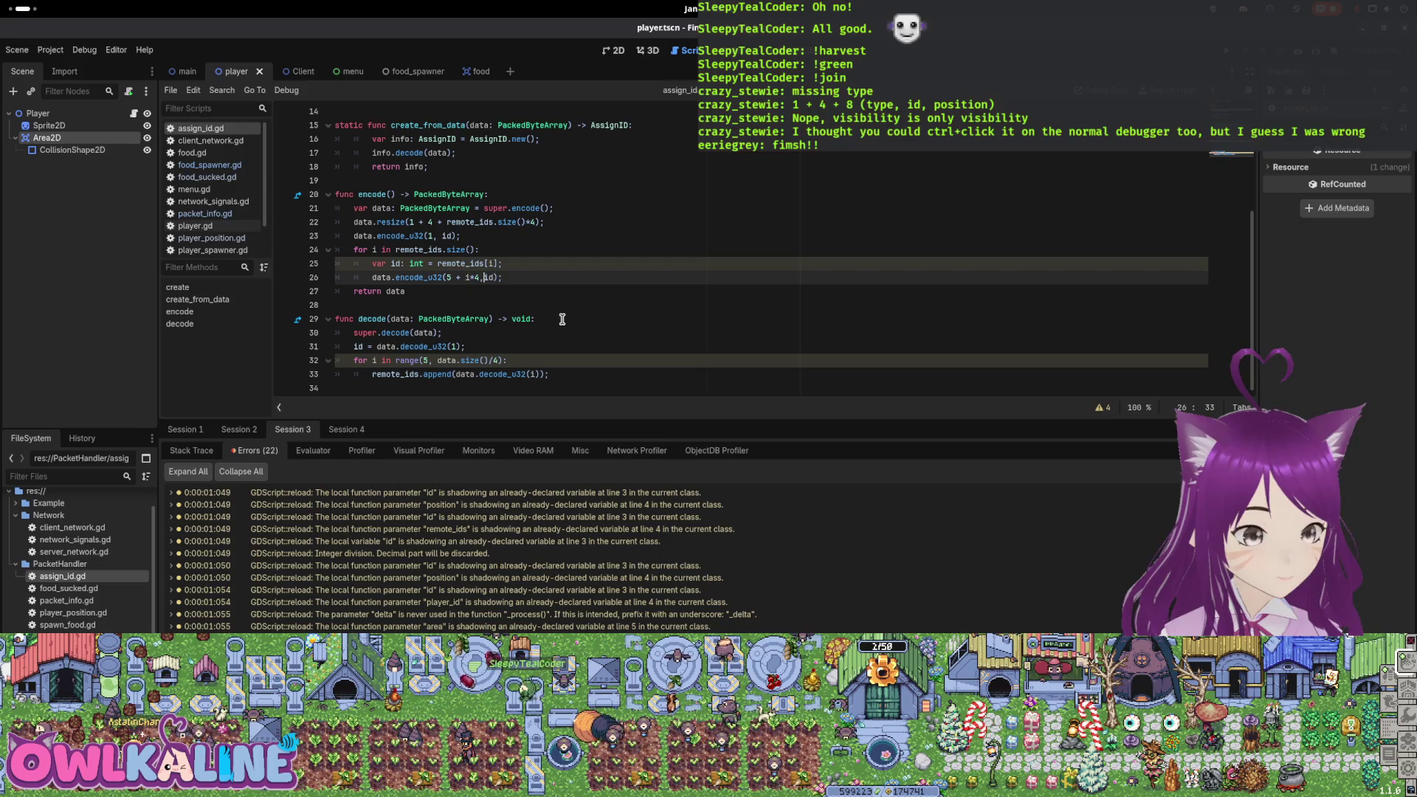
key("ctrl+z")
key("ctrl+z")
key("ctrl+z")
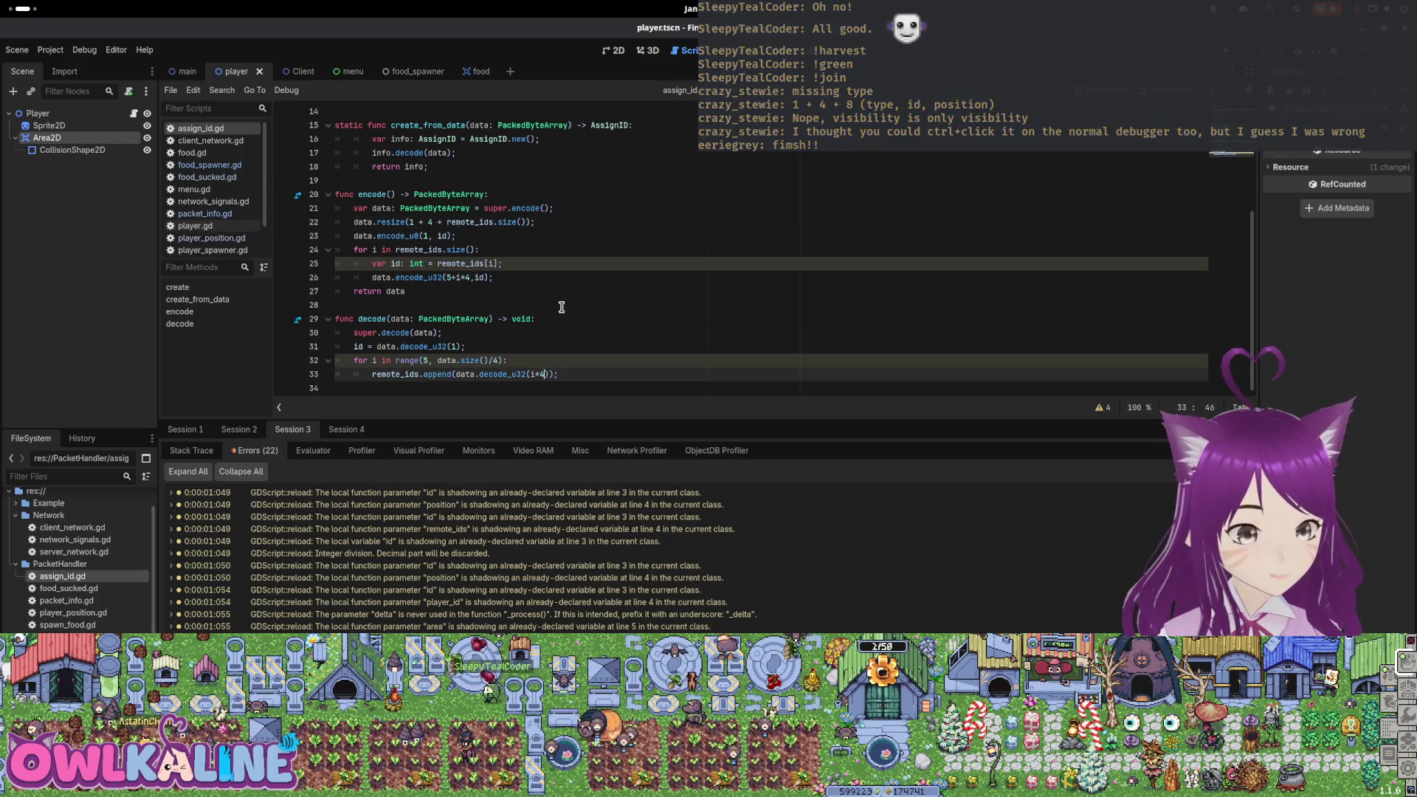
key("ctrl+z")
key("ctrl+z")
key("ctrl+z")
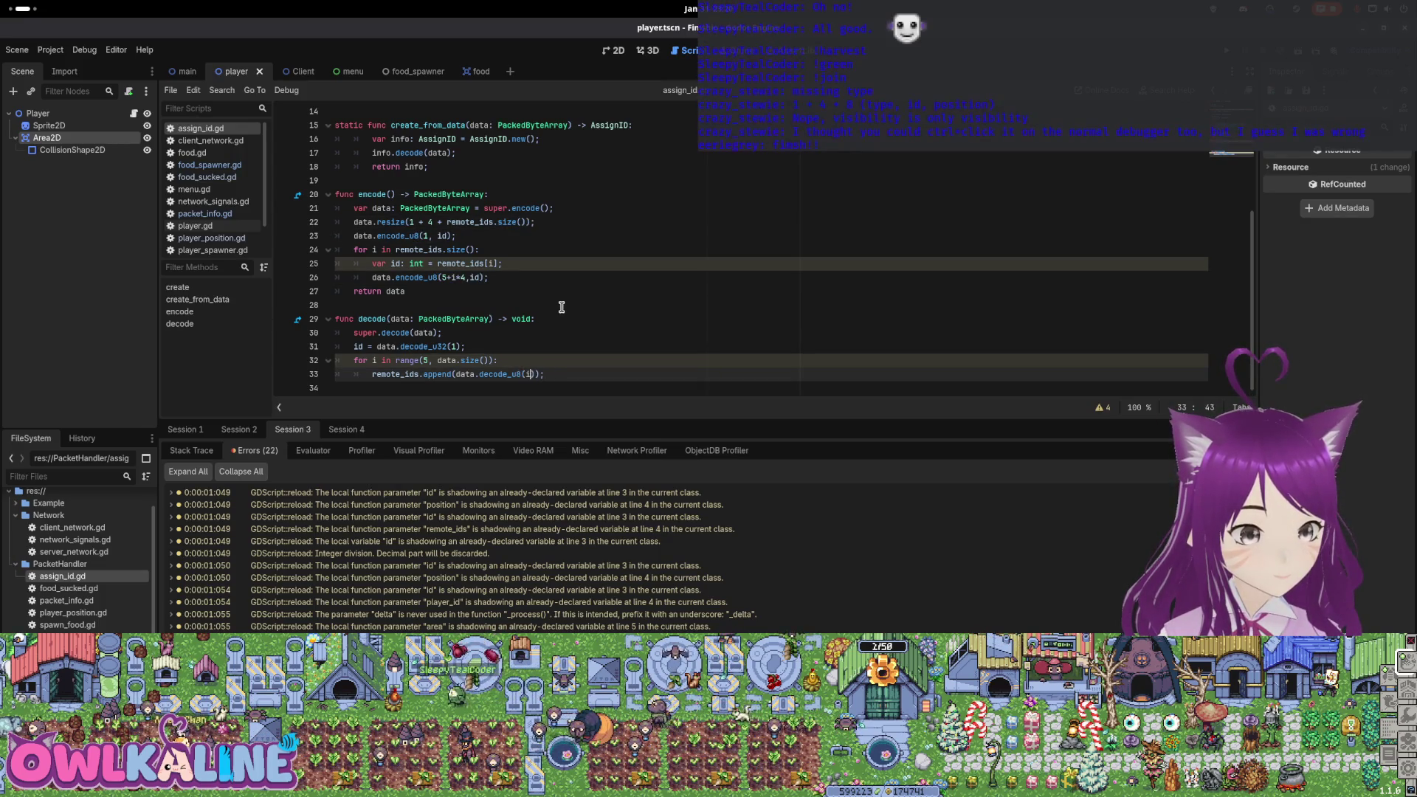
key("ctrl+z")
key("ctrl+z")
key("ctrl+z")
key("ctrl+z")
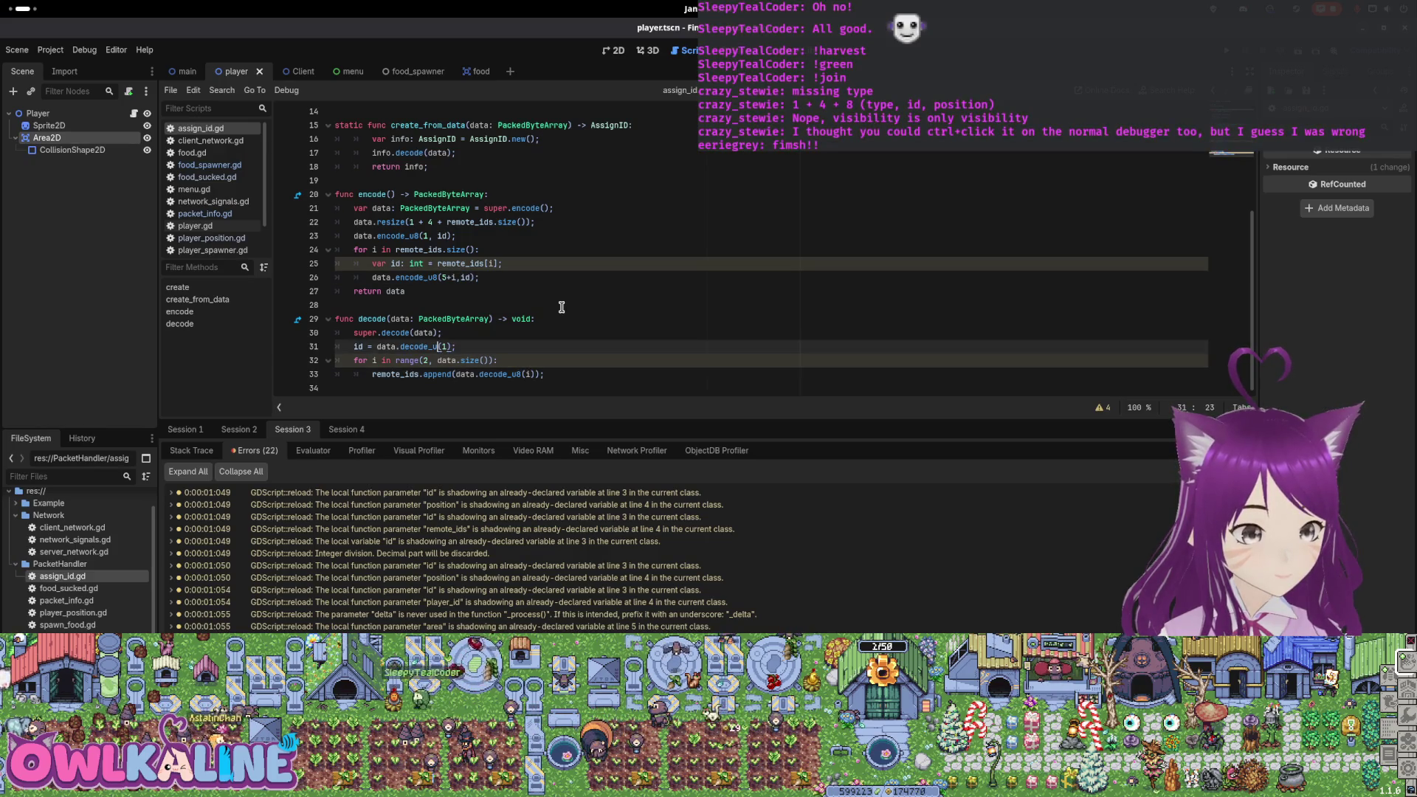
key("ctrl+z")
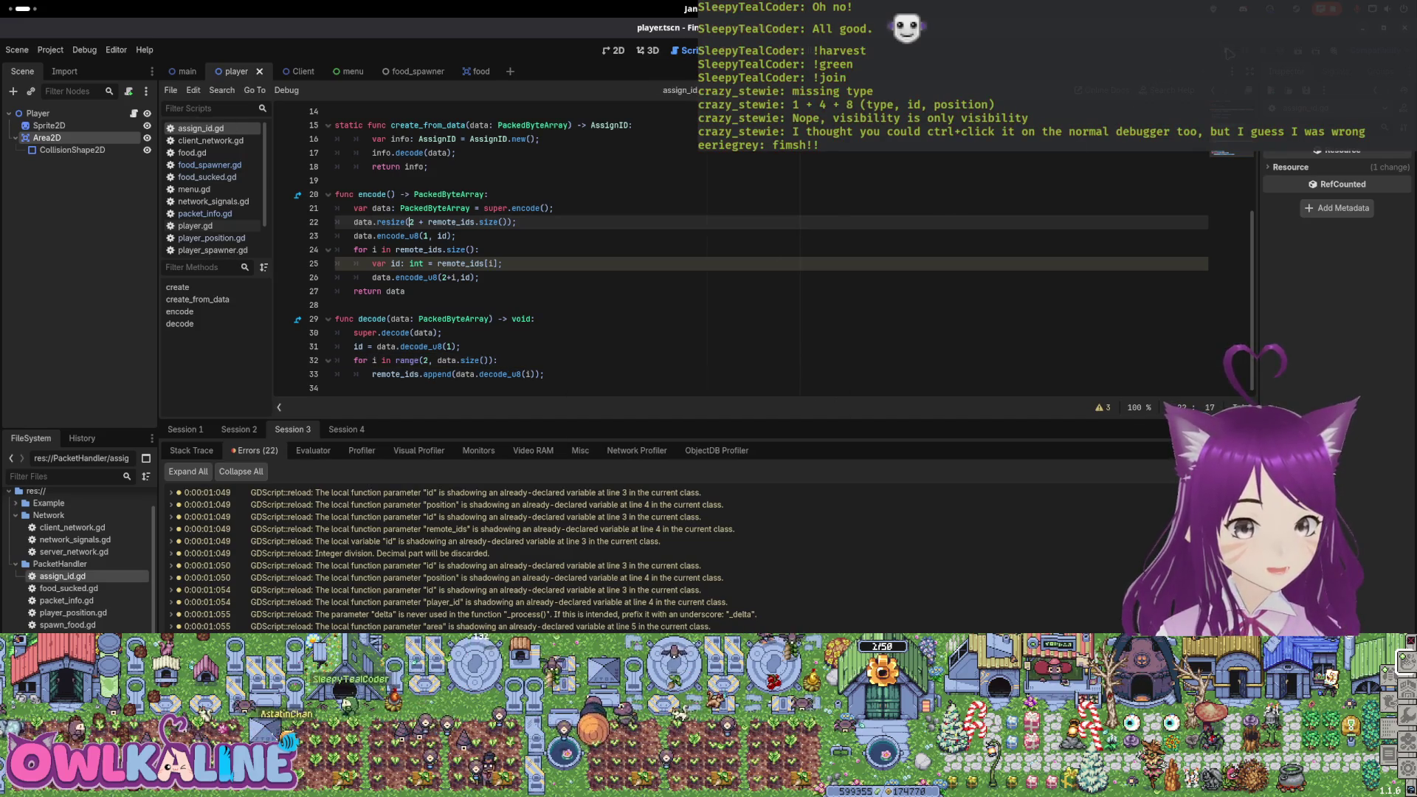
key("F5")
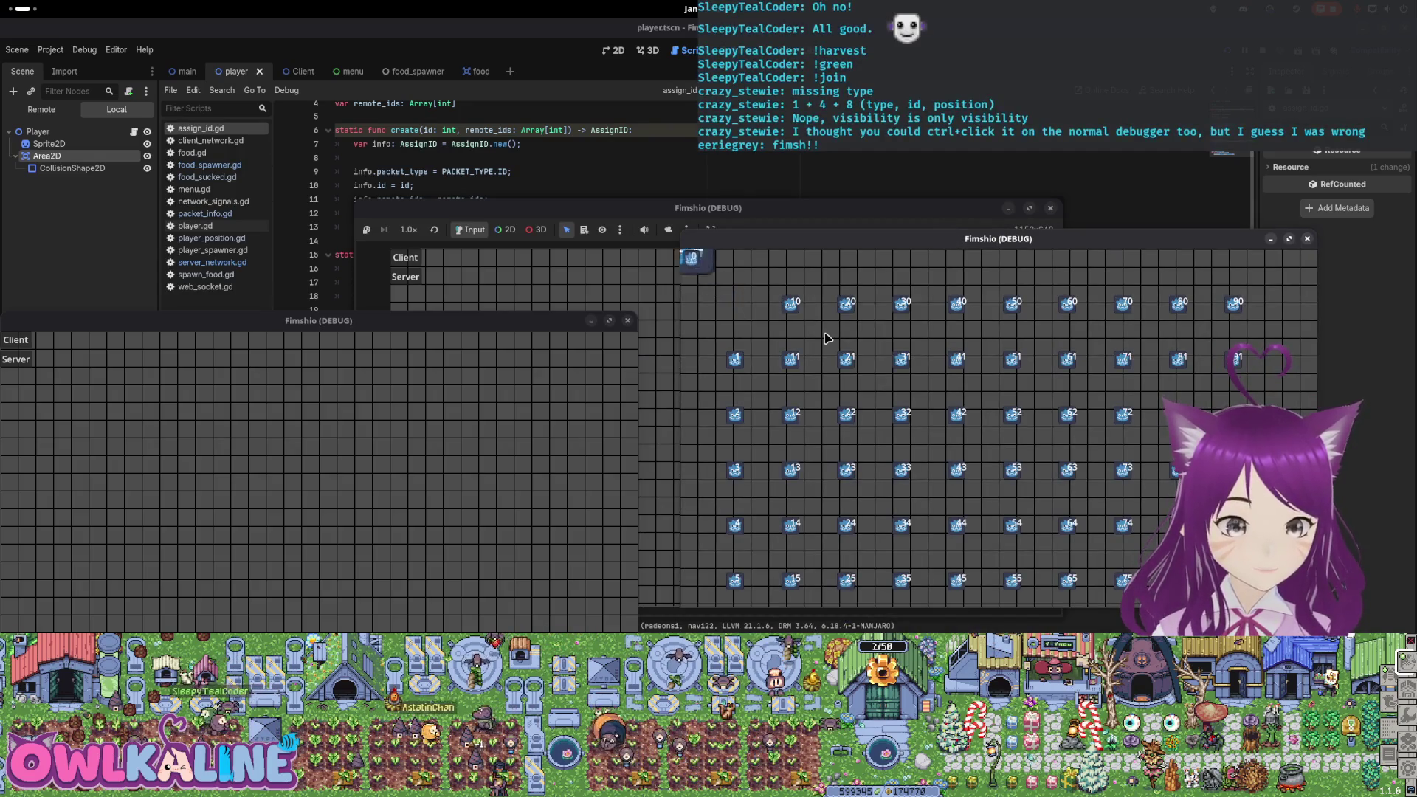
Move the player right, drag a debug window left and join it as client, then stop with F8.
key("Right")
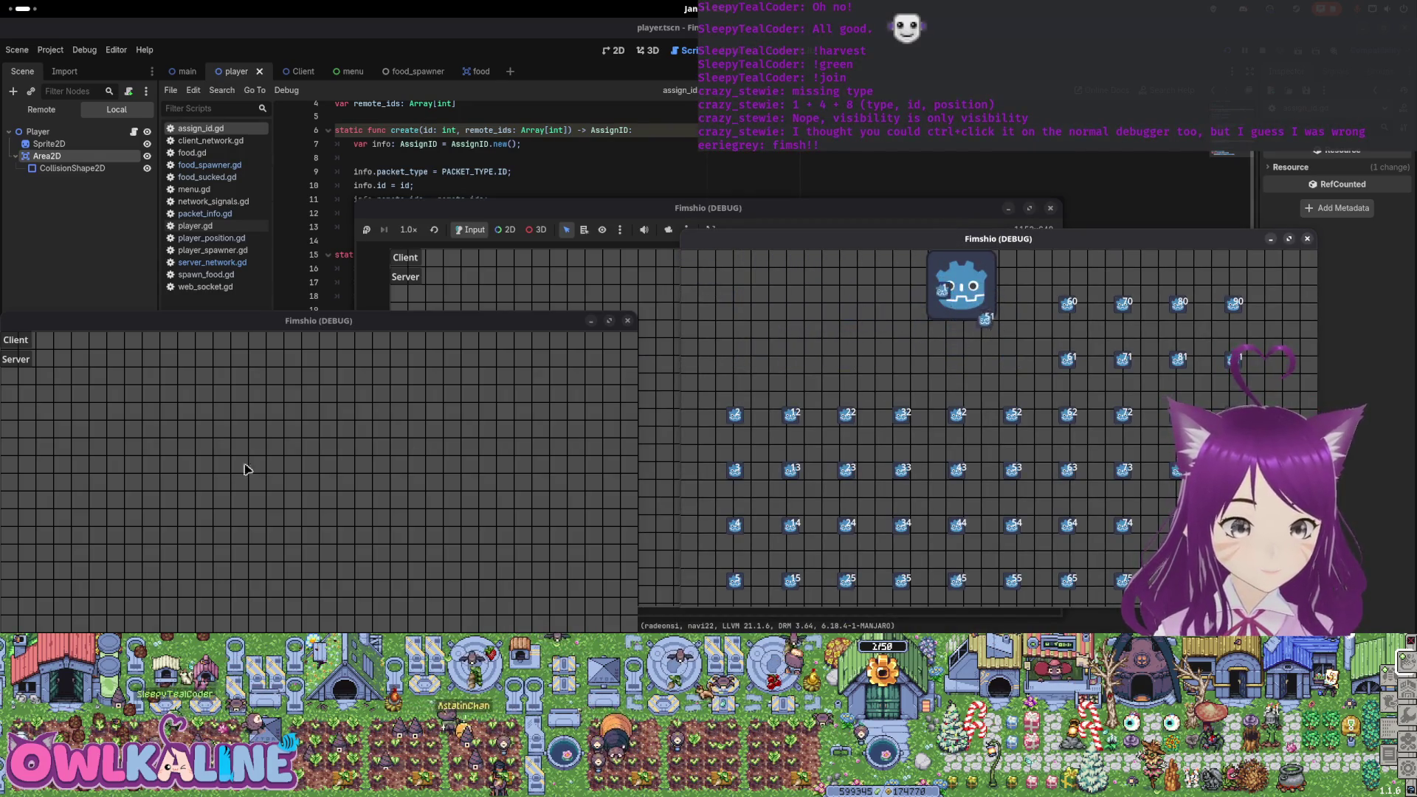
left_click(273, 465)
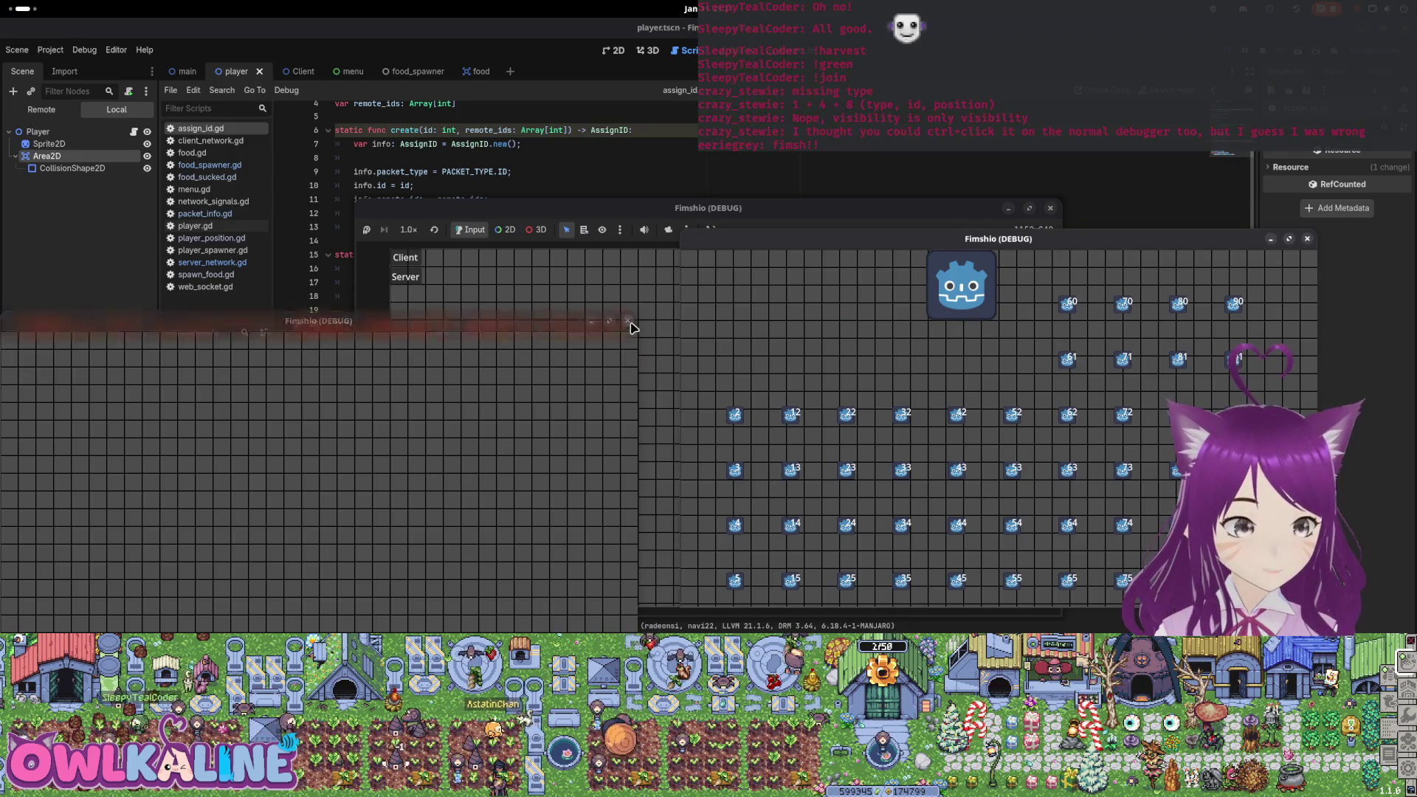
left_click(628, 320)
left_click_drag(594, 291, 155, 275)
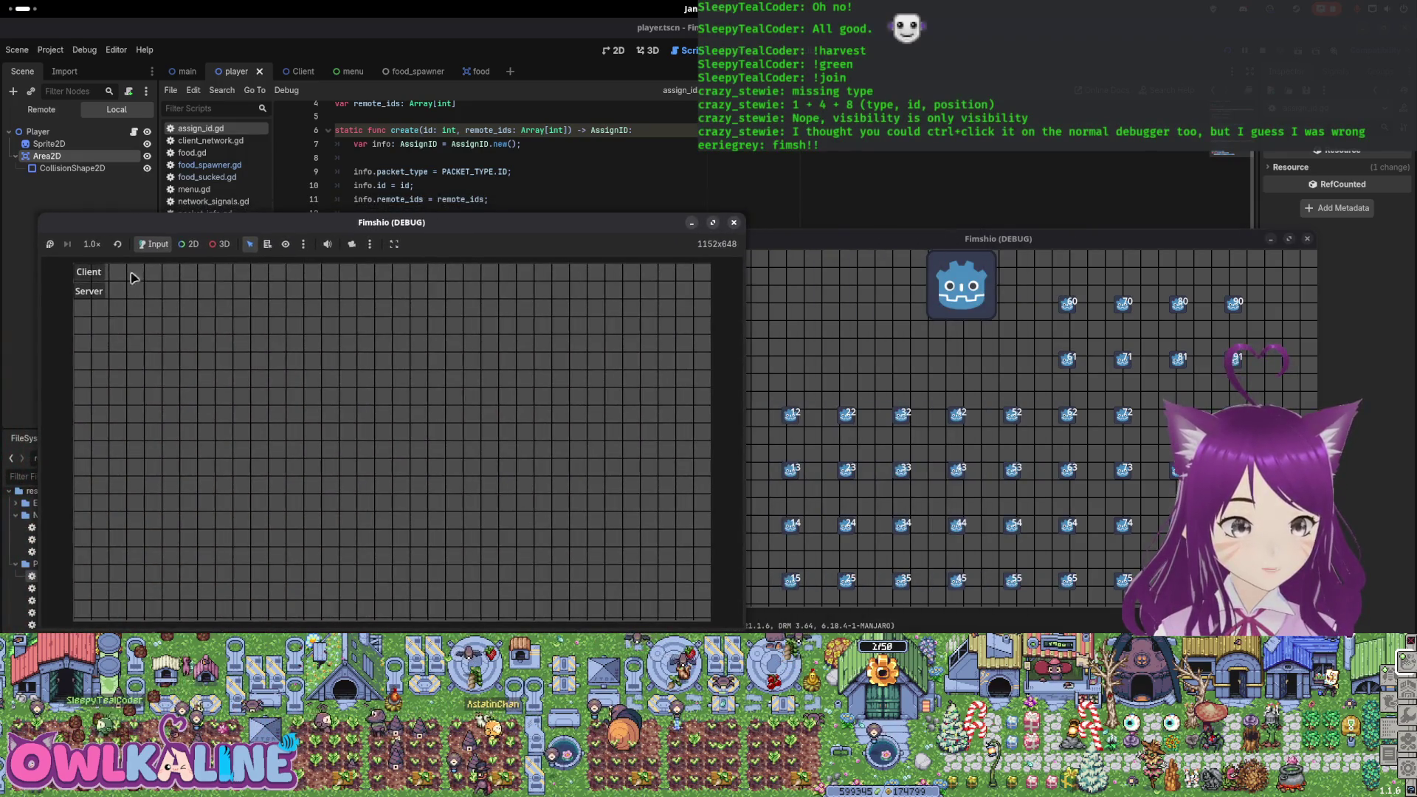
left_click(89, 271)
left_click(814, 367)
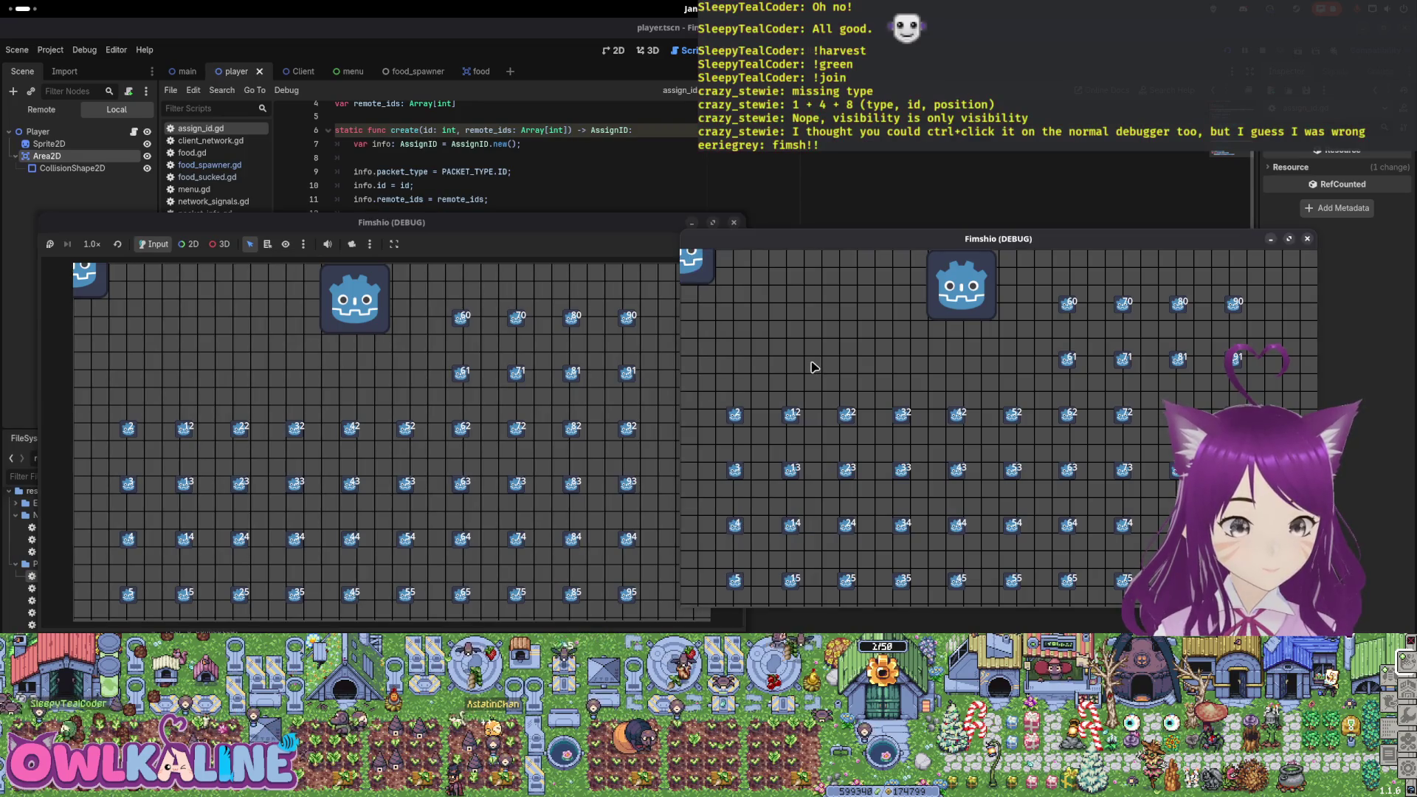
left_click(459, 447)
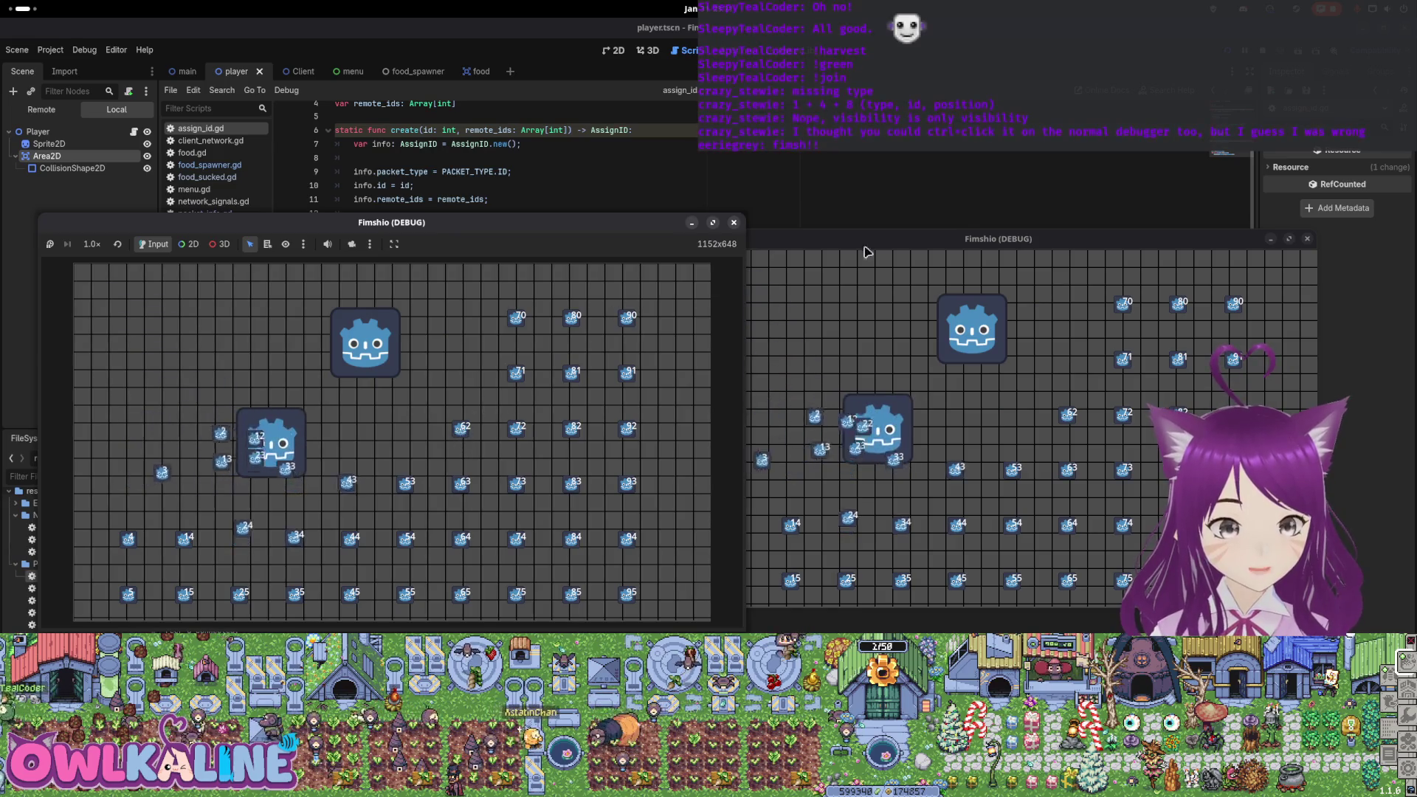
key("F8")
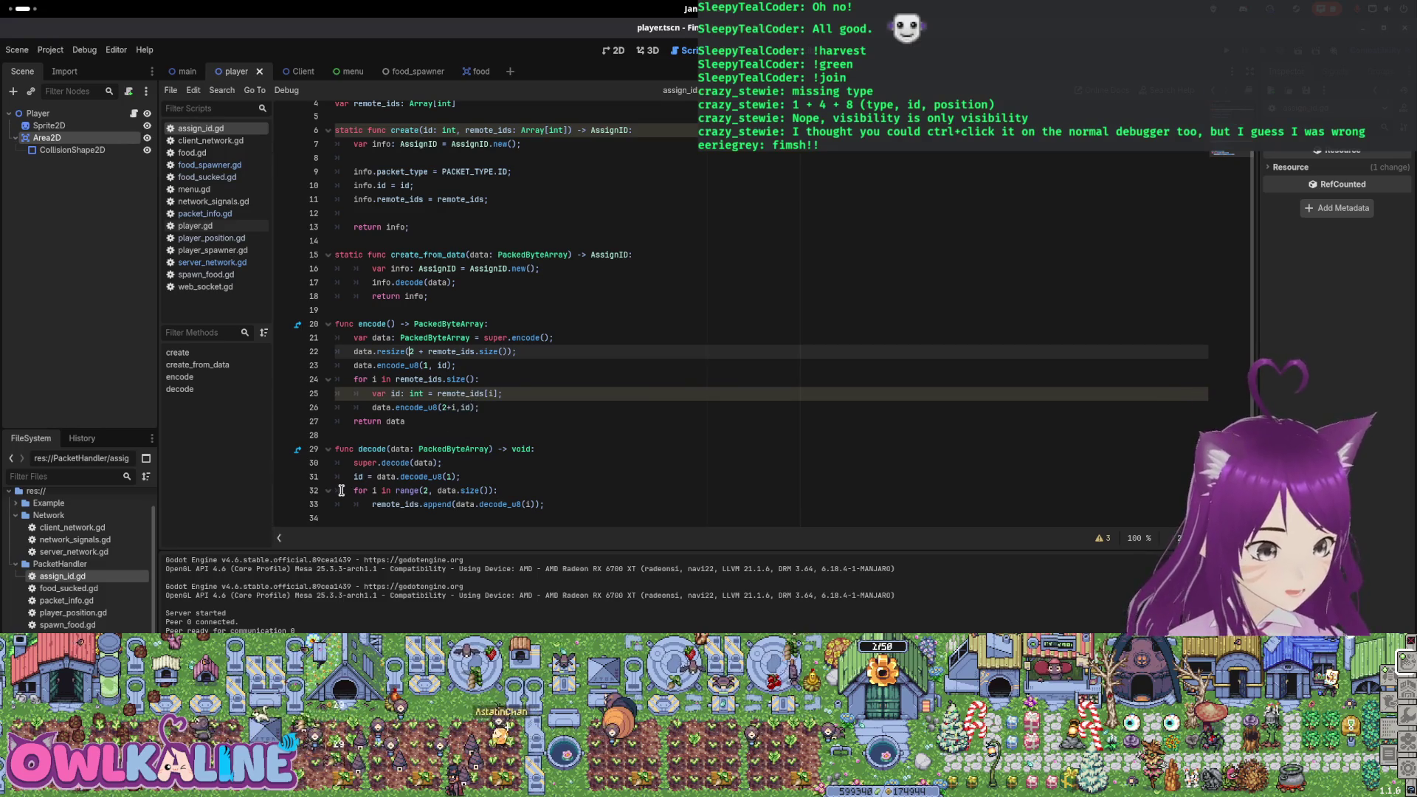
Comment out the decode function lines at the end of assign_id.gd with Ctrl+K.
key("ctrl+End")
key("Up")
key("ctrl+k")
key("Up")
key("Up")
key("End")
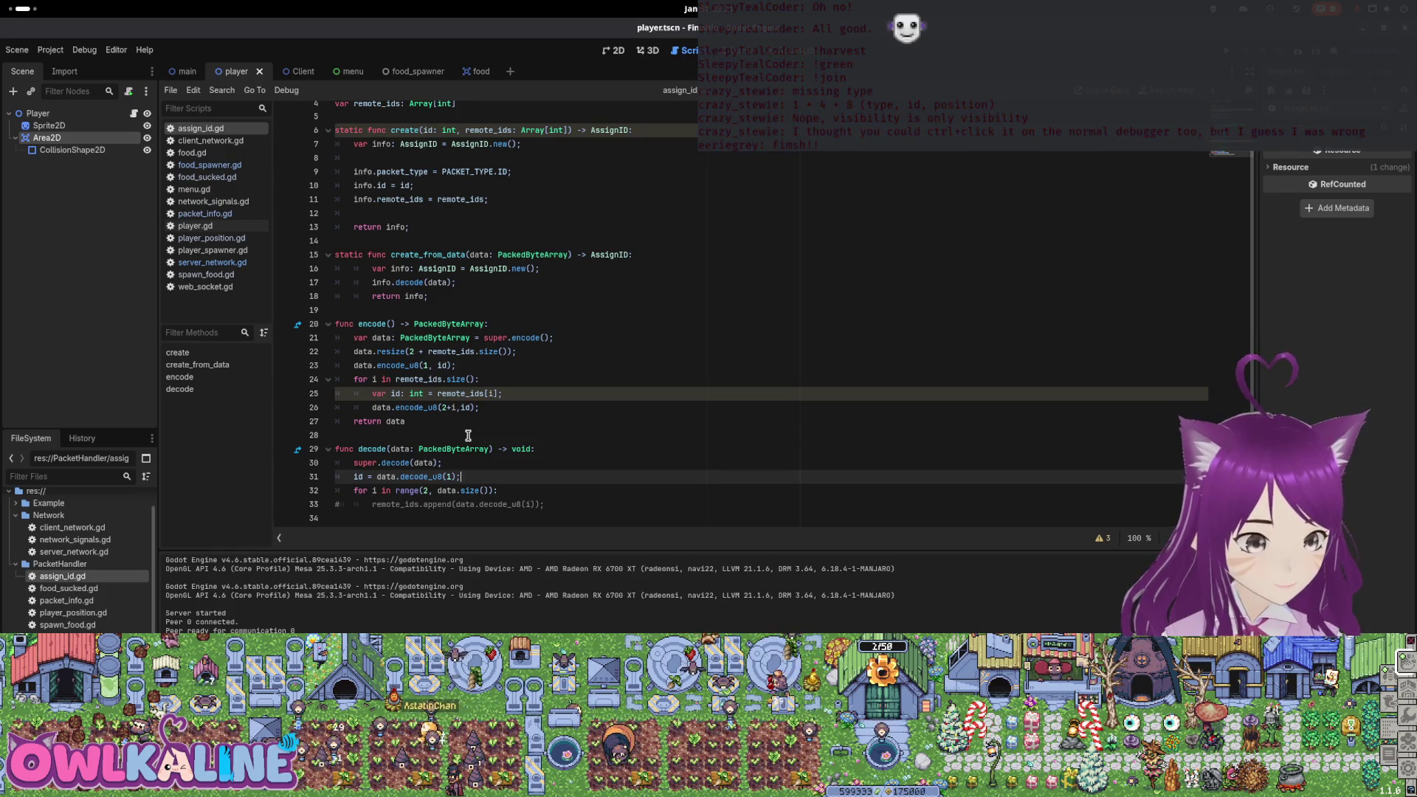
key("Down")
key("Home")
key("BackSpace")
key("Tab")
key("ctrl+k")
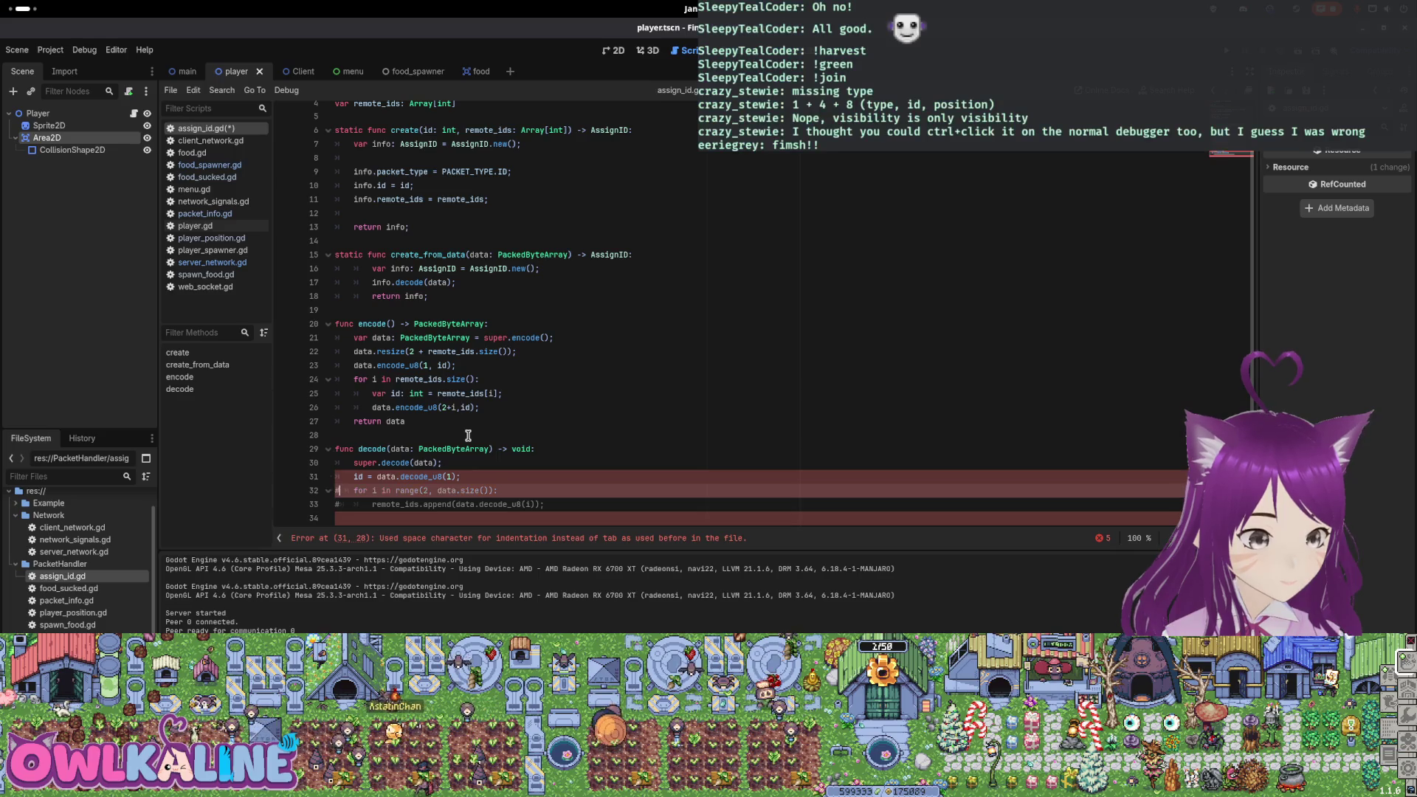
key("ctrl+k")
key("Up")
key("Up")
key("ctrl+k")
key("Down")
Comment out the encode function's loop, super.encode and resize lines.
key("ctrl+k")
key("Up")
key("Up")
key("Up")
key("ctrl+k")
key("Up")
key("ctrl+k")
key("Up")
key("ctrl+k")
key("Up")
key("ctrl+k")
key("Up")
key("Up")
key("ctrl+k")
key("Up")
key("ctrl+k")
key("Up")
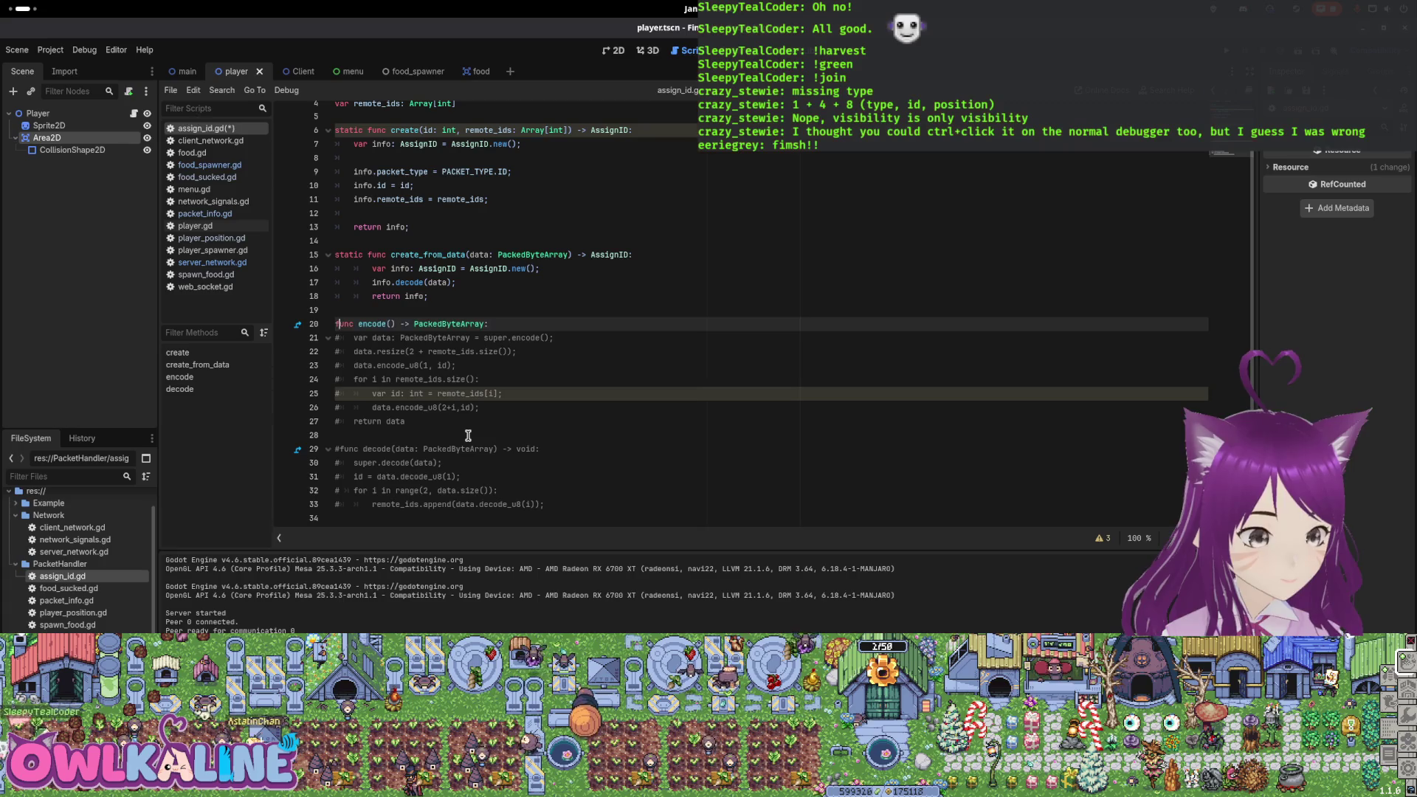
Return to the Godot editor and select the commented encode and decode block.
key("super")
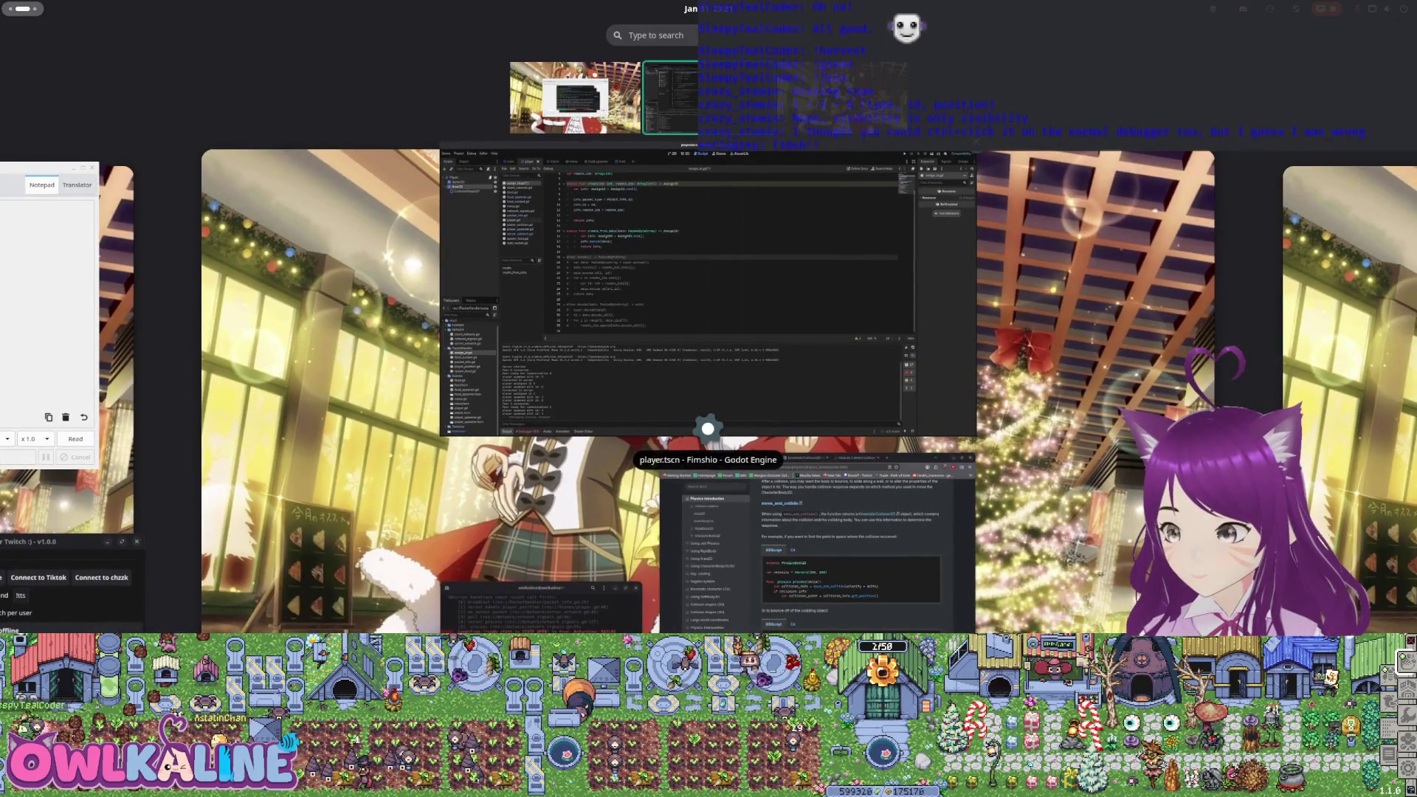
left_click(708, 426)
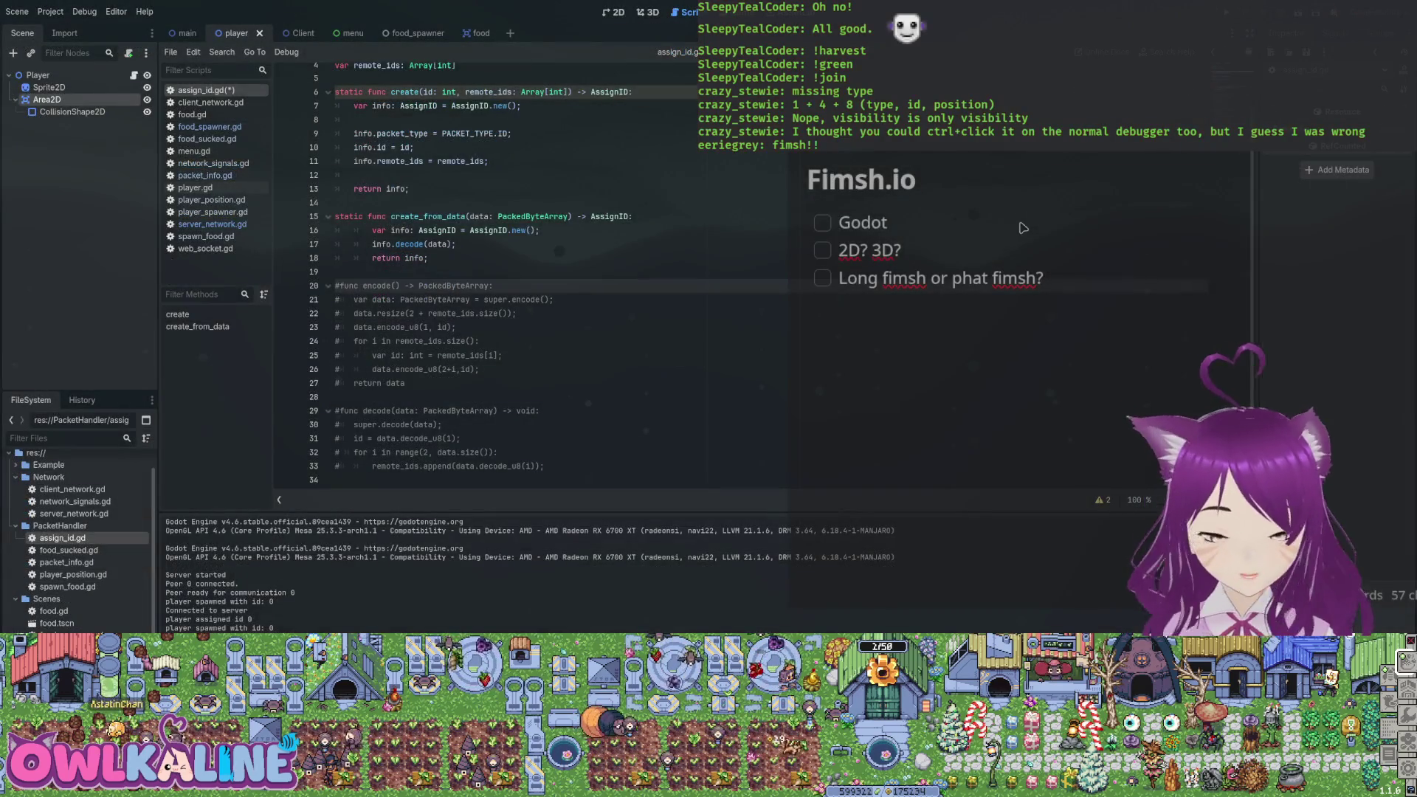
key("Up")
key("Up")
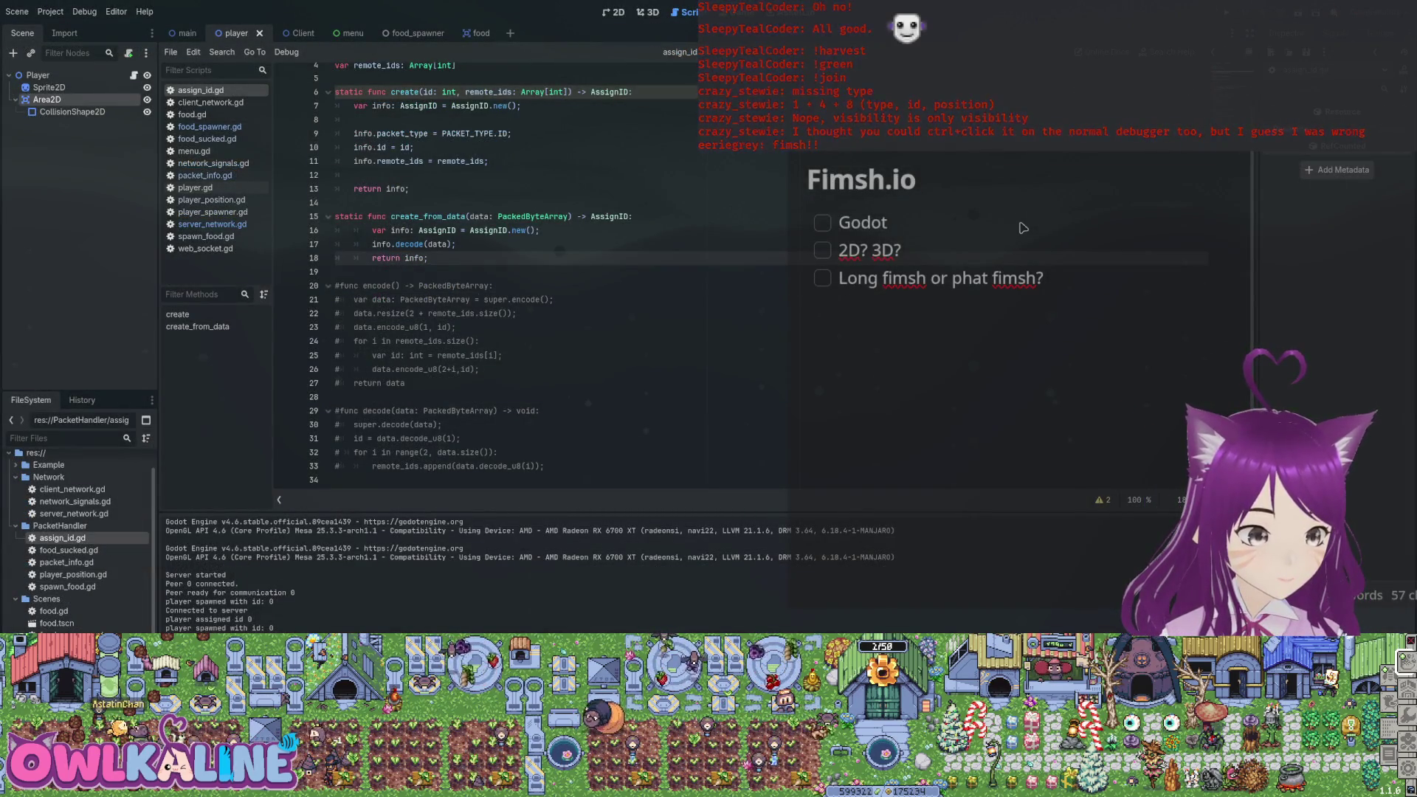
left_click_drag(544, 465, 335, 286)
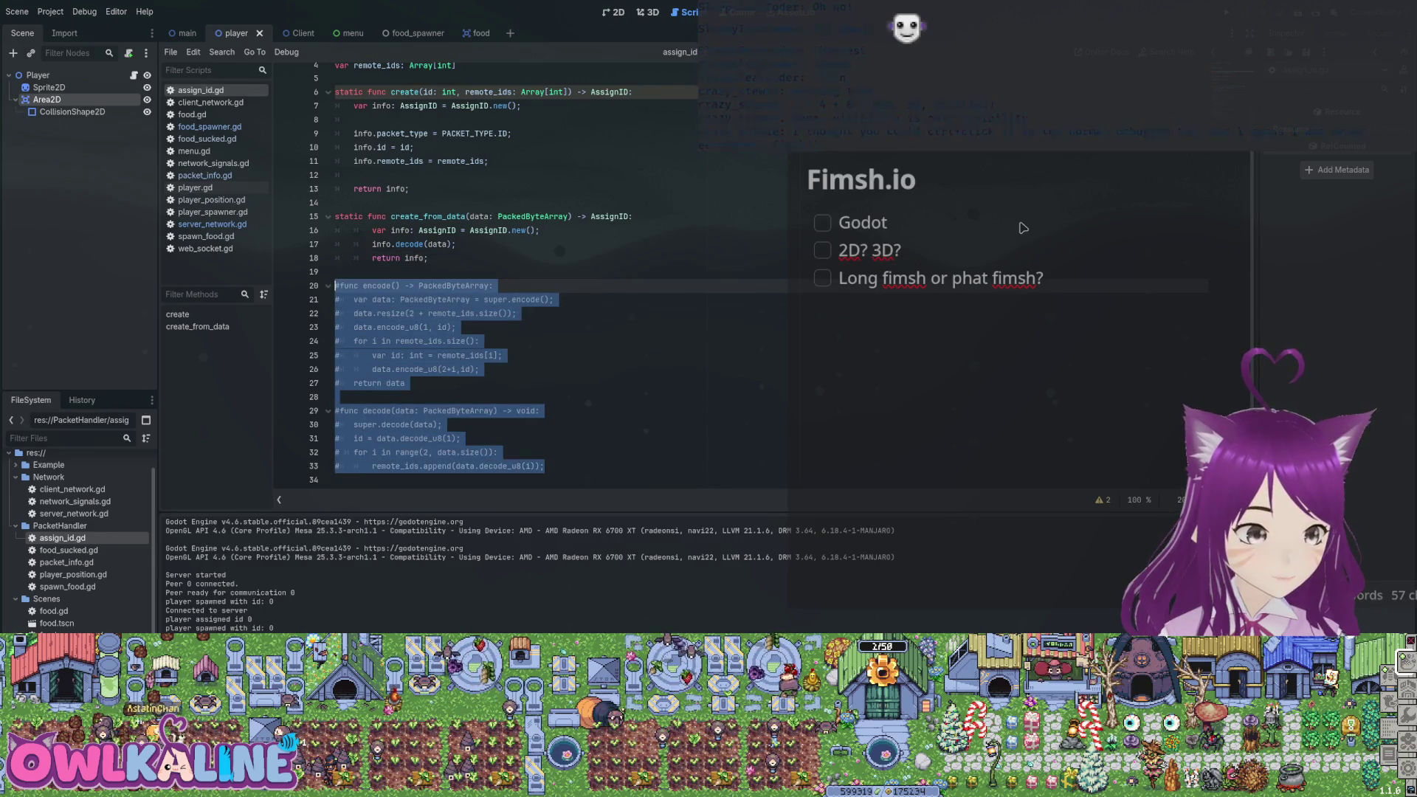
left_click(544, 466)
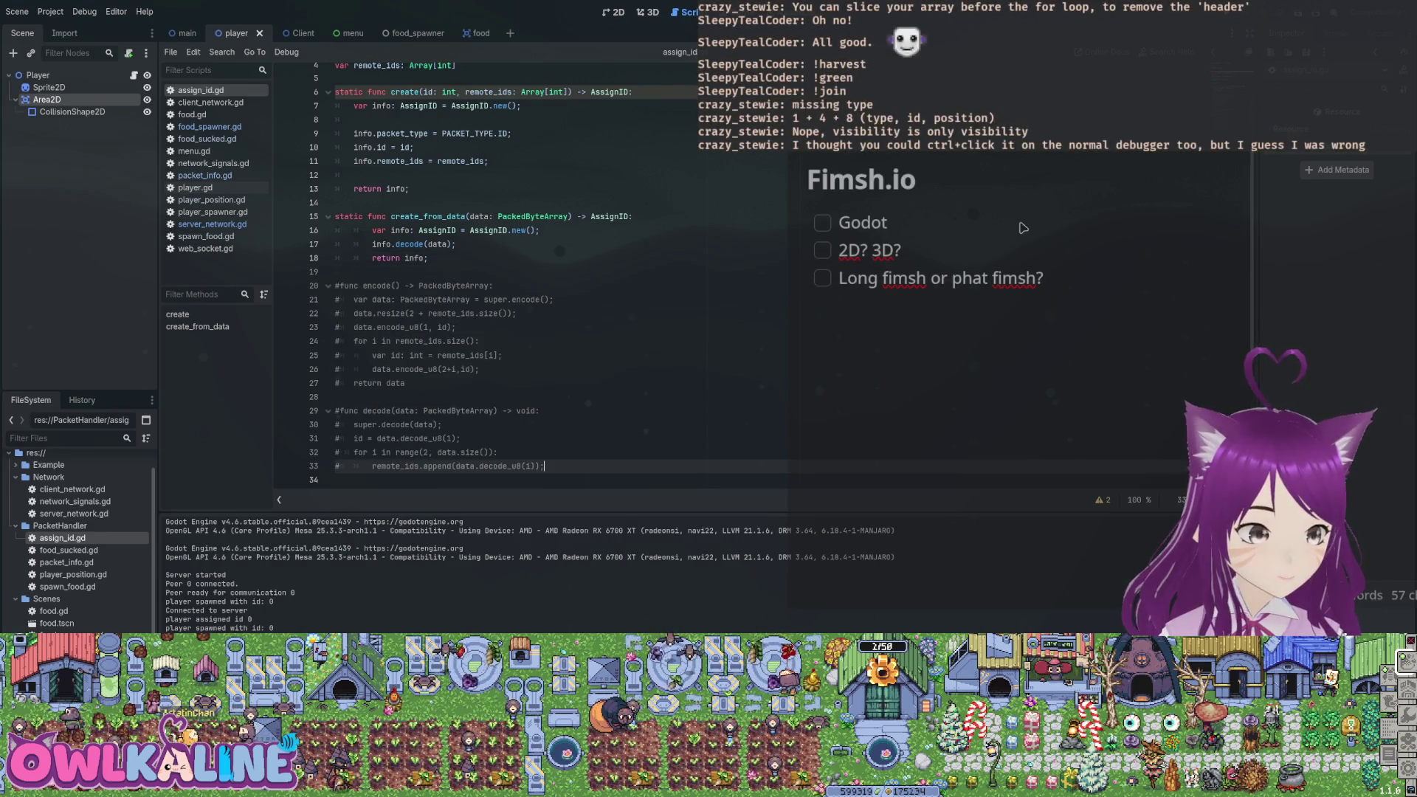
Uncomment the decode function lines and the encode body lines with Ctrl+K.
key("Up")
key("ctrl+k")
key("Up")
key("ctrl+k")
key("Up")
key("ctrl+k")
key("Up")
key("ctrl+k")
key("Up")
key("Up")
key("ctrl+k")
key("Up")
key("ctrl+k")
Uncomment the encode function lines in assign_id.gd, including the super.encode call.
key("Up")
key("ctrl+k")
key("Up")
key("ctrl+k")
key("Up")
key("ctrl+k")
key("Up")
key("ctrl+k")
key("Up")
key("ctrl+k")
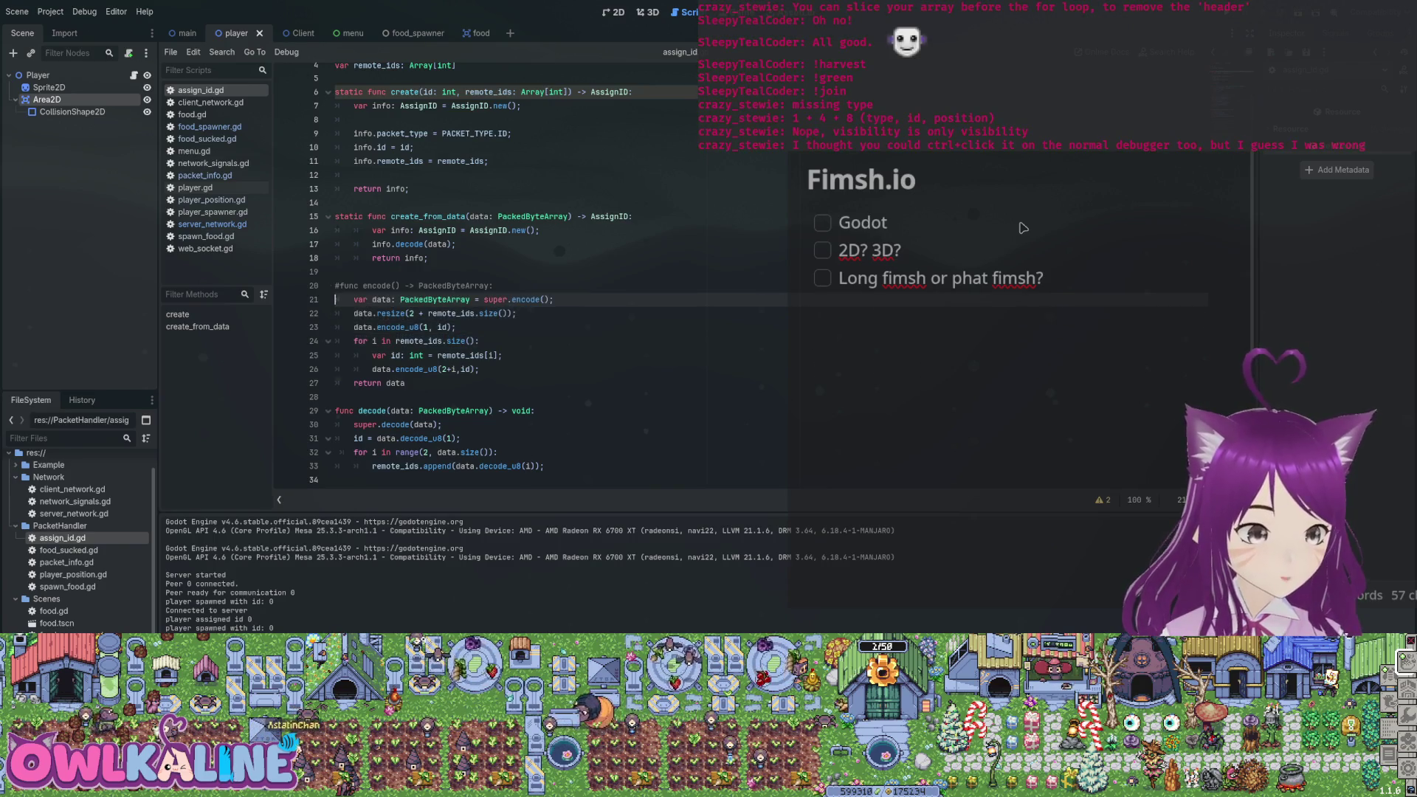
key("Up")
key("ctrl+k")
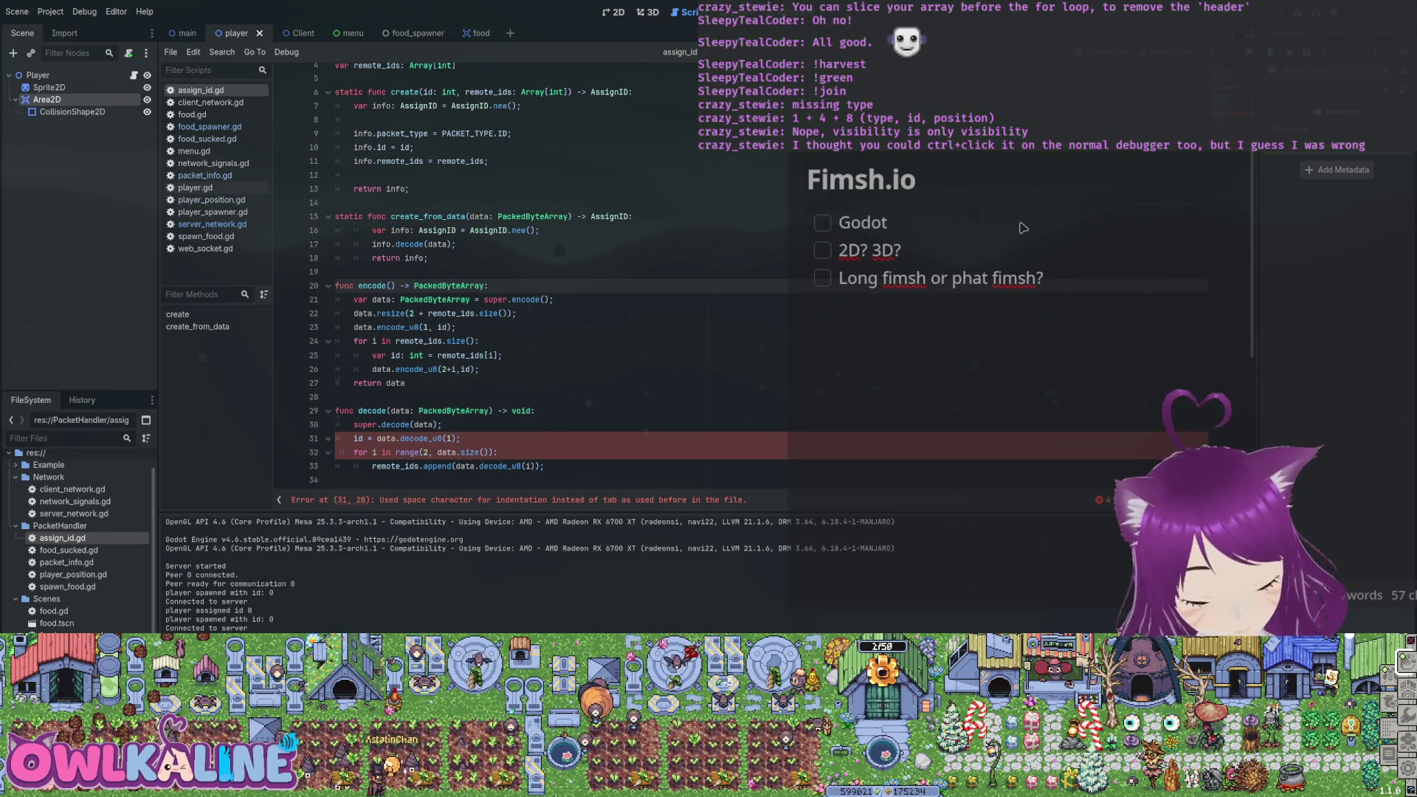
Write the id with encode_u32, resize the buffer to 1 + 4 + remote_ids.size()*4, and save.
key("Down")
key("Down")
key("Down")
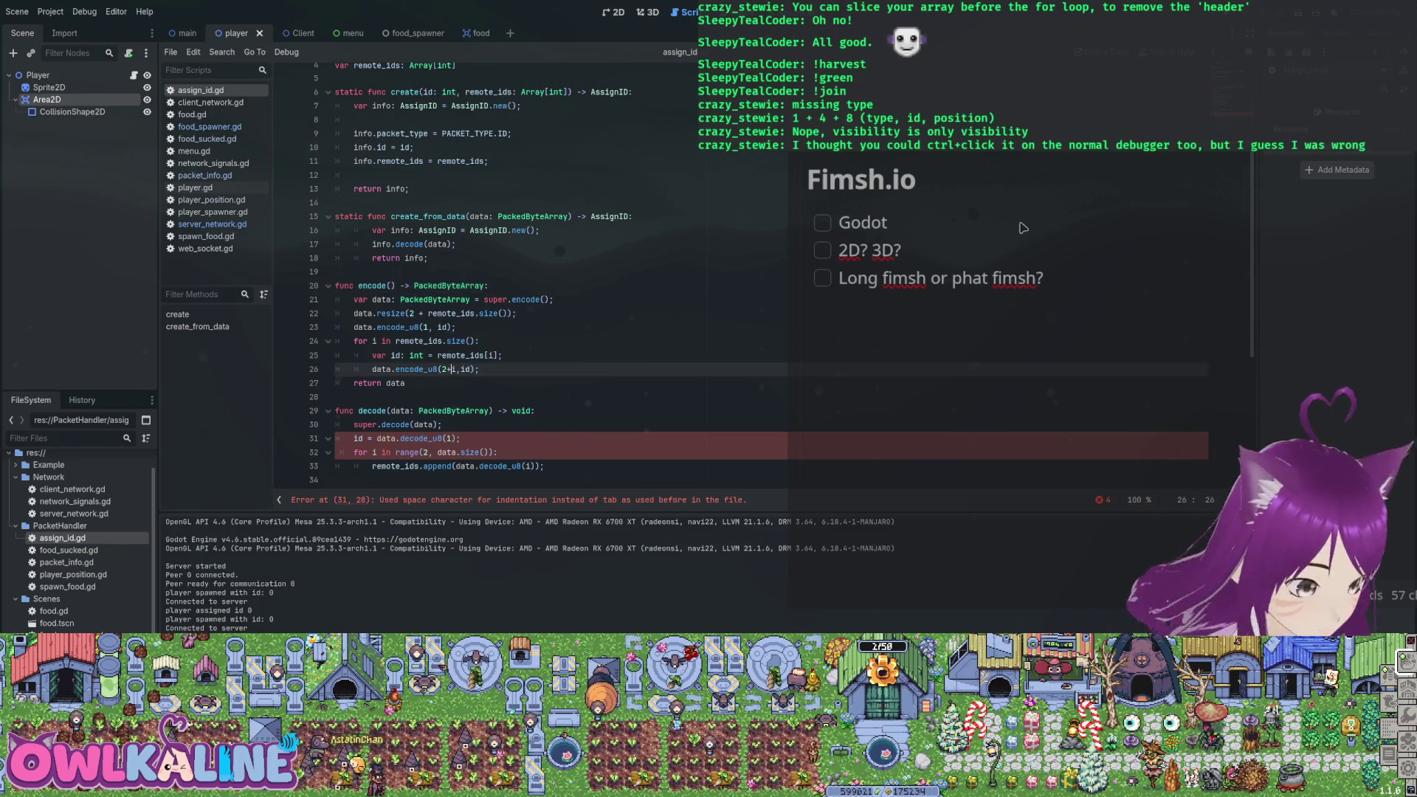
key("Up")
key("Up")
key("Up")
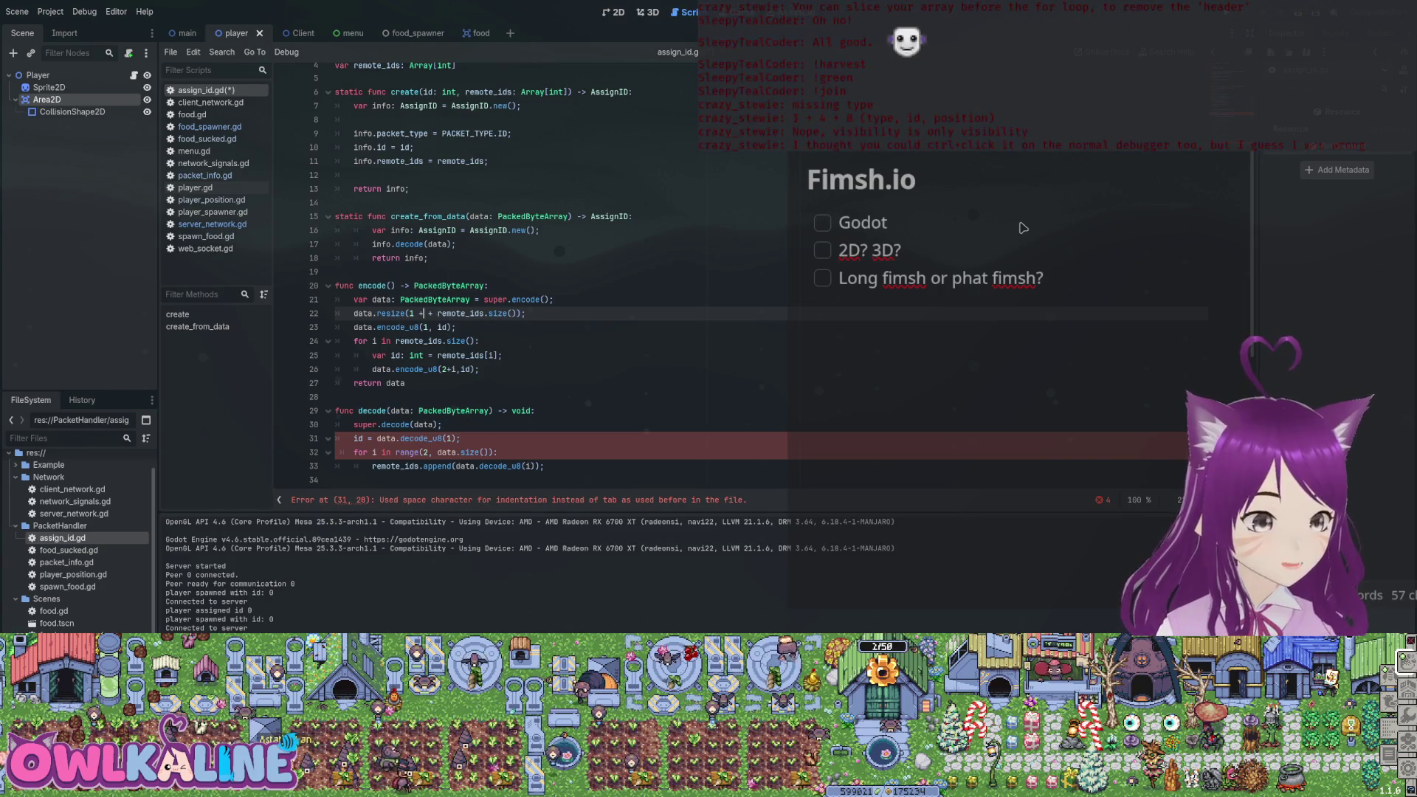
key("Down")
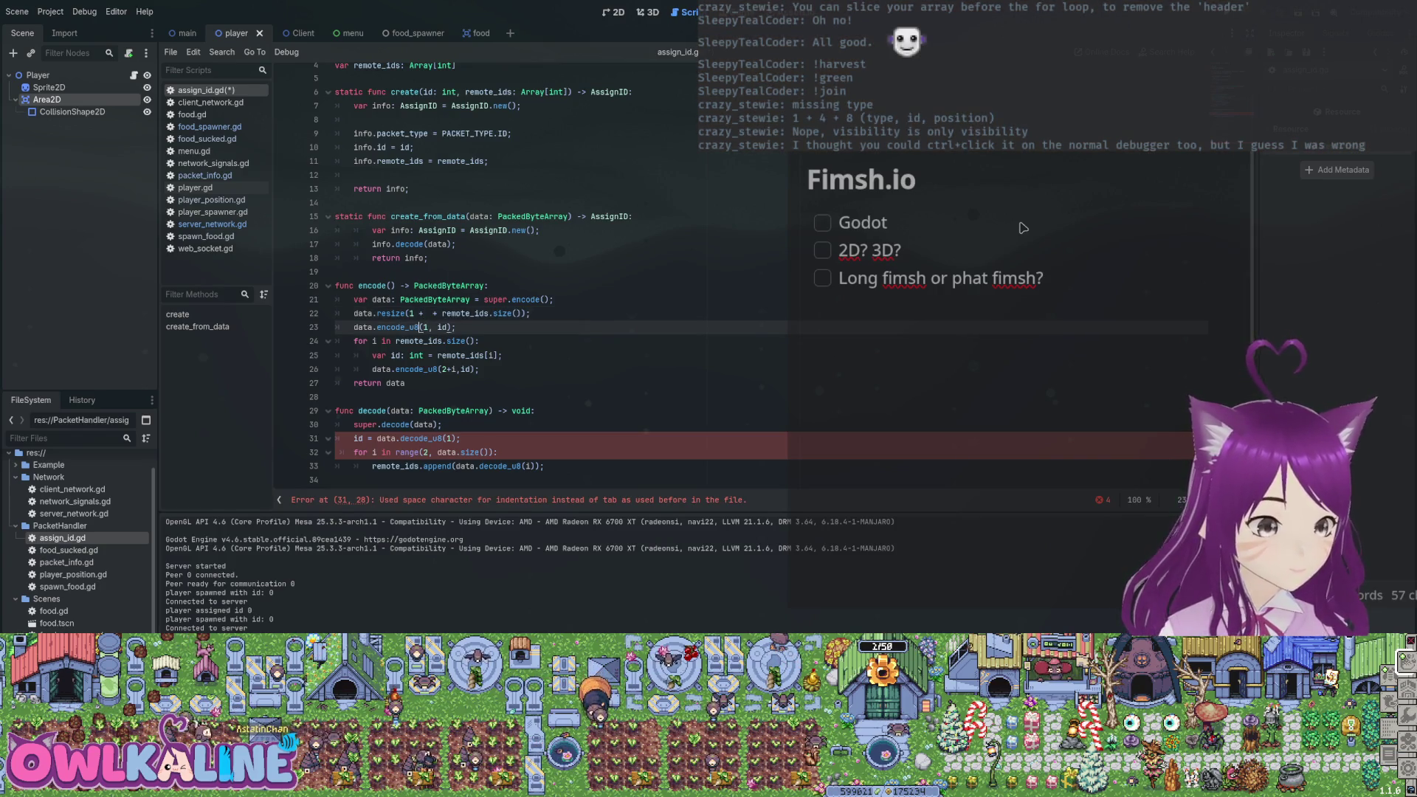
key("BackSpace")
type("32")
key("Up")
type("4")
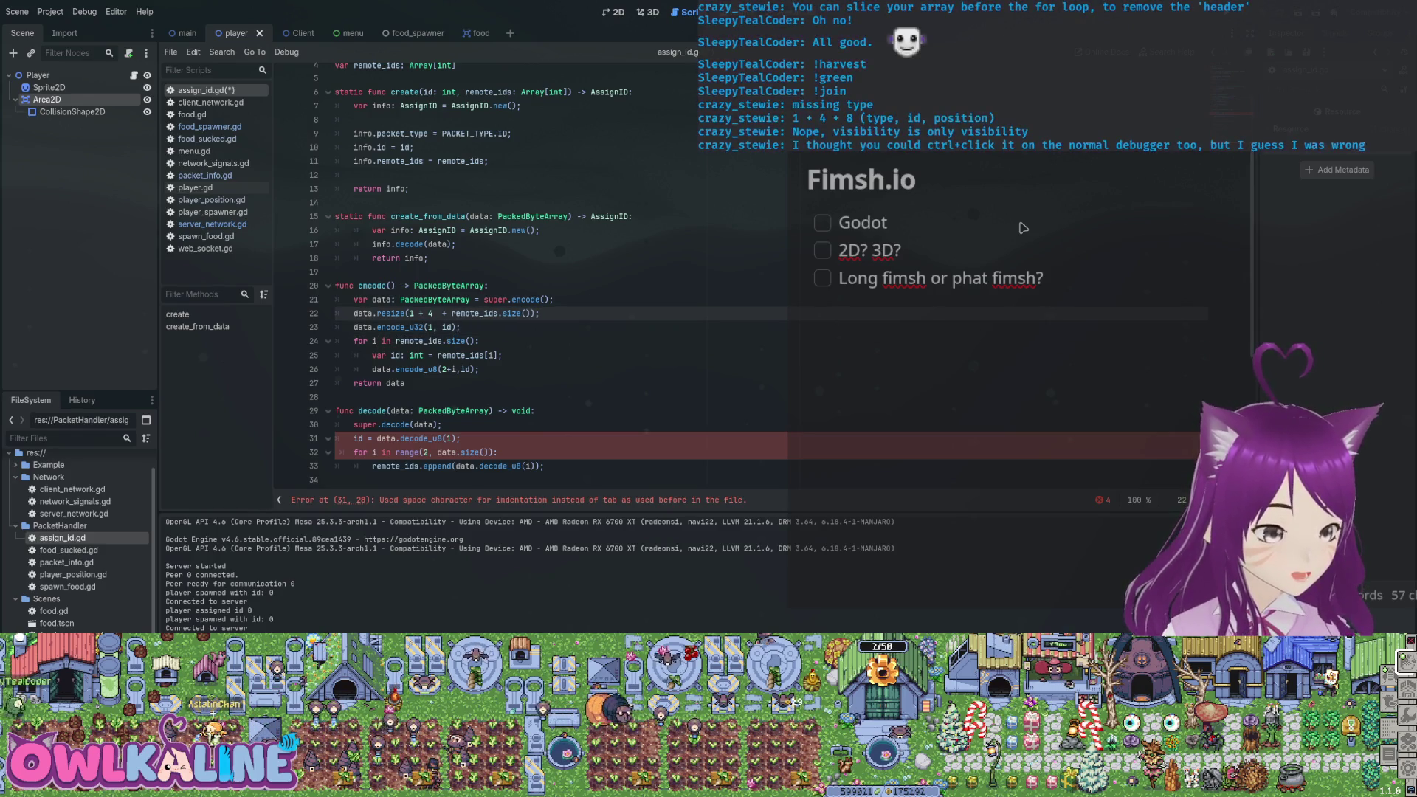
key("Delete")
key("End")
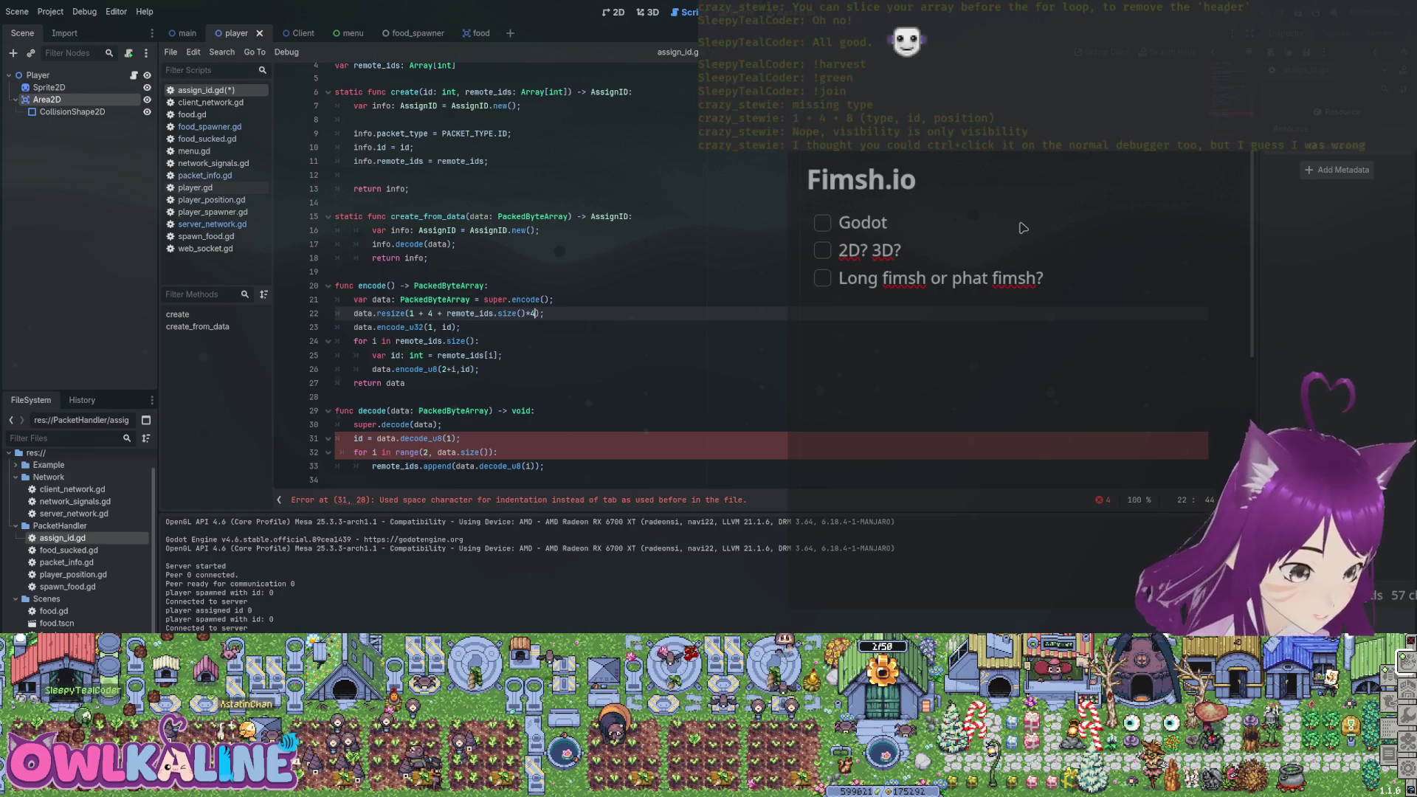
key("ctrl+s")
Write the remote ids with encode_u32 at offset 5 + i*4 and save.
key("Down")
key("Down")
key("Down")
key("Down")
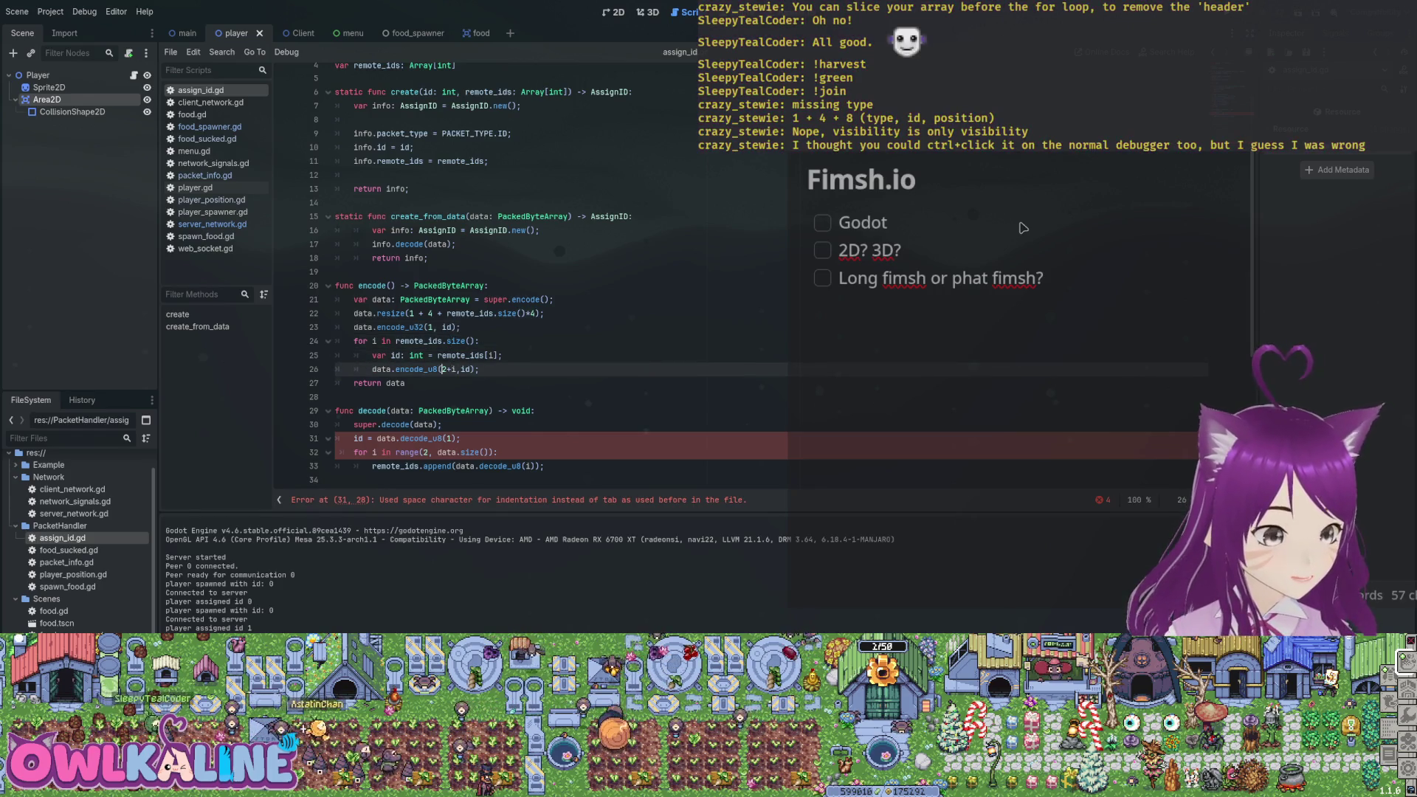
key("BackSpace")
key("BackSpace")
type("32(")
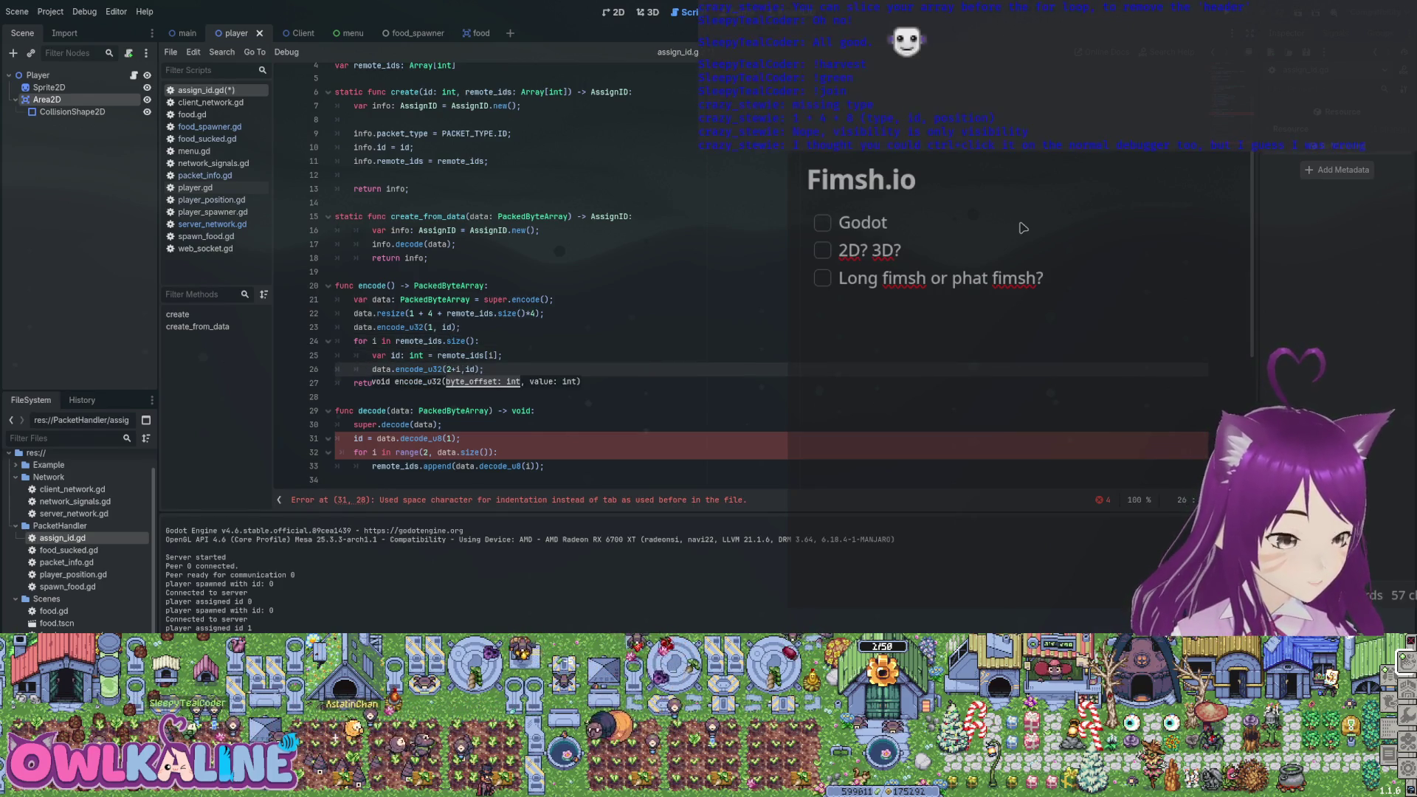
key("Delete")
type("5")
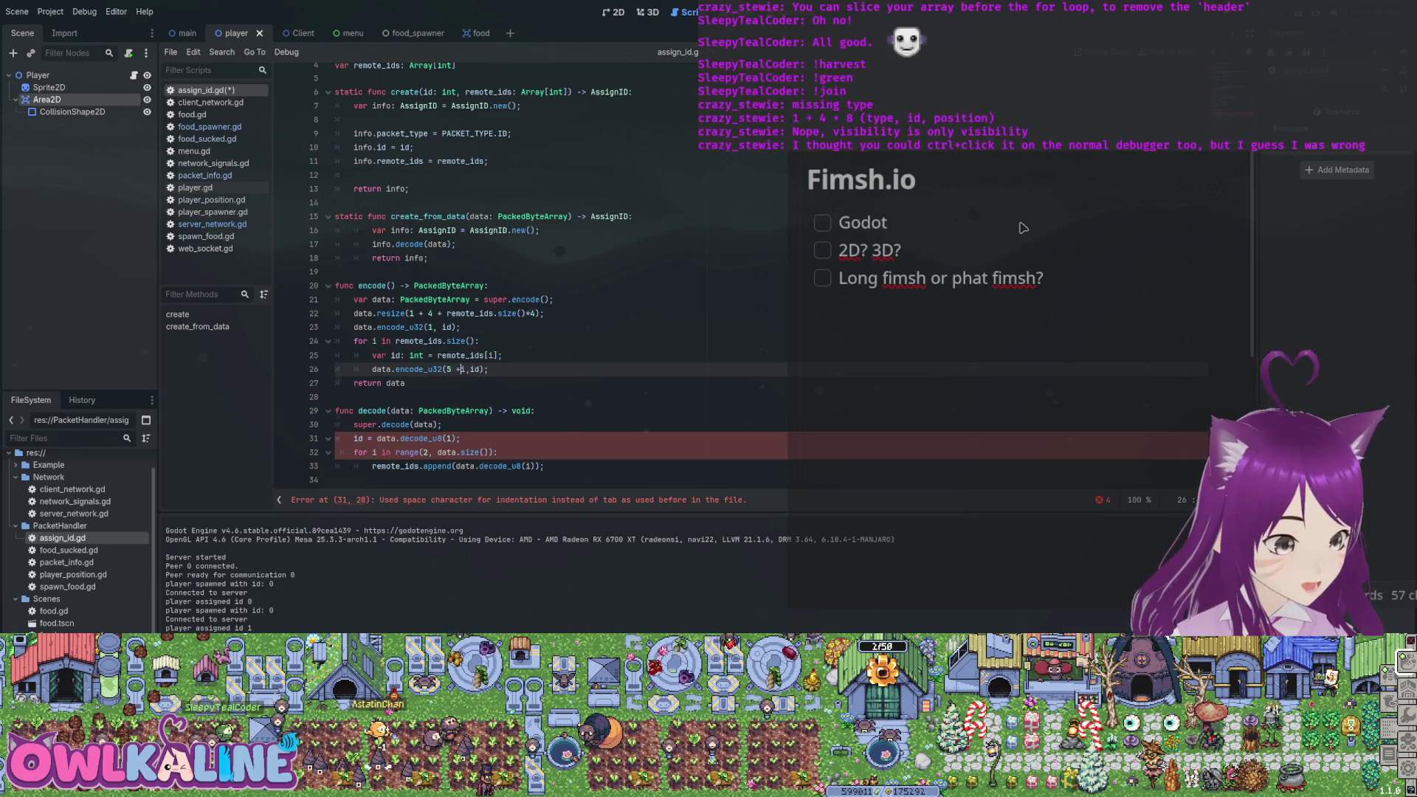
key("Delete")
type("i*4")
key("Right")
key("ctrl+s")
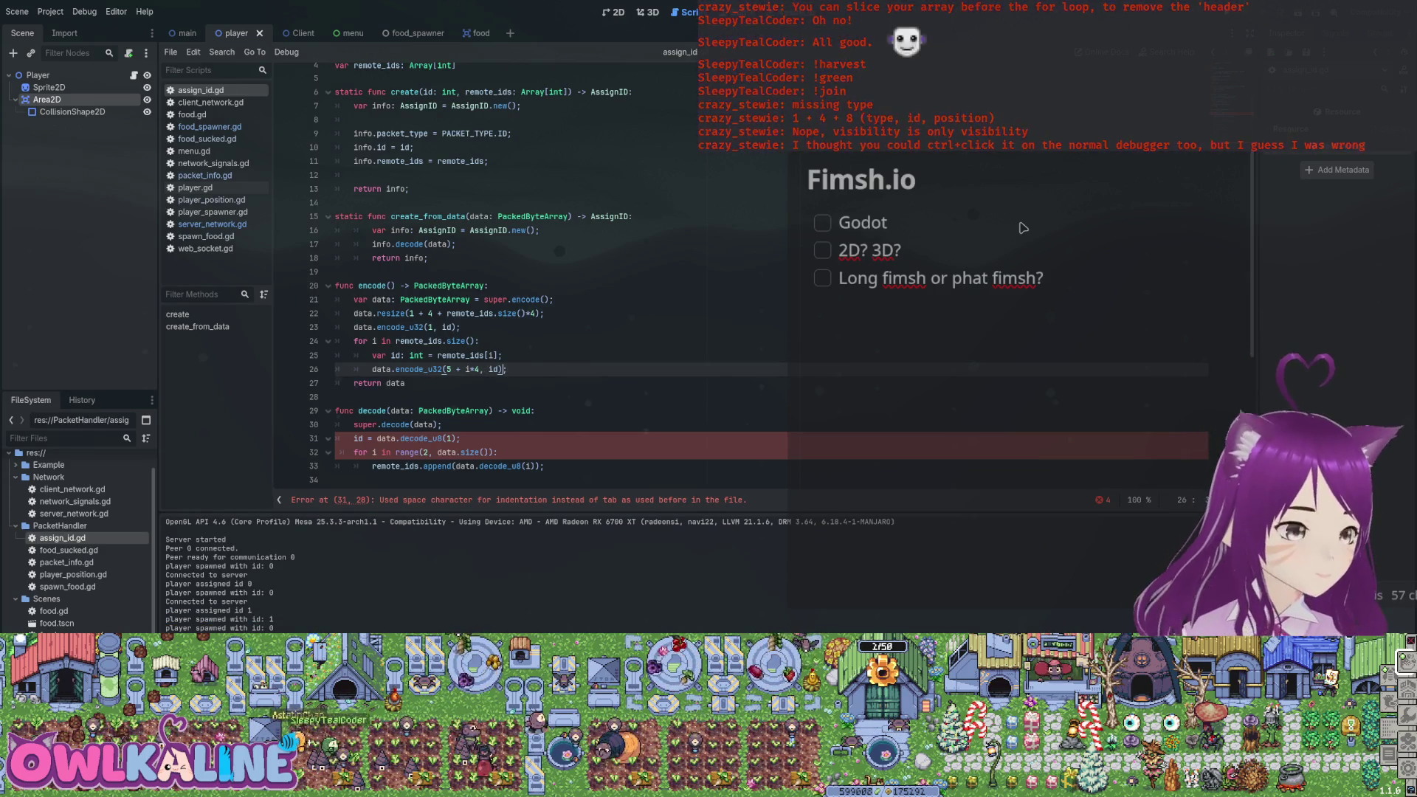
key("Up")
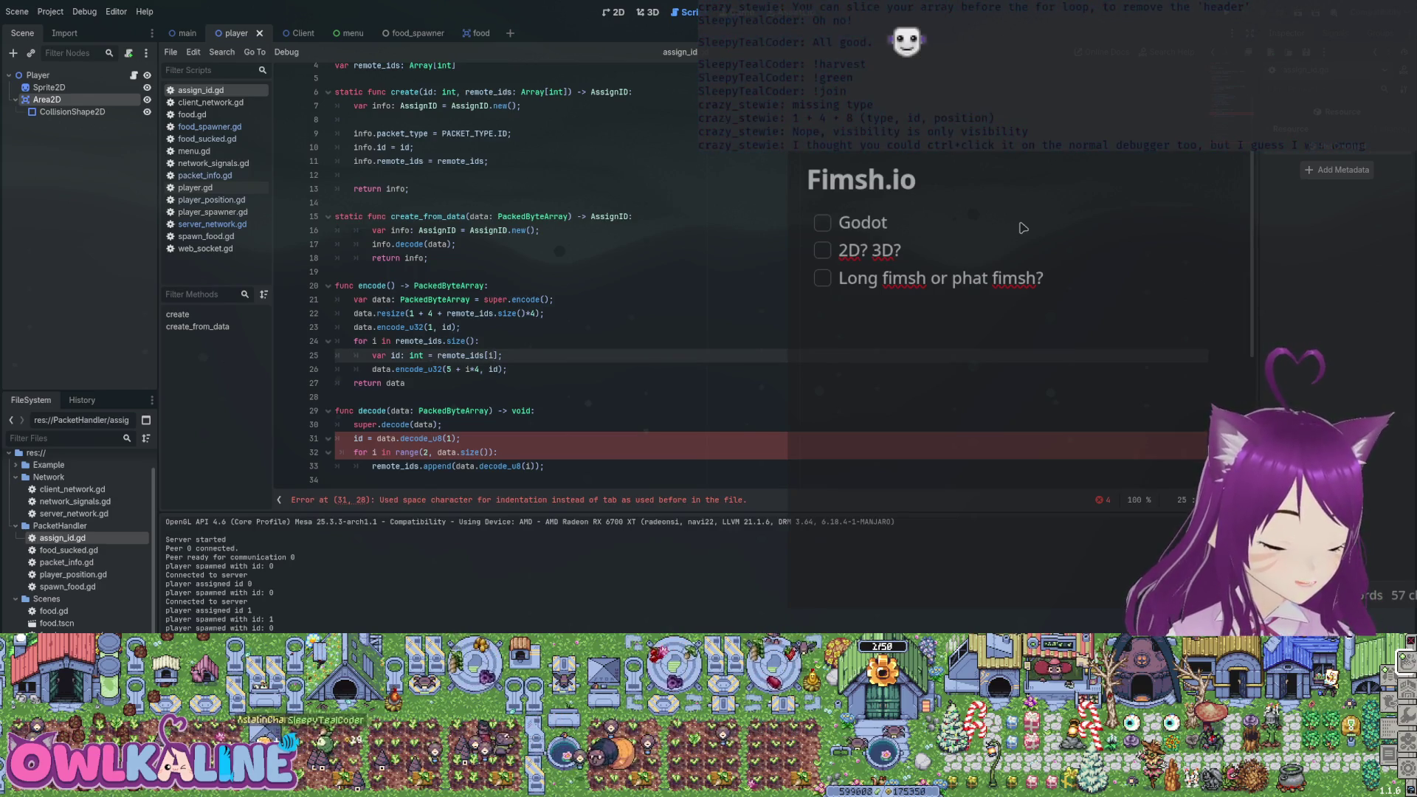
scroll(1023, 228, "down", 4)
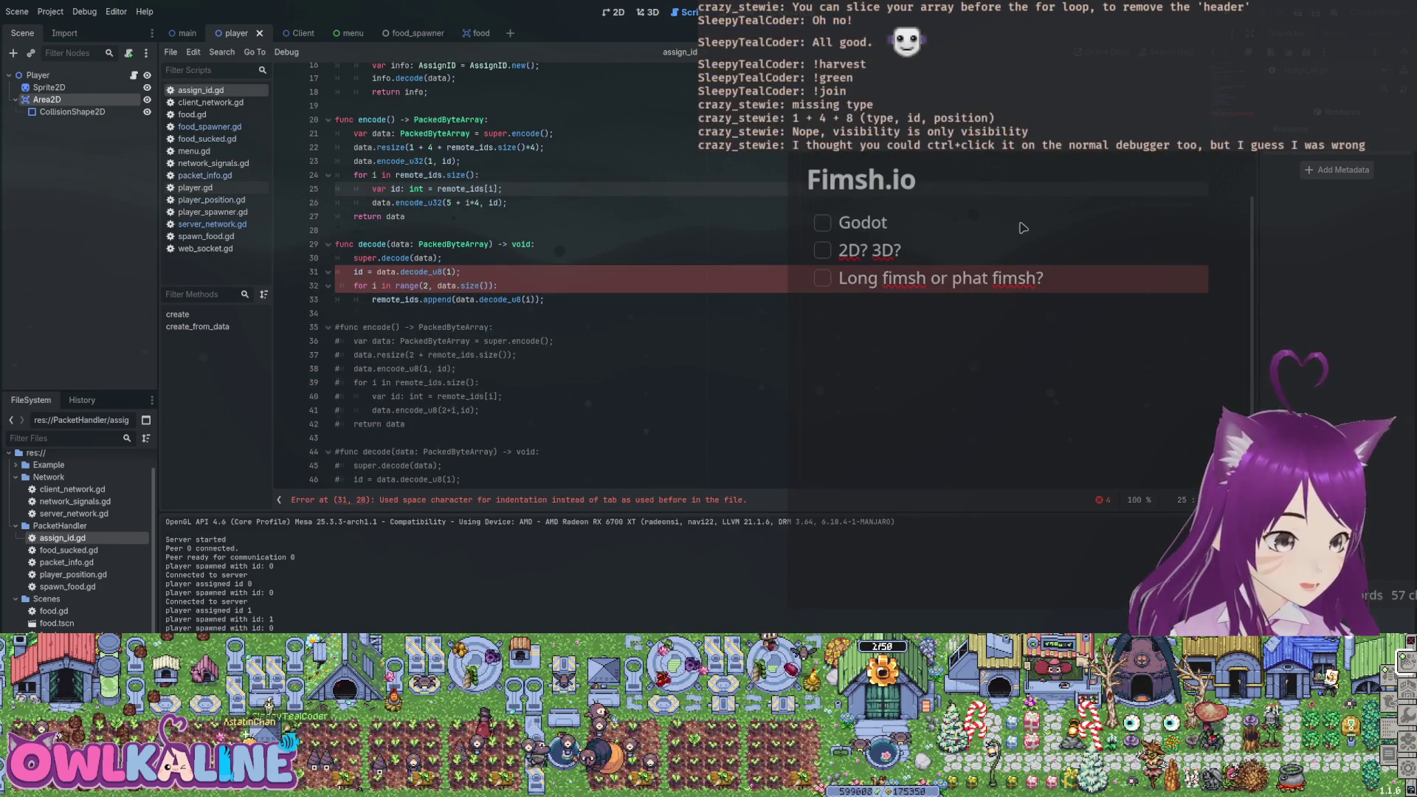
Switch the id decoding in decode to decode_u32 and save.
left_click(443, 272)
key("BackSpace")
type("32")
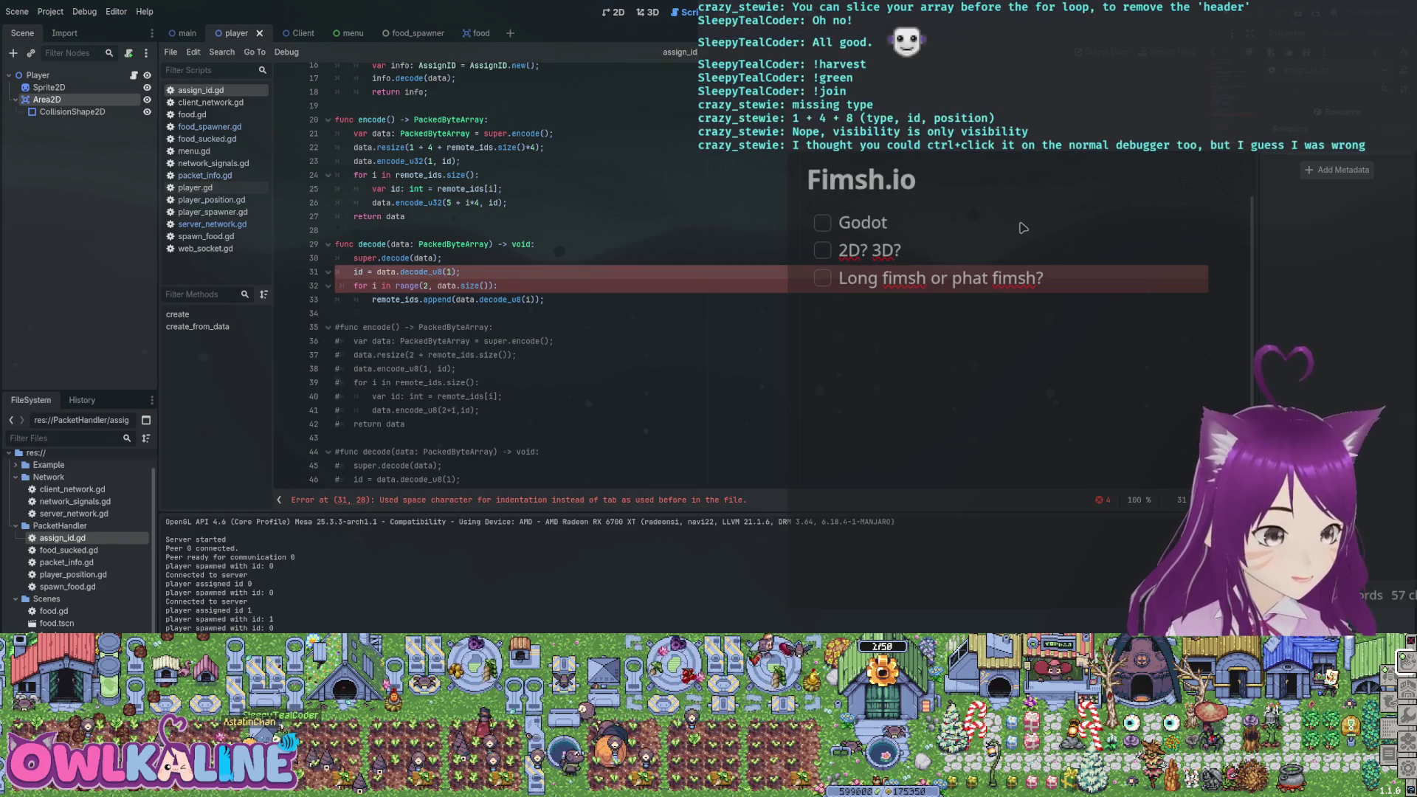
key("ctrl+s")
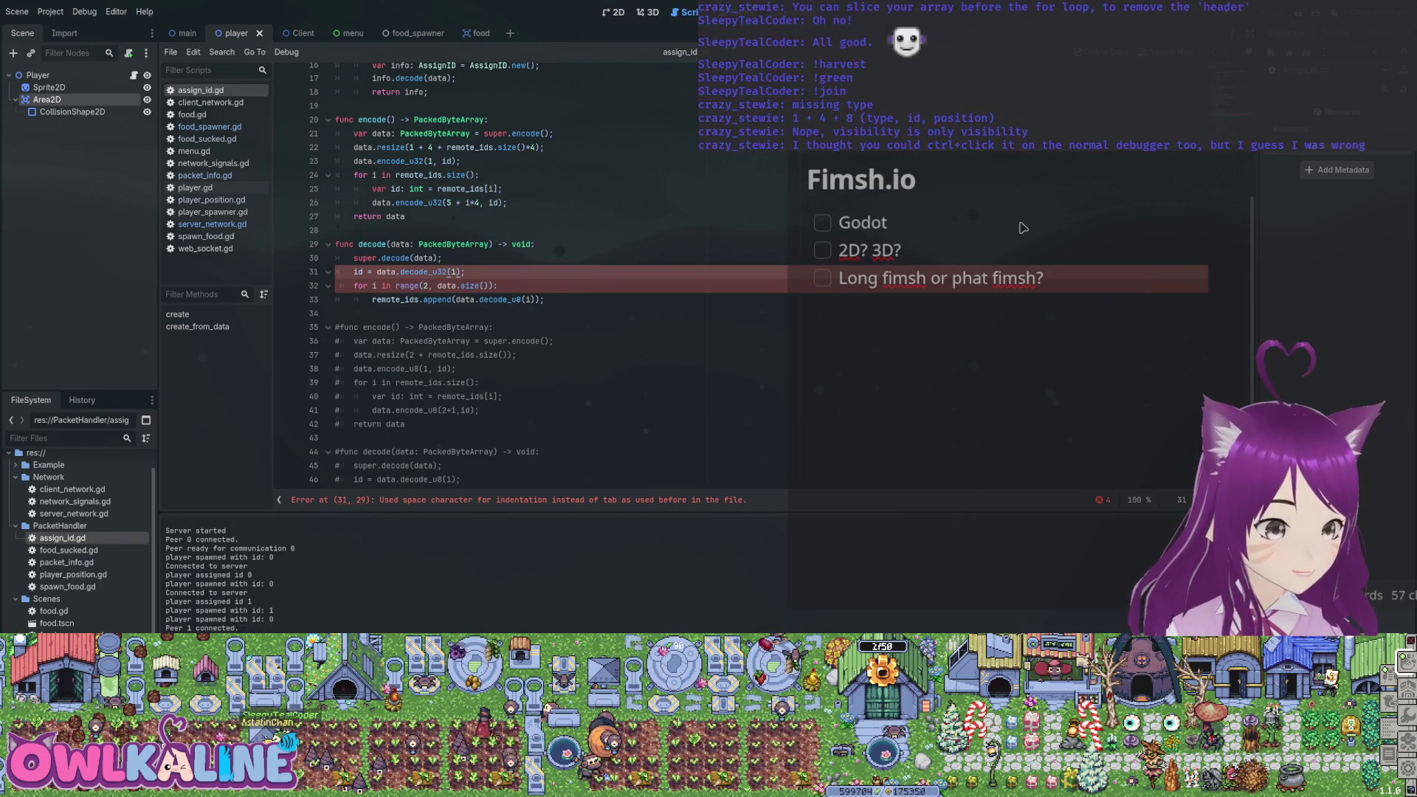
Add a slicing line before the decode loop, rewriting data[2:] as data.slice(..., data.size()).
key("Return")
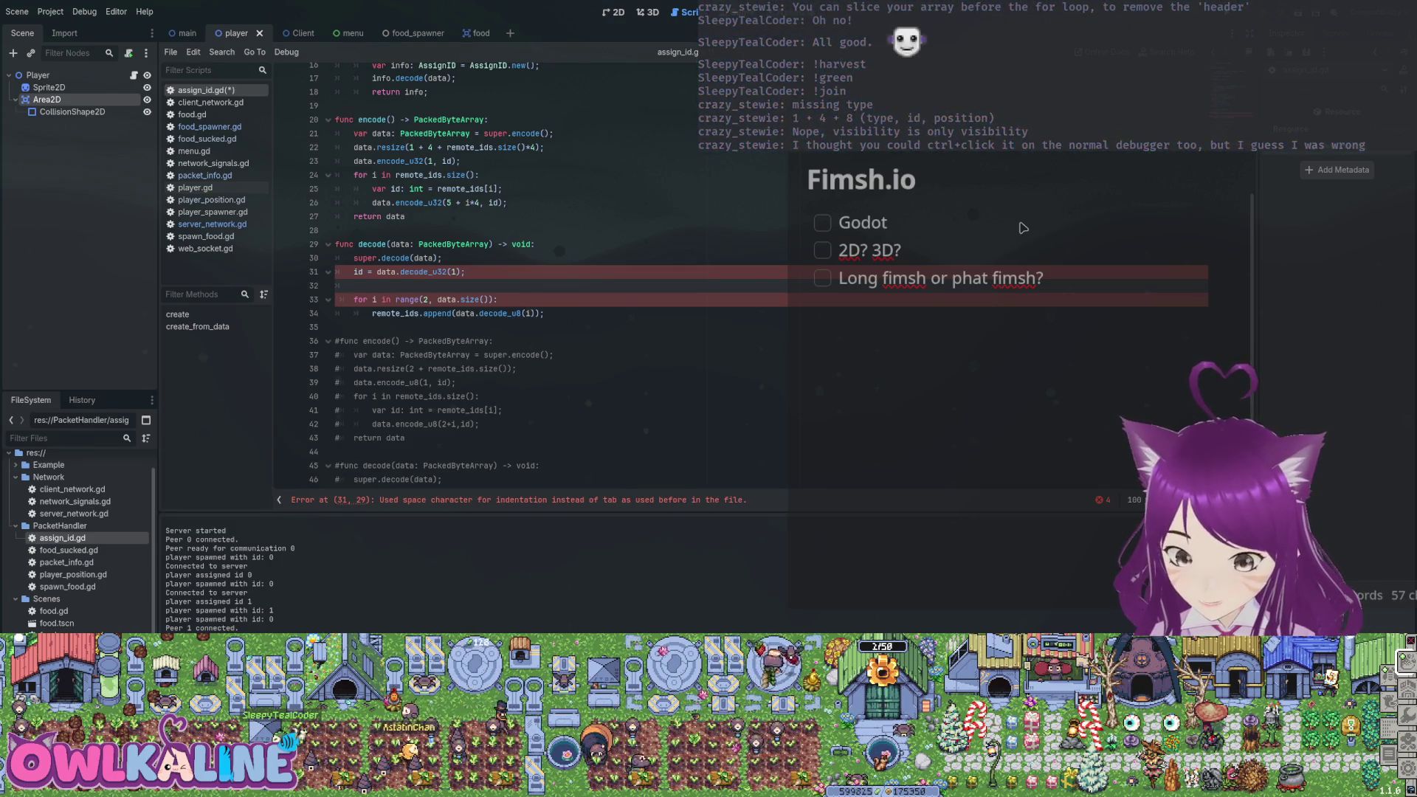
type("data = data[2:];")
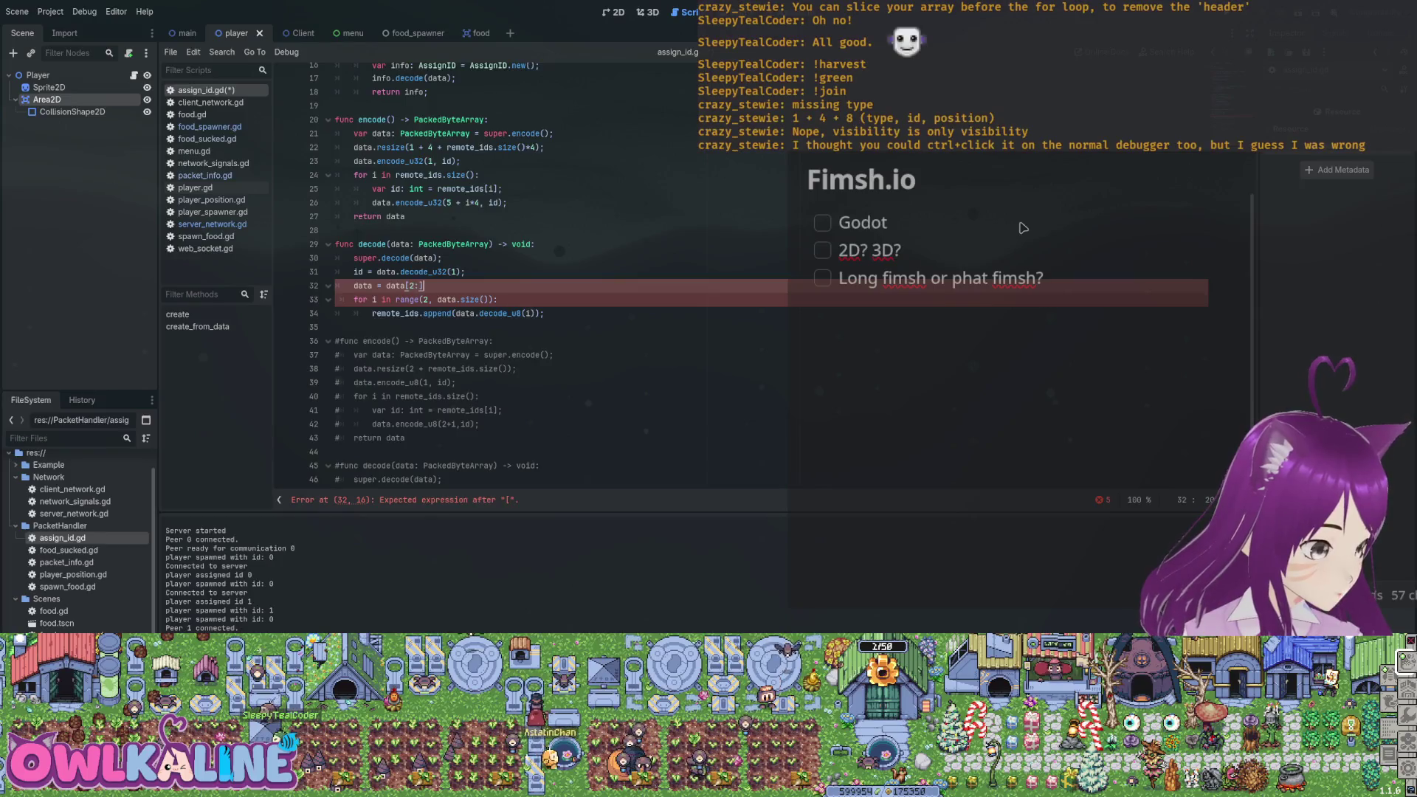
key("ctrl+s")
key("Down")
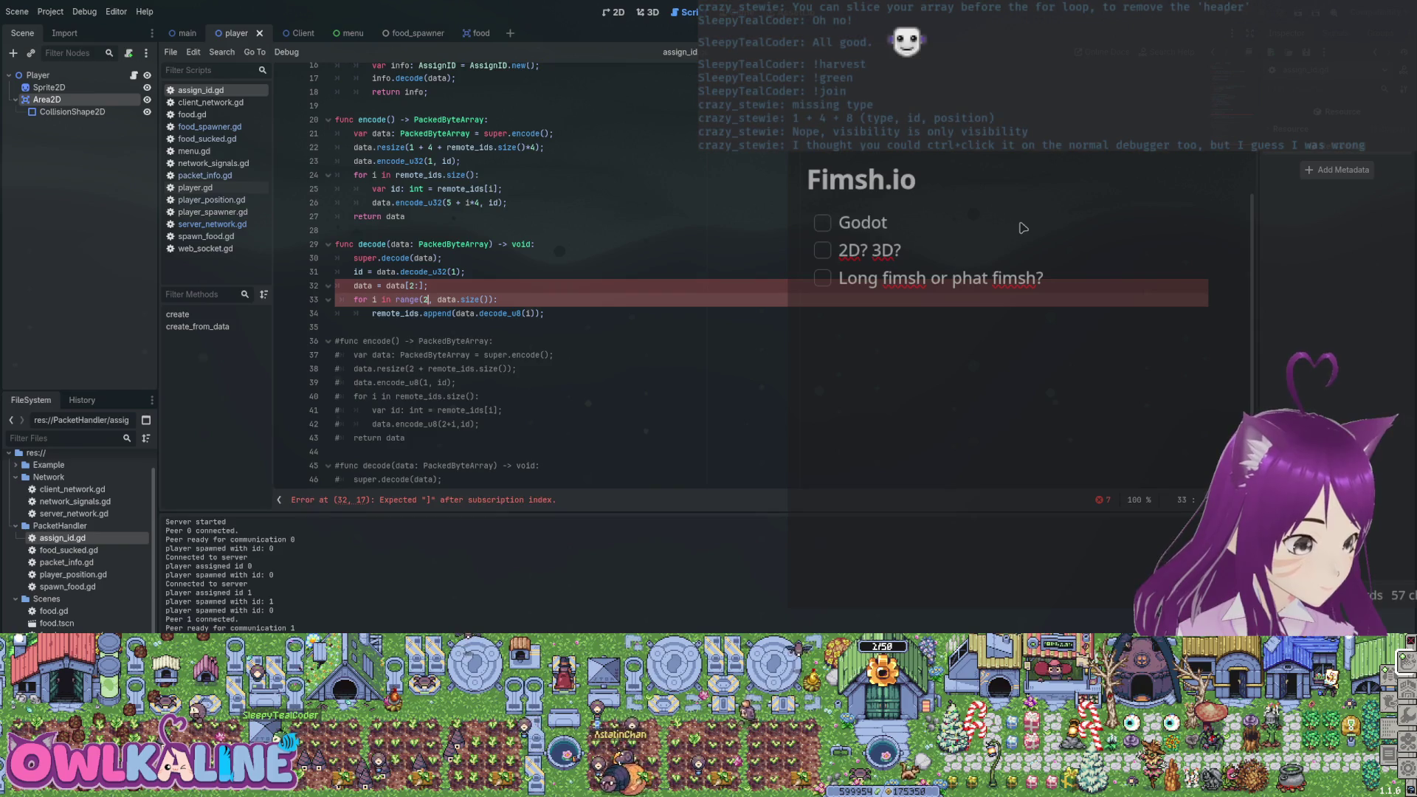
key("Up")
key("BackSpace")
key("BackSpace")
key("BackSpace")
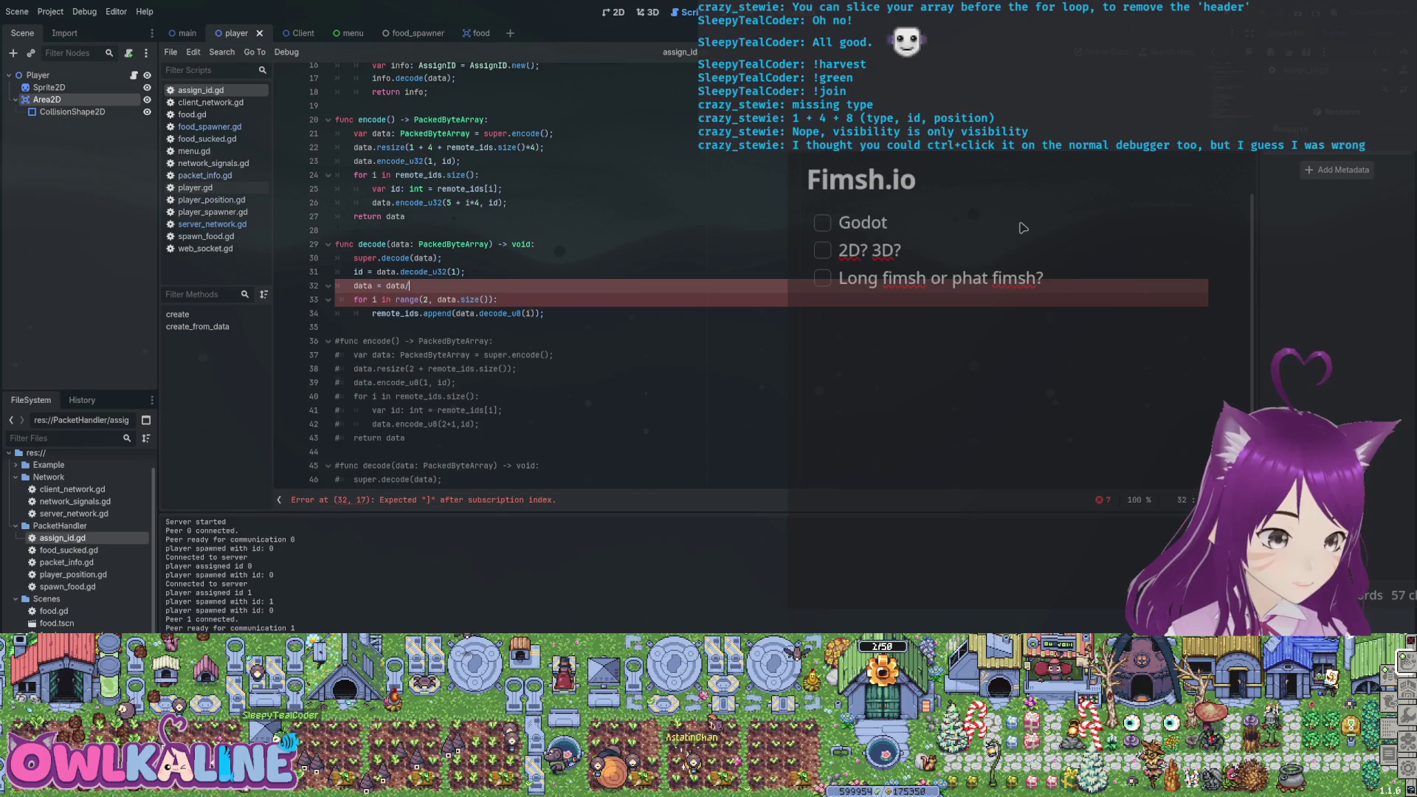
type(".sli")
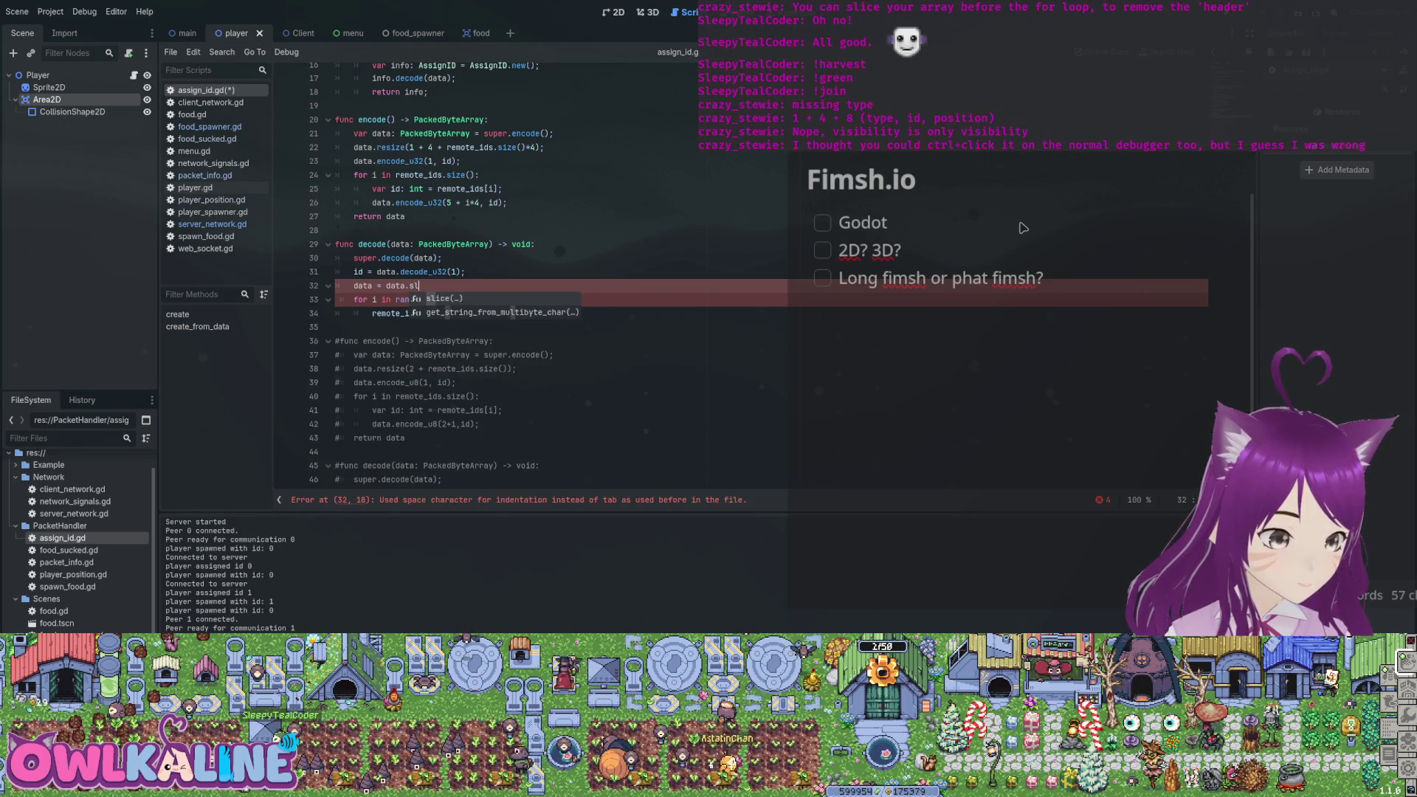
key("Return")
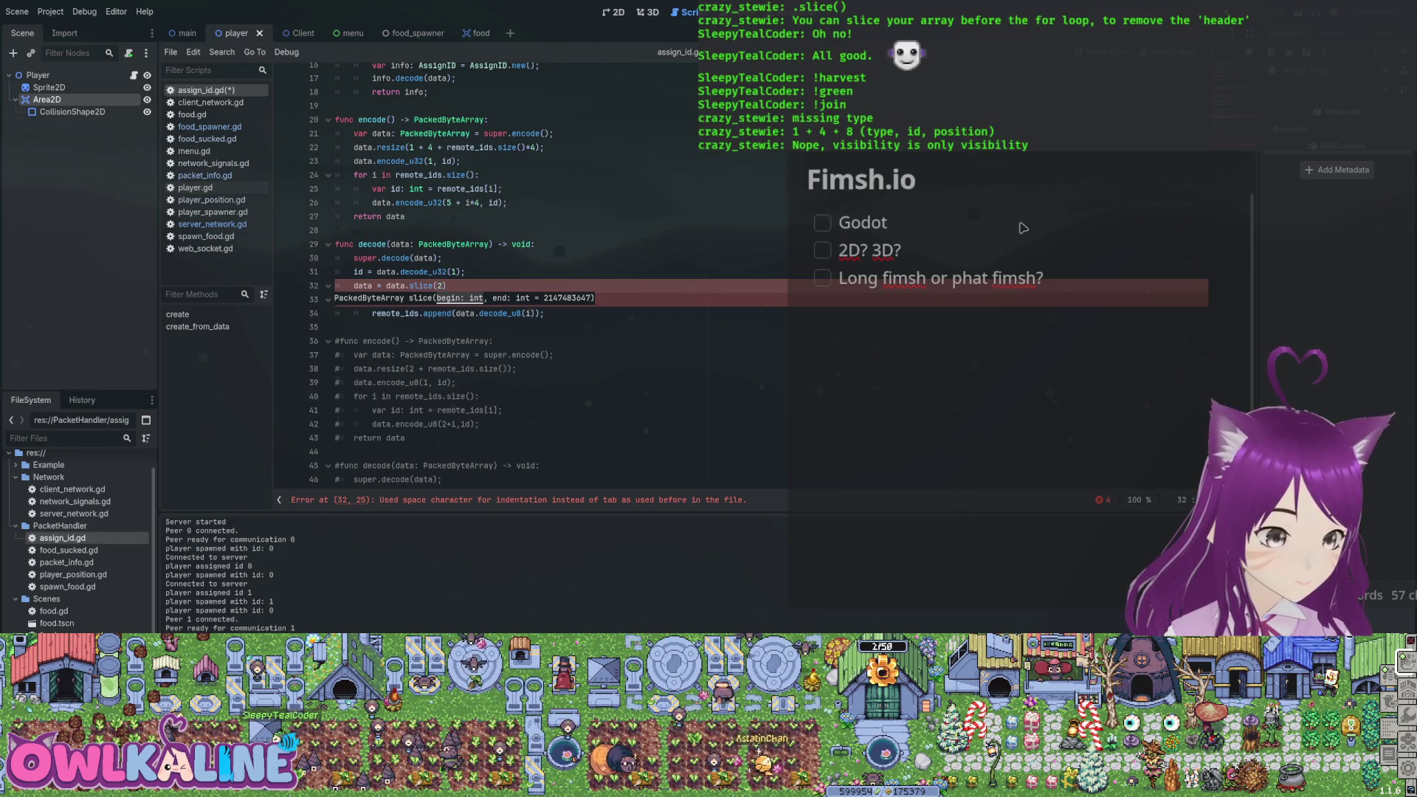
key("ctrl+s")
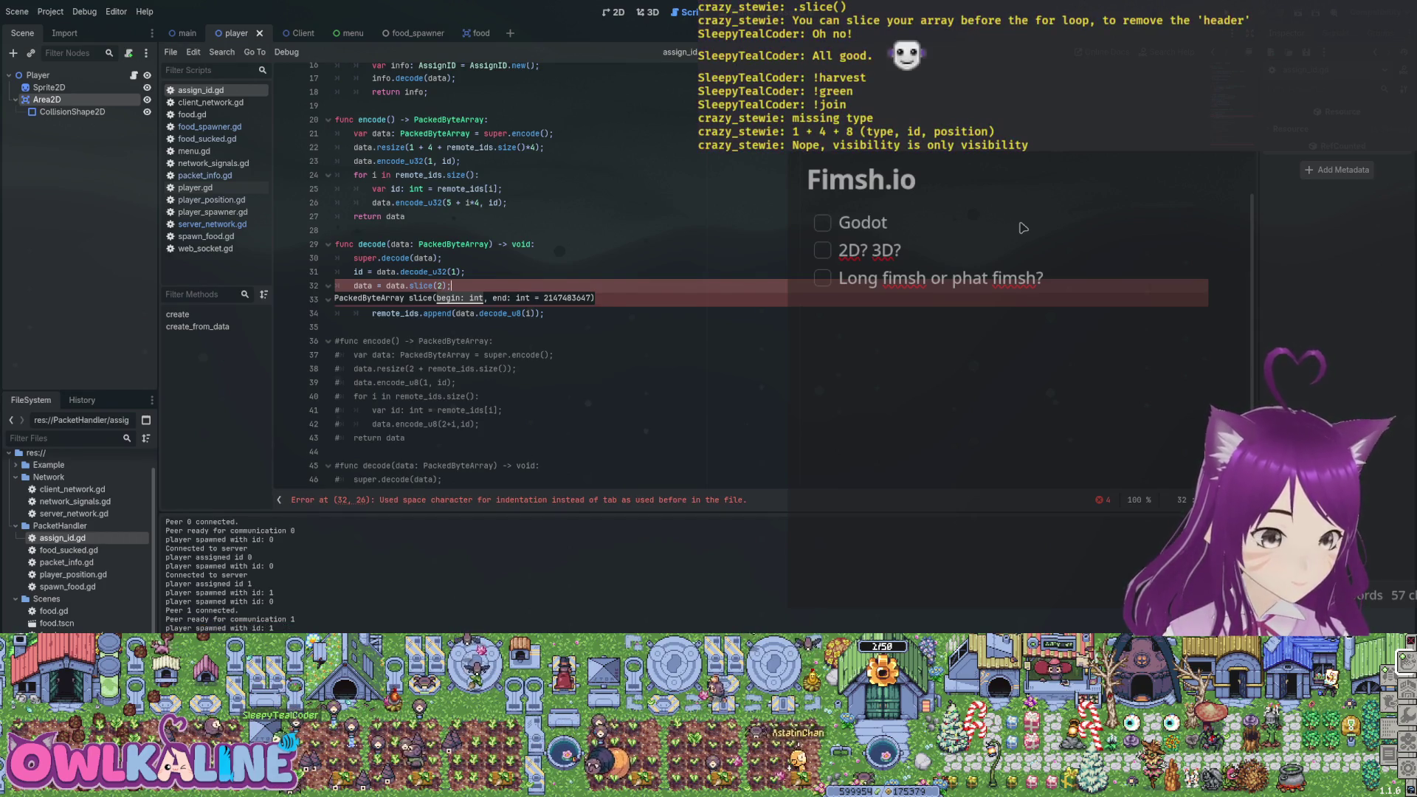
type(", data.size()")
key("ctrl+s")
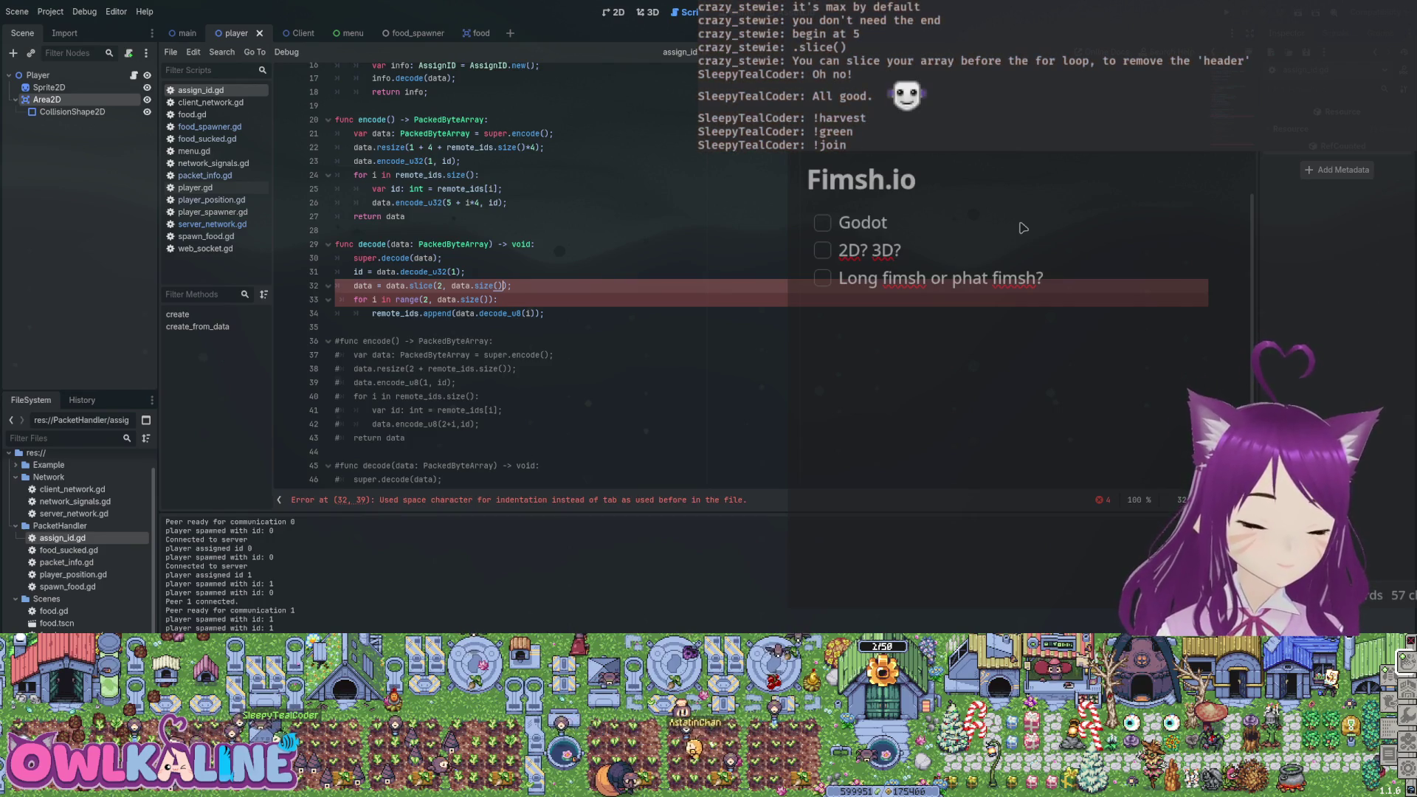
Make the line data = data.slice(5), save, and fix the mixed indentation on line 32.
key("Home")
type("var")
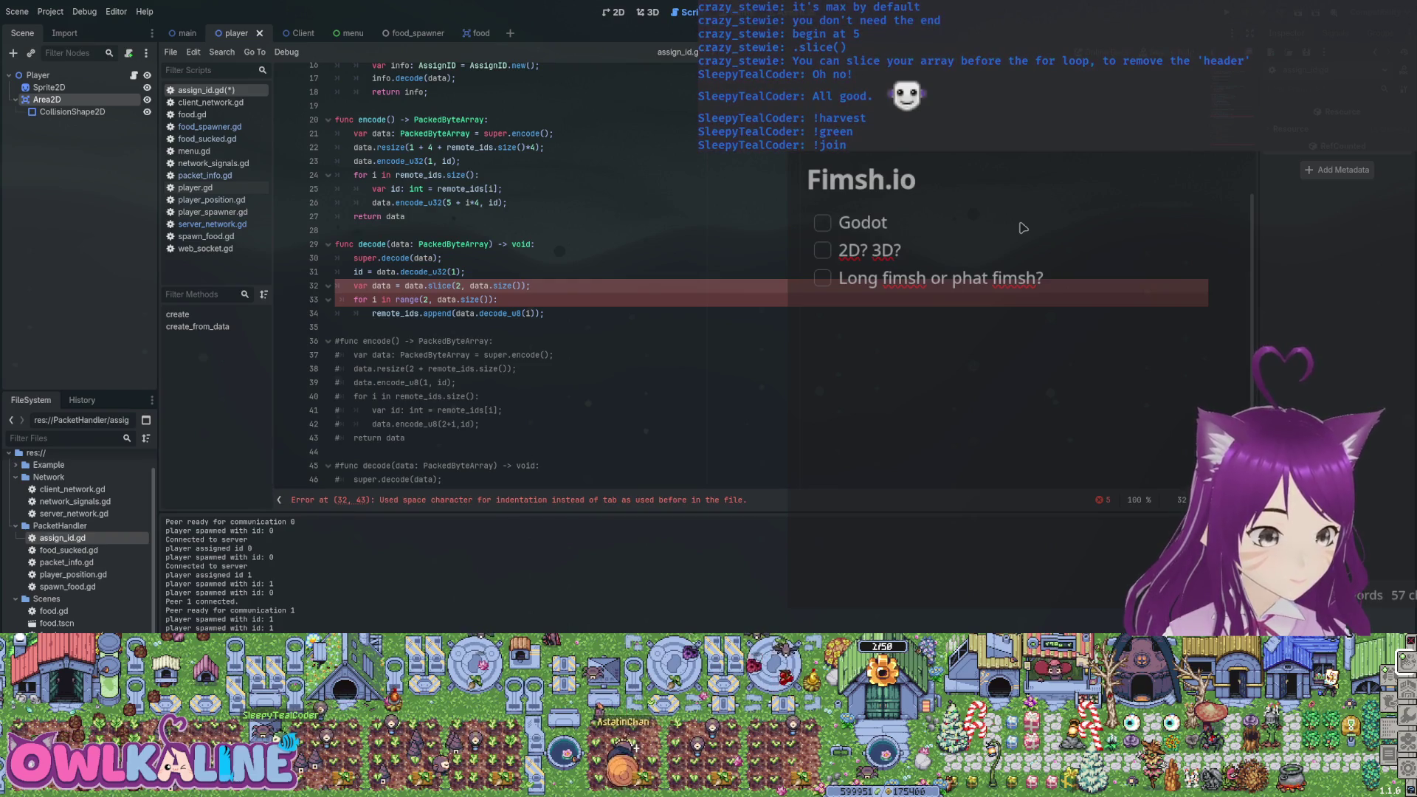
key("ctrl+s")
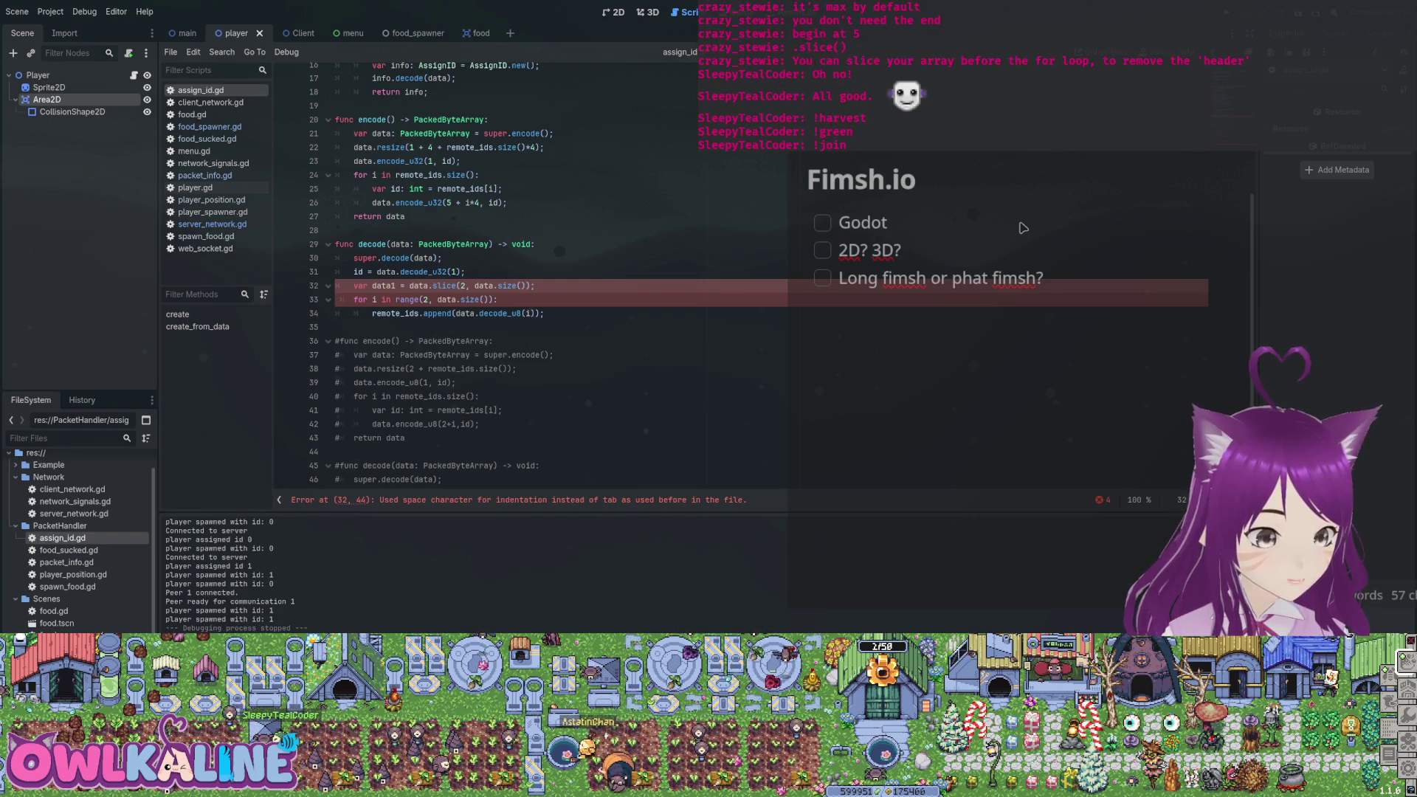
key("BackSpace")
key("BackSpace")
key("BackSpace")
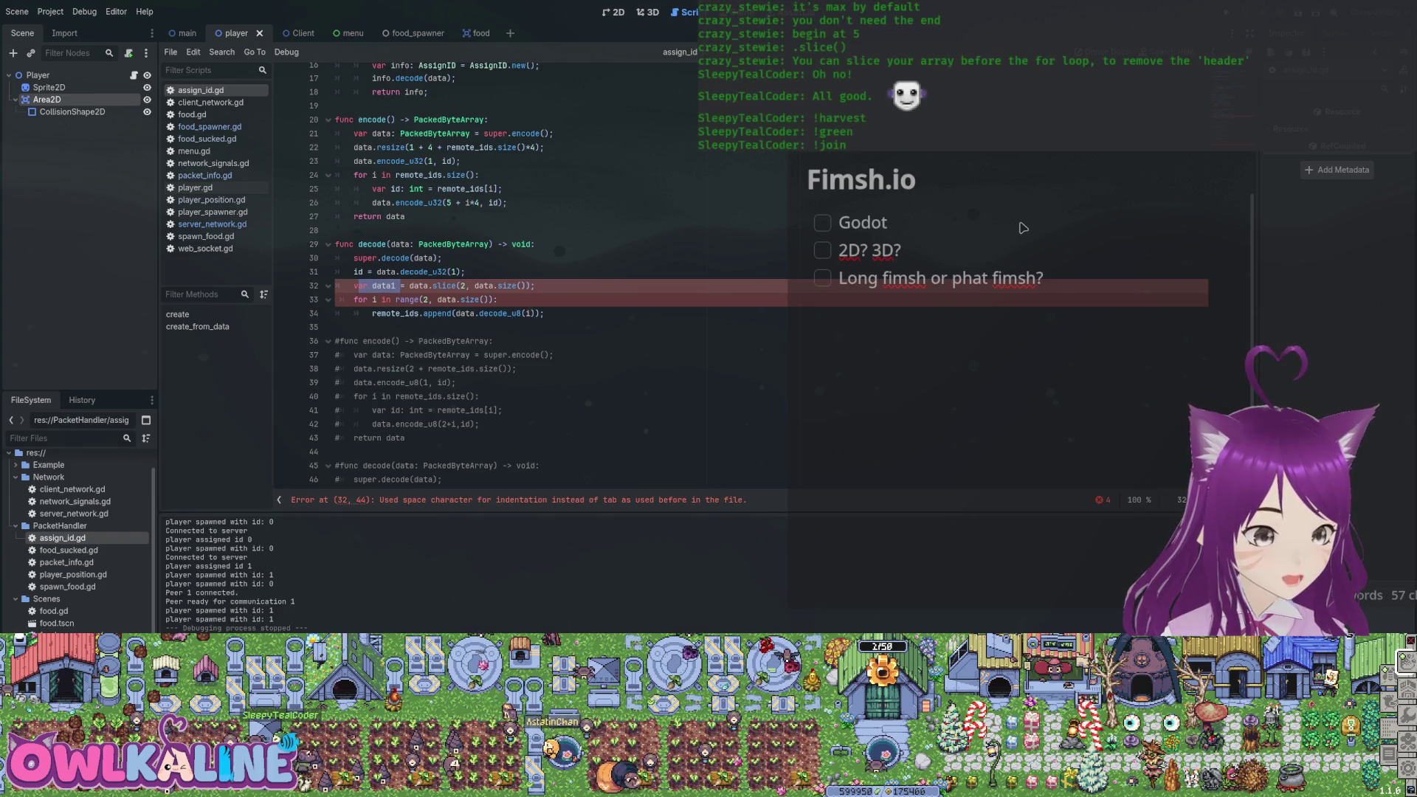
key("BackSpace")
type("data")
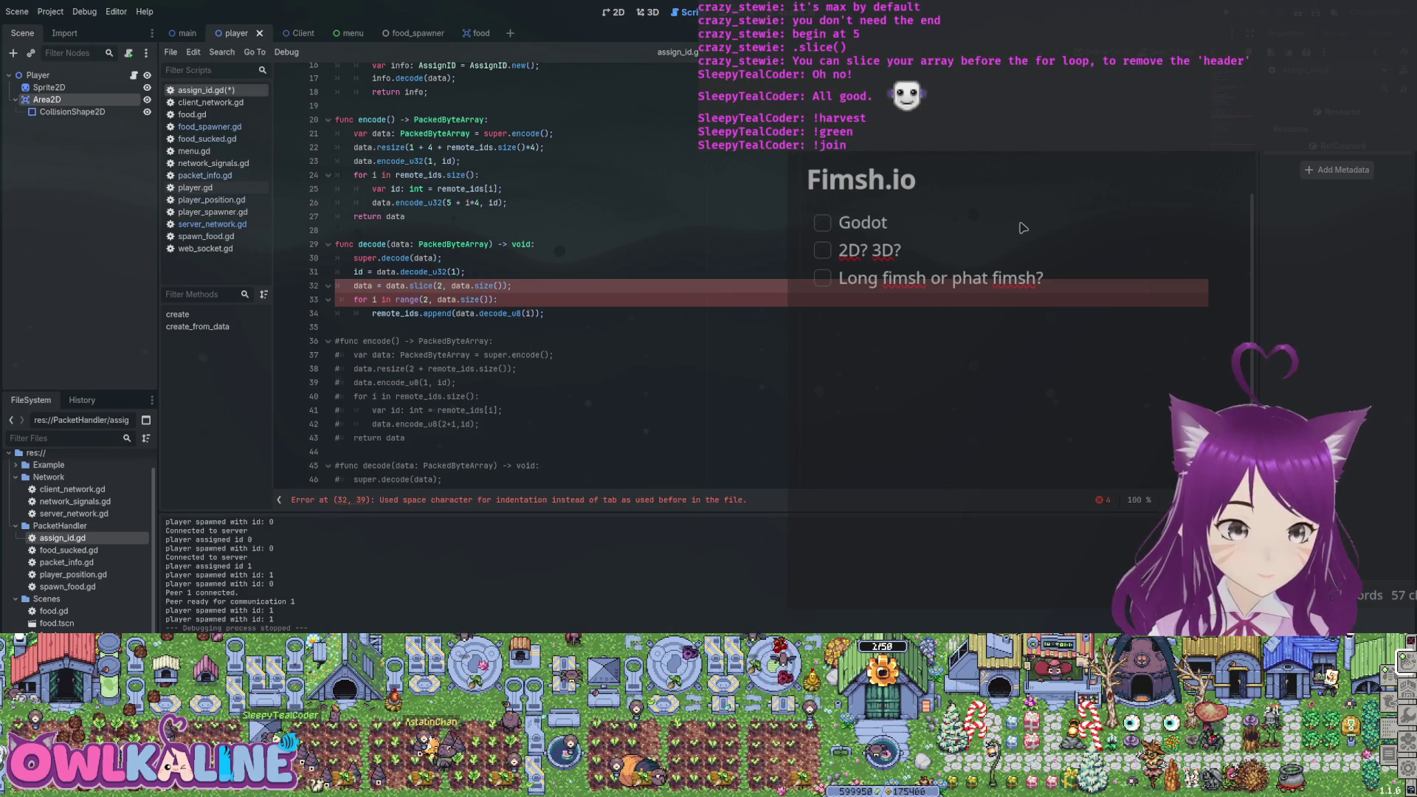
key("ctrl+shift+Left")
key("ctrl+shift+Left")
key("ctrl+shift+Left")
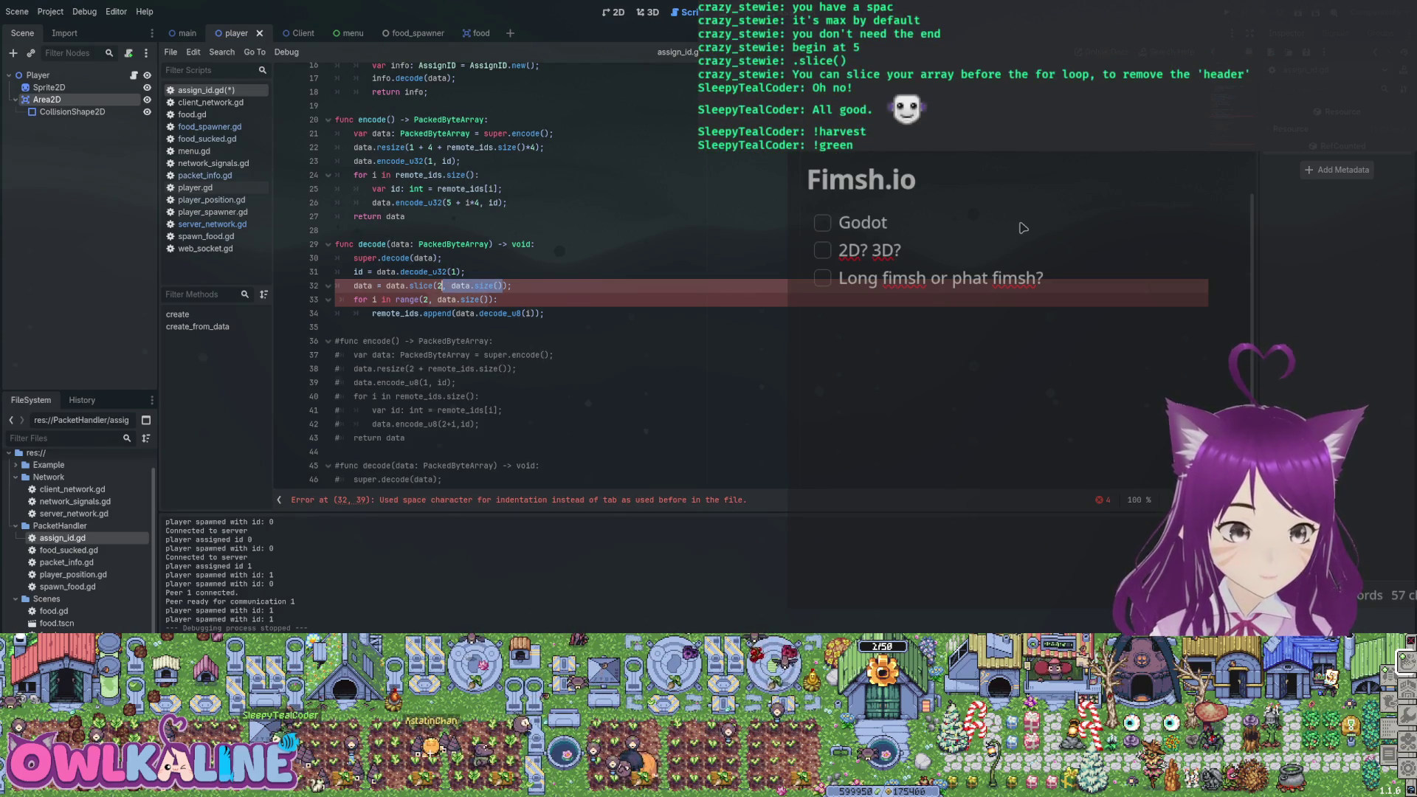
type("5")
key("ctrl+s")
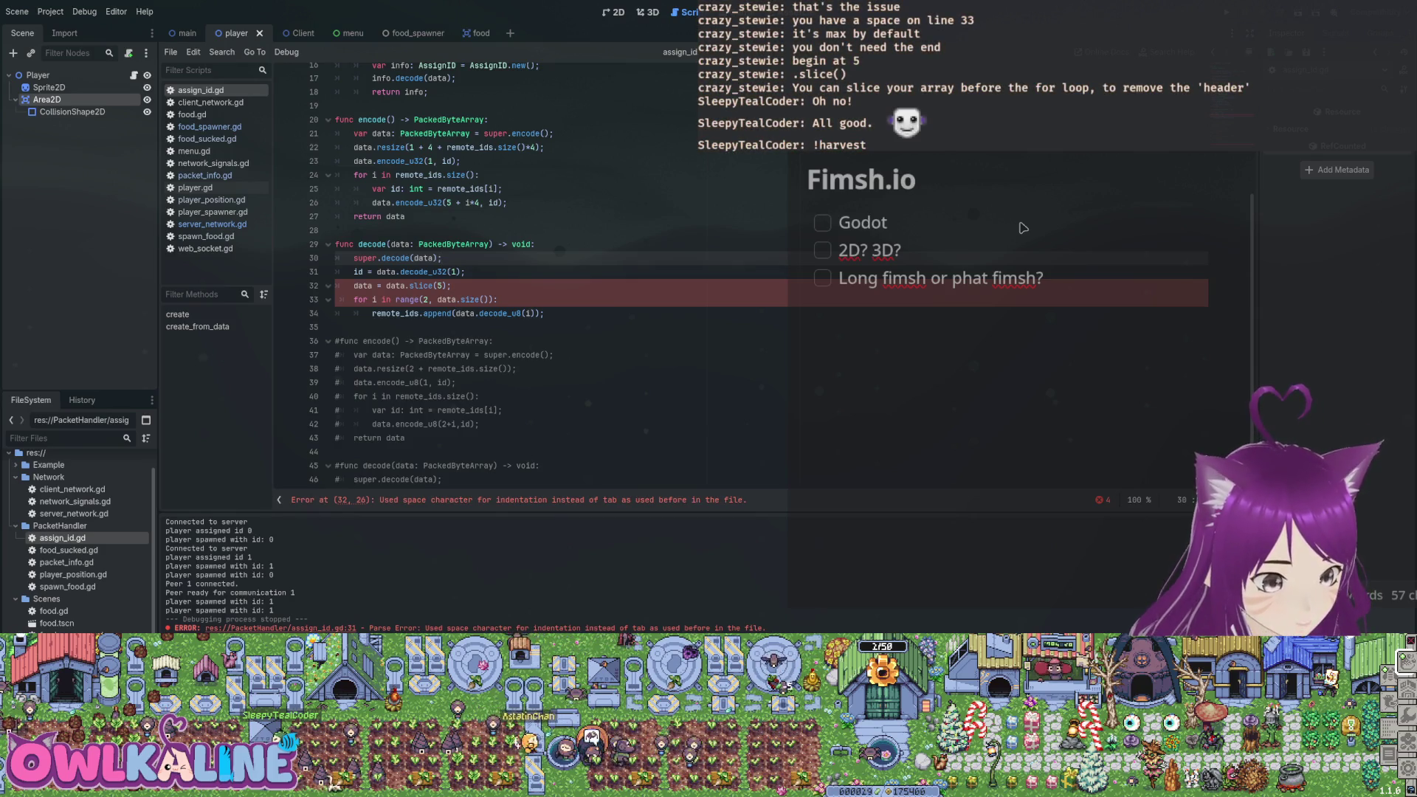
key("Down")
key("Down")
key("Down")
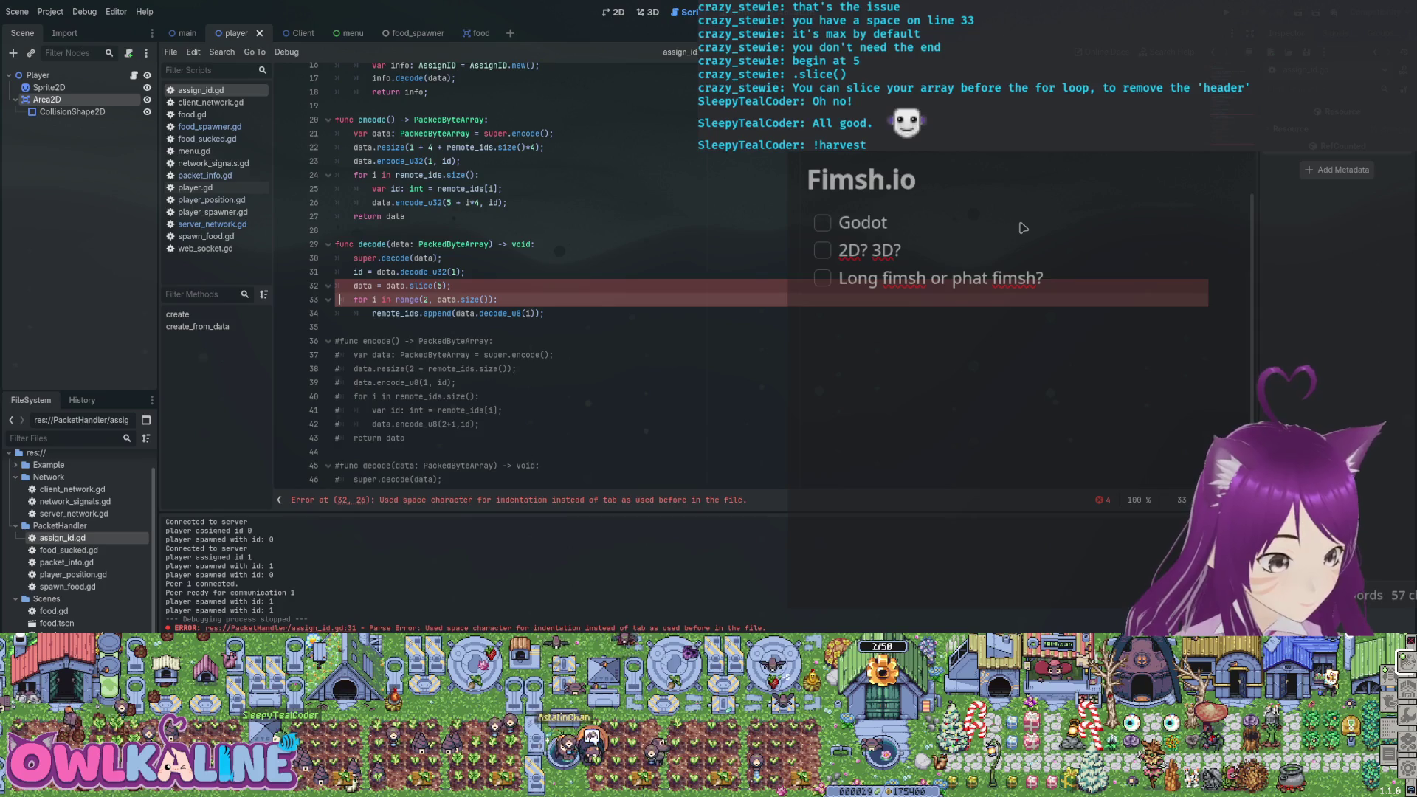
key("ctrl+shift+i")
Change the decode loop's start from 2 to 0 and save.
key("ctrl+Right")
key("ctrl+Right")
key("ctrl+Right")
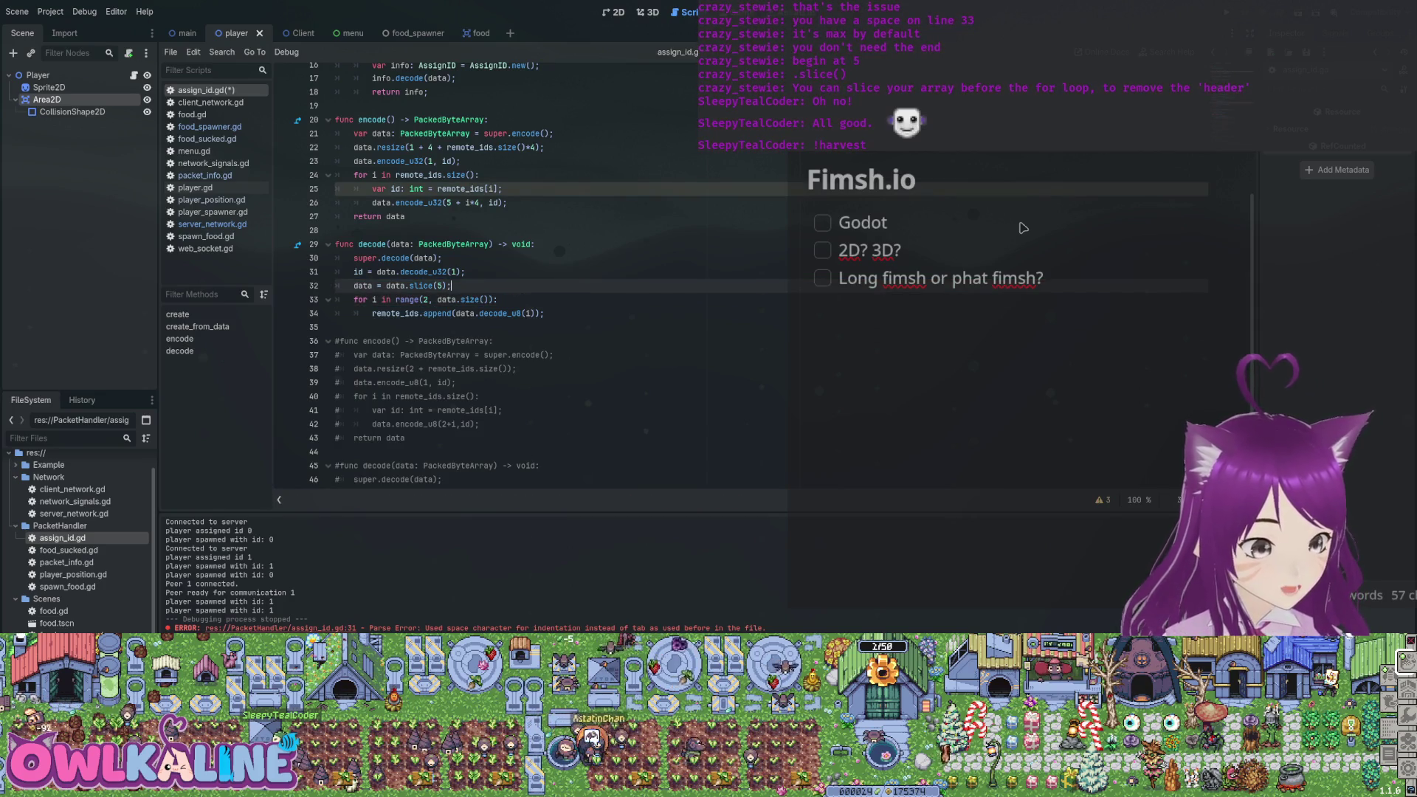
key("BackSpace")
type("0")
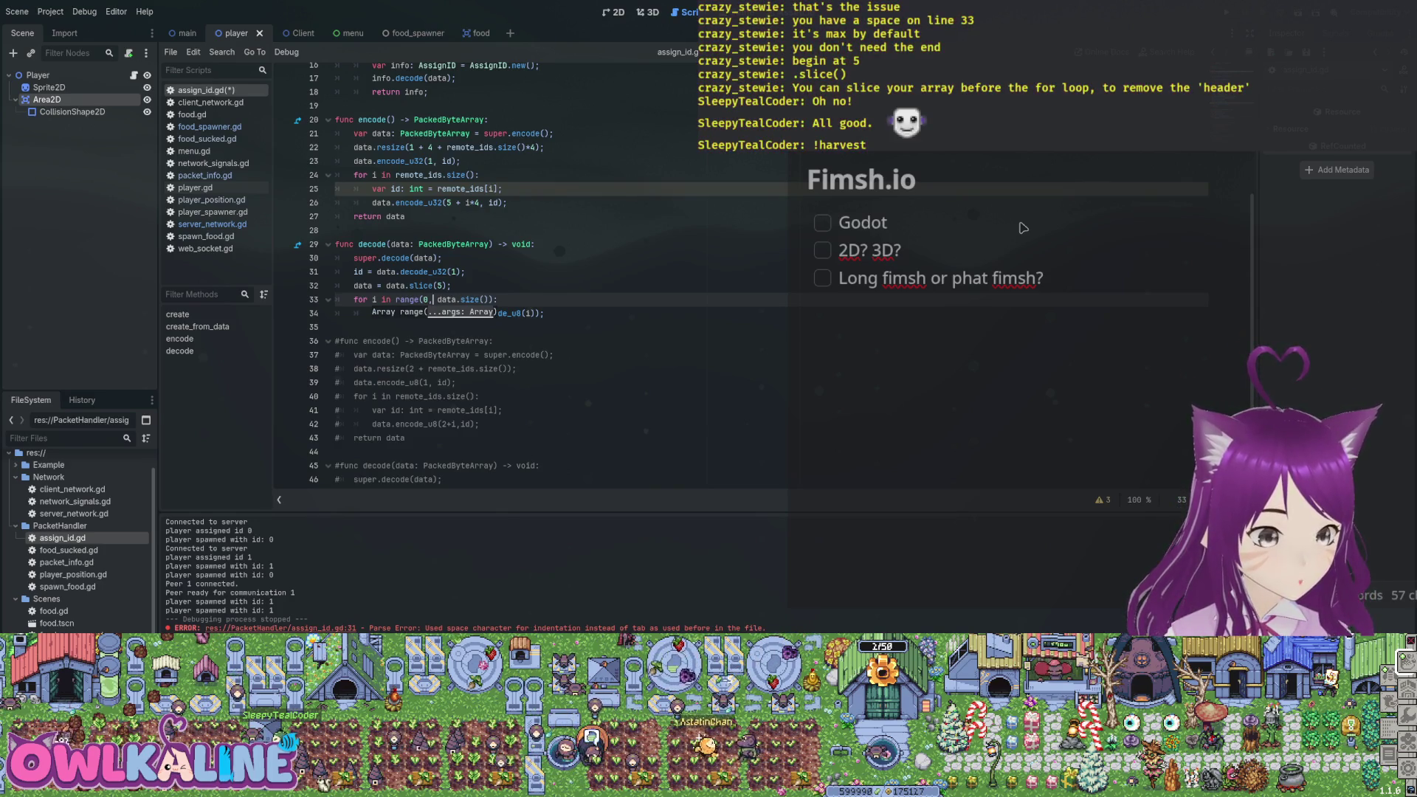
key("ctrl+s")
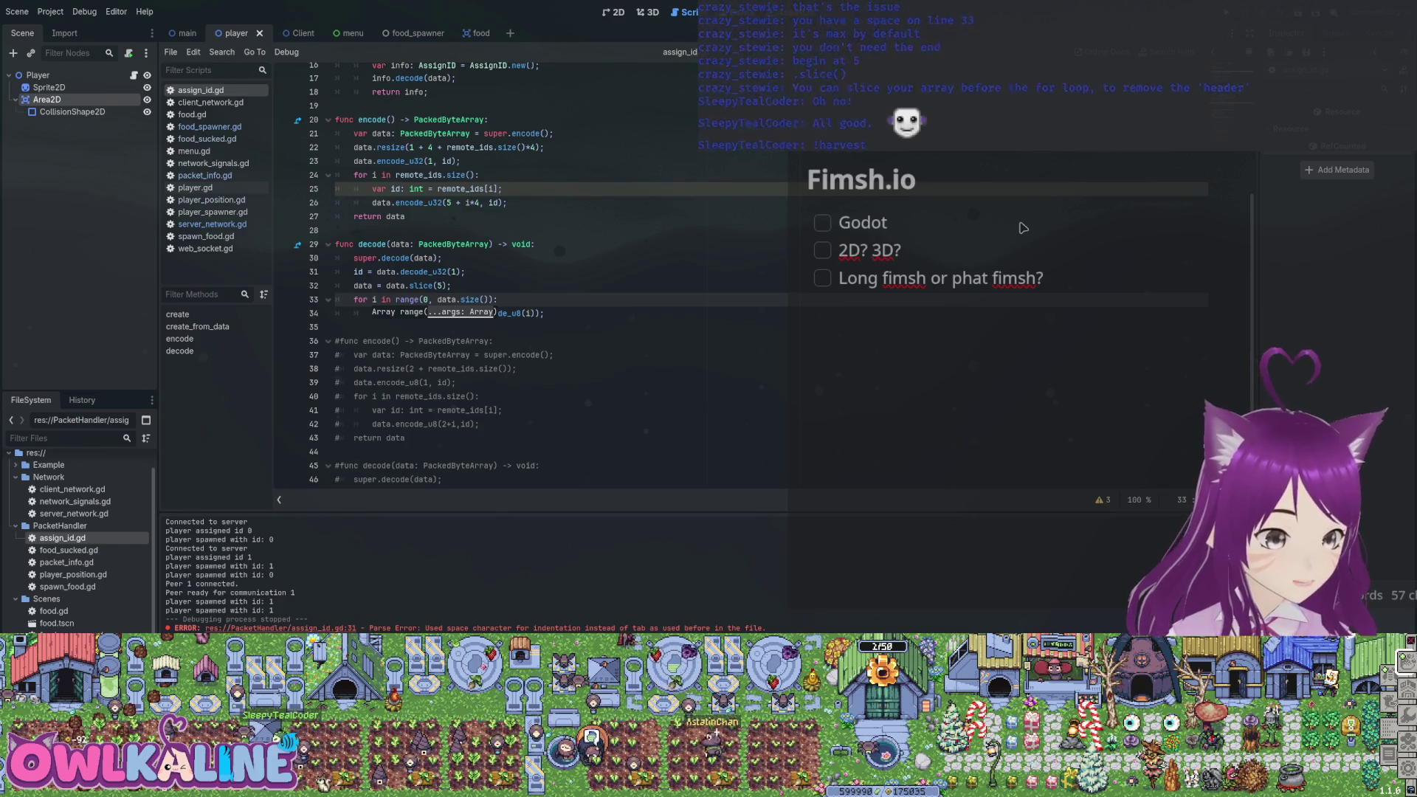
key("Up")
Make the decode line read decode_u32(5 + i*4) and run the project.
key("Down")
key("Down")
type("5 +")
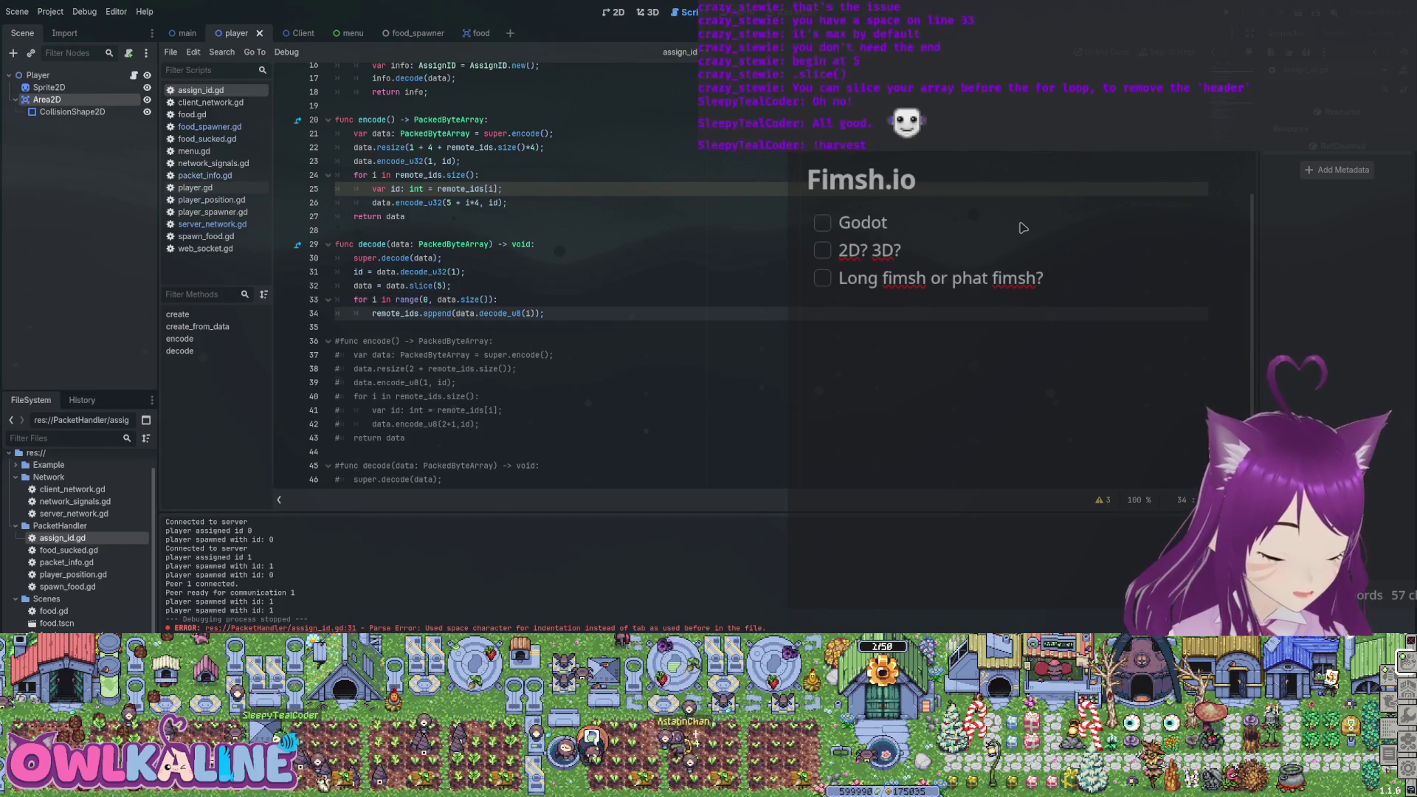
key("Right")
type("*")
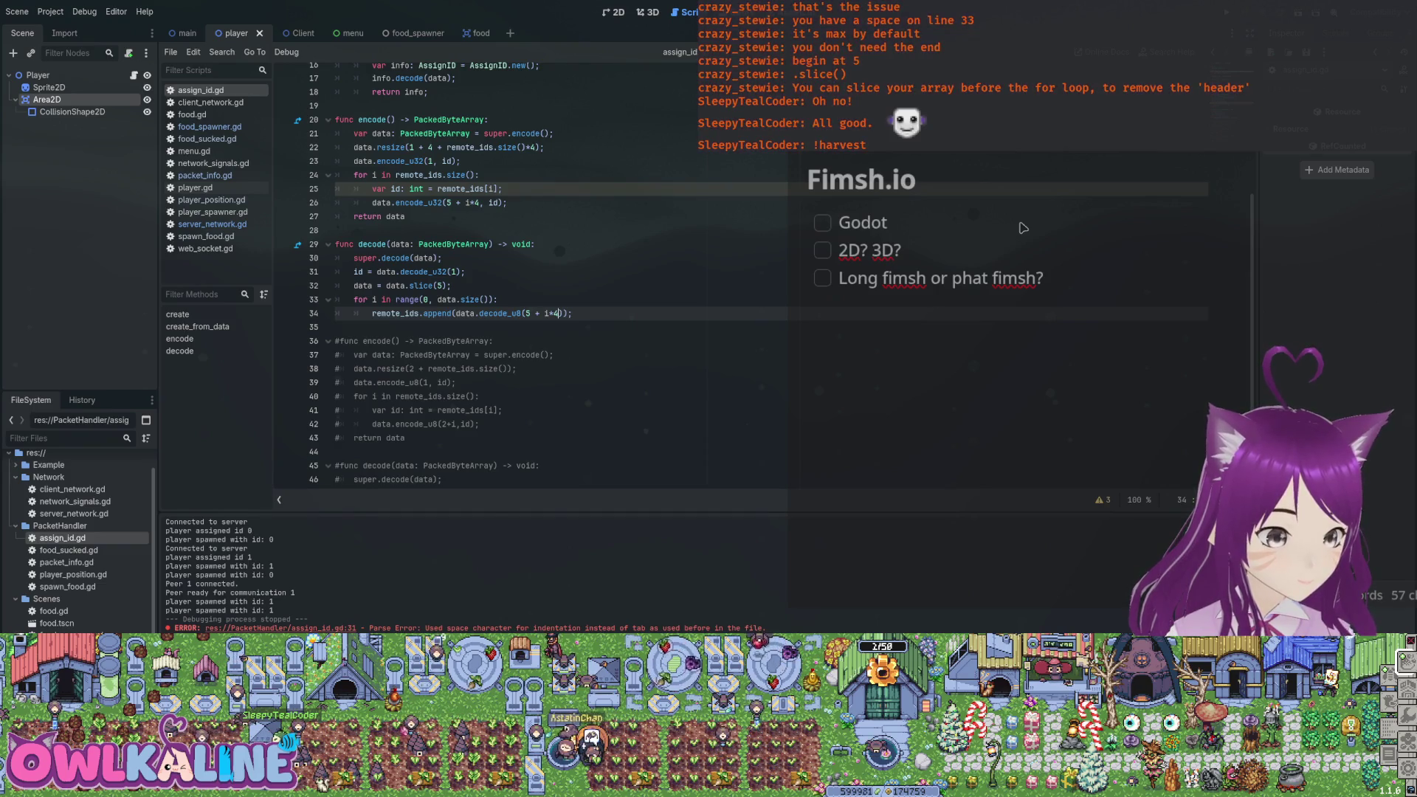
key("Left")
key("Left")
key("Left")
key("BackSpace")
type("32")
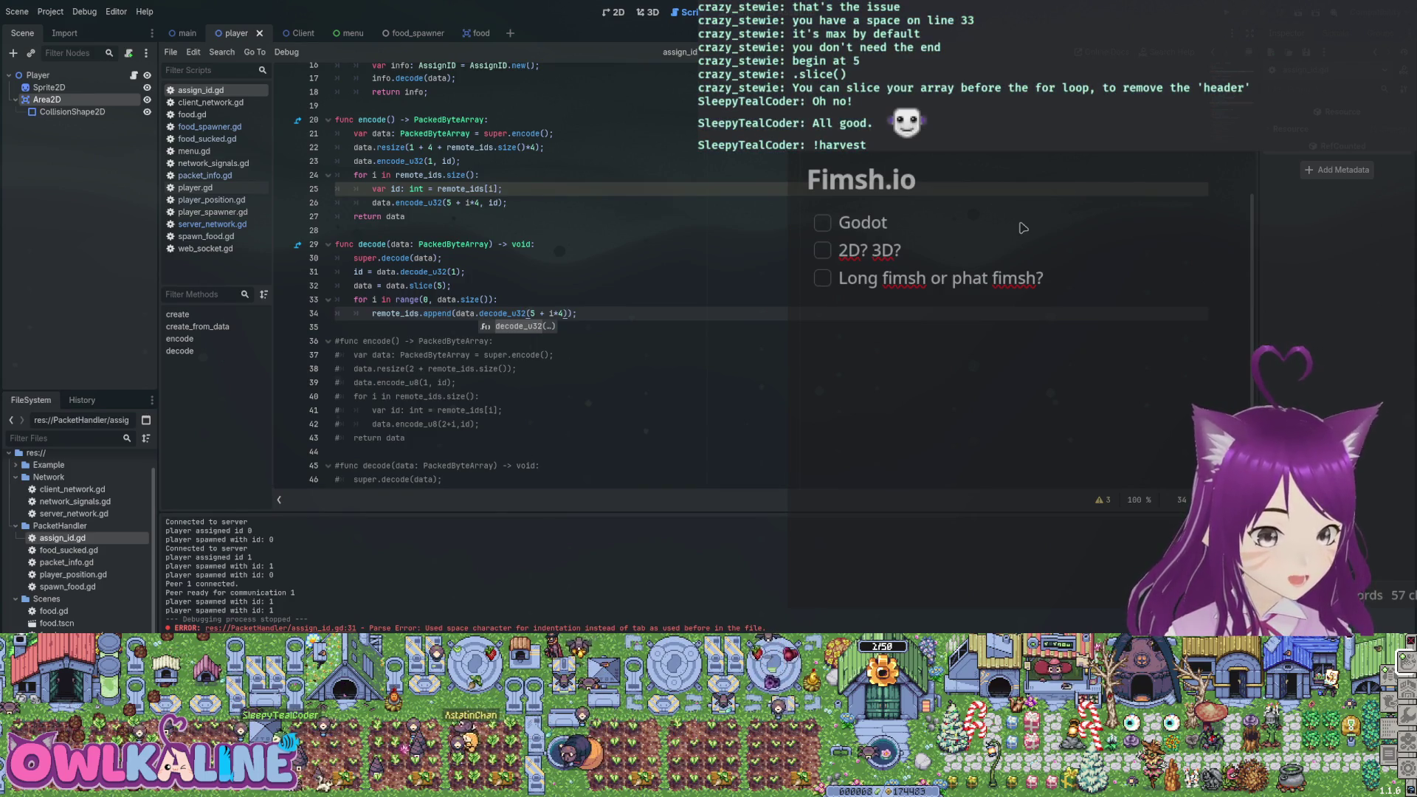
key("F5")
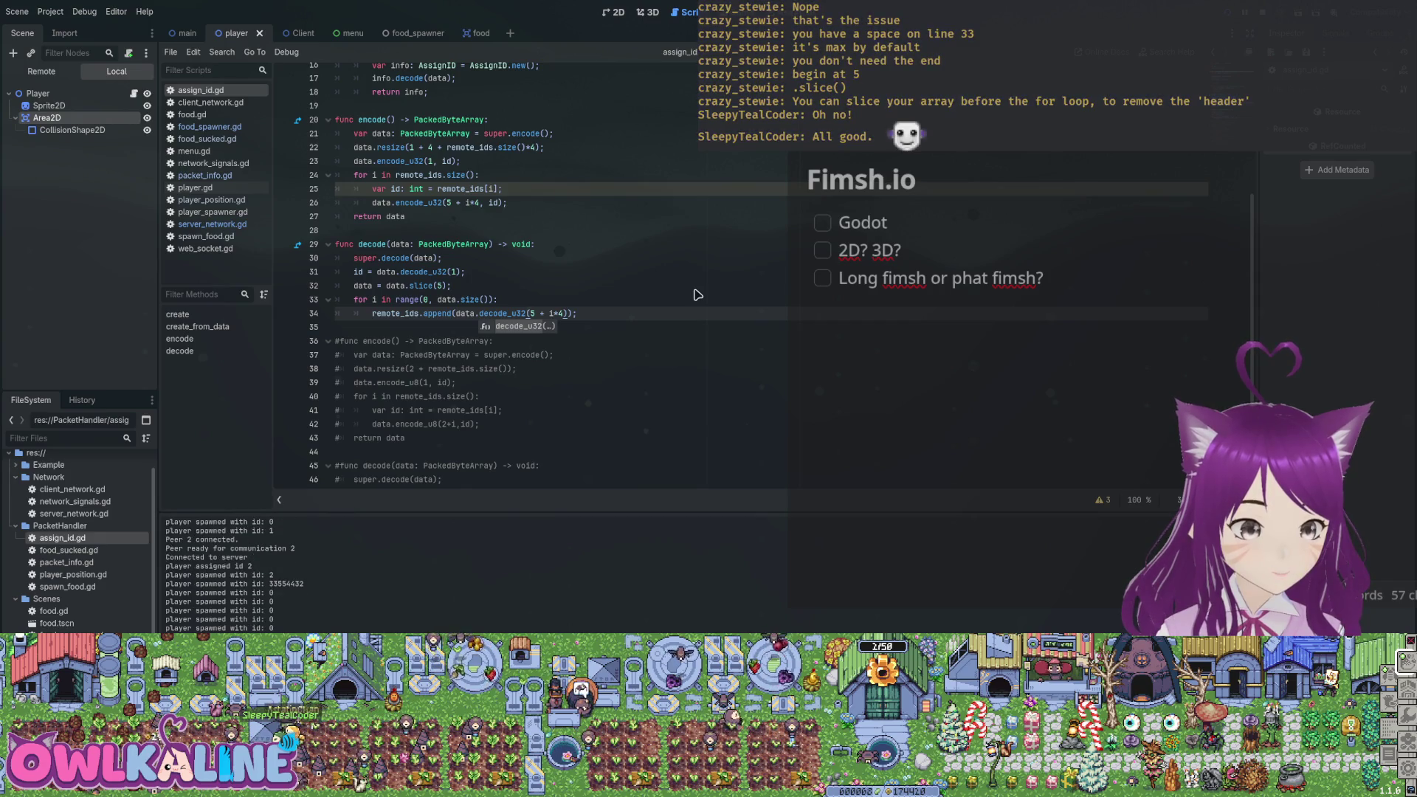
key("ctrl+space")
Check the completion suggestions on the loop line and relaunch the project.
key("Down")
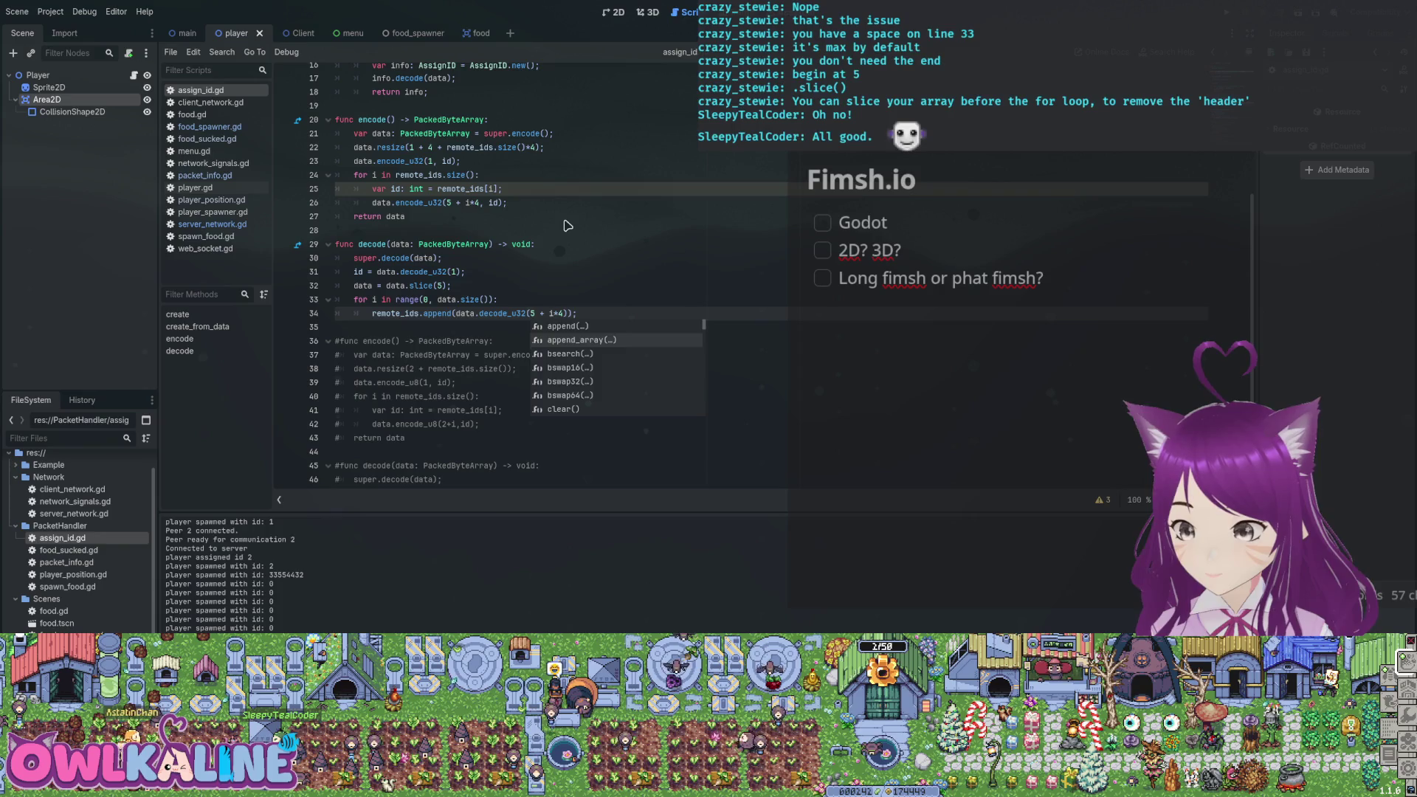
key("Escape")
key("Up")
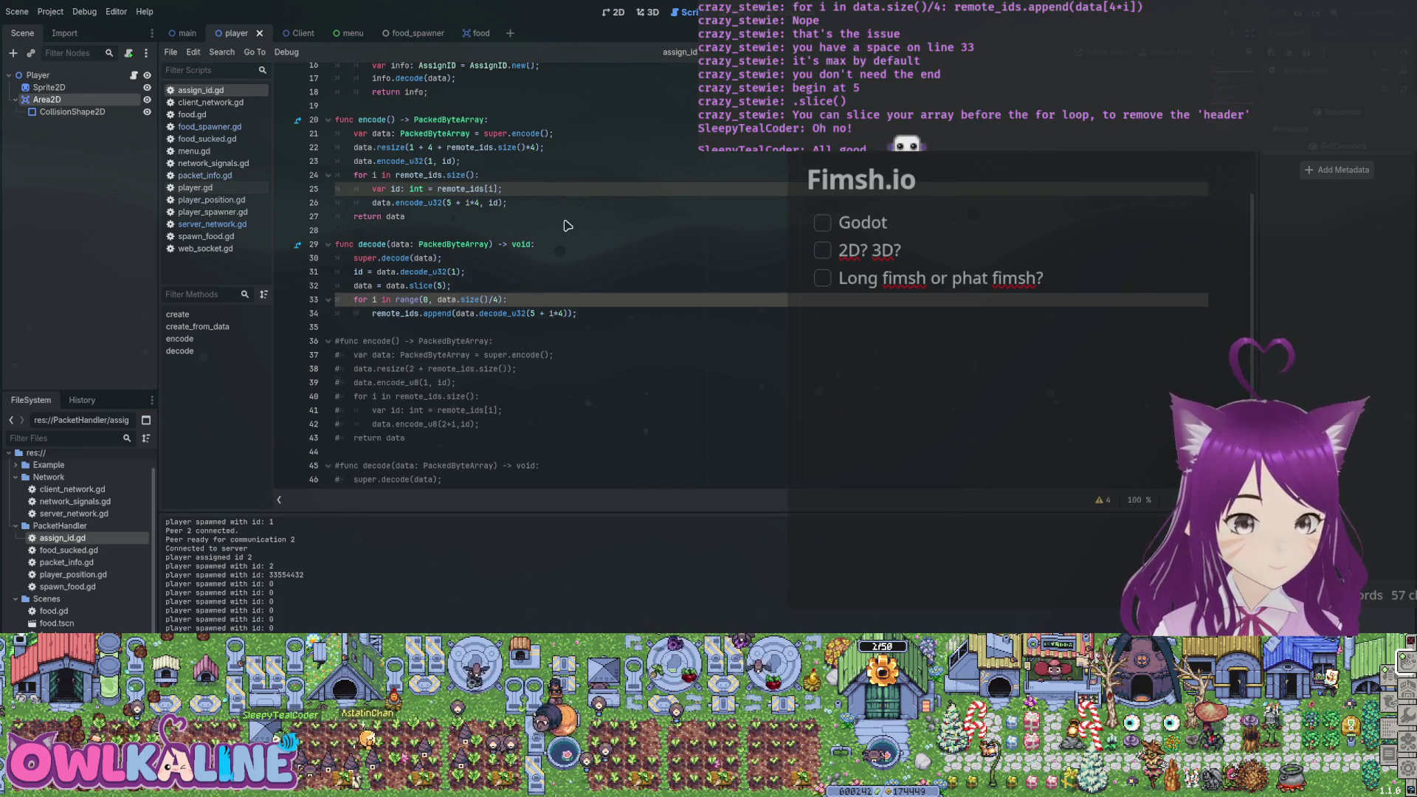
key("F5")
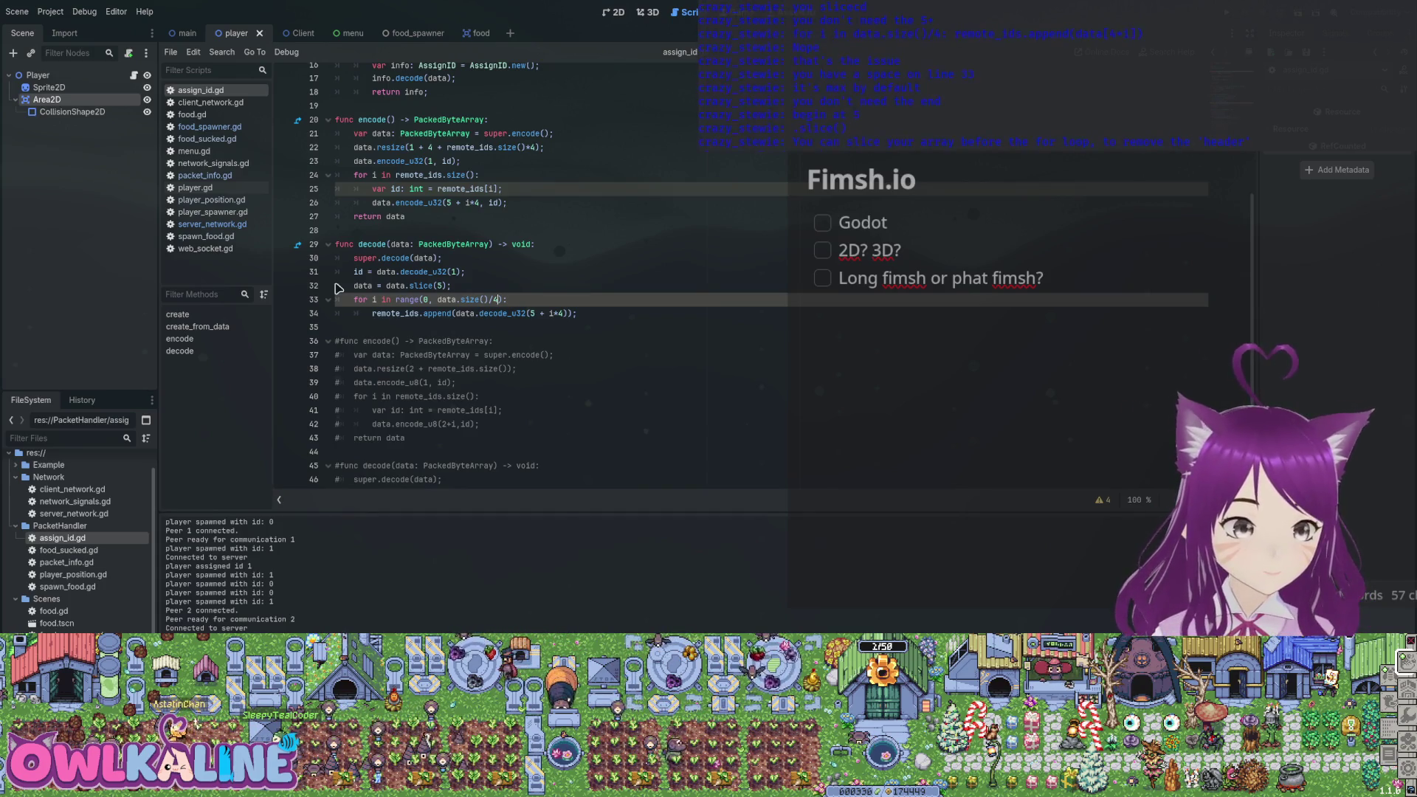
Remove the 5 + offset so remote ids decode with decode_u32(i*4), then relaunch the game.
key("Down")
key("Right")
key("Right")
key("Right")
key("shift+Right")
key("shift+Right")
key("shift+Right")
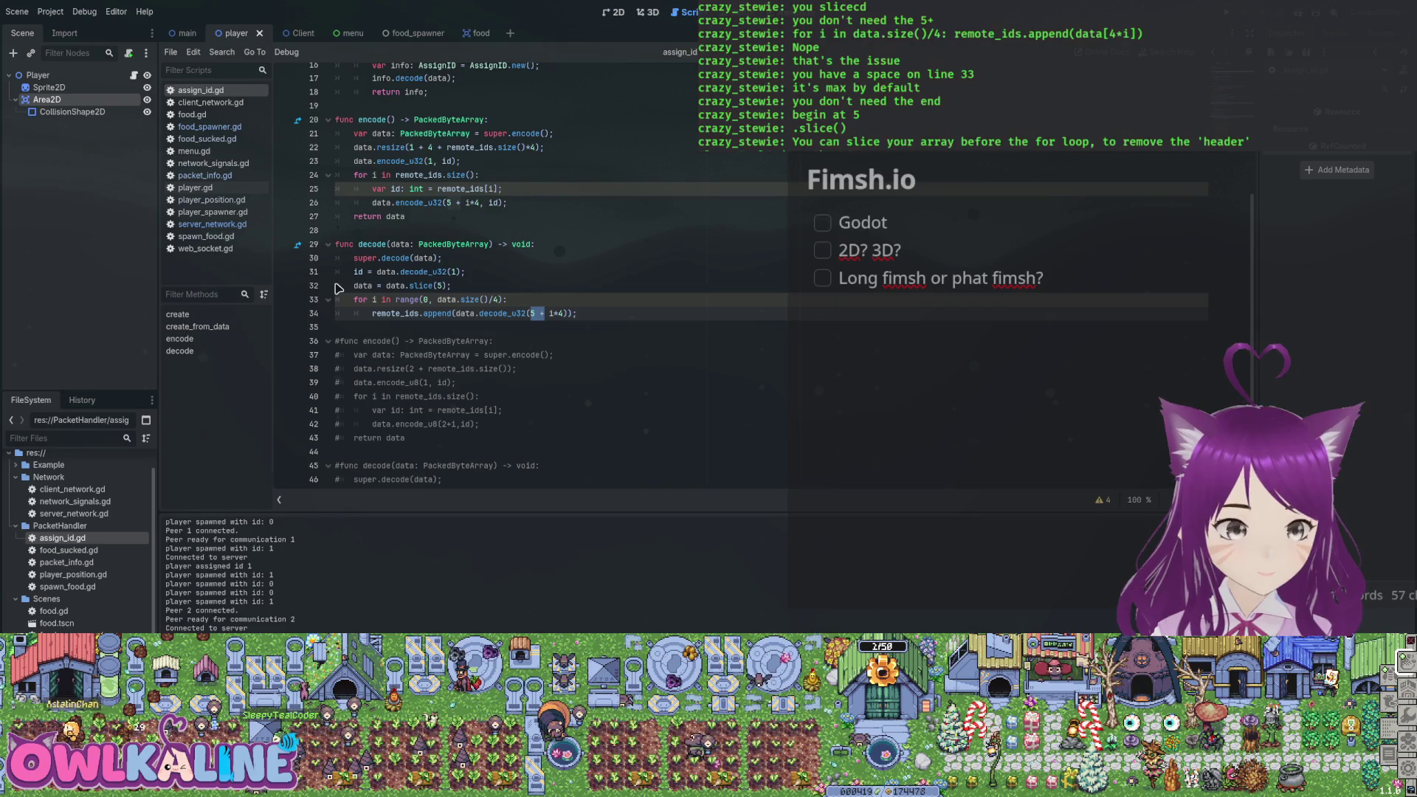
key("BackSpace")
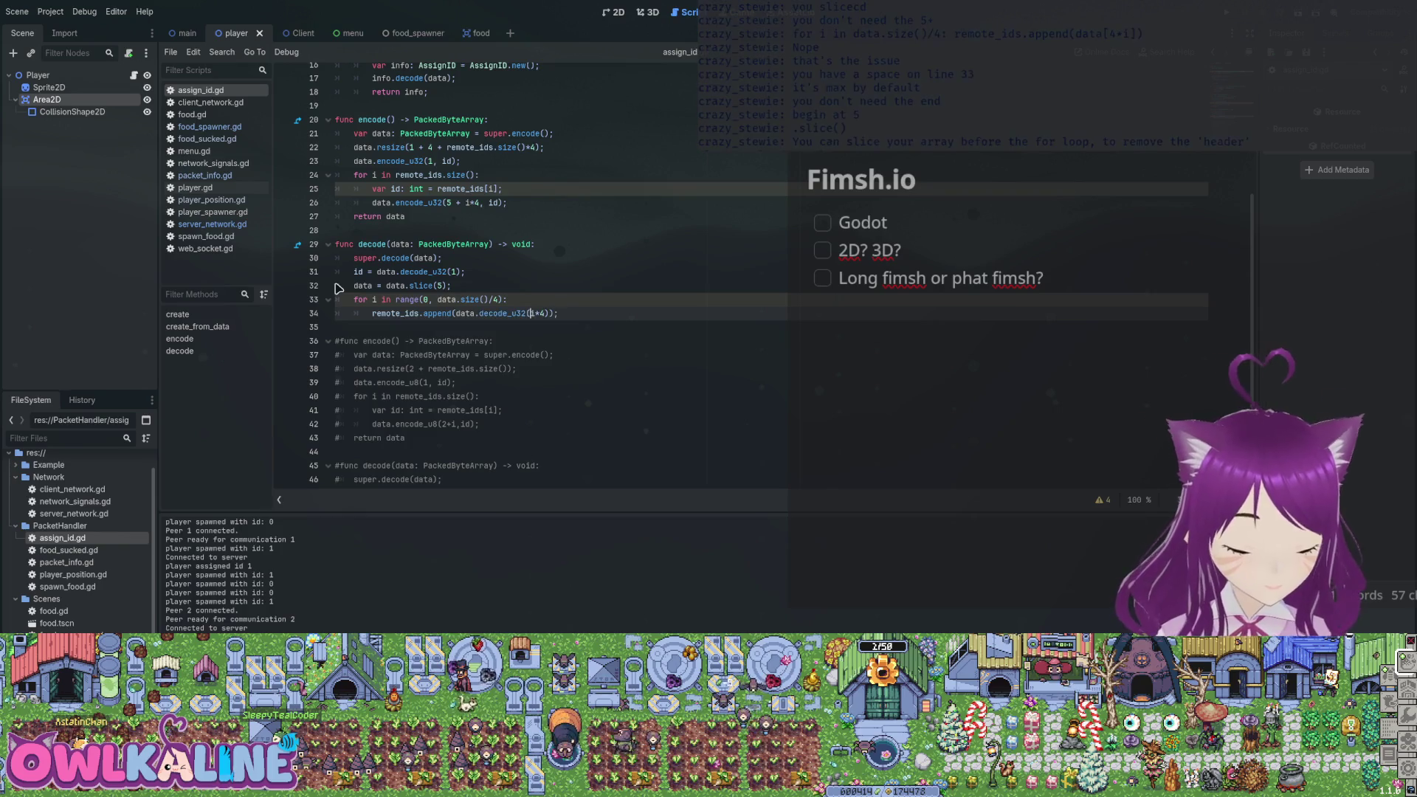
key("Up")
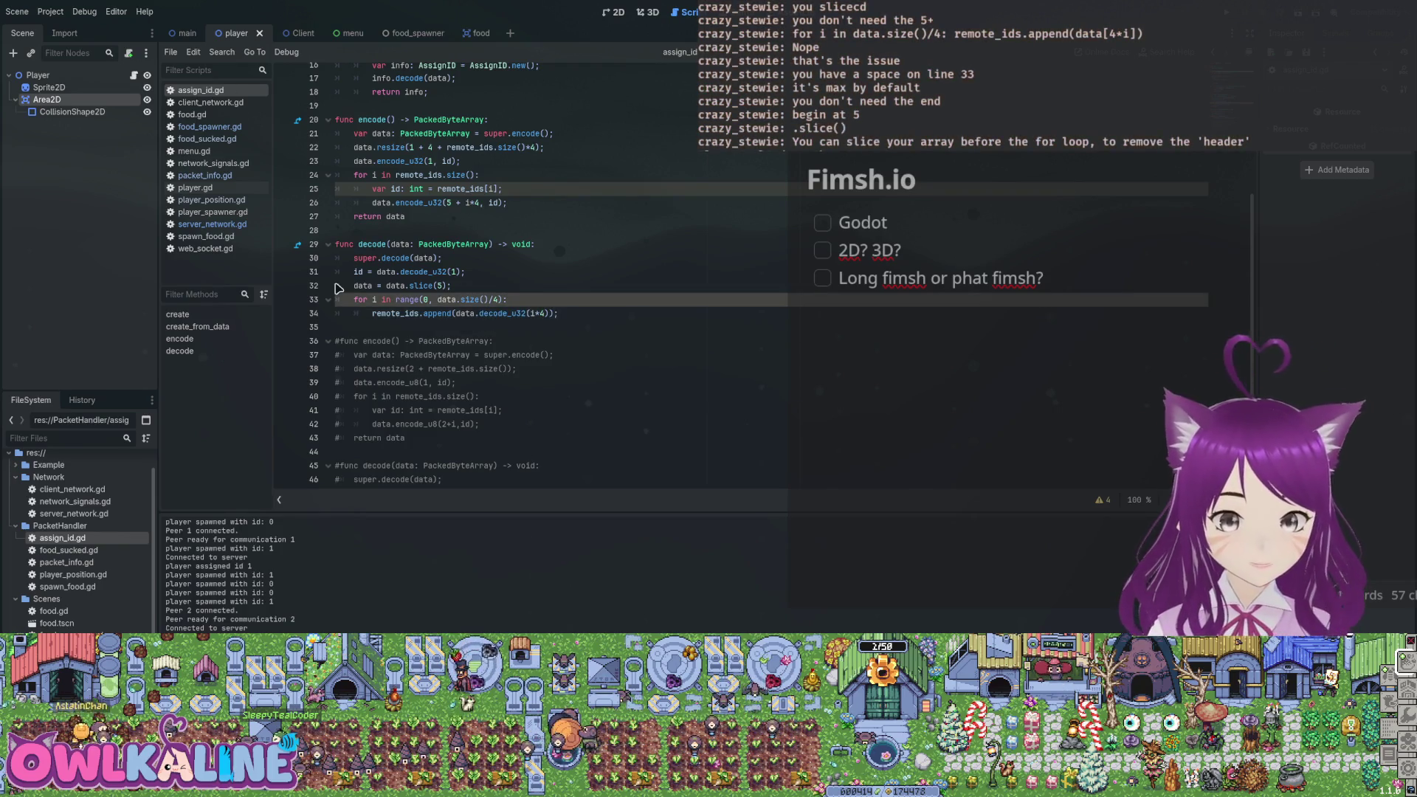
key("F5")
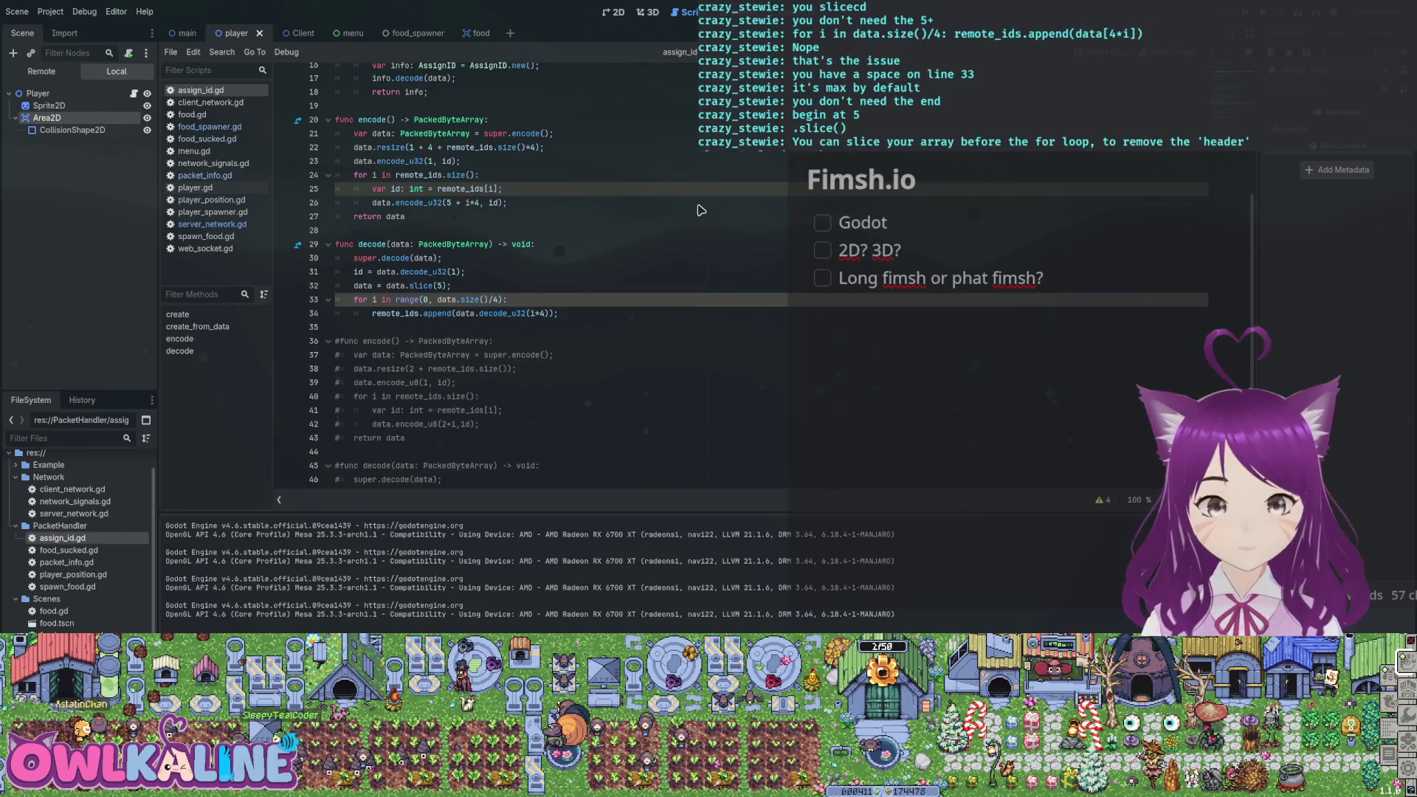
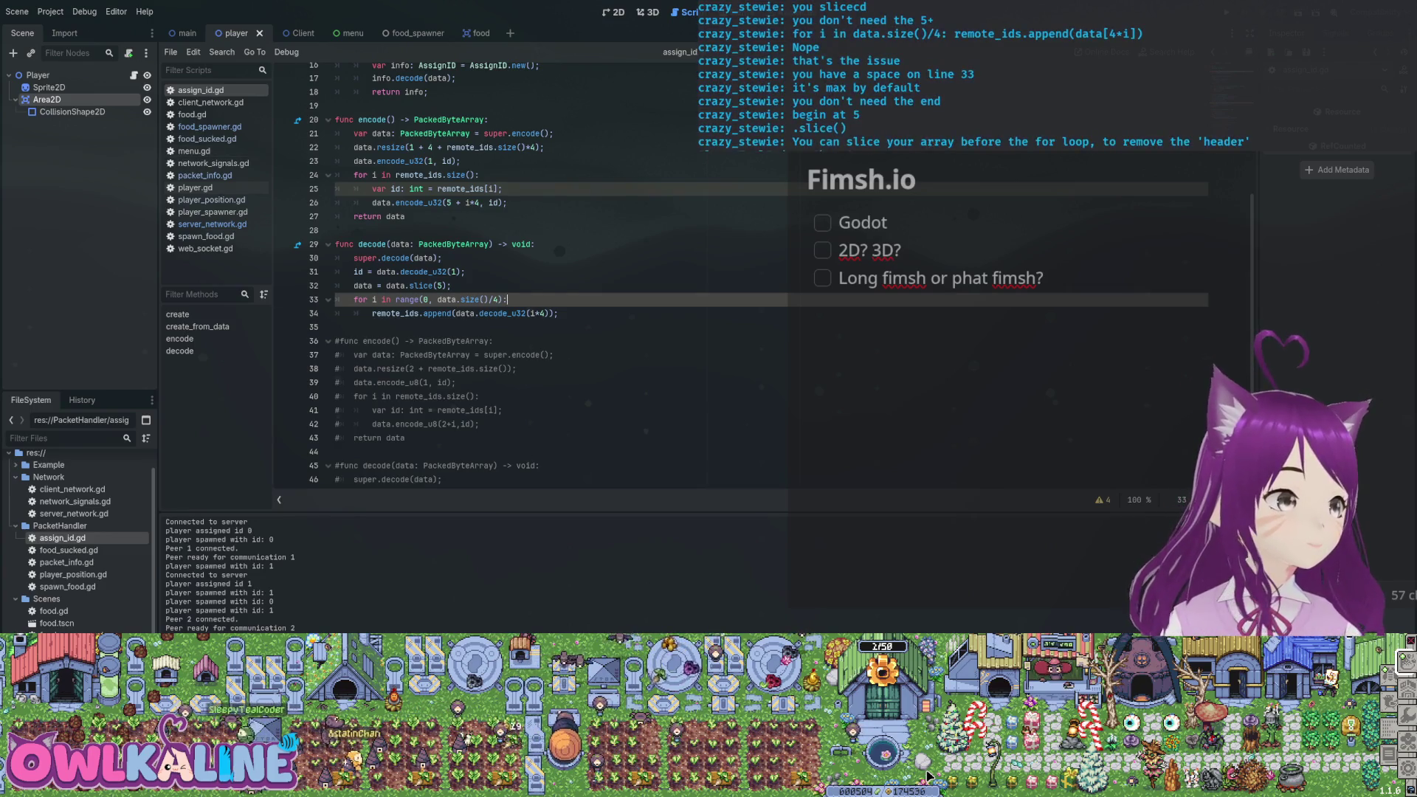
Review the owner_id comparison on line 9 of player.gd, then return to assign_id.gd.
key("alt+Left")
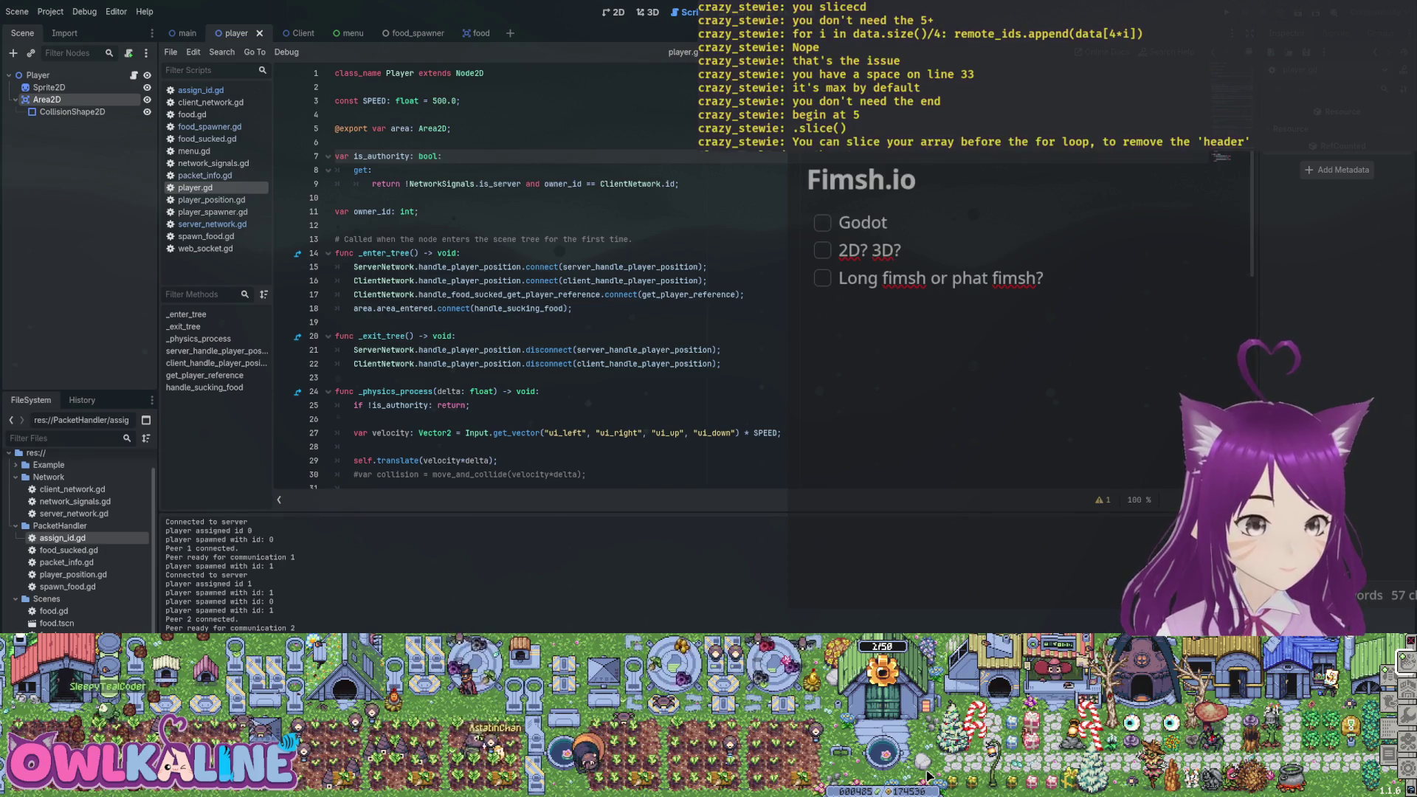
left_click_drag(545, 184, 662, 183)
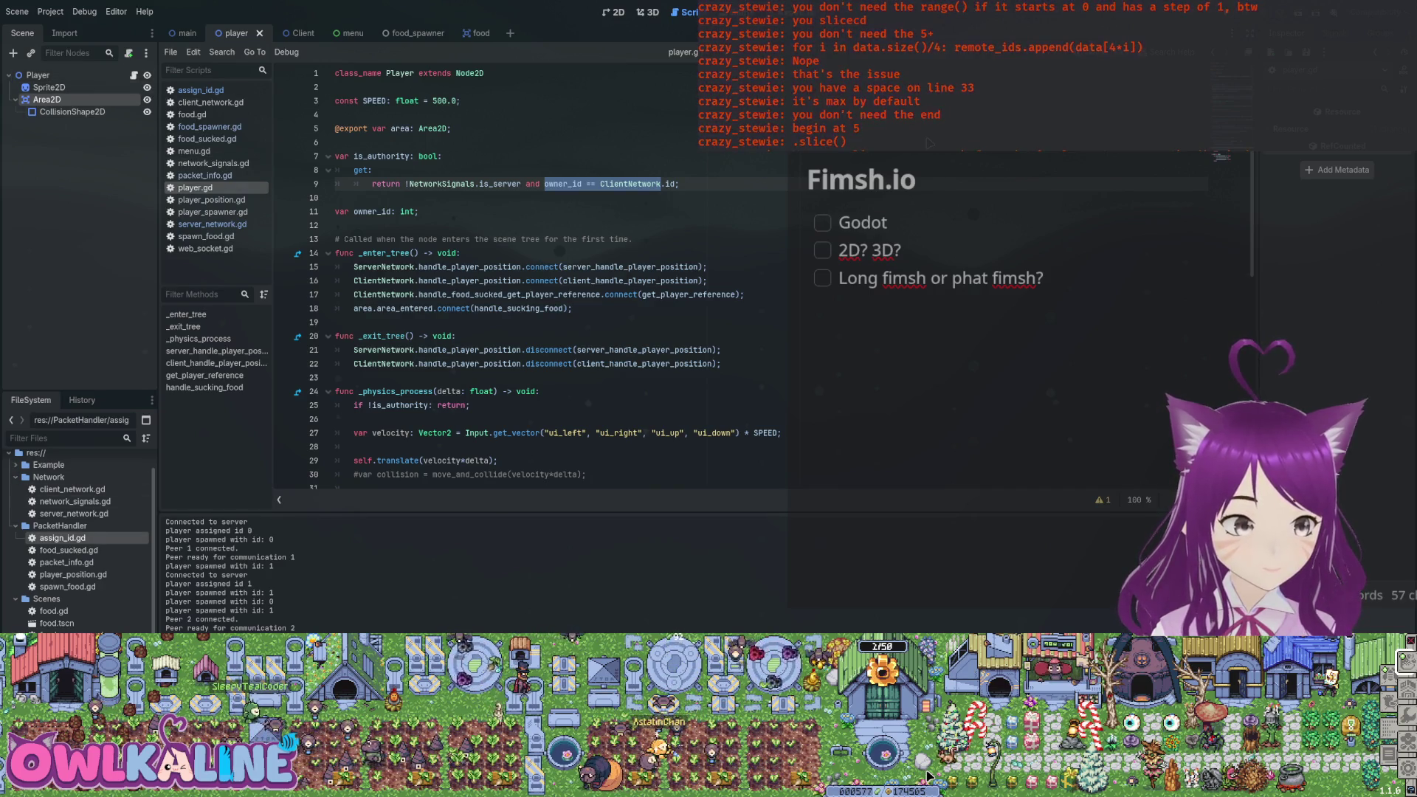
left_click(201, 90)
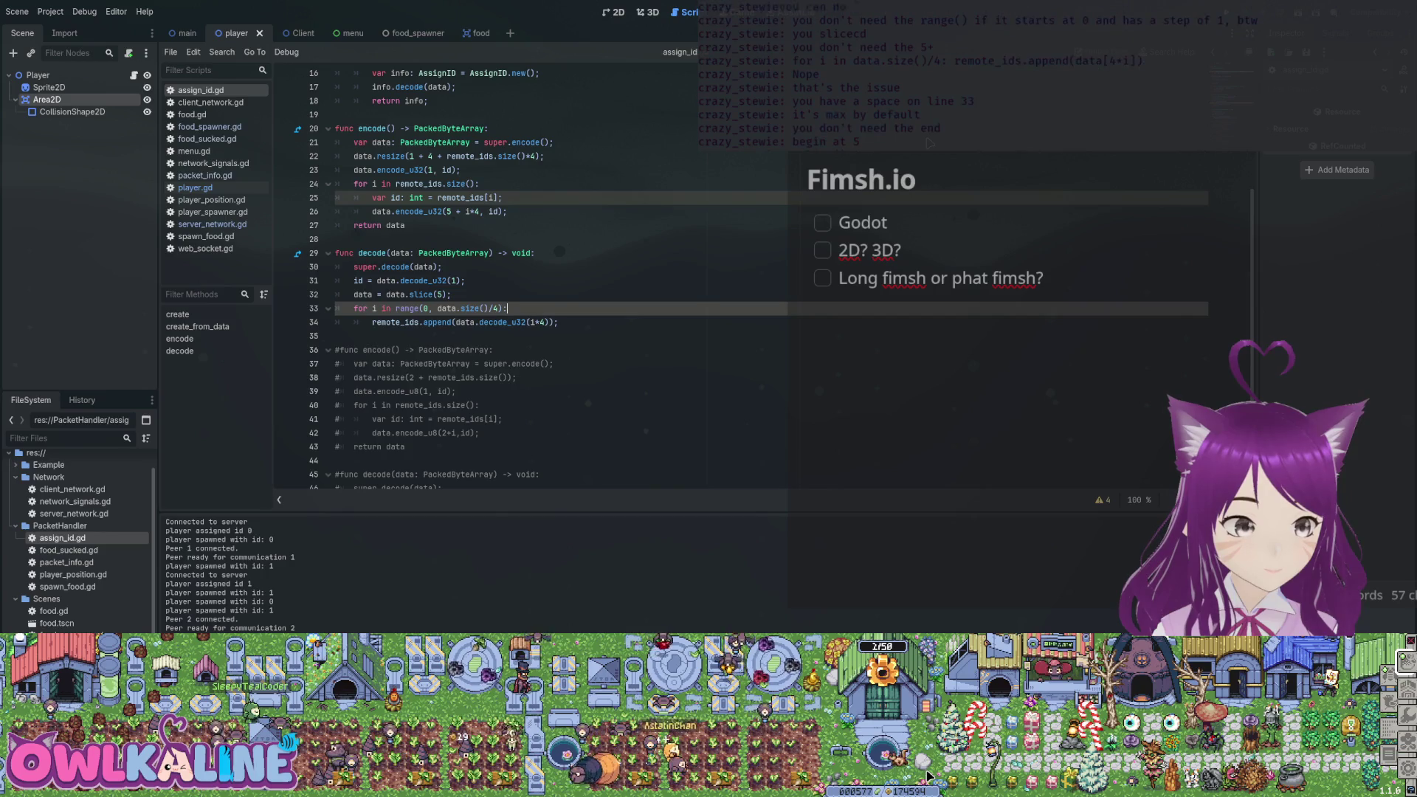
Delete 'range(0, ' so line 33 loops directly over data.size()/4, then open network_signals.gd.
key("ctrl+shift+Right")
key("ctrl+shift+Right")
key("ctrl+shift+Right")
key("BackSpace")
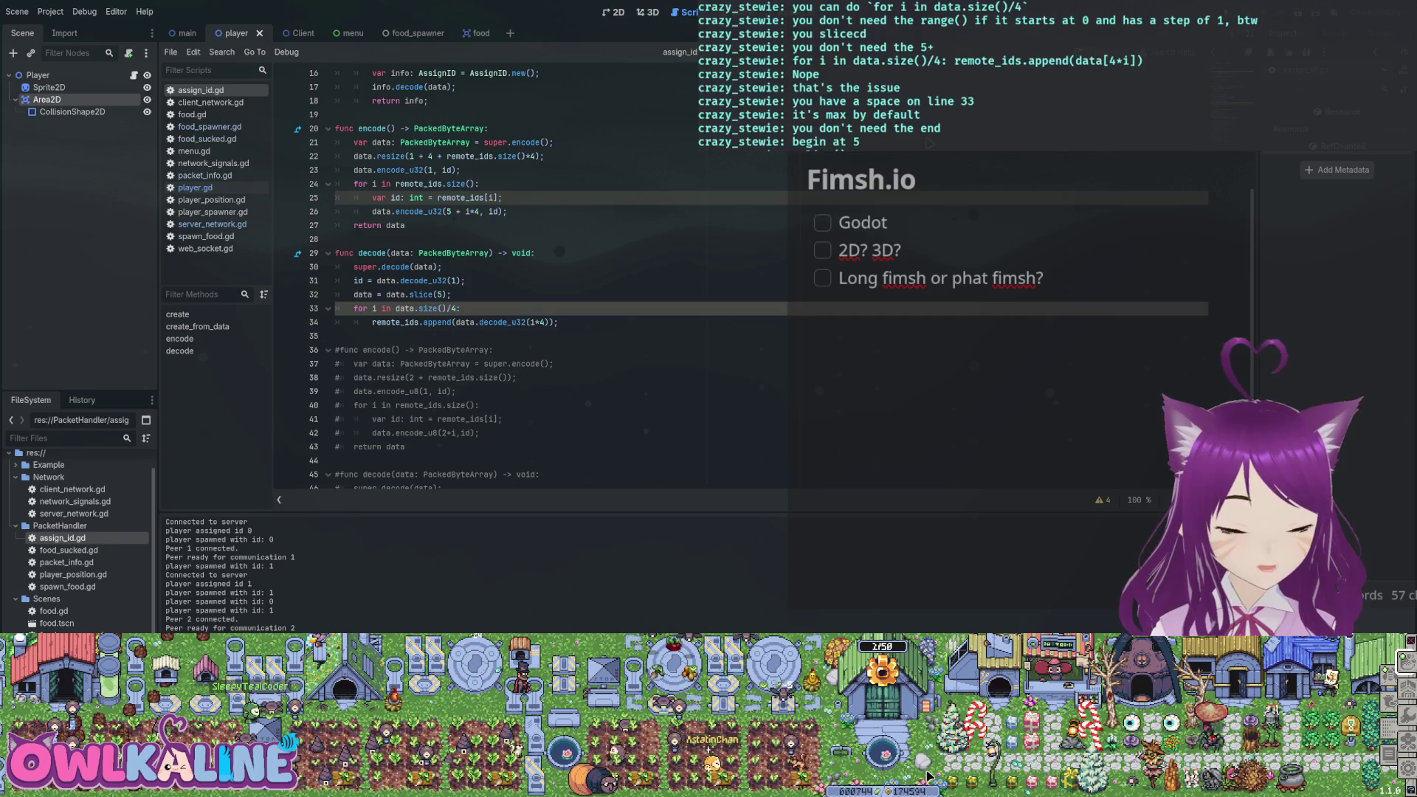
key("Up")
key("Up")
key("Up")
key("End")
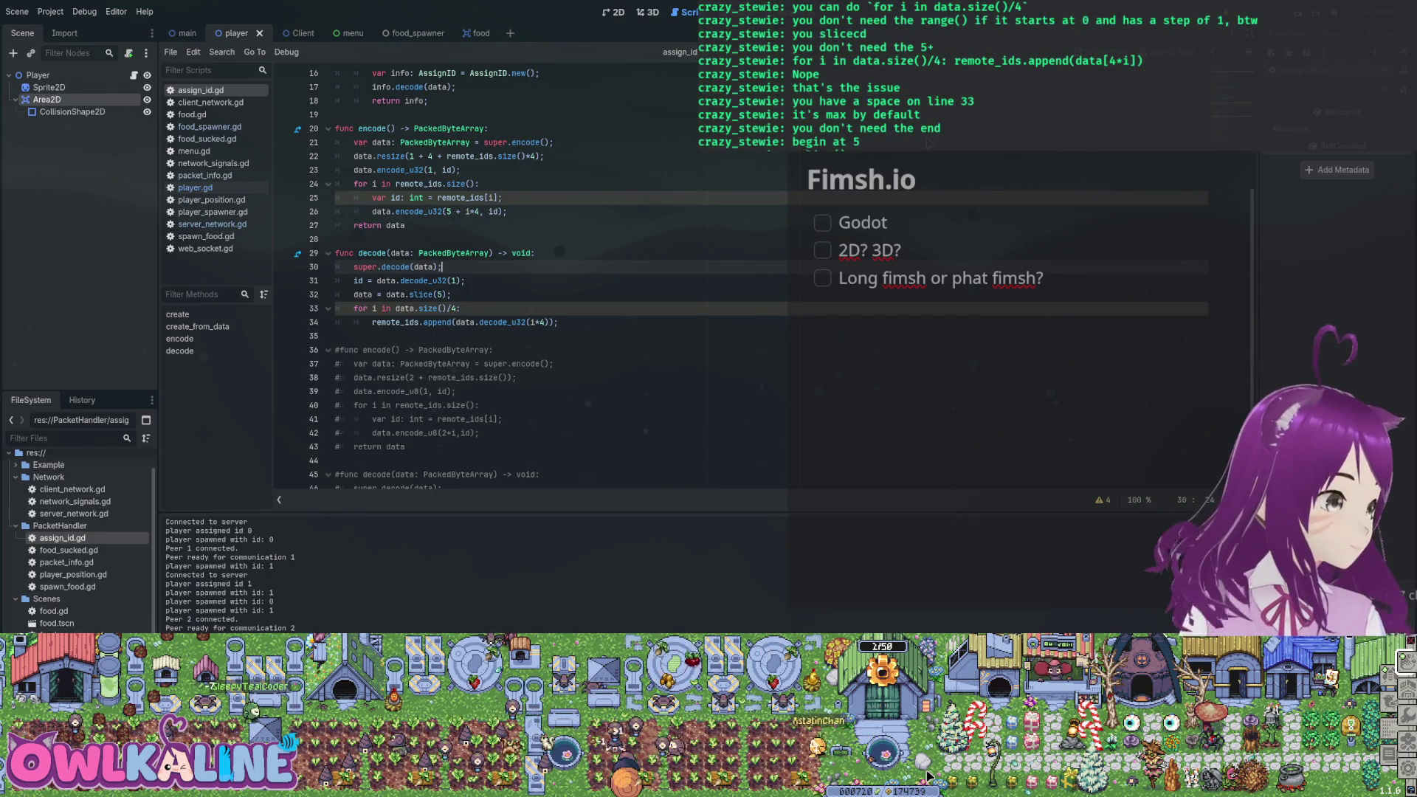
double_click(74, 501)
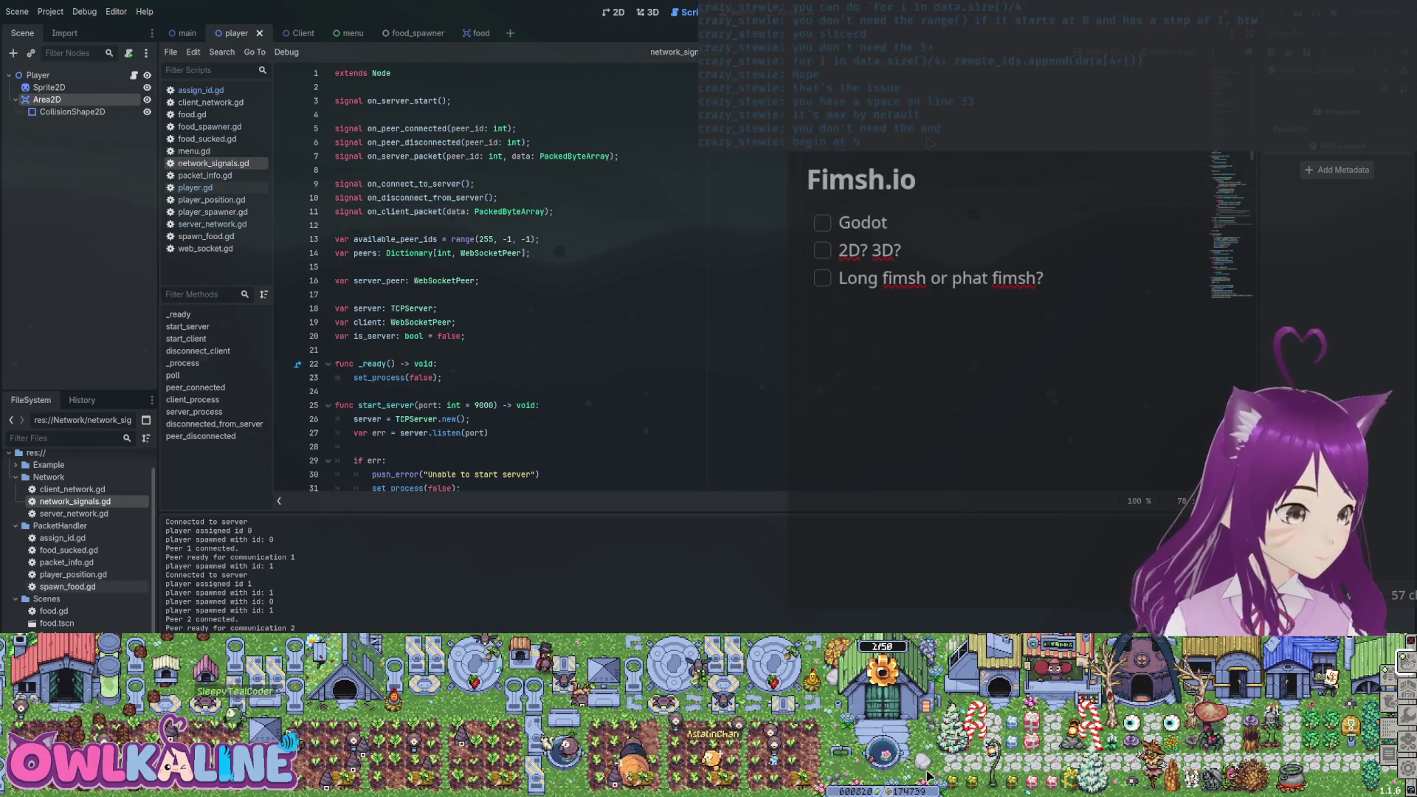
In server_network.gd, try u32::MAX in place of 255 in range(255, -1, -1), then remove it.
double_click(74, 513)
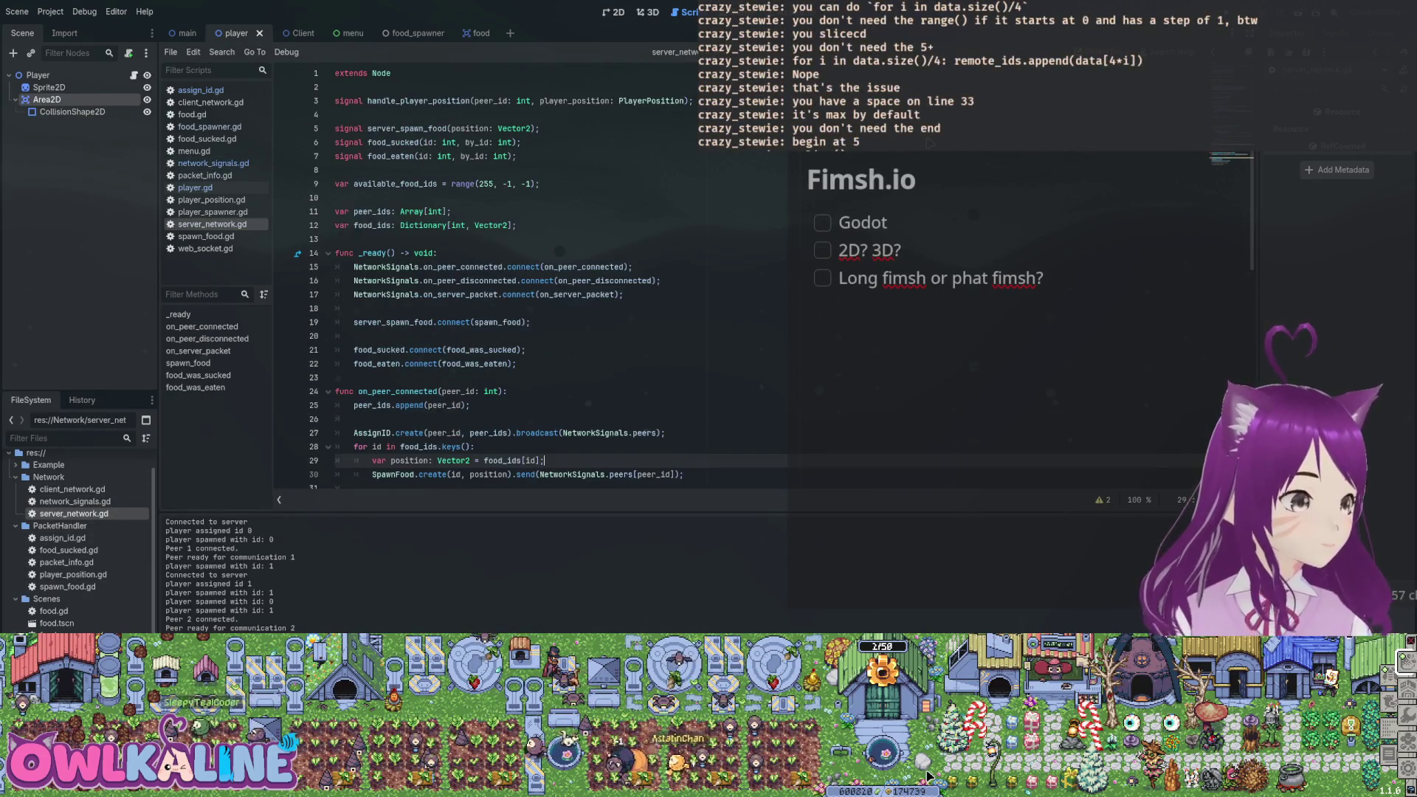
double_click(486, 184)
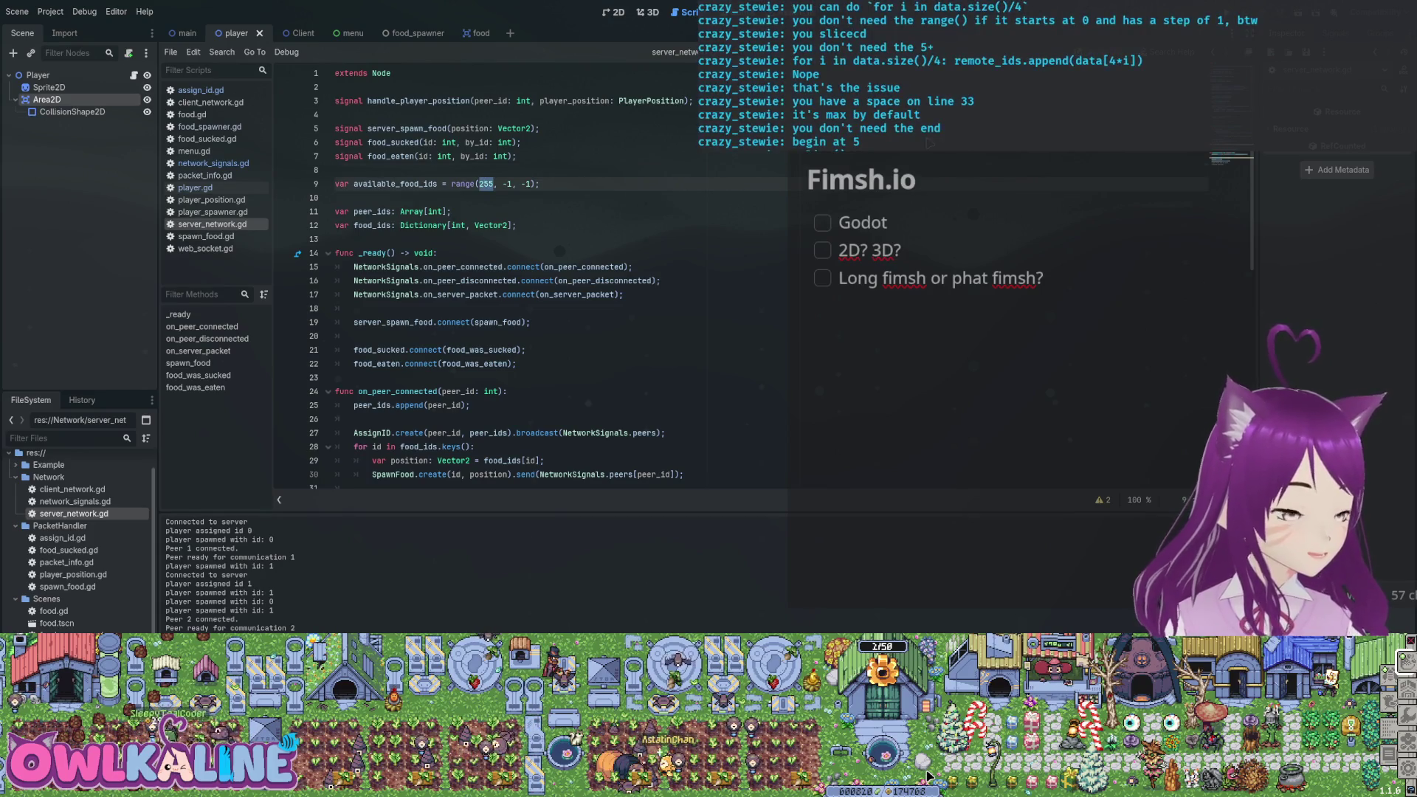
type("u32::MAX")
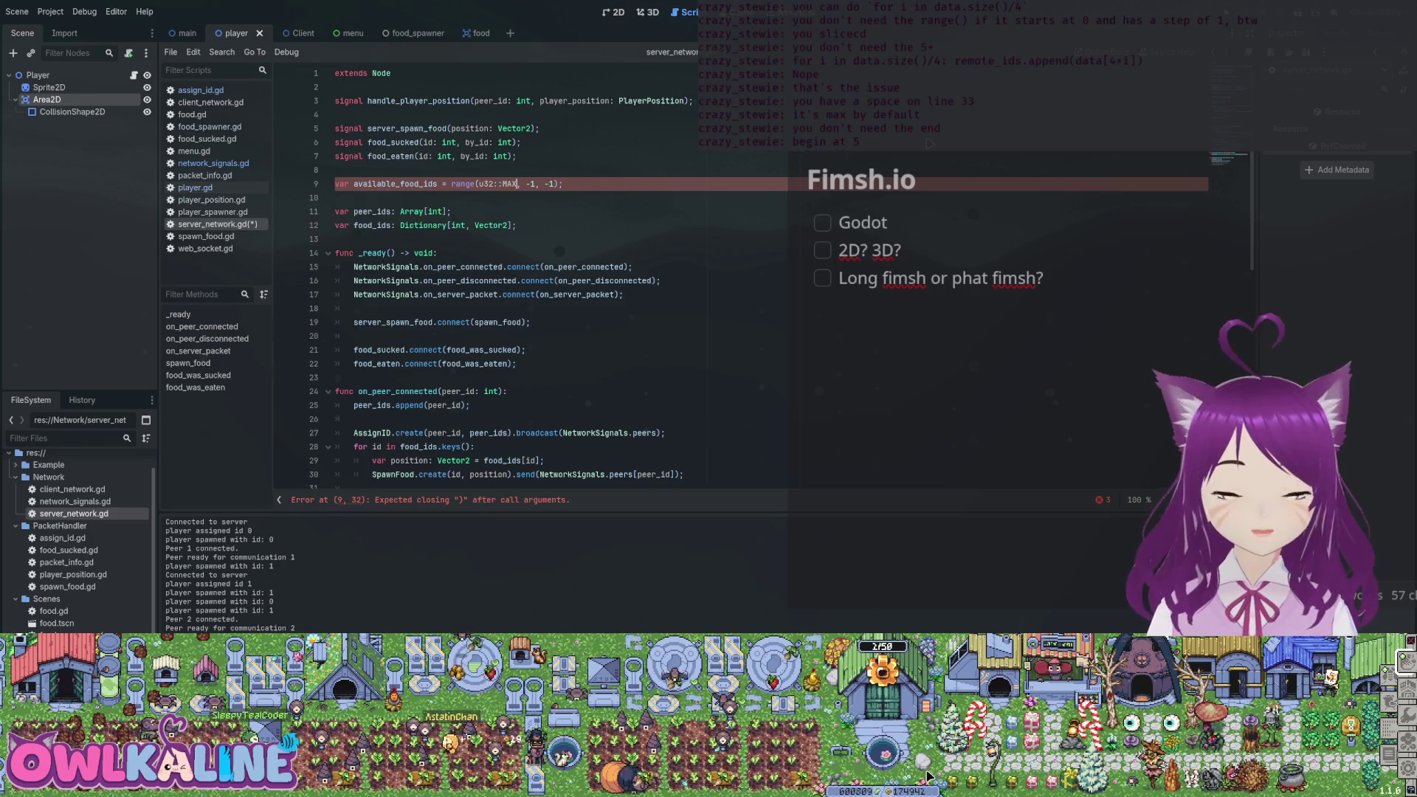
left_click_drag(479, 184, 518, 184)
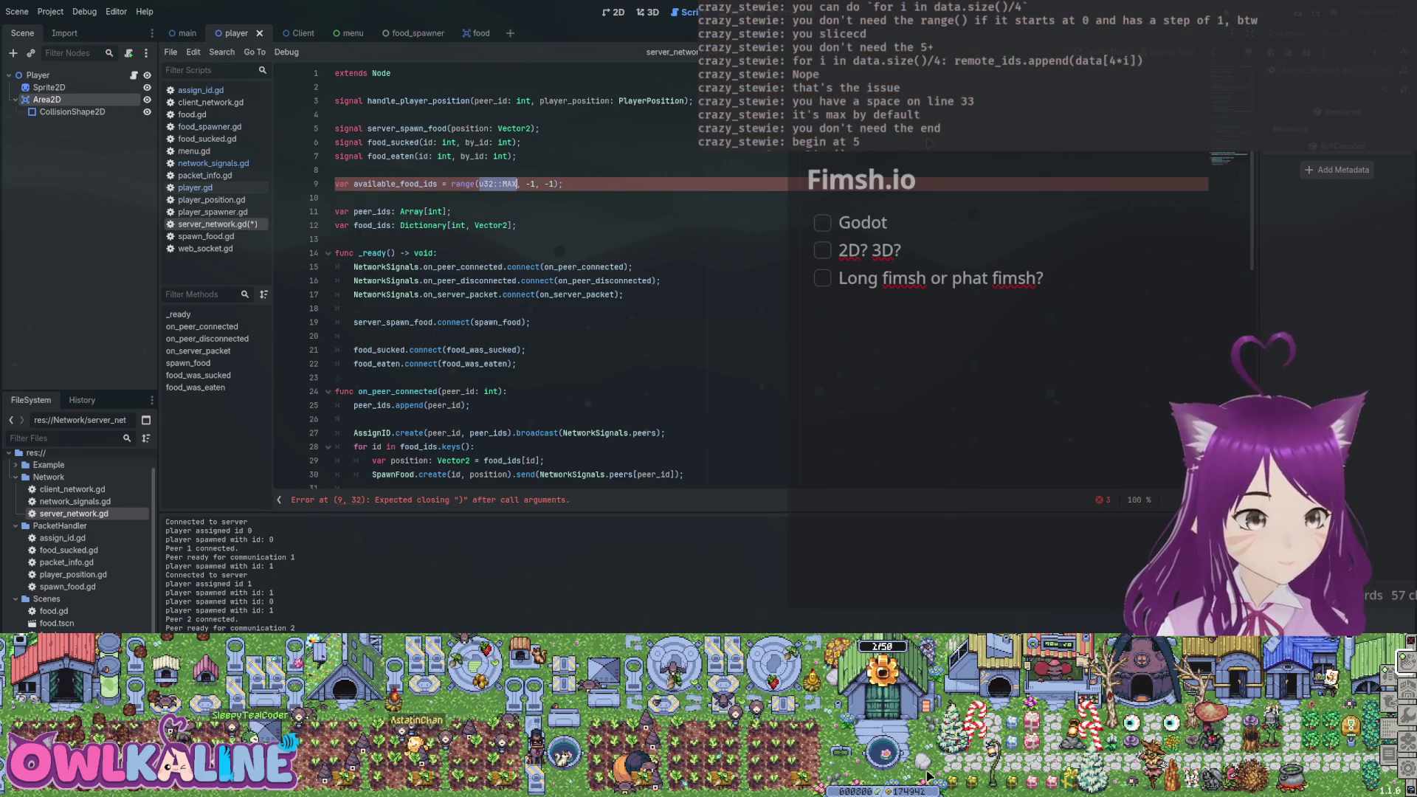
key("BackSpace")
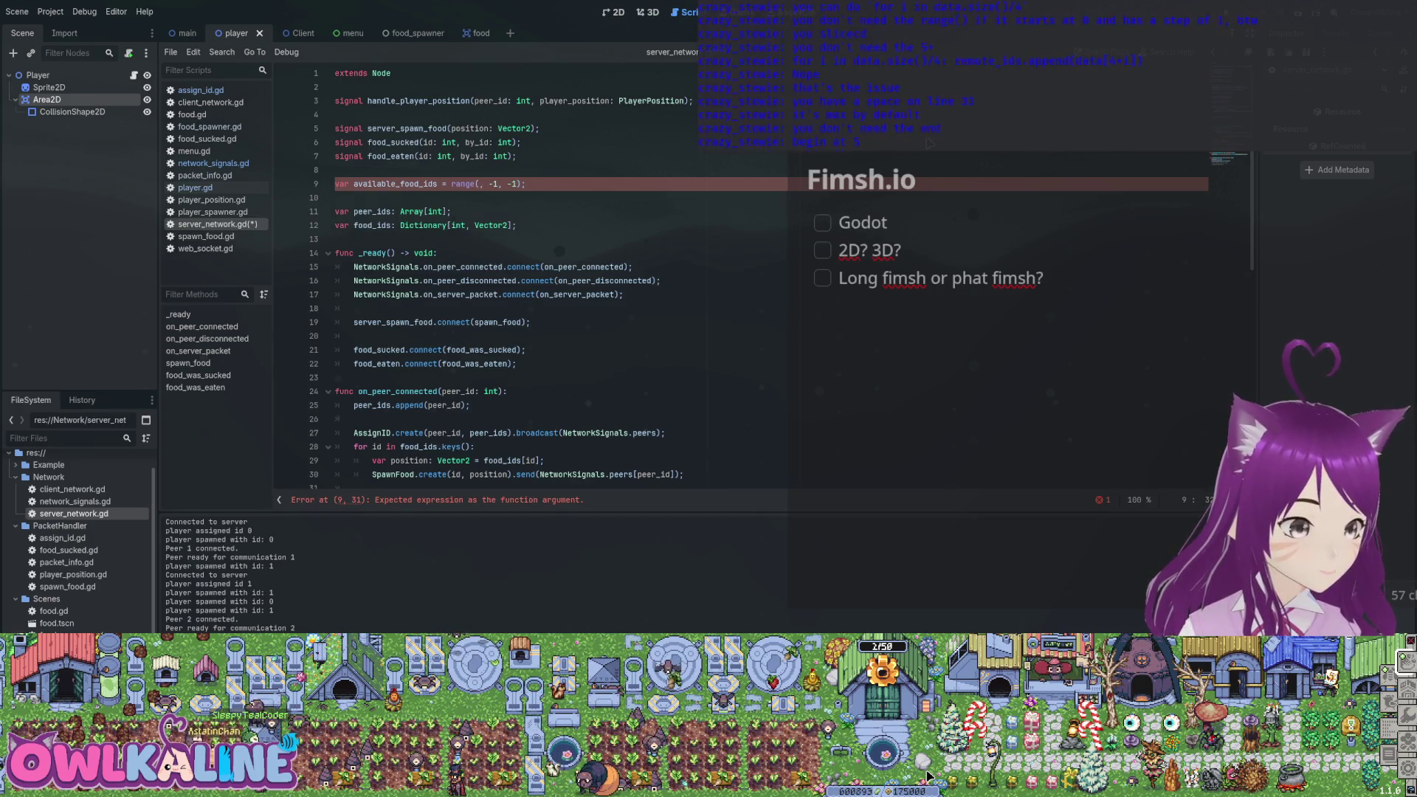
Type u32 on an earlier line of server_network.gd and open food_sucked.gd.
left_click(479, 142)
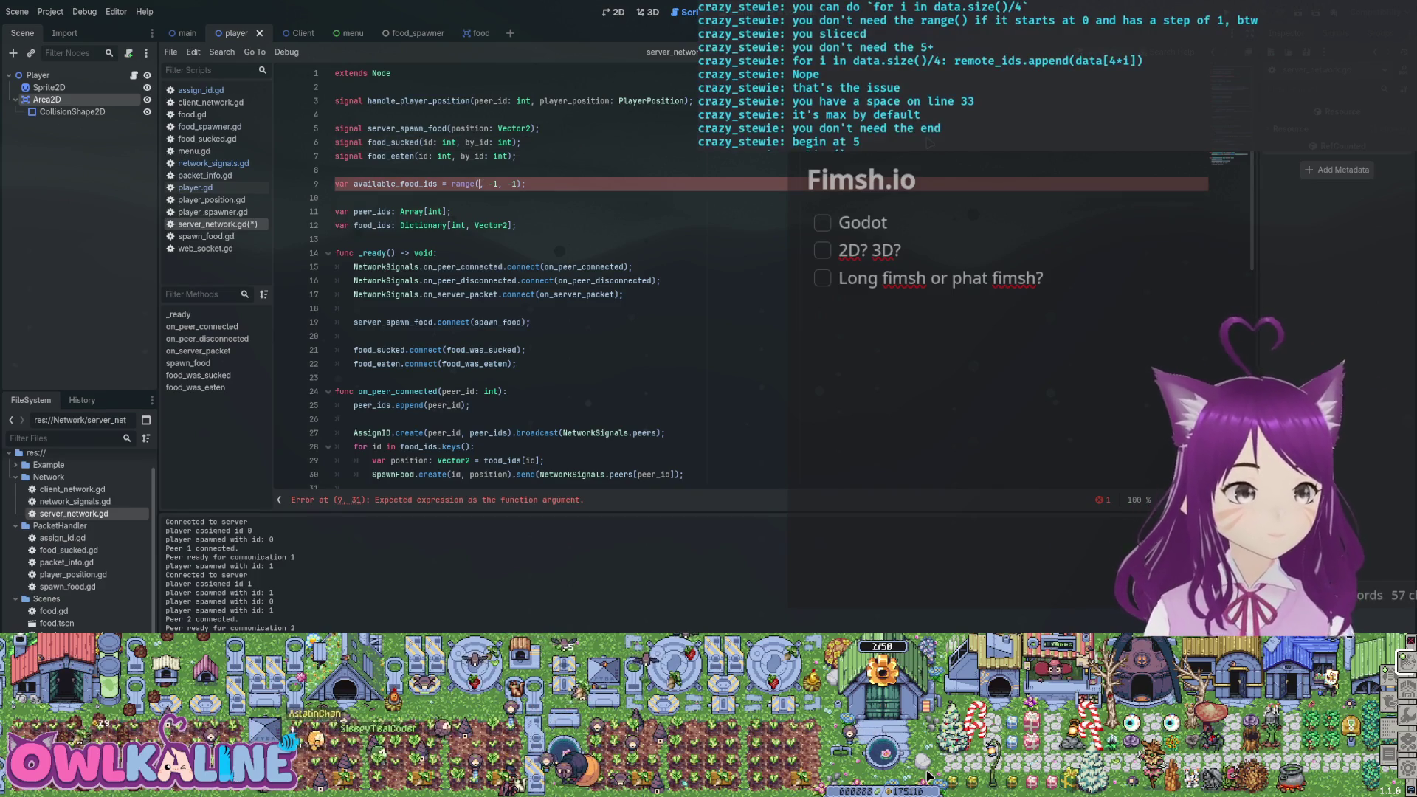
type("u32")
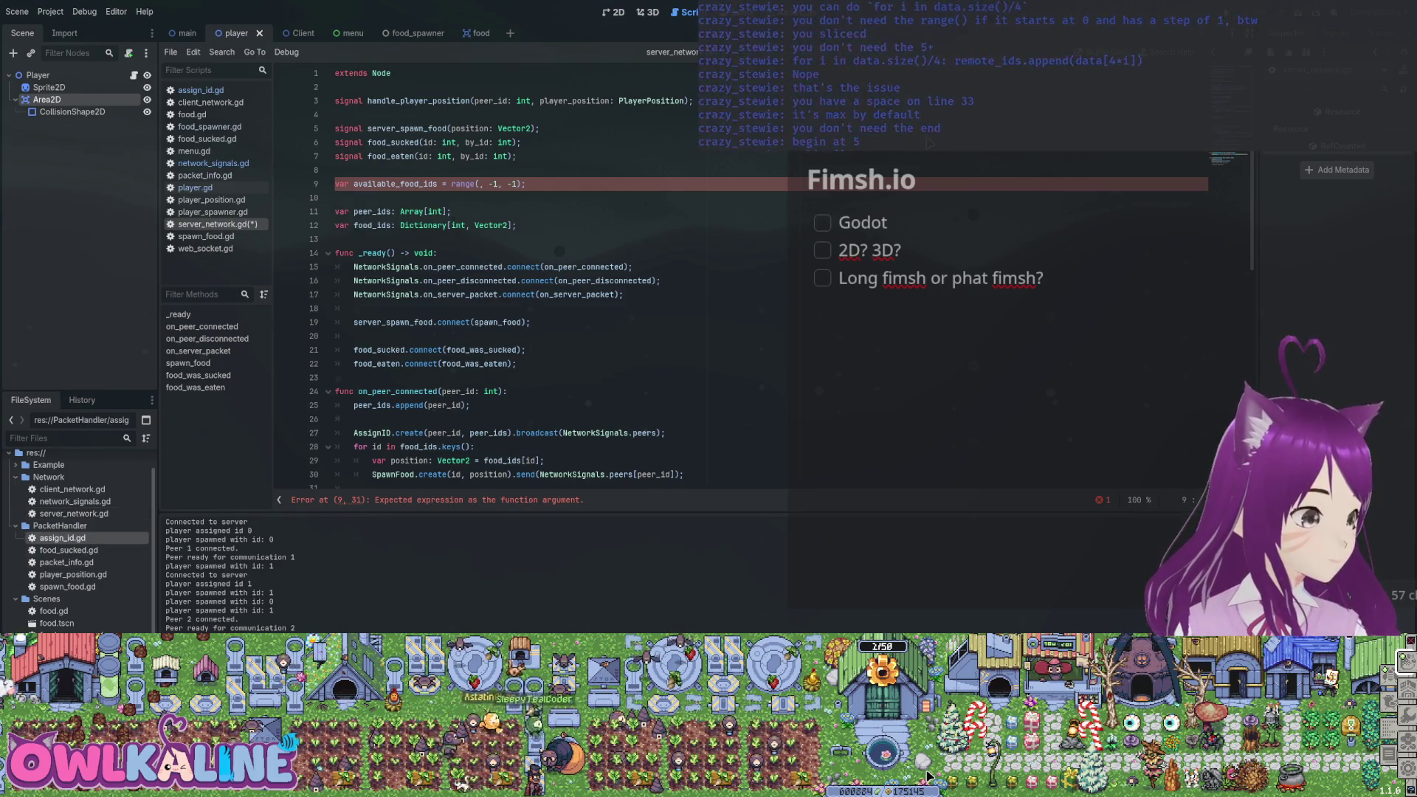
double_click(69, 550)
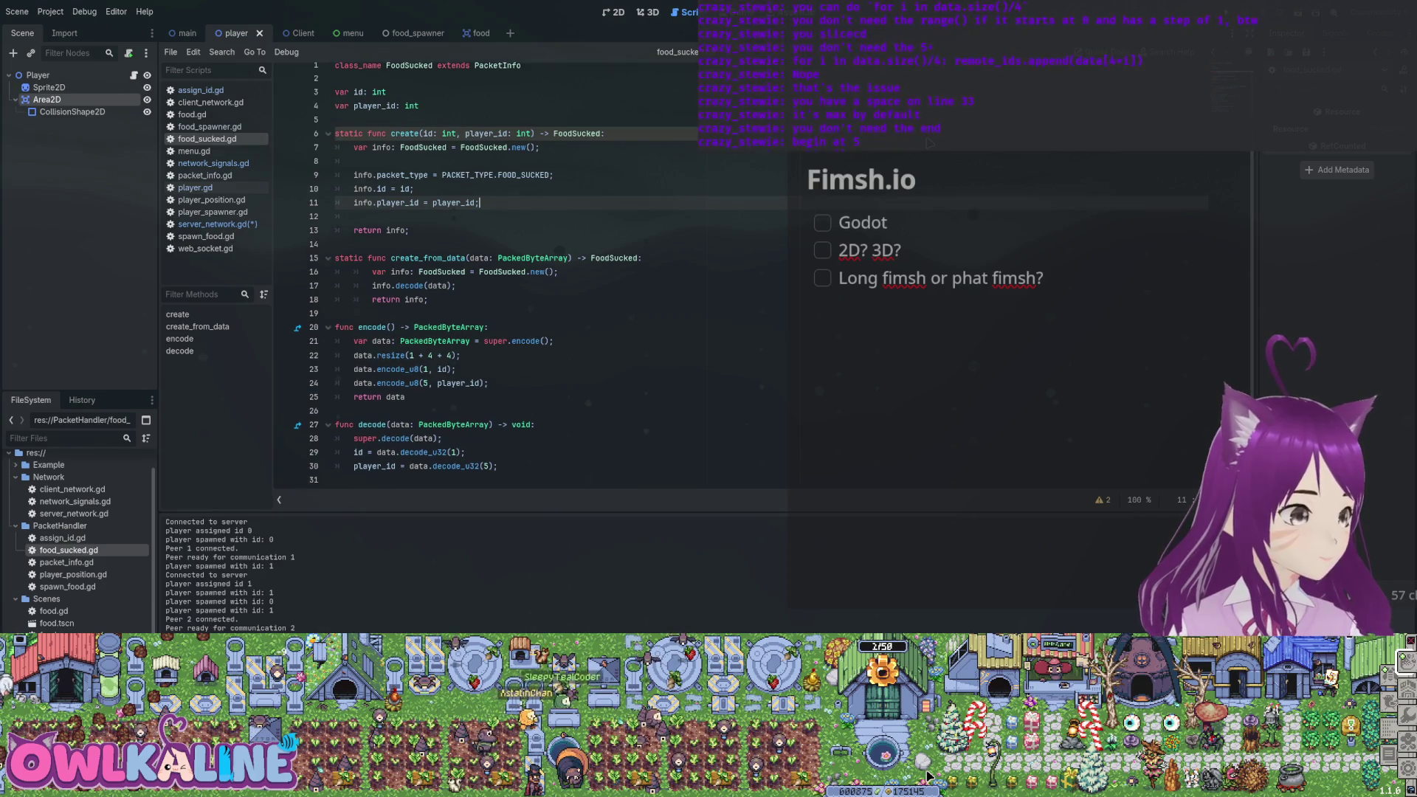
Switch lines 23–24 of food_sucked.gd to encode_u32, save, and return to server_network.gd.
scroll(487, 274, "down", 1)
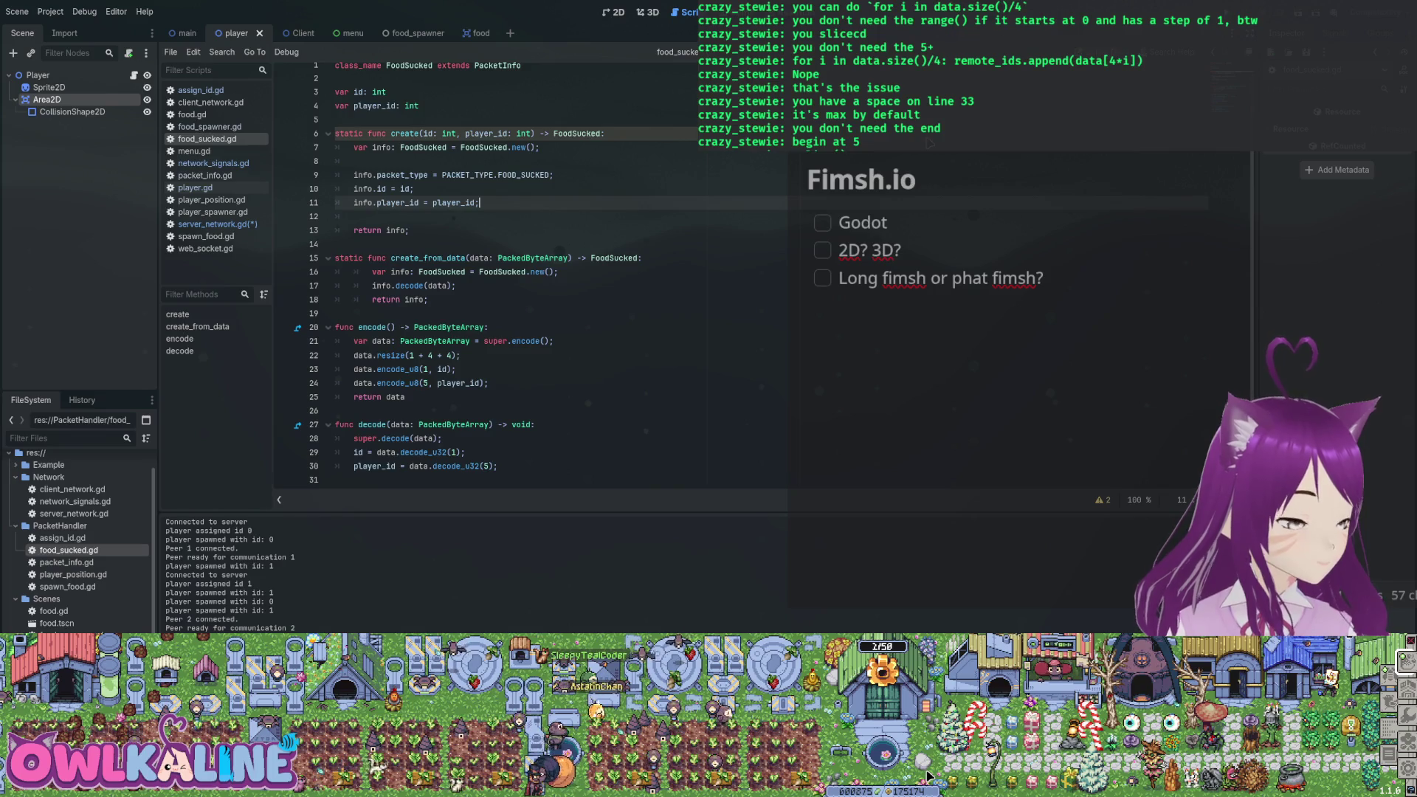
left_click(418, 369)
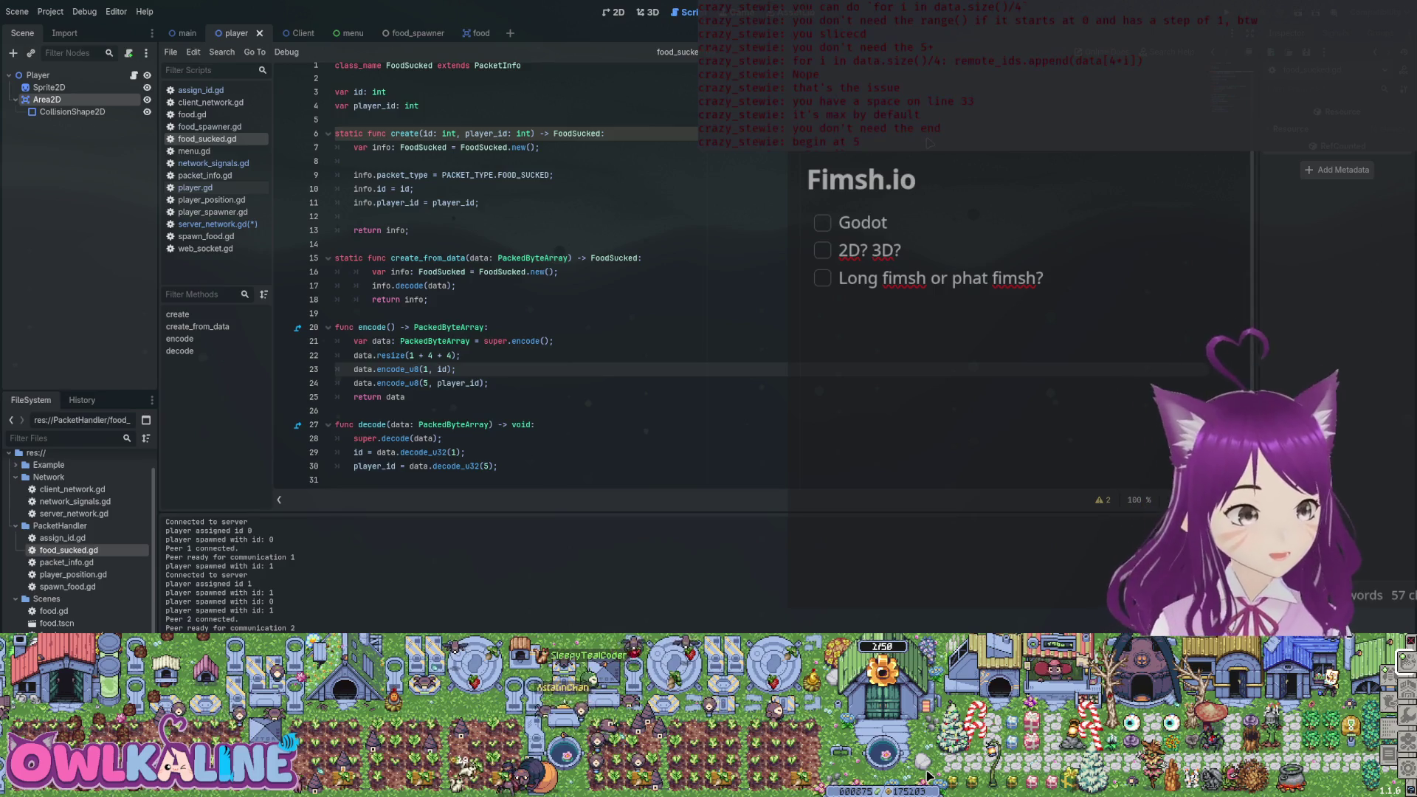
key("Down")
key("Left")
key("BackSpace")
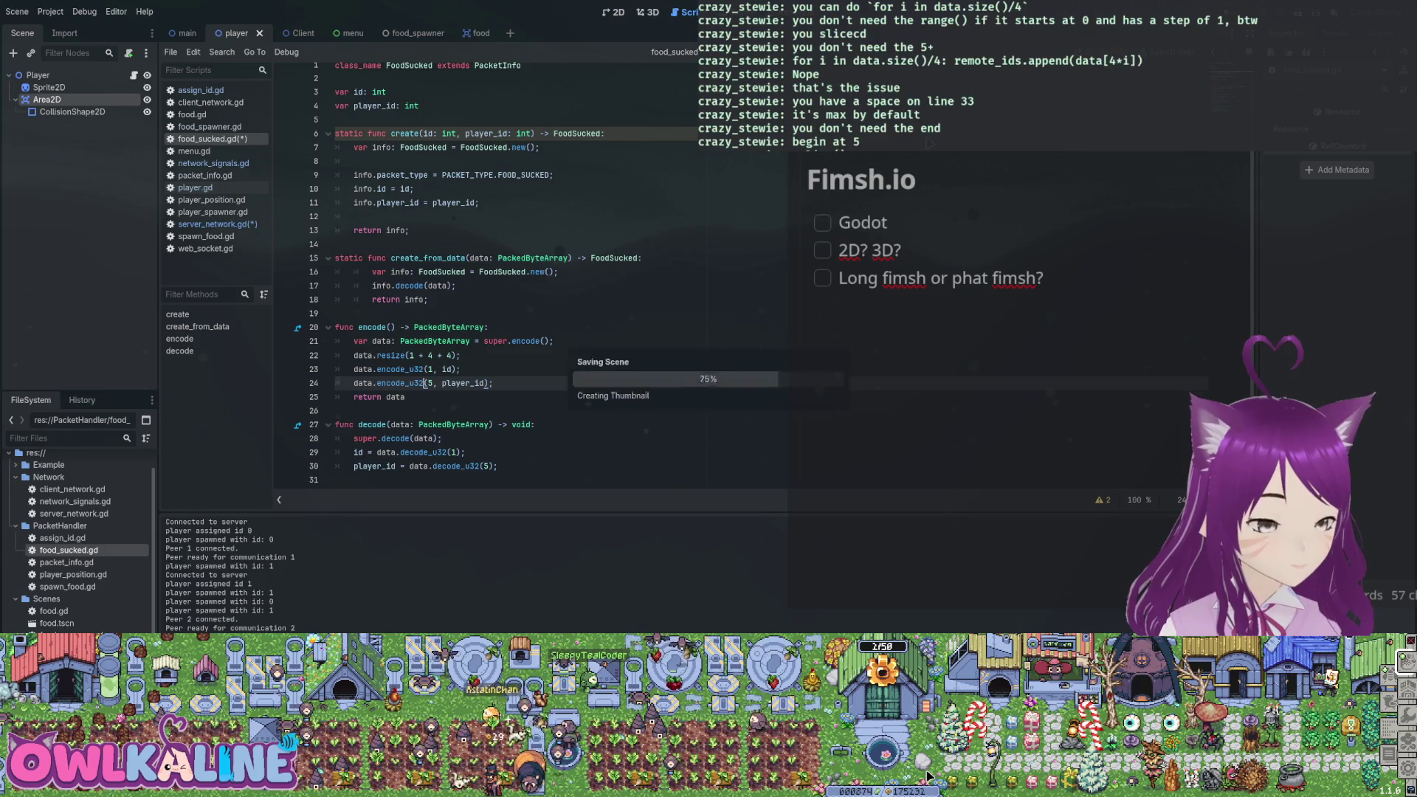
key("ctrl+s")
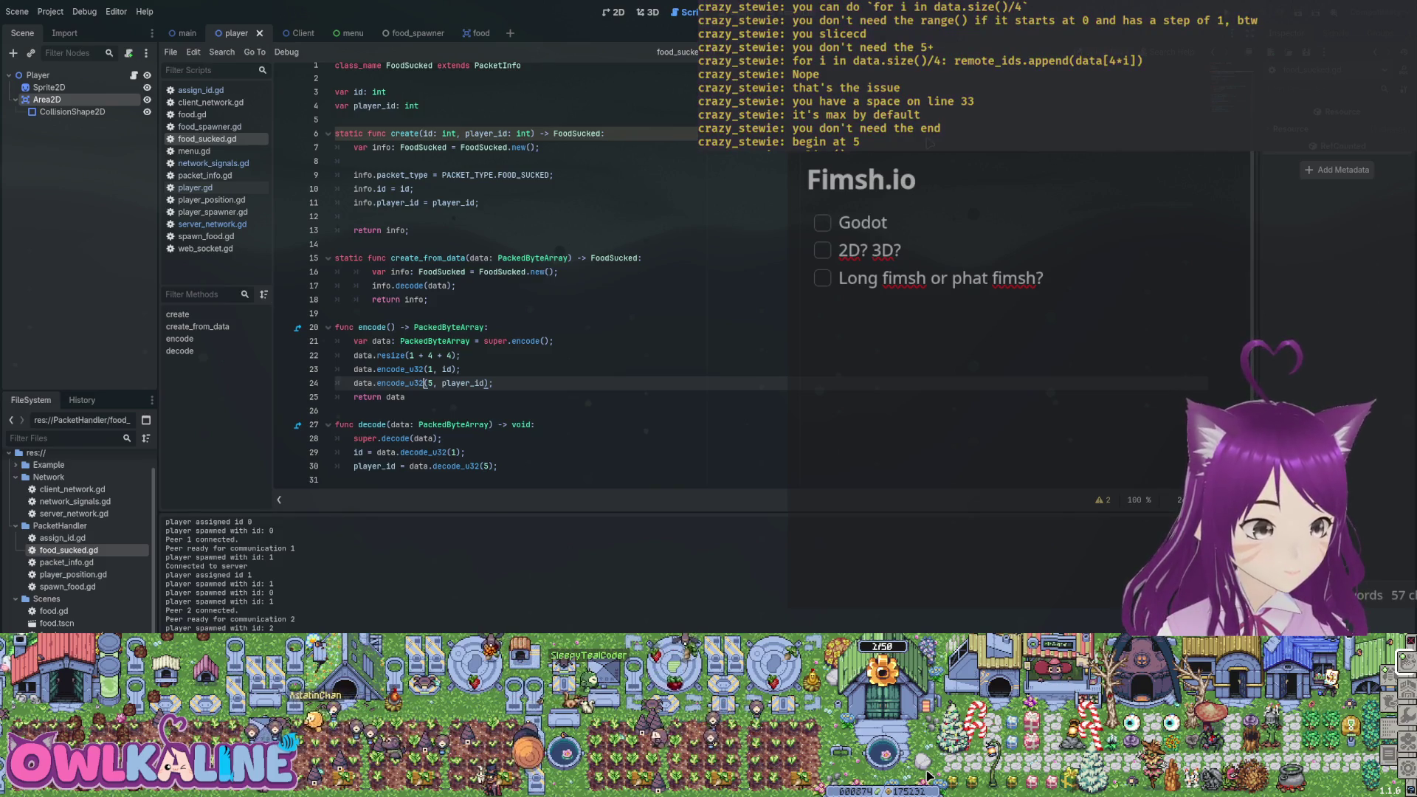
key("alt+Left")
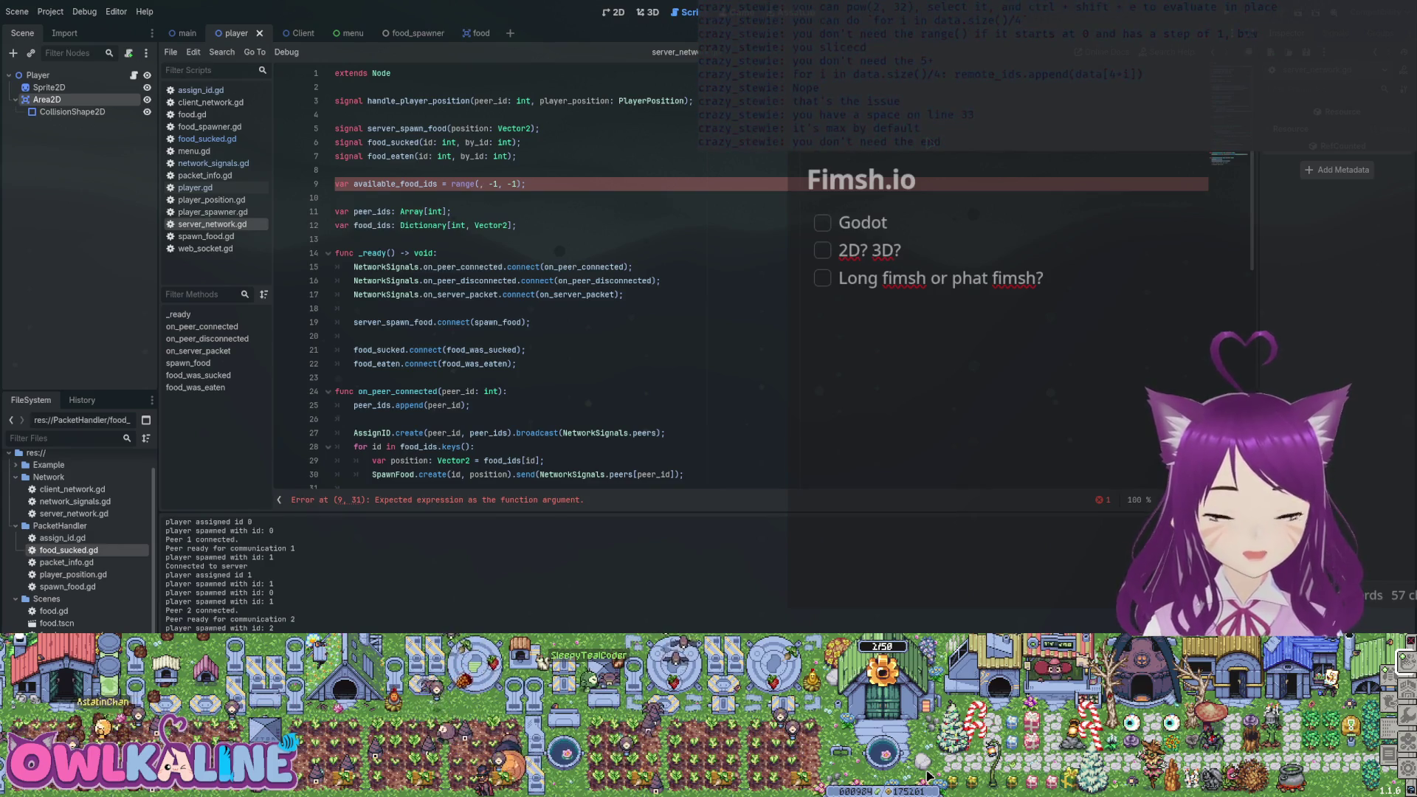
Add a temporary pow(2,32) line above the range and check pow's documentation.
key("Up")
key("Return")
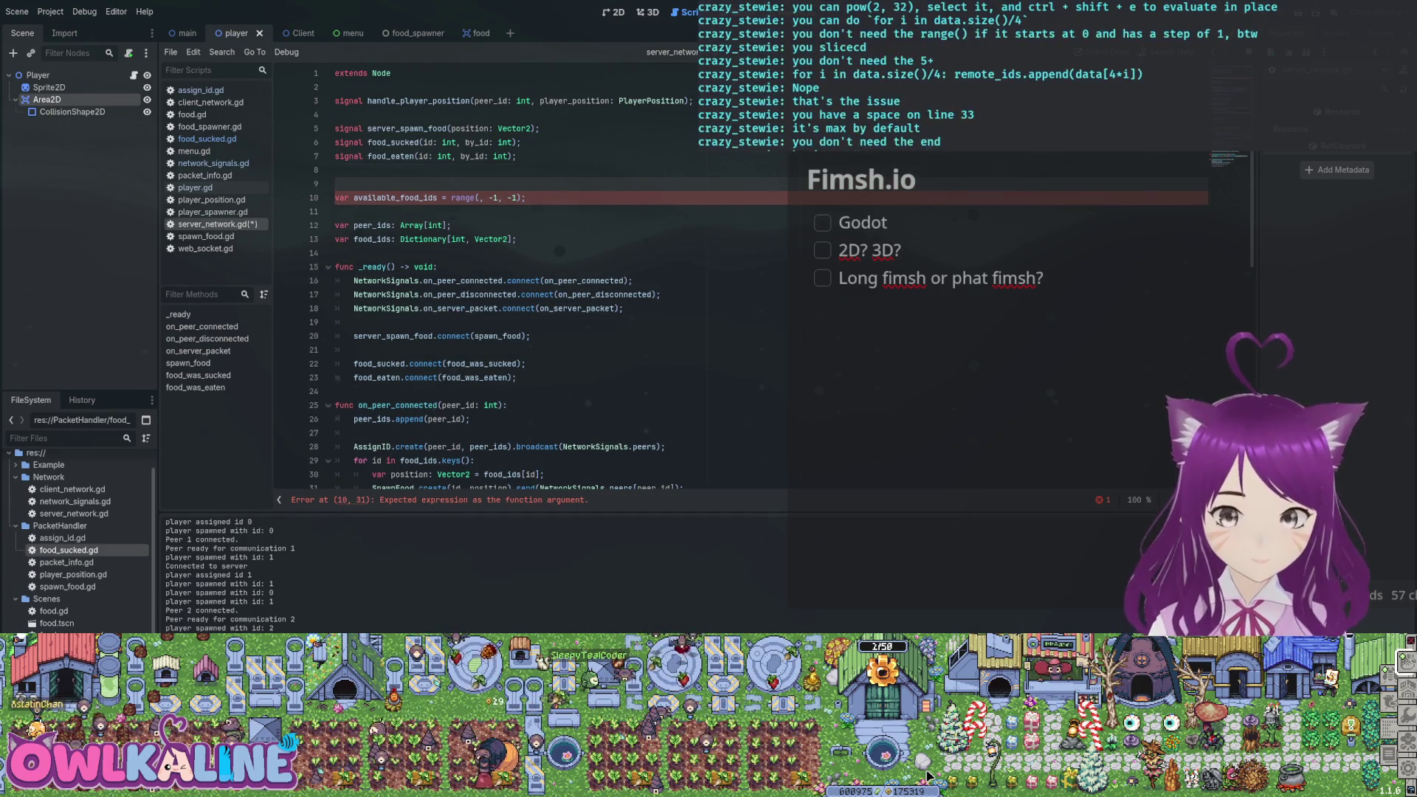
type("2,32")
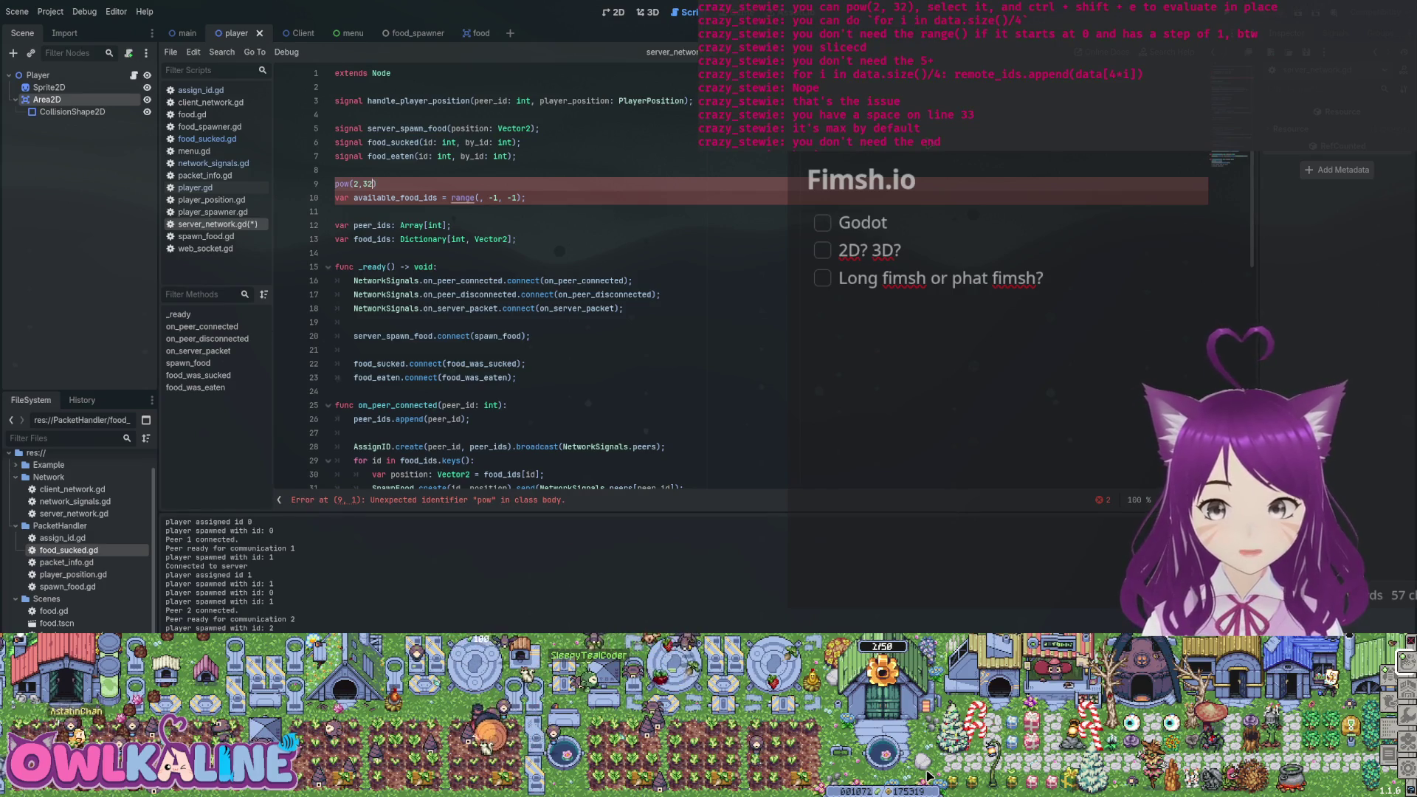
key("alt+F1")
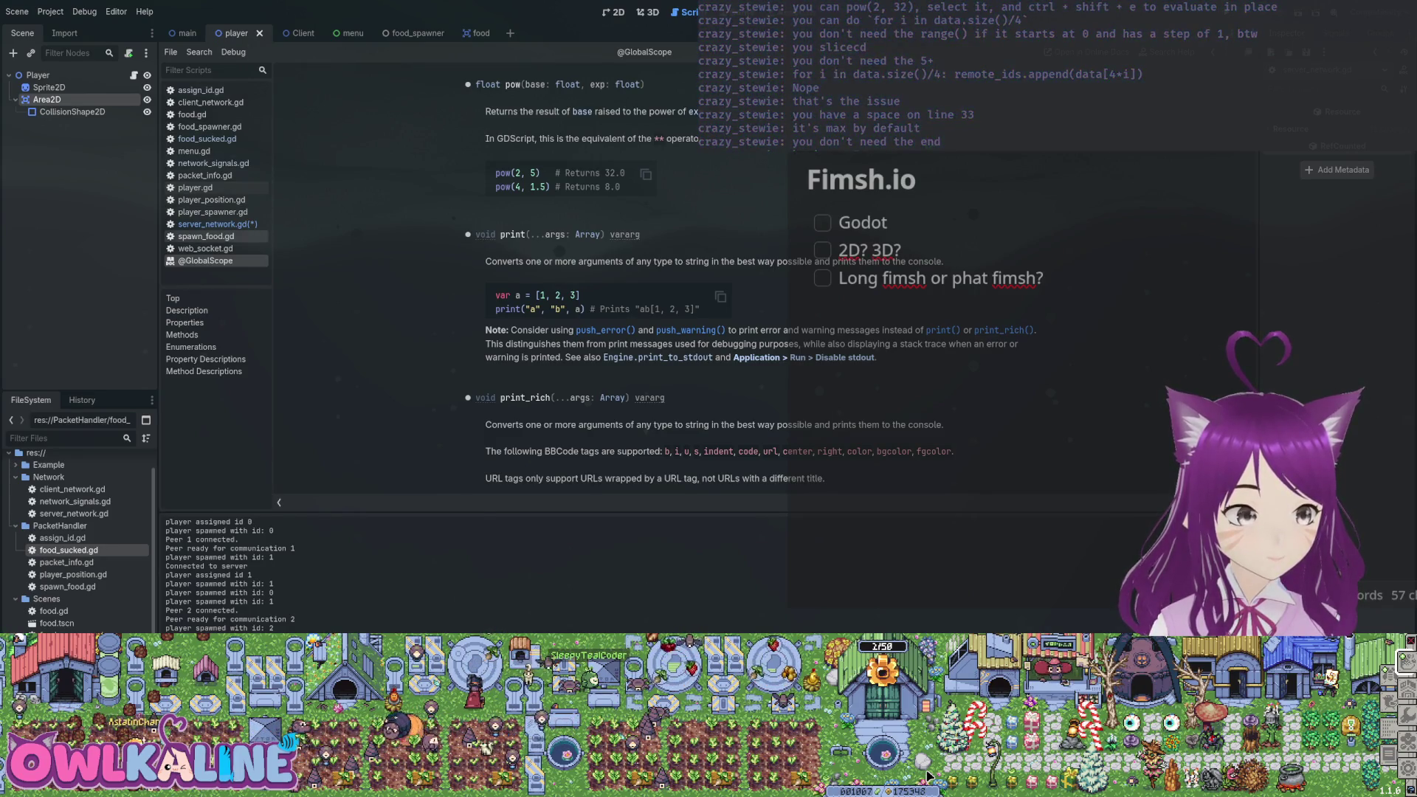
left_click(214, 225)
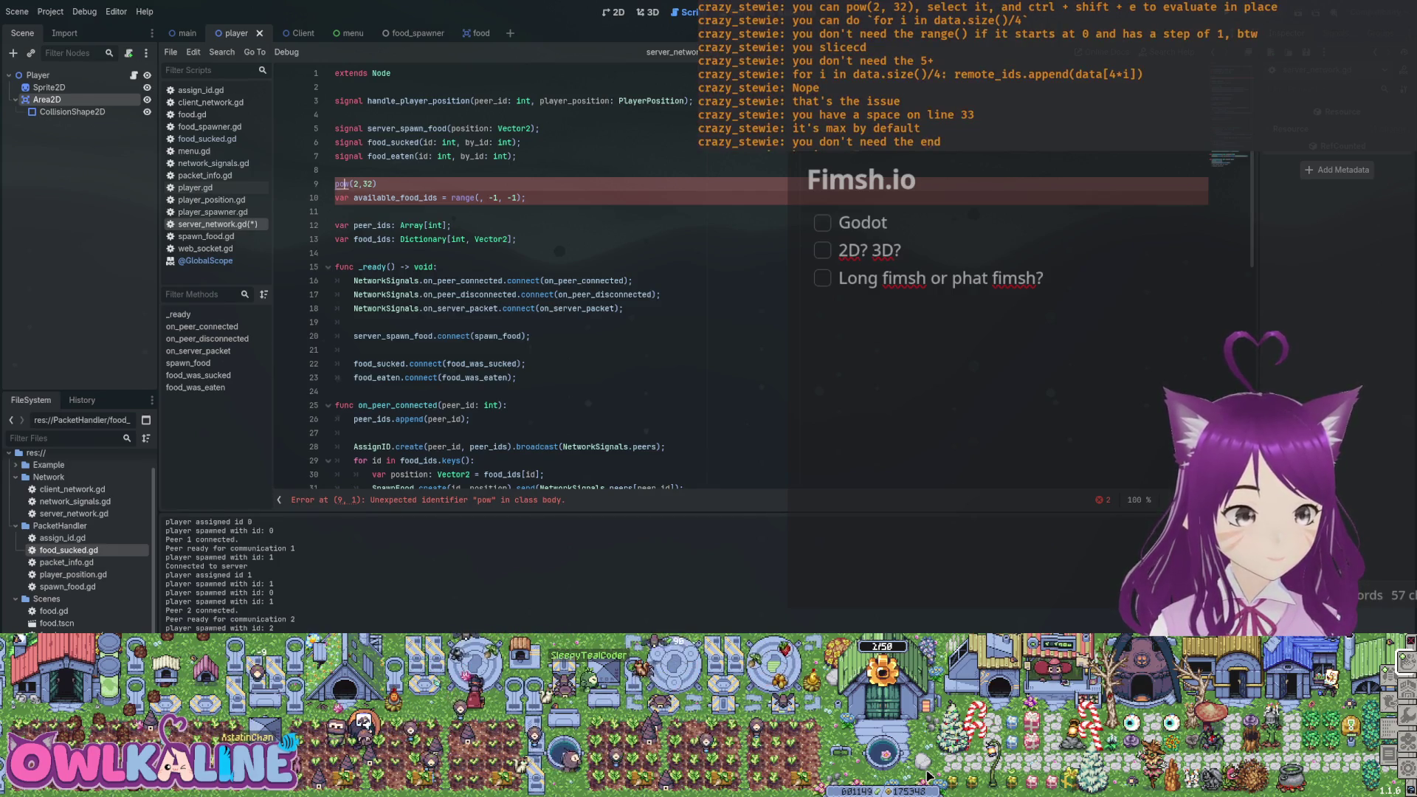
type(";")
key("Home")
type("var a =")
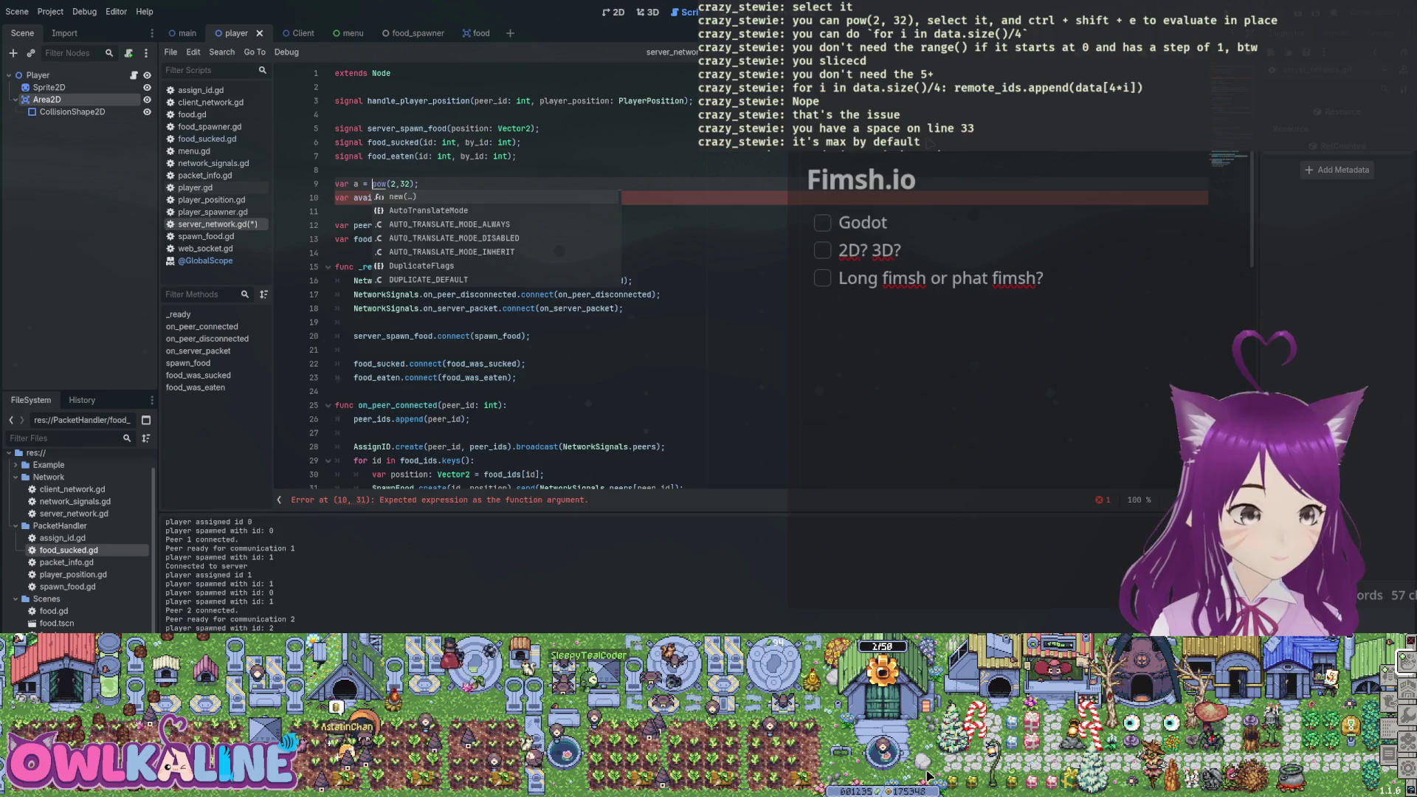
key("Escape")
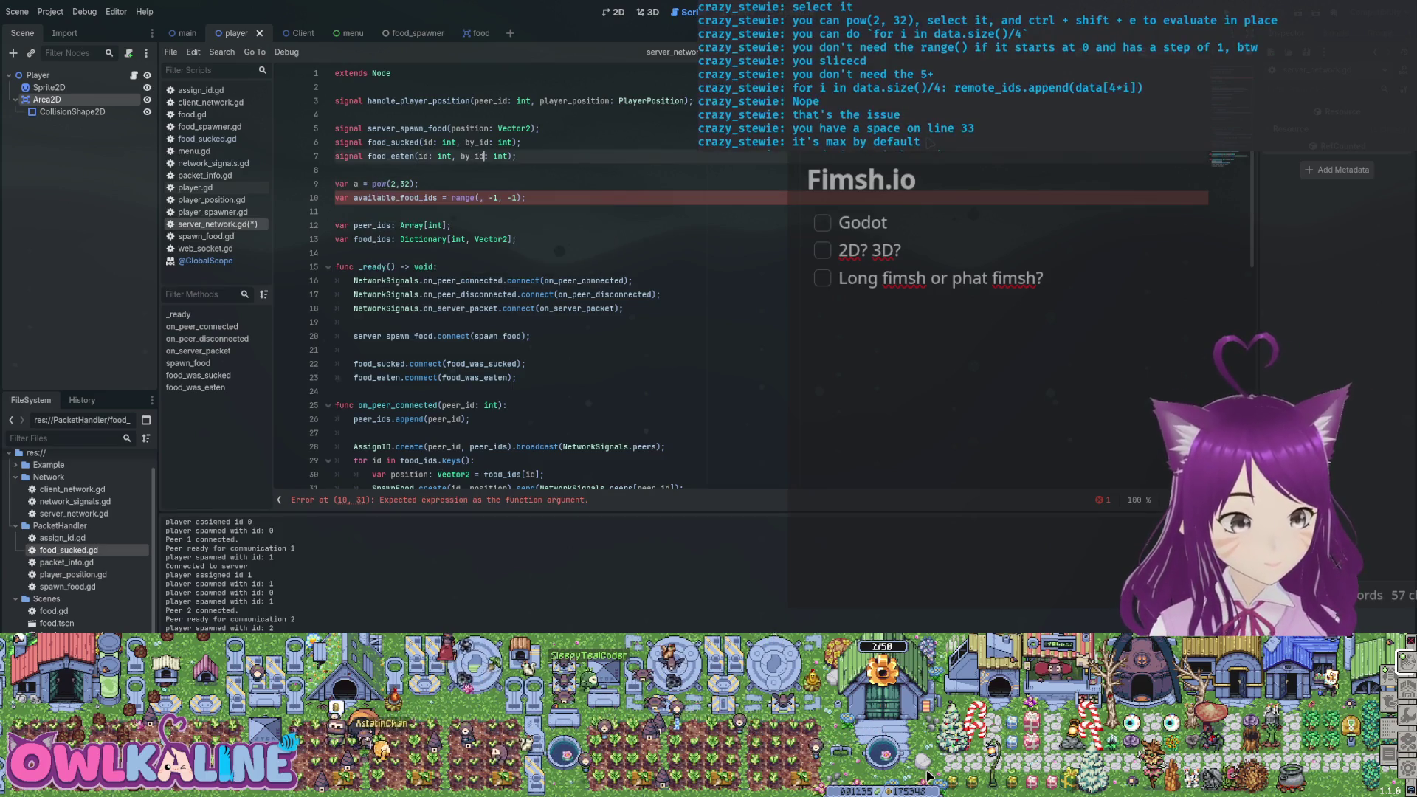
type("255")
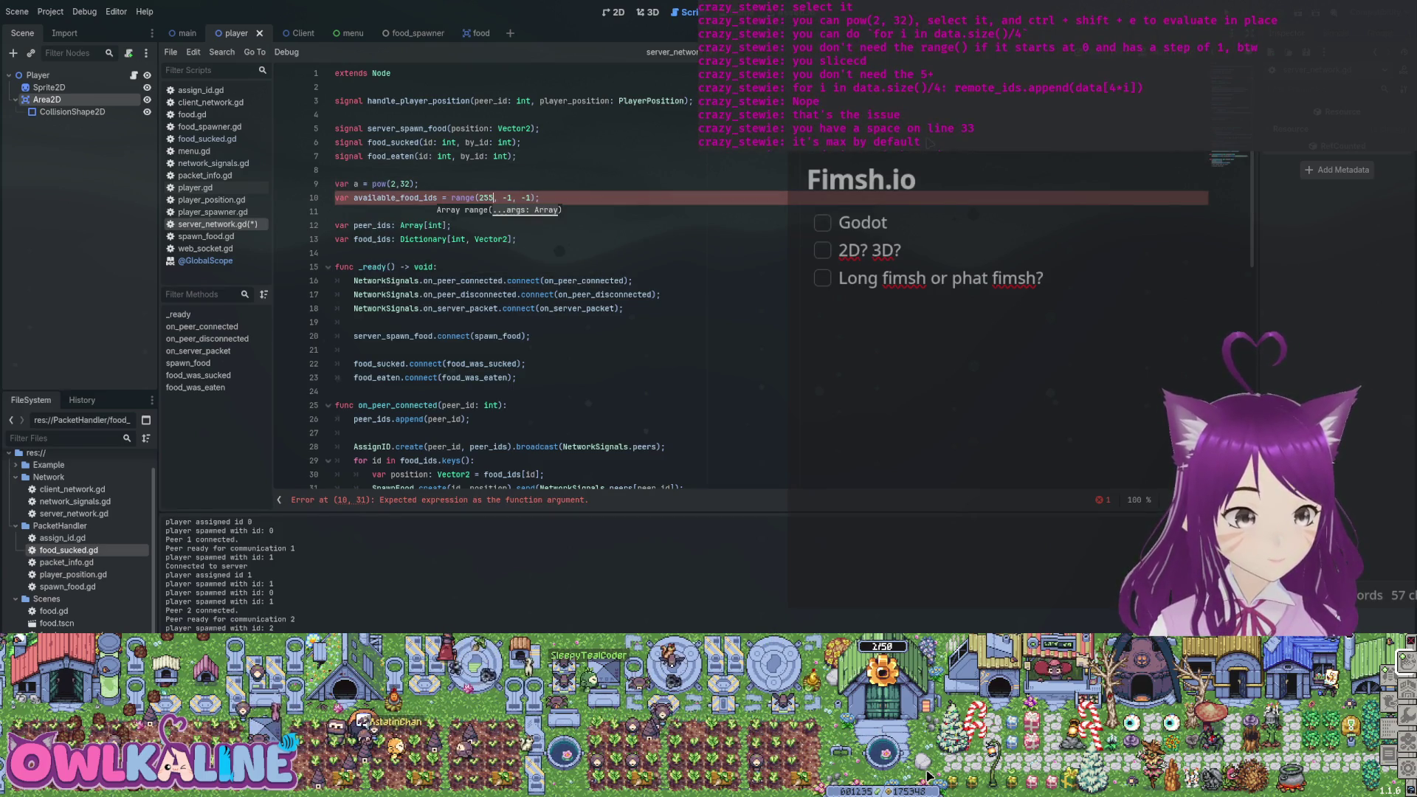
key("Up")
key("Up")
left_click(376, 184)
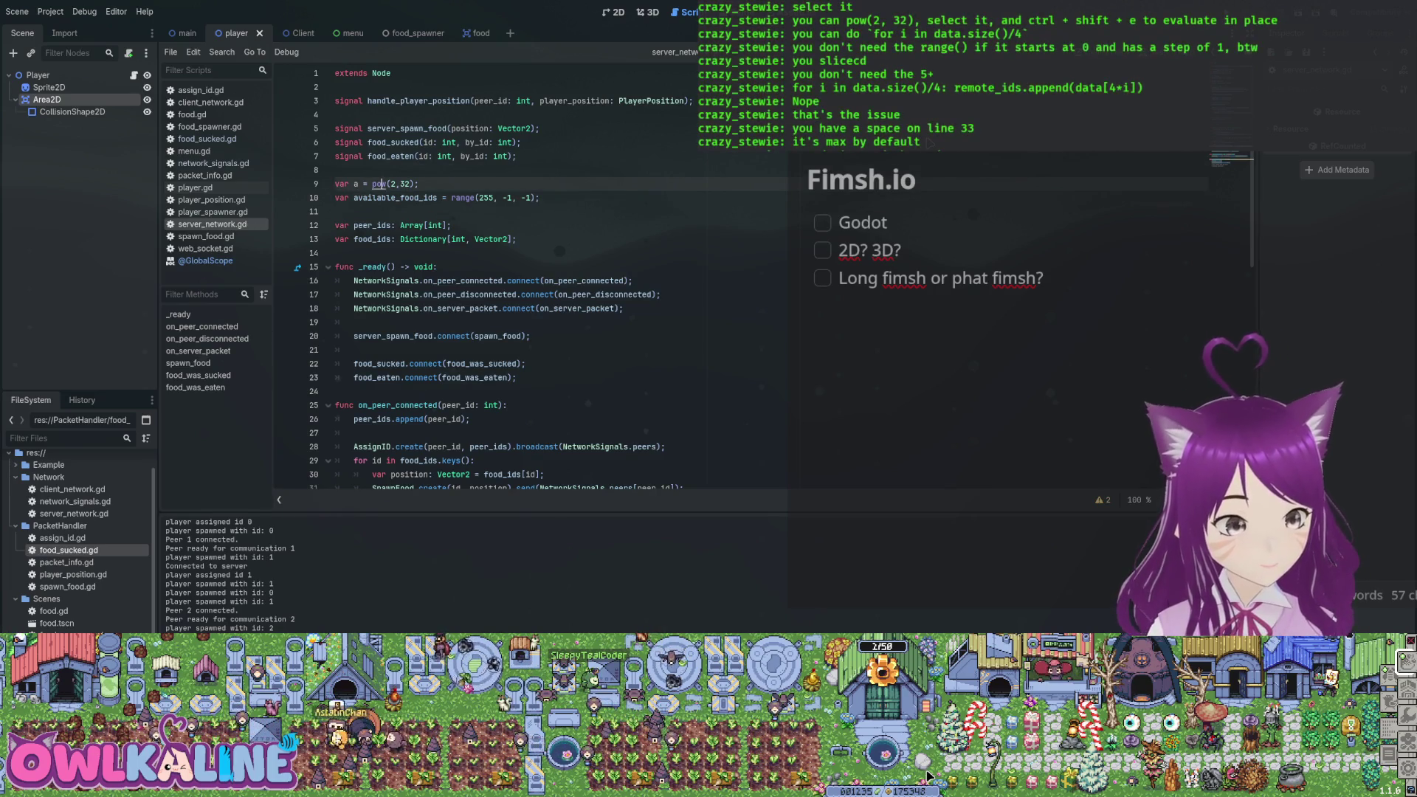
left_click(403, 184)
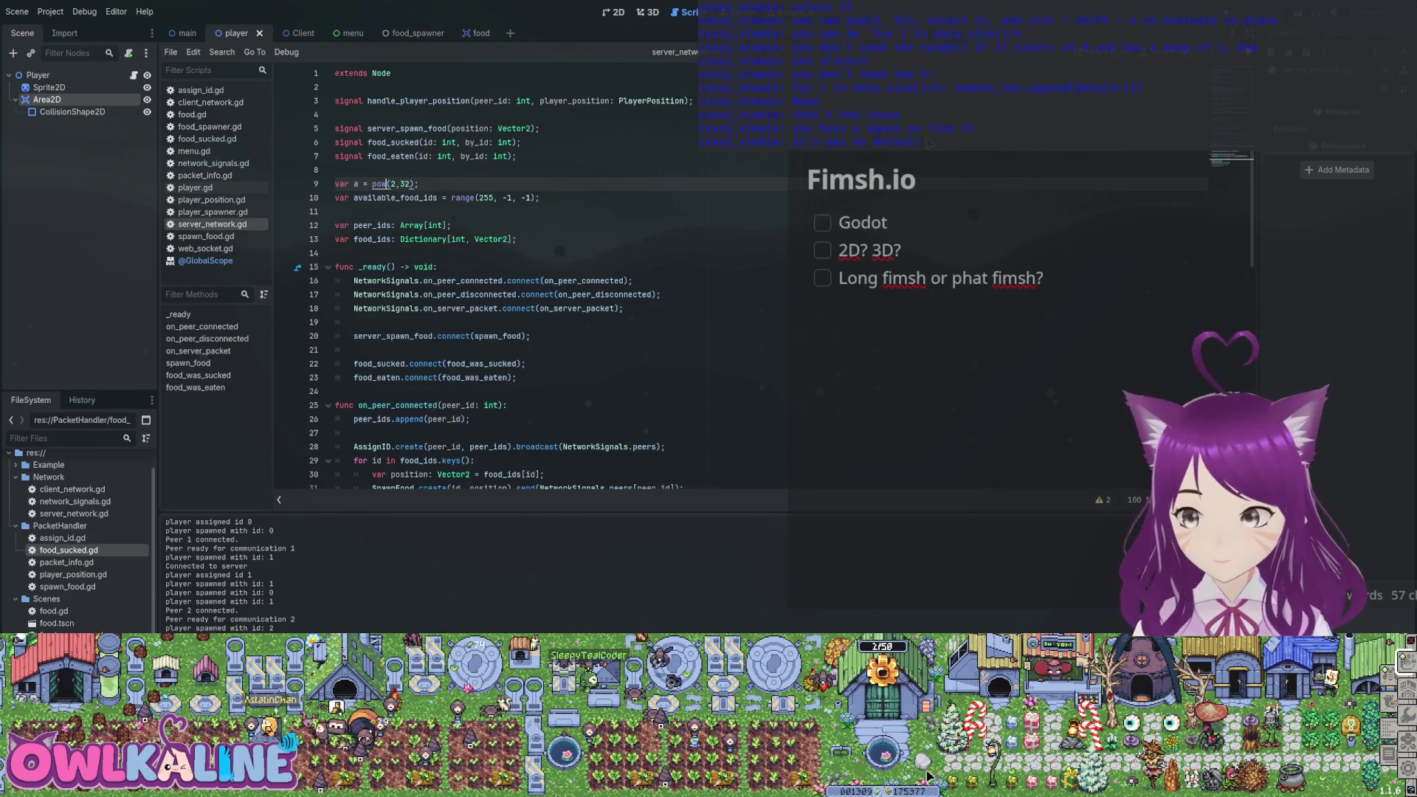
mouse_move(372, 183)
left_mouse_down()
mouse_move(415, 184)
mouse_move(372, 184)
left_mouse_up()
key("ctrl+c")
key("ctrl+shift+e")
key("BackSpace")
double_click(468, 198)
key("ctrl+v")
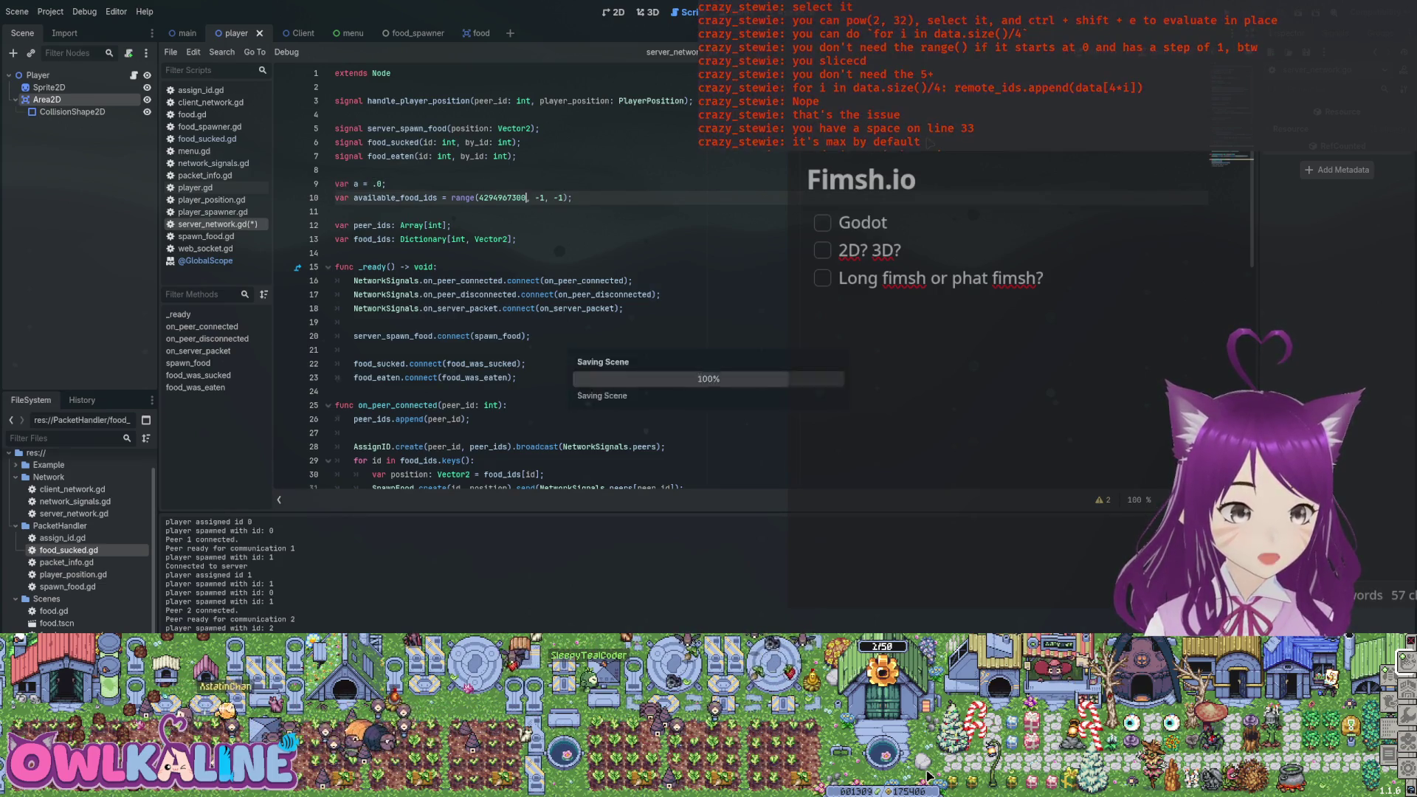
key("Home")
key("shift+Up")
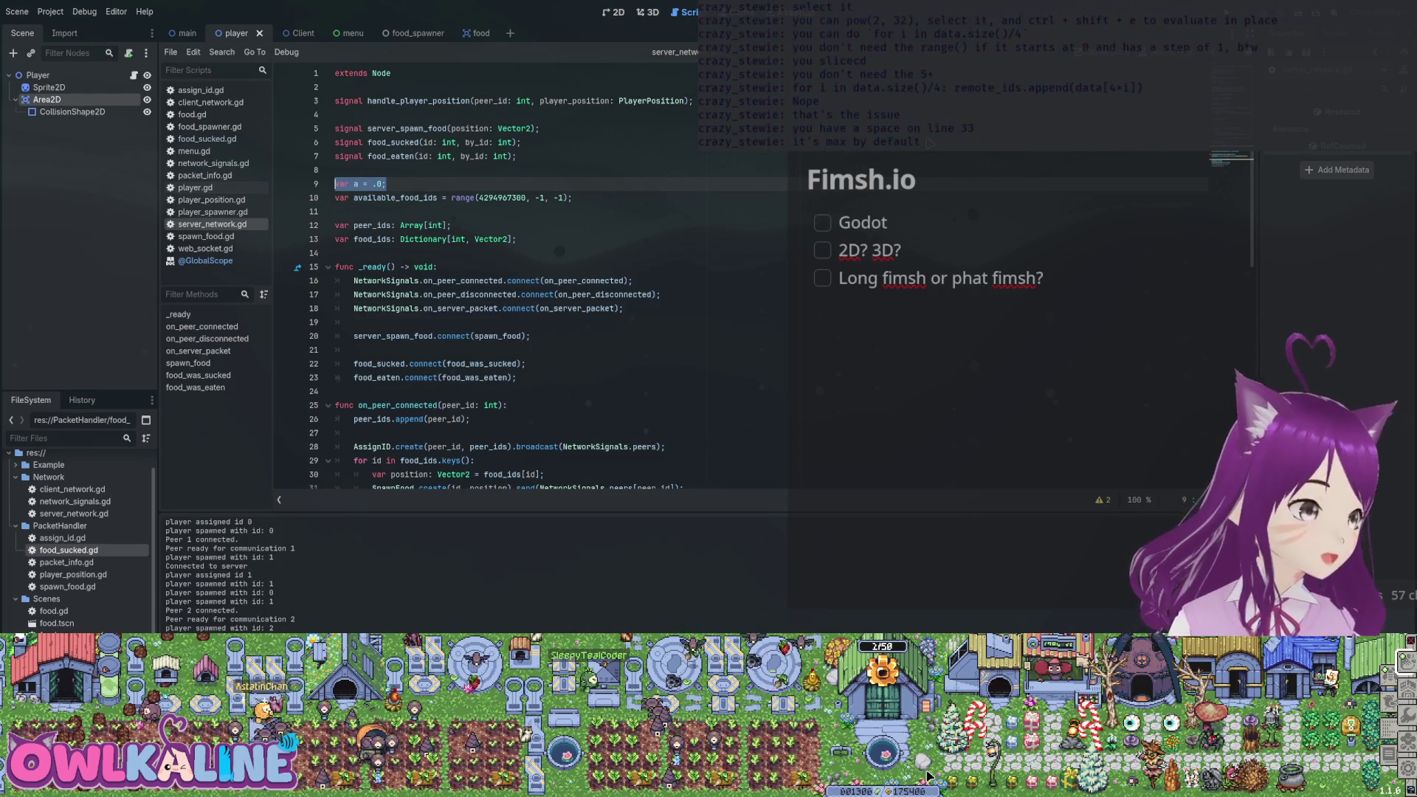
key("BackSpace")
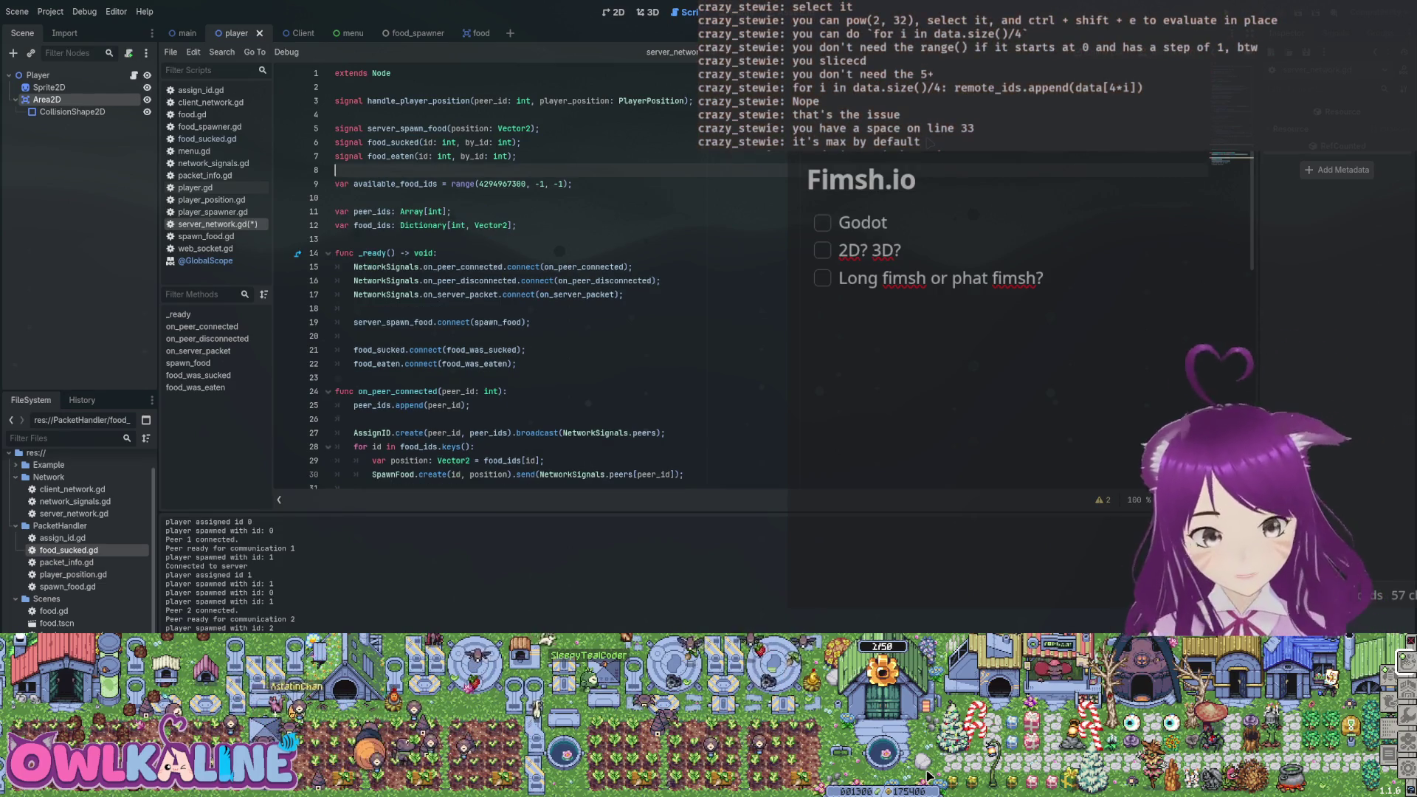
Remove the range's start number, save server_network.gd, and open packet_info.gd.
double_click(404, 184)
key("BackSpace")
key("ctrl+s")
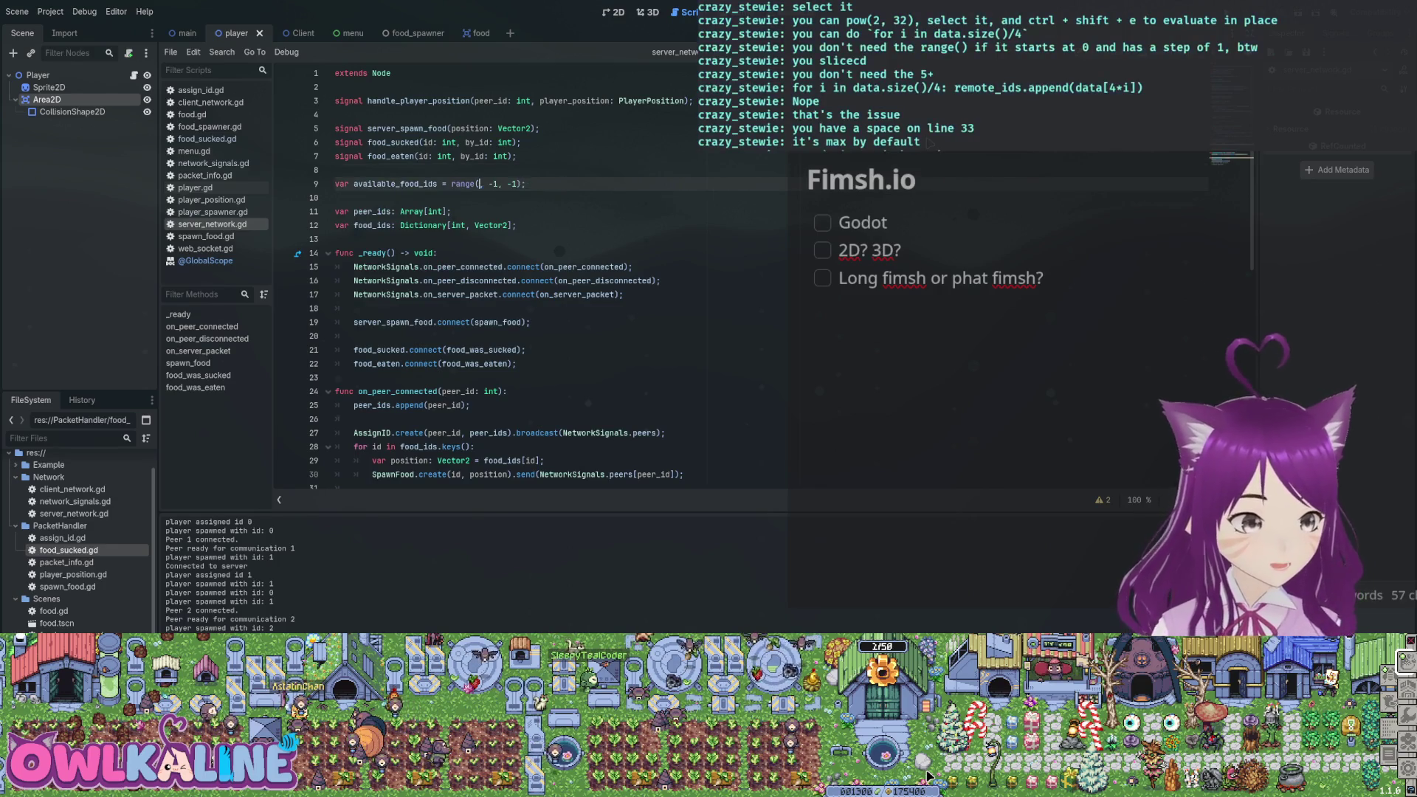
double_click(67, 563)
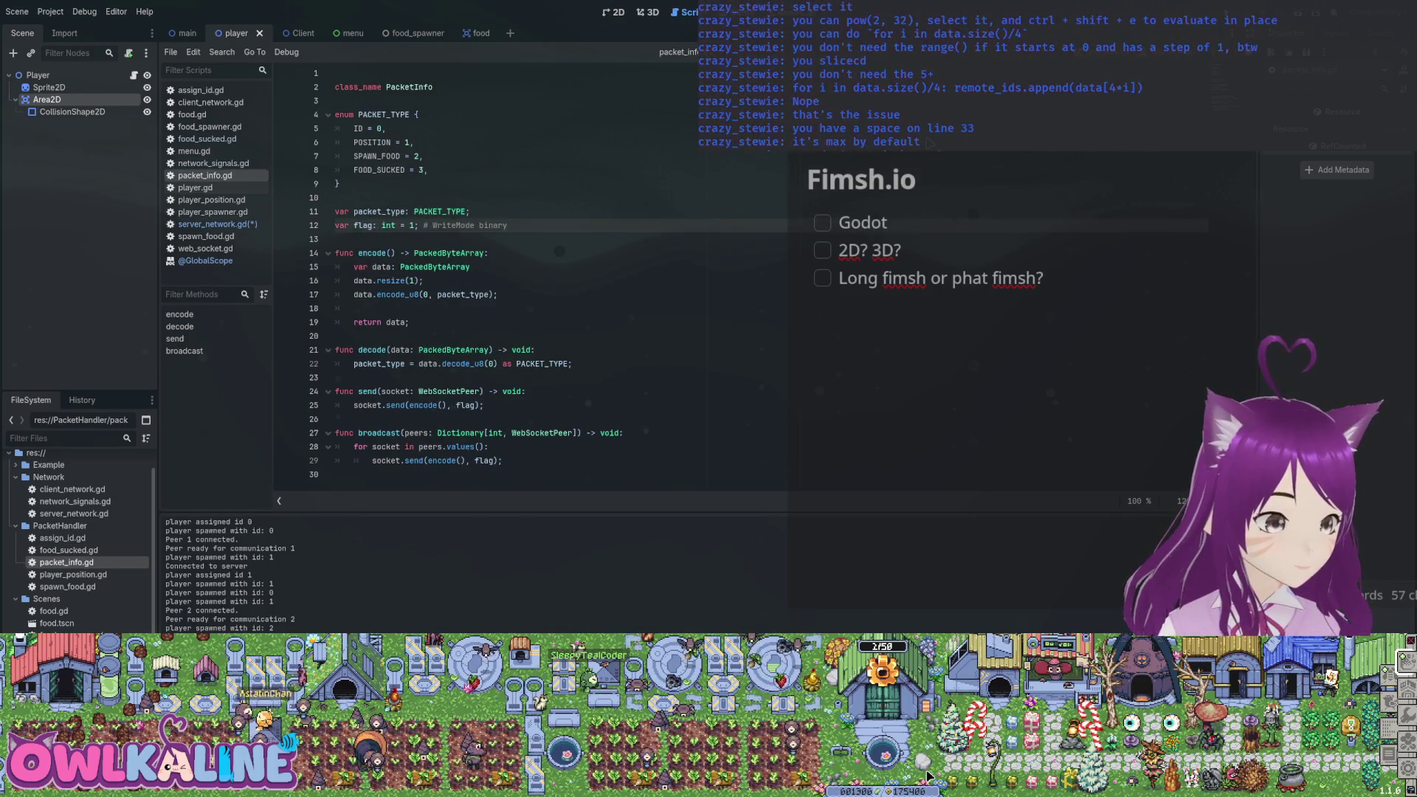
left_click(434, 87)
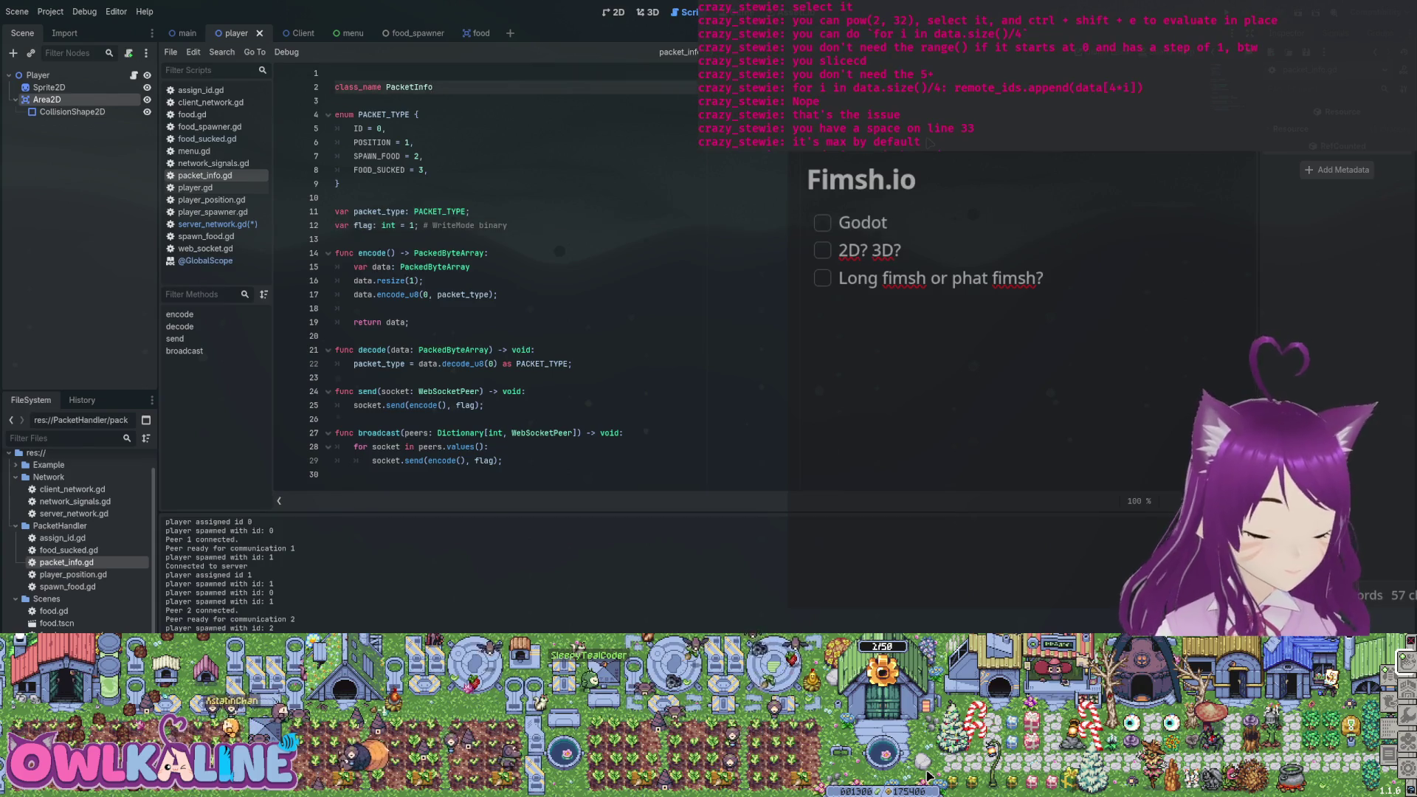
key("Return")
key("Return")
type("const ")
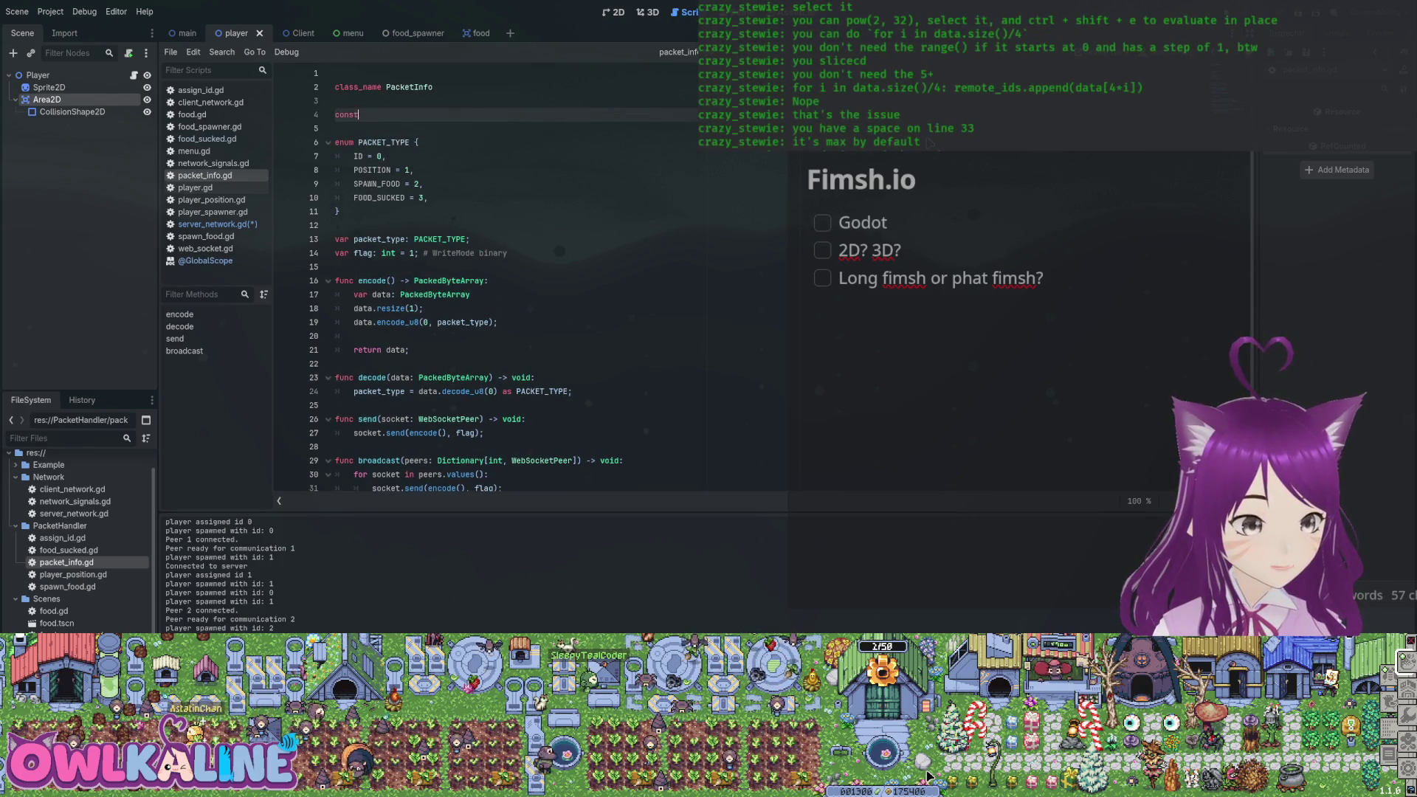
type("MAX_ID: ")
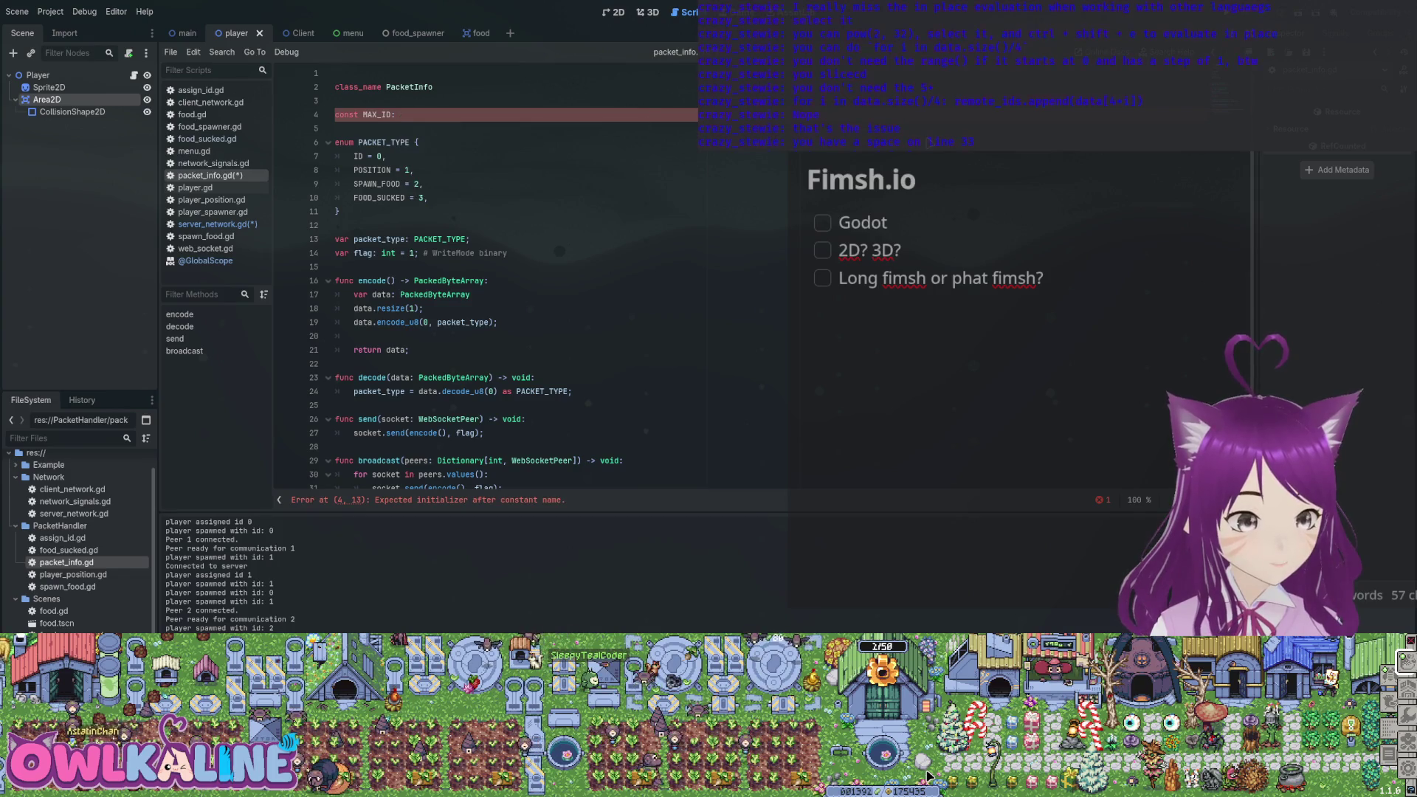
type("int = 4294967300")
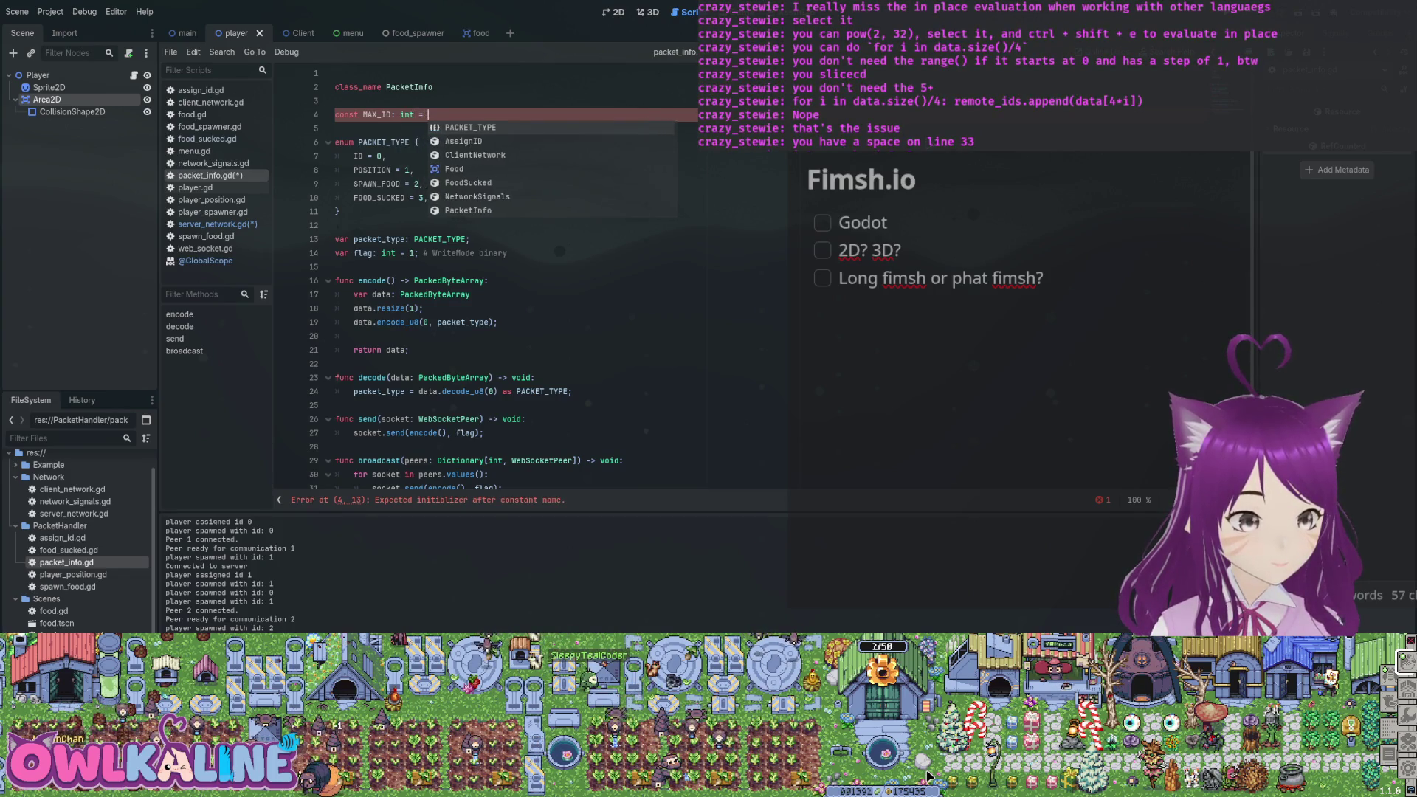
type(";")
key("ctrl+s")
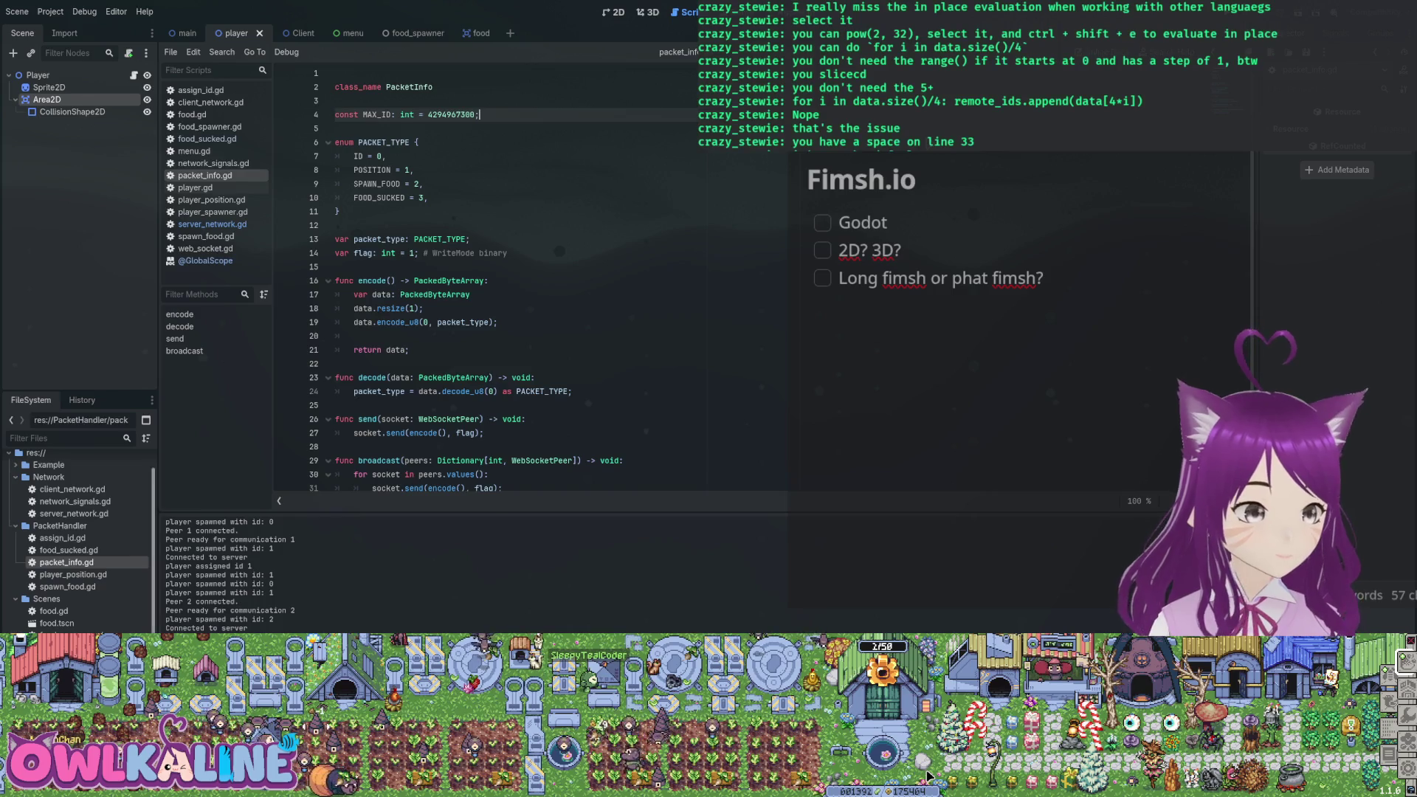
Use MAX_ID as the start of server_network.gd's available_food_ids range.
double_click(66, 550)
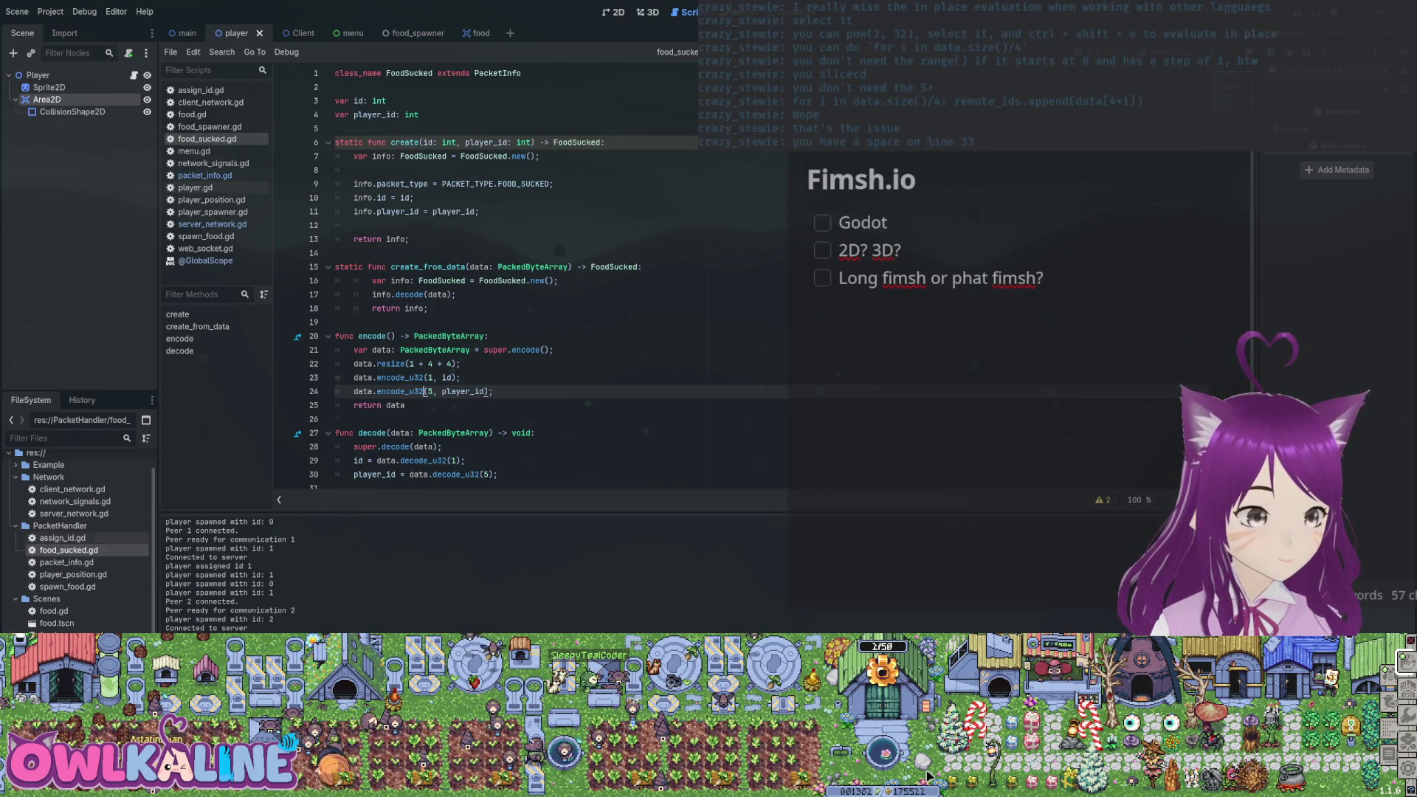
double_click(74, 514)
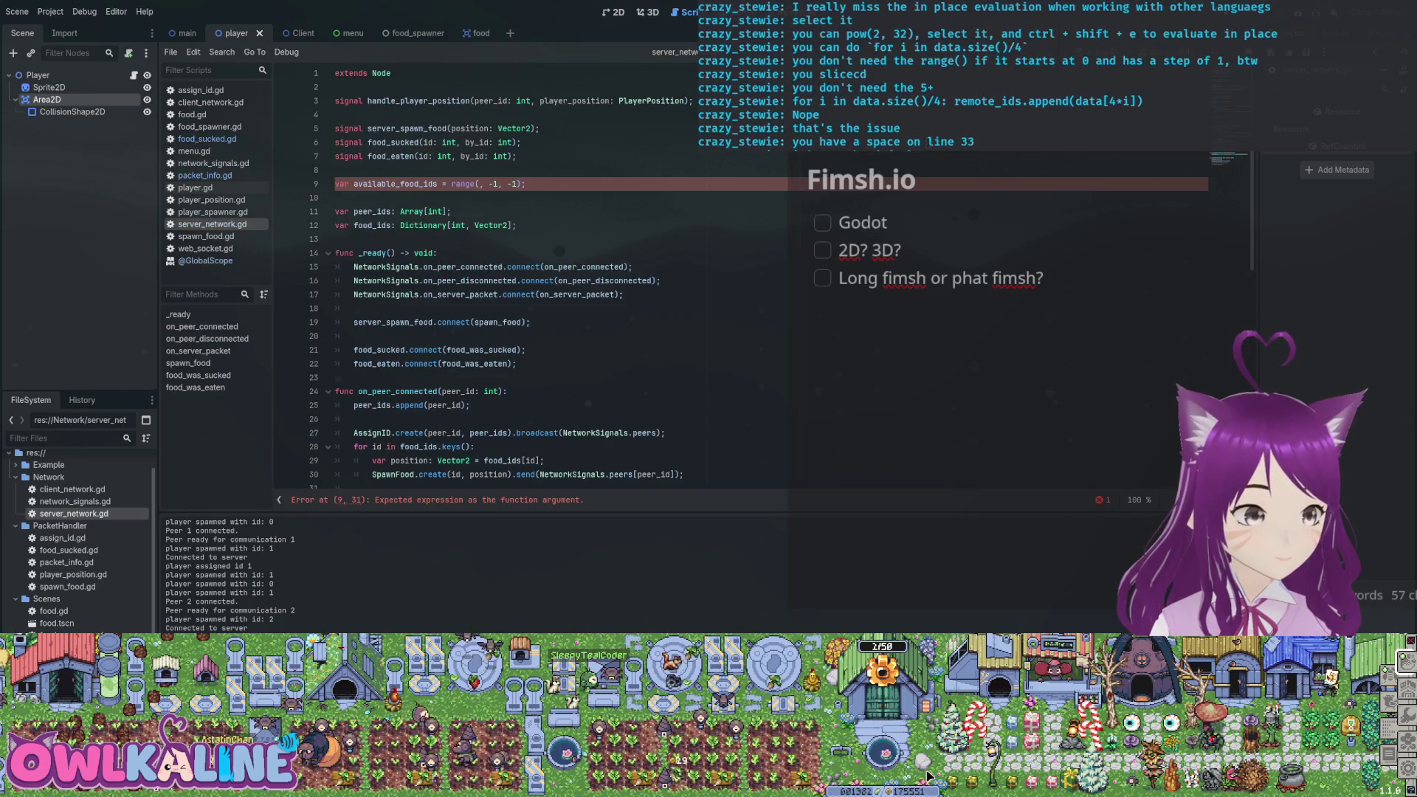
type("_ID")
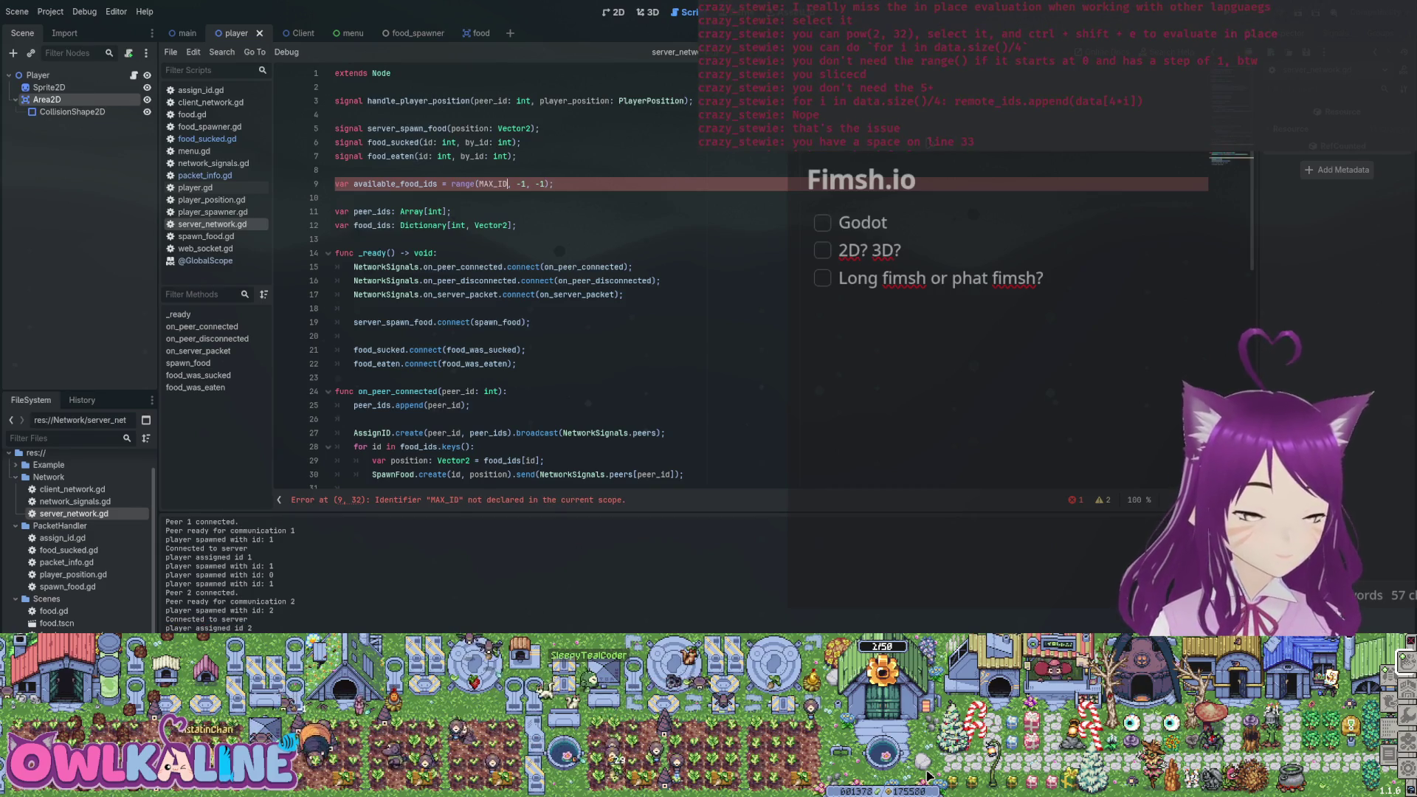
key("Left")
key("Left")
key("Left")
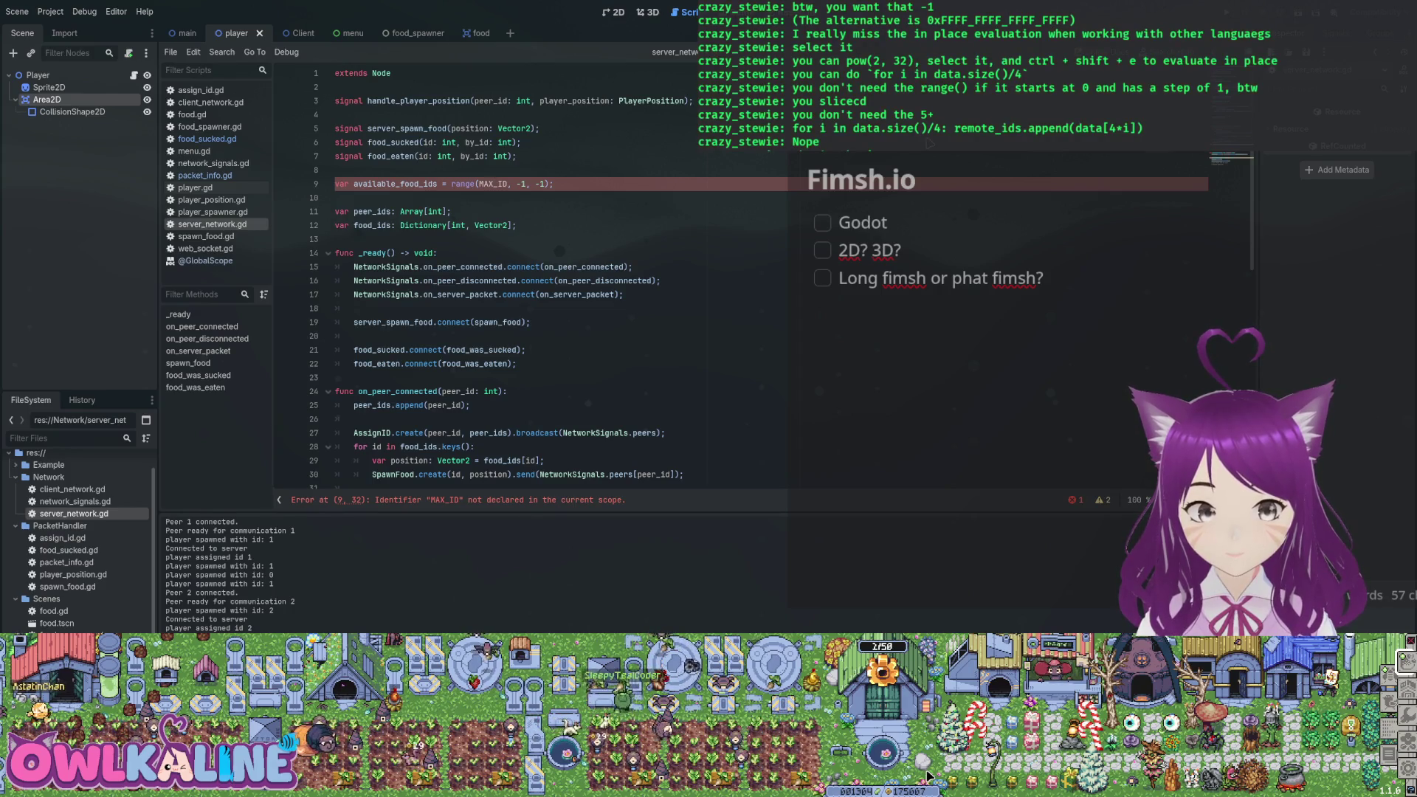
key("ctrl+shift+Right")
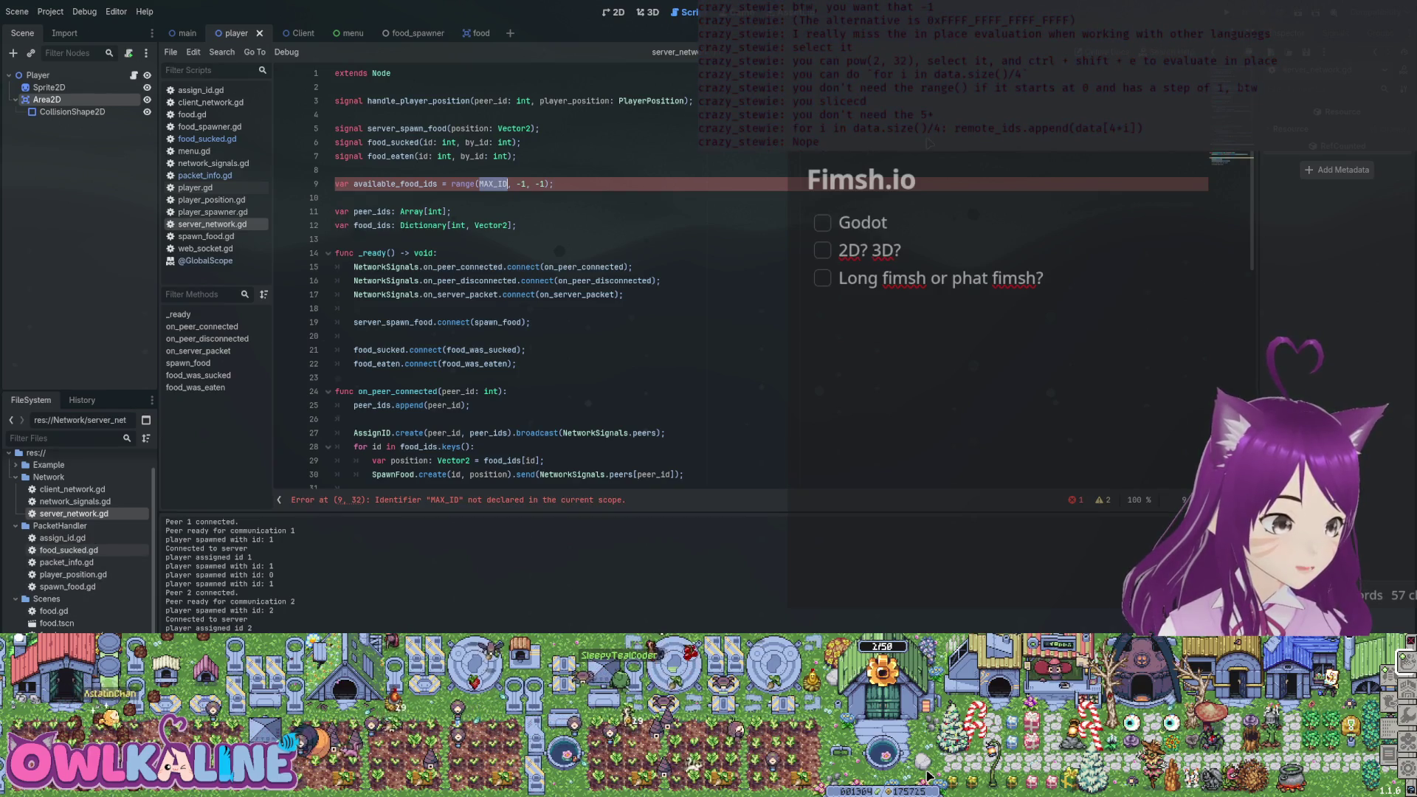
Cut the const MAX_ID line out of packet_info.gd.
double_click(66, 562)
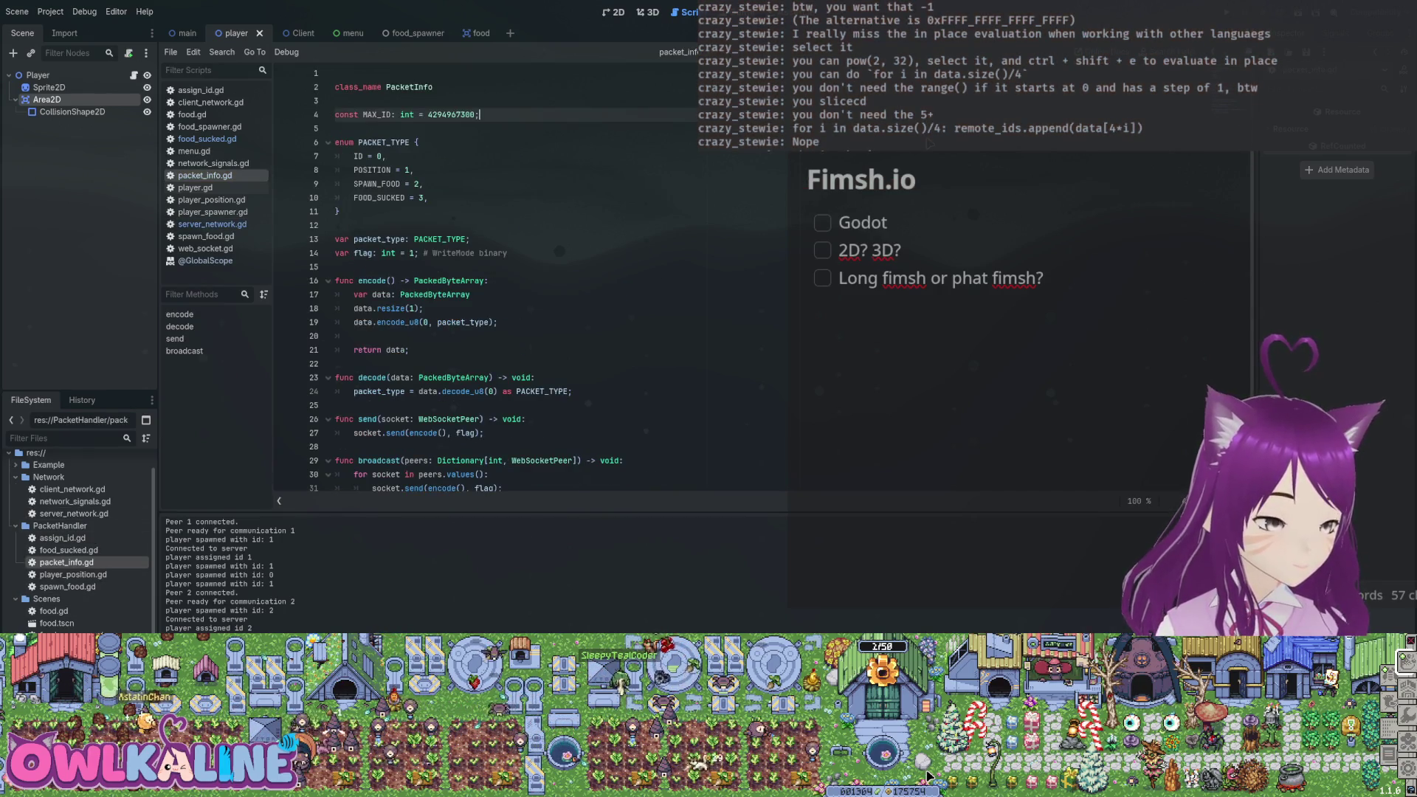
key("ctrl+shift+Left")
key("shift+Up")
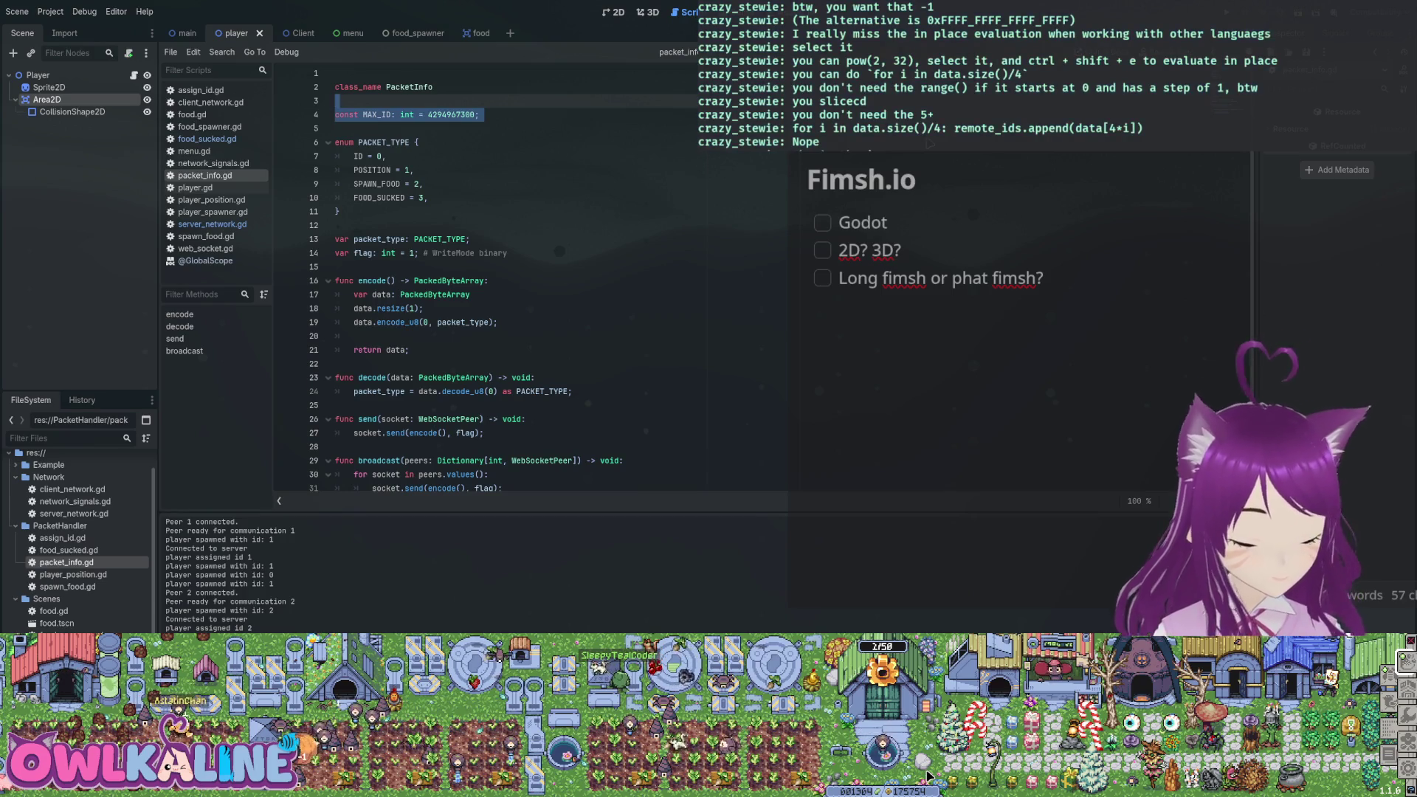
key("Delete")
key("Delete")
key("Down")
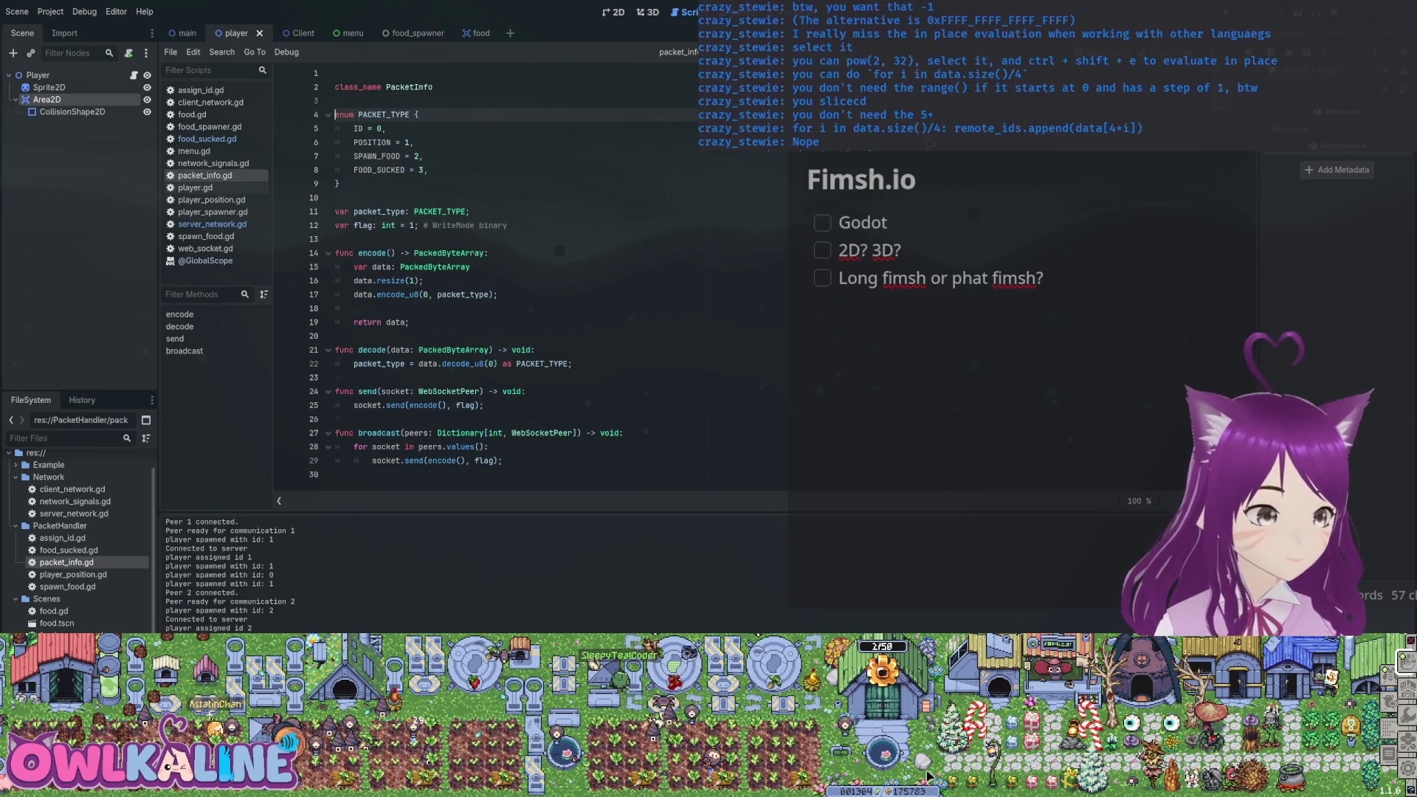
left_click(68, 549)
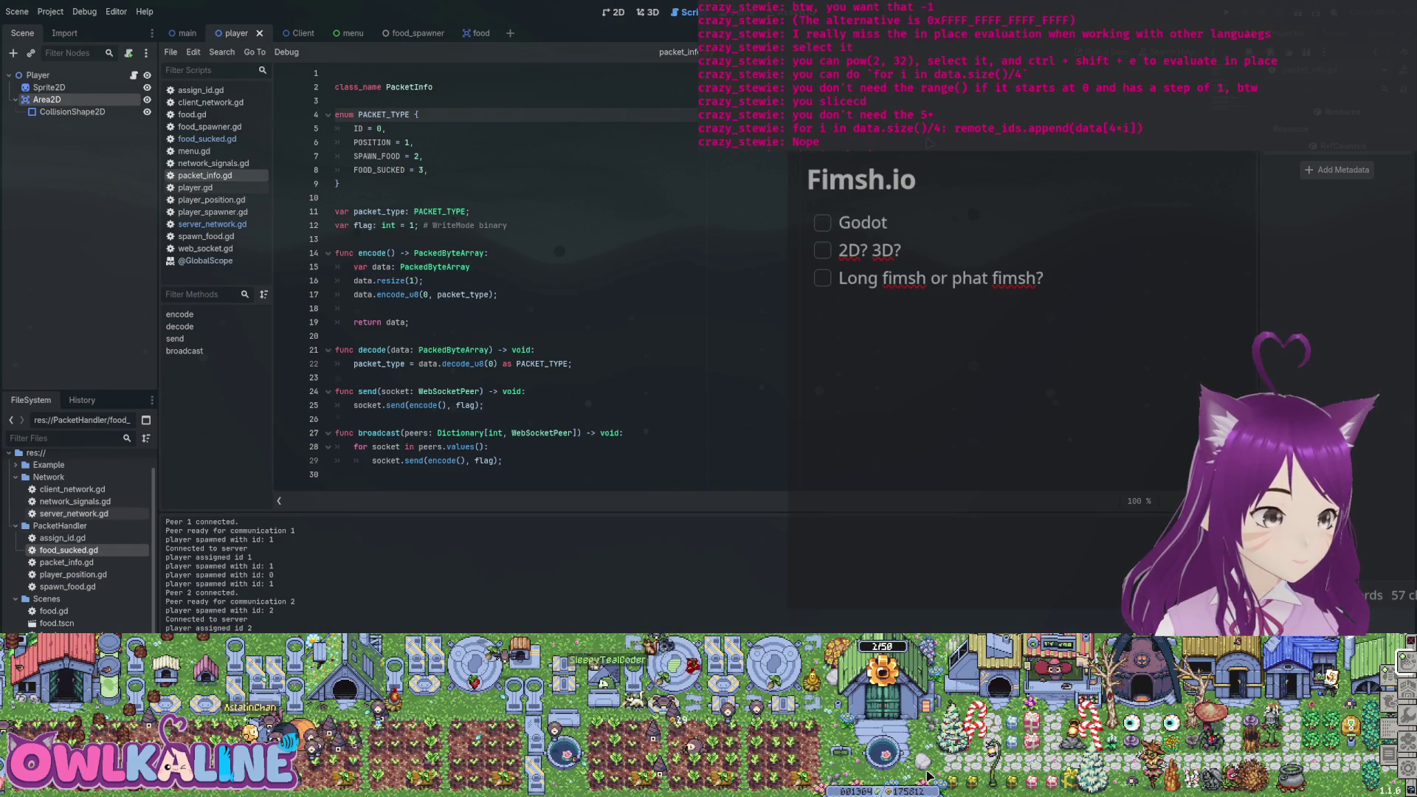
double_click(74, 513)
key("Up")
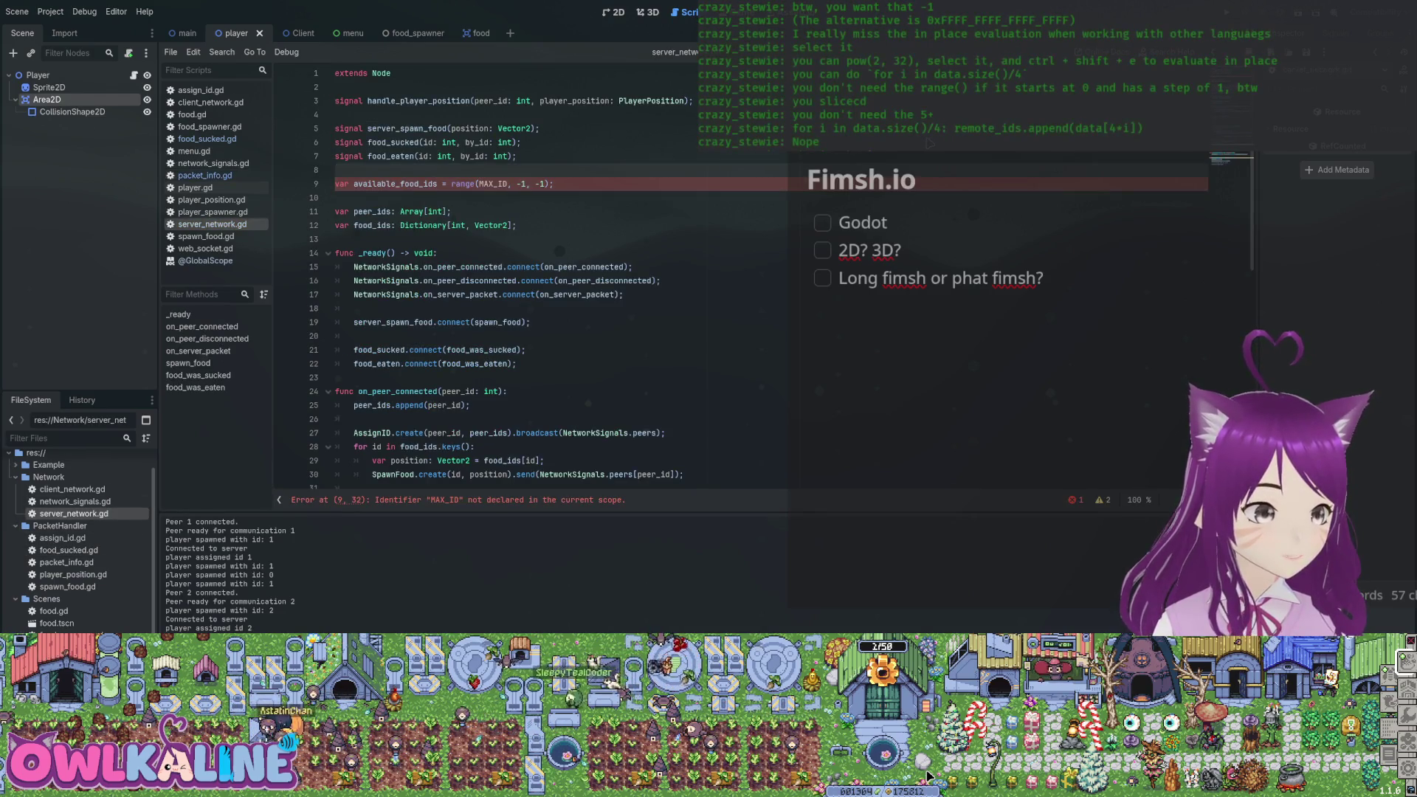
key("ctrl+z")
key("ctrl+z")
key("ctrl+z")
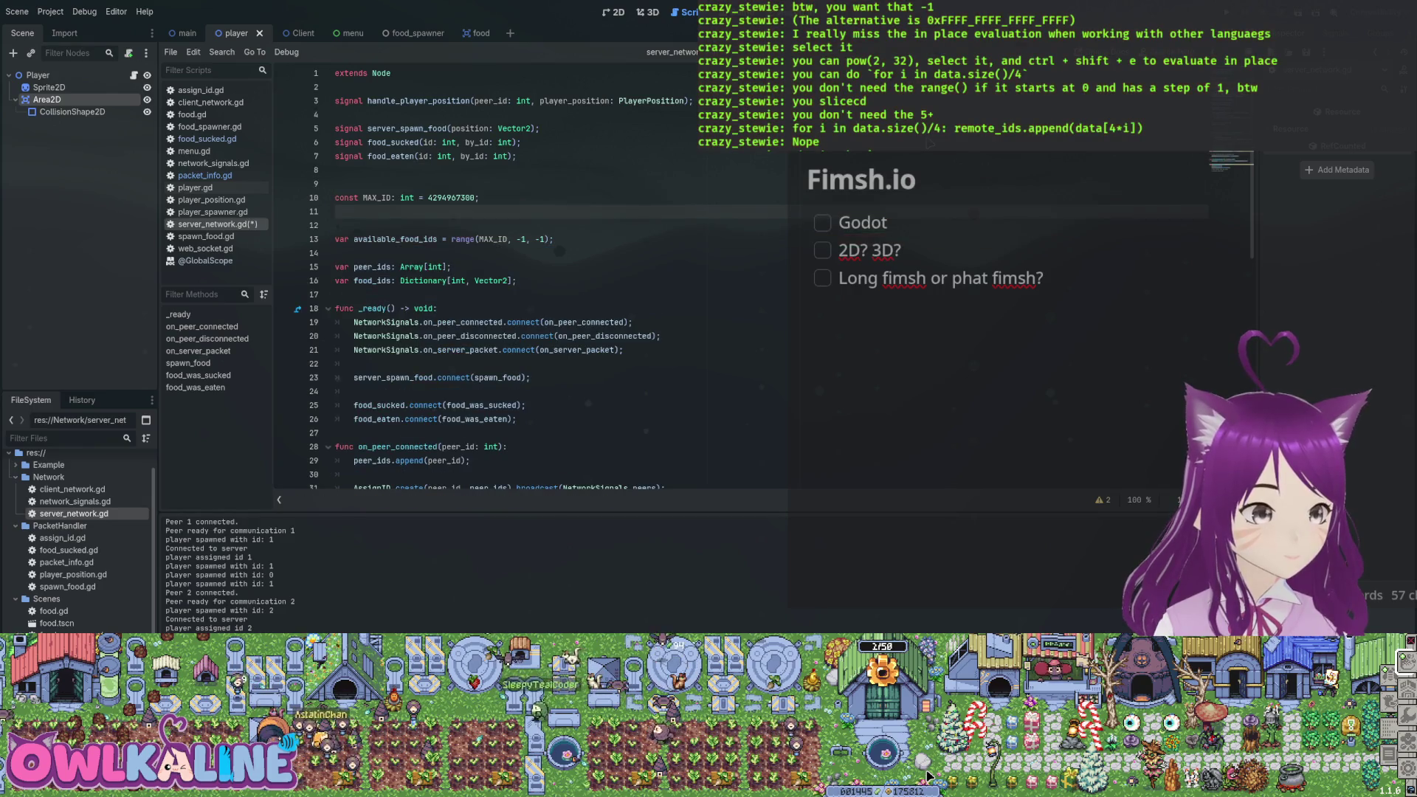
key("ctrl+z")
type("1")
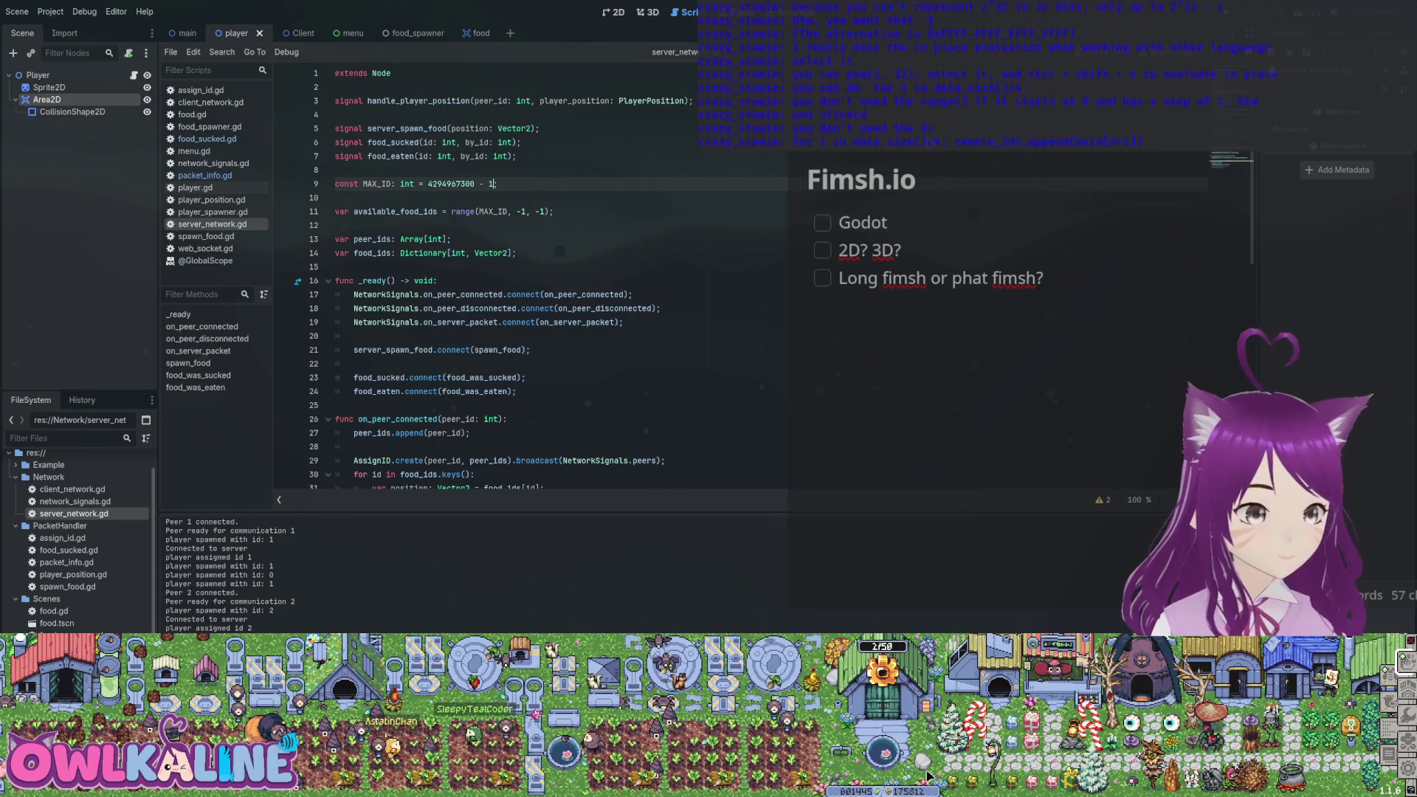
key("shift+Home")
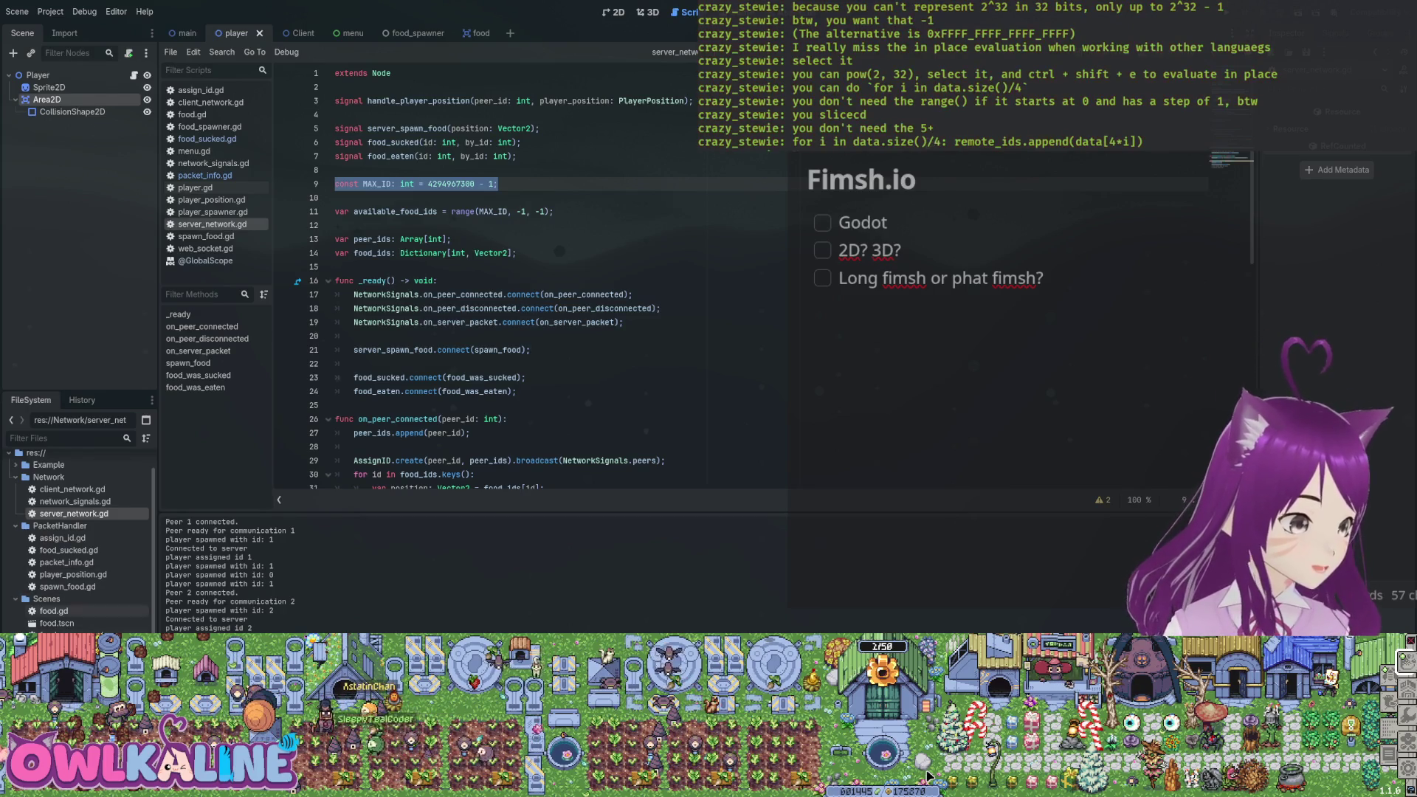
left_click(76, 501)
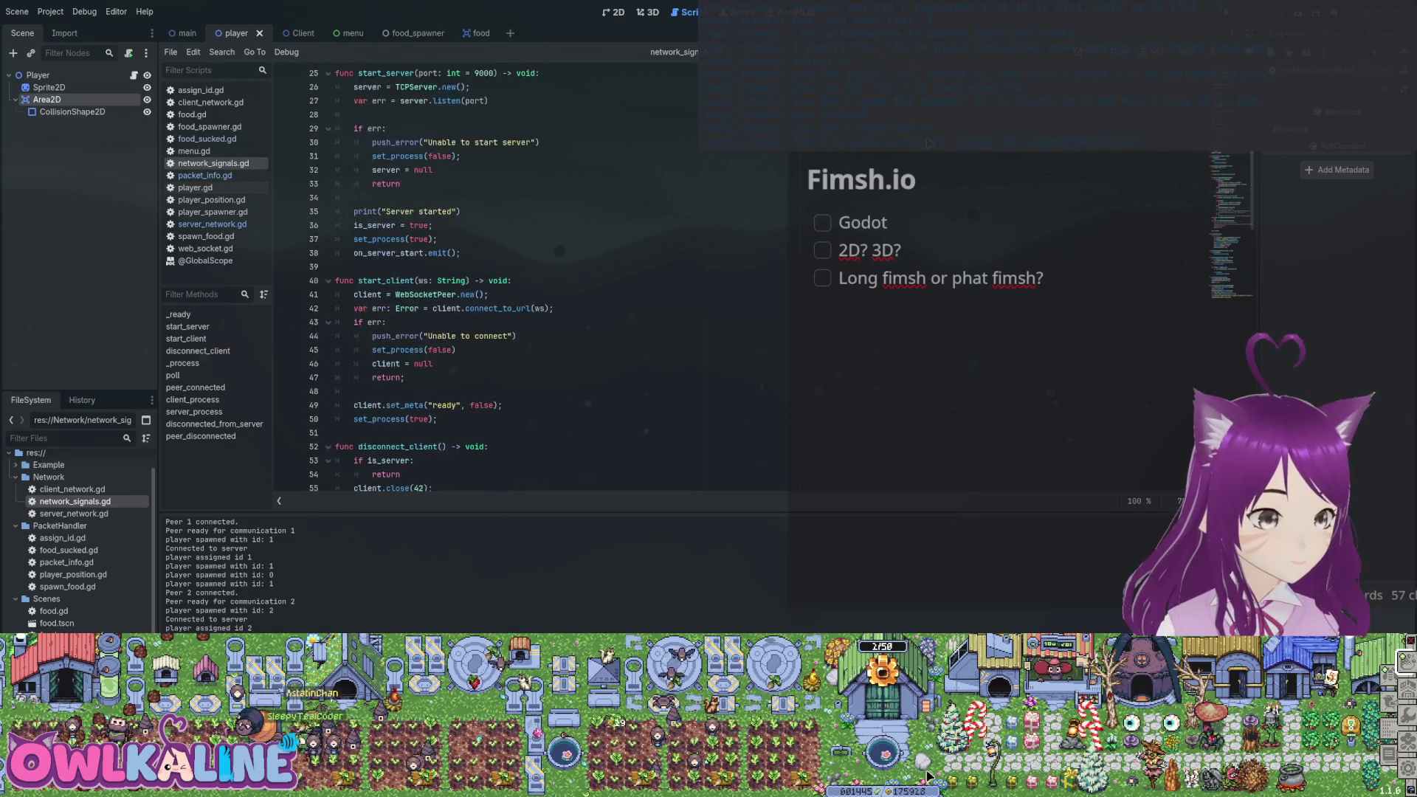
left_click(443, 322)
scroll(516, 281, "down", 20)
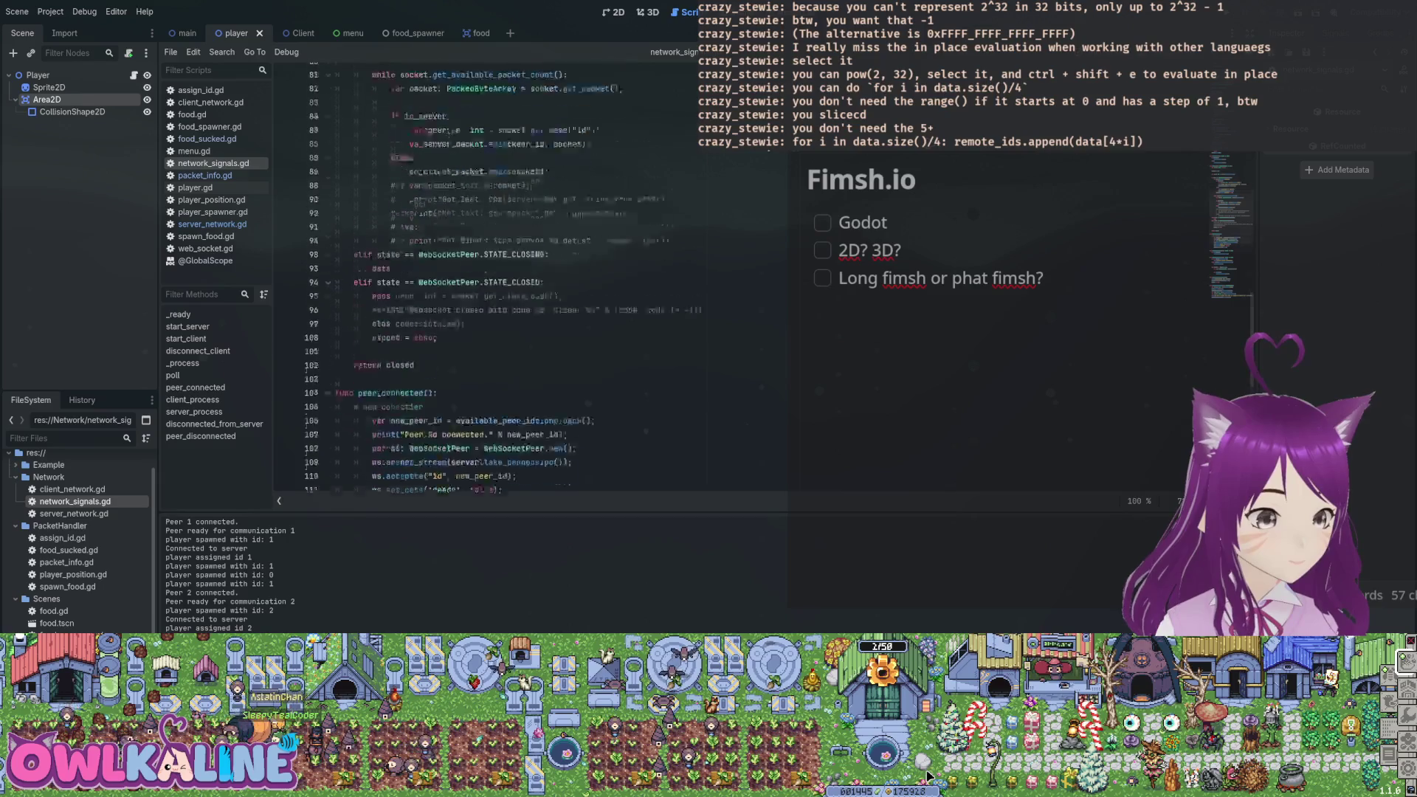
scroll(517, 281, "up", 20)
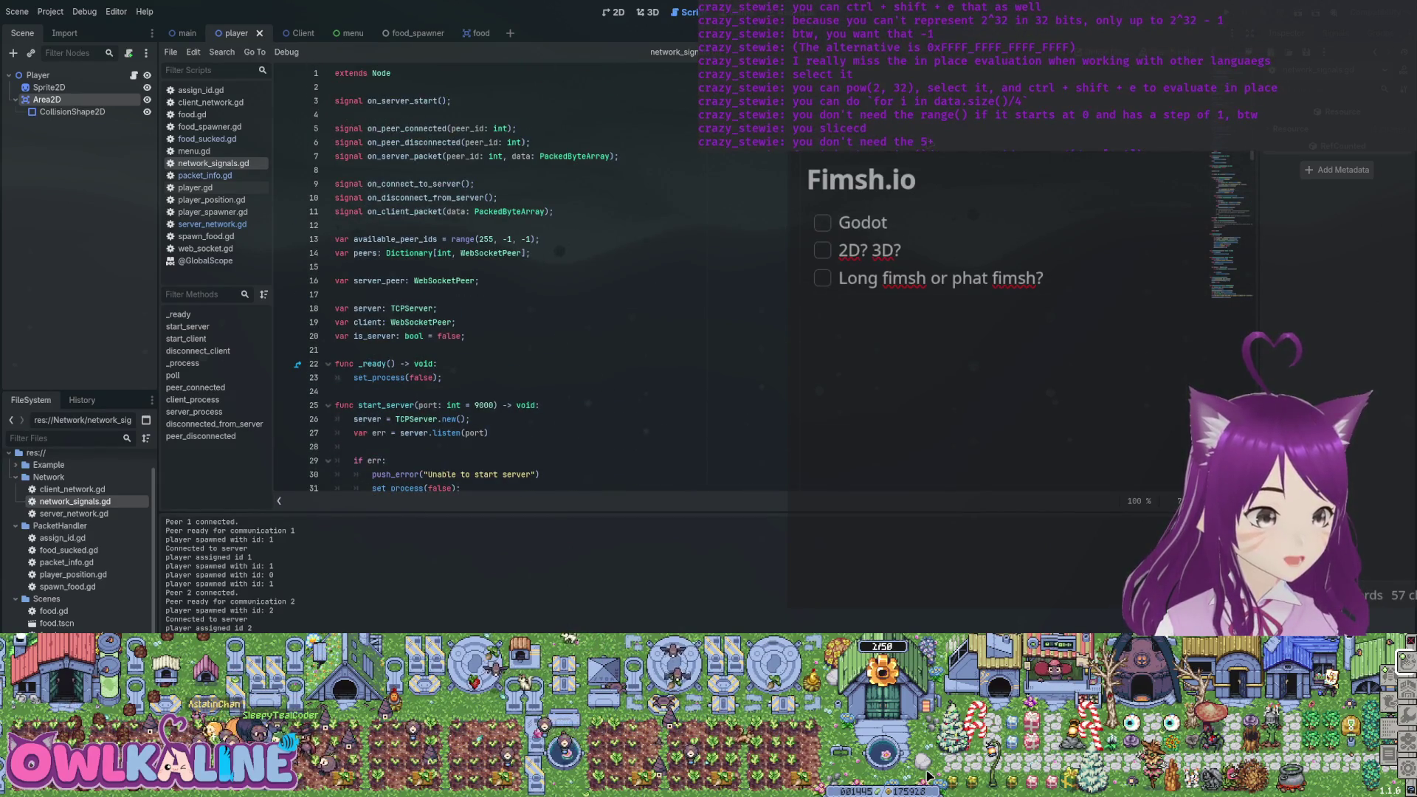
key("ctrl+v")
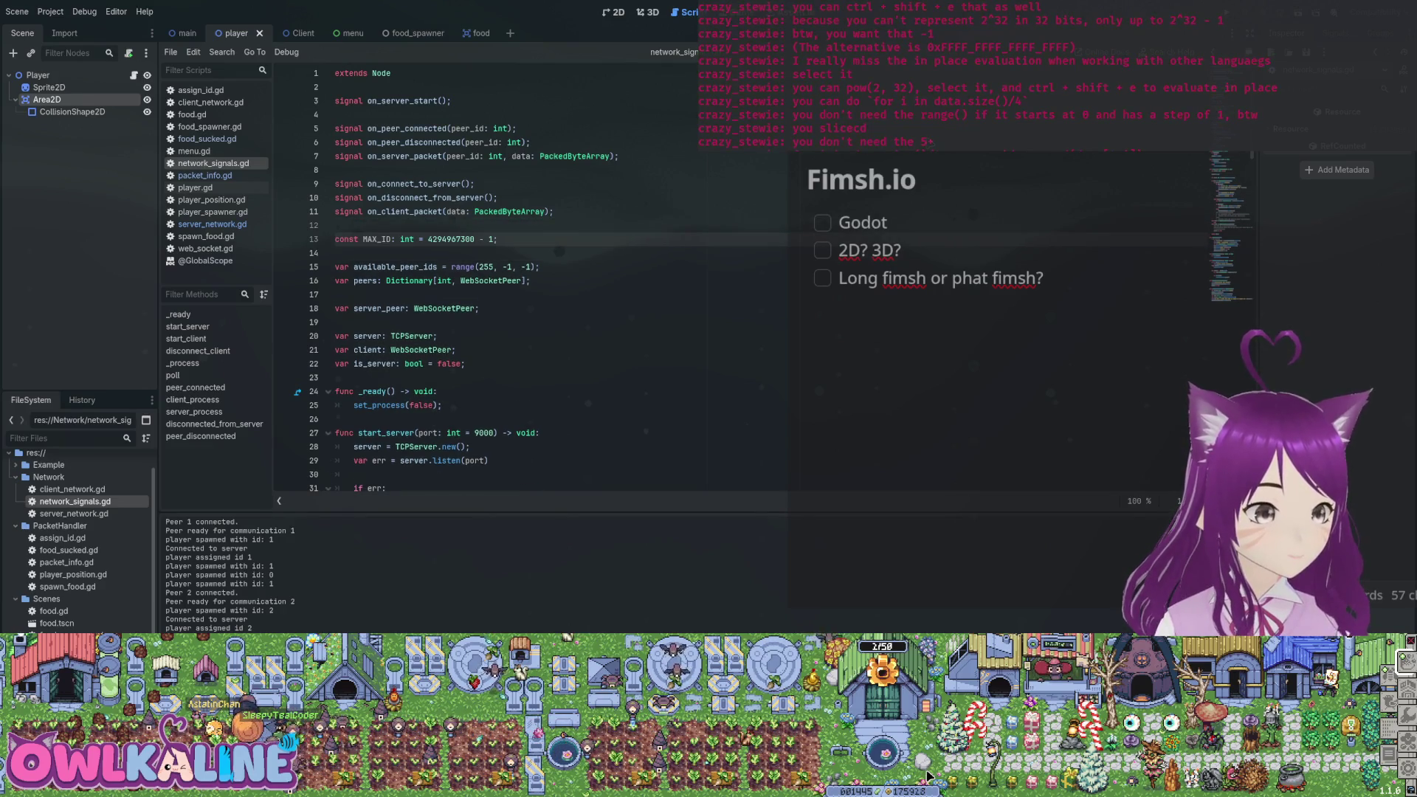
left_click(488, 267)
type("X_ID")
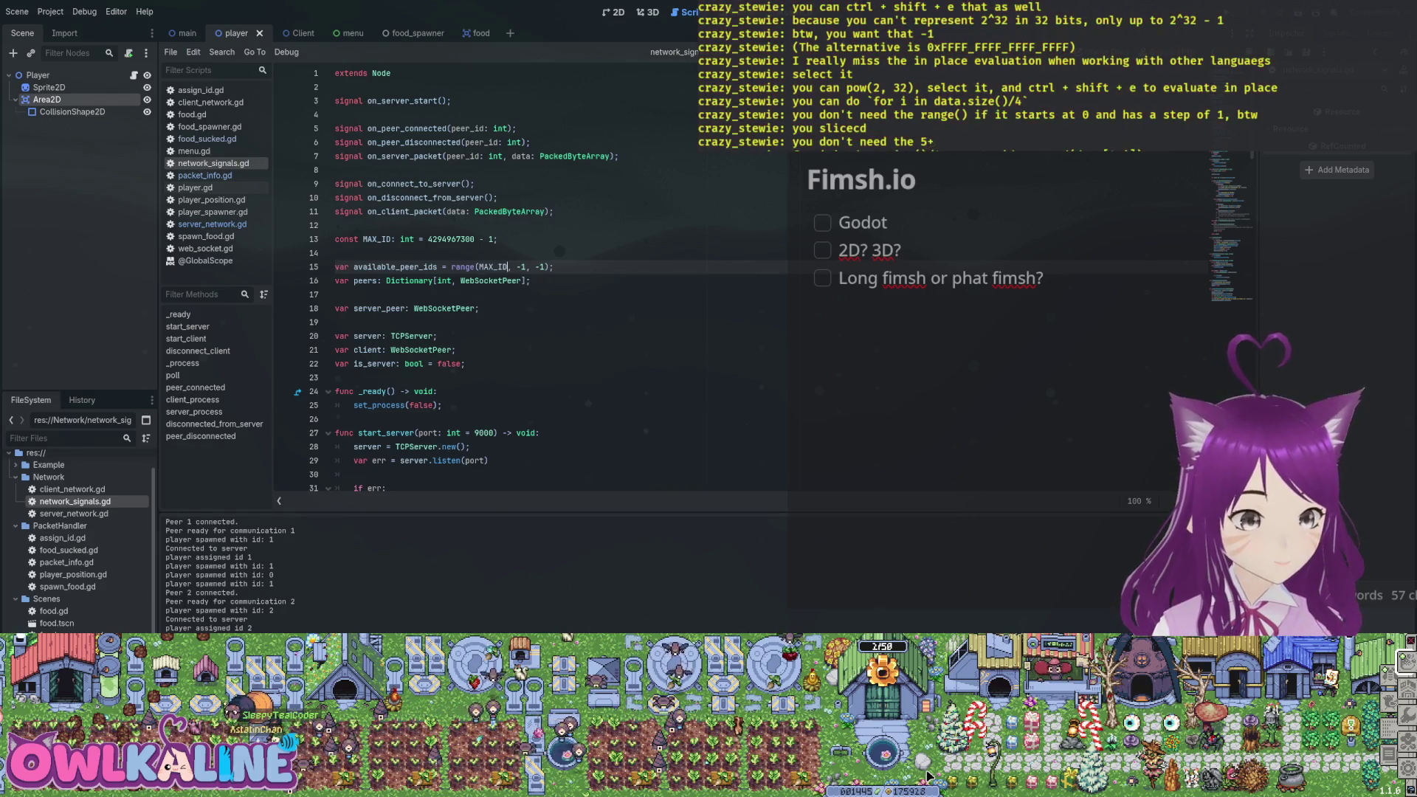
key("Up")
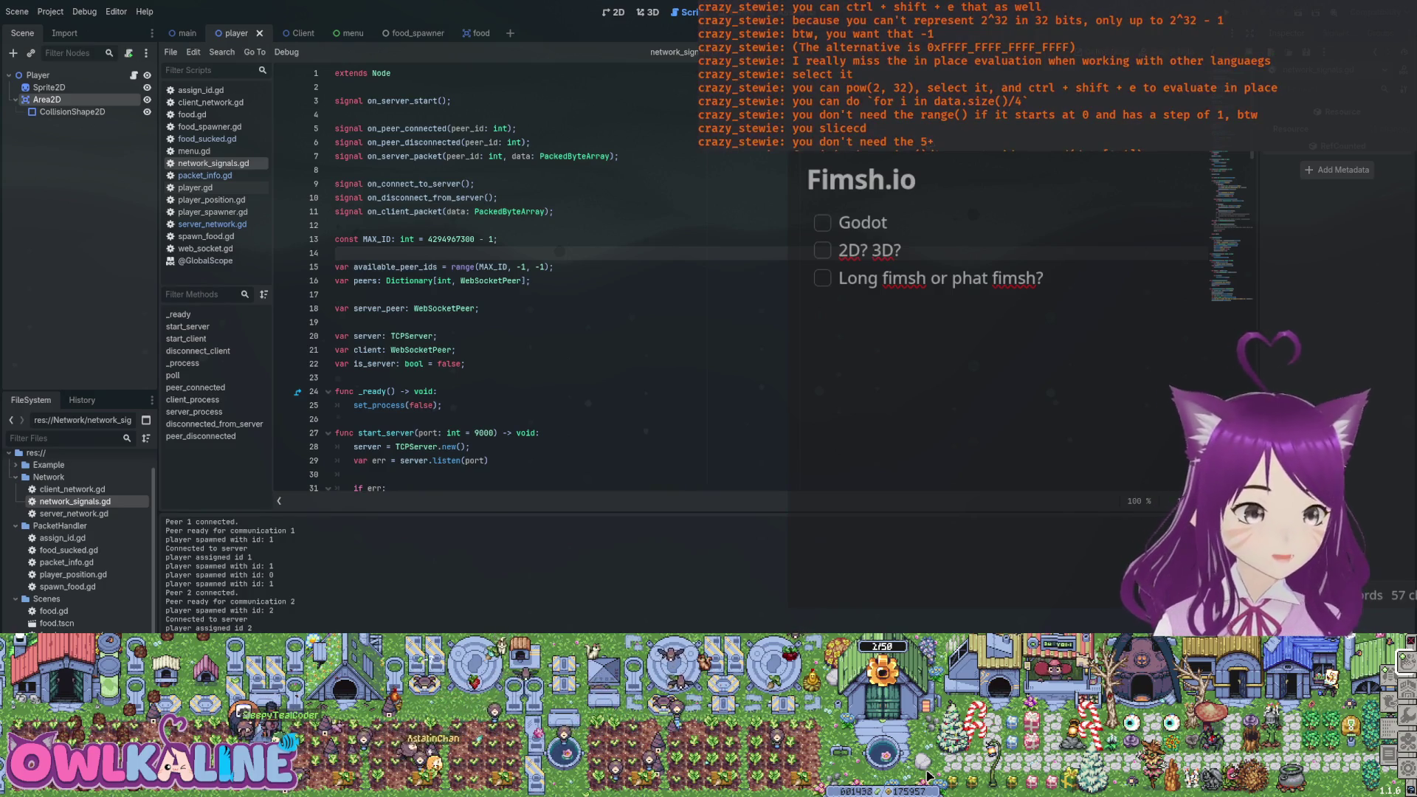
left_click(442, 266)
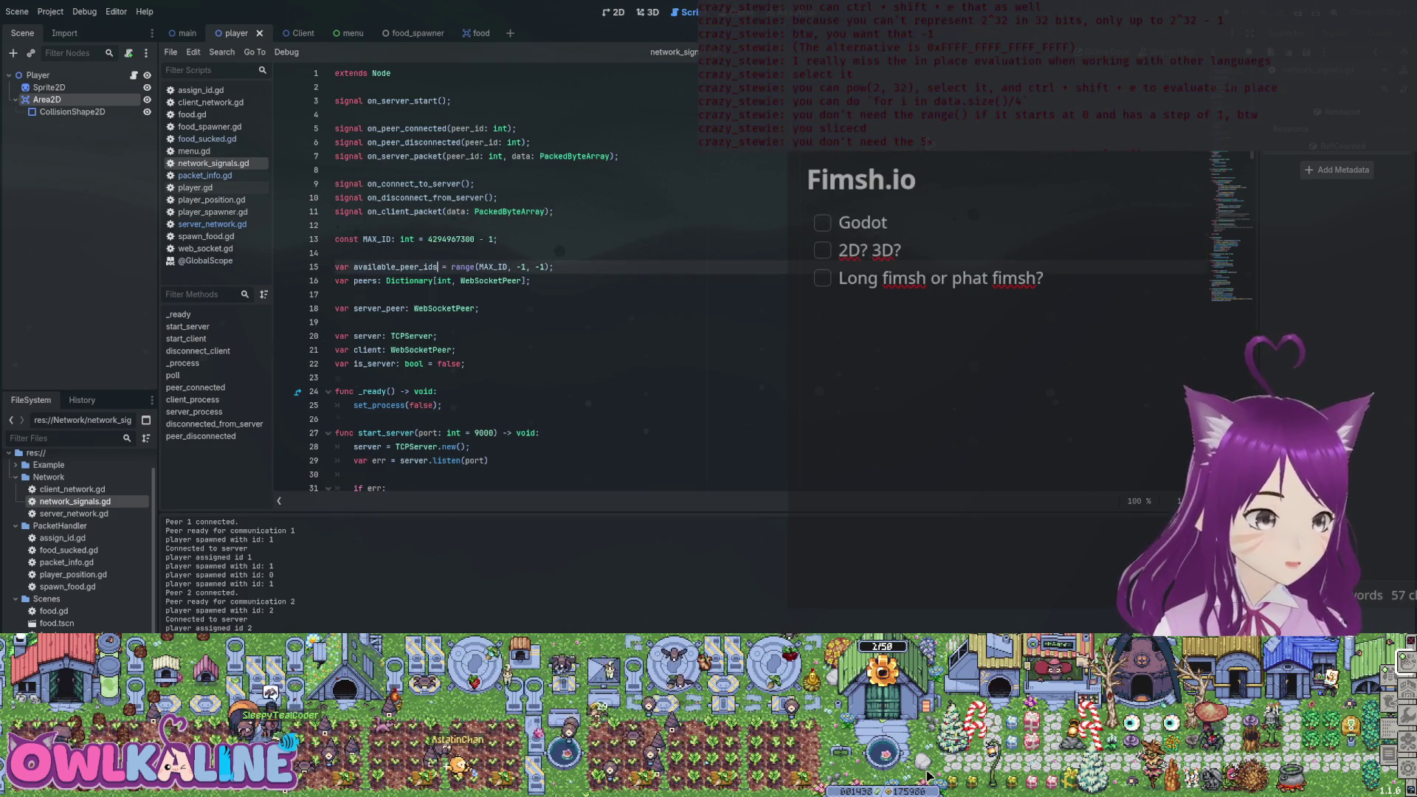
Delete server_network.gd's own const MAX_ID line after checking network_signals.gd.
double_click(74, 513)
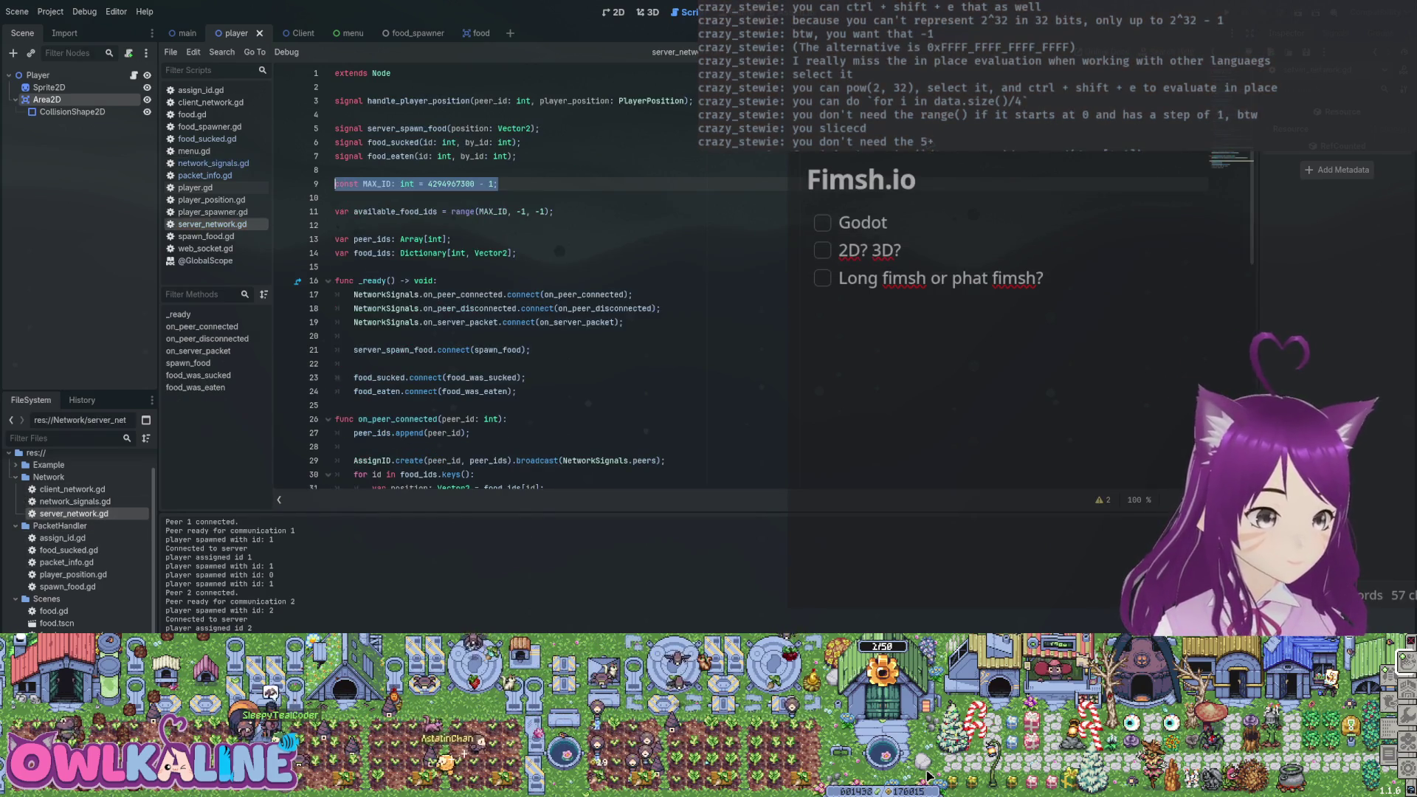
key("Left")
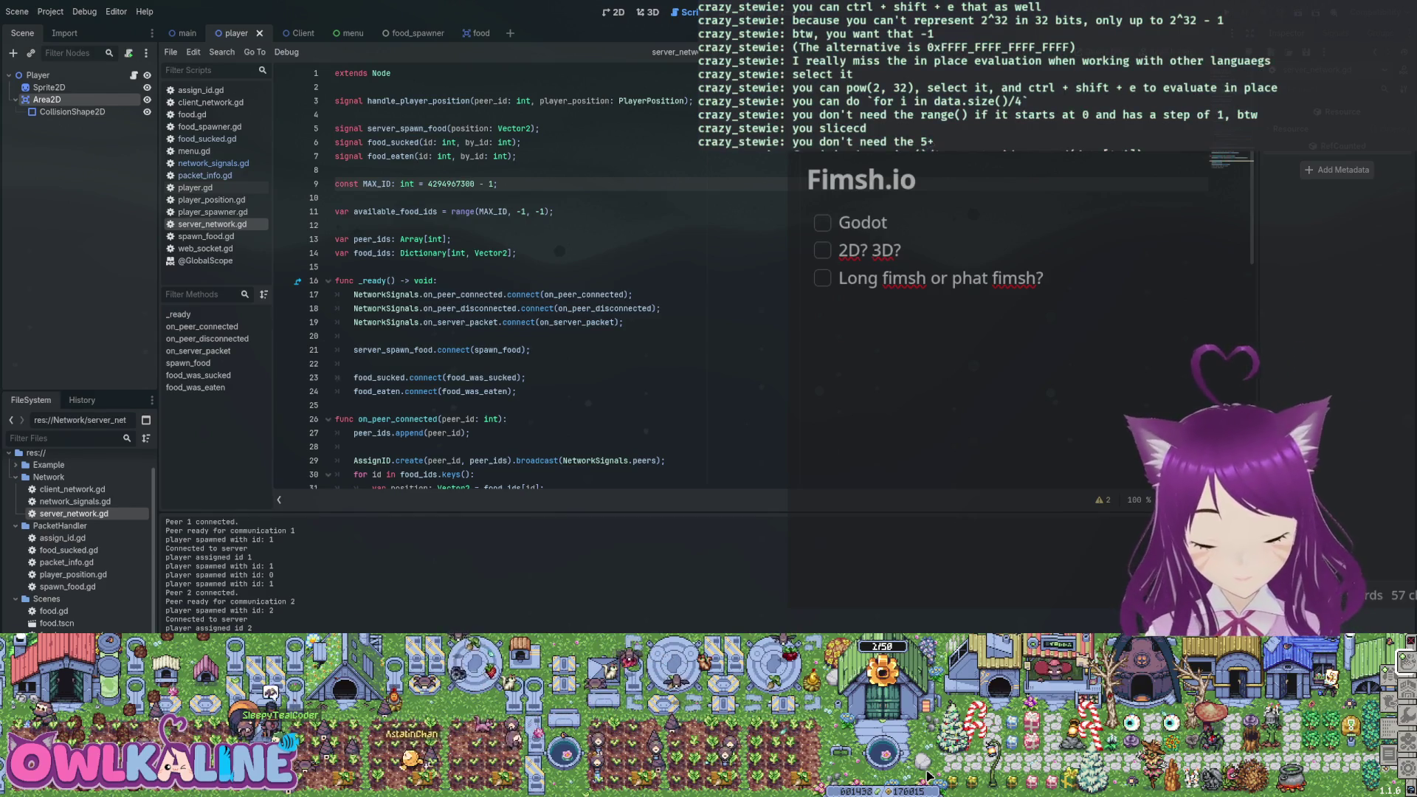
left_click(74, 501)
left_click(531, 254)
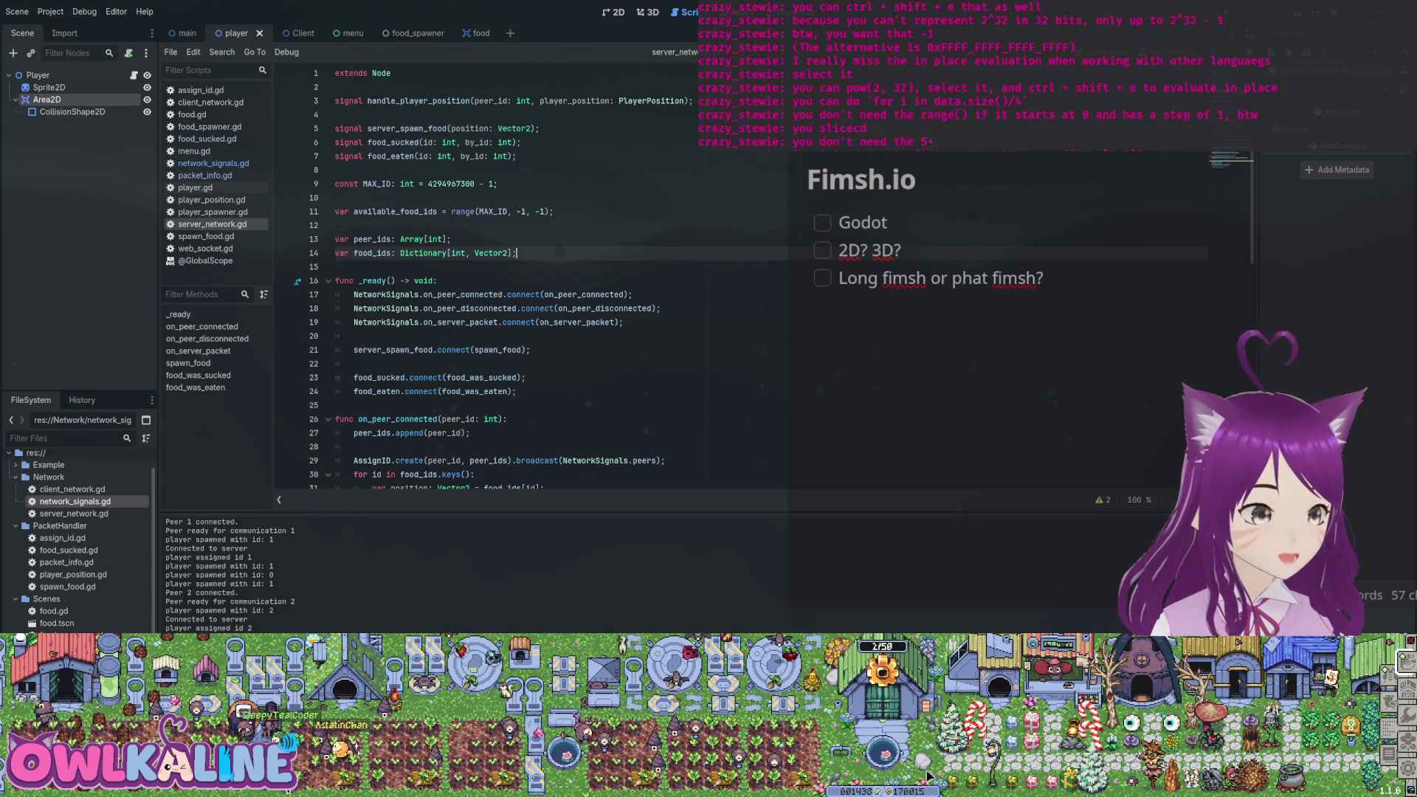
left_click(499, 184)
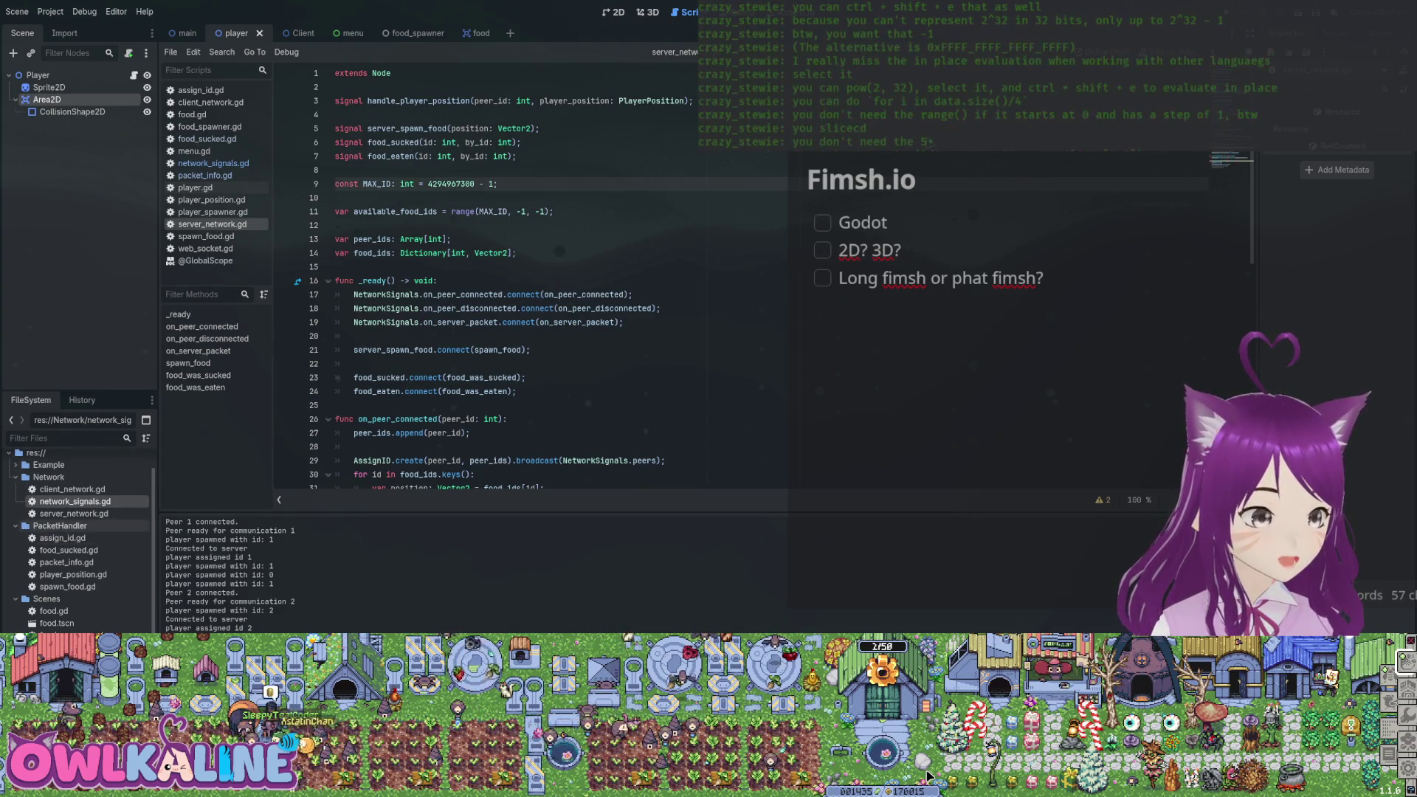
key("shift+Home")
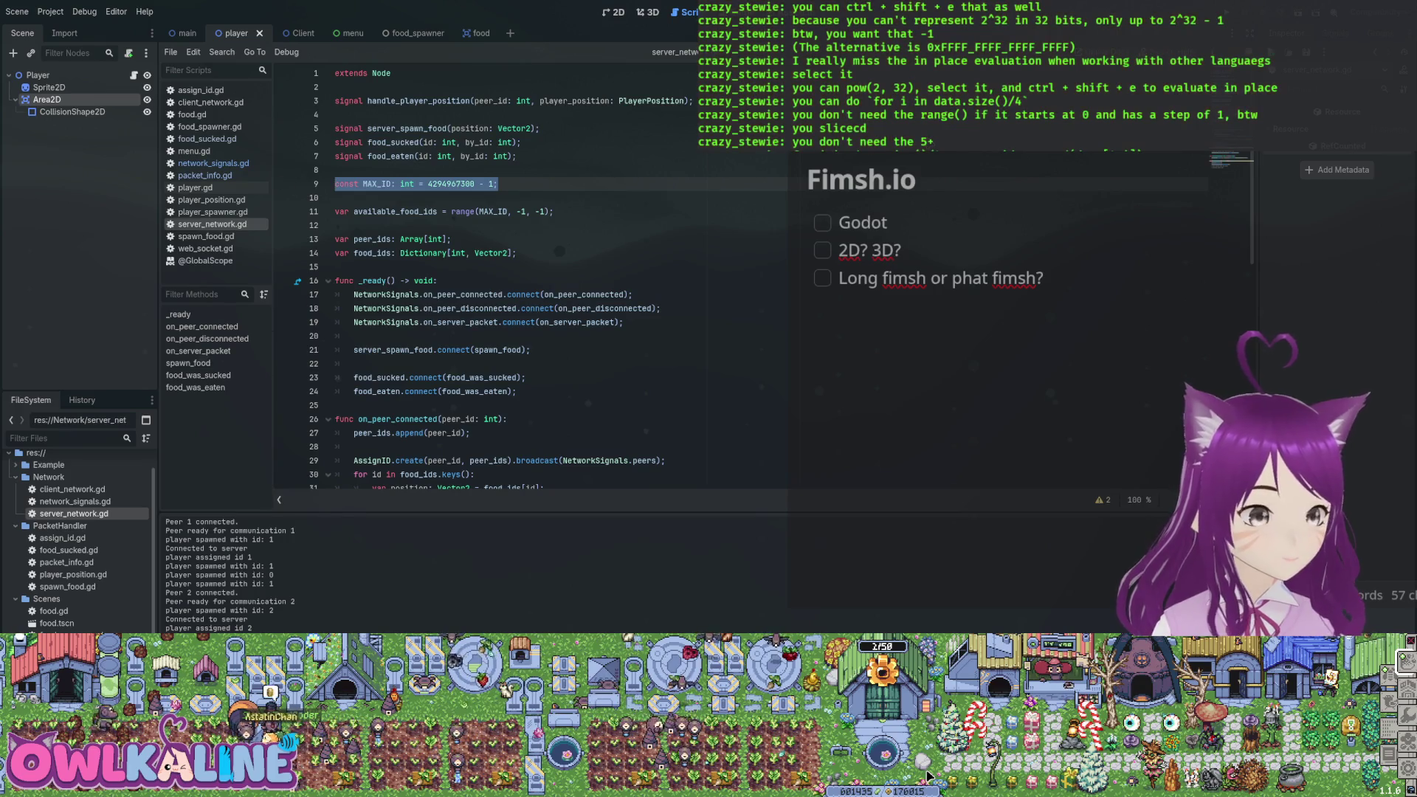
key("Delete")
key("Delete")
key("Delete")
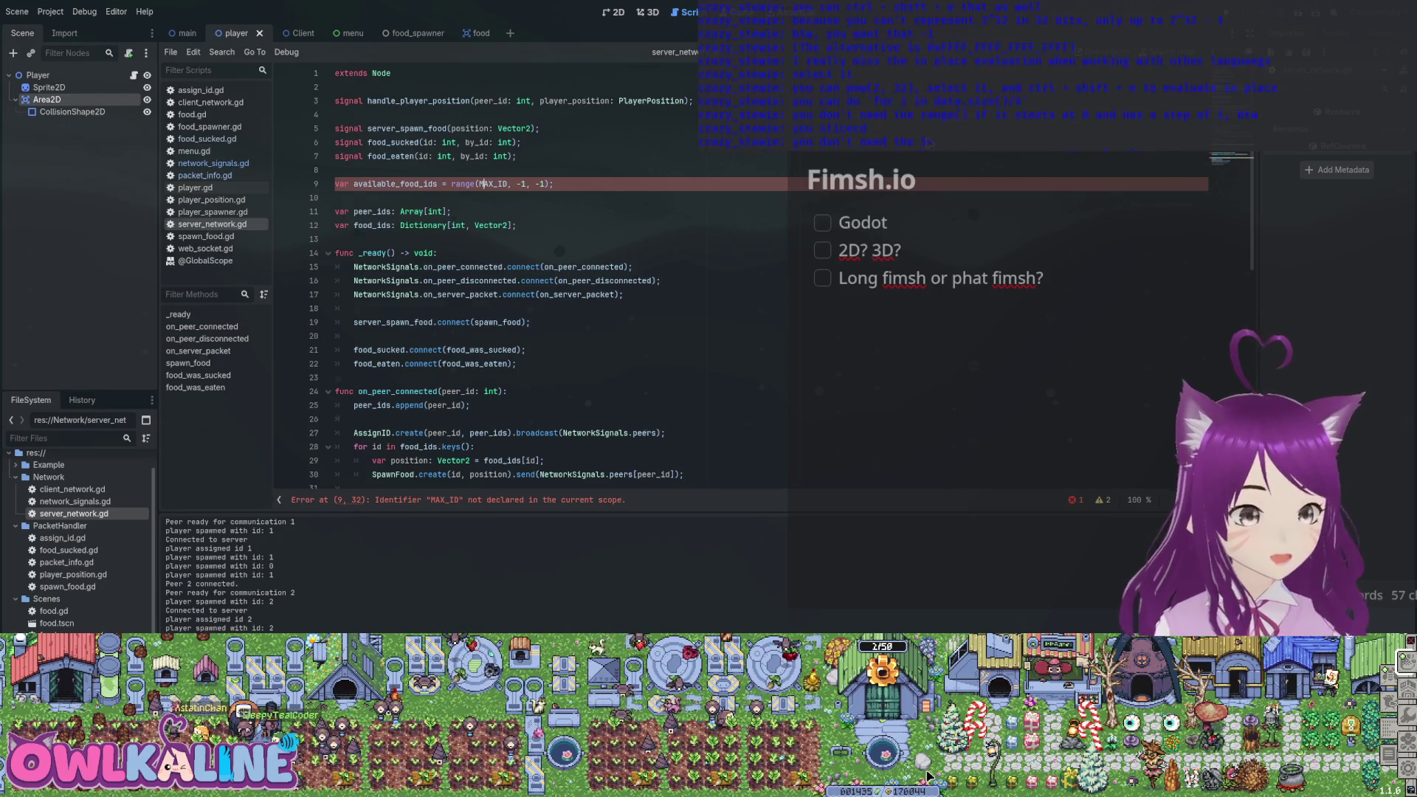
Change the food range start to NetworkSignals.MAX_ID and run the project with F5.
type("Netw")
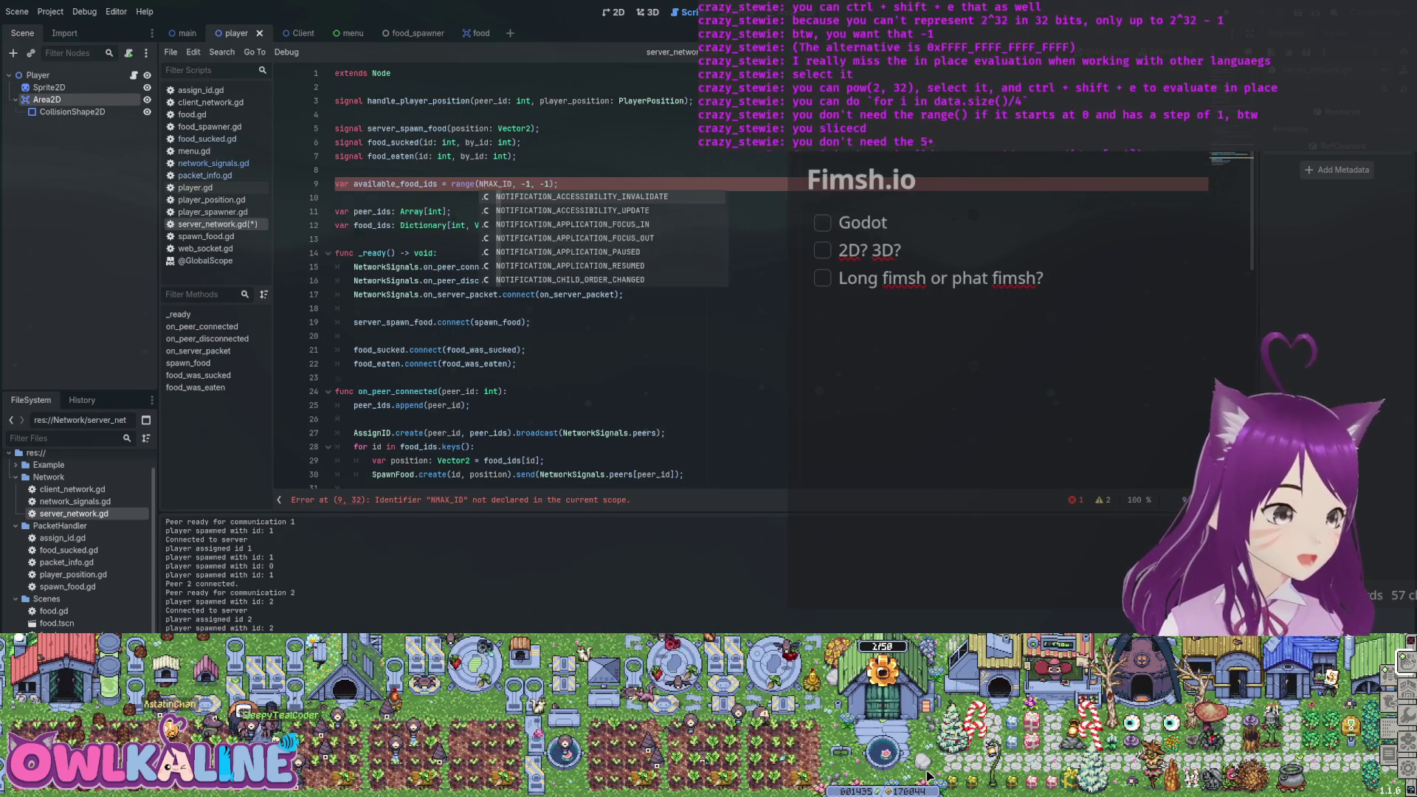
key("Tab")
type(".MAX")
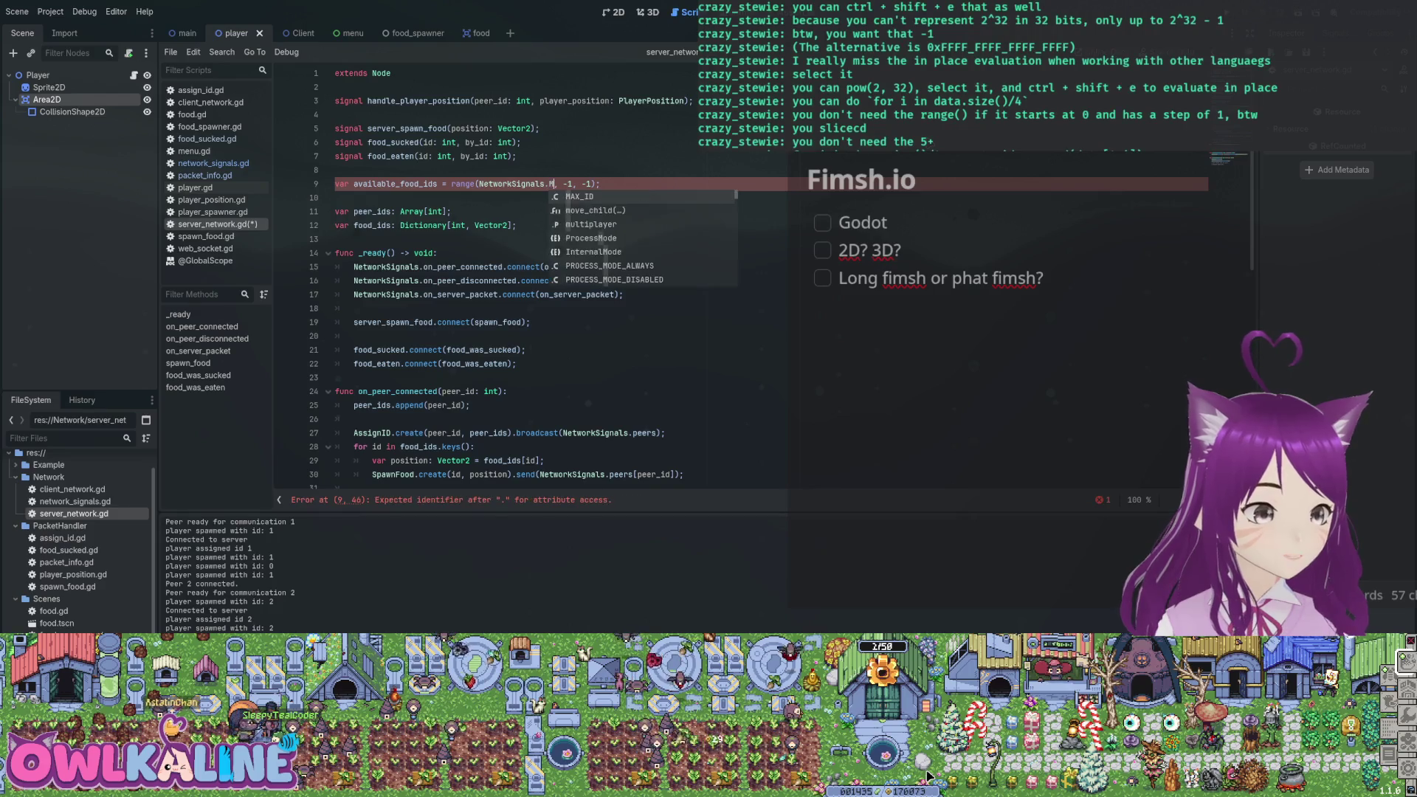
key("Tab")
left_click(517, 156)
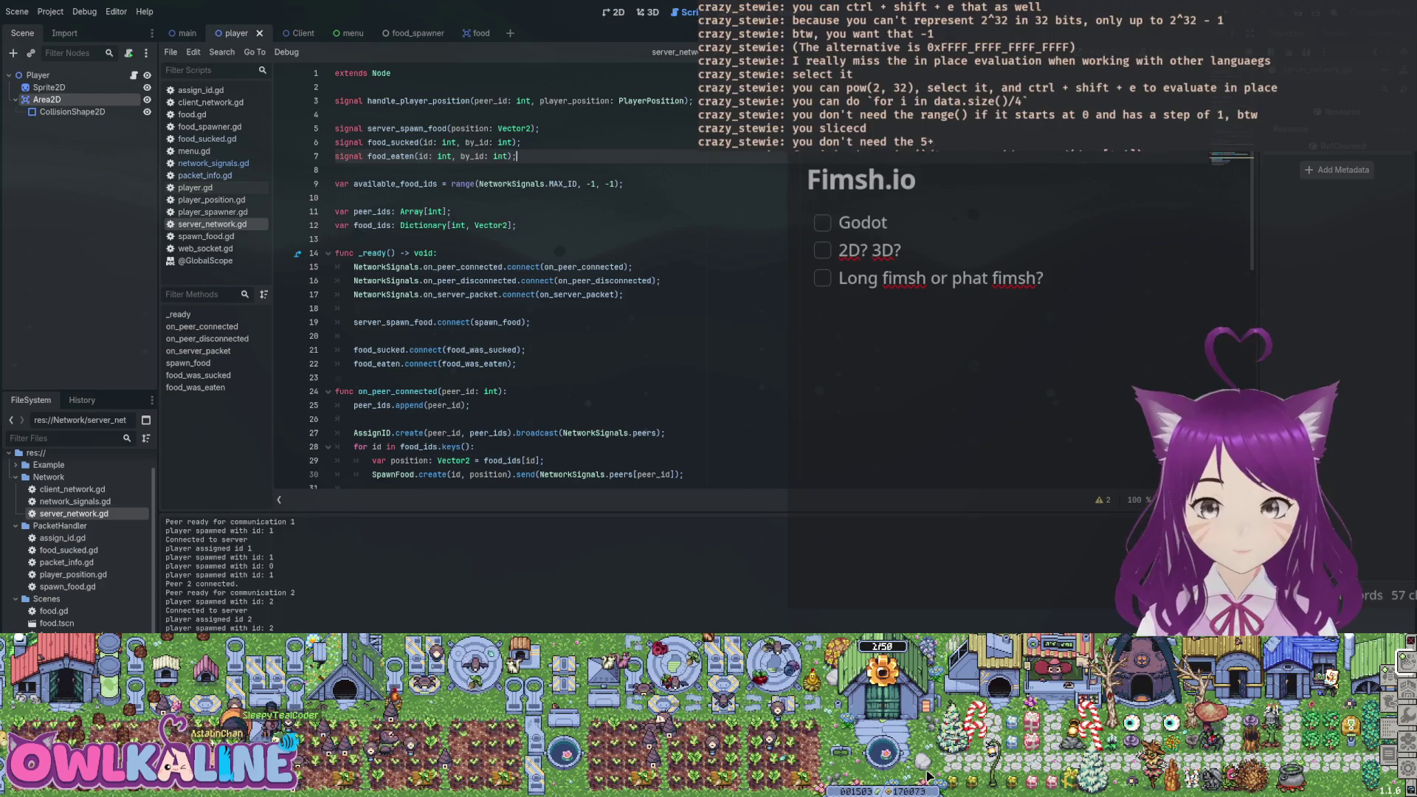
key("F5")
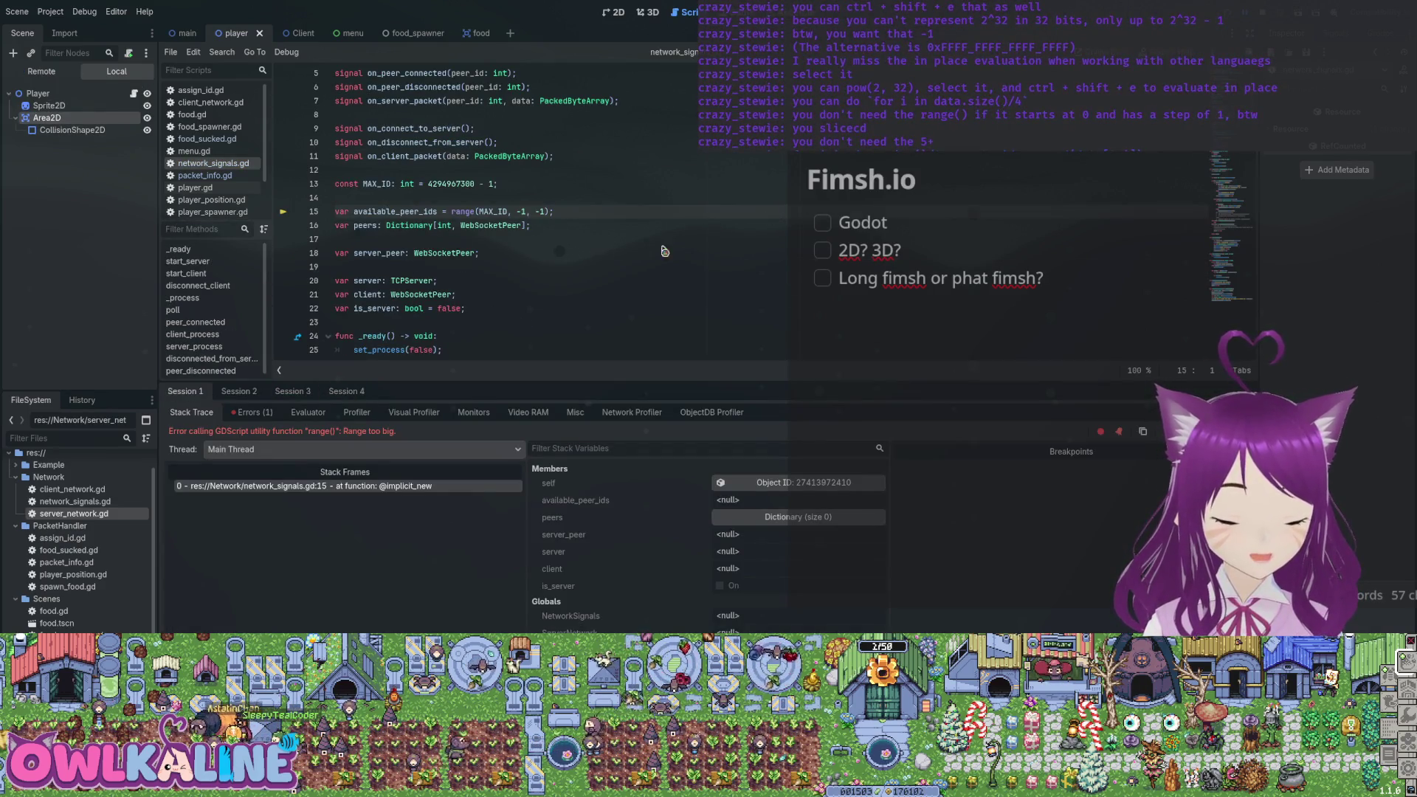
Review the debugger's 'Range too big' error from range() at network_signals.gd line 15.
left_click(650, 128)
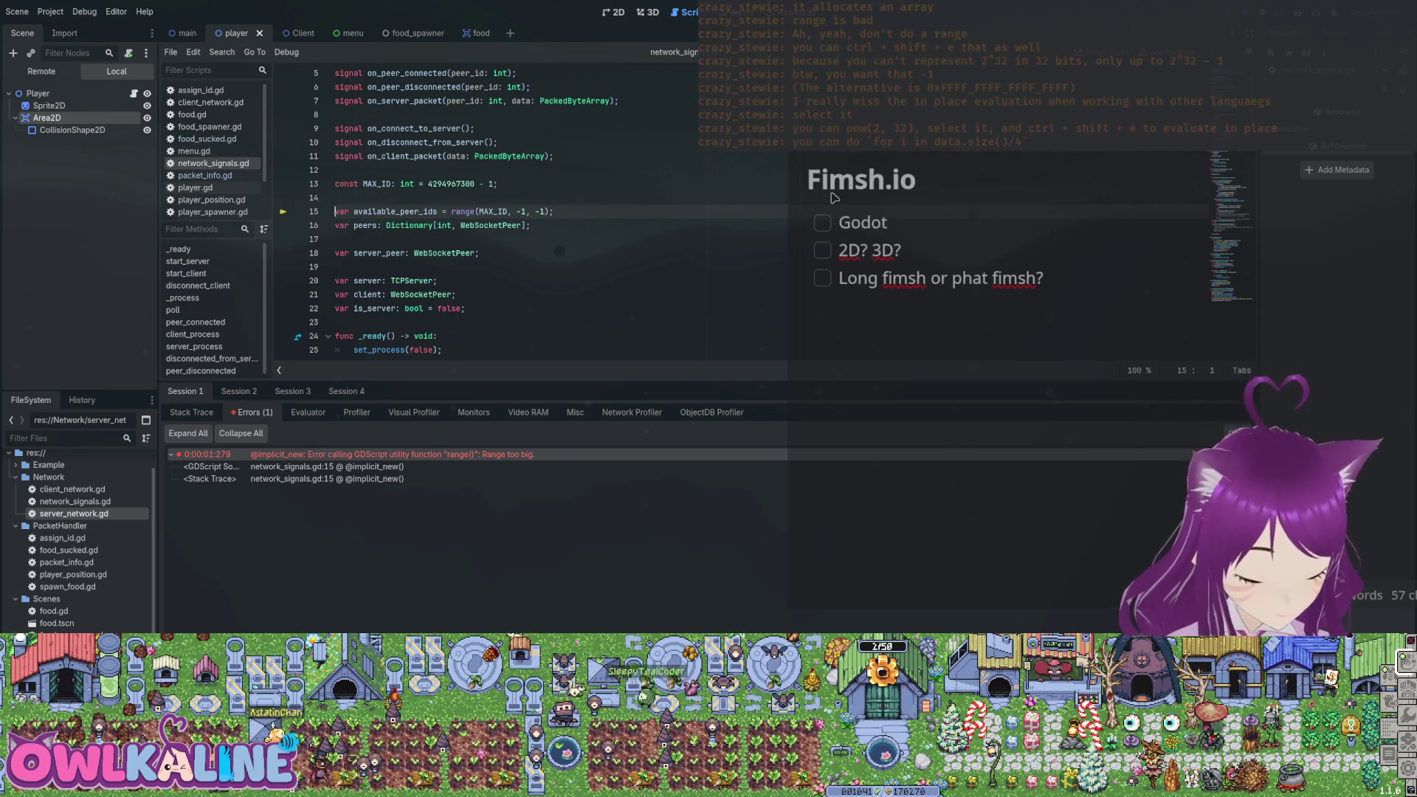
key("ctrl+space")
key("Escape")
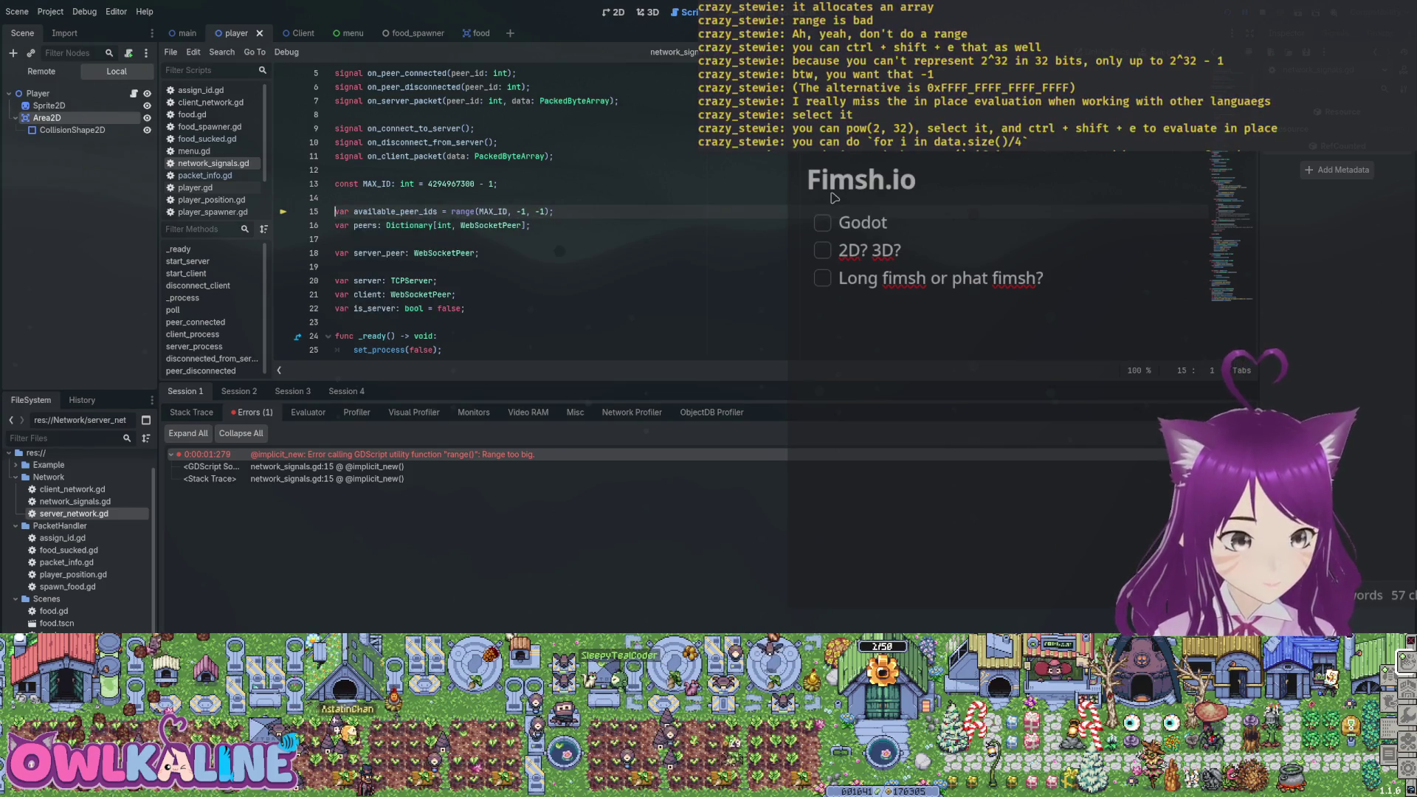
Comment out available_peer_ids in network_signals.gd and available_food_ids in server_network.gd.
type("#")
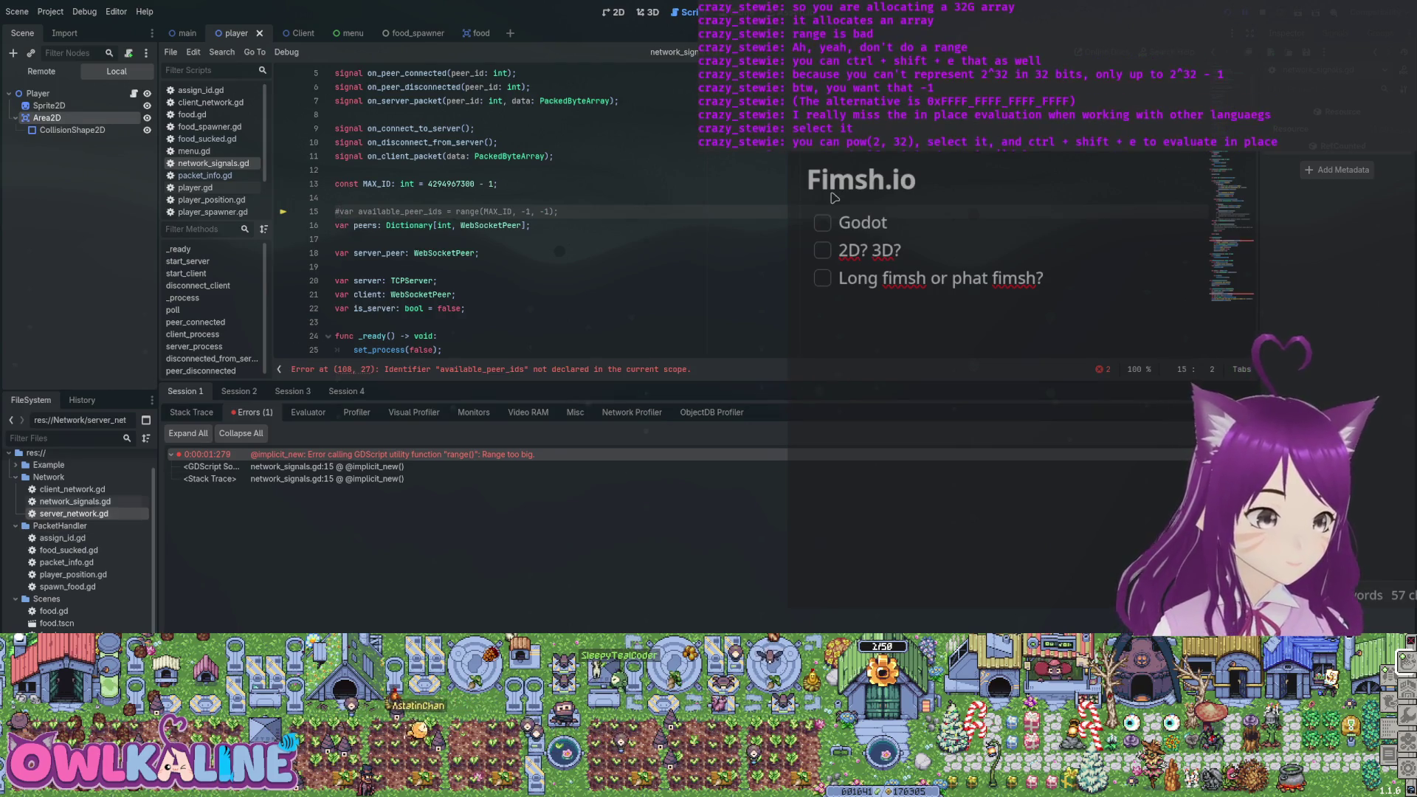
key("ctrl+s")
key("alt+Left")
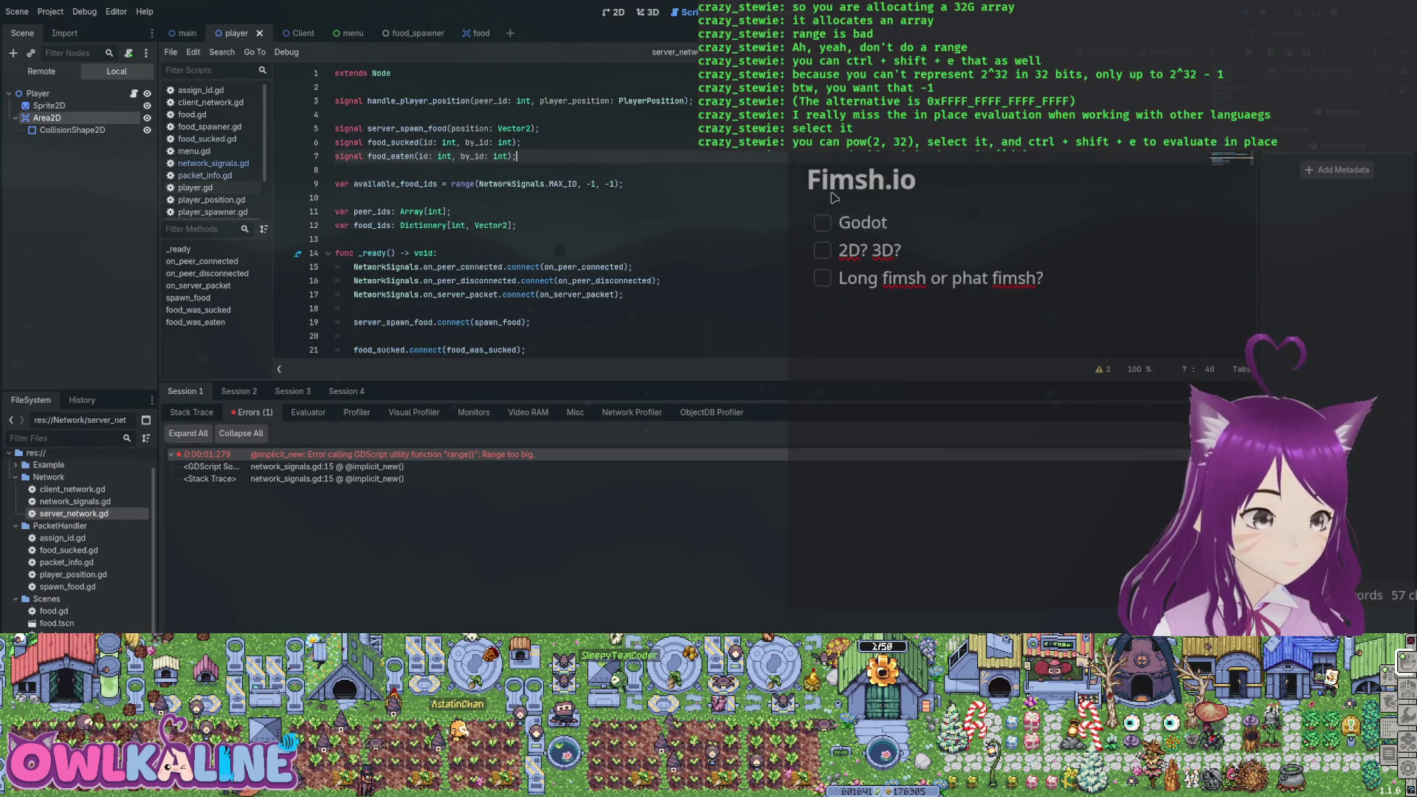
key("Down")
key("Down")
key("Home")
type("#")
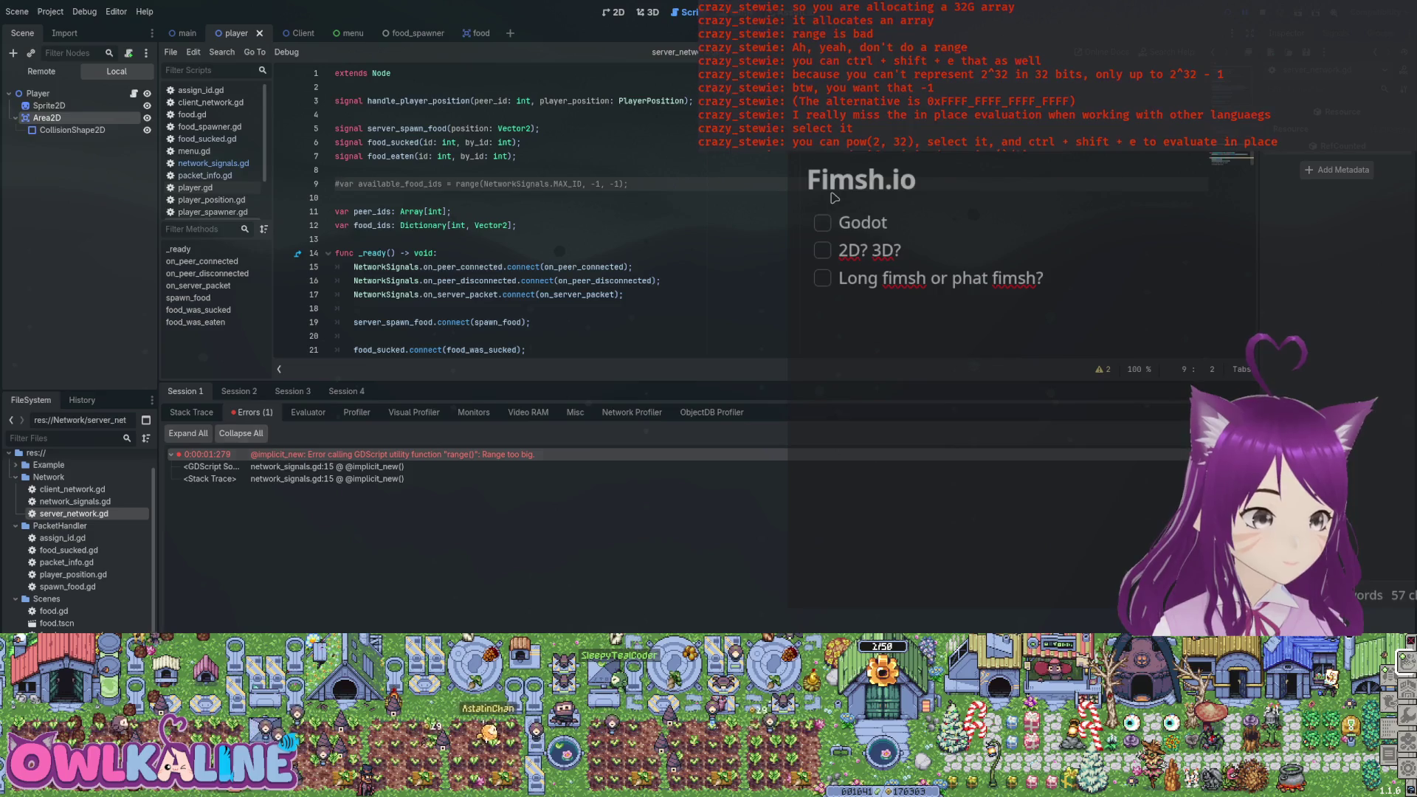
Back in network_signals.gd, add an empty line below the commented line 15.
key("alt+Right")
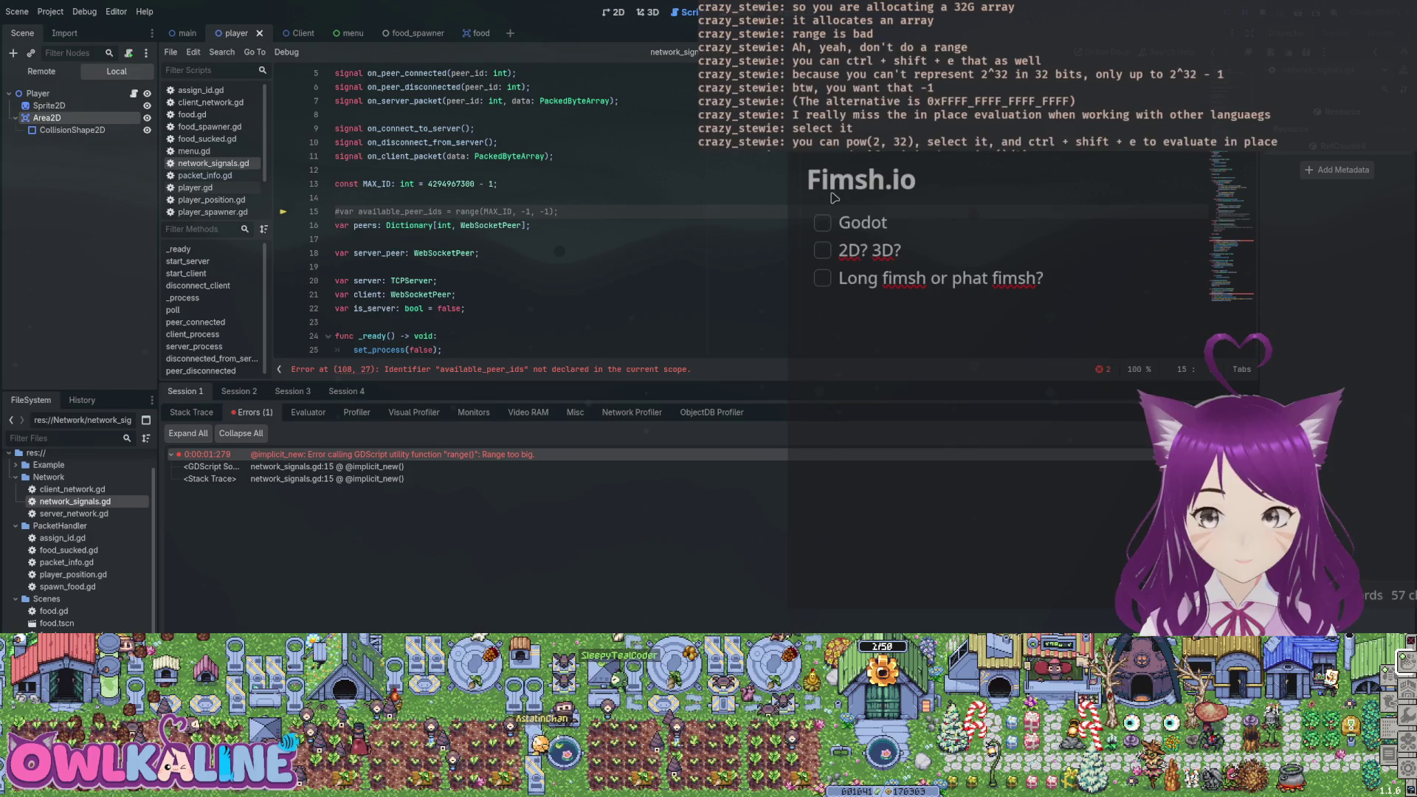
scroll(834, 198, "down", 2)
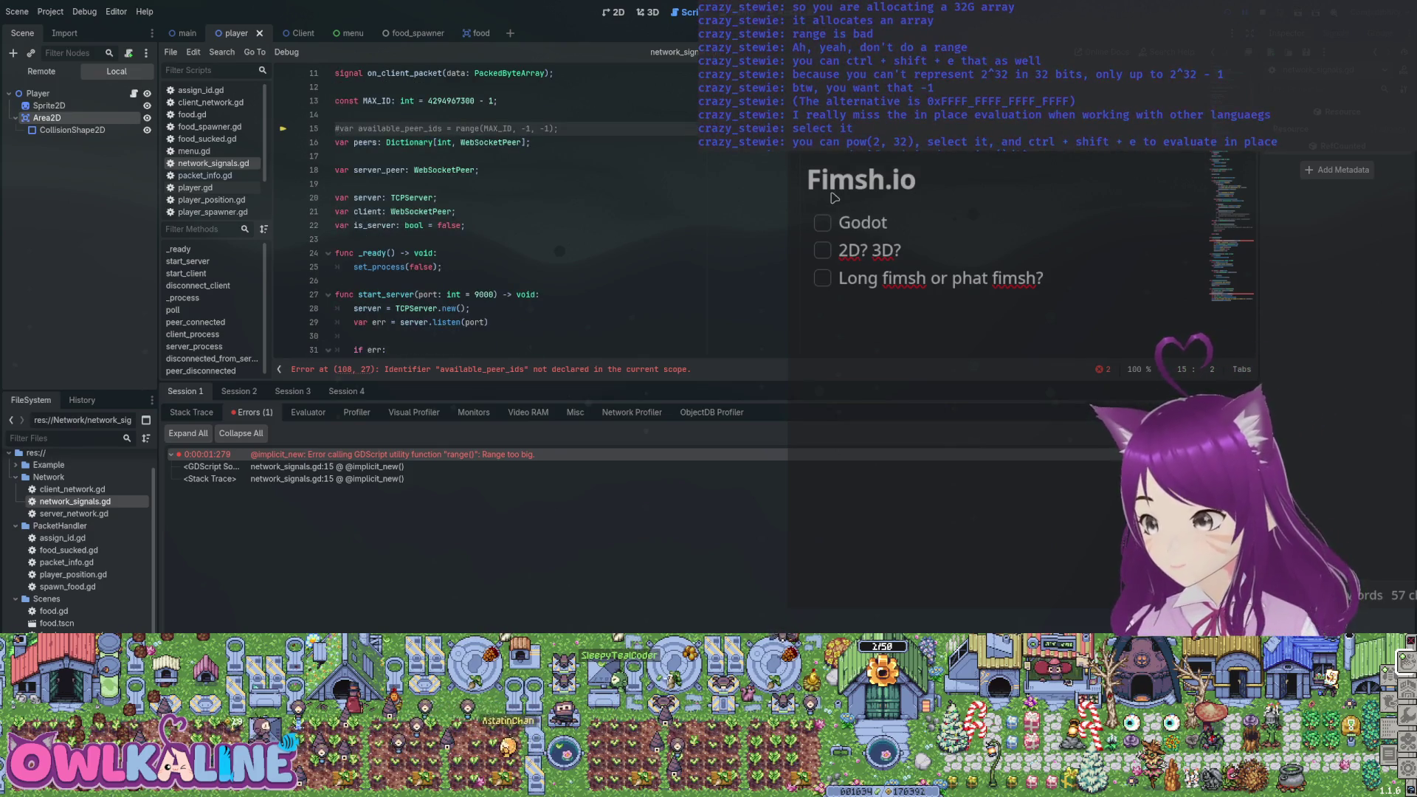
scroll(834, 198, "down", 17)
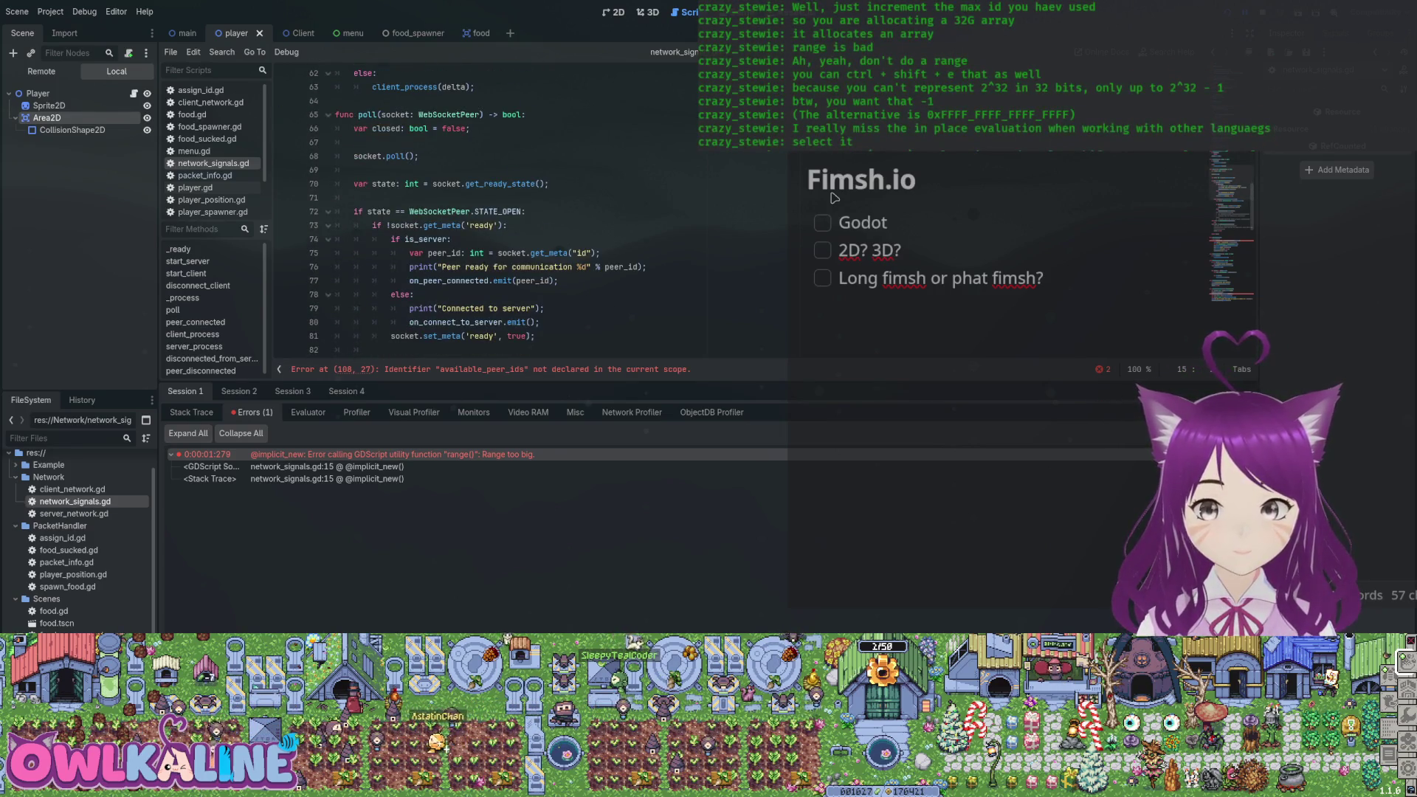
scroll(834, 198, "up", 20)
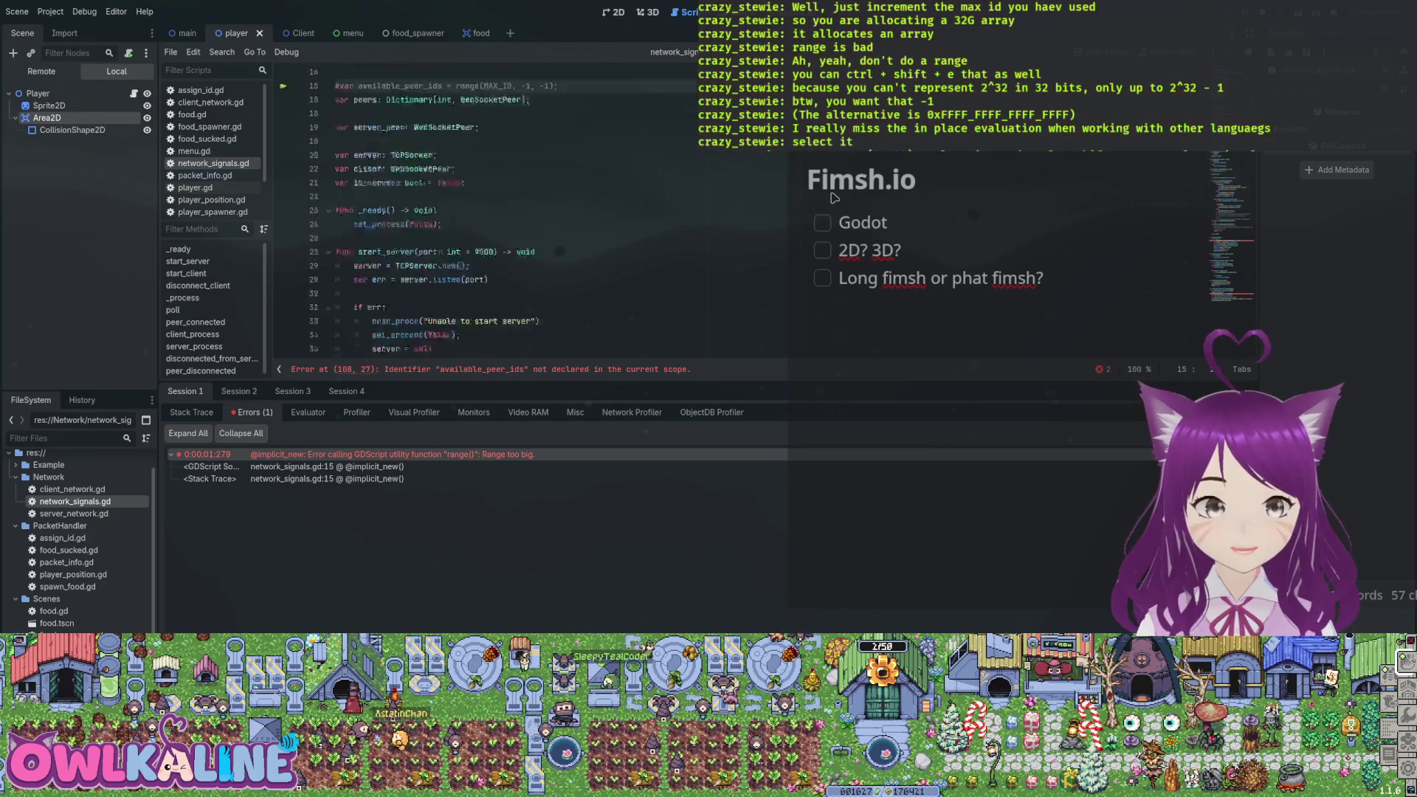
scroll(834, 197, "down", 2)
key("End")
key("Return")
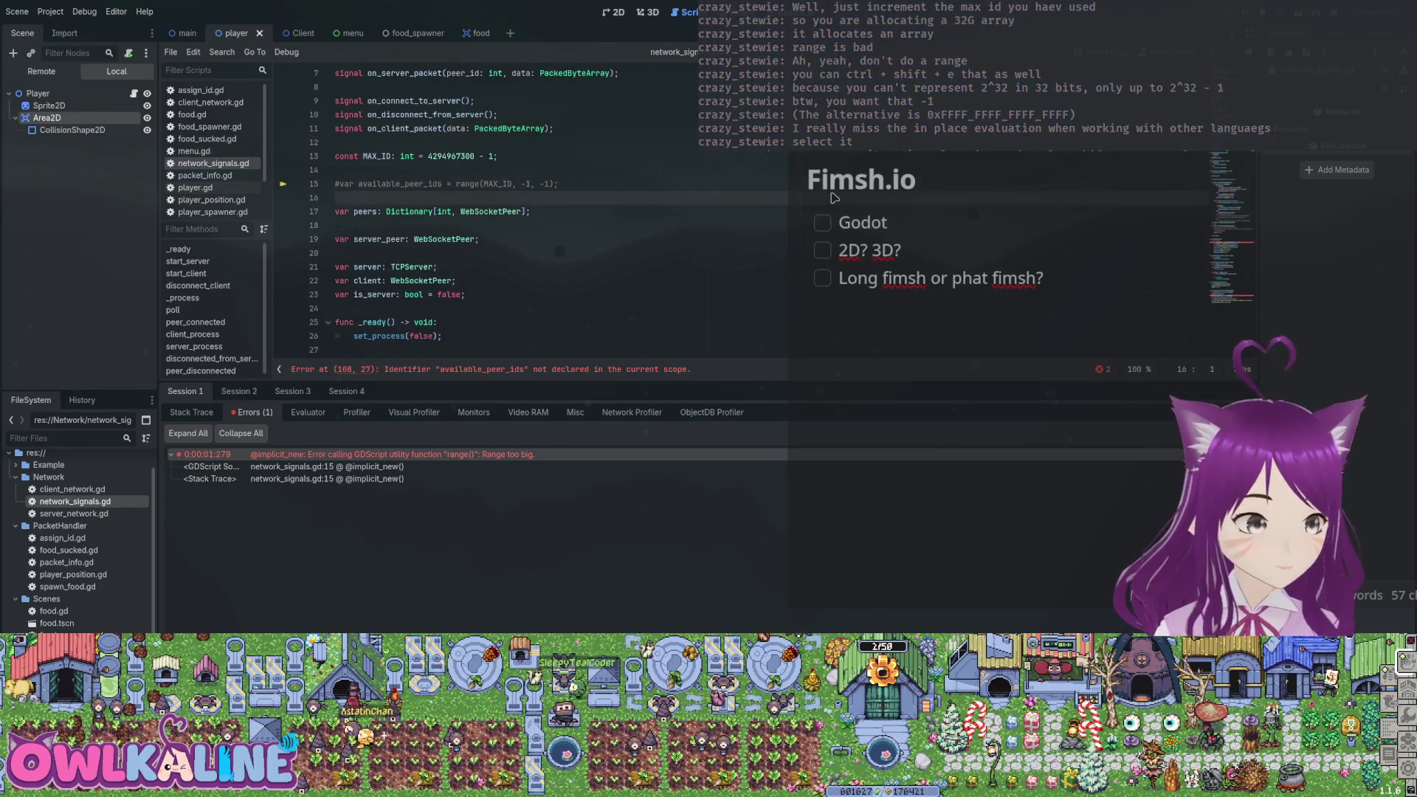
Declare var last_id = 0; below the commented line and save.
type("var la")
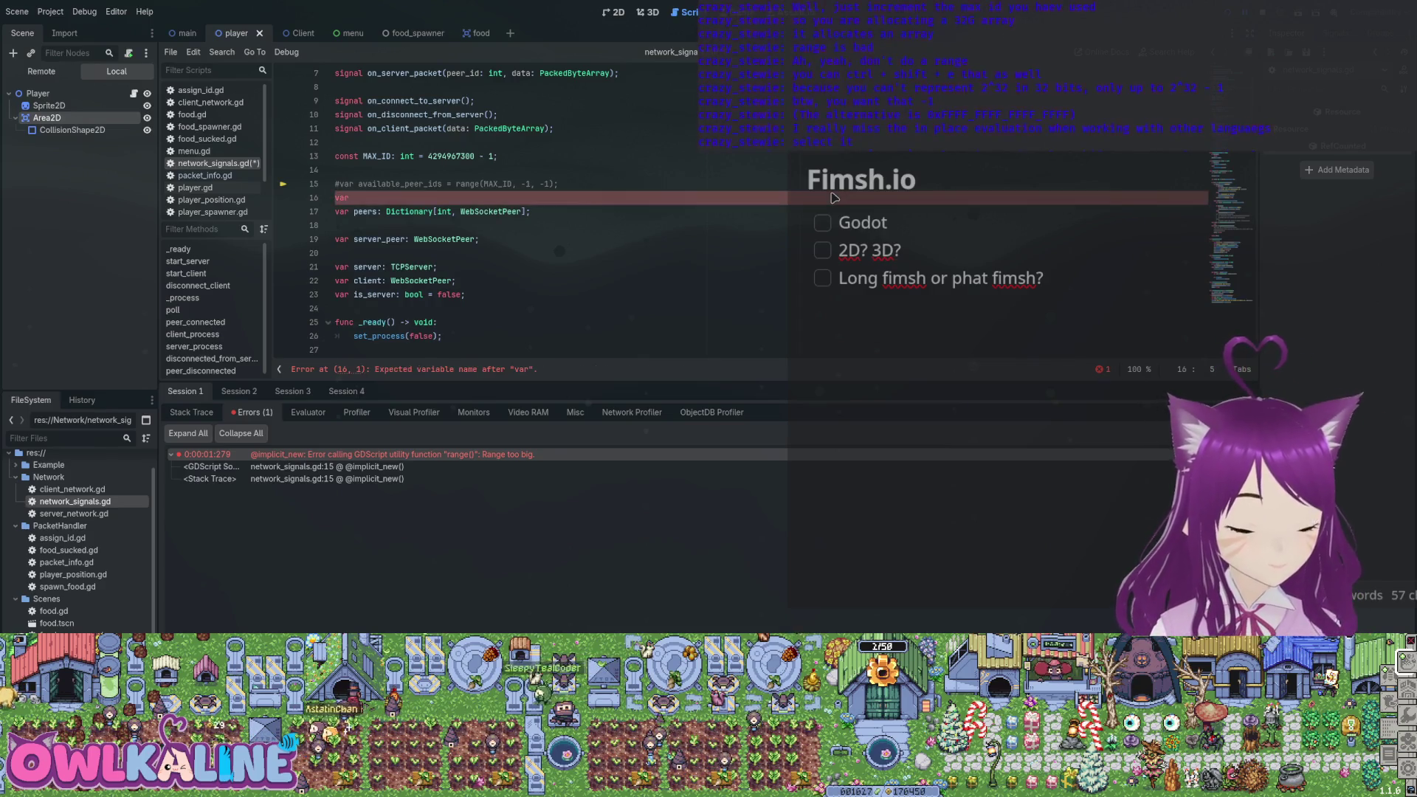
key("BackSpace")
key("BackSpace")
type("m")
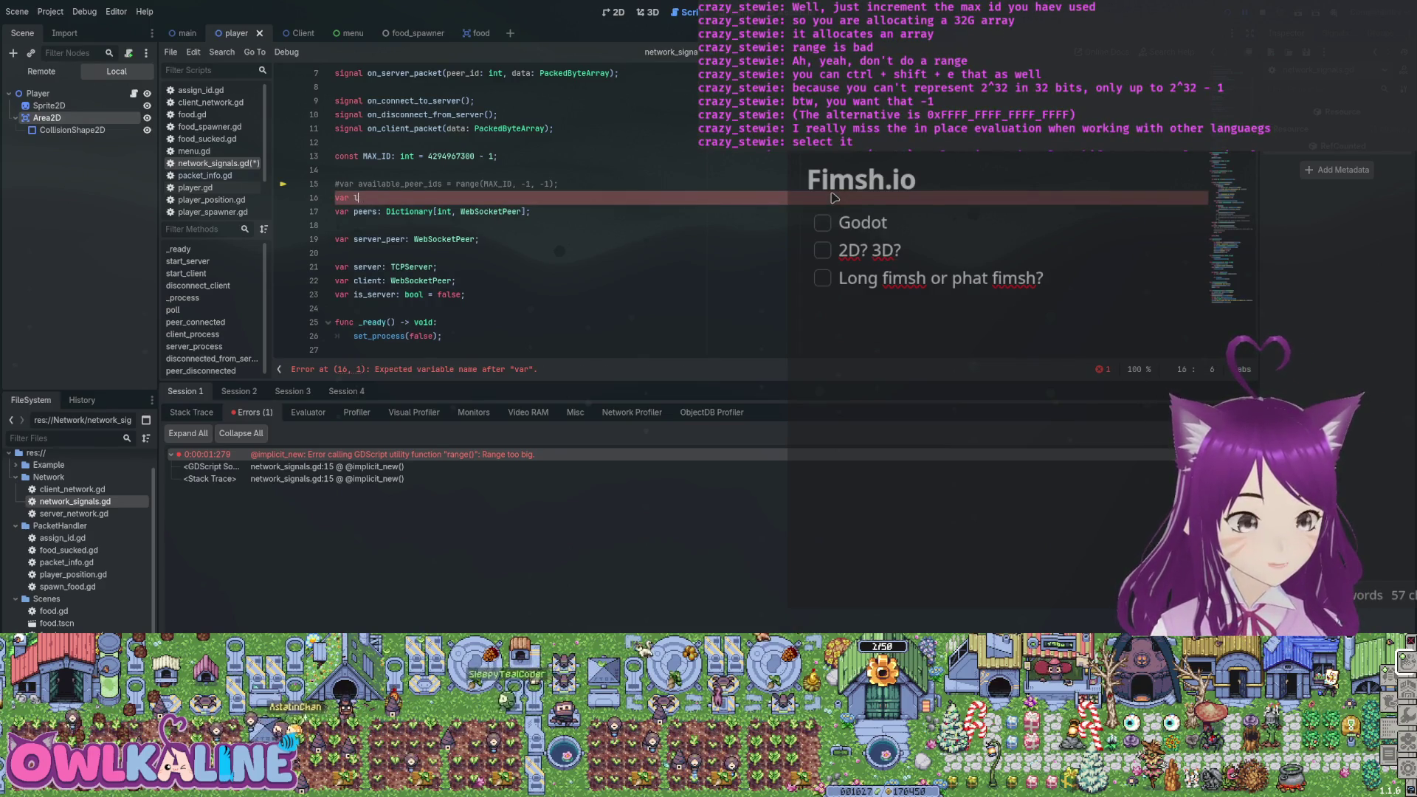
key("BackSpace")
type("last_id")
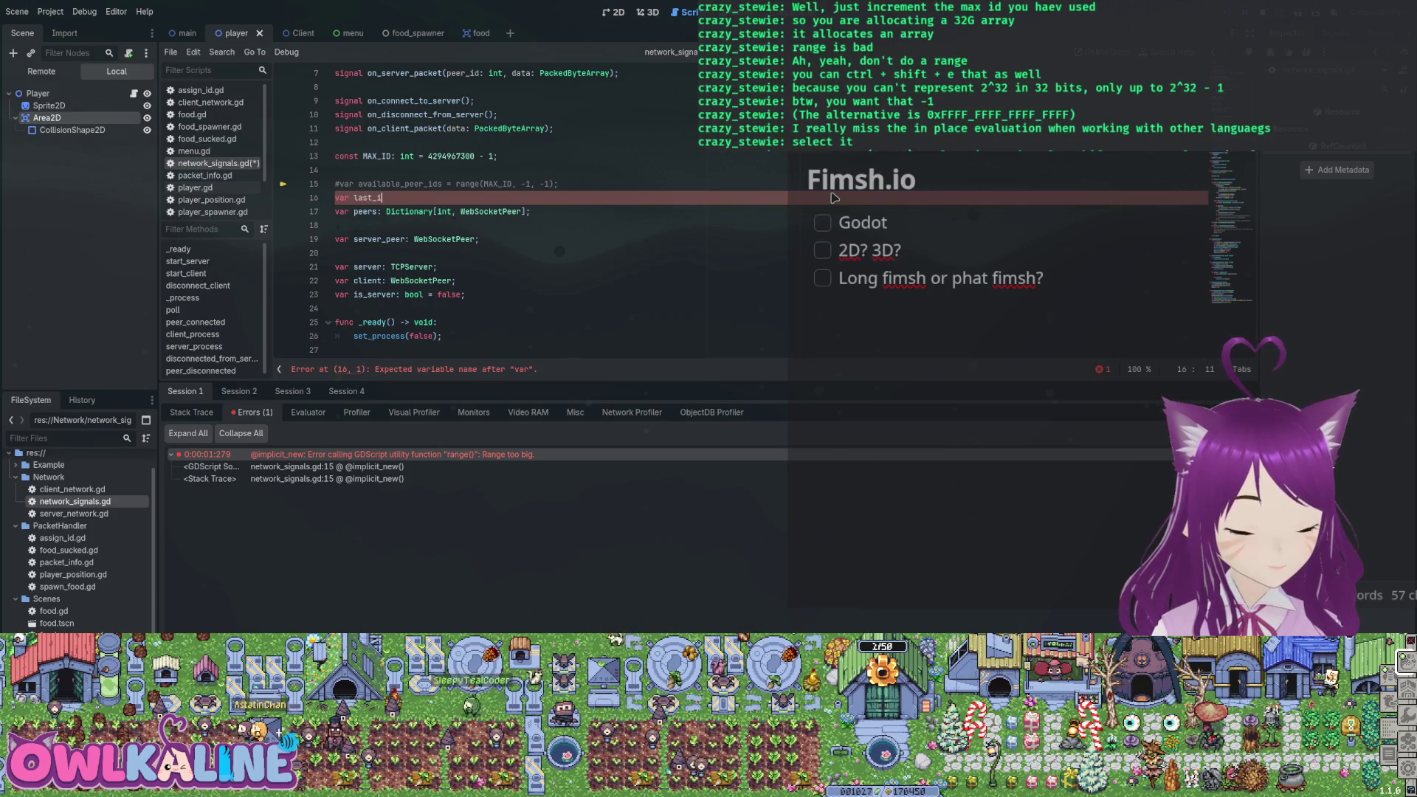
type(" = 0;")
key("ctrl+s")
In peer_connected, comment out available_peer_ids.pop_back(), use last_id + 1 instead, and save.
scroll(834, 198, "down", 4)
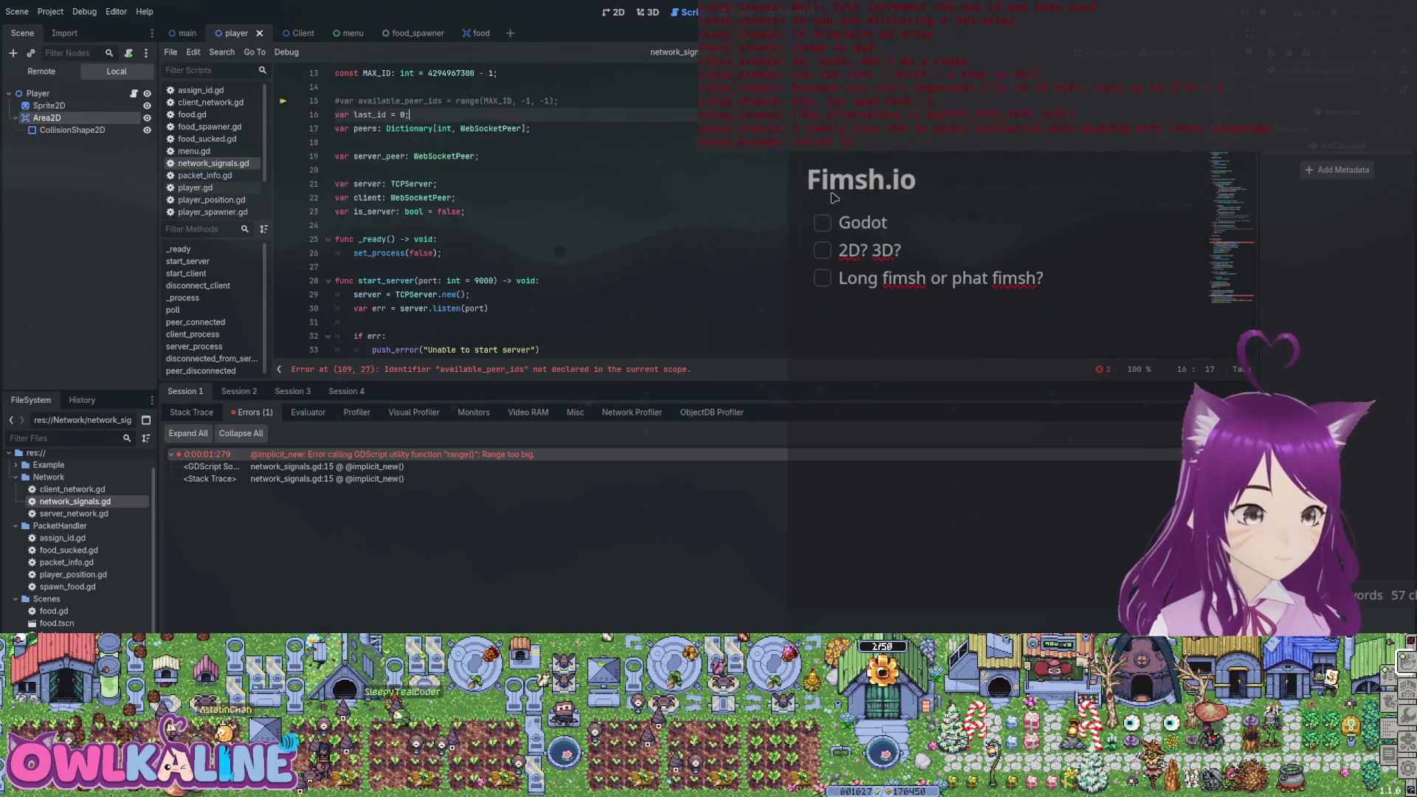
scroll(834, 198, "down", 4)
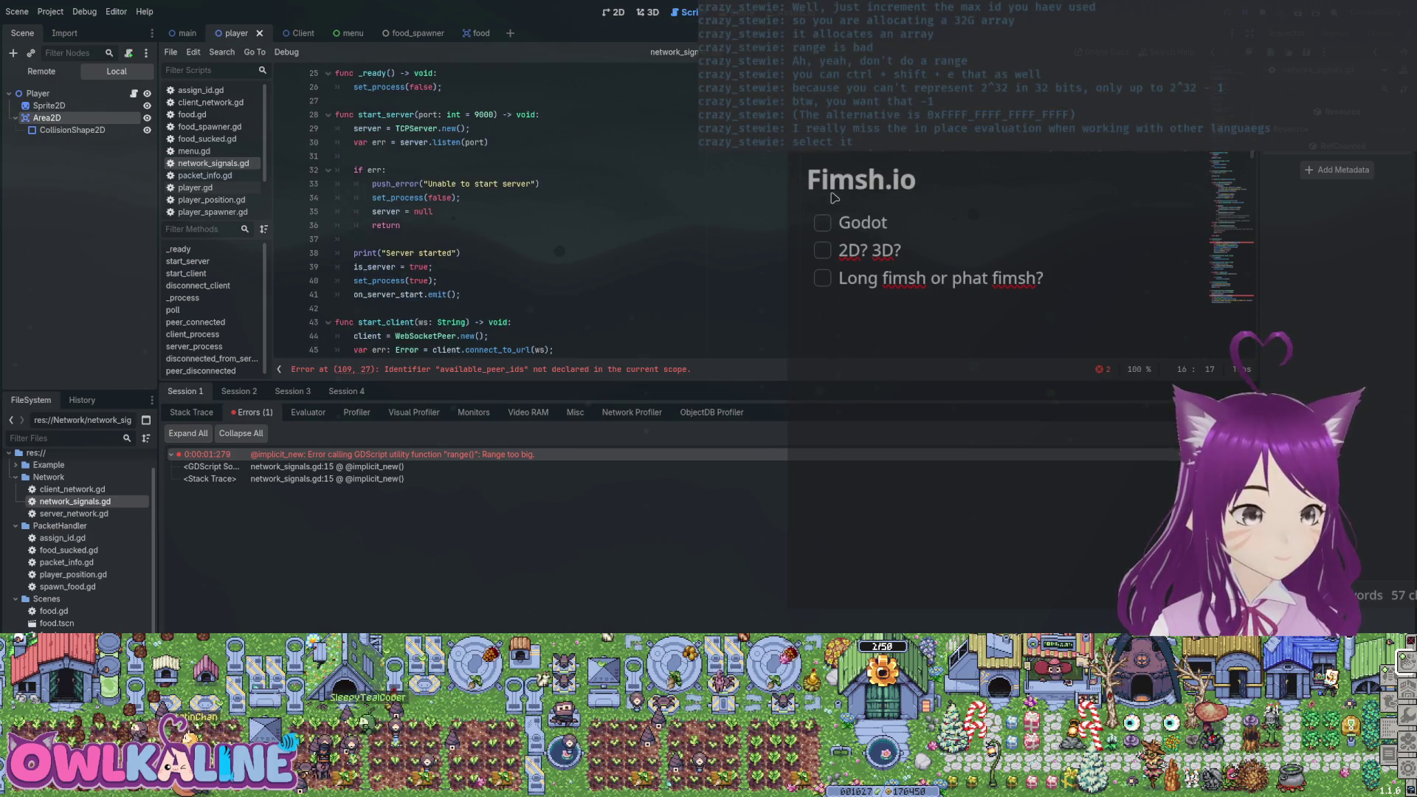
scroll(834, 198, "down", 8)
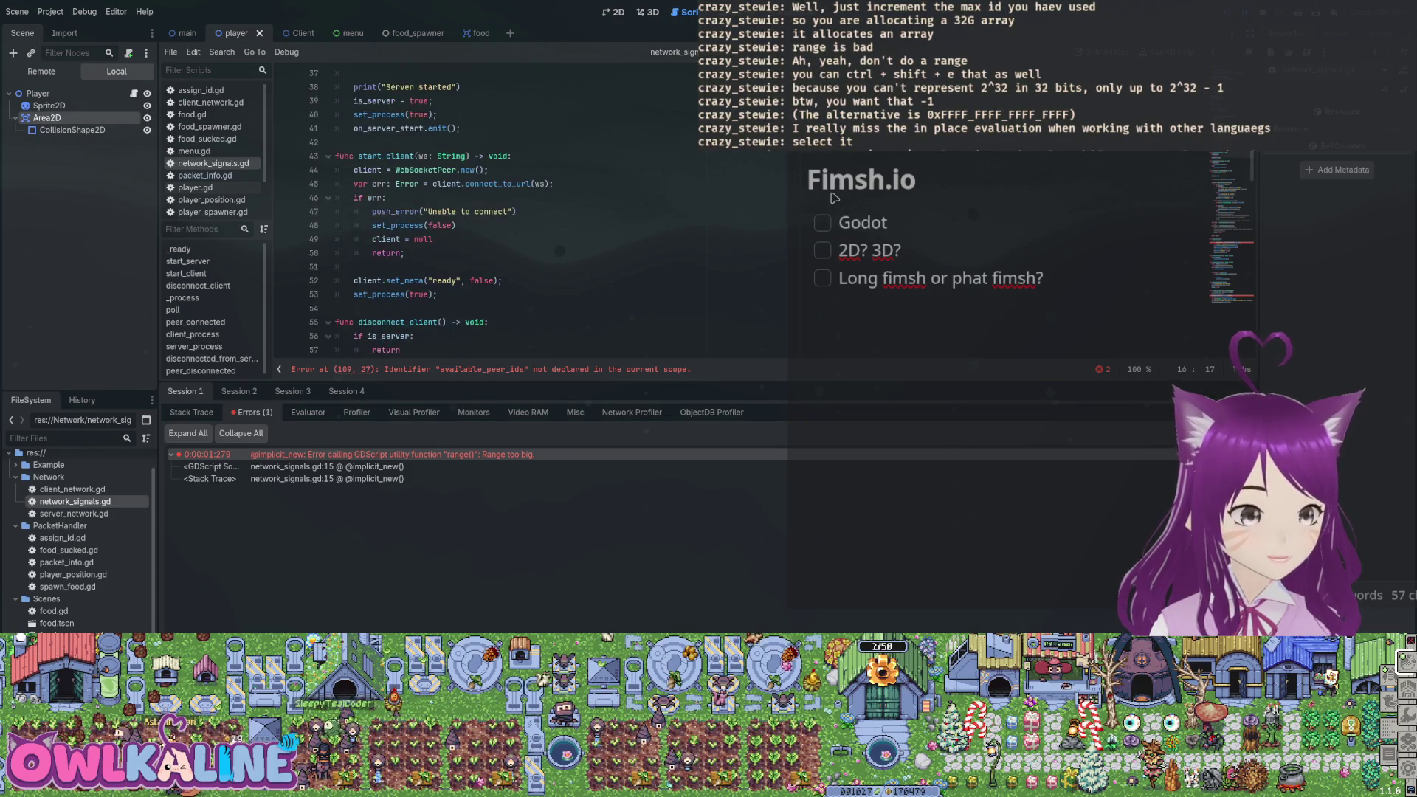
scroll(834, 198, "down", 5)
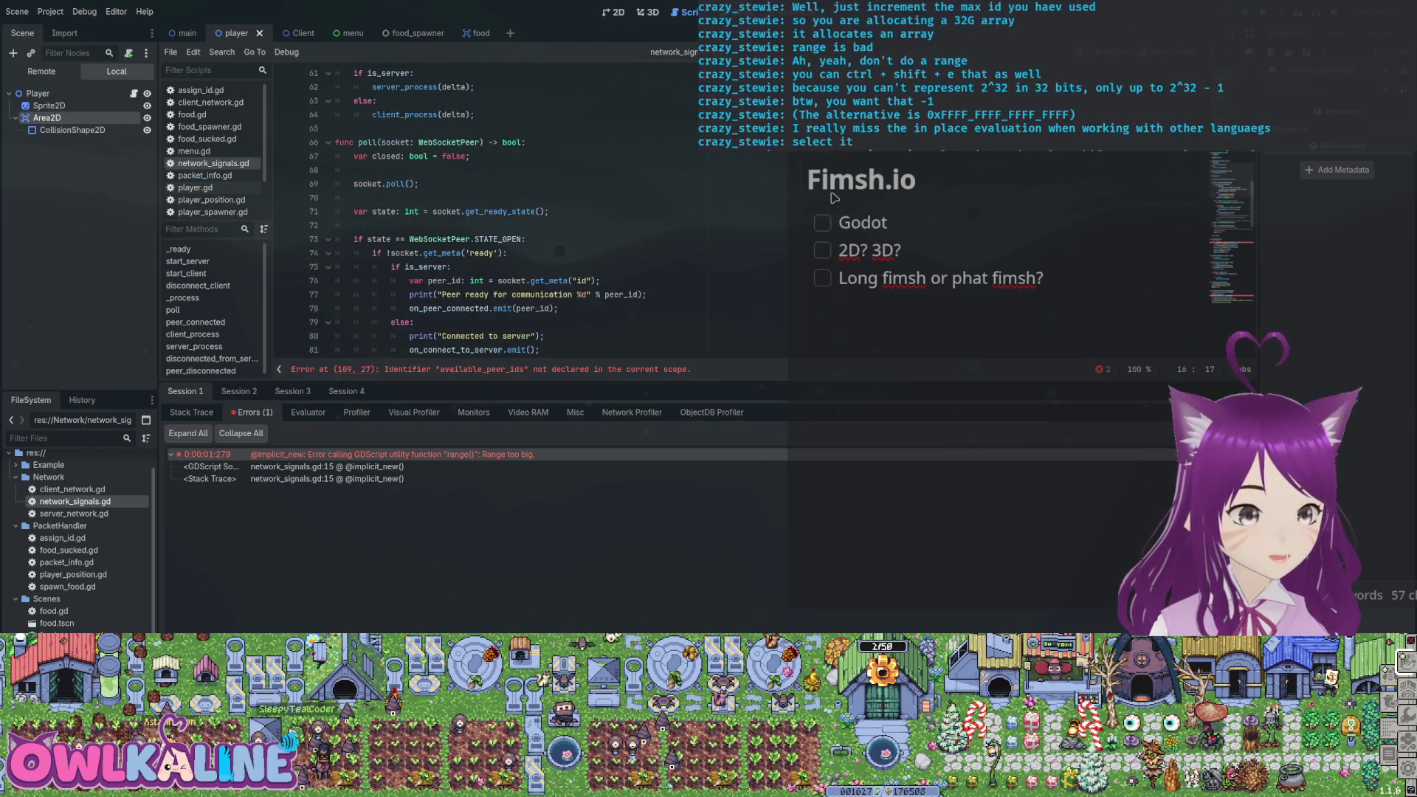
left_click(832, 190)
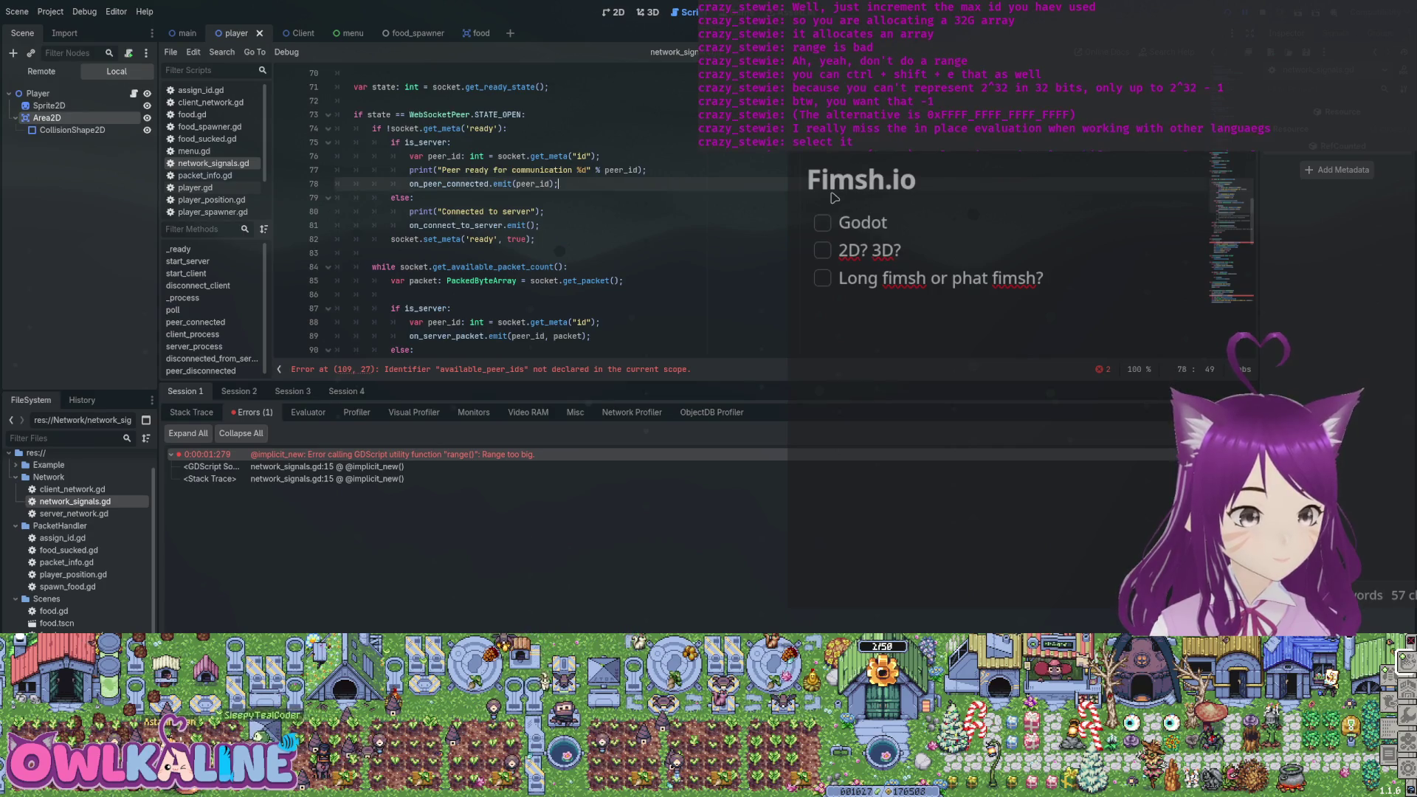
scroll(832, 190, "down", 3)
scroll(834, 198, "down", 6)
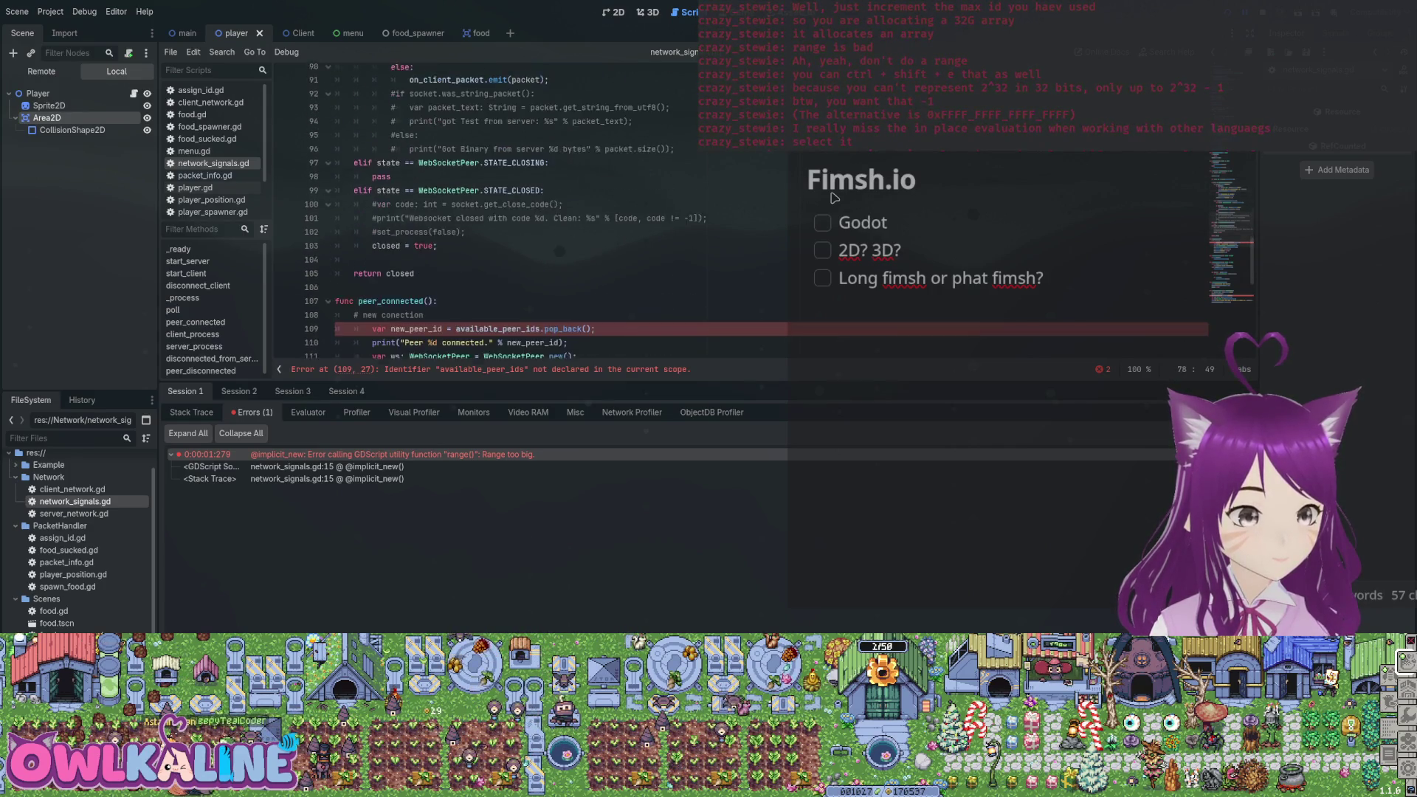
key("F3")
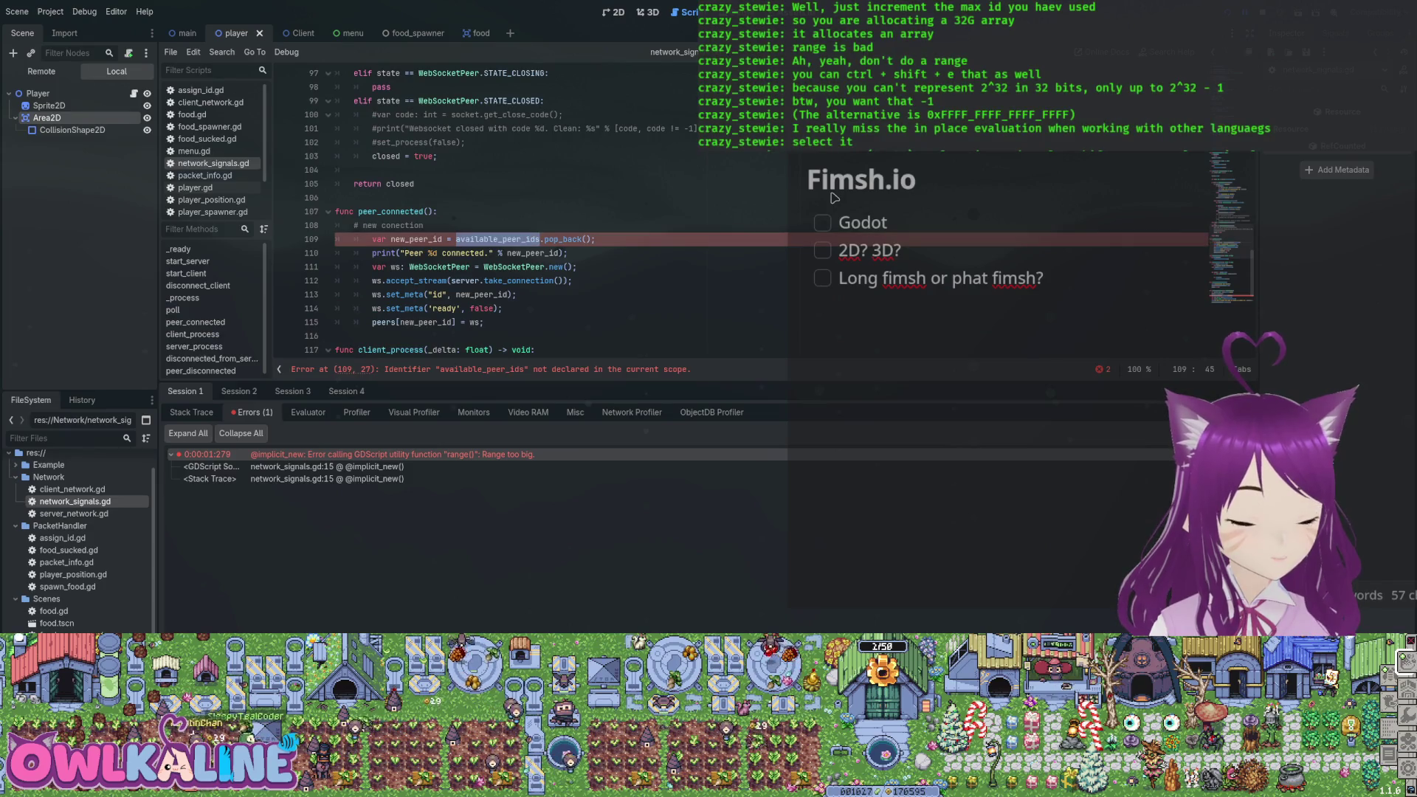
key("Left")
key("Right")
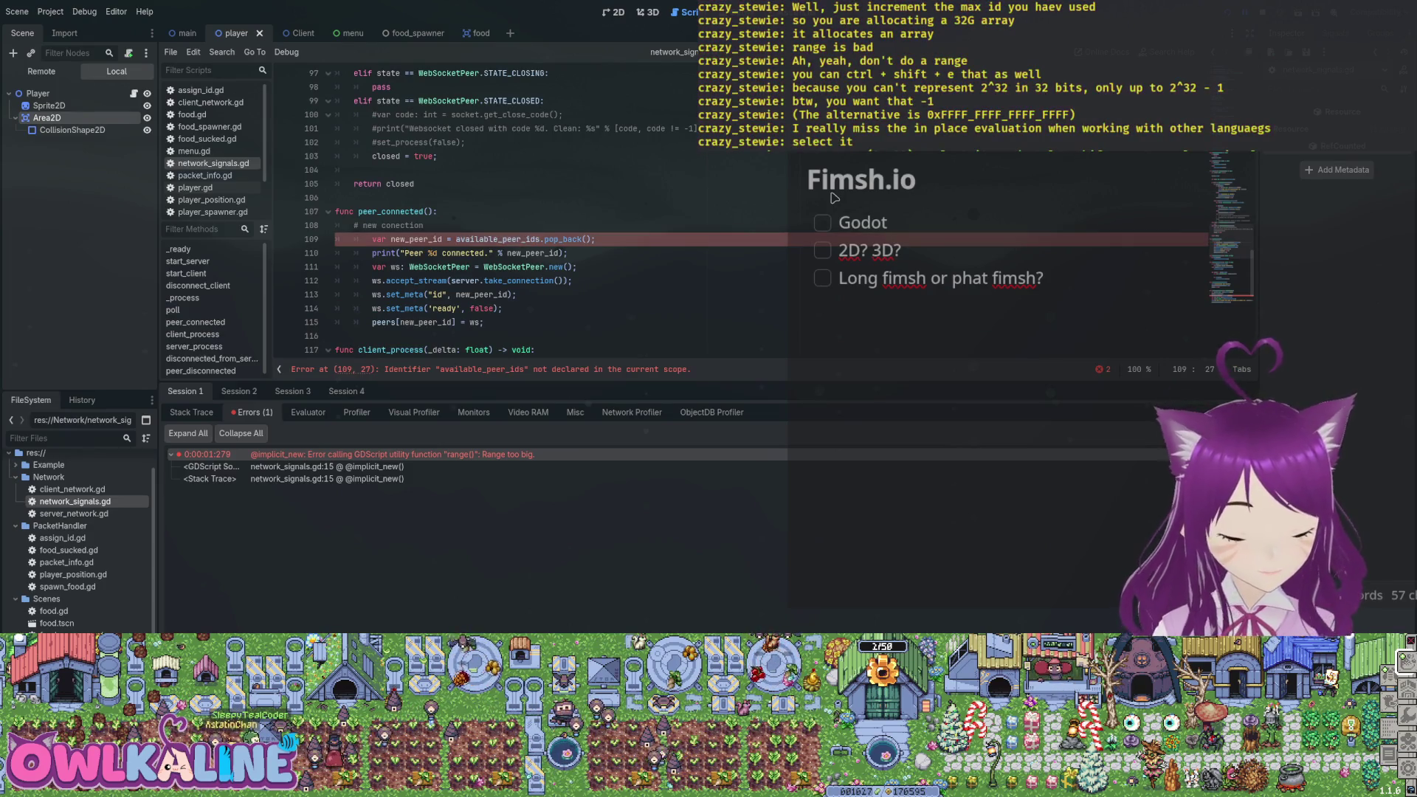
type("#")
key("Left")
key("Left")
type("las")
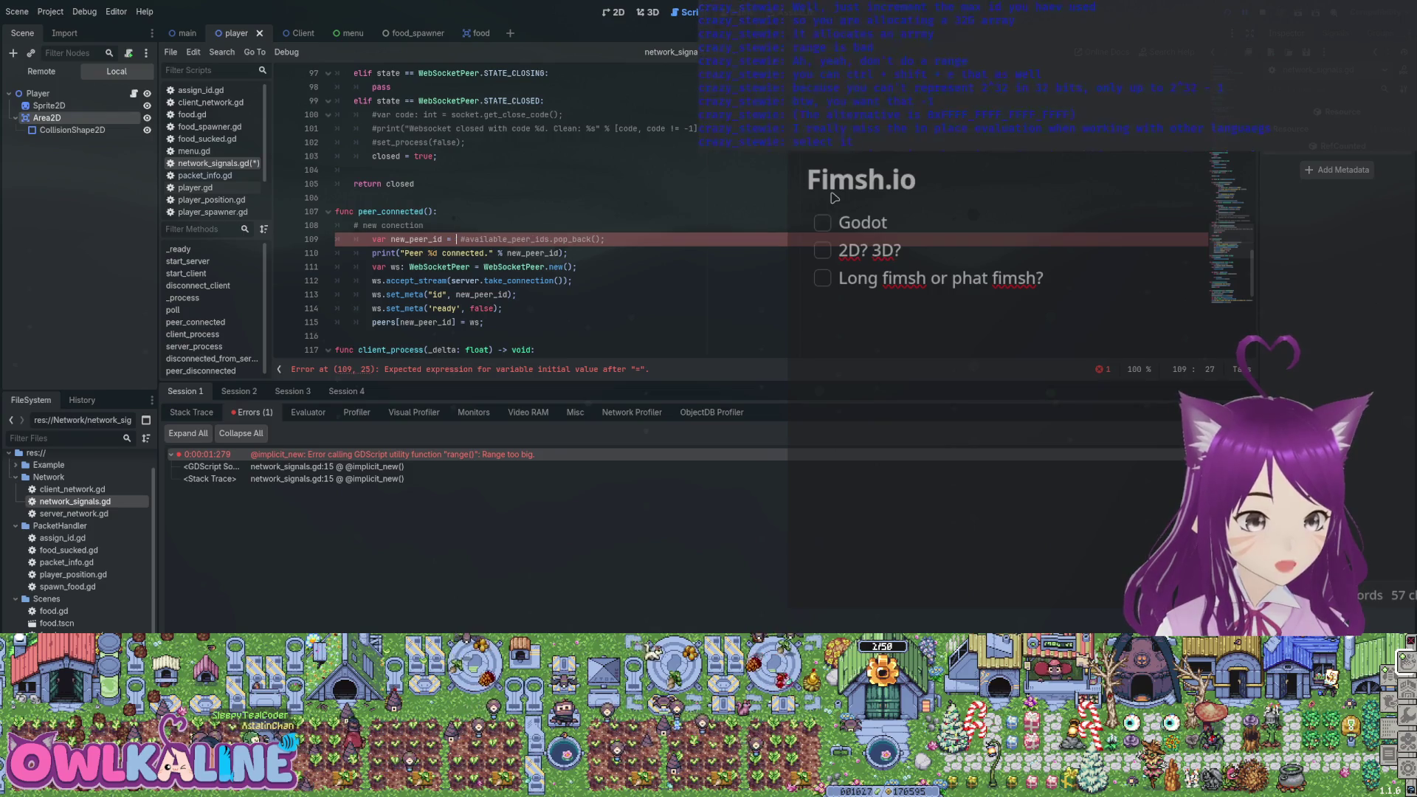
type("t_id + 1")
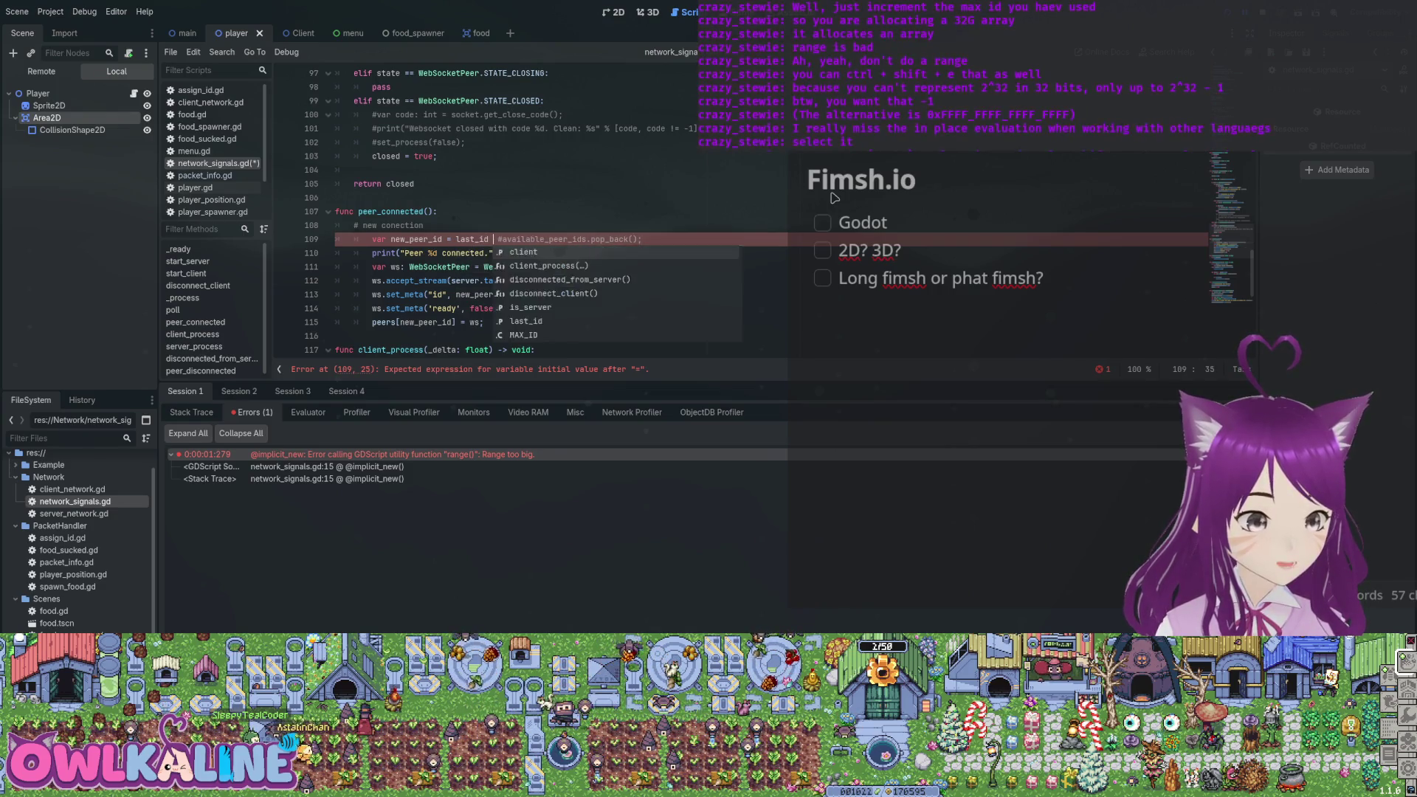
type(";")
key("ctrl+s")
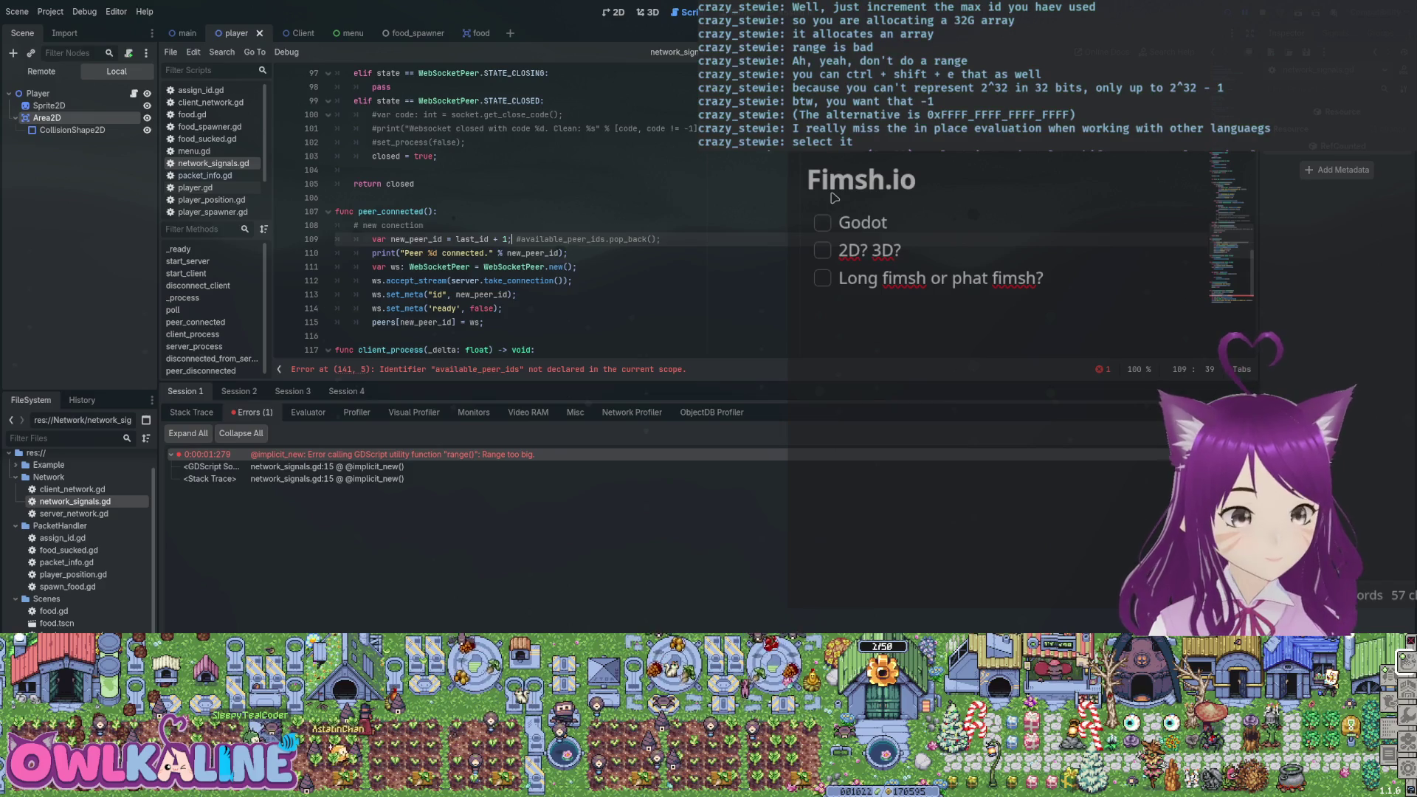
Add 'if last_id == MAX_ID: last_id = 0' above the new_peer_id assignment.
scroll(834, 198, "down", 1)
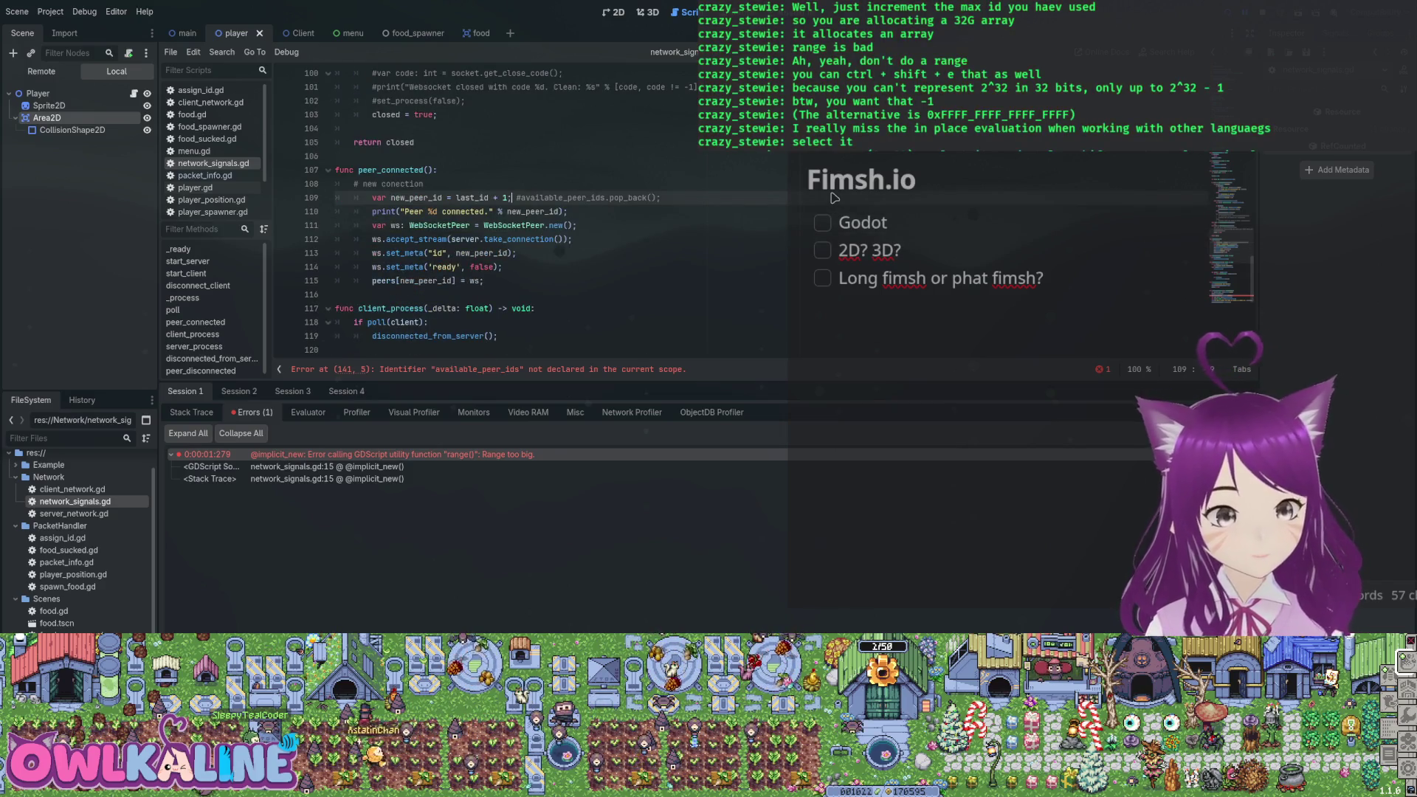
key("Up")
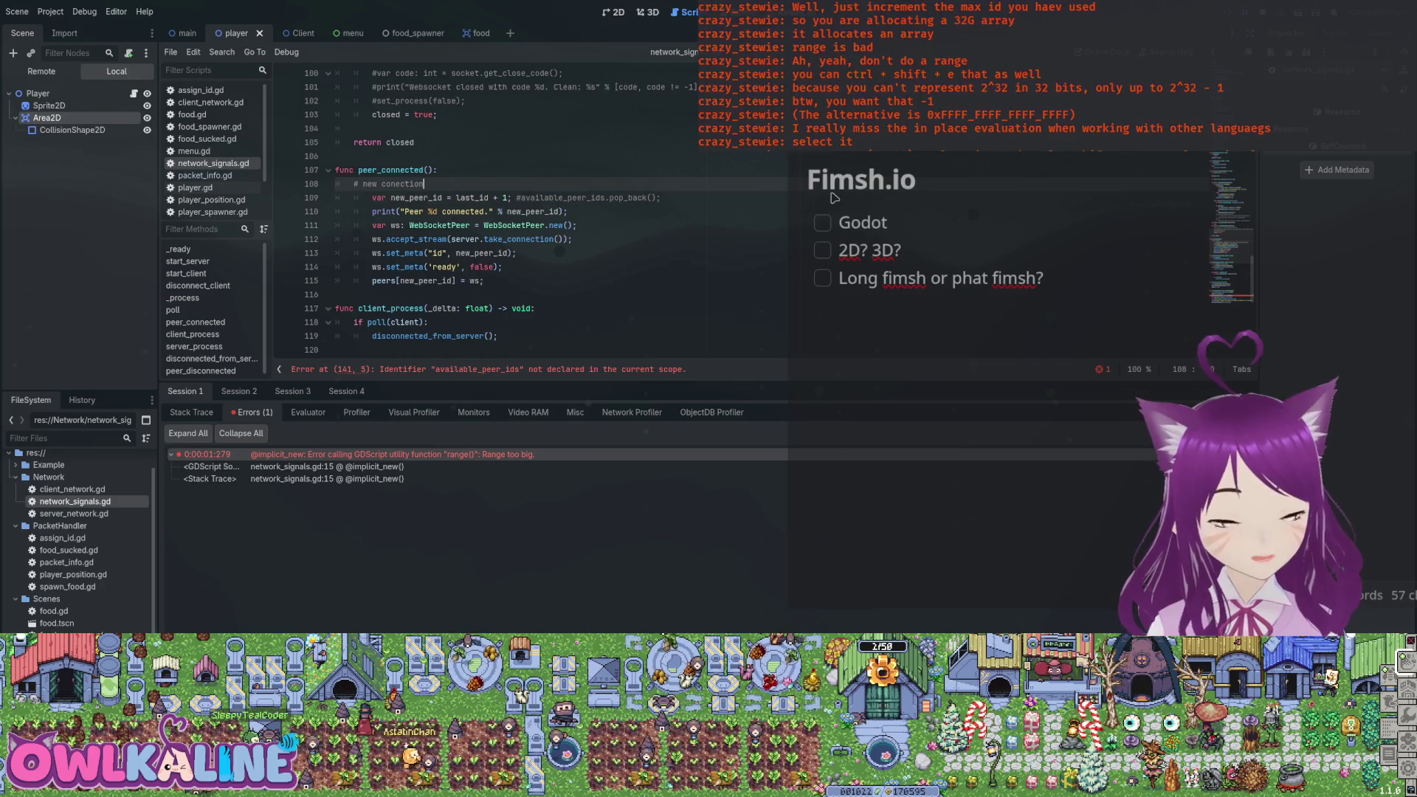
key("Return")
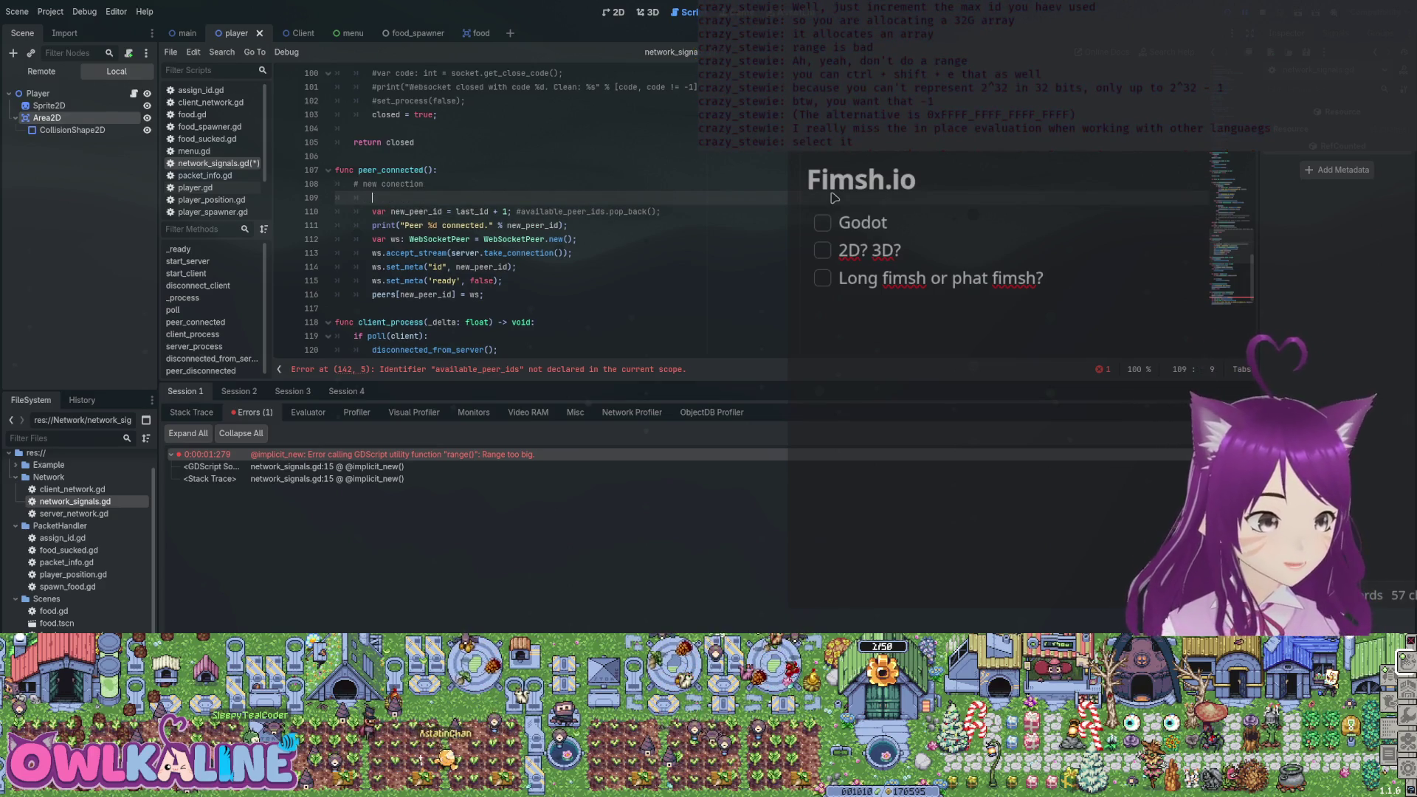
type("last_id")
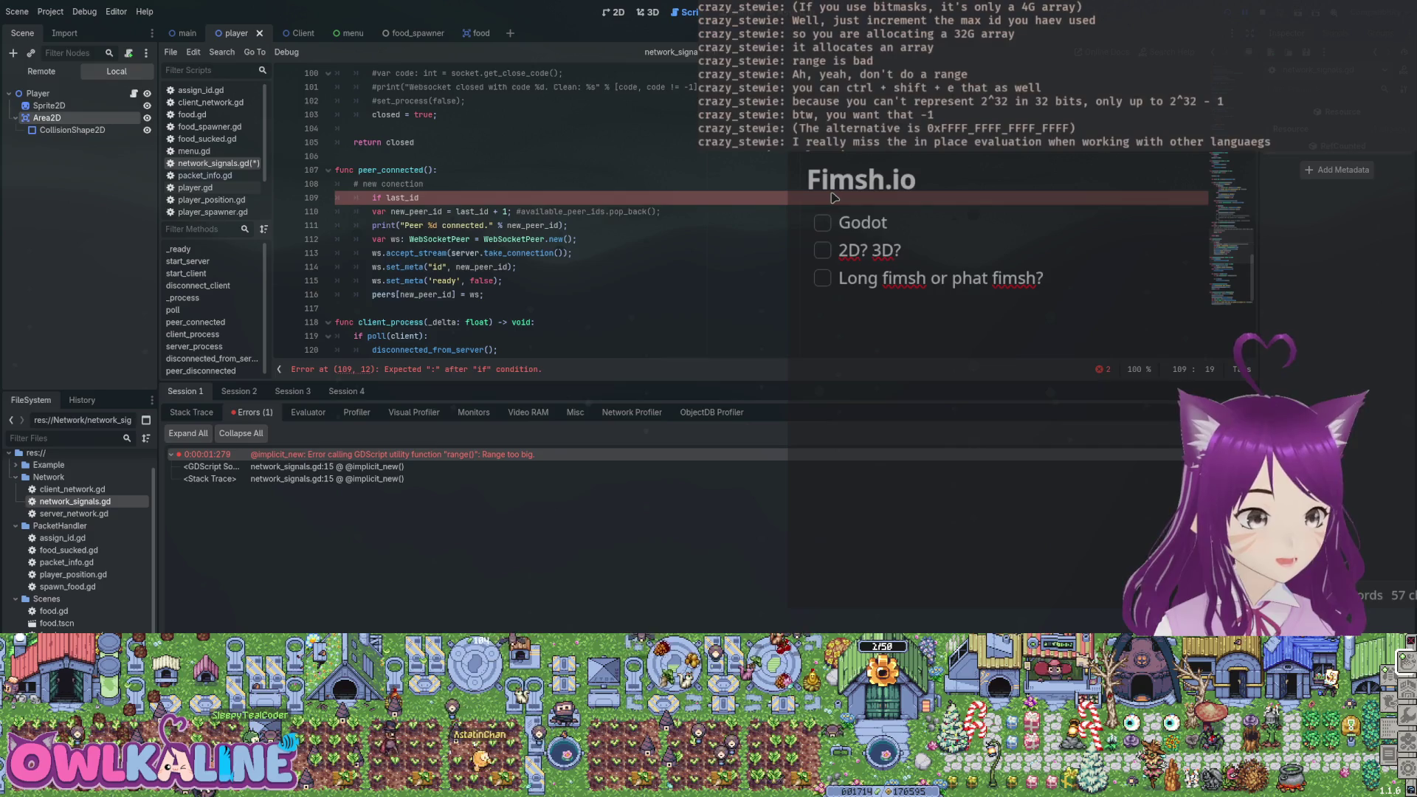
type(" ==")
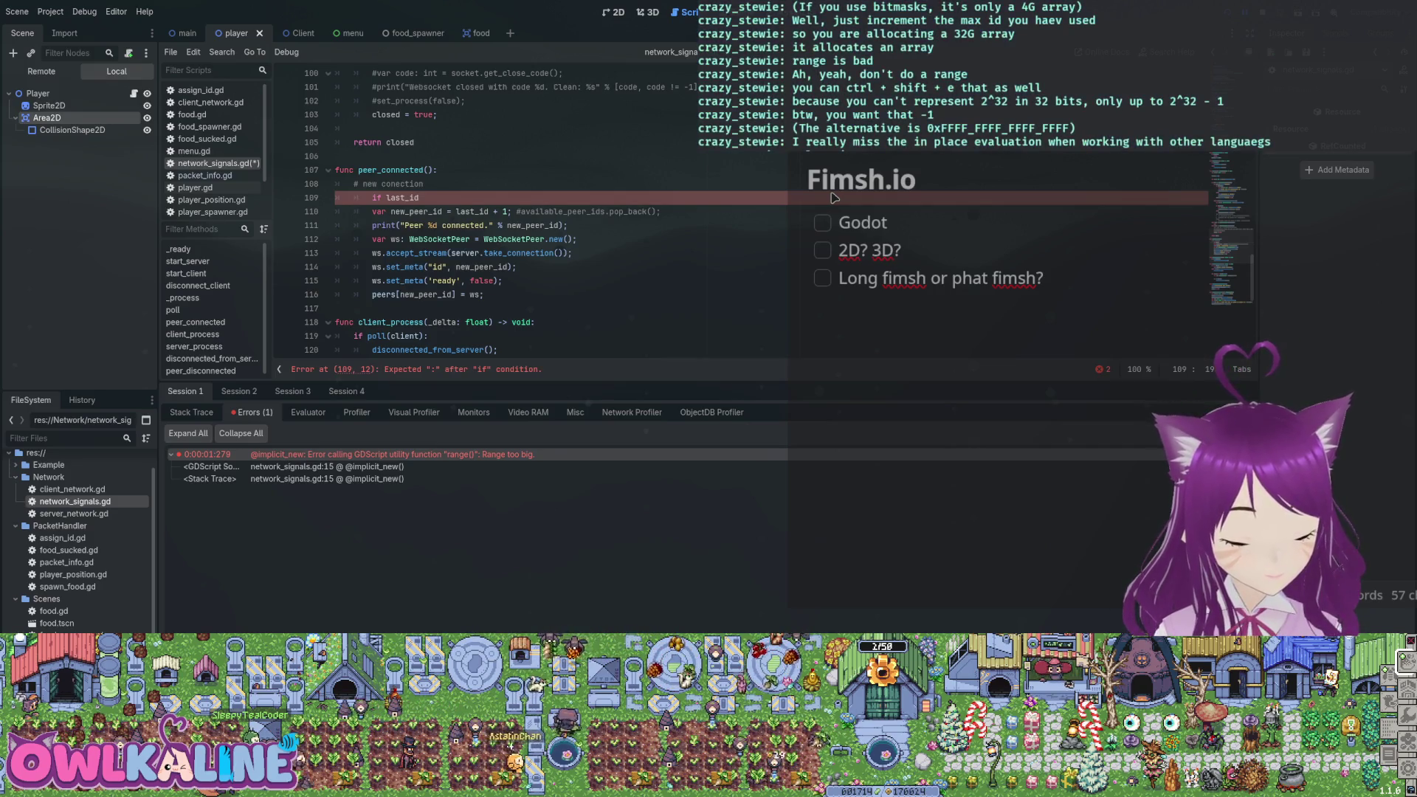
type(" MA")
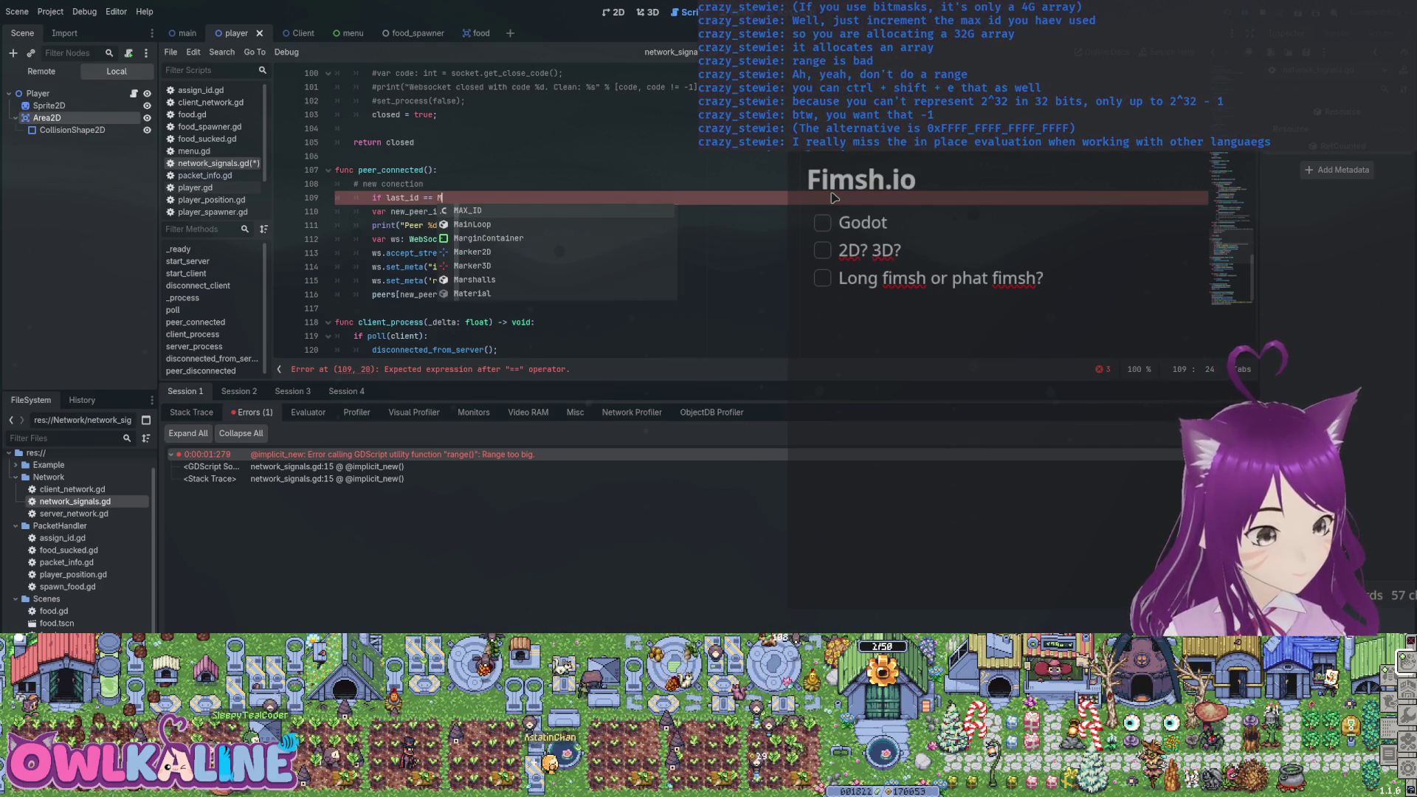
key("Return")
type(":")
key("Return")
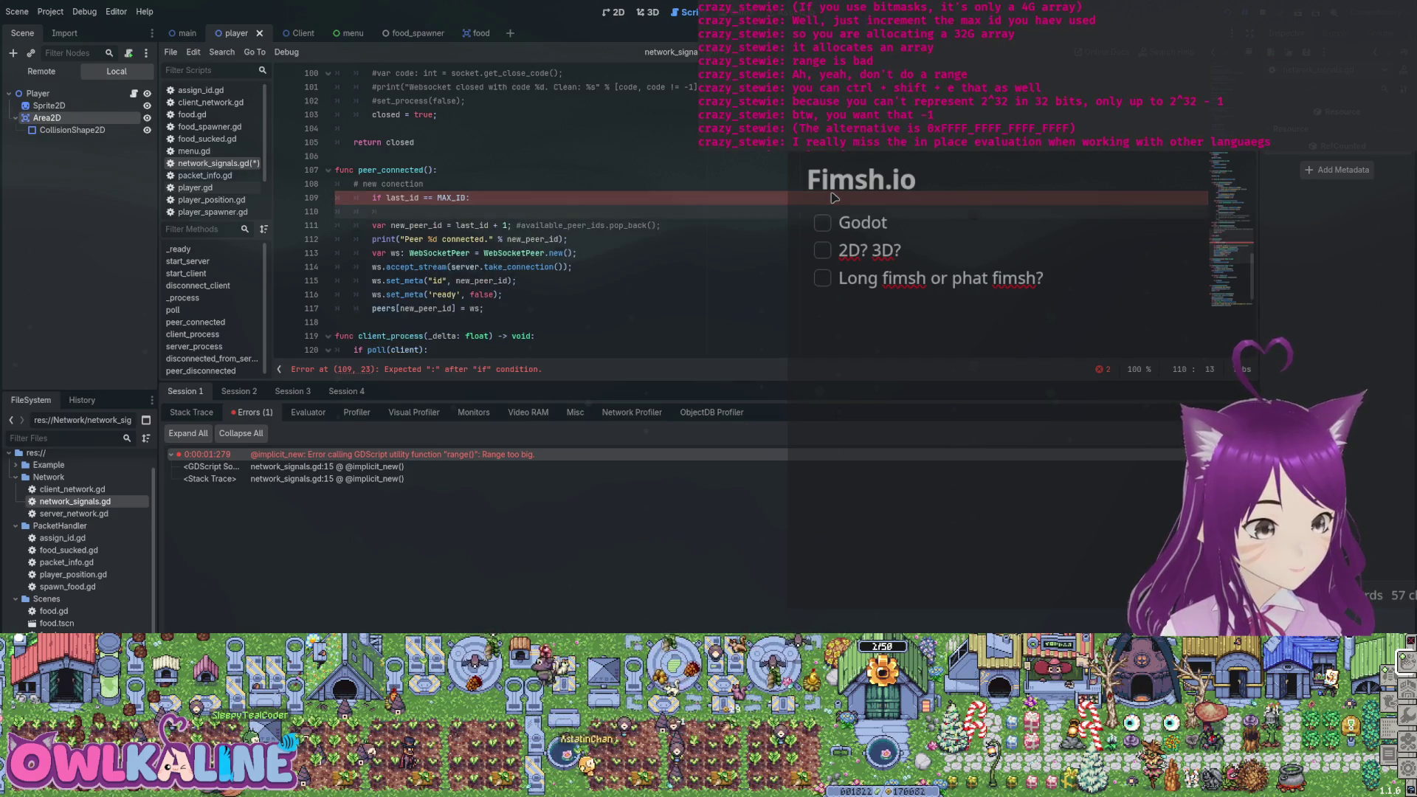
type("_id = 0;")
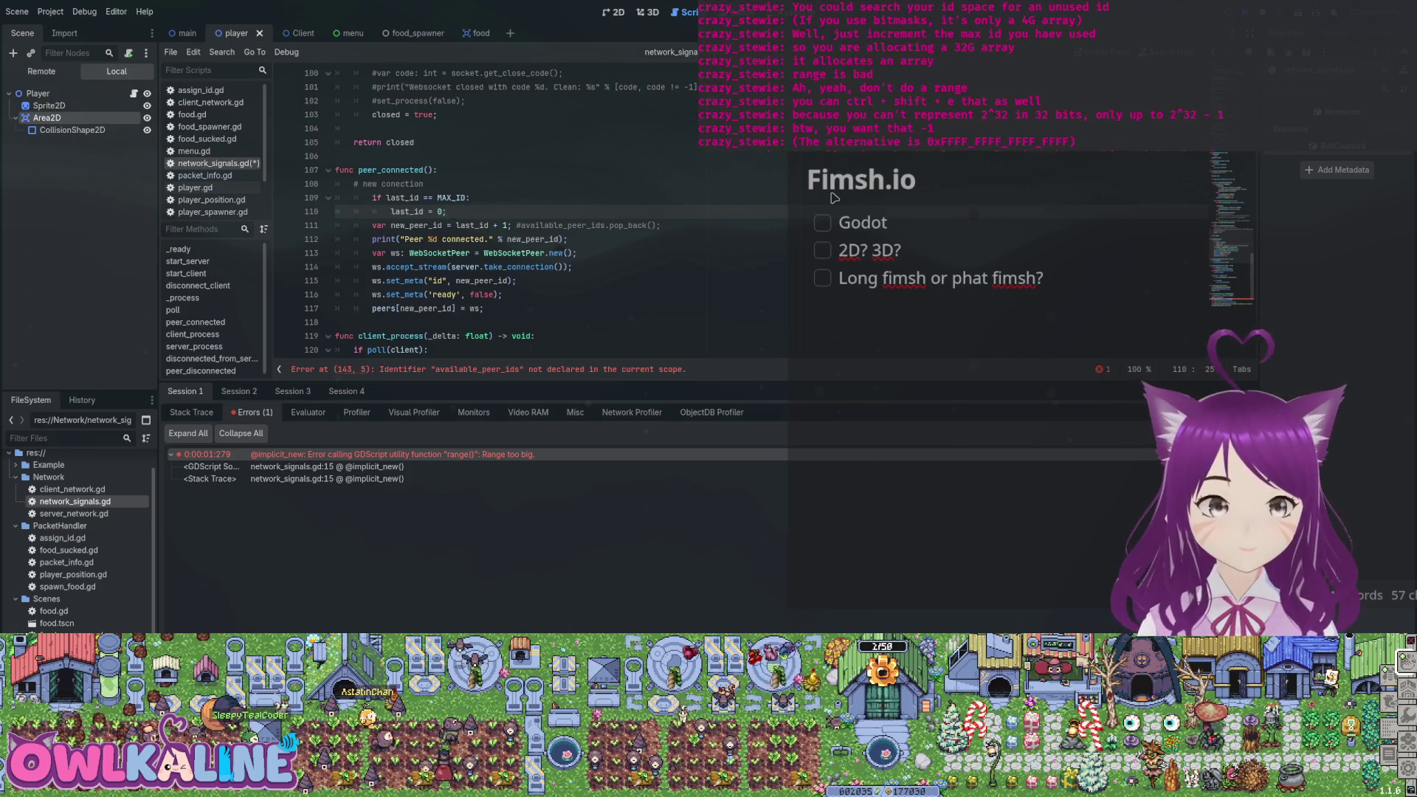
Select the var new_peer_id assignment line.
key("Down")
key("Home")
key("shift+End")
Move the new_peer_id assignment line to just under the '# new conection' comment.
key("ctrl+x")
key("Up")
key("Up")
key("Up")
key("End")
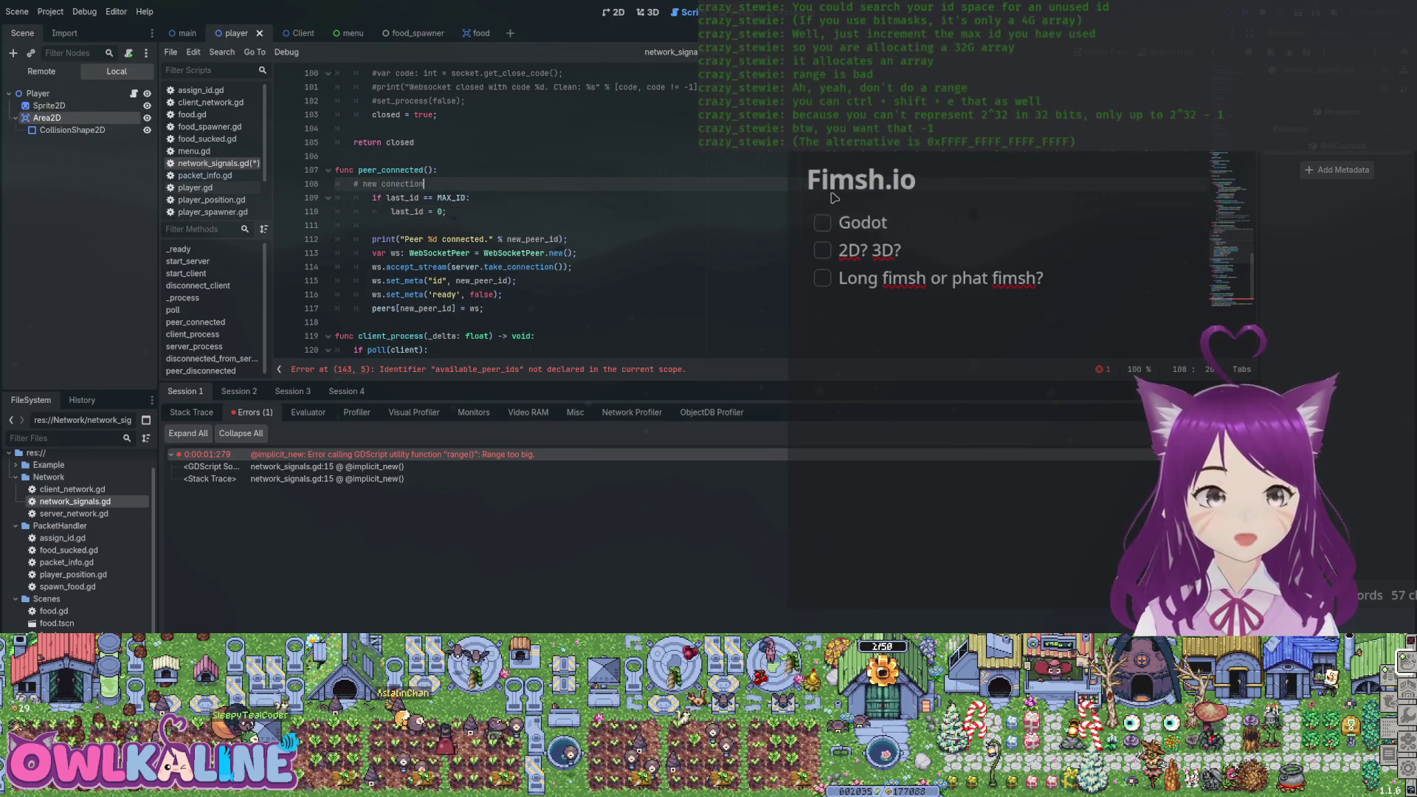
key("Return")
key("ctrl+v")
scroll(834, 198, "up", 3)
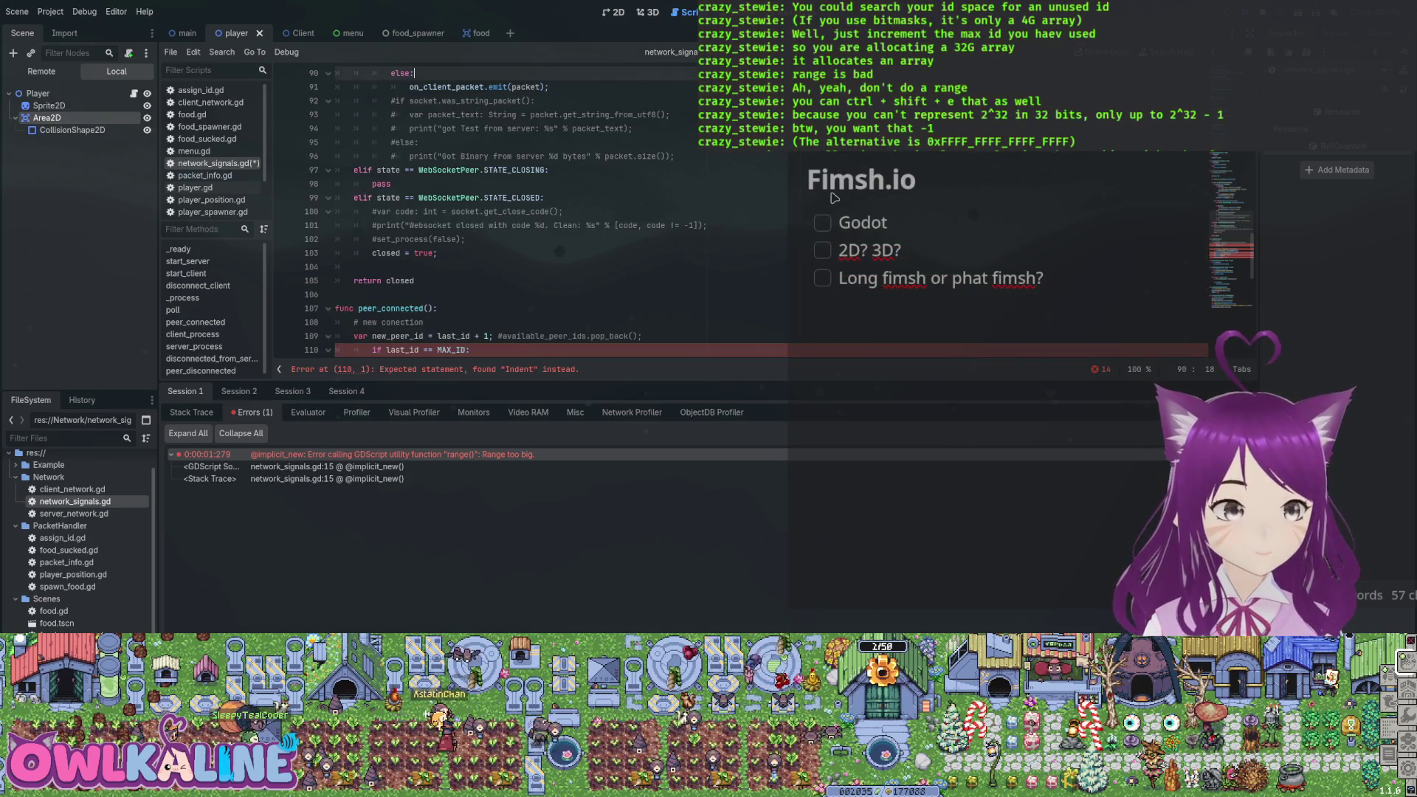
key("Page_Down")
key("Up")
key("Up")
key("Up")
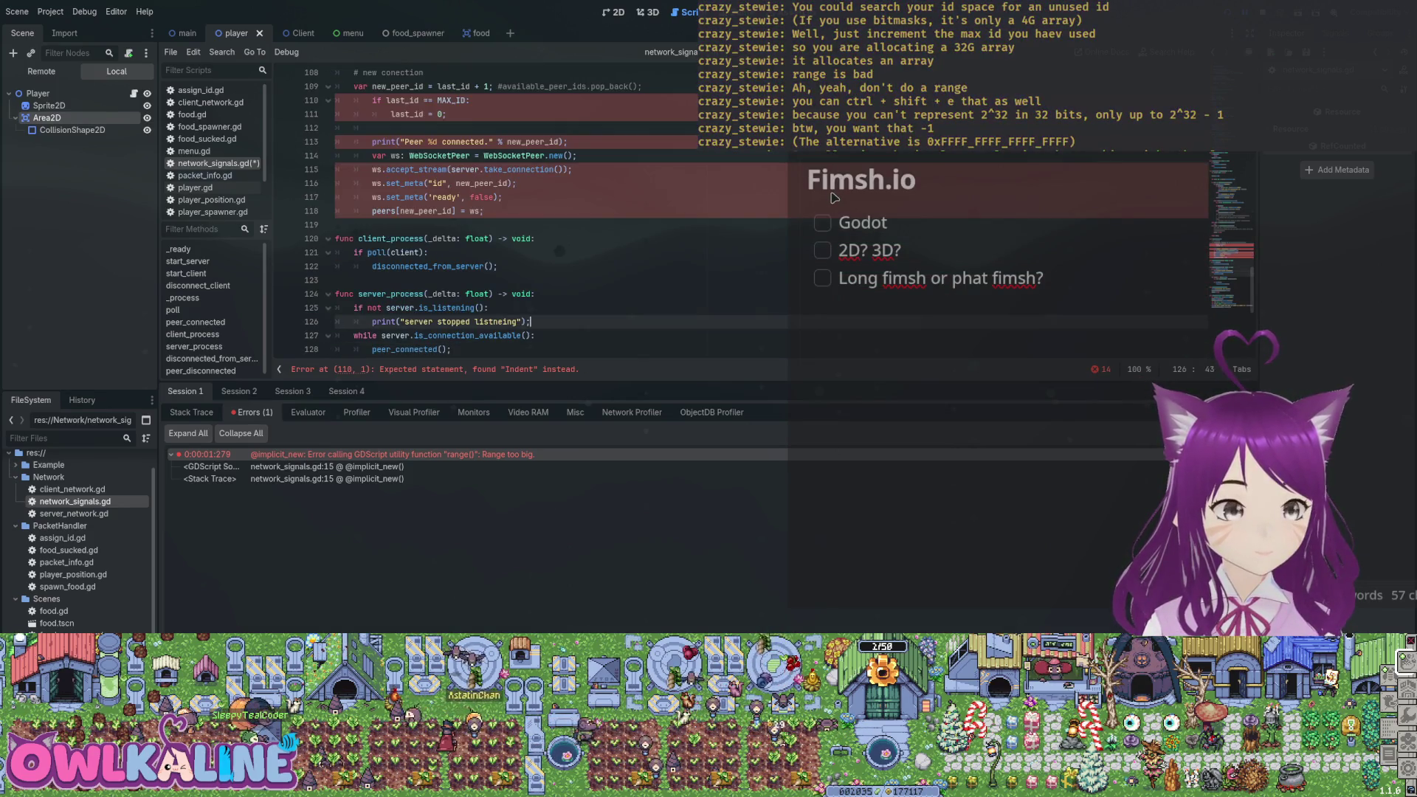
key("ctrl+z")
key("ctrl+y")
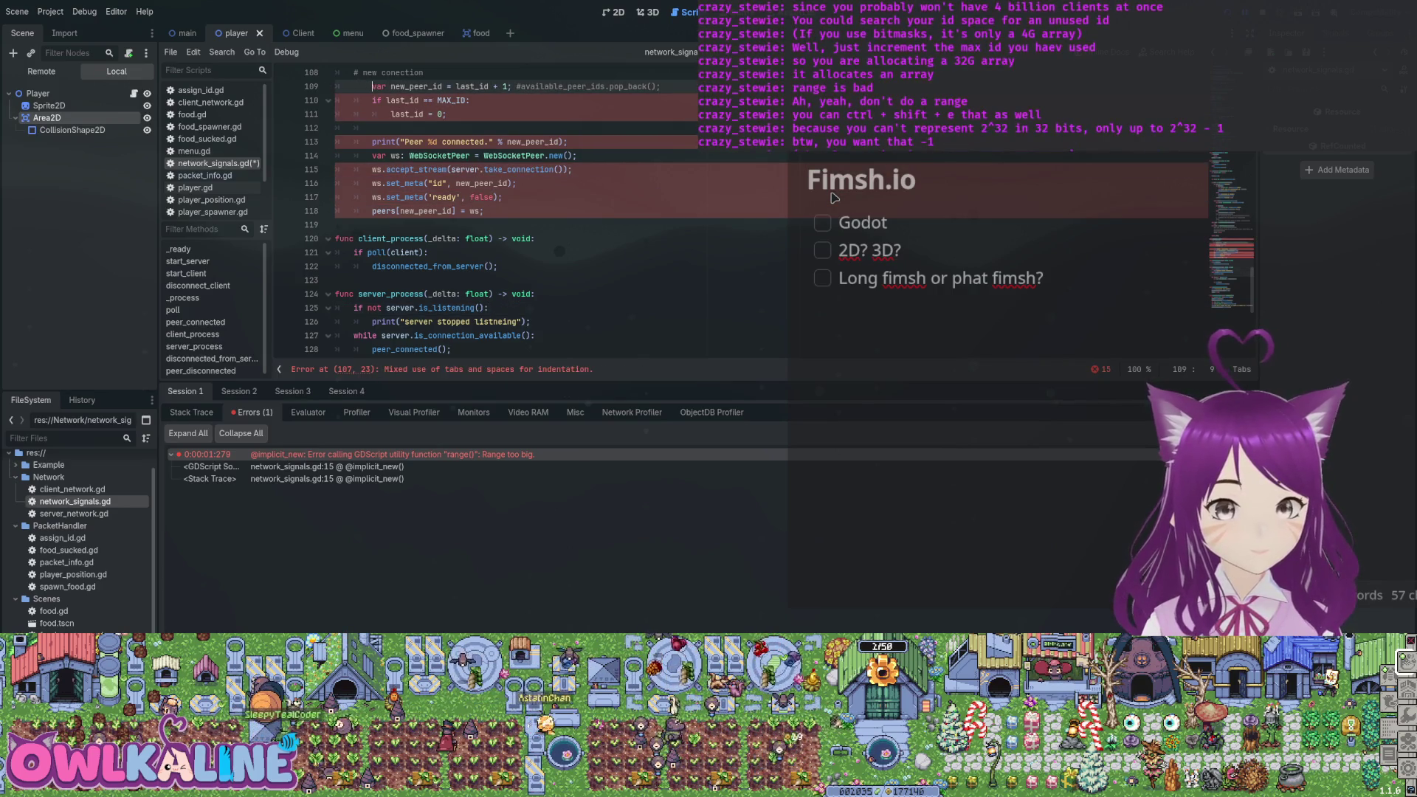
scroll(834, 197, "up", 2)
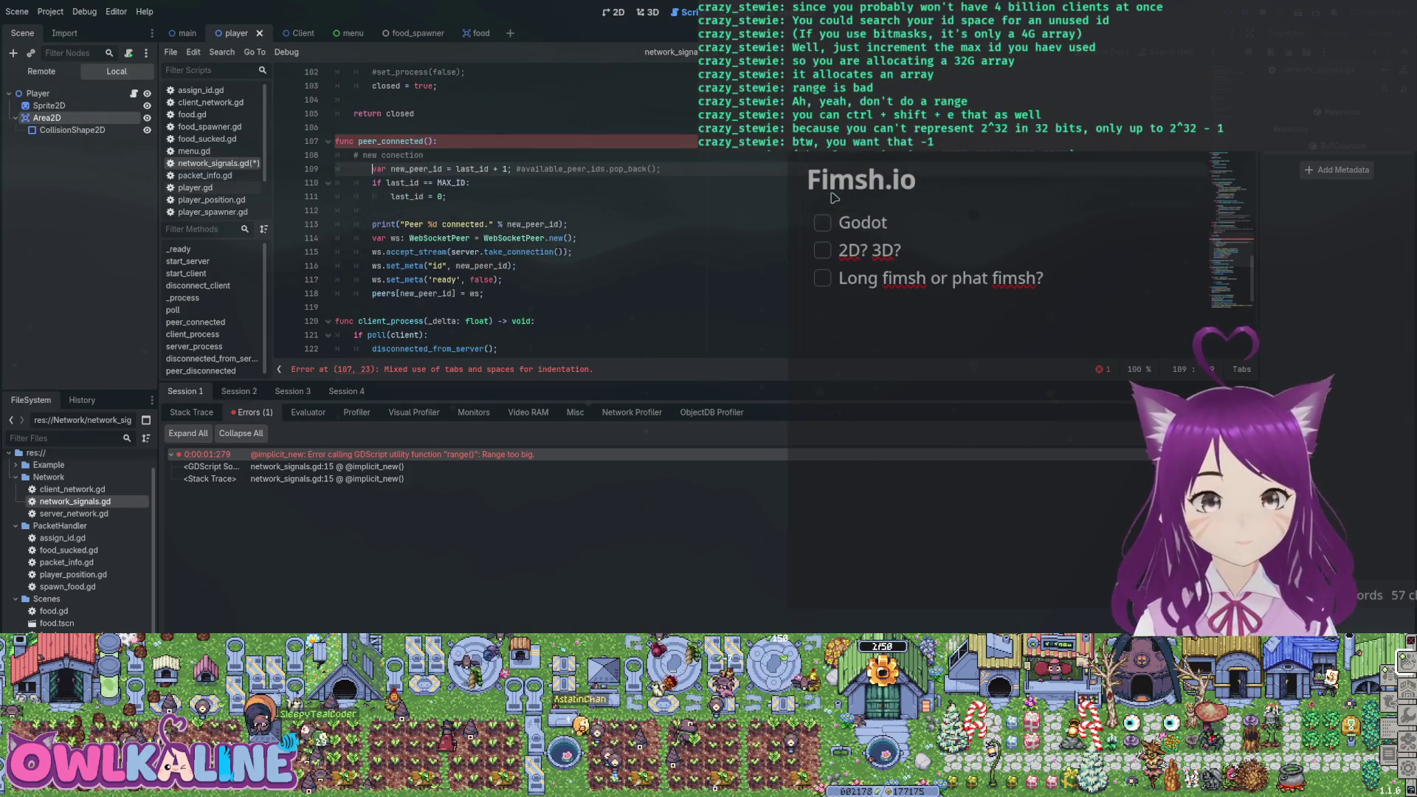
Open a new line between the assignment and the MAX_ID check for a while loop.
key("Up")
key("End")
key("Return")
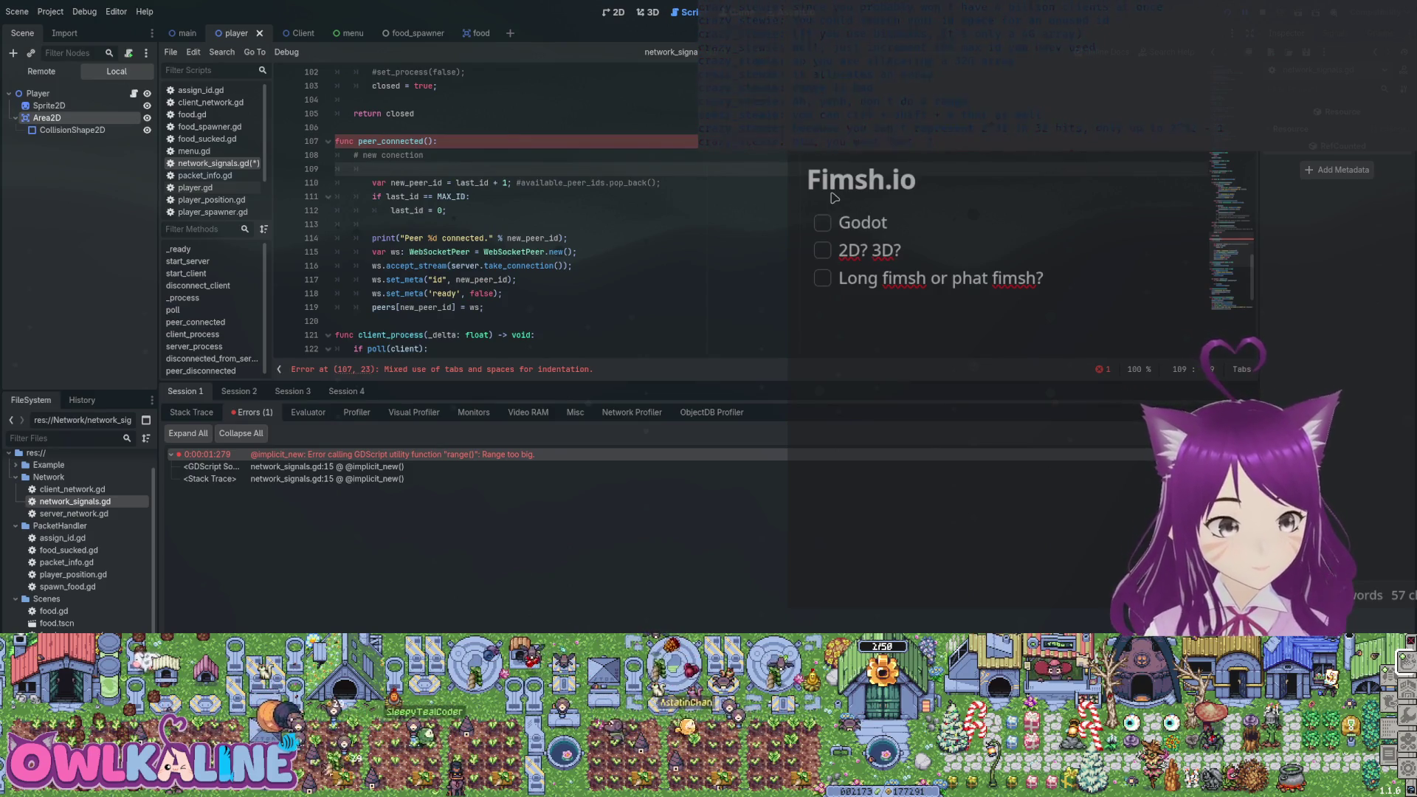
key("BackSpace")
key("Down")
key("Down")
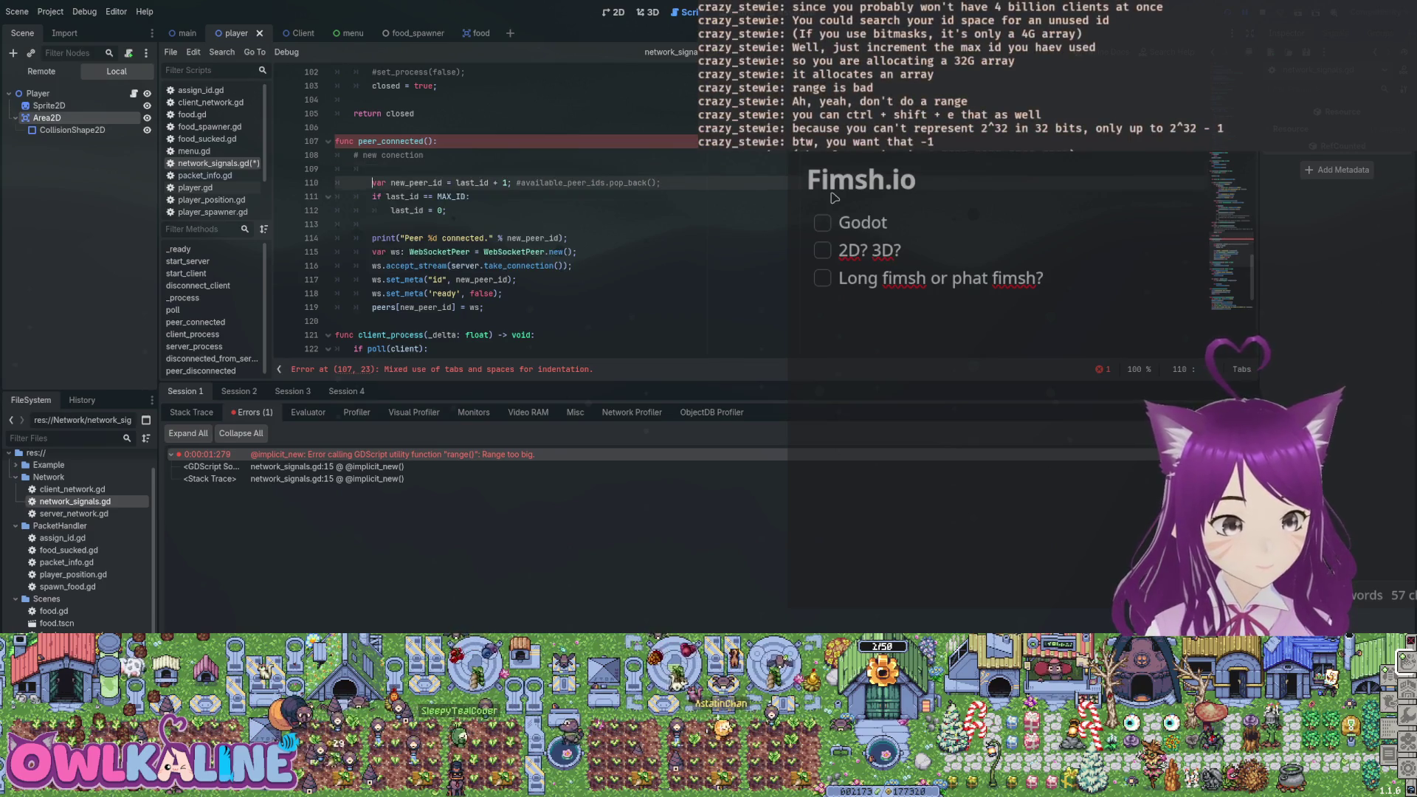
key("Return")
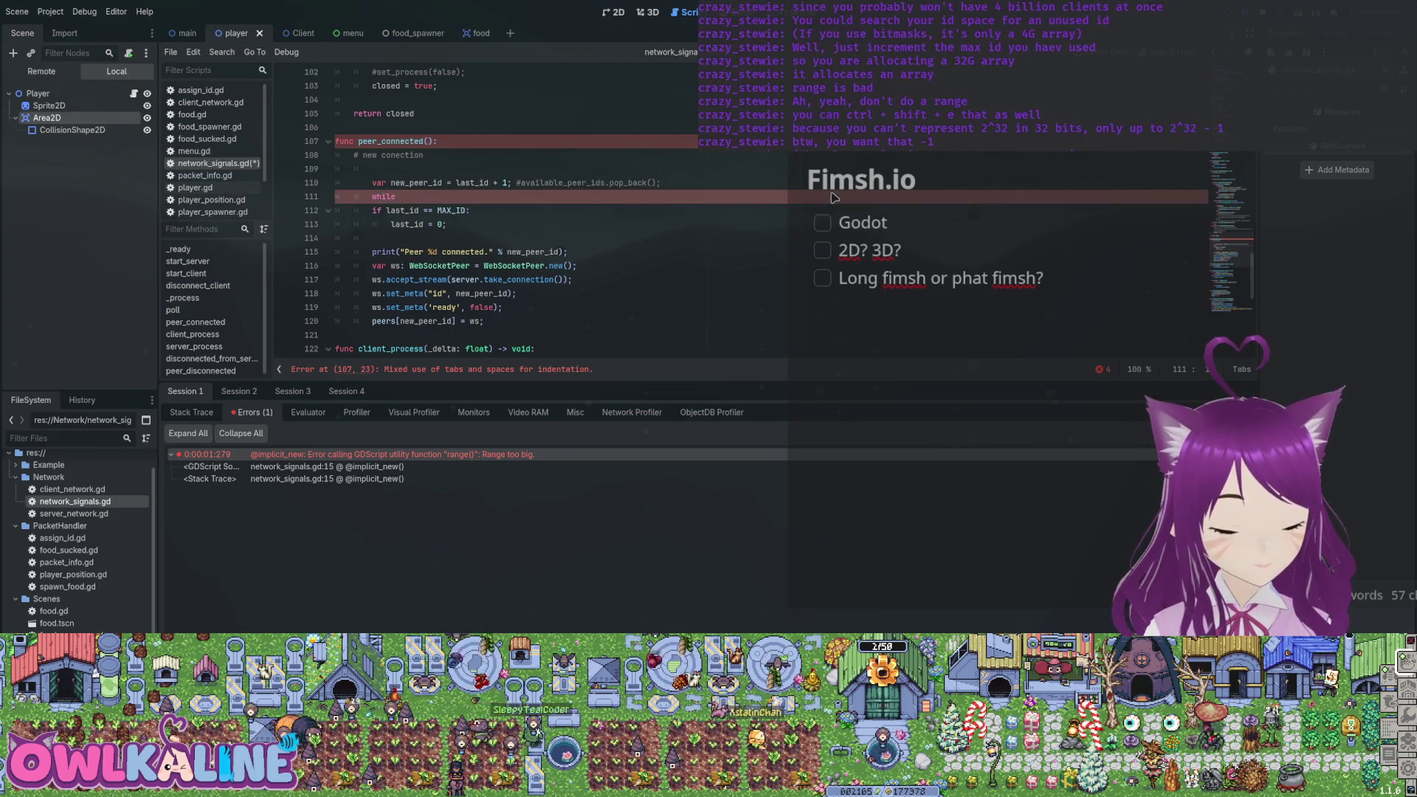
Write the loop condition 'while peers[new_peer_id] != null:'.
type("ew_")
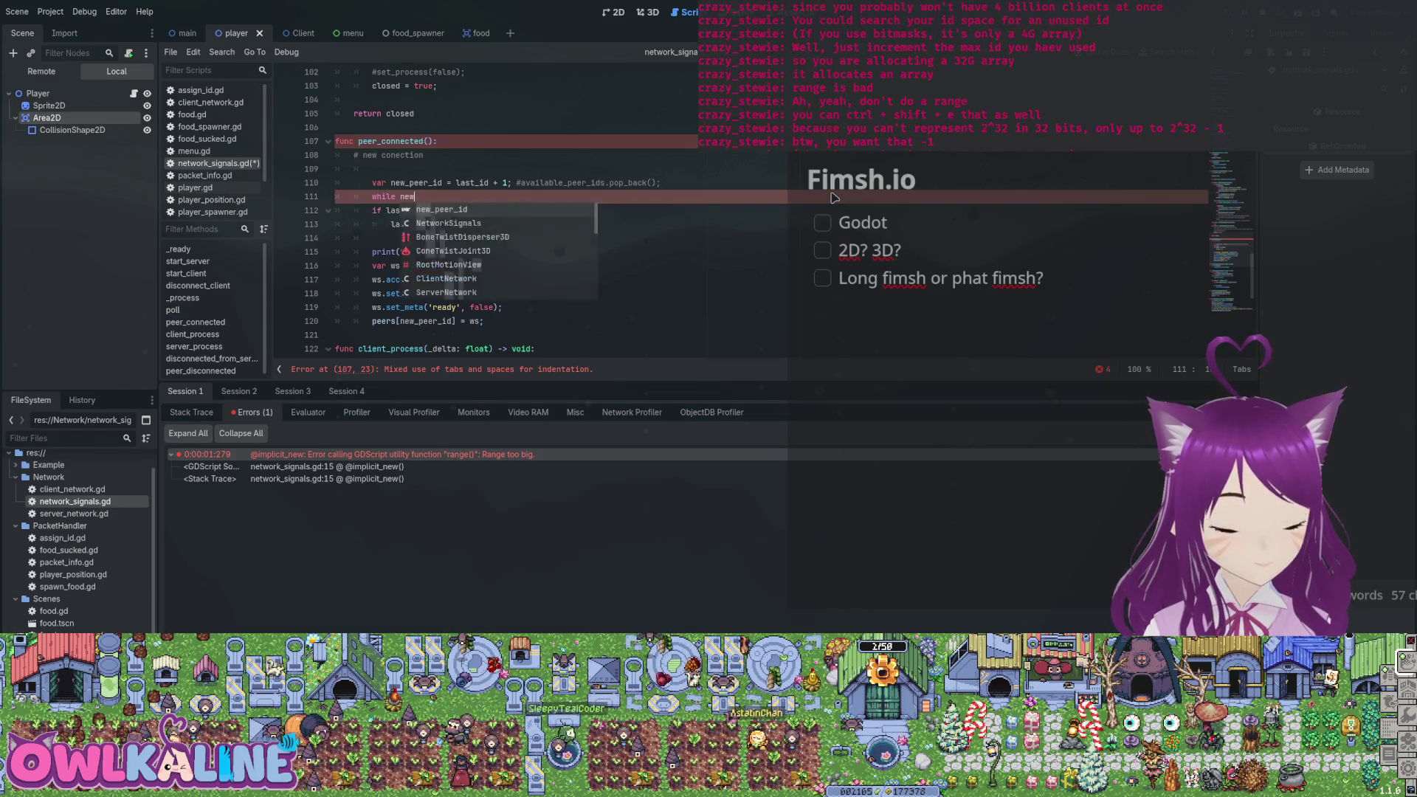
key("BackSpace")
key("BackSpace")
key("BackSpace")
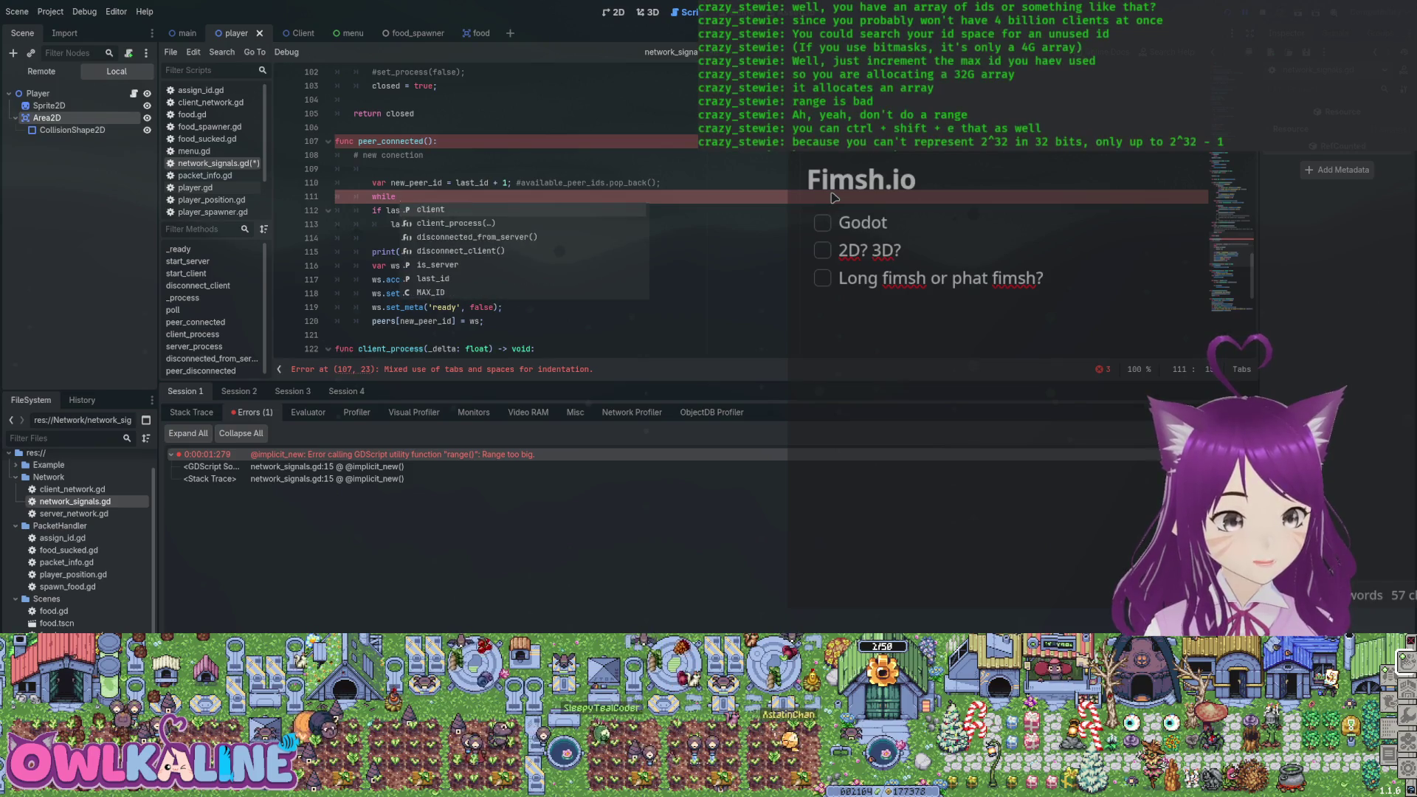
type("peers[new_")
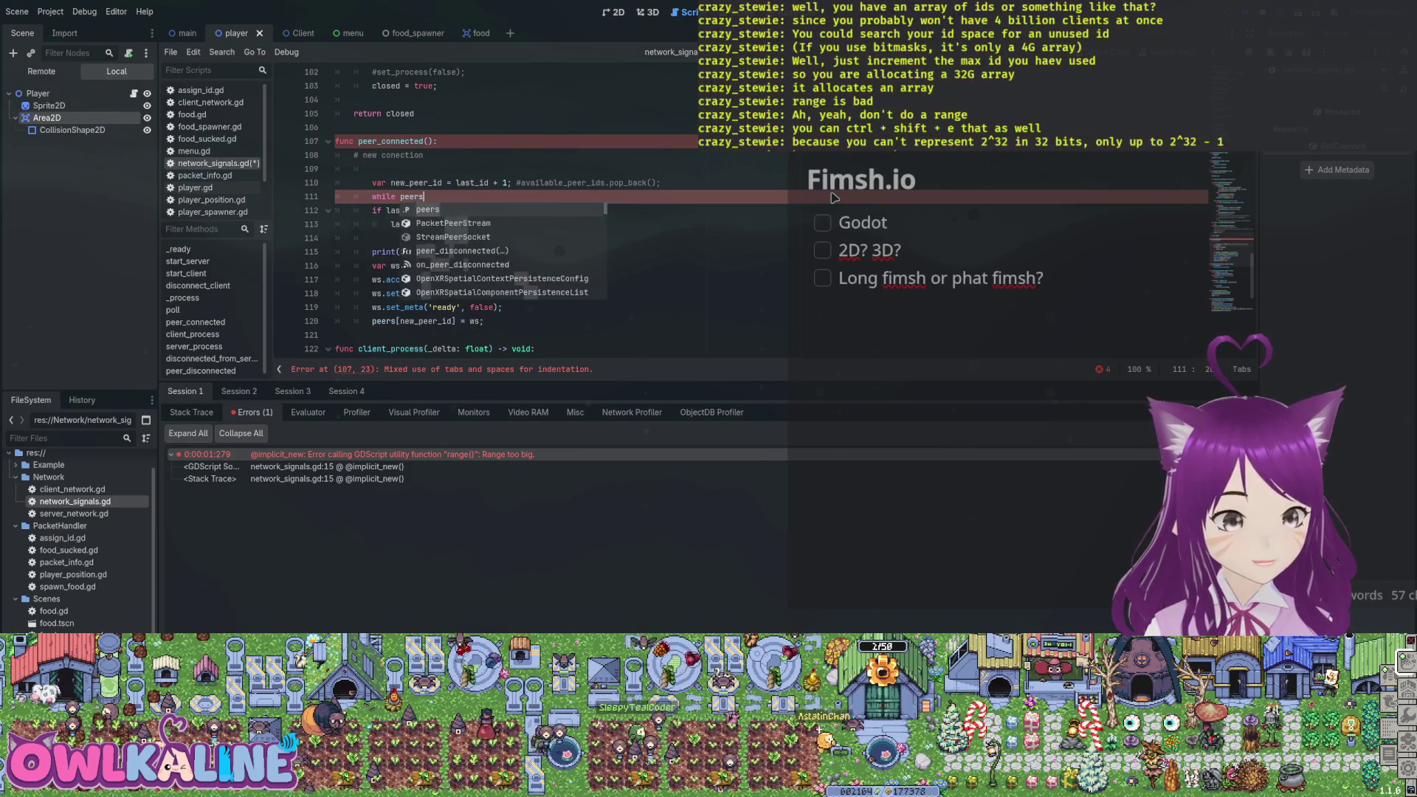
type("er_id]")
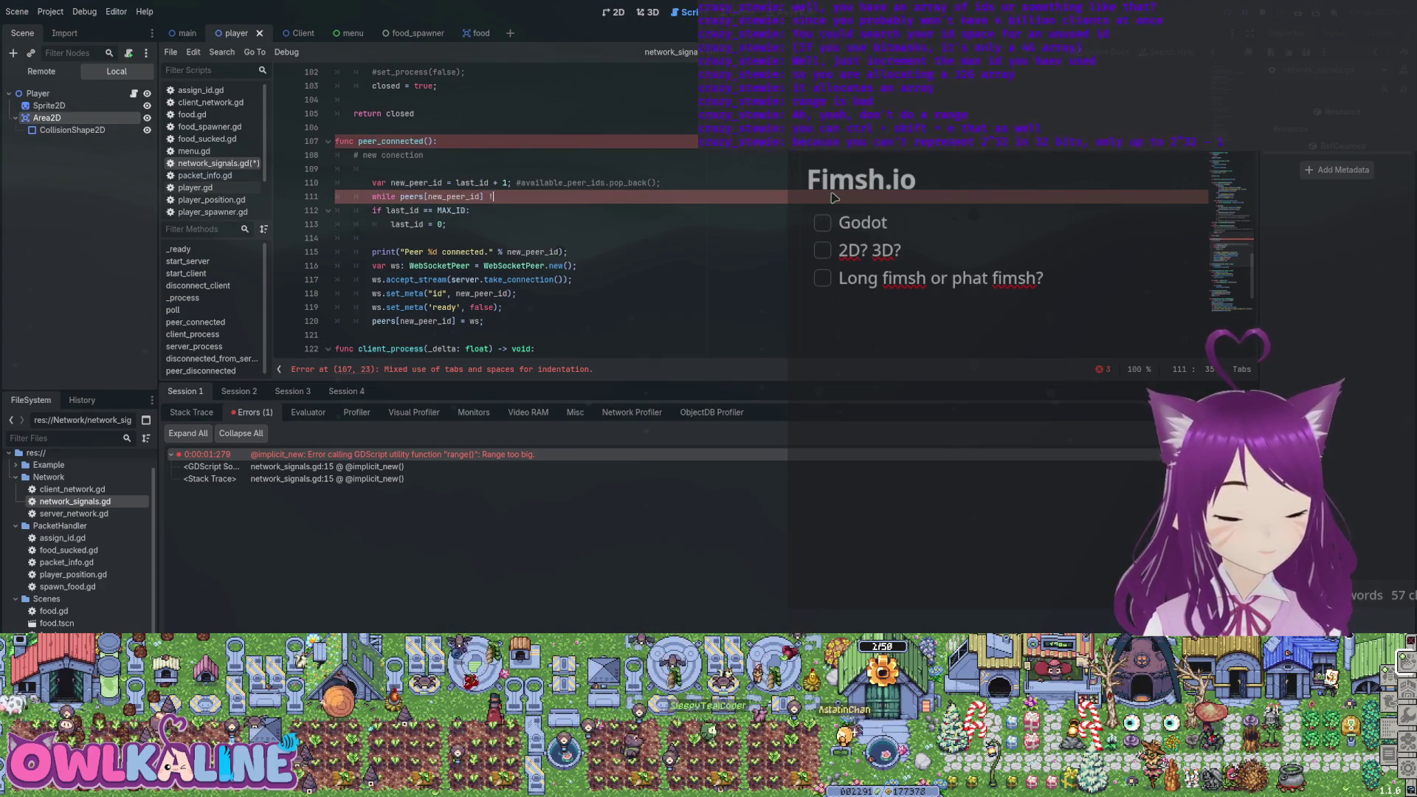
type(" != nil")
key("BackSpace")
key("BackSpace")
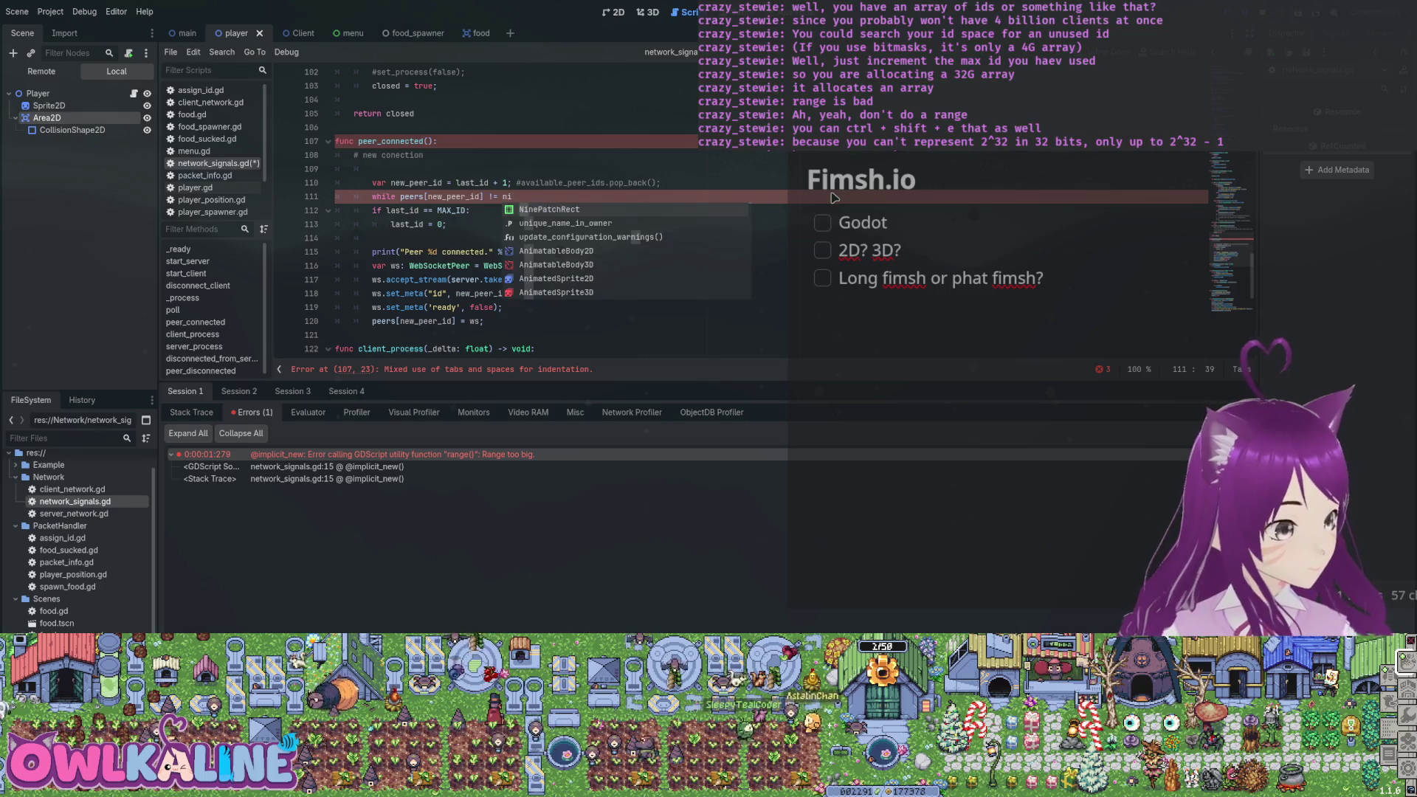
type("ull:")
key("Down")
Indent the MAX_ID wrap check into the loop and add a new_peer_id increment line.
key("Tab")
key("Down")
key("Tab")
key("Up")
key("Up")
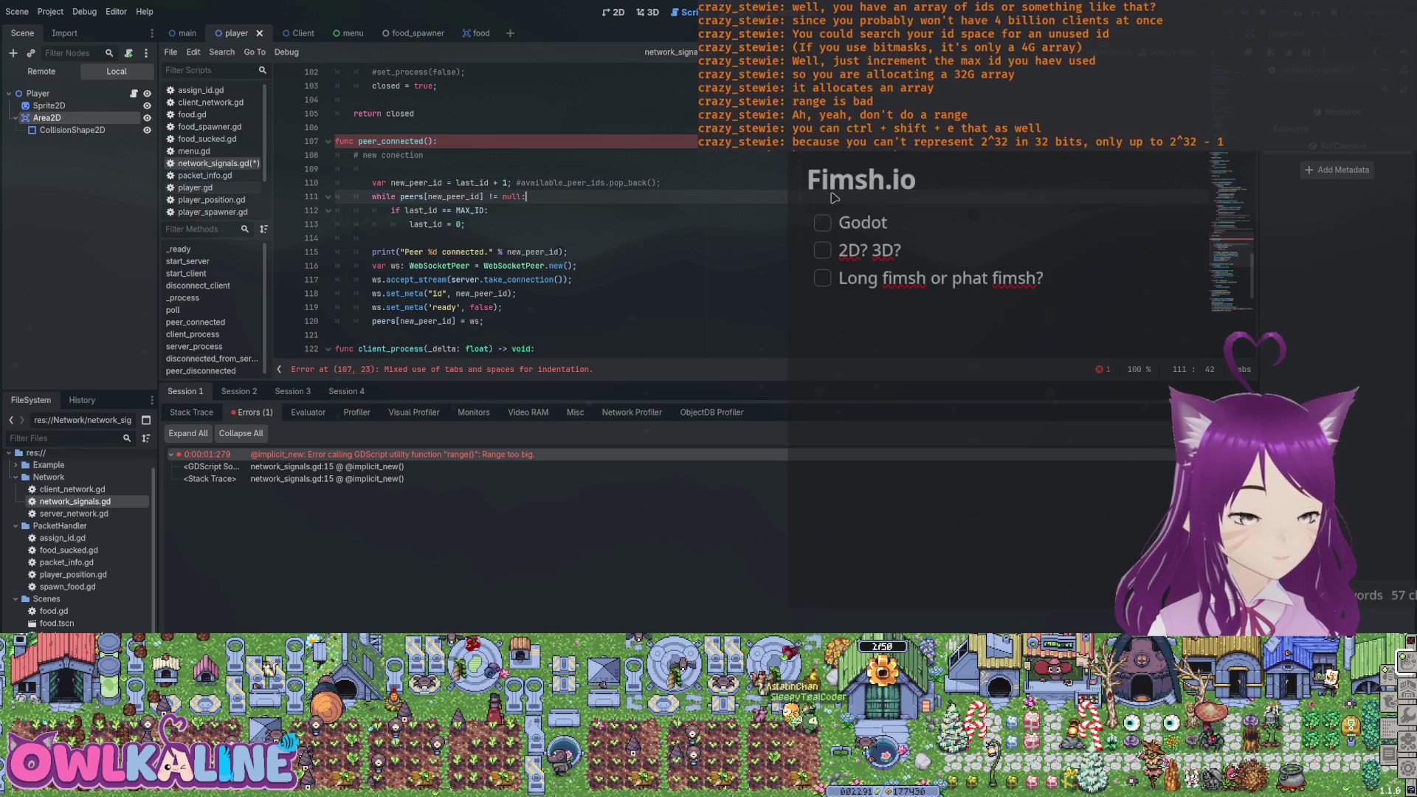
key("Return")
type("peer_id")
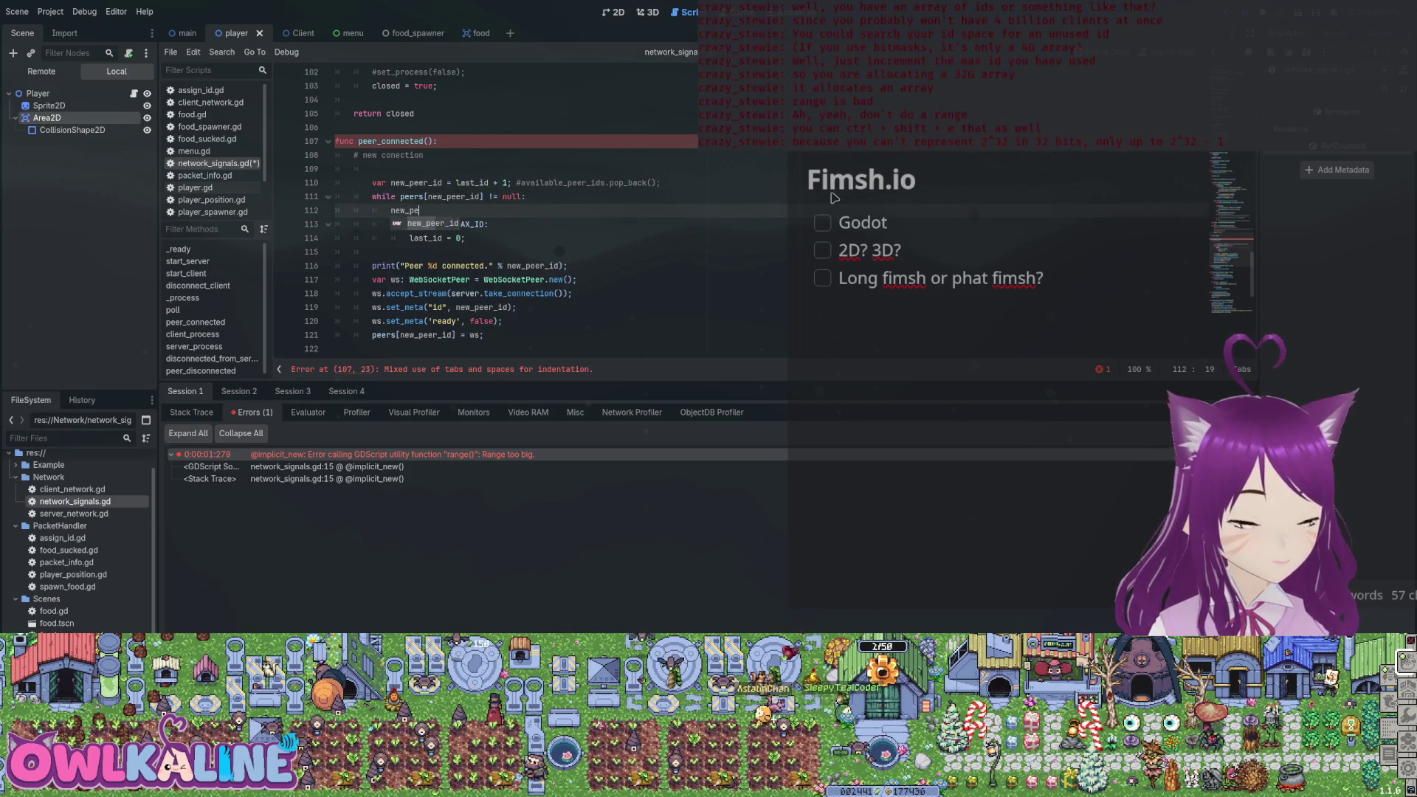
Drop the '+ 1' from the initial assignment, add 'last_id = new_peer_id;' after the loop, and save.
key("Up")
key("Up")
key("Delete")
key("Delete")
key("Delete")
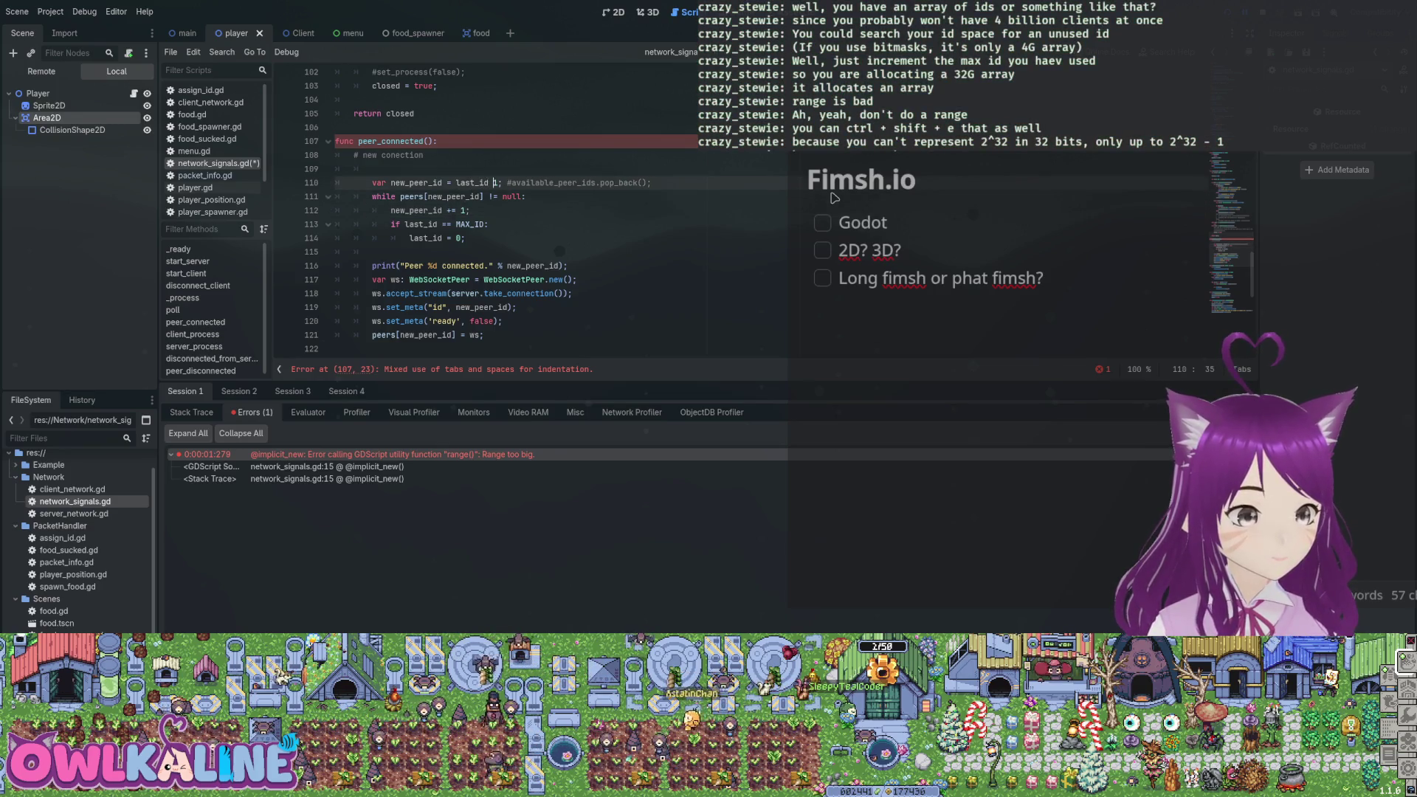
key("Down")
key("Down")
key("Down")
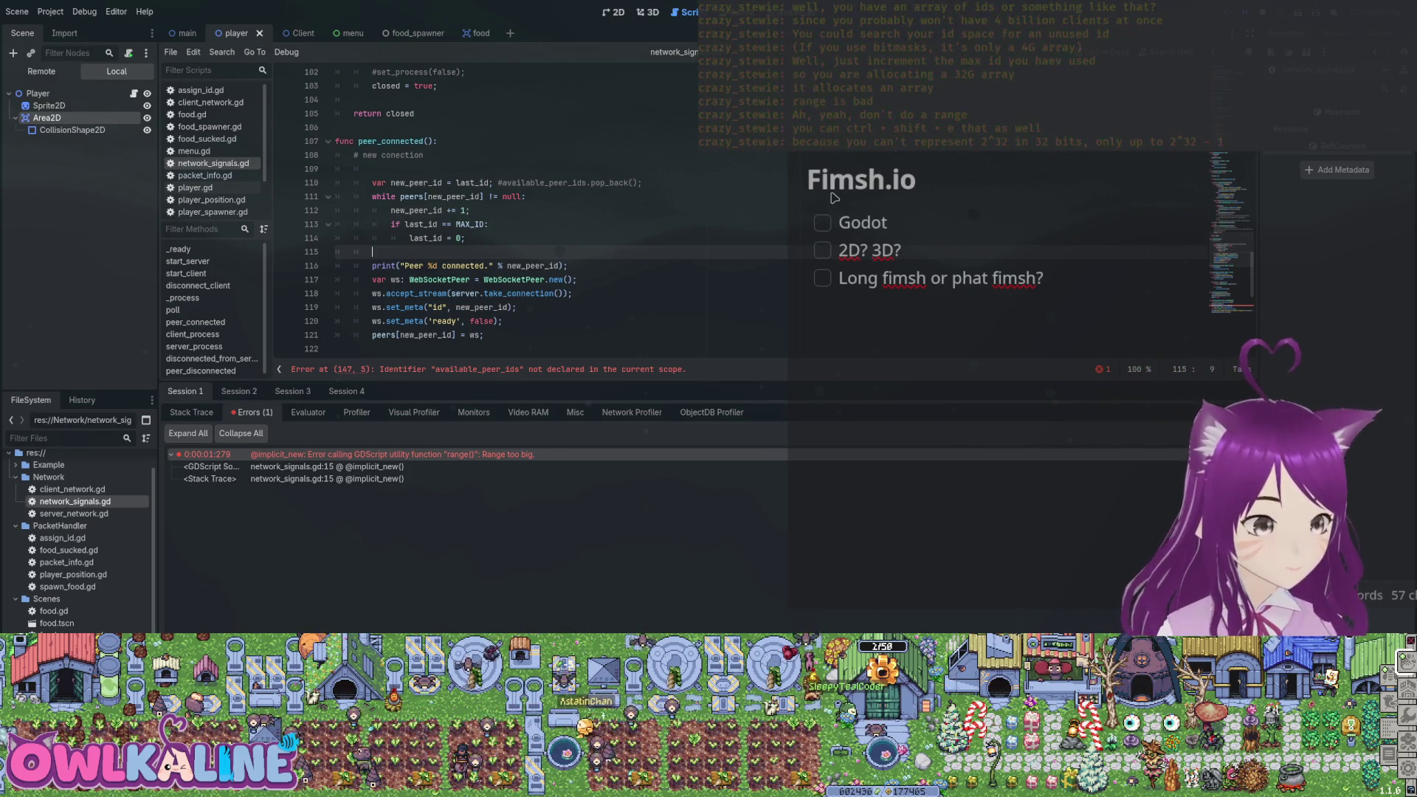
key("Return")
key("Up")
key("Return")
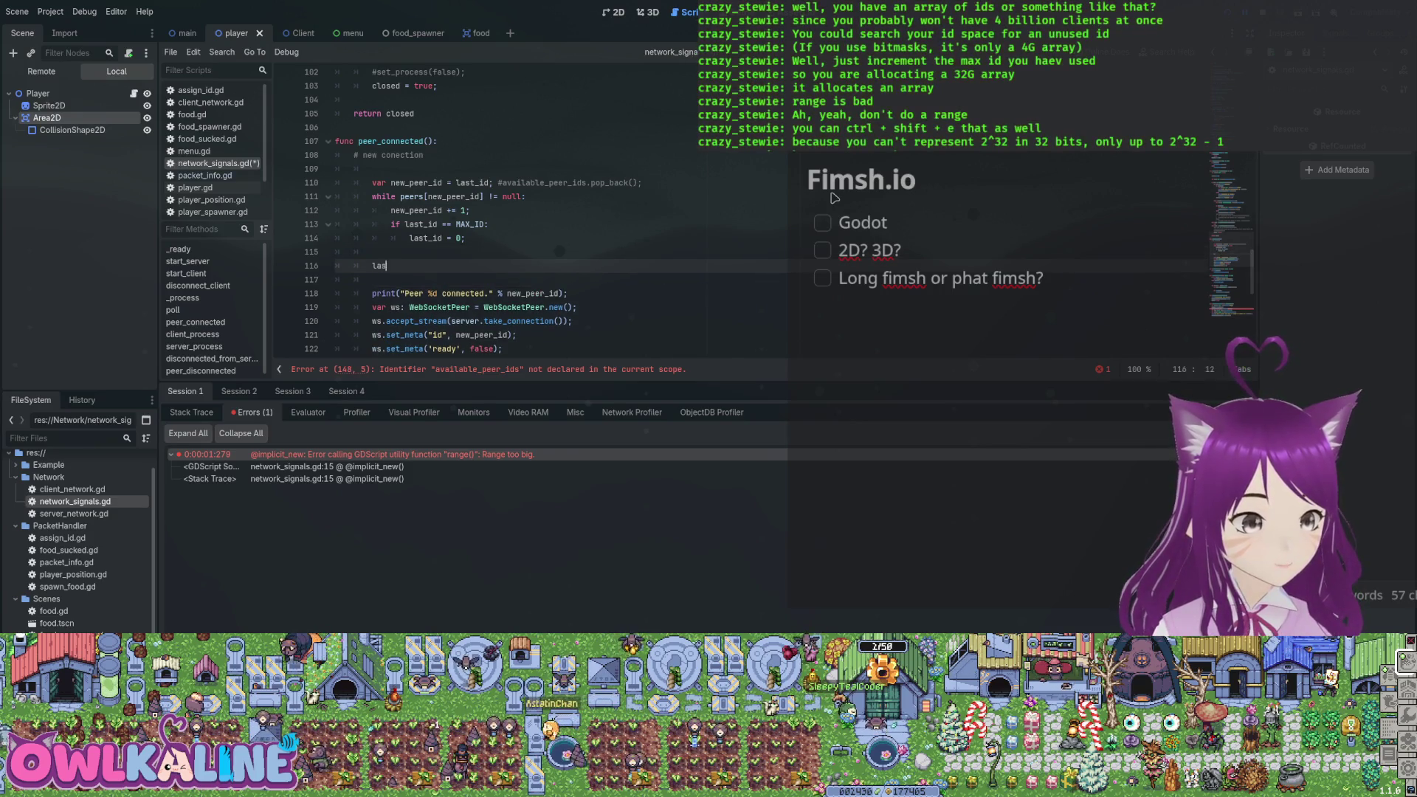
type("_id = new_pee")
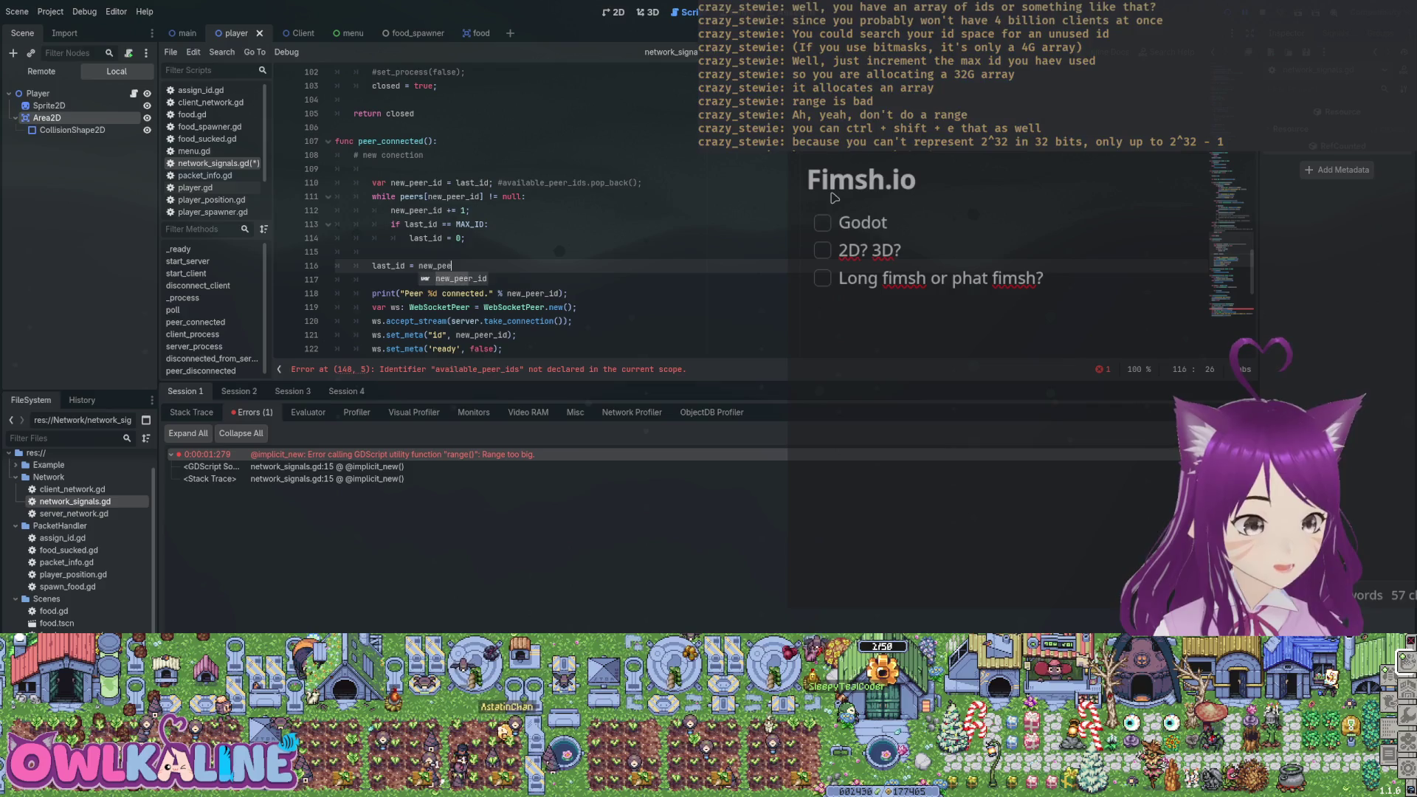
key("Return")
type(";")
key("ctrl+s")
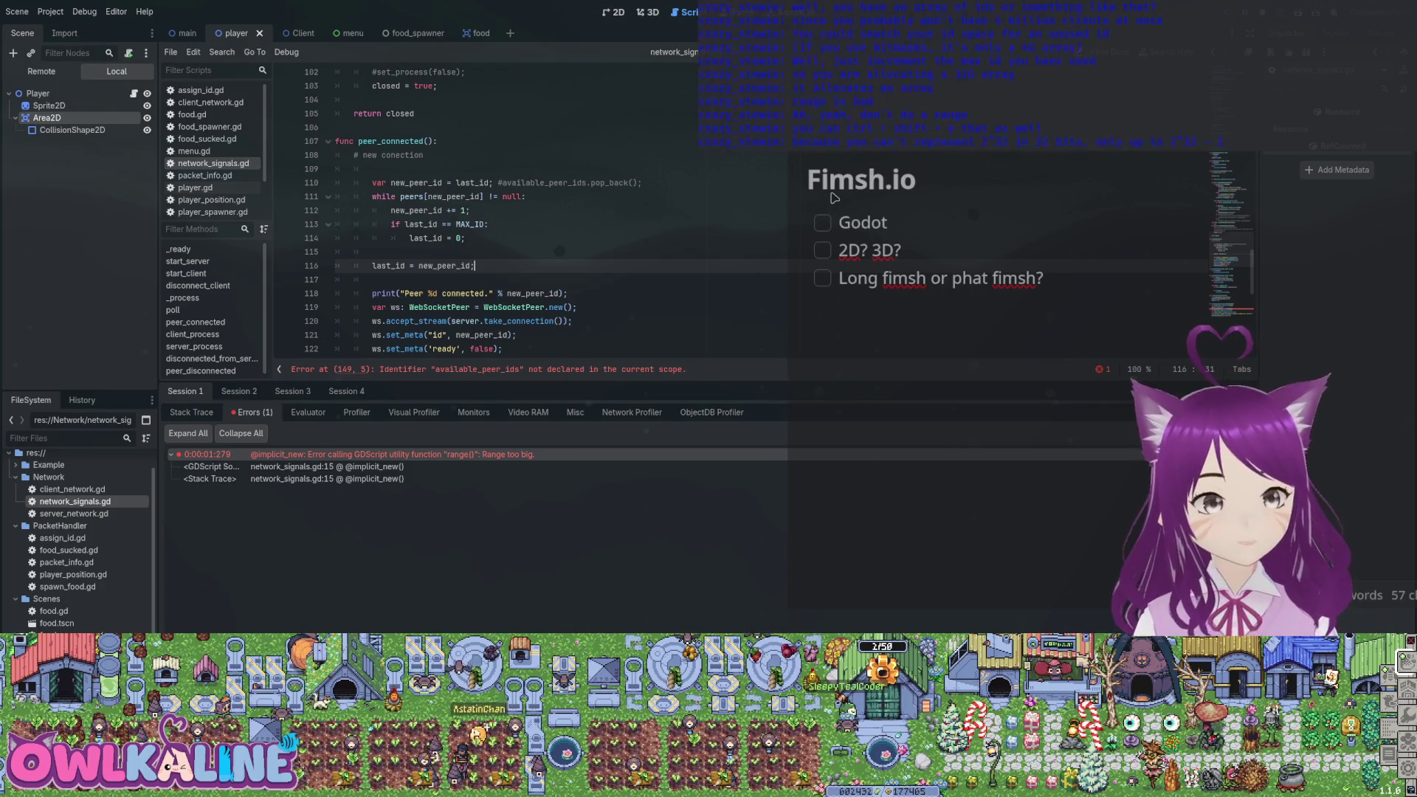
left_click_drag(465, 238, 335, 196)
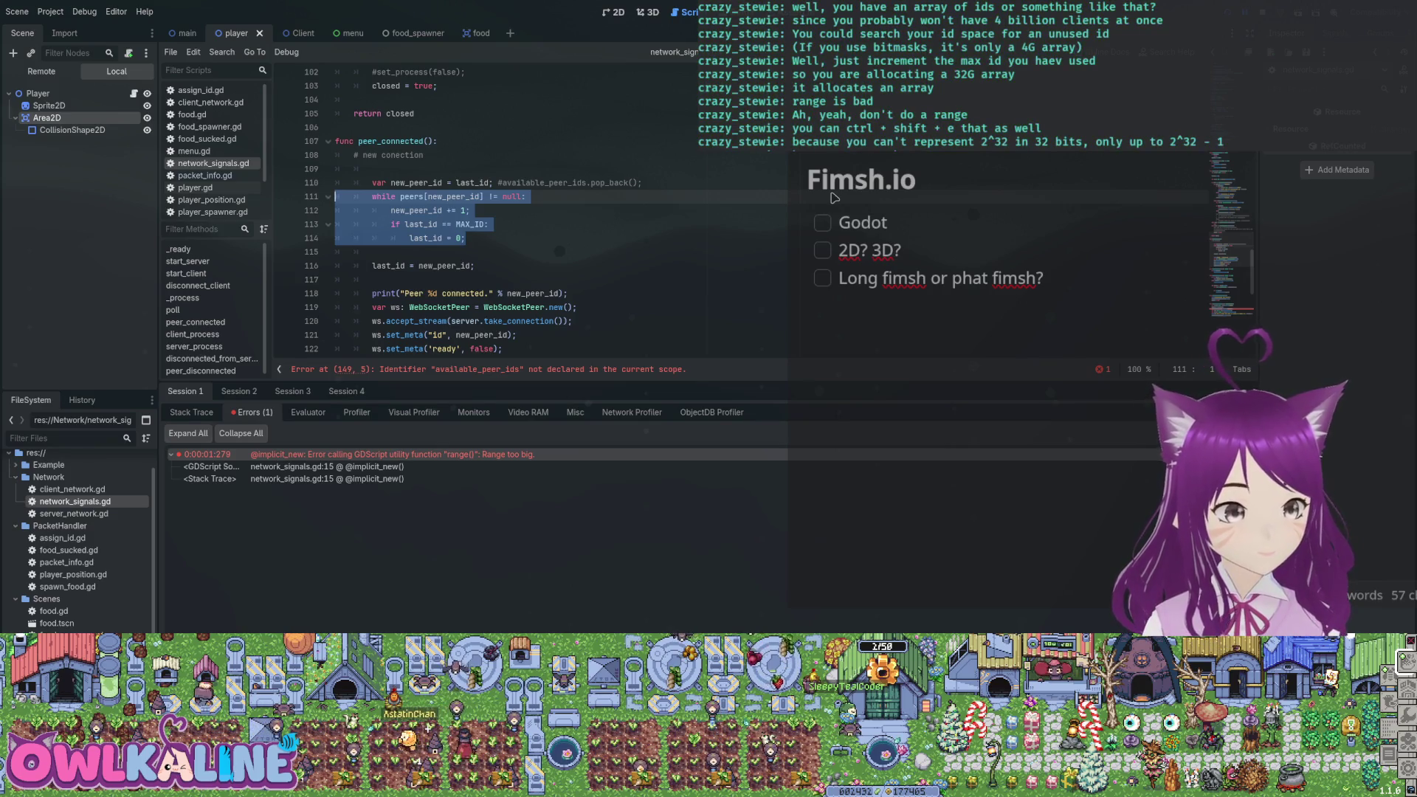
scroll(835, 198, "down", 1)
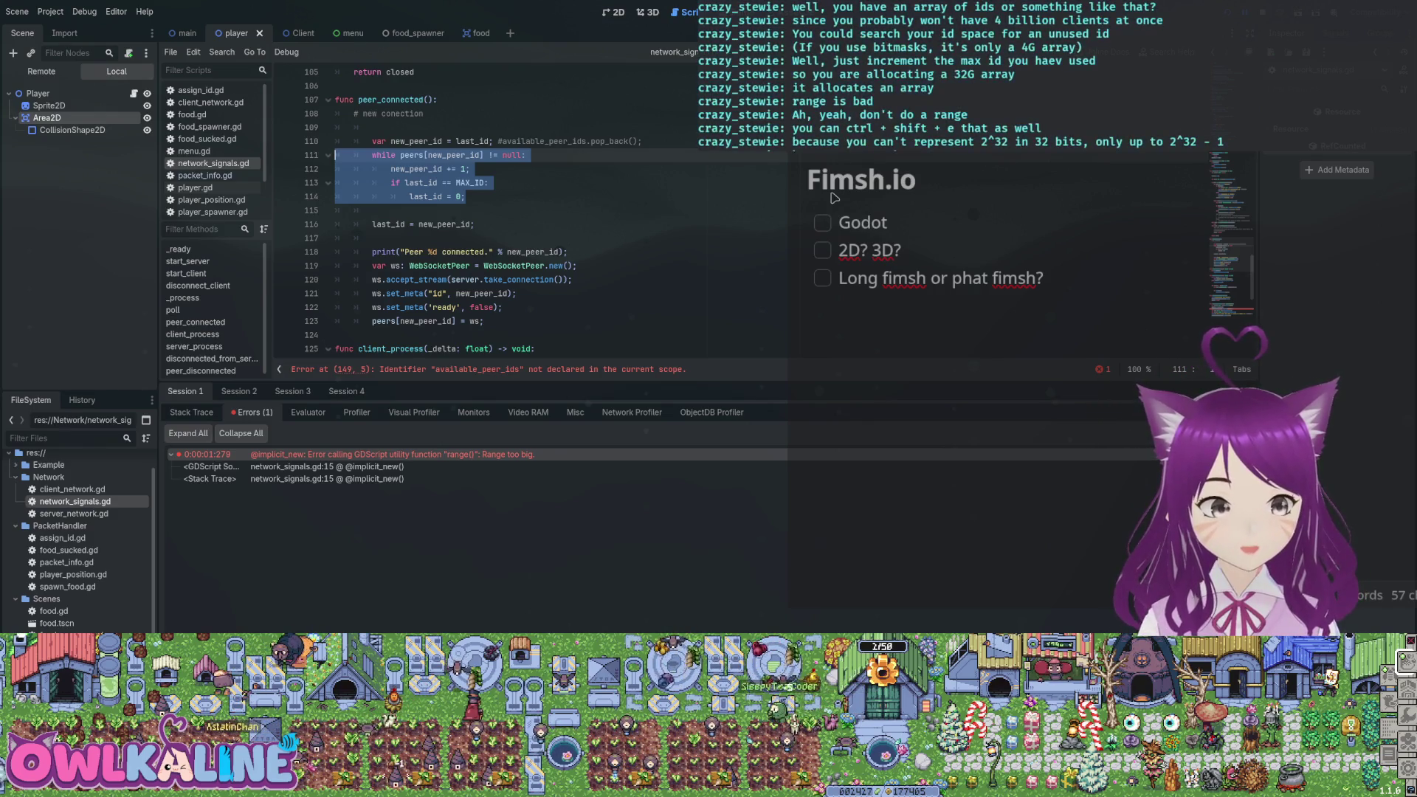
key("Down")
key("End")
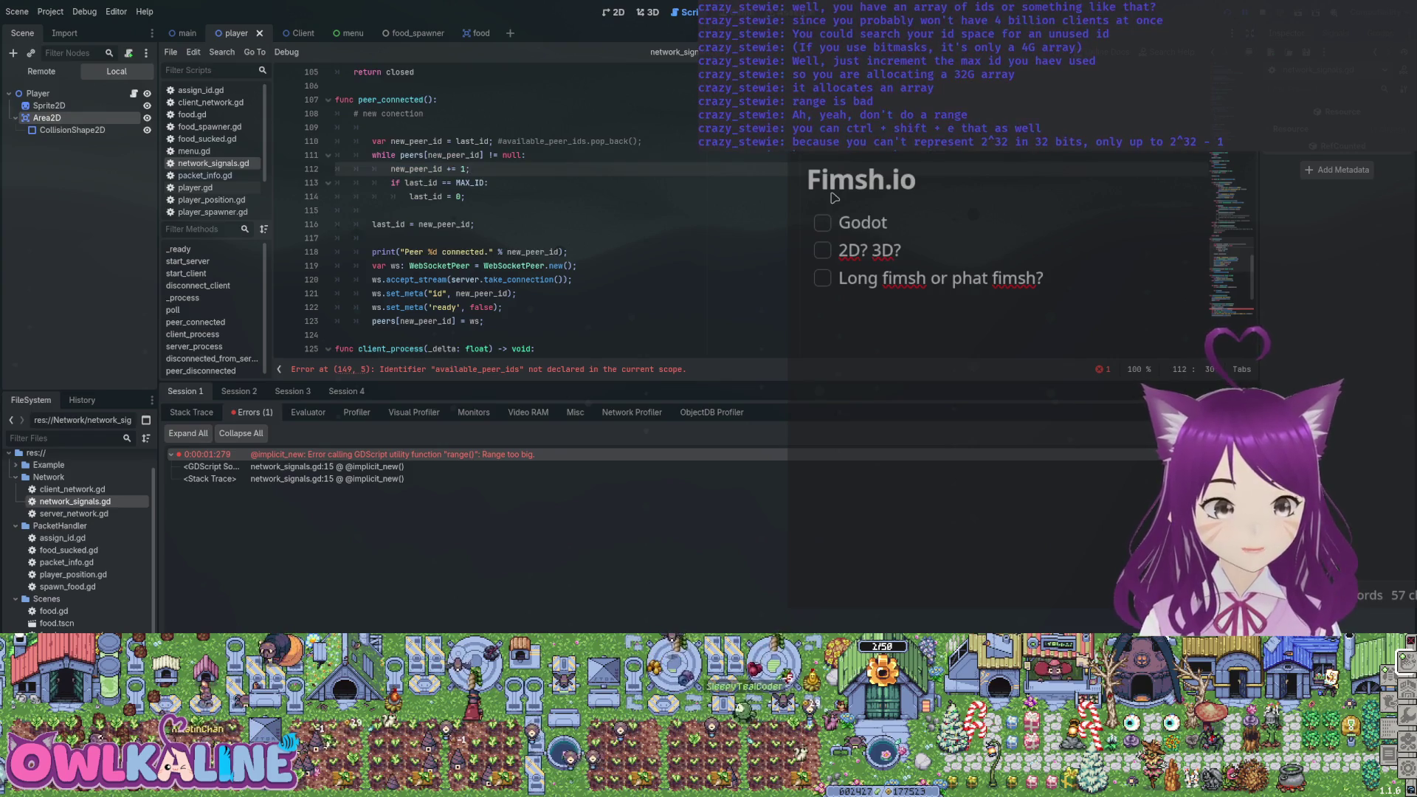
key("Up")
key("ctrl+Left")
key("shift+End")
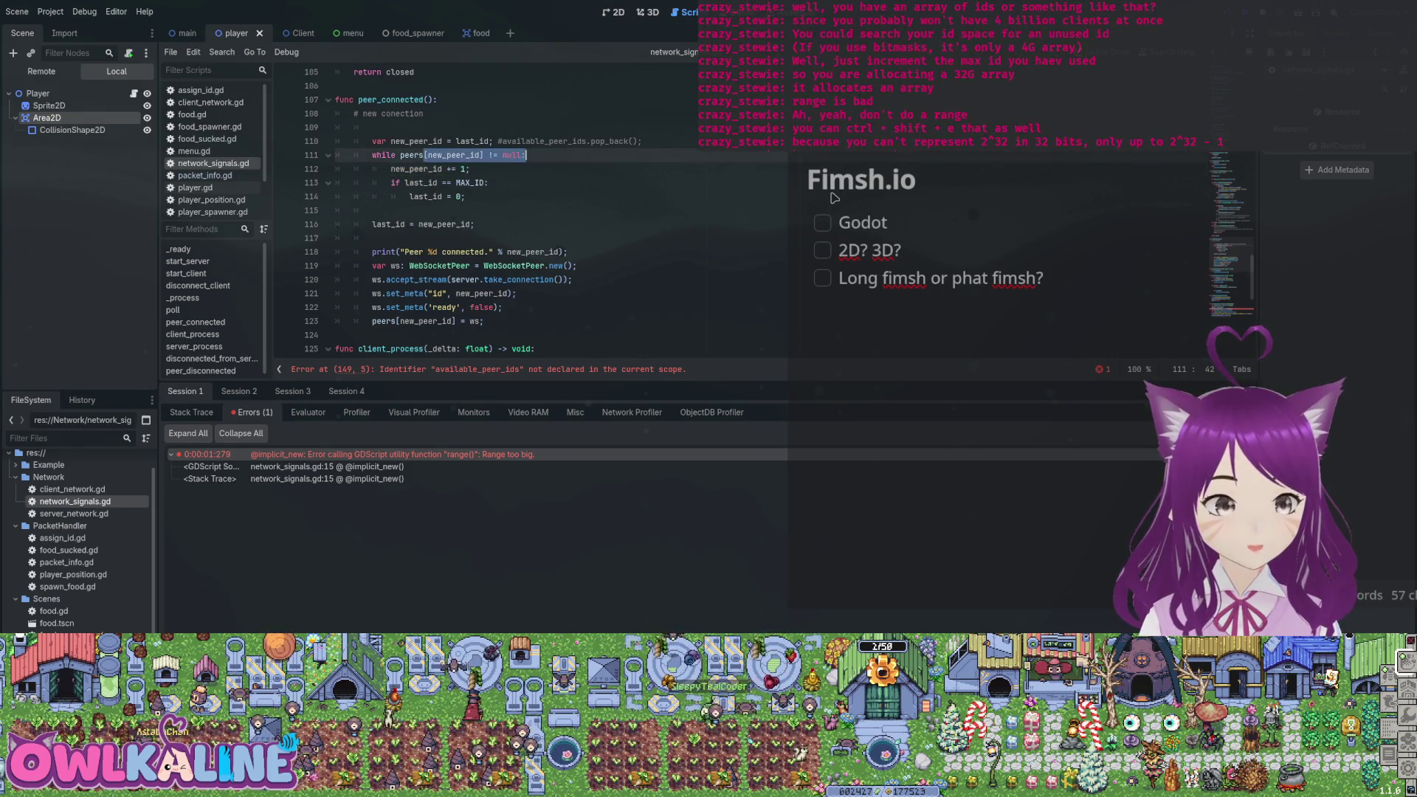
key("End")
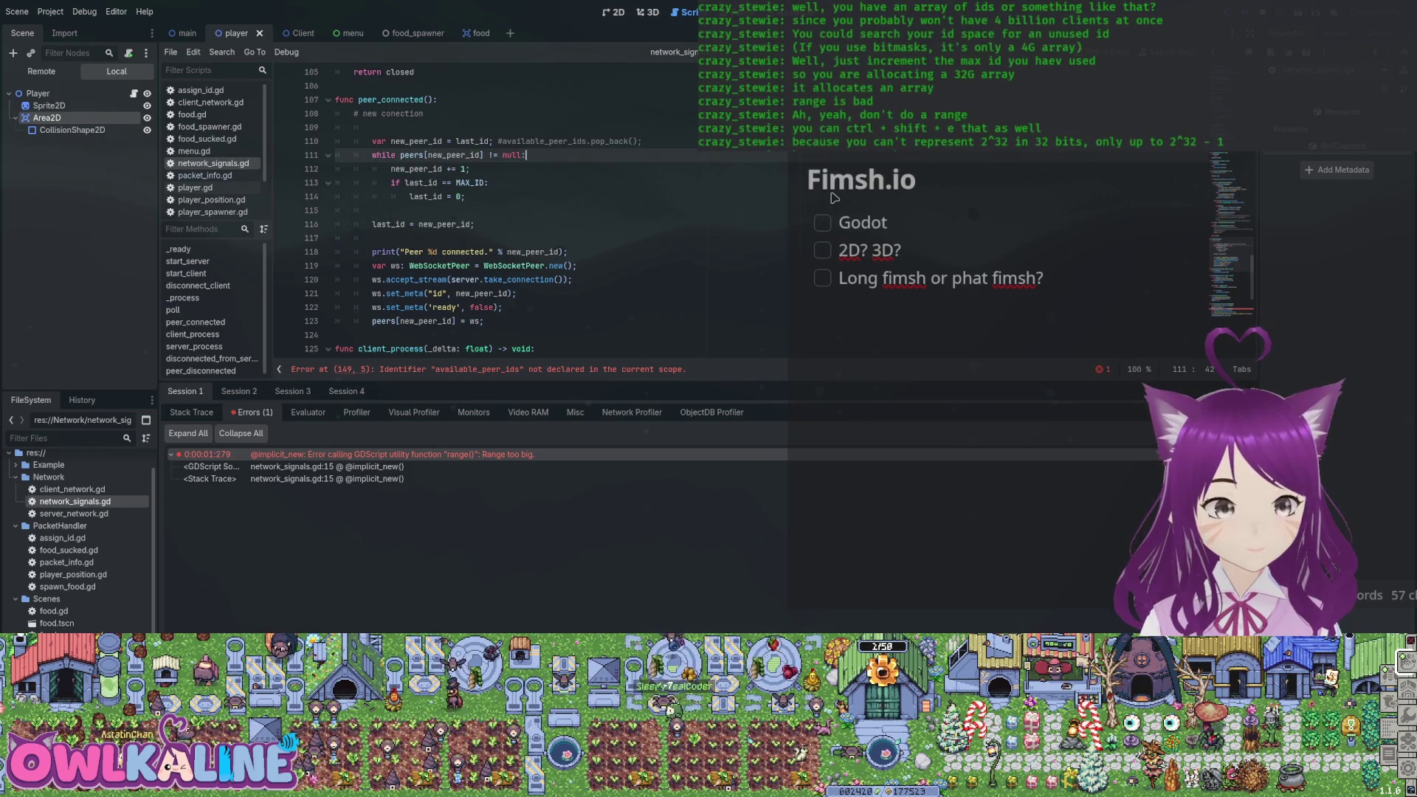
key("shift+End")
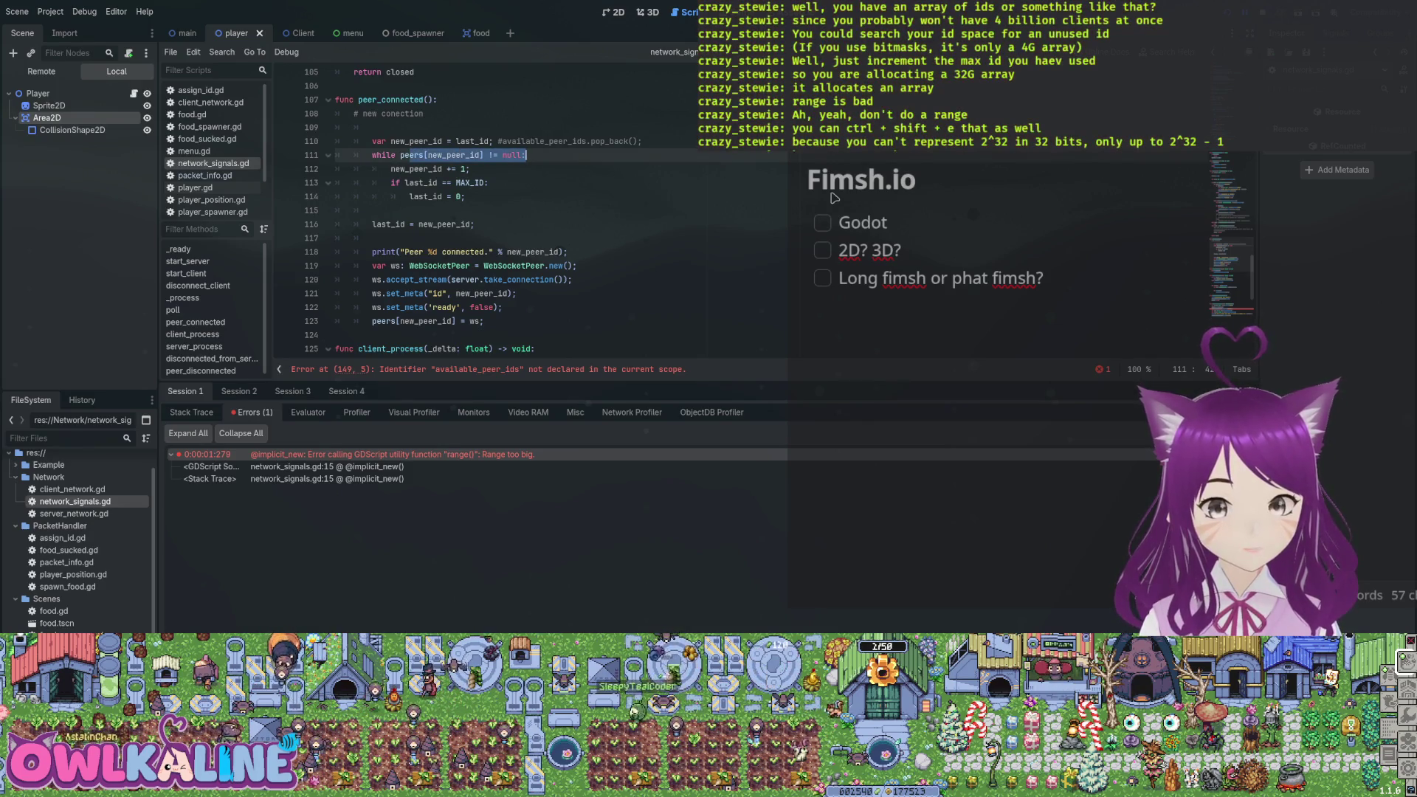
scroll(834, 198, "up", 1)
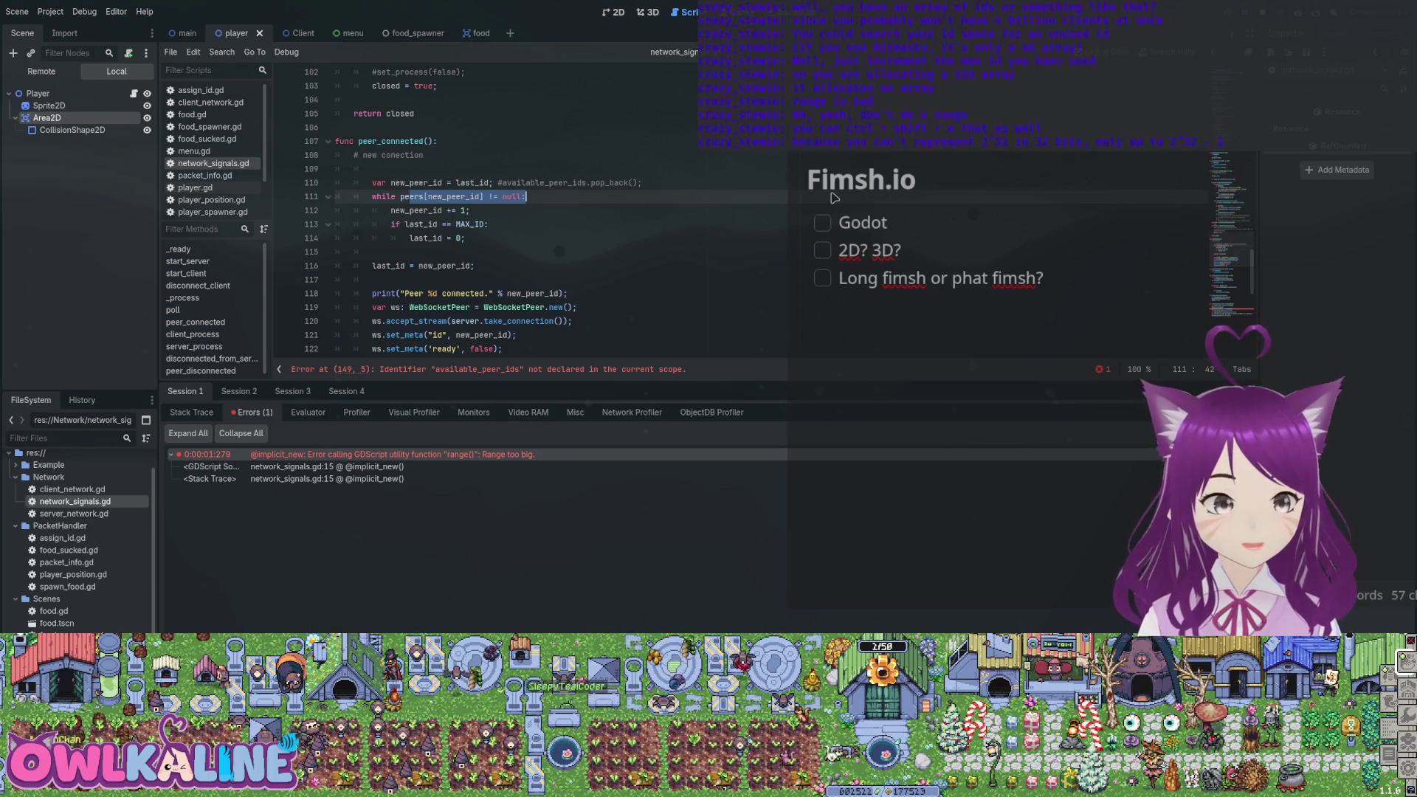
key("Left")
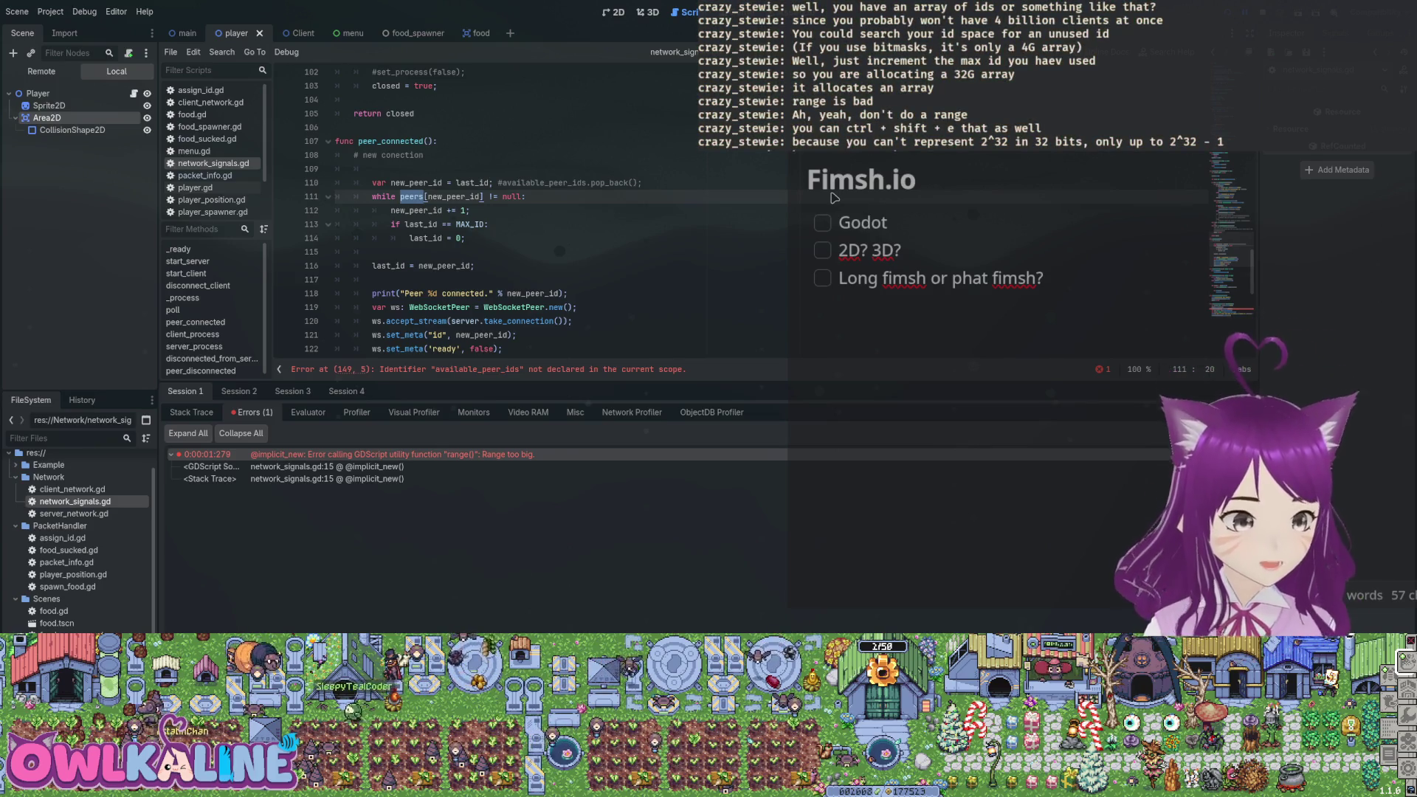
key("ctrl+shift+Right")
key("ctrl+shift+Right")
key("ctrl+shift+Right")
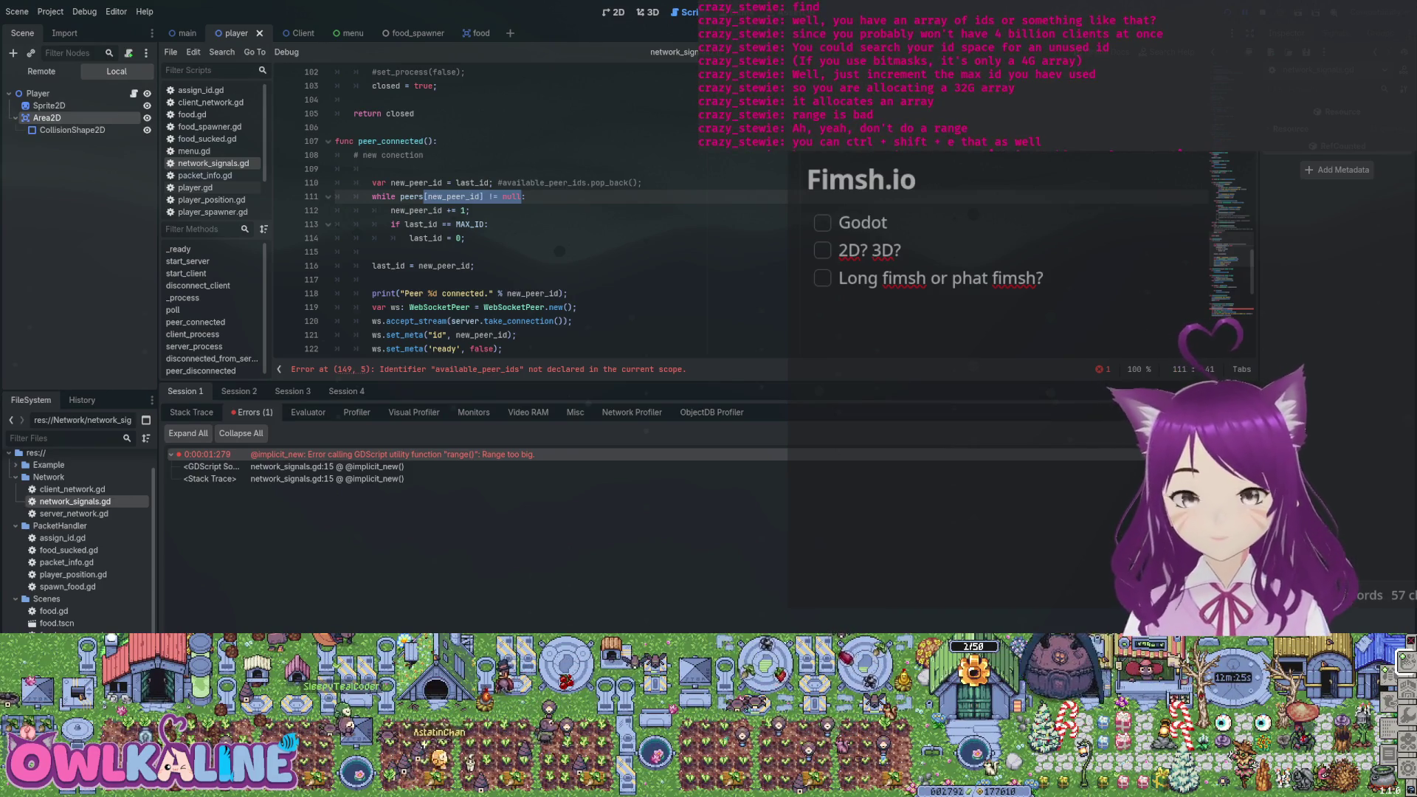
left_click_drag(424, 196, 507, 197)
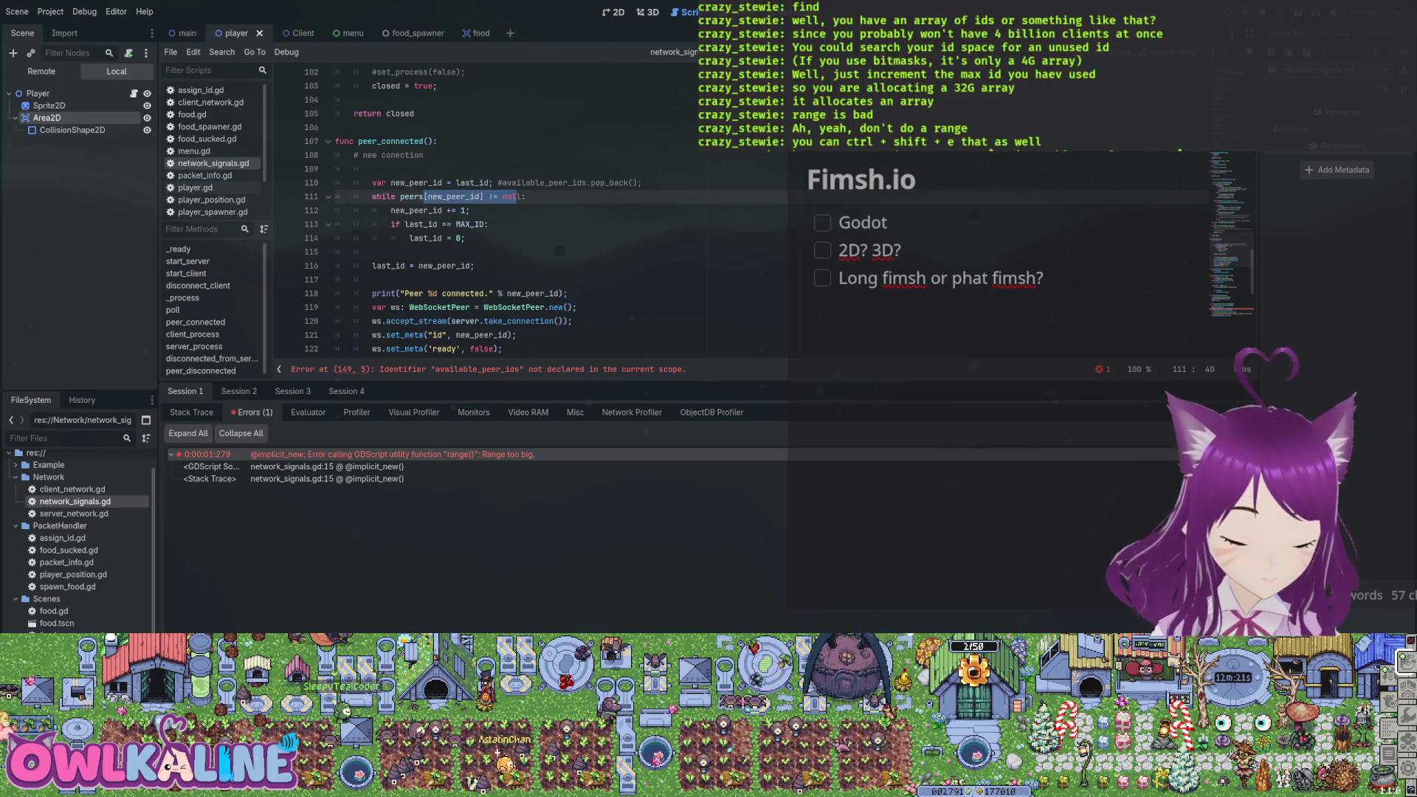
Rewrite the while condition as 'peers.find_key(new_peer_id) != null' and save the script.
type(".find:")
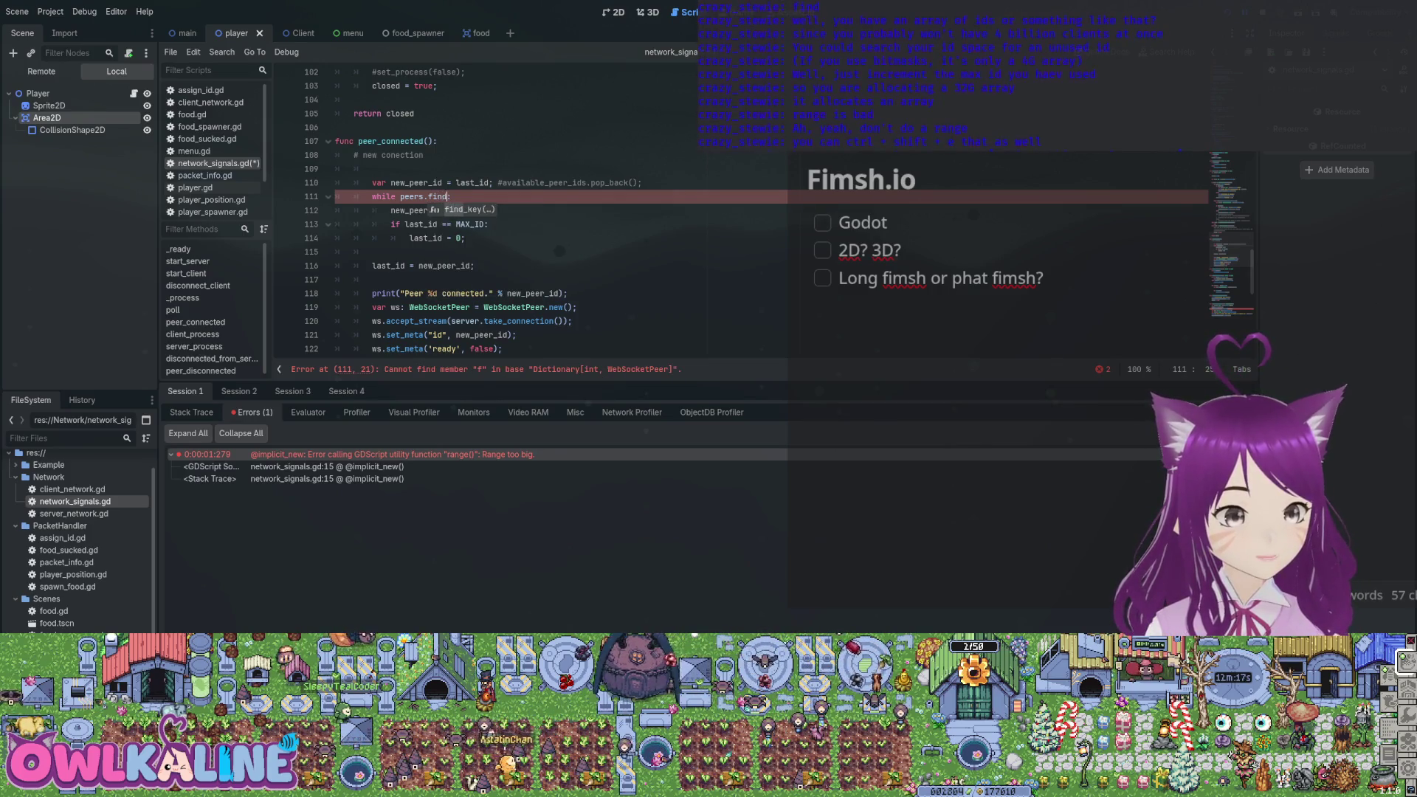
key("Return")
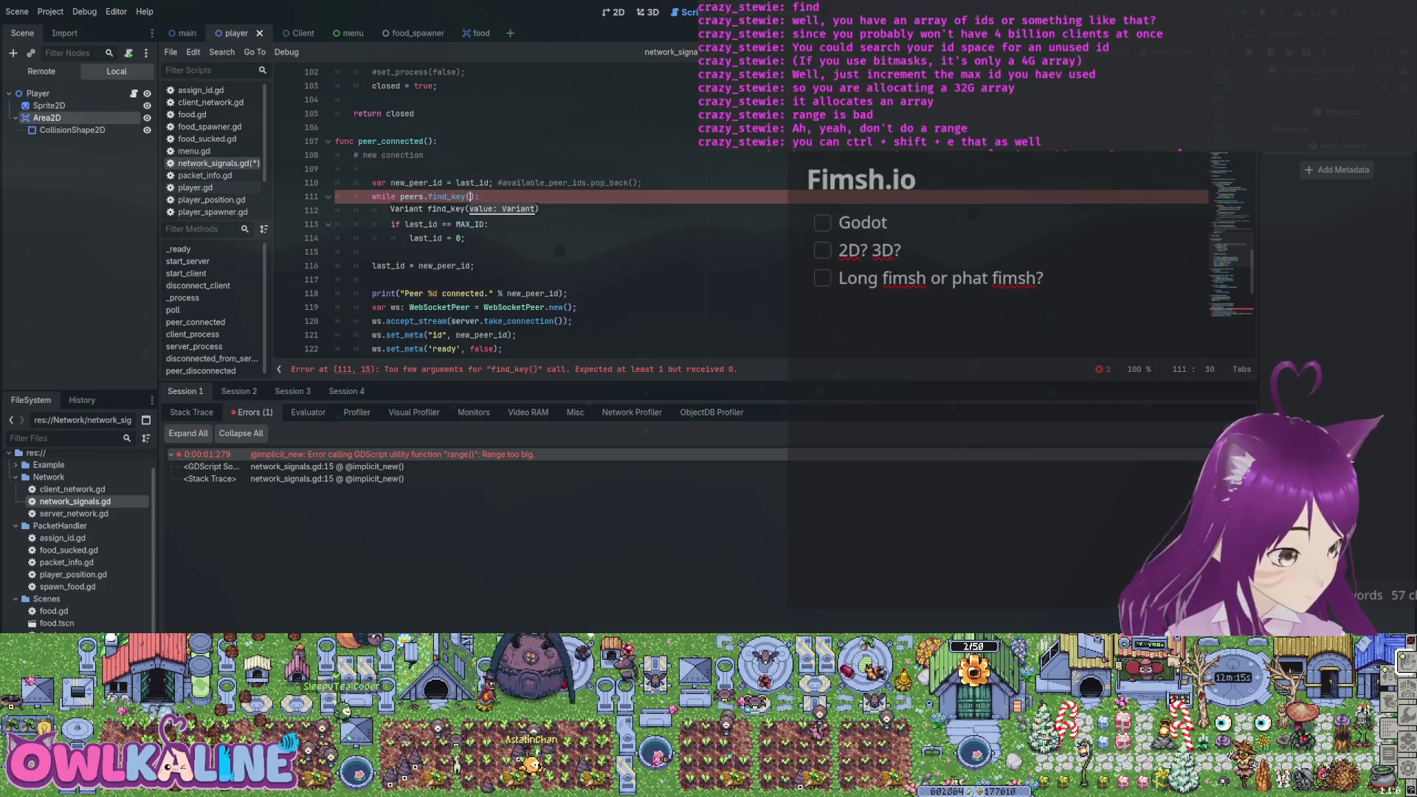
type("w_peer_id")
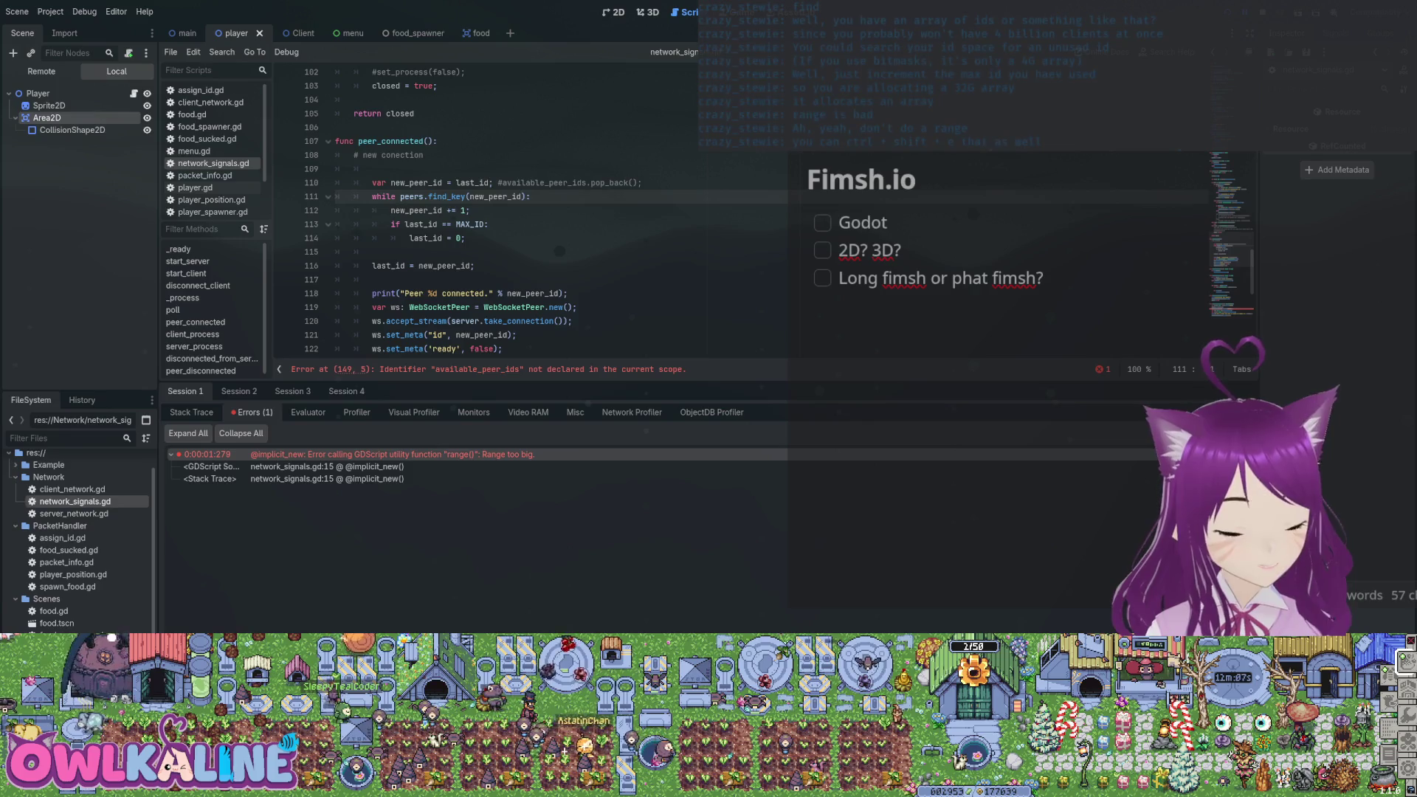
key("Right")
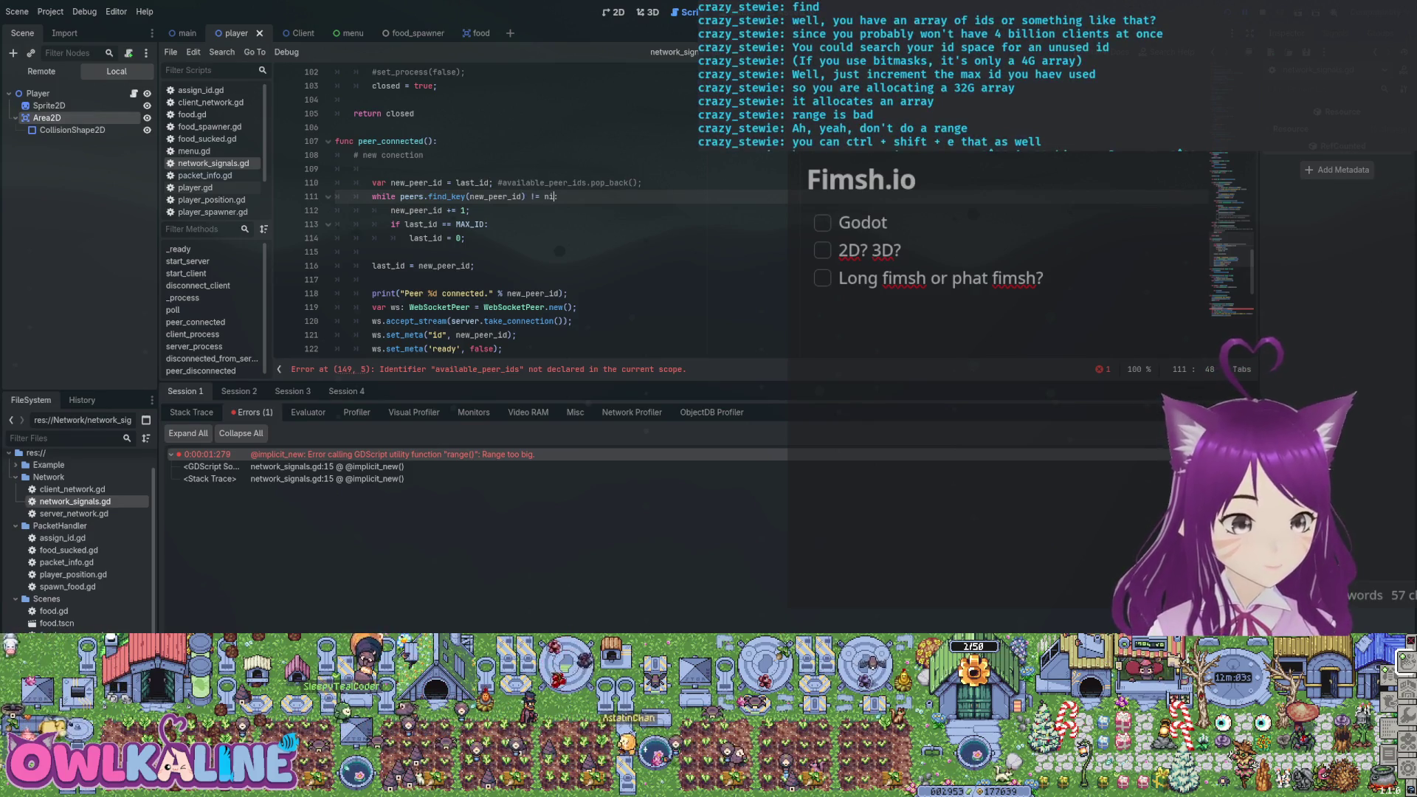
type("!= null")
key("ctrl+s")
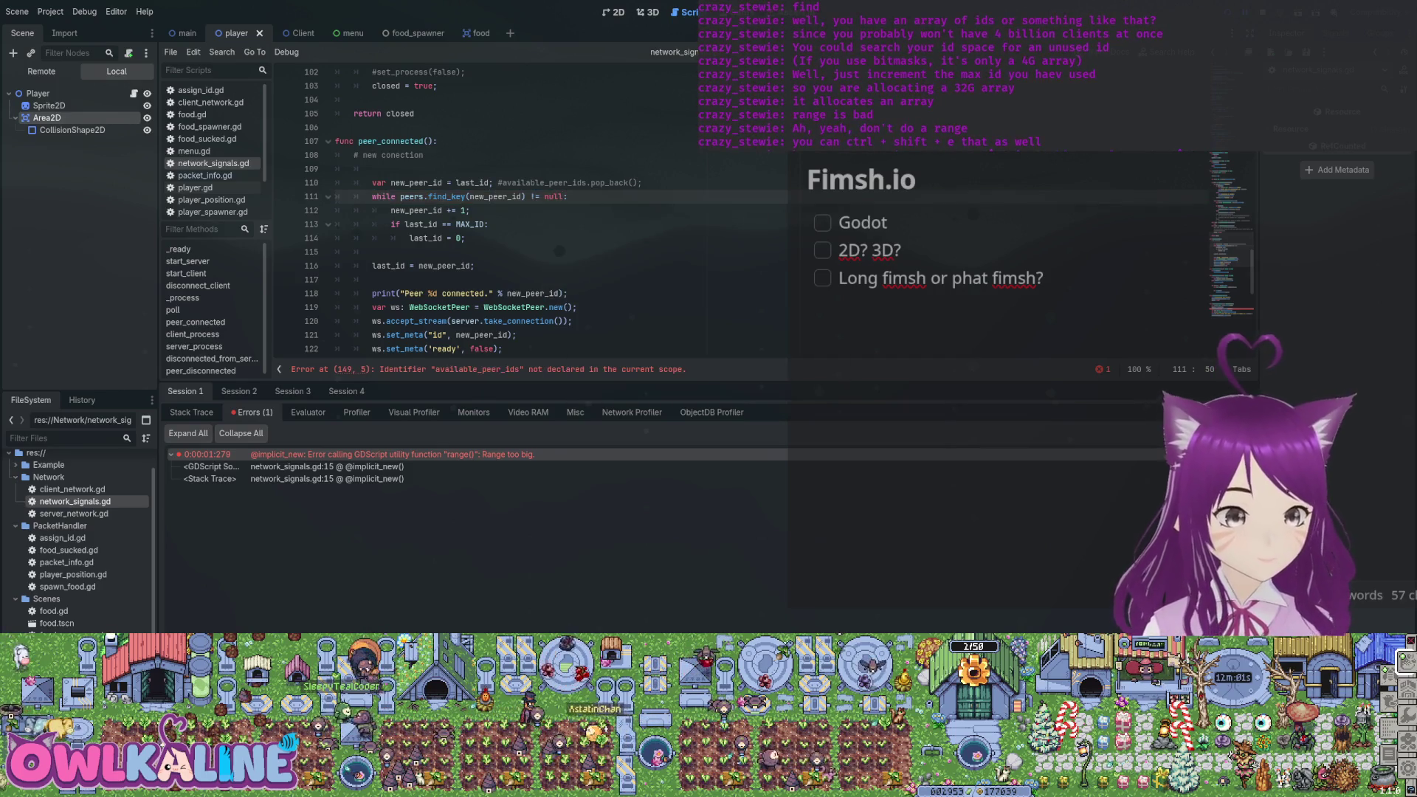